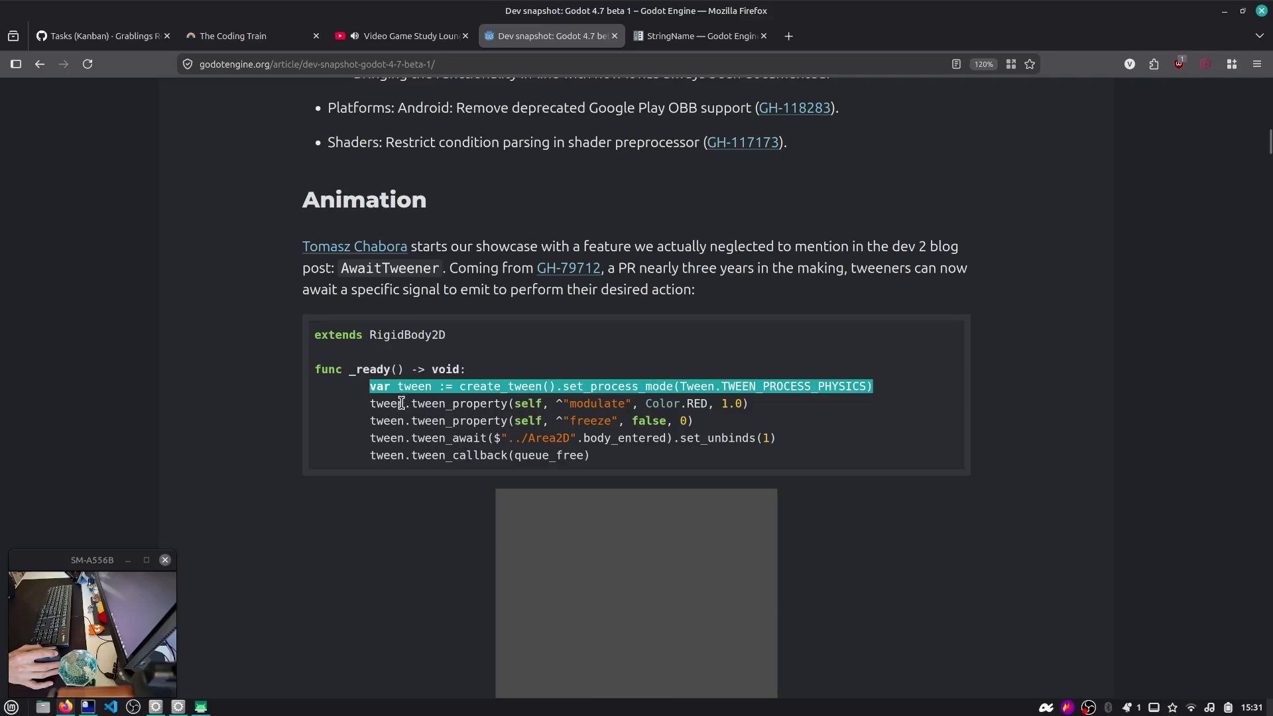
Deselect the AwaitTweener example code on the blog and switch to the Godot editor.
{"action": "left_click", "coordinate": [377, 438]}
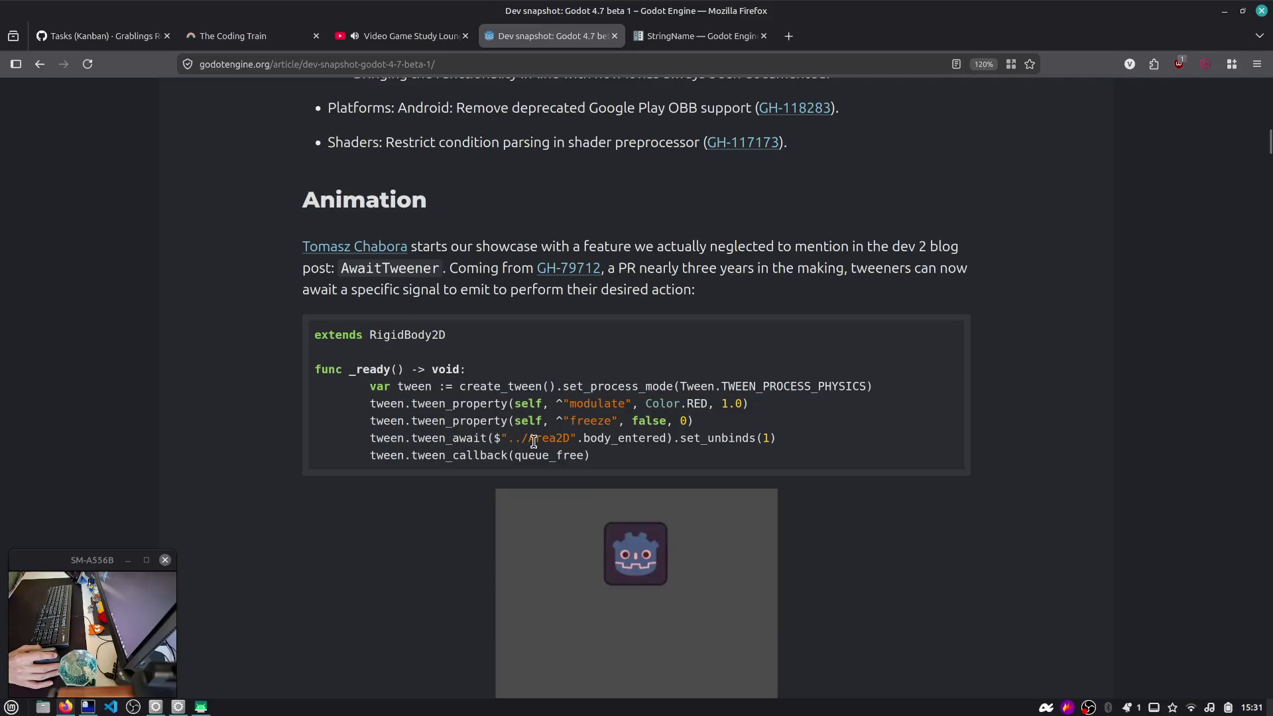
{"action": "scroll", "coordinate": [535, 440], "scroll_direction": "down", "scroll_amount": 3}
{"action": "key", "text": "alt+Tab"}
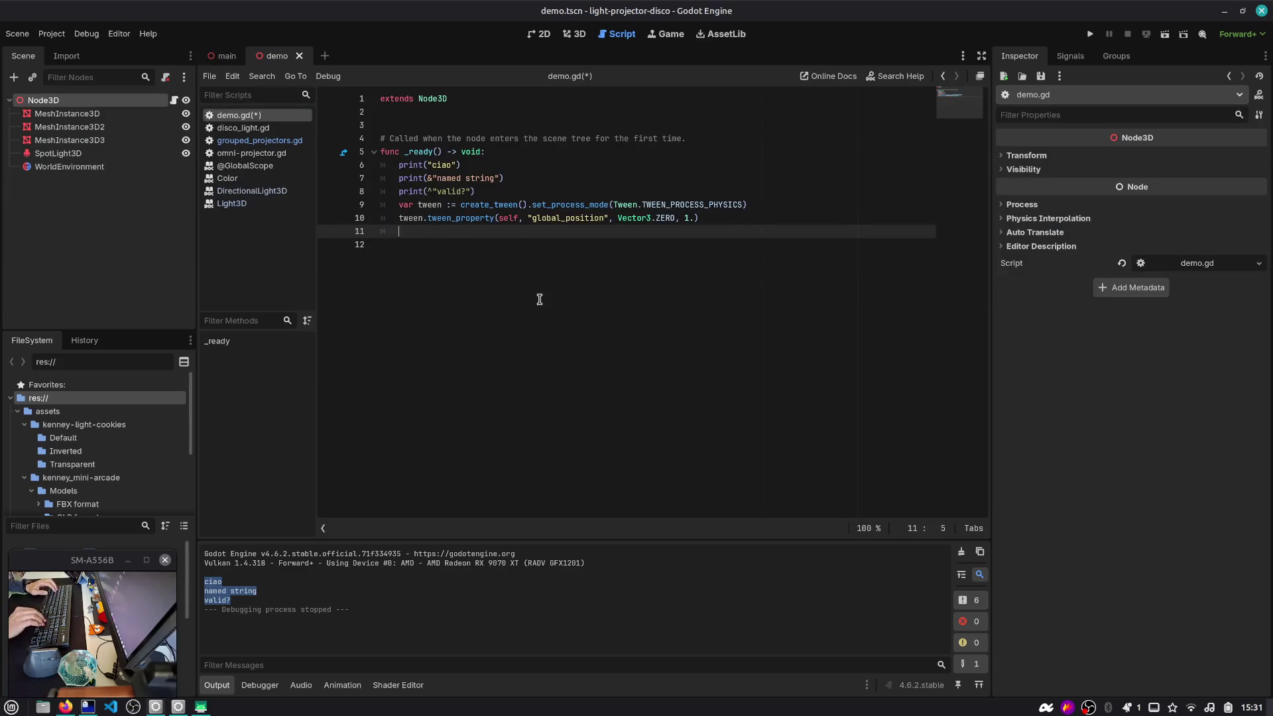
Draft 'await altro_node.suo_segnal_emesso' and a tween.tween_property line in demo.gd's _ready function.
{"action": "type", "text": "await altro_node."}
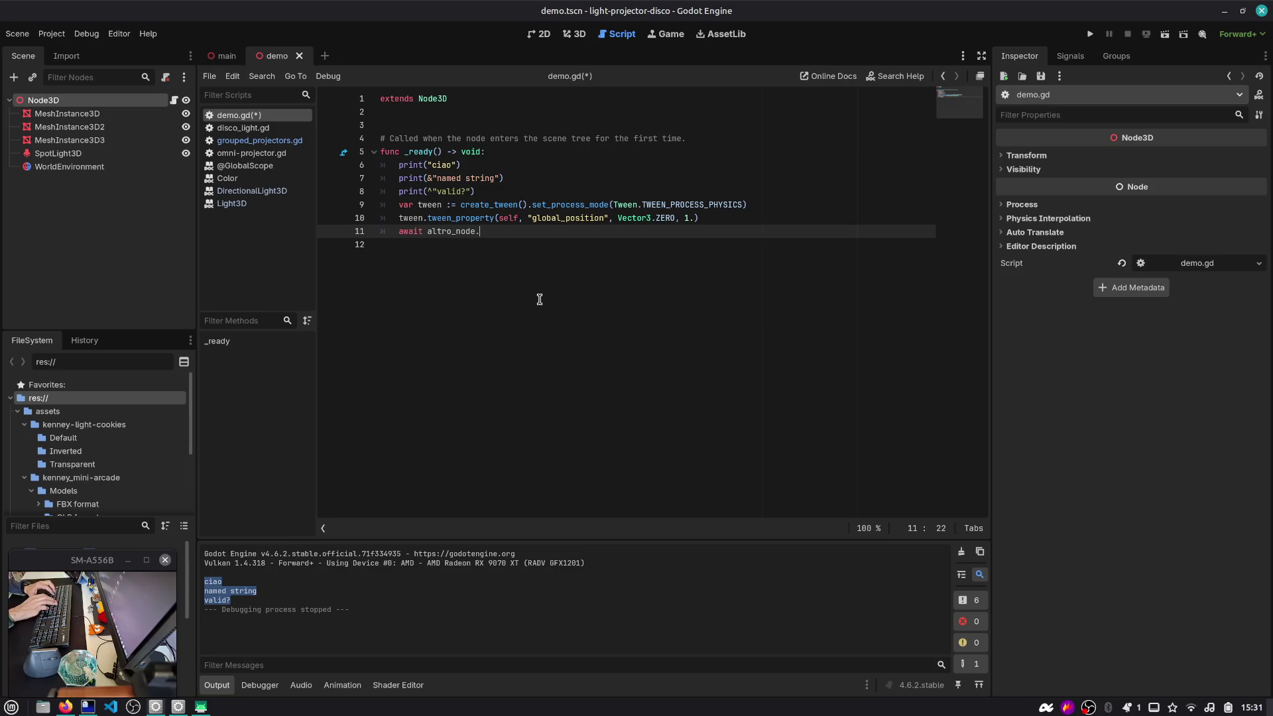
{"action": "type", "text": "suo_segnal_emesso"}
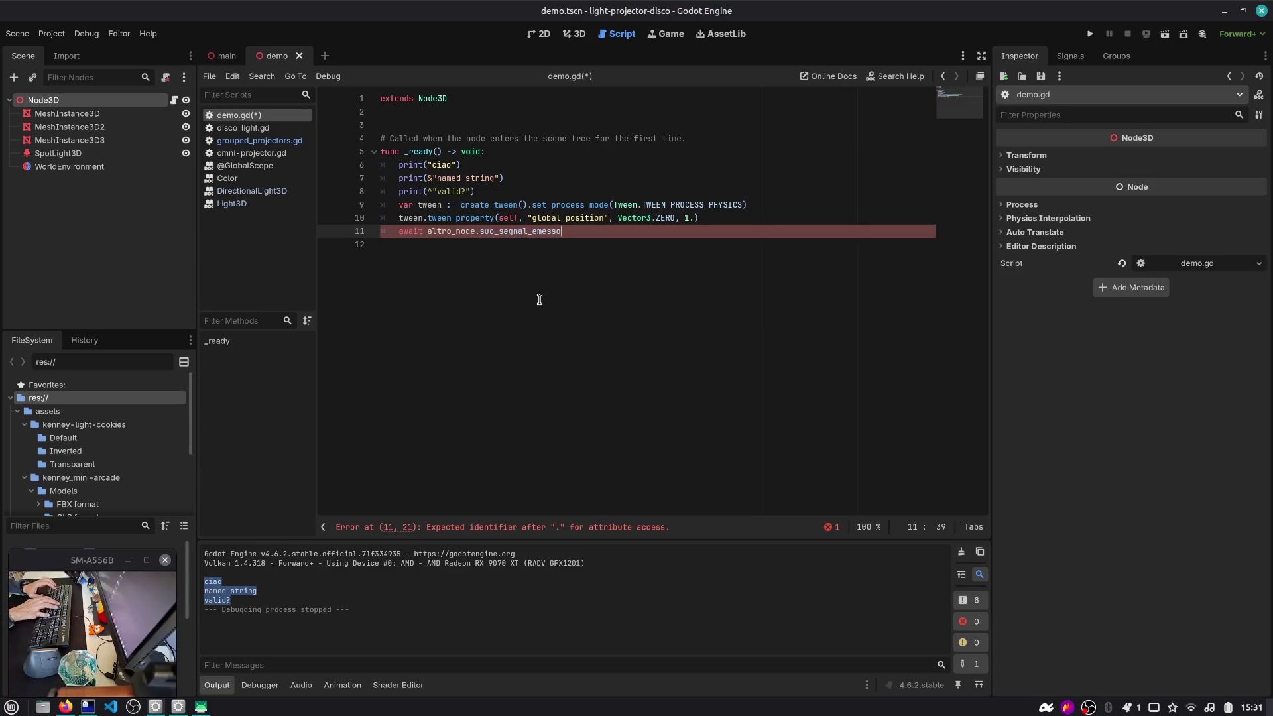
{"action": "key", "text": "Return"}
{"action": "type", "text": "tee"}
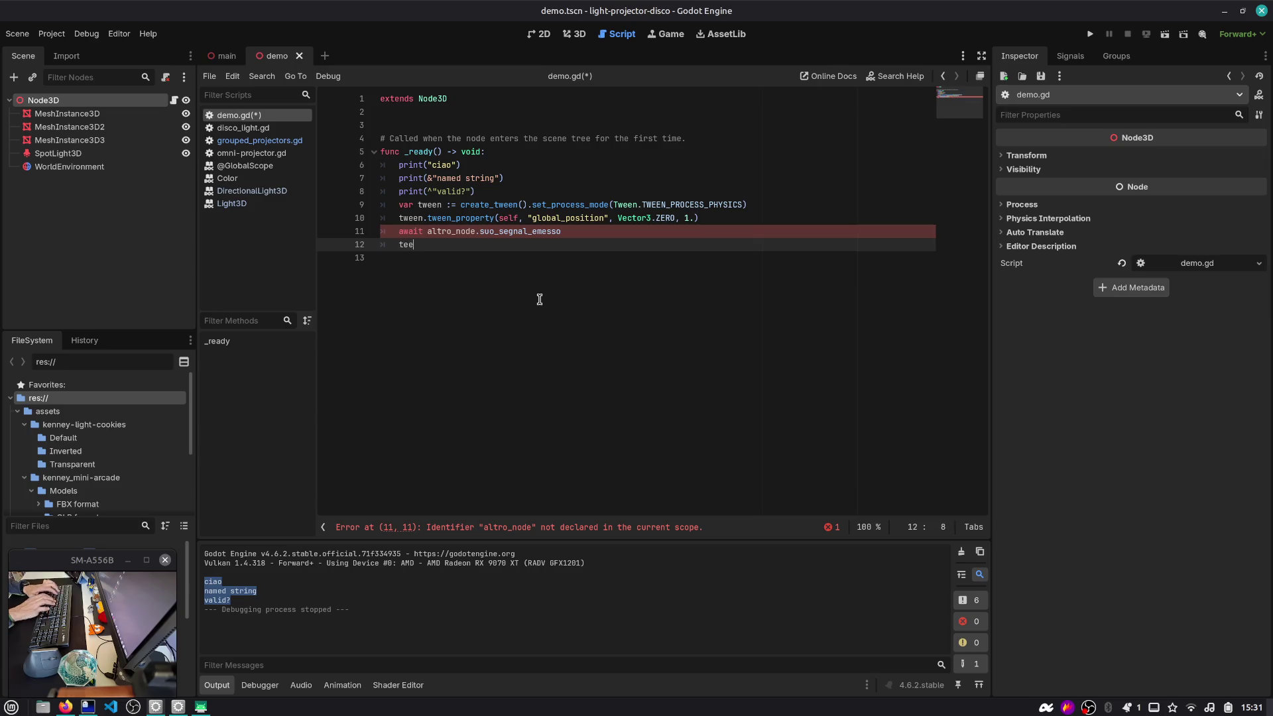
{"action": "key", "text": "BackSpace"}
{"action": "key", "text": "BackSpace"}
{"action": "type", "text": "ween.t"}
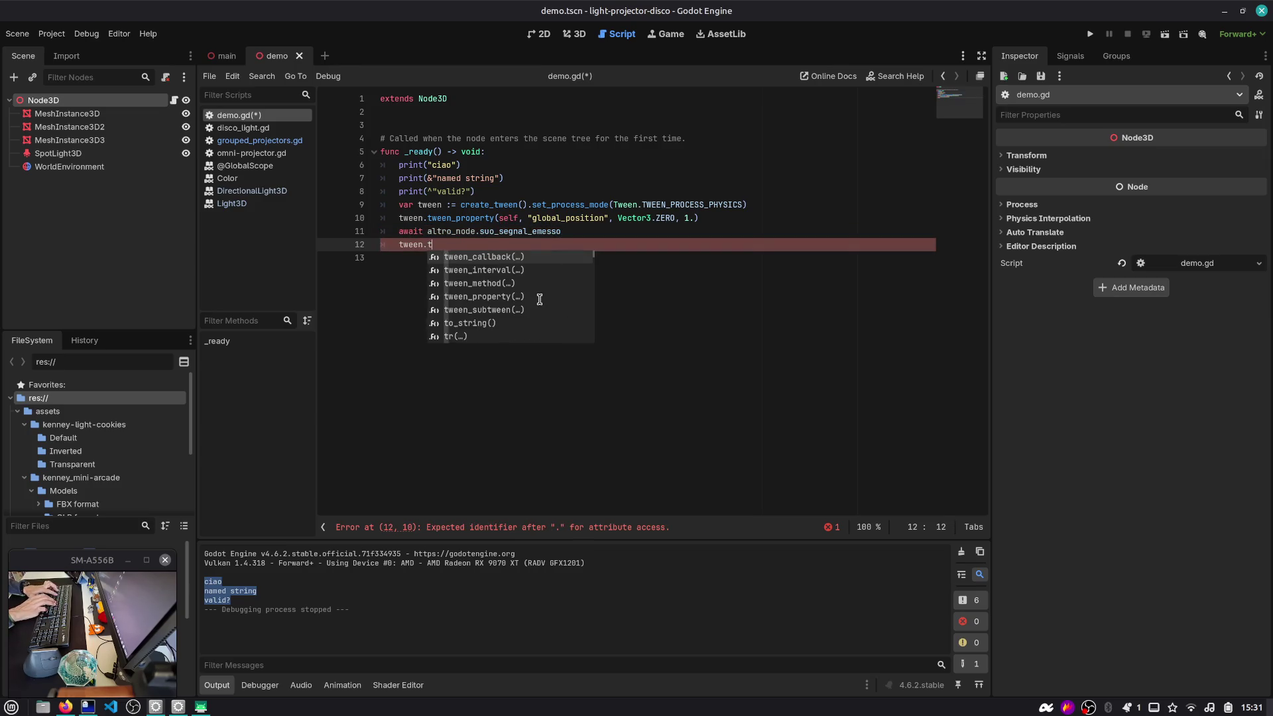
{"action": "type", "text": "ween_proe"}
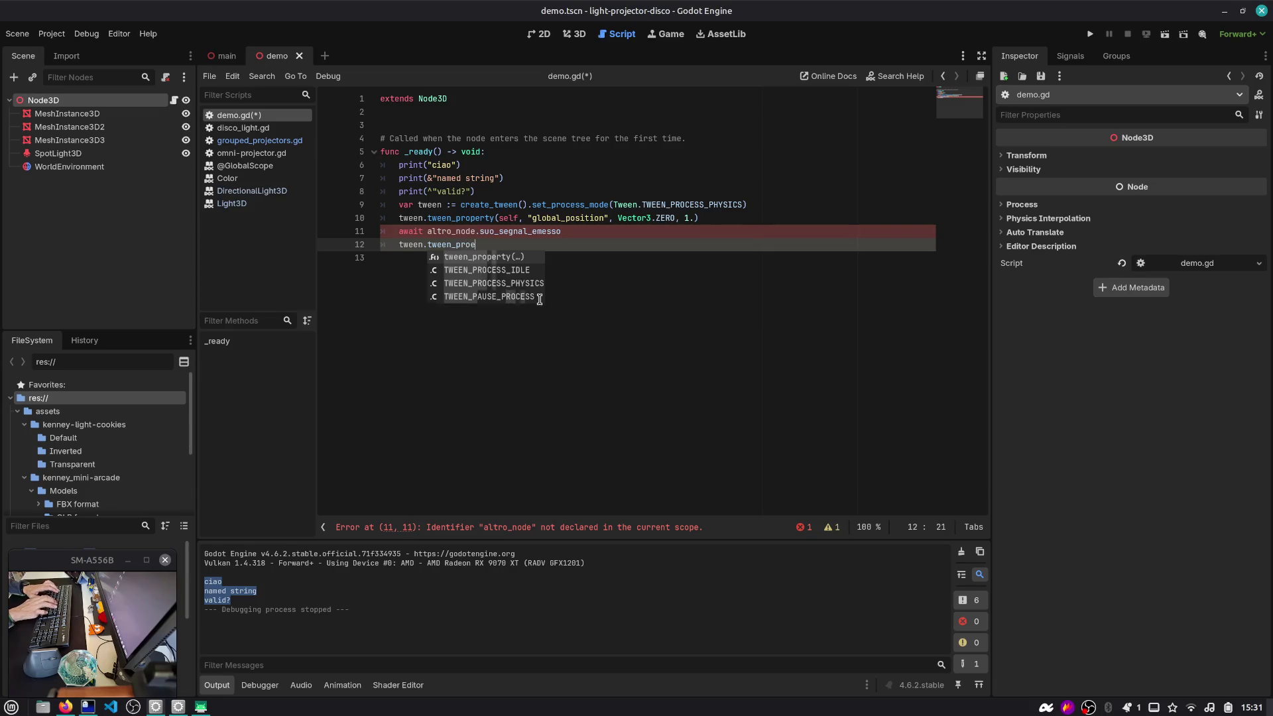
{"action": "key", "text": "Return"}
{"action": "type", "text": ".."}
Comment out the await and tween_property lines with Ctrl+K, then return to the blog.
{"action": "key", "text": "ctrl+Left"}
{"action": "key", "text": "ctrl+Left"}
{"action": "key", "text": "ctrl+Left"}
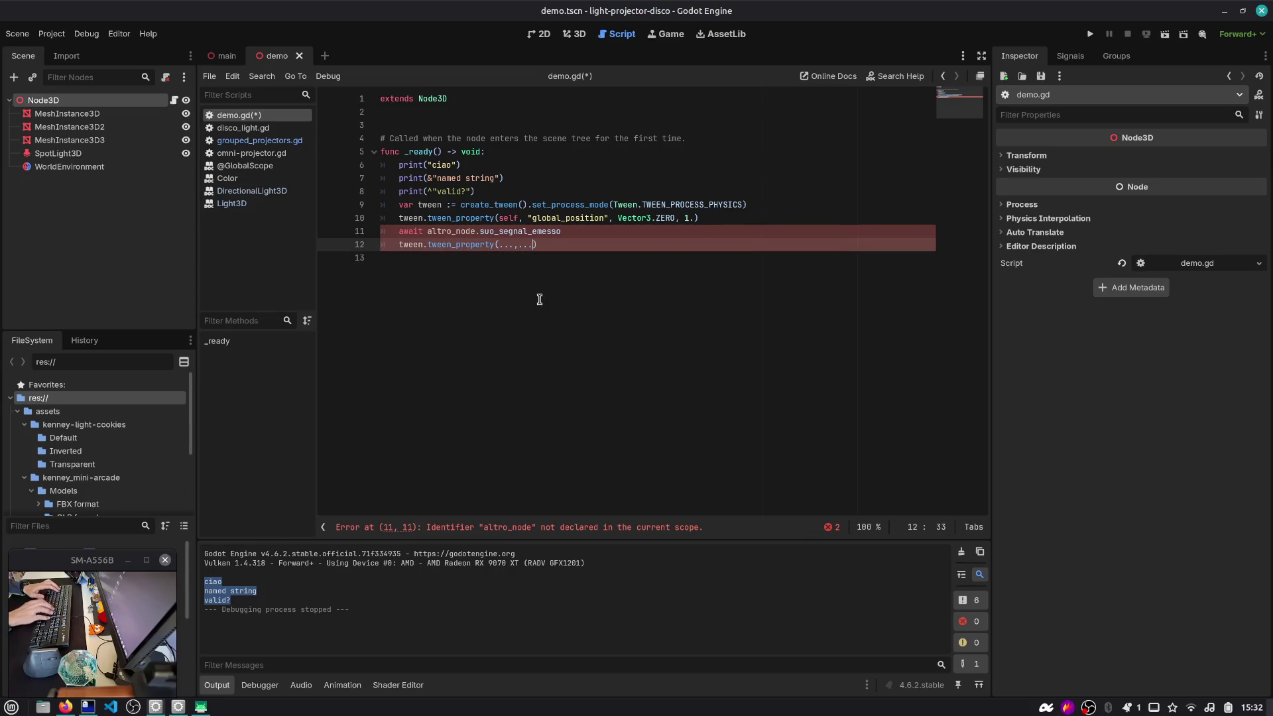
{"action": "key", "text": "ctrl+shift+Right"}
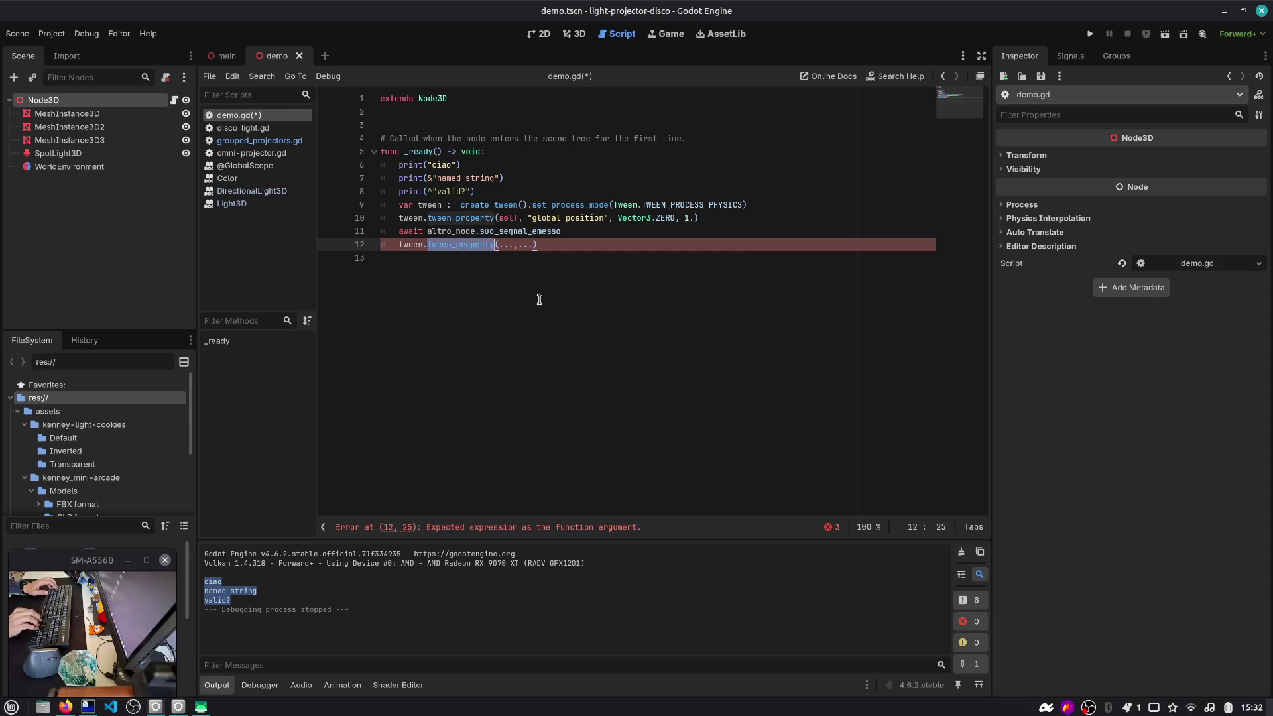
{"action": "key", "text": "ctrl+shift+Left"}
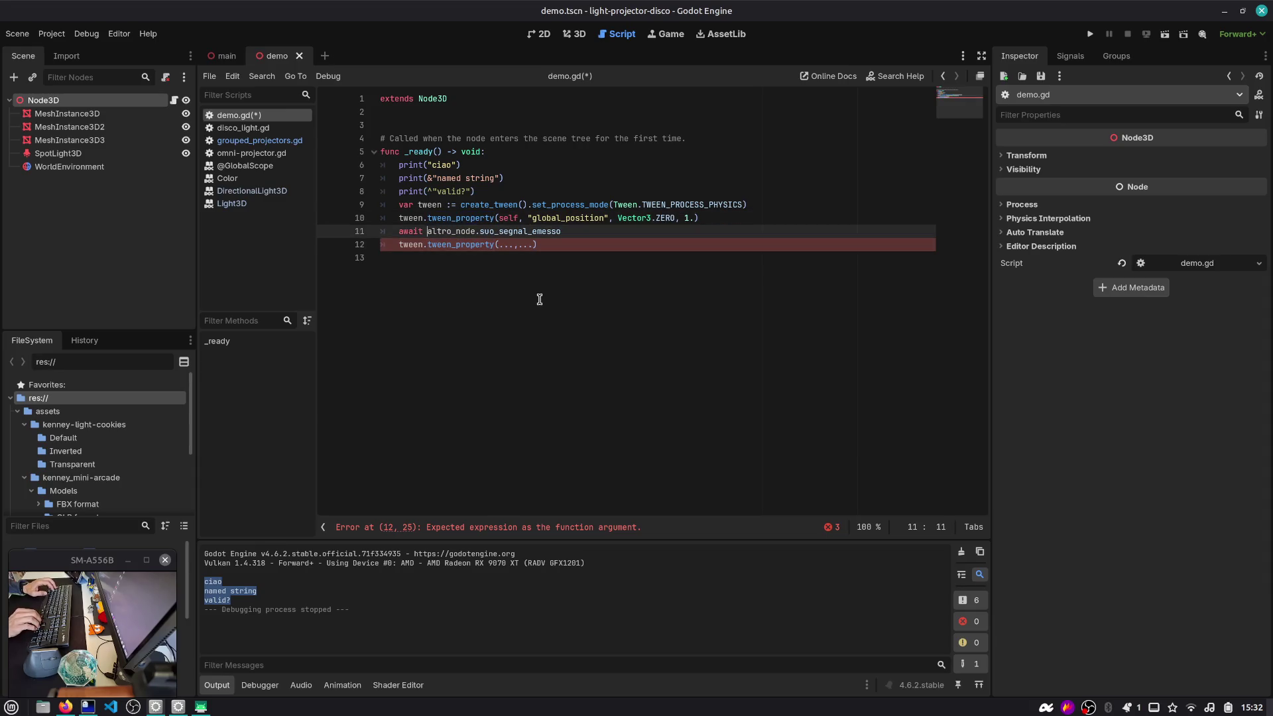
{"action": "key", "text": "shift+Up"}
{"action": "key", "text": "ctrl+k"}
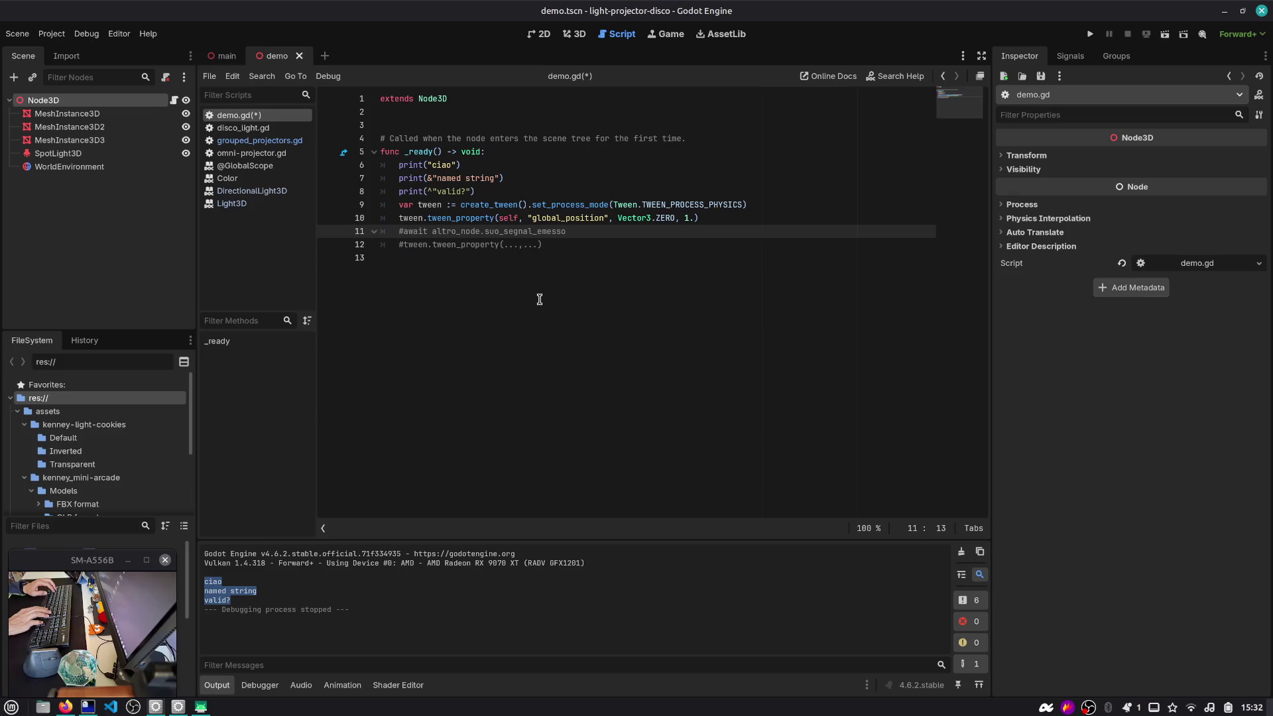
{"action": "key", "text": "alt+Tab"}
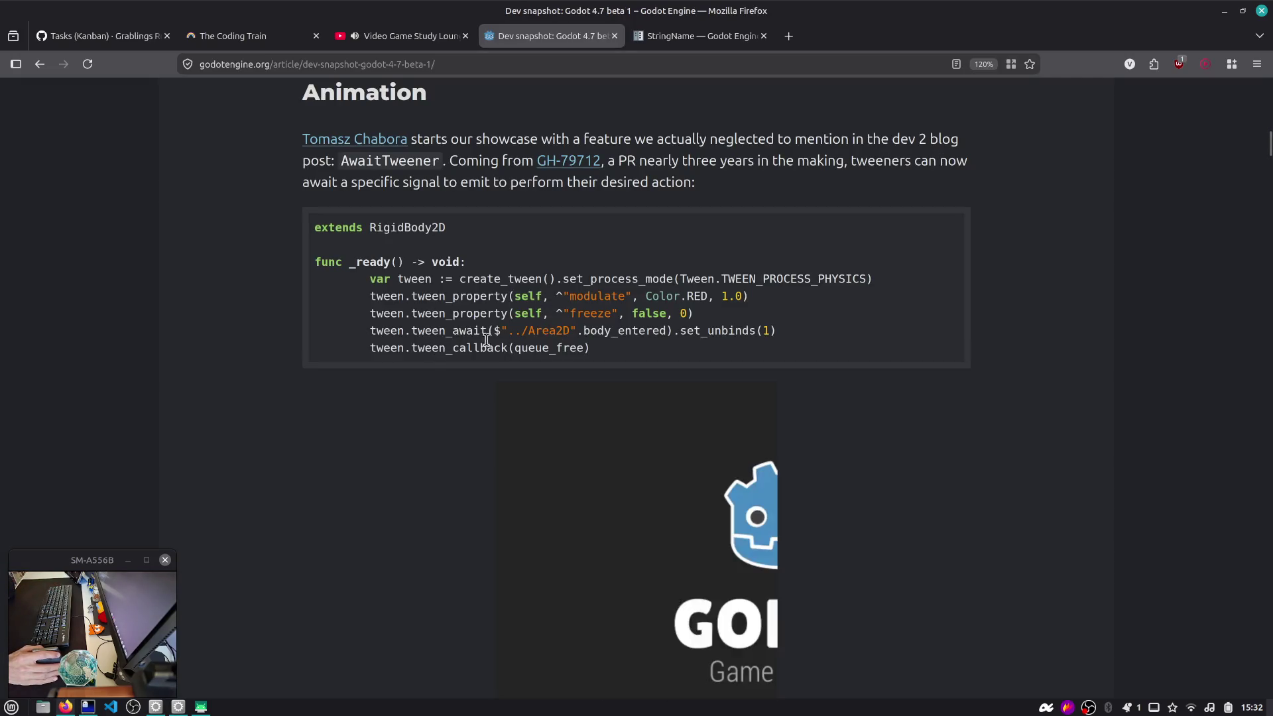
Inspect the Area2D path and tween_await in the example, and open GH-79712 in a new tab.
{"action": "double_click", "coordinate": [496, 332]}
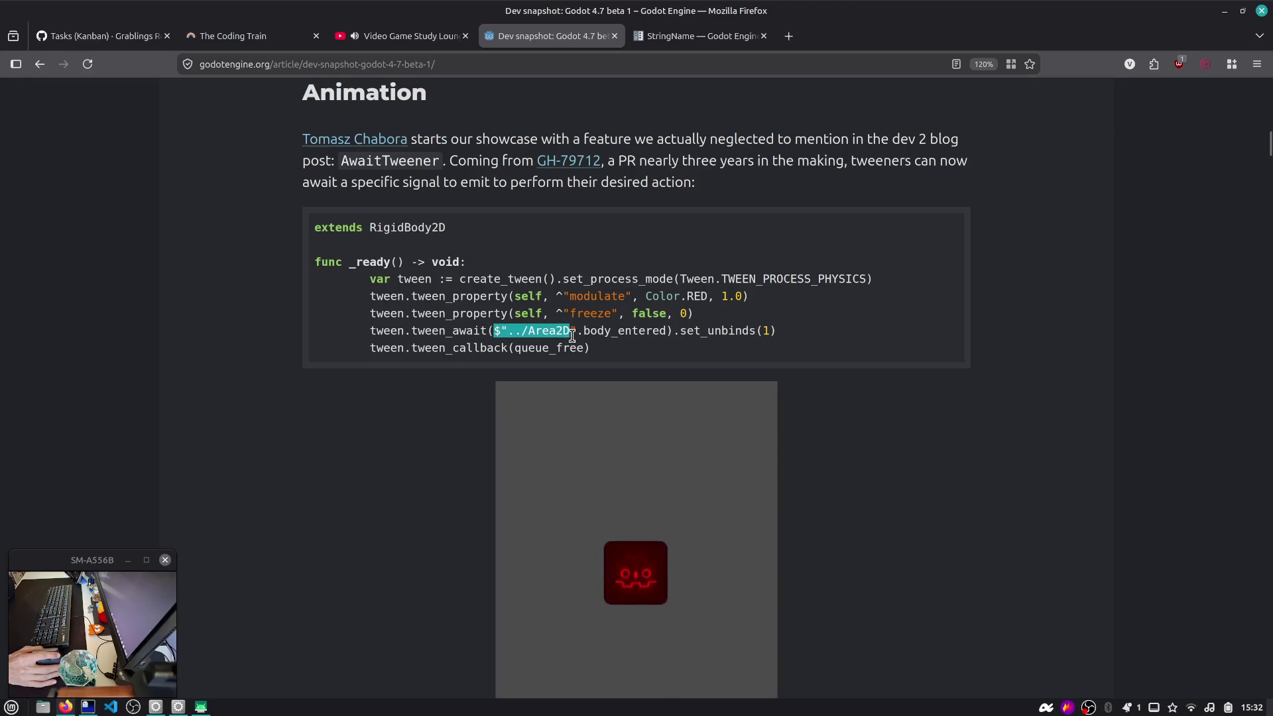
{"action": "double_click", "coordinate": [433, 334]}
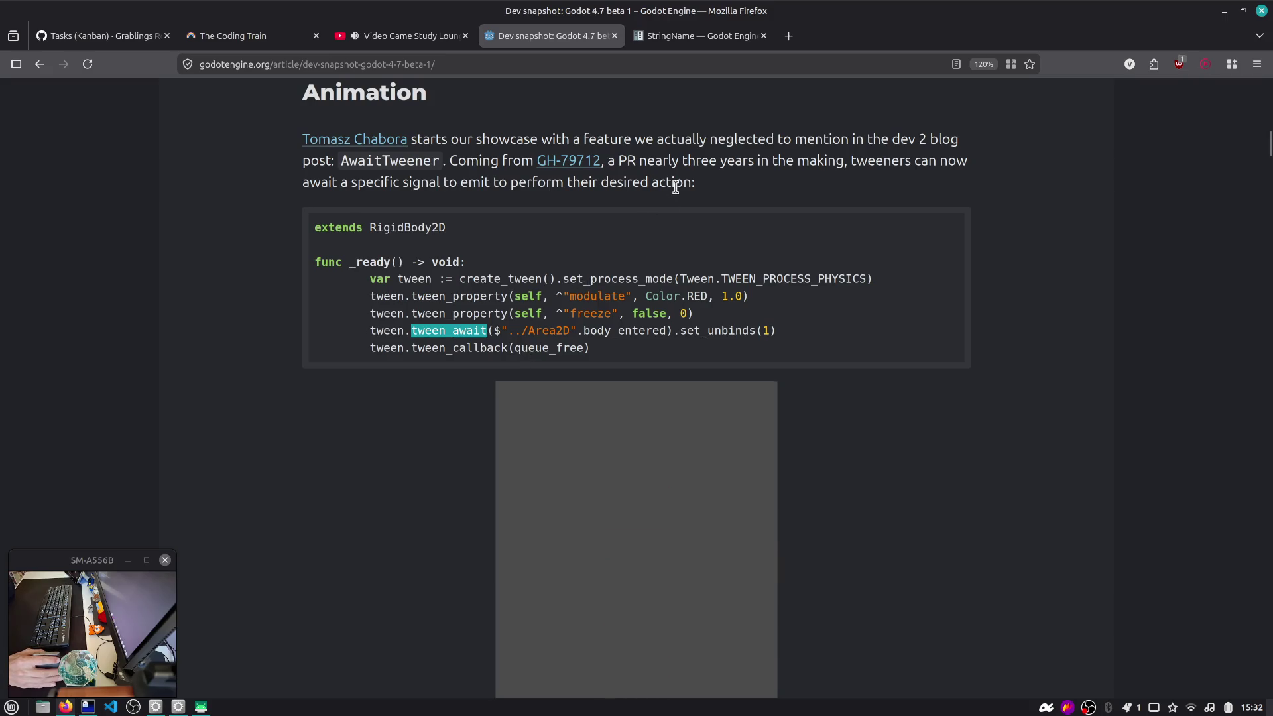
{"action": "left_click_drag", "start_coordinate": [646, 162], "coordinate": [791, 179]}
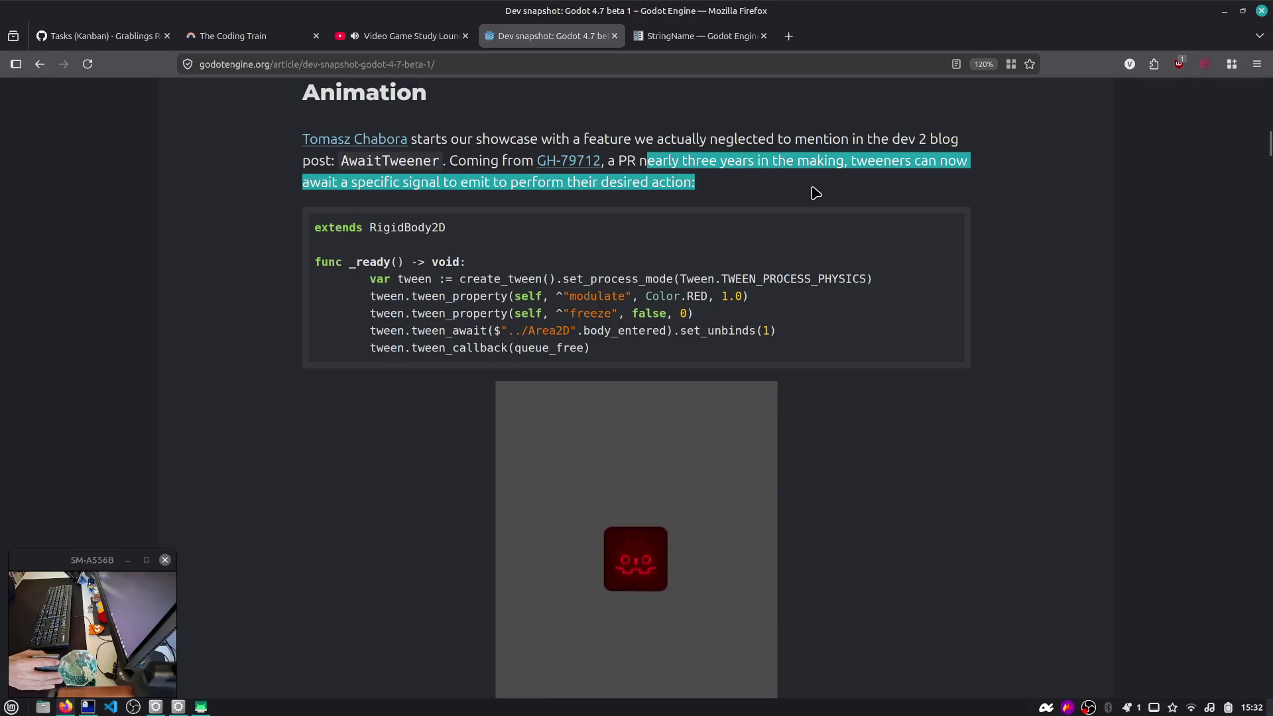
{"action": "middle_click", "coordinate": [571, 162]}
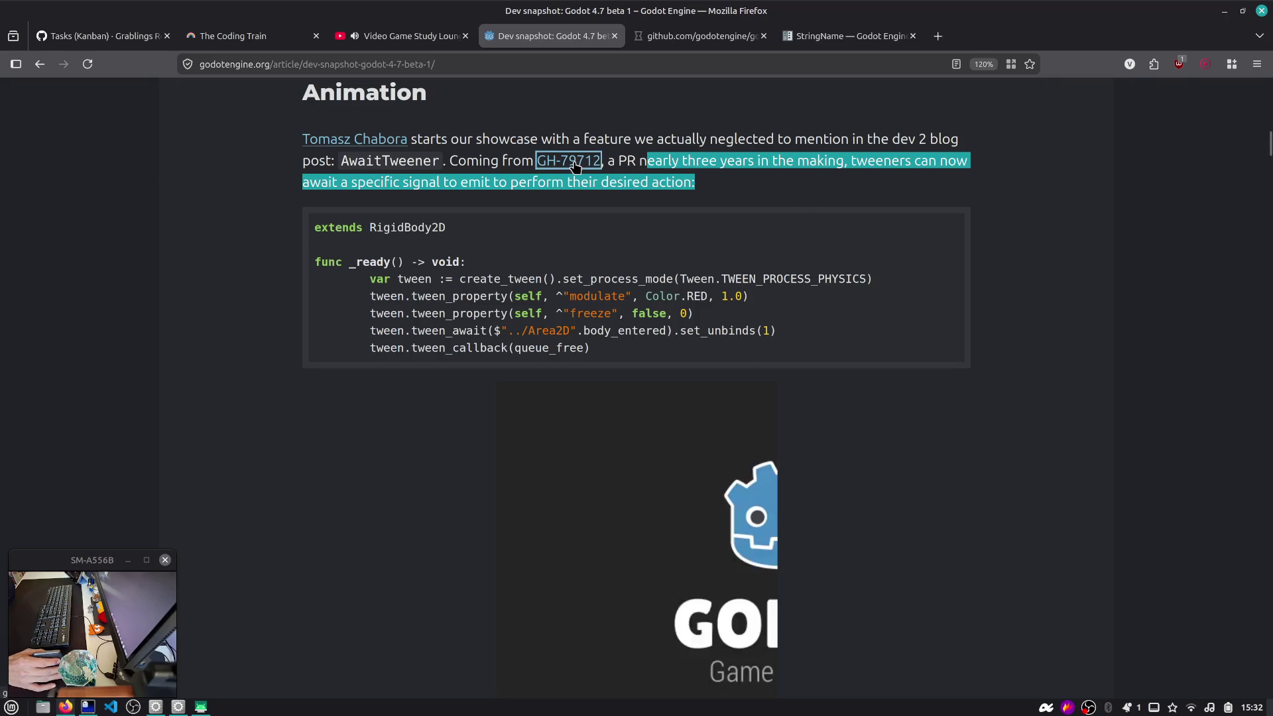
Examine the modulate, freeze, queue_free and body_entered parts of the tween_await example further down.
{"action": "scroll", "coordinate": [364, 285], "scroll_direction": "down", "scroll_amount": 3}
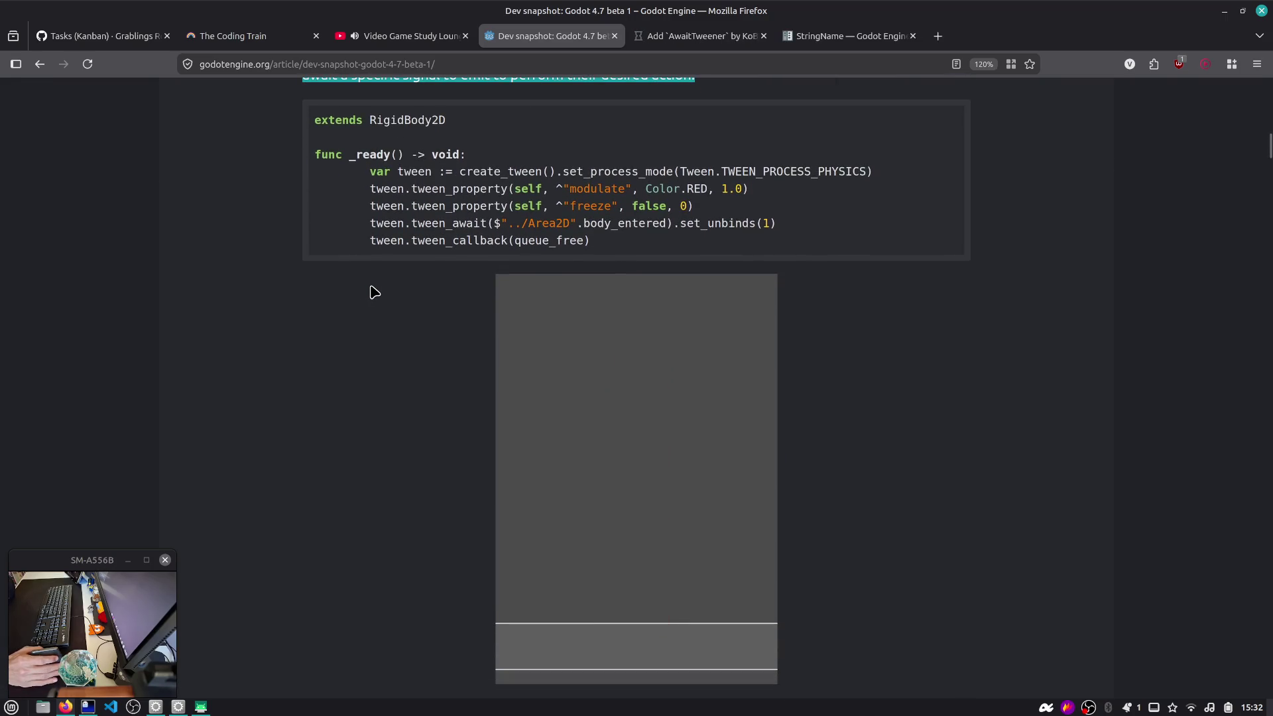
{"action": "double_click", "coordinate": [591, 188]}
{"action": "double_click", "coordinate": [593, 206]}
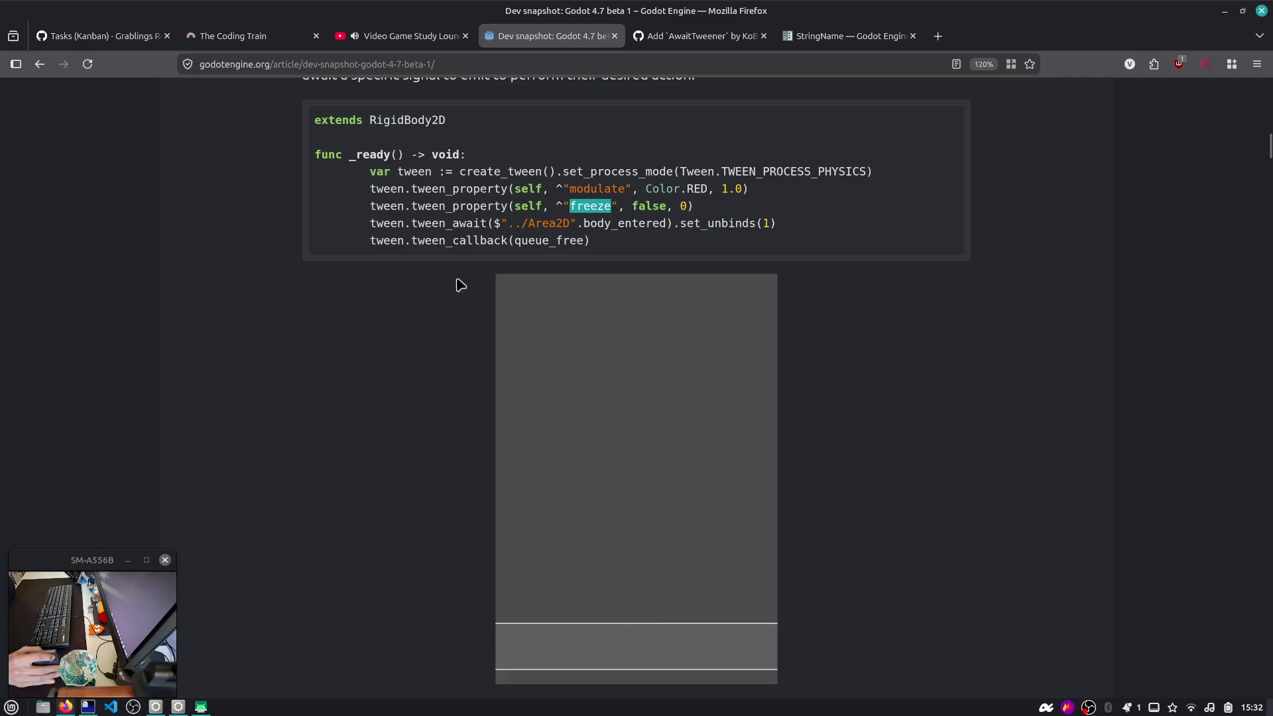
{"action": "double_click", "coordinate": [549, 240]}
{"action": "scroll", "coordinate": [735, 292], "scroll_direction": "down", "scroll_amount": 3}
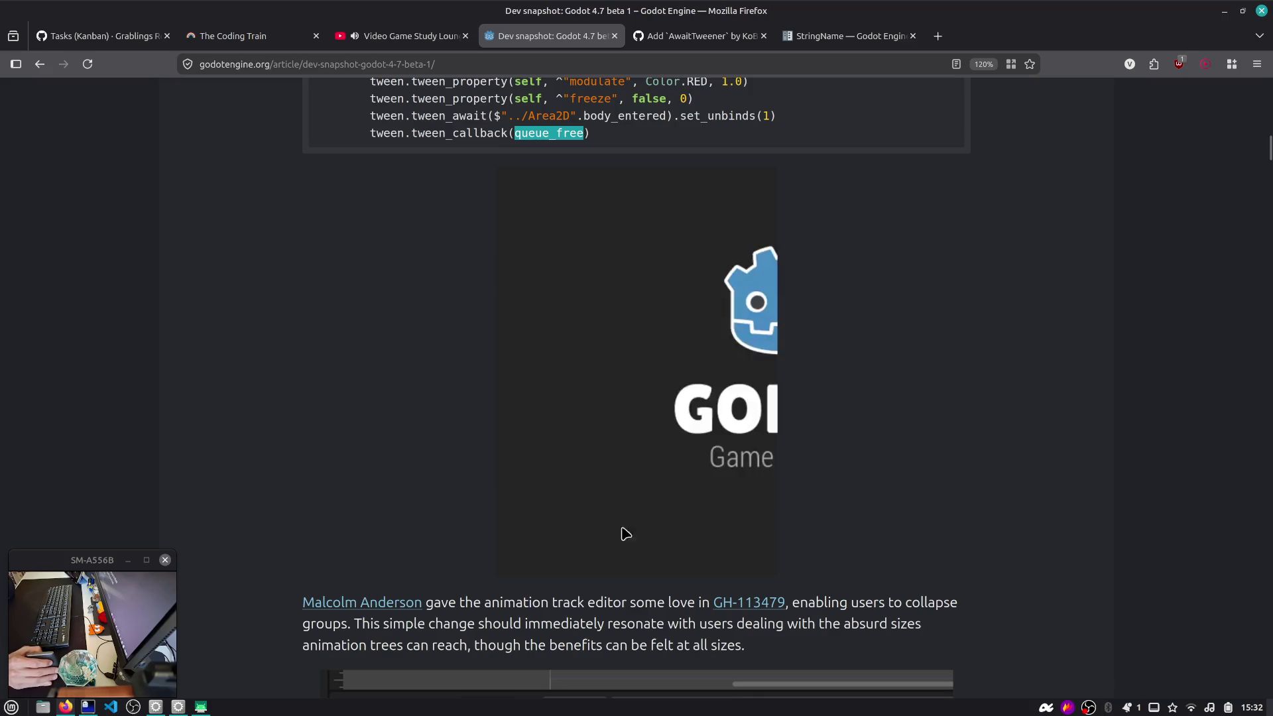
{"action": "left_click_drag", "start_coordinate": [432, 116], "coordinate": [534, 114]}
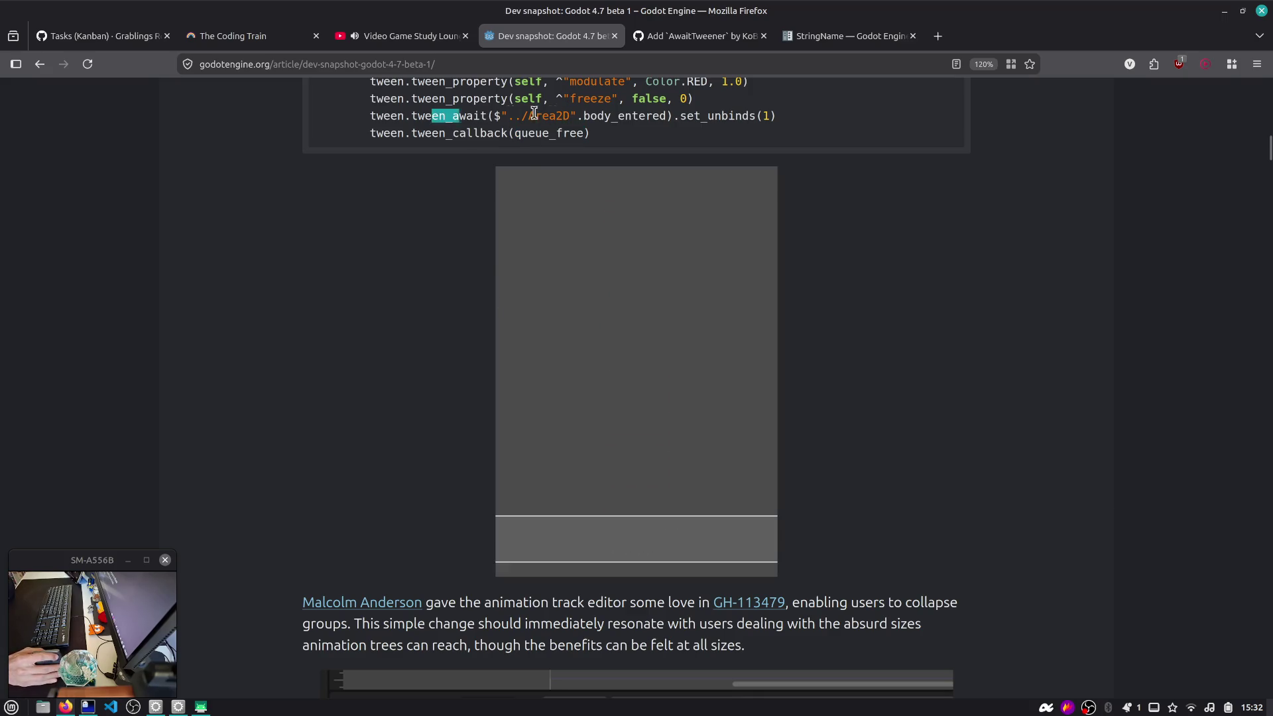
{"action": "double_click", "coordinate": [648, 113]}
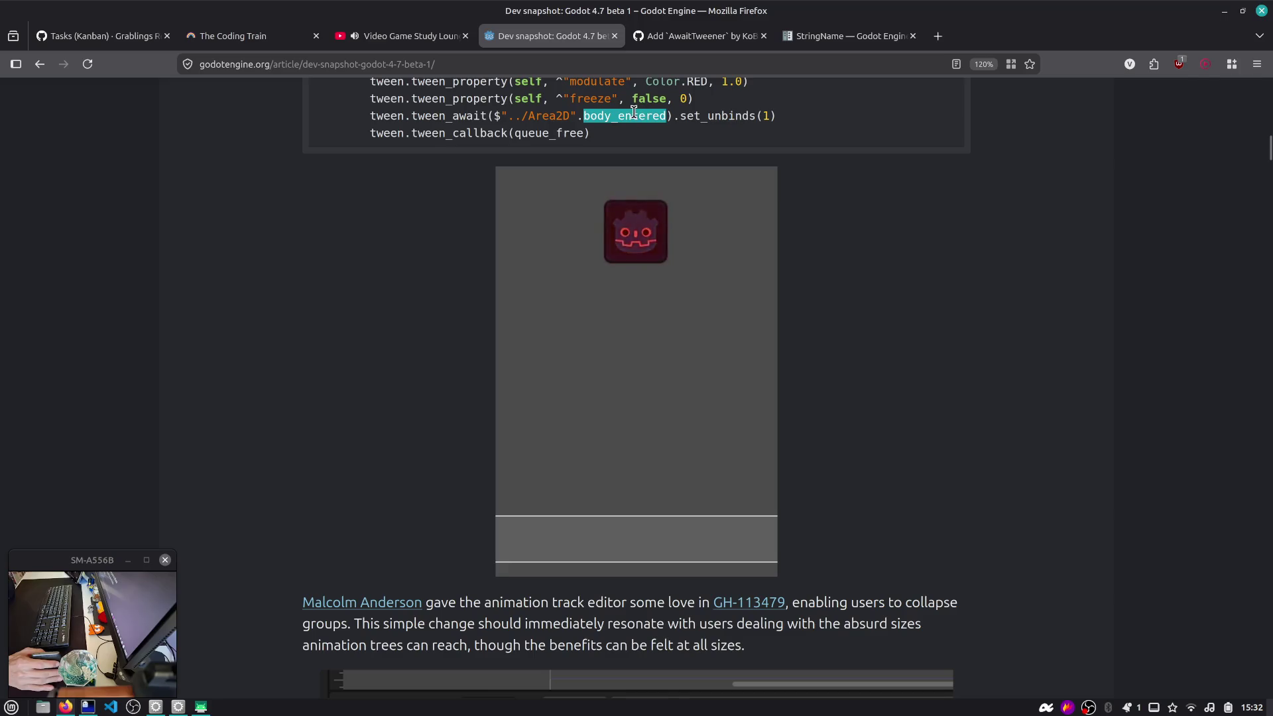
{"action": "left_click", "coordinate": [713, 117]}
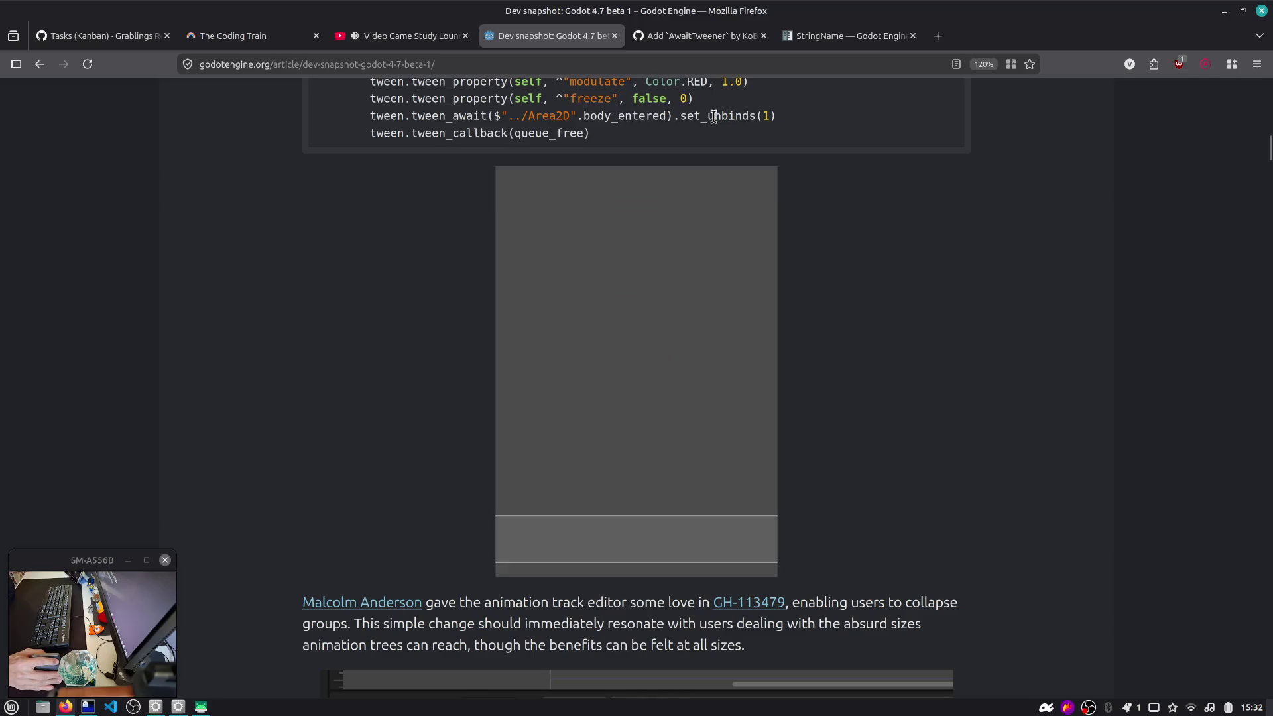
In Godot, search the built-in help for set_unb, then close the search.
{"action": "key", "text": "alt+Tab"}
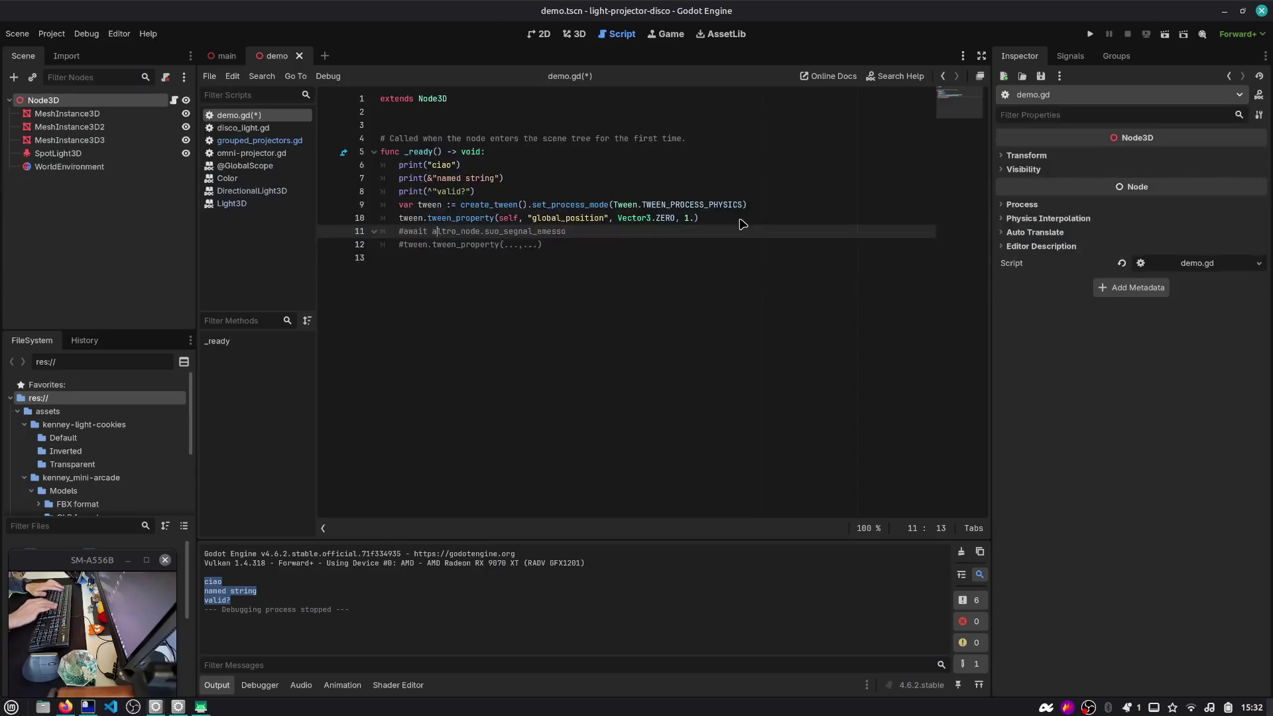
{"action": "key", "text": "F1"}
{"action": "type", "text": "set_ub"}
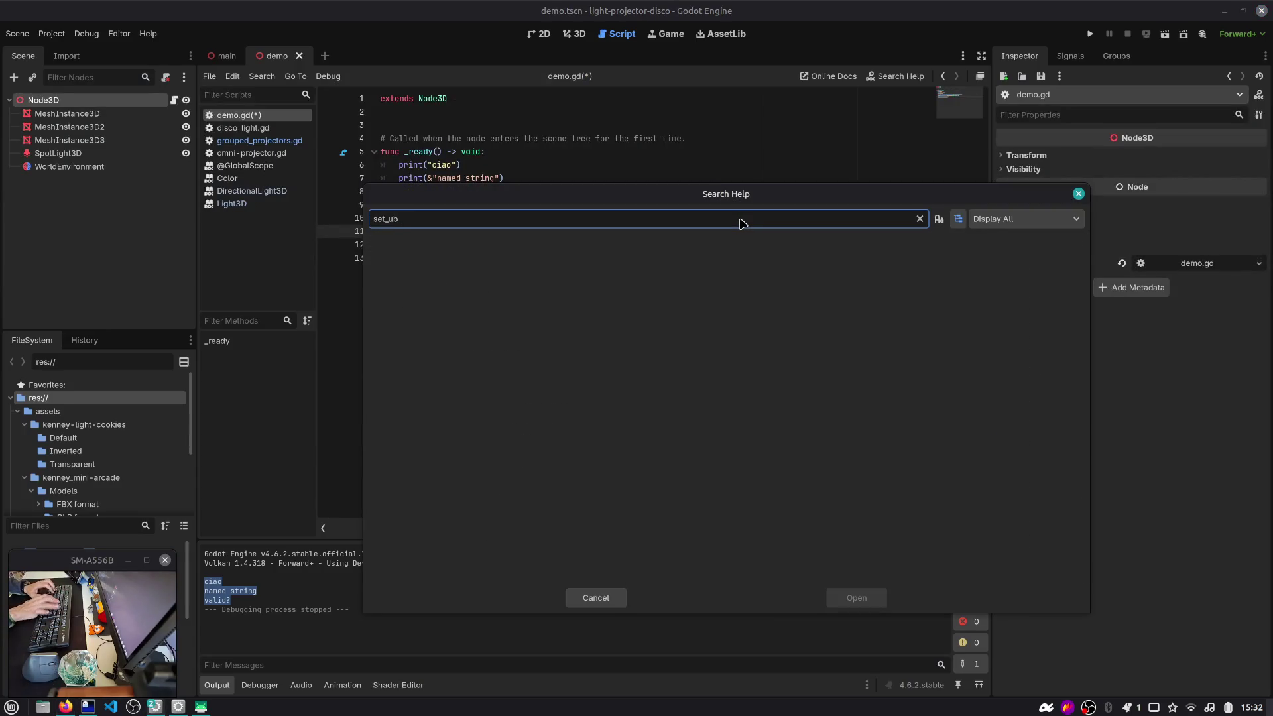
{"action": "key", "text": "BackSpace"}
{"action": "type", "text": "nbi"}
{"action": "key", "text": "Escape"}
Return to the blog and scroll to the animation track editor collapsible groups section.
{"action": "key", "text": "alt+Tab"}
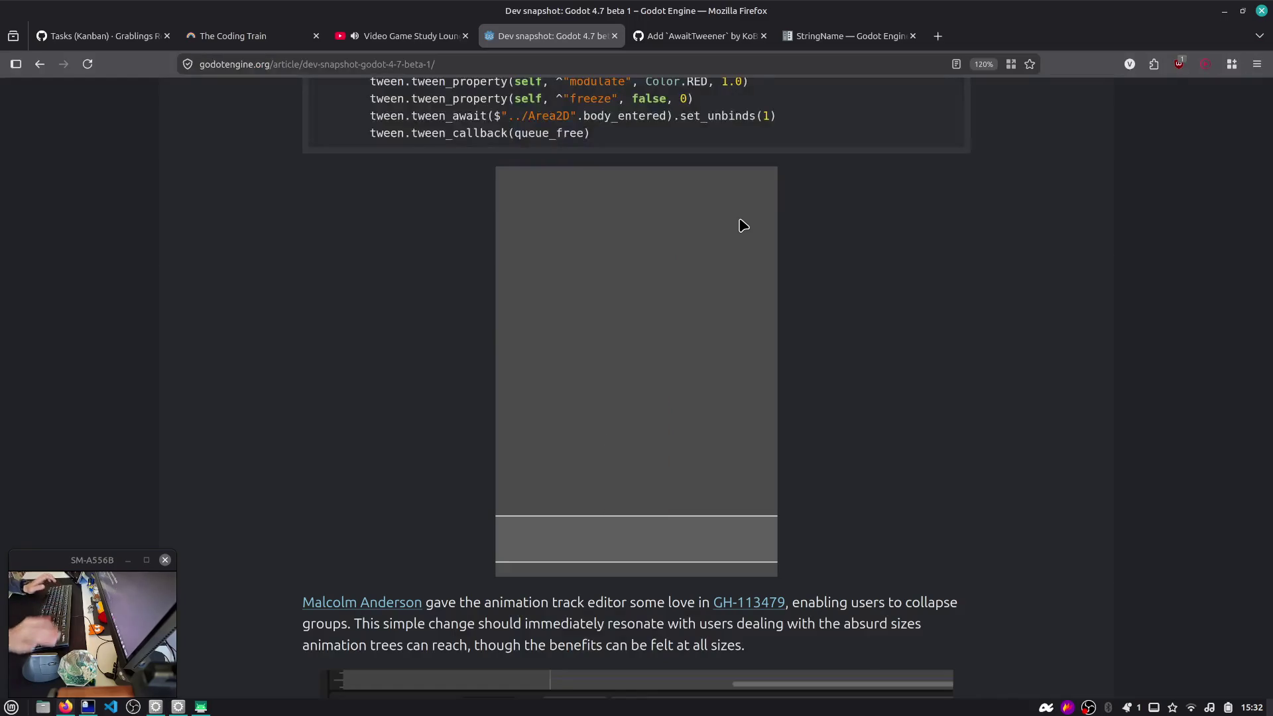
{"action": "scroll", "coordinate": [741, 222], "scroll_direction": "down", "scroll_amount": 5}
{"action": "scroll", "coordinate": [574, 401], "scroll_direction": "down", "scroll_amount": 3}
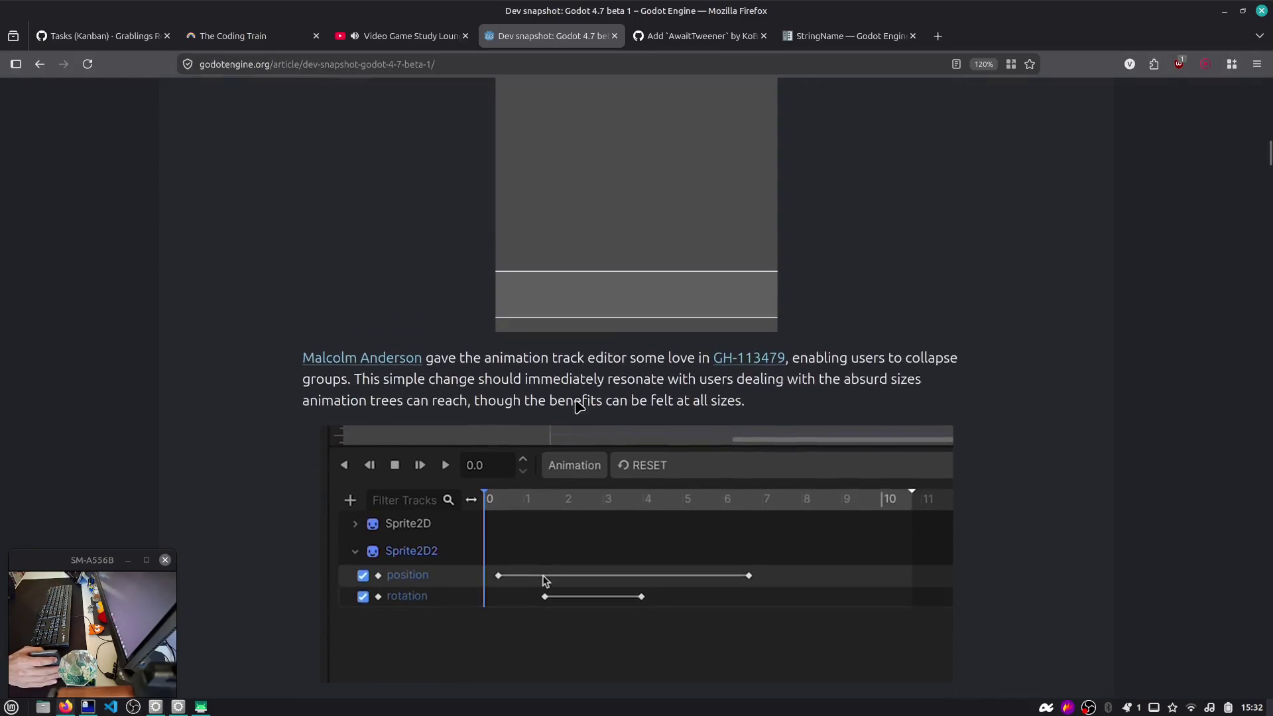
Switch to the PR #79712 tab and read the quoted line about custom_step.
{"action": "left_click", "coordinate": [696, 36]}
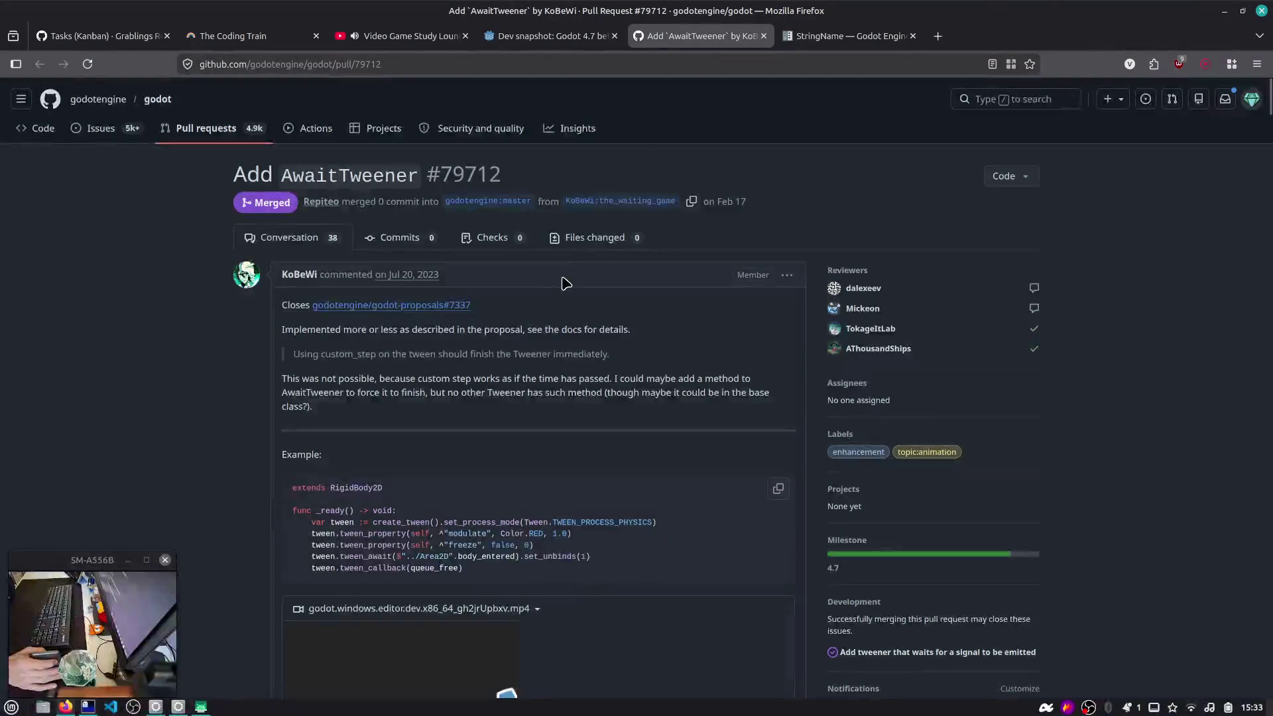
{"action": "scroll", "coordinate": [564, 283], "scroll_direction": "down", "scroll_amount": 2}
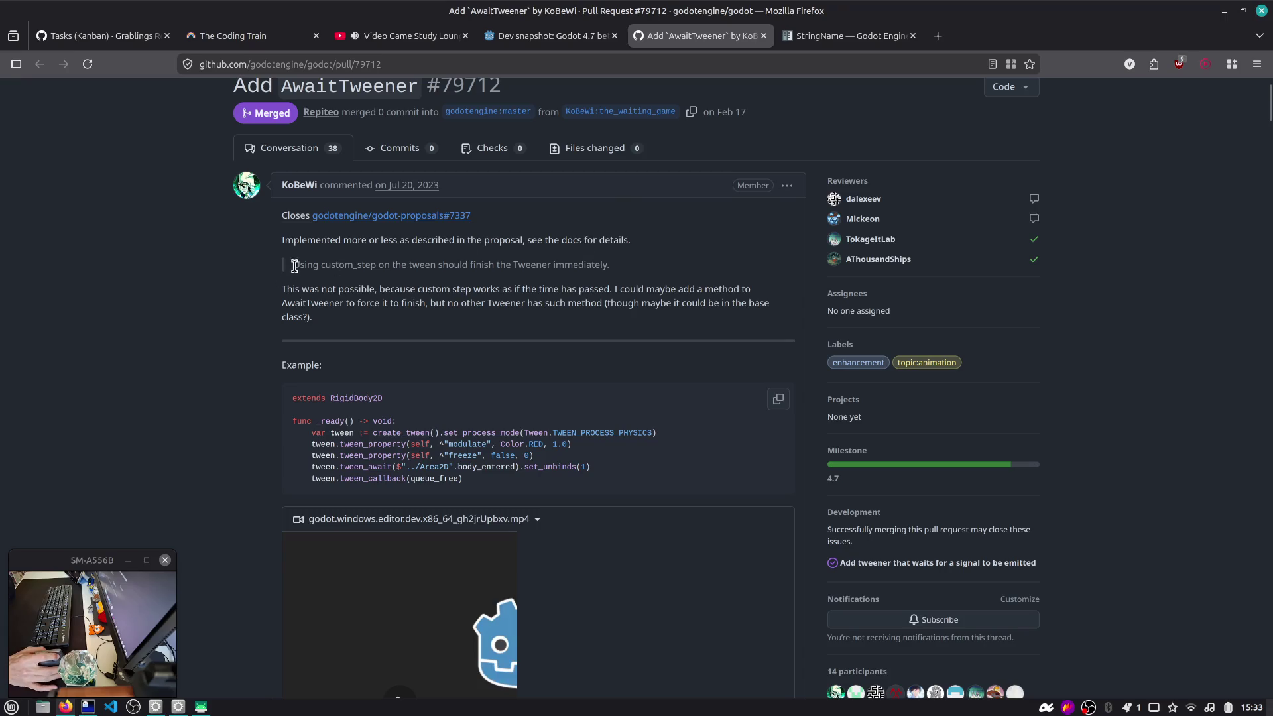
{"action": "left_click_drag", "start_coordinate": [294, 266], "coordinate": [650, 266]}
{"action": "left_click", "coordinate": [653, 265]}
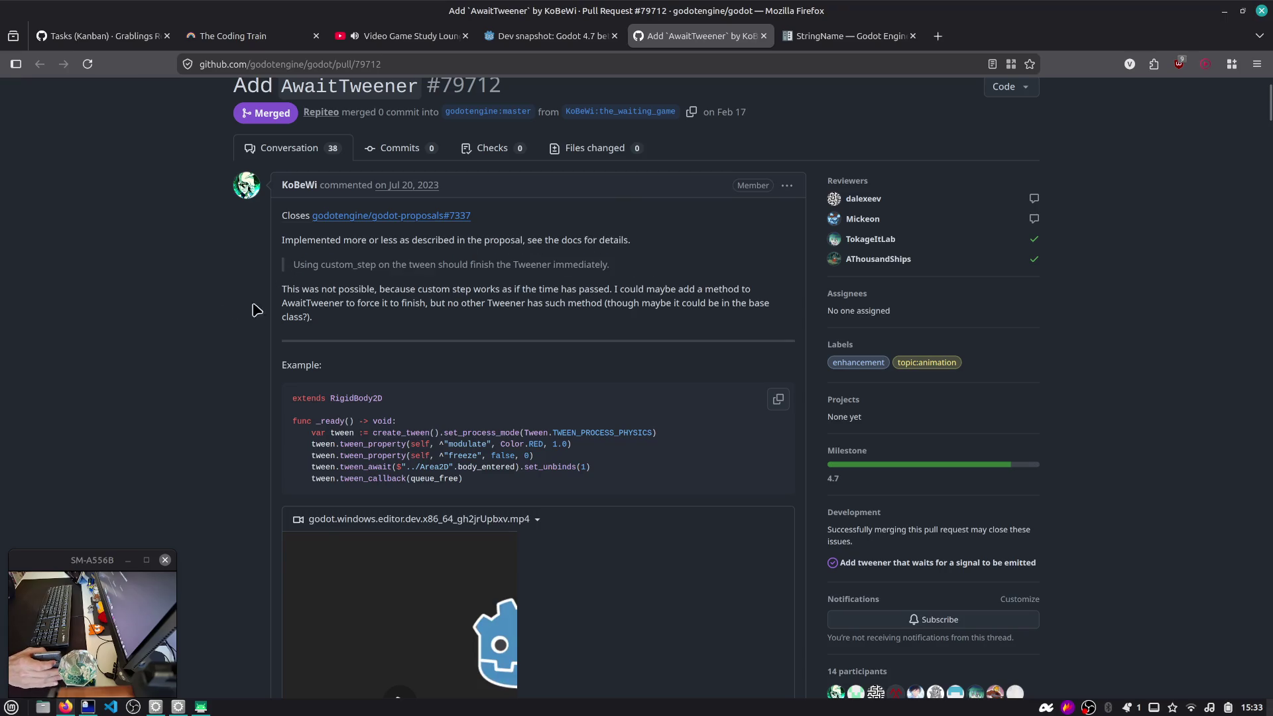
Read to the bottom of the discussion, then back up to KoBeWi's maybe_coroutine code sample.
{"action": "scroll", "coordinate": [534, 303], "scroll_direction": "down", "scroll_amount": 10}
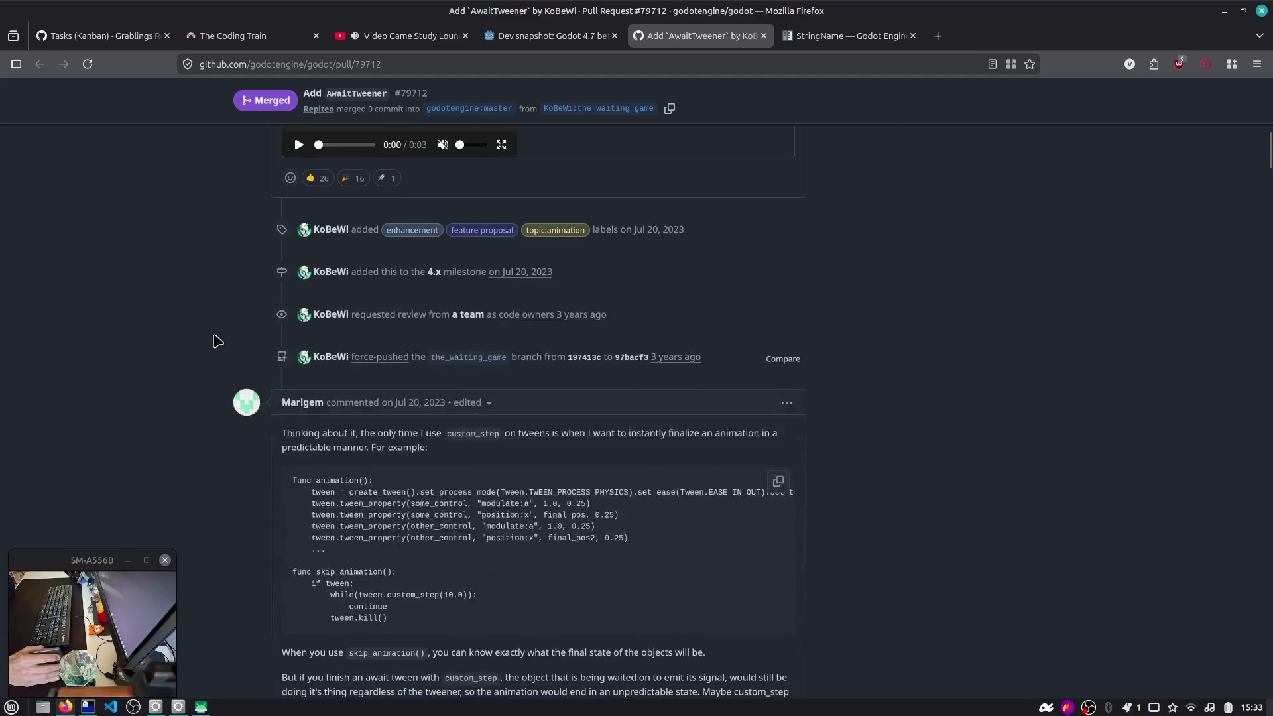
{"action": "scroll", "coordinate": [218, 341], "scroll_direction": "down", "scroll_amount": 3}
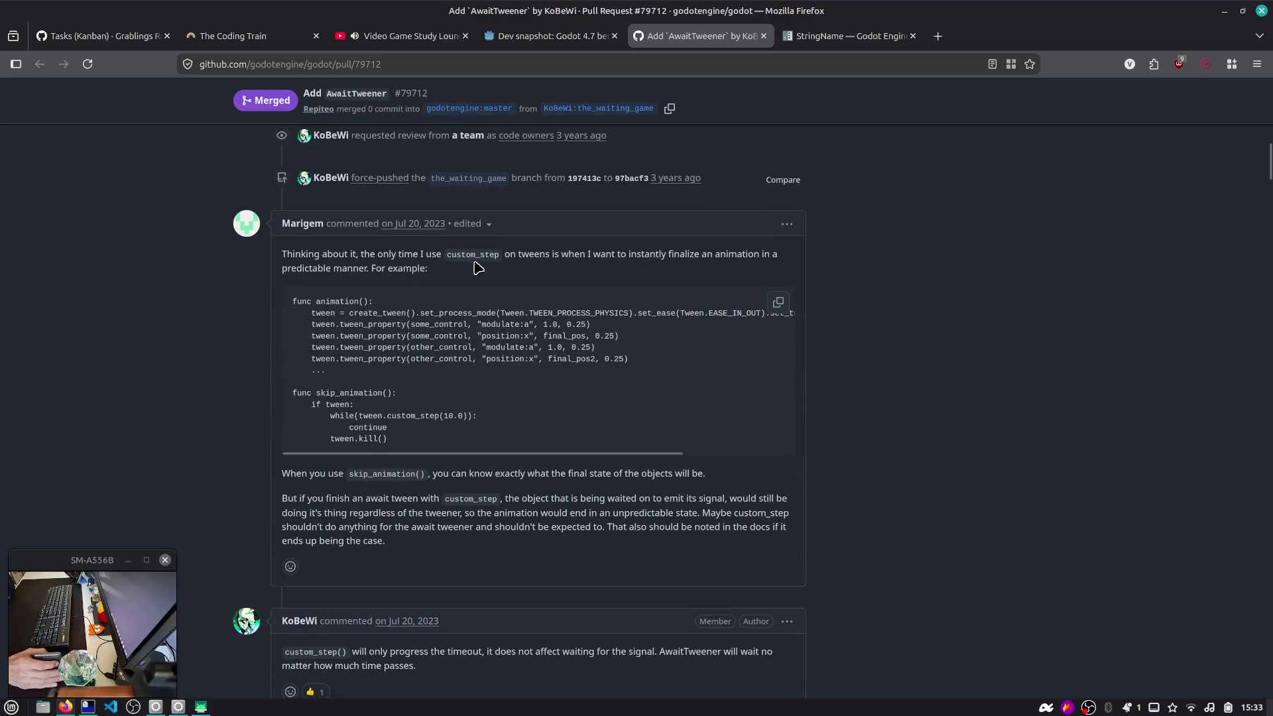
{"action": "scroll", "coordinate": [648, 273], "scroll_direction": "down", "scroll_amount": 8}
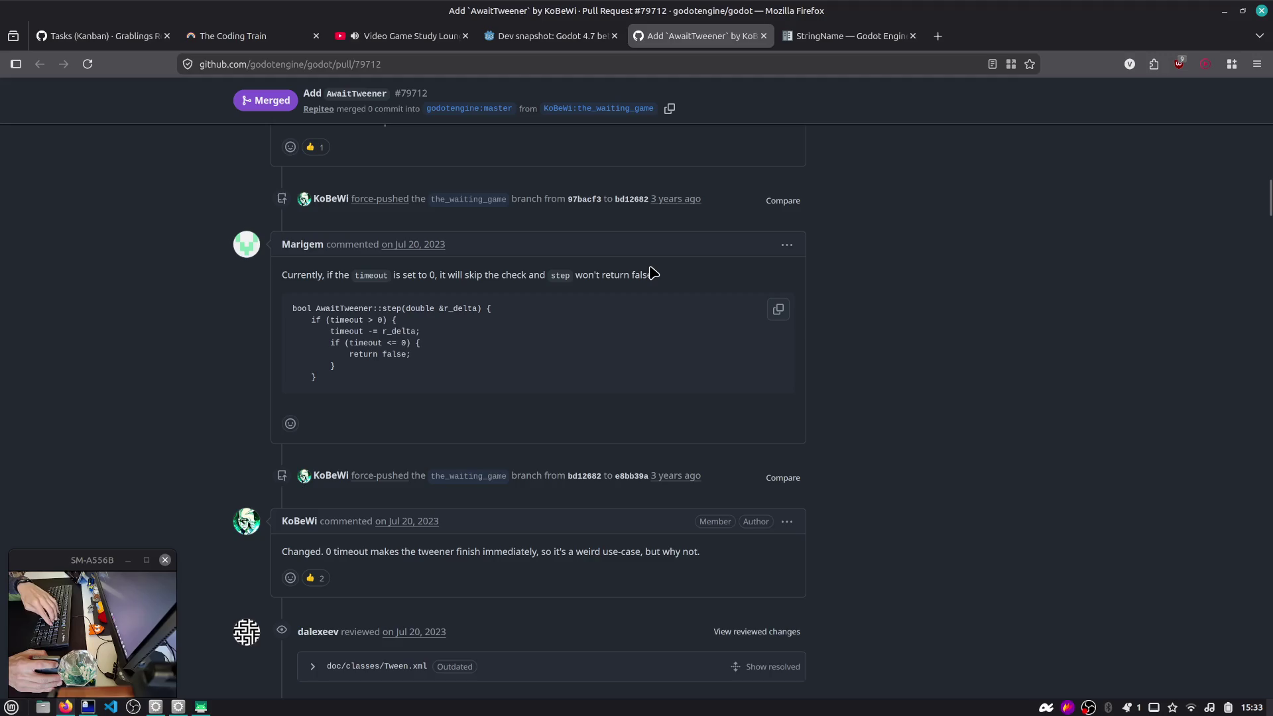
{"action": "scroll", "coordinate": [653, 273], "scroll_direction": "down", "scroll_amount": 20}
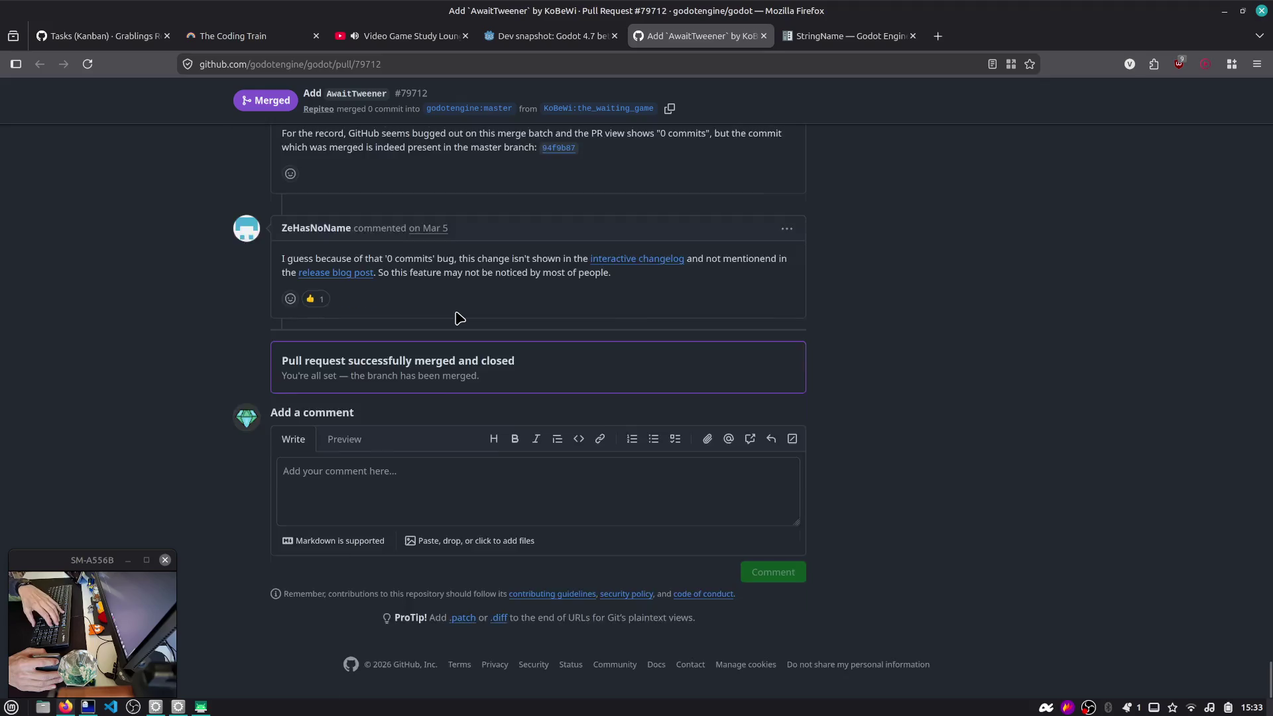
{"action": "scroll", "coordinate": [455, 318], "scroll_direction": "up", "scroll_amount": 8}
{"action": "scroll", "coordinate": [371, 348], "scroll_direction": "up", "scroll_amount": 4}
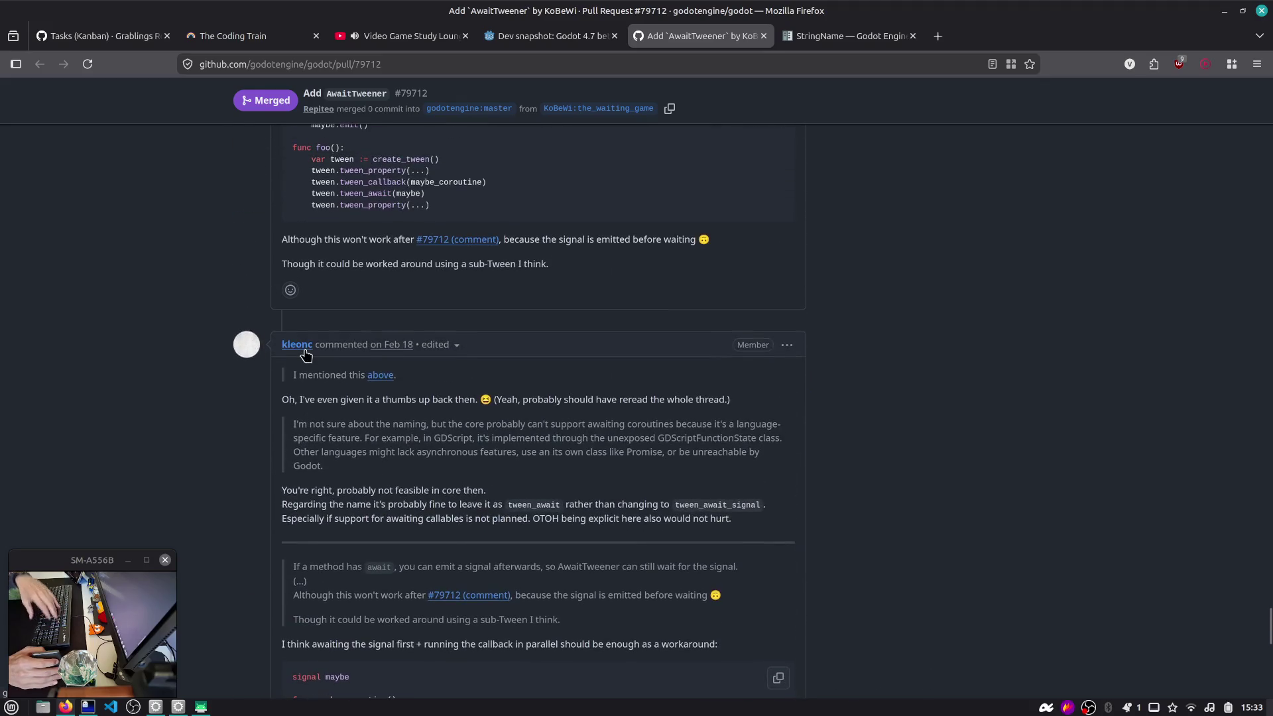
{"action": "mouse_move", "coordinate": [305, 354]}
{"action": "scroll", "coordinate": [304, 354], "scroll_direction": "up", "scroll_amount": 4}
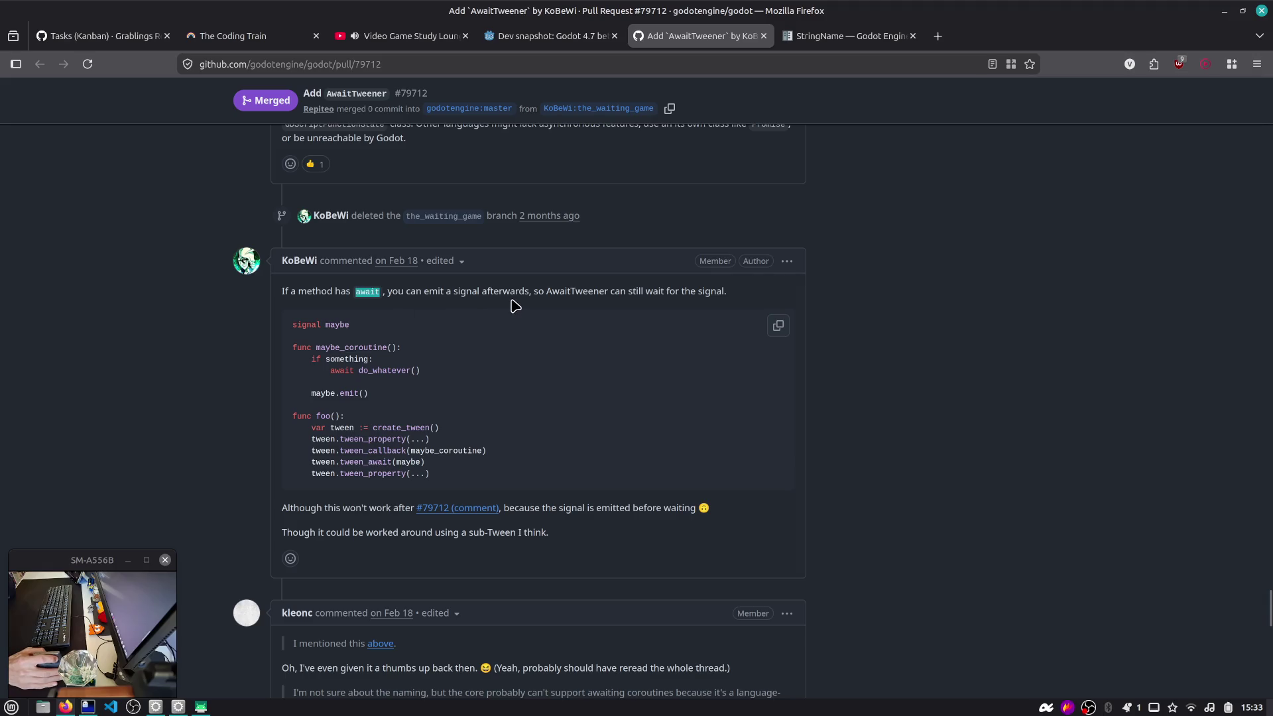
{"action": "left_click_drag", "start_coordinate": [370, 396], "coordinate": [237, 360]}
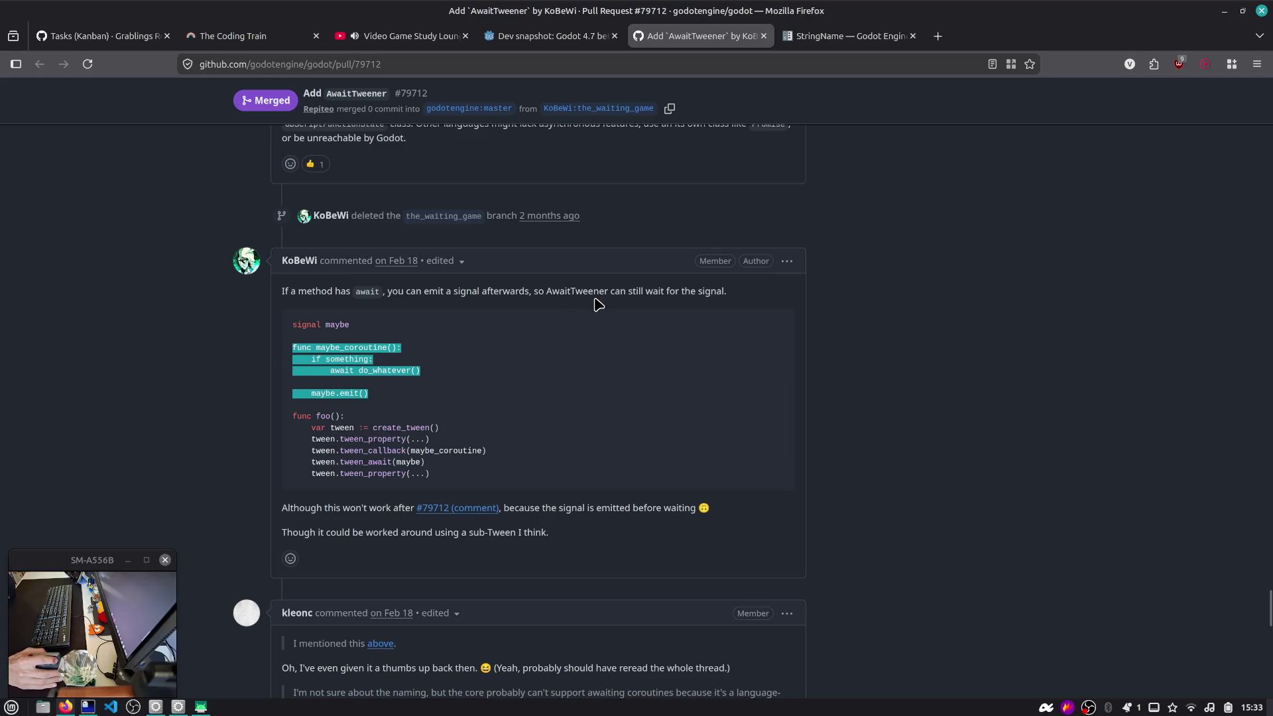
Study the signal maybe declaration, the maybe.emit() line and the tween_await call.
{"action": "left_click", "coordinate": [513, 355]}
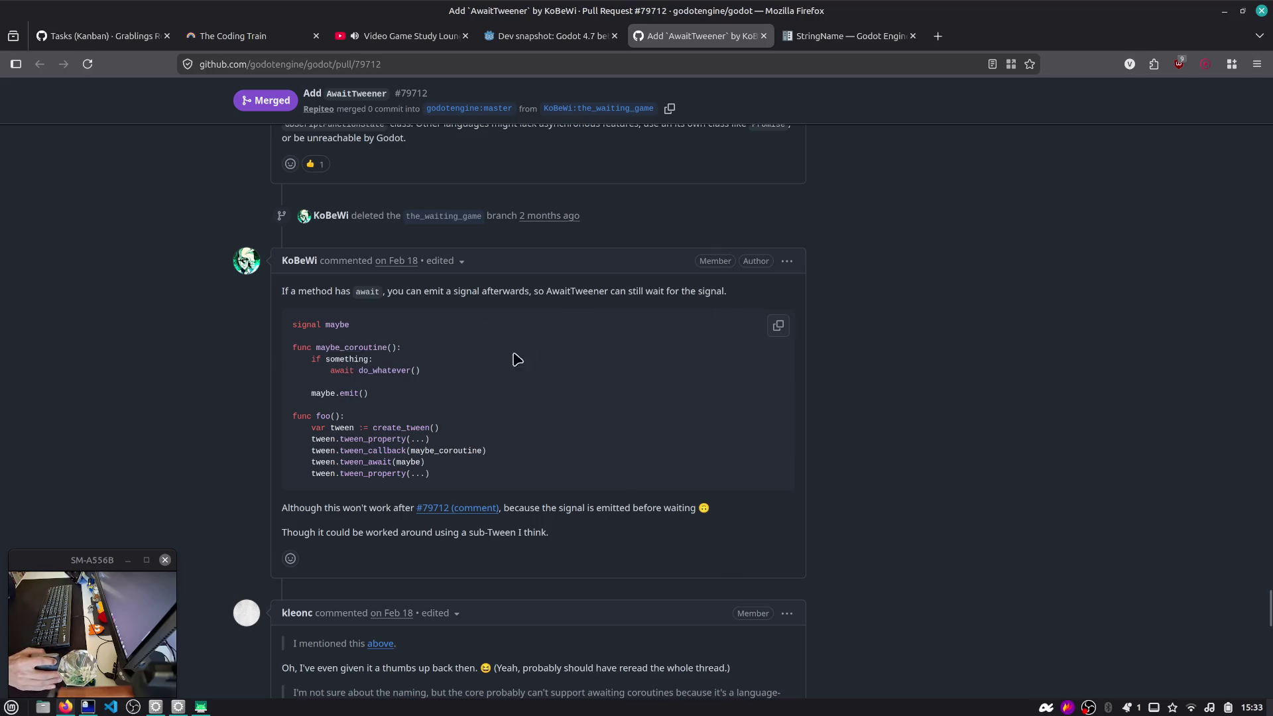
{"action": "scroll", "coordinate": [389, 441], "scroll_direction": "down", "scroll_amount": 3}
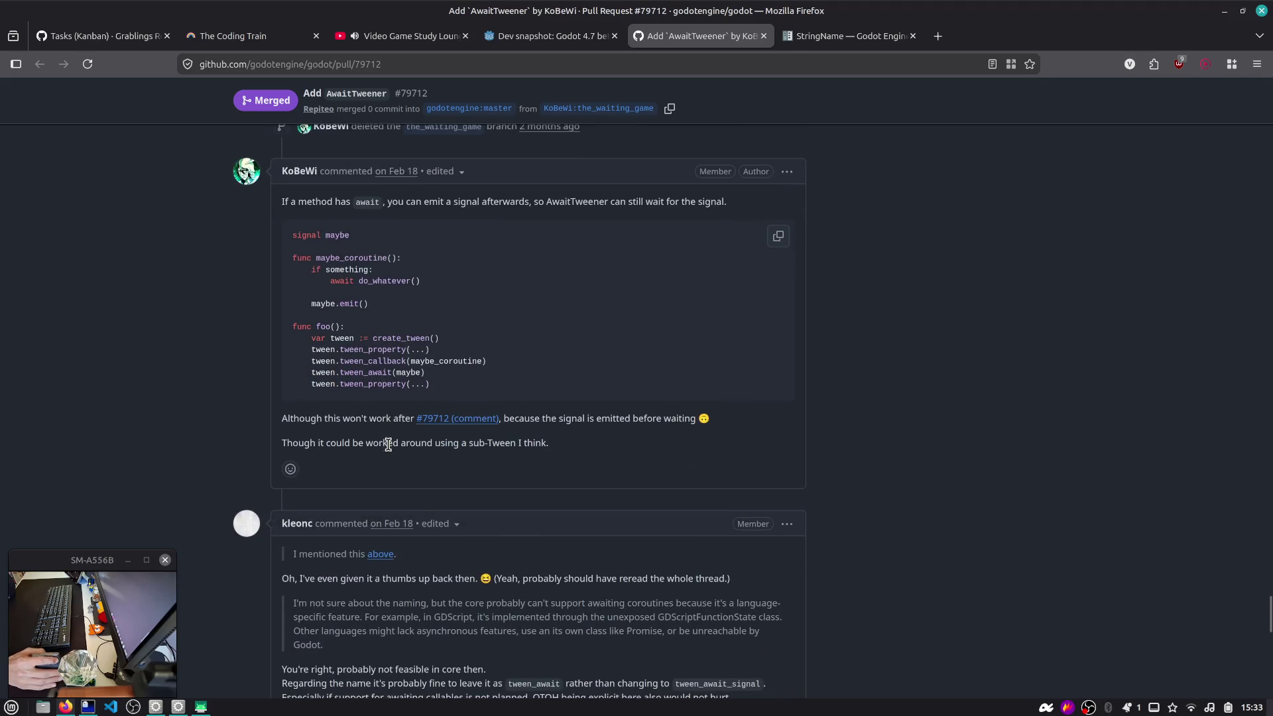
{"action": "left_click_drag", "start_coordinate": [359, 237], "coordinate": [298, 235]}
{"action": "double_click", "coordinate": [336, 235]}
{"action": "double_click", "coordinate": [325, 303]}
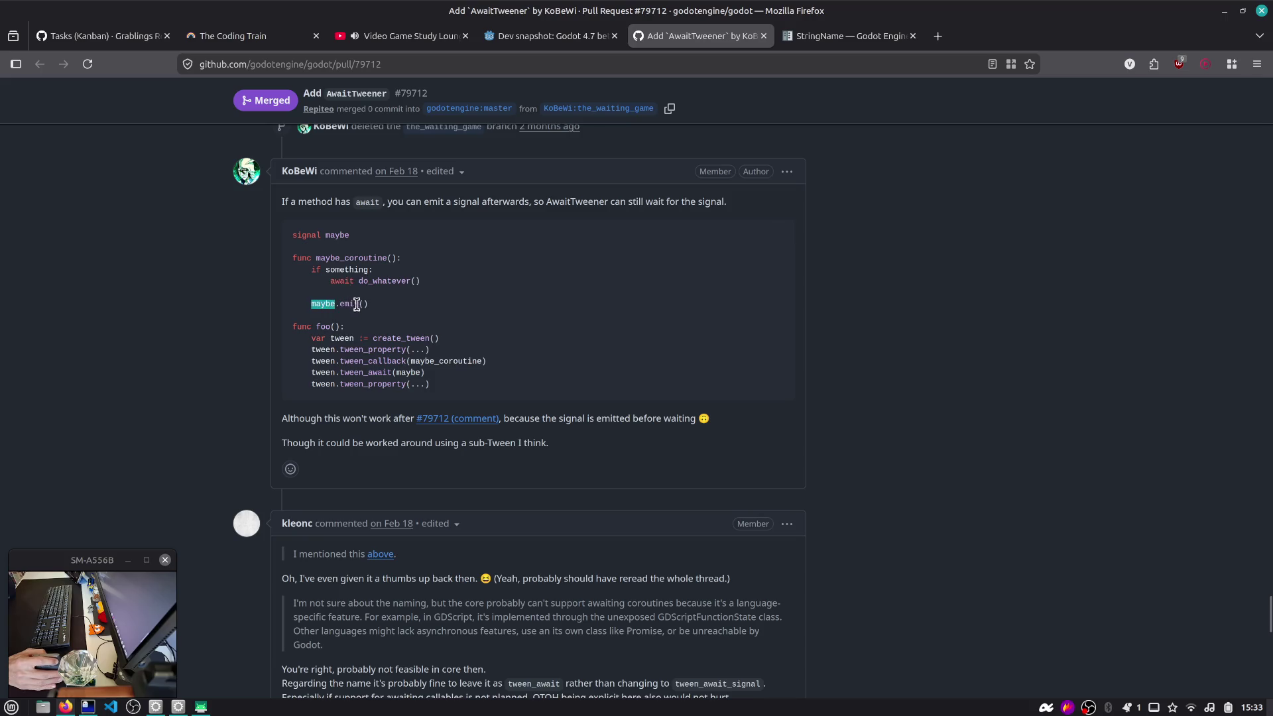
{"action": "double_click", "coordinate": [390, 373]}
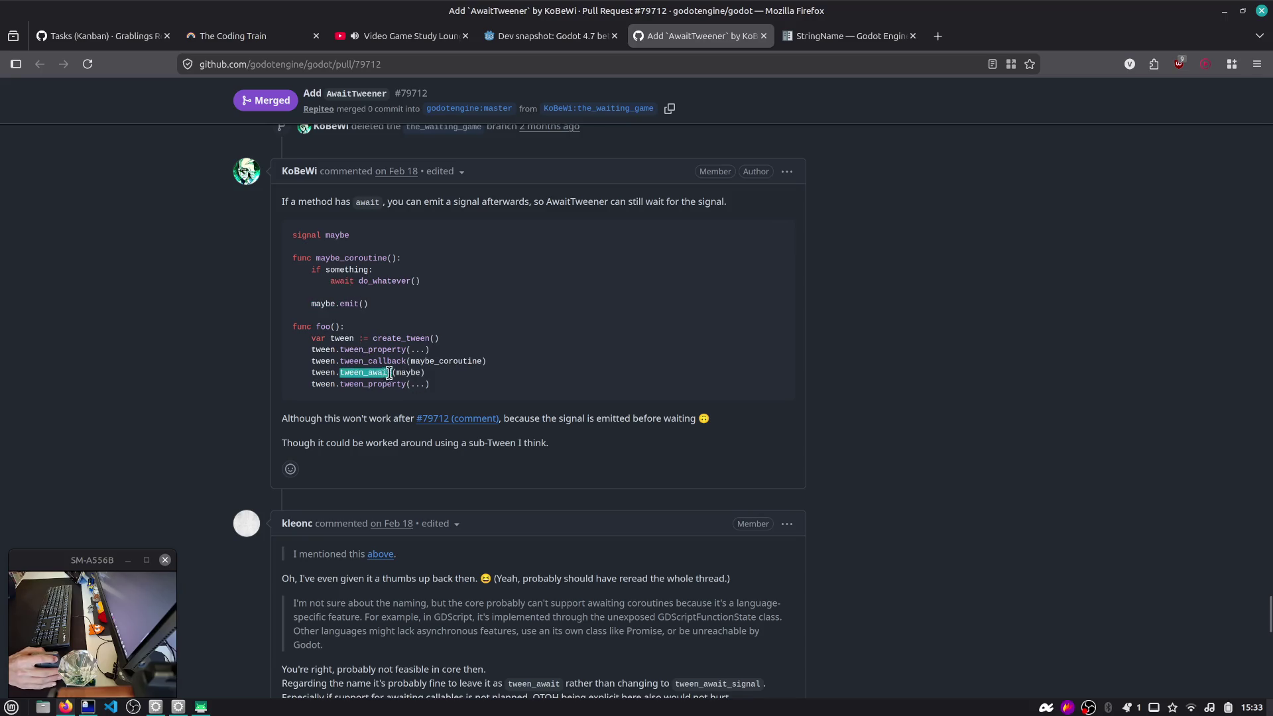
{"action": "left_click_drag", "start_coordinate": [312, 303], "coordinate": [406, 306]}
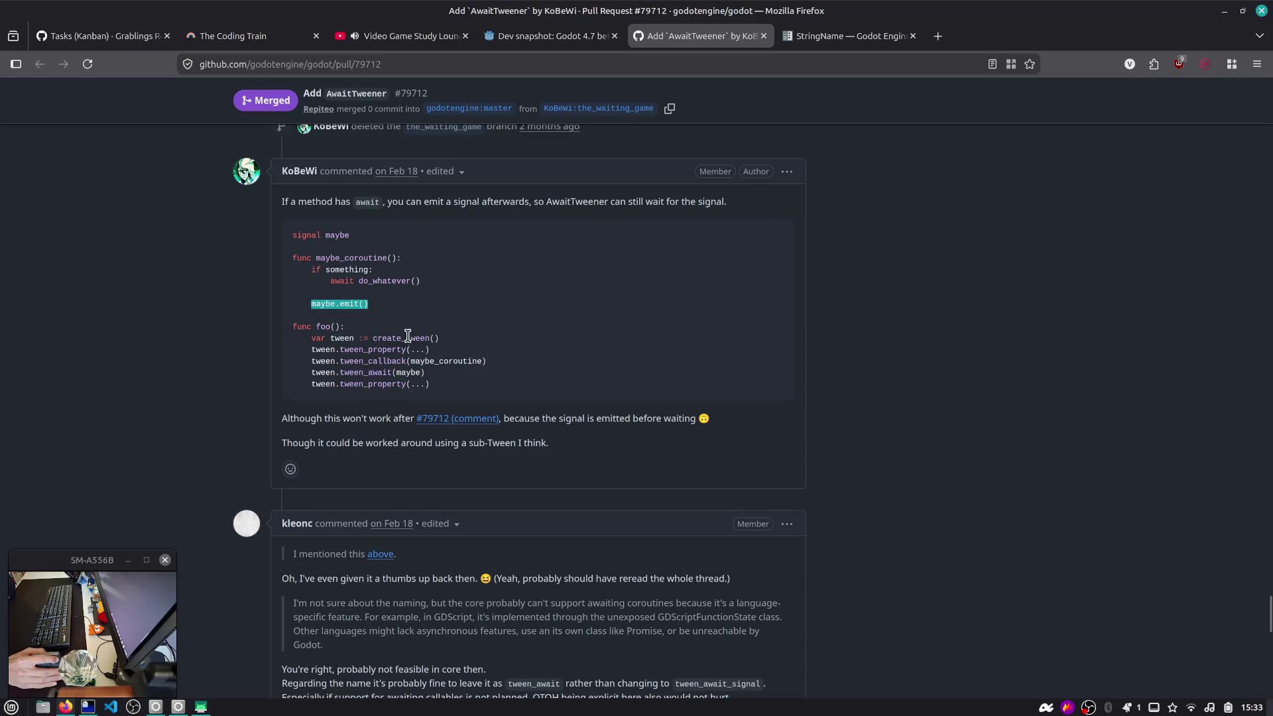
Read the sentence about a sub-Tween workaround and the rest of the conversation.
{"action": "scroll", "coordinate": [391, 378], "scroll_direction": "down", "scroll_amount": 2}
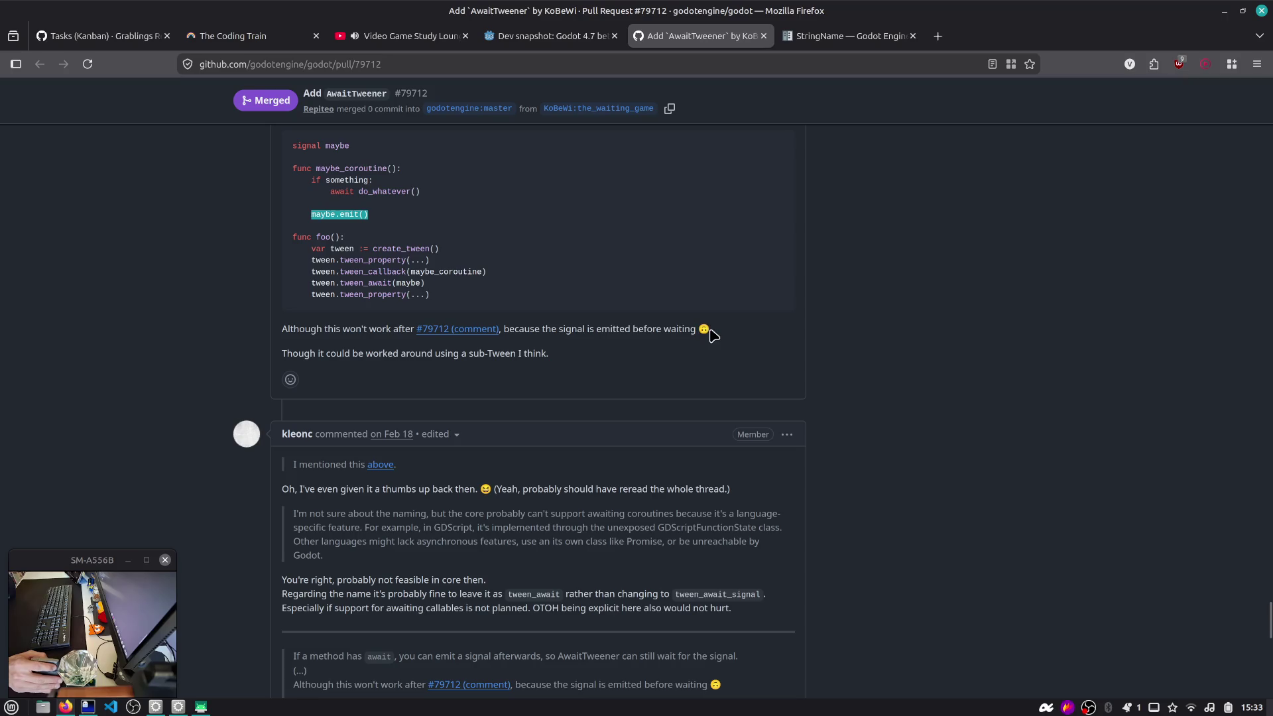
{"action": "left_click_drag", "start_coordinate": [355, 355], "coordinate": [565, 358]}
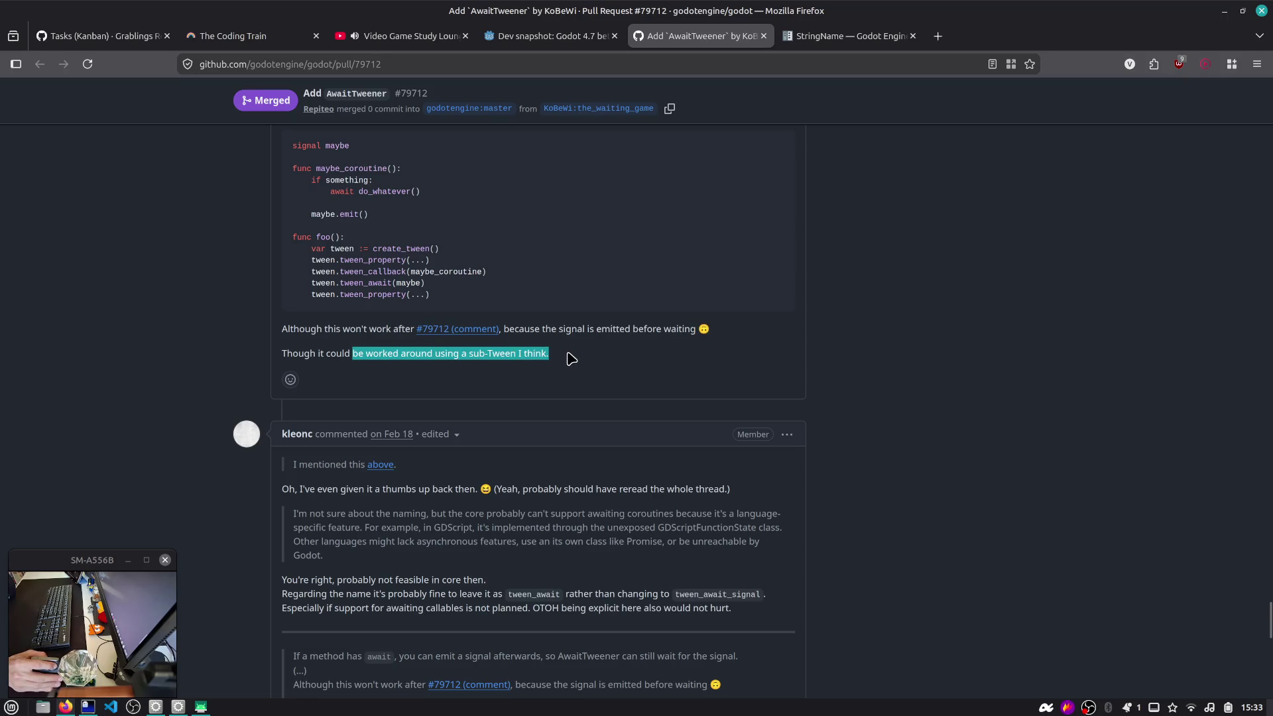
{"action": "left_click", "coordinate": [571, 358]}
{"action": "scroll", "coordinate": [564, 358], "scroll_direction": "down", "scroll_amount": 5}
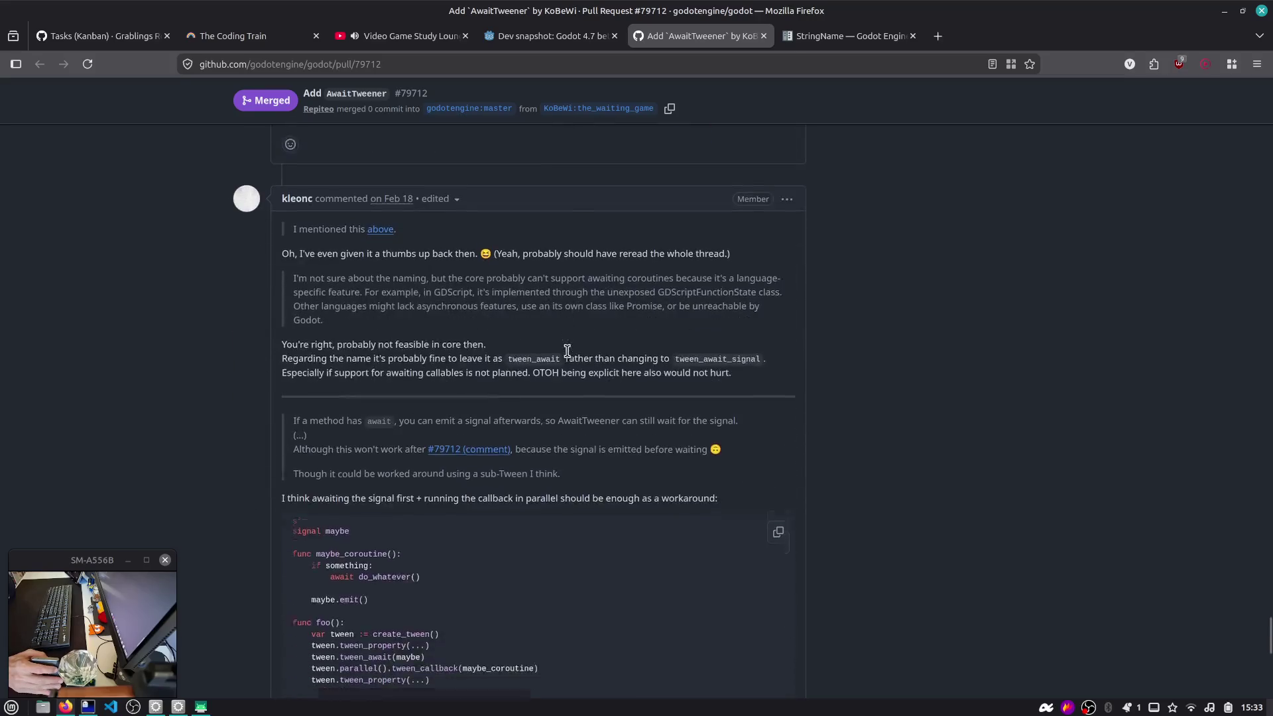
{"action": "scroll", "coordinate": [524, 340], "scroll_direction": "down", "scroll_amount": 10}
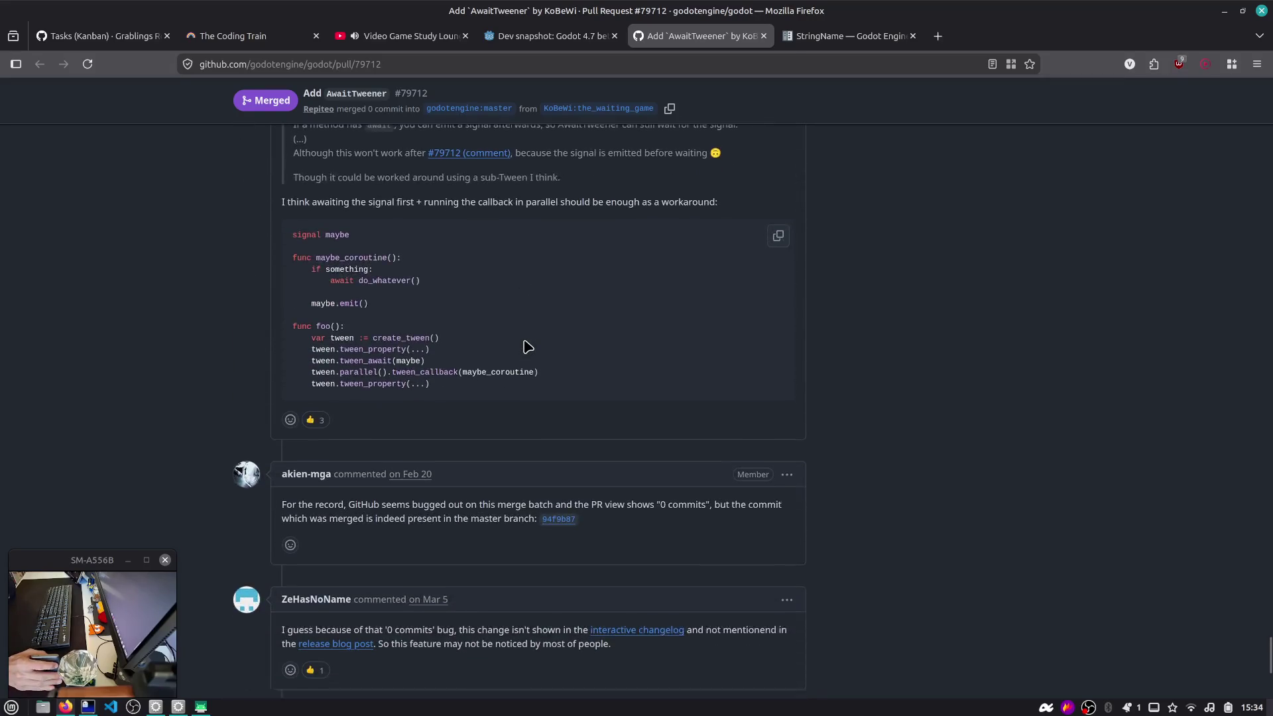
{"action": "scroll", "coordinate": [527, 352], "scroll_direction": "down", "scroll_amount": 1}
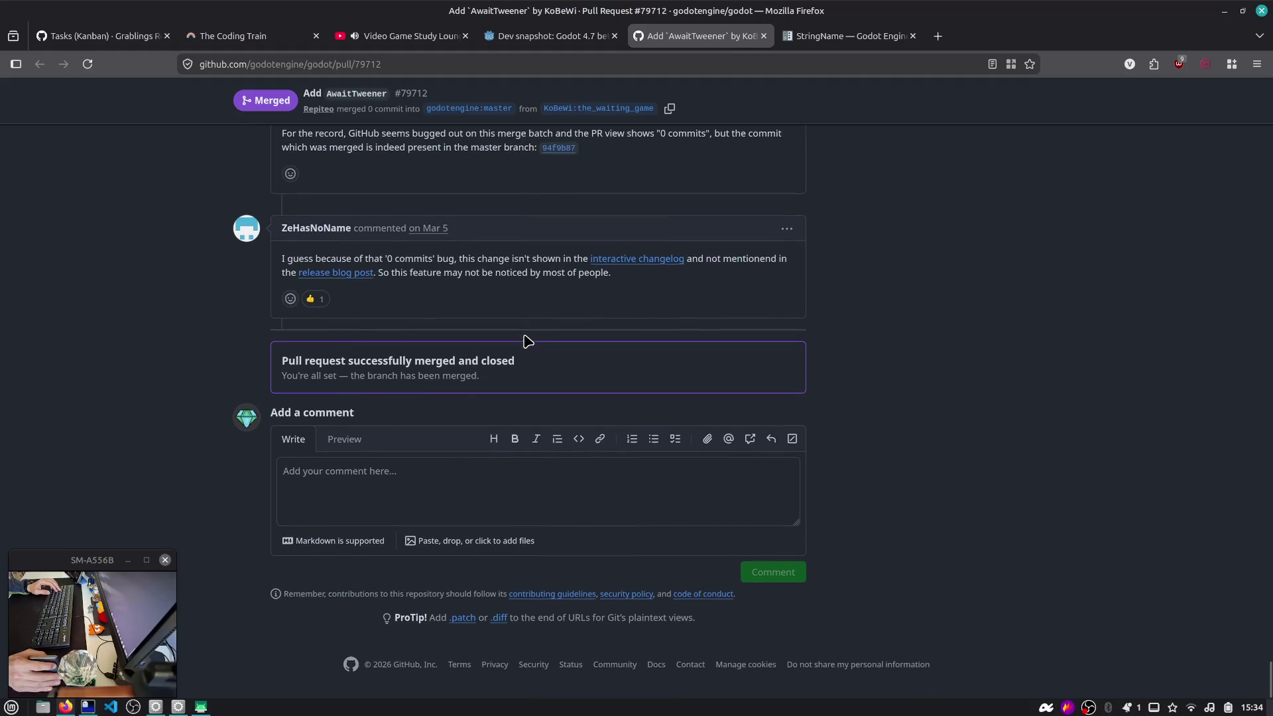
Close the PR tab, check chat on workspace 2, then return to the article on workspace 1.
{"action": "key", "text": "ctrl+w"}
{"action": "scroll", "coordinate": [305, 321], "scroll_direction": "up", "scroll_amount": 10}
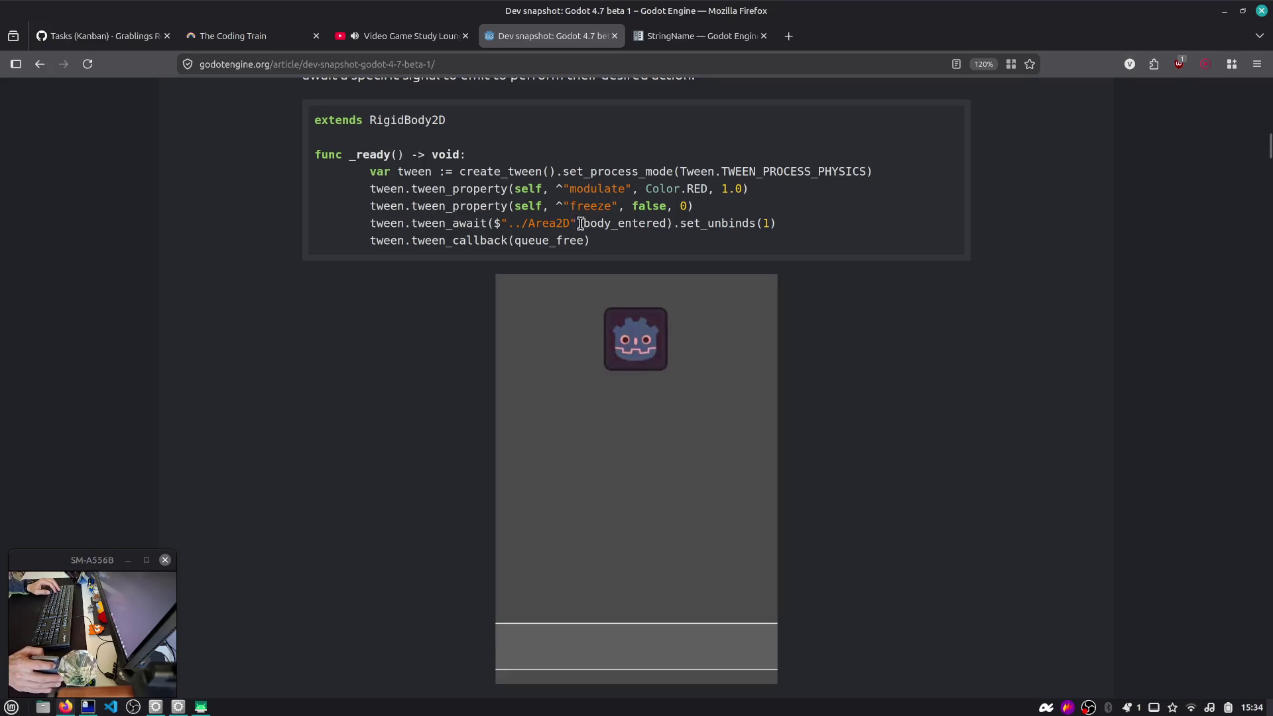
{"action": "key", "text": "super+2"}
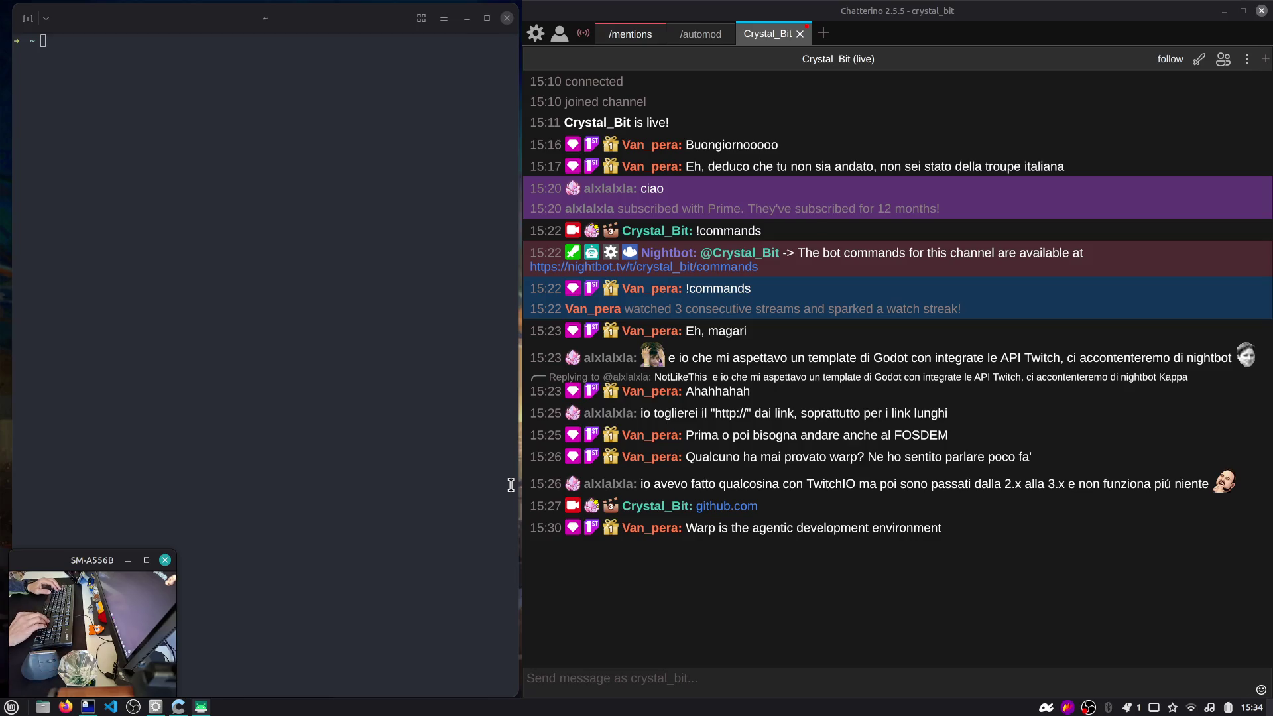
{"action": "key", "text": "super+1"}
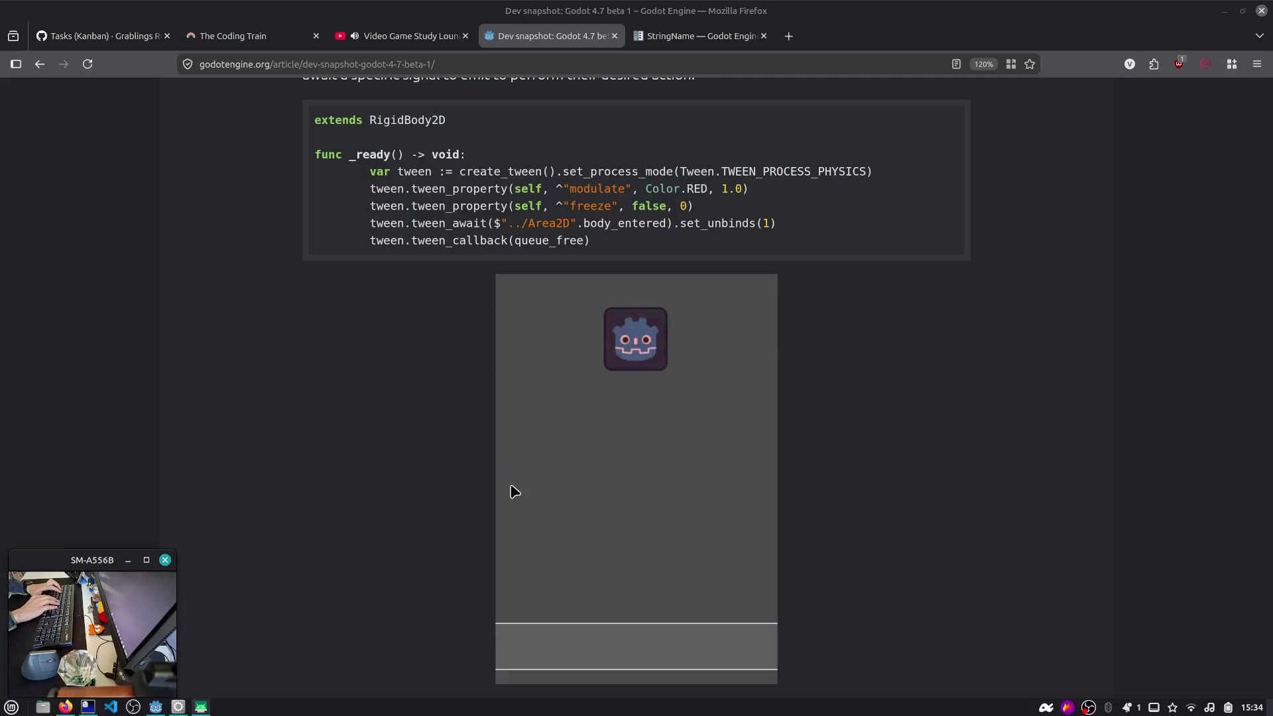
Search the web for 'warp agentic coding' in a new tab and open the Warp homepage.
{"action": "key", "text": "ctrl+t"}
{"action": "type", "text": "wa"}
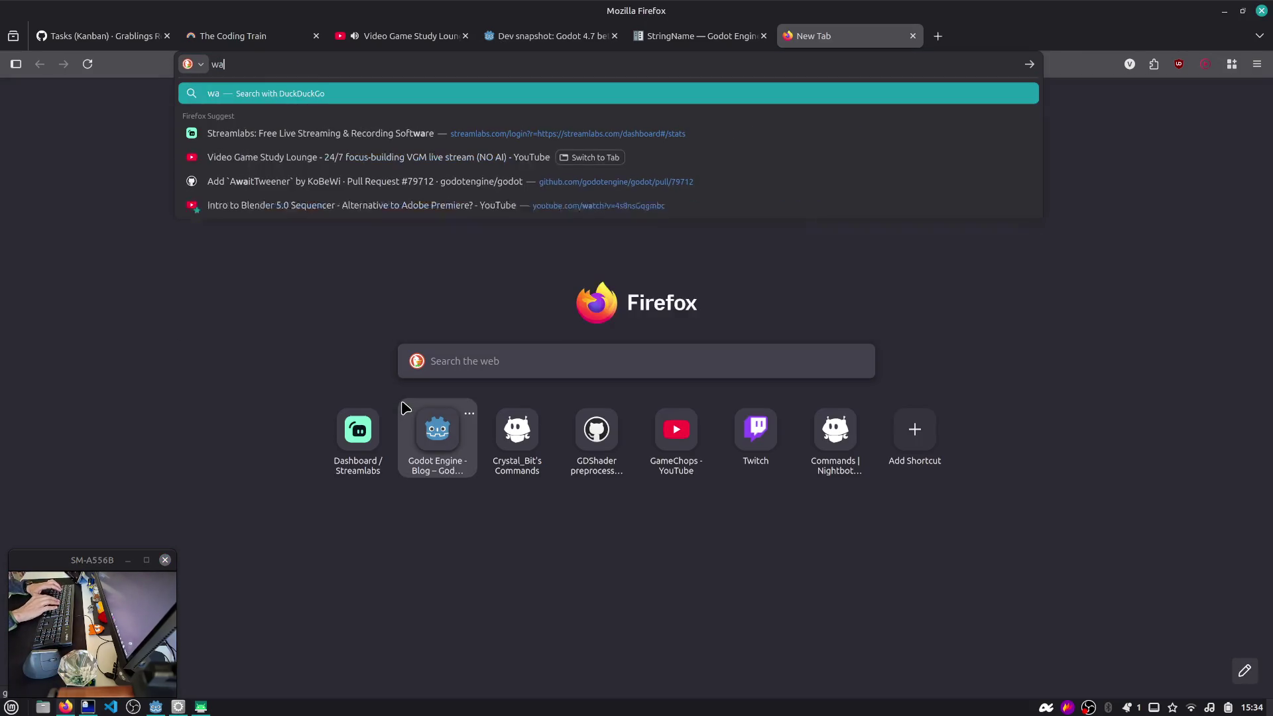
{"action": "type", "text": "rp"}
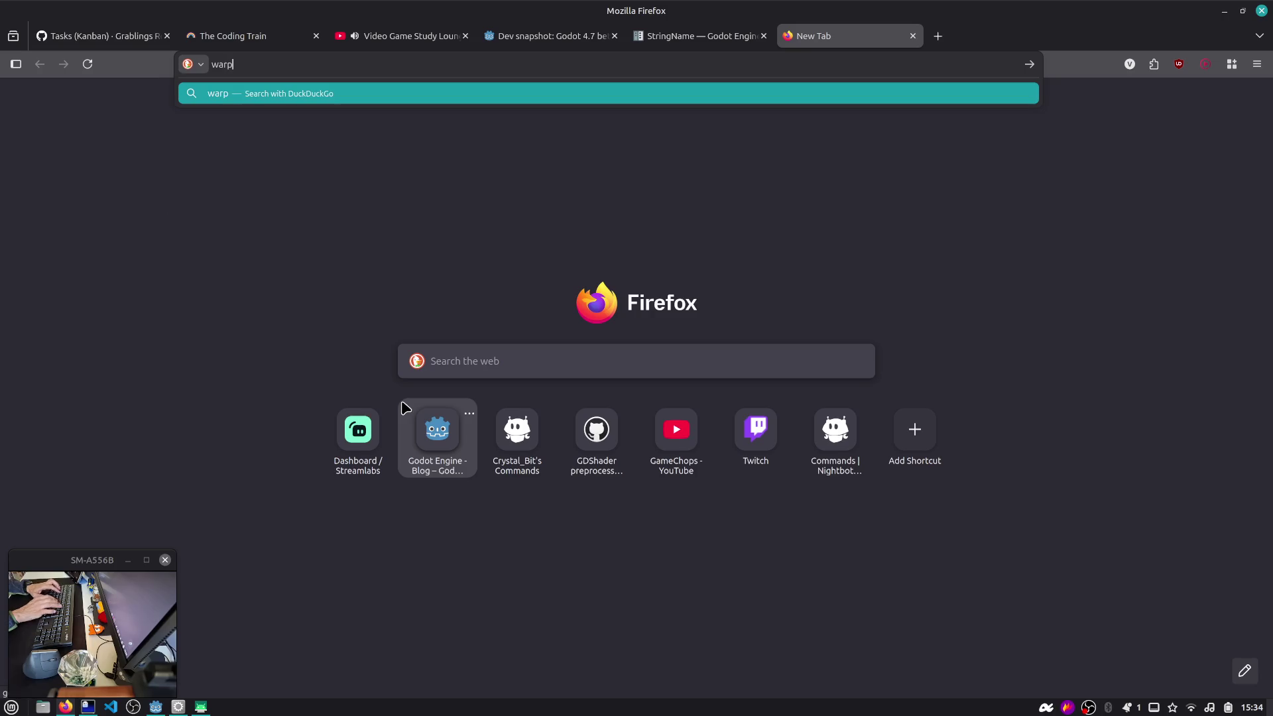
{"action": "type", "text": " agentic coding"}
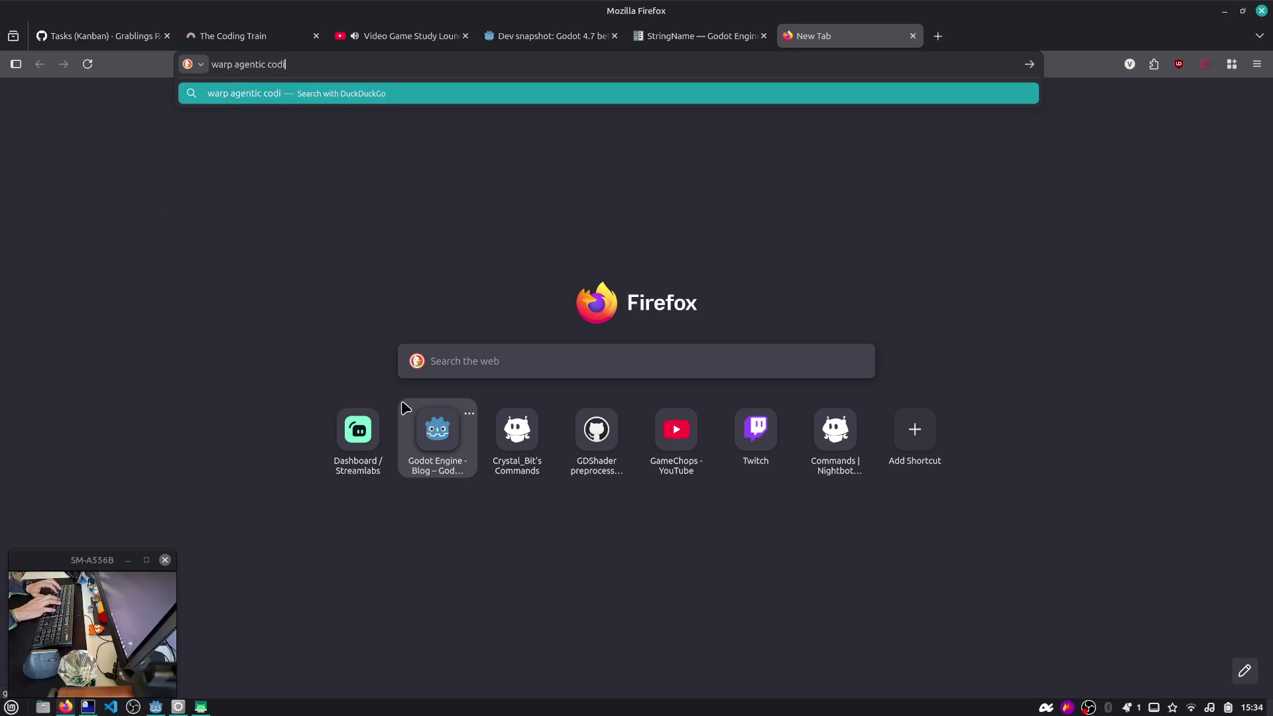
{"action": "key", "text": "Return"}
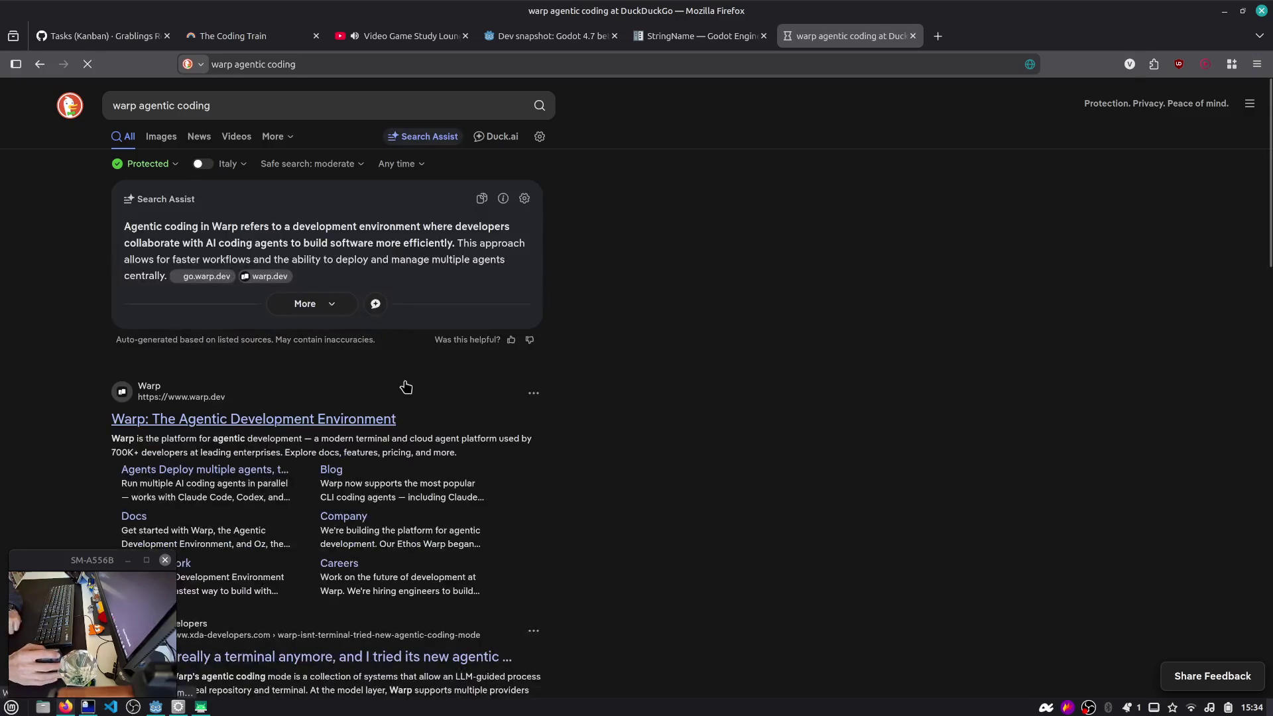
{"action": "scroll", "coordinate": [342, 368], "scroll_direction": "down", "scroll_amount": 2}
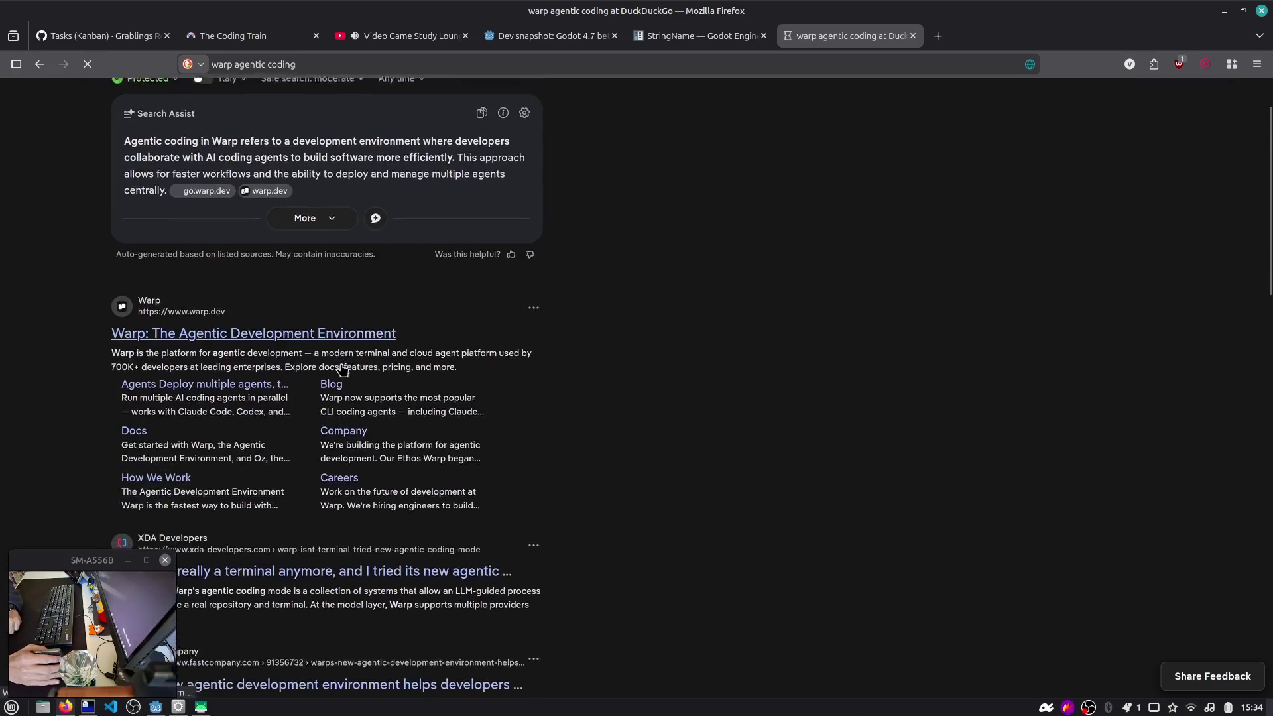
{"action": "left_click", "coordinate": [260, 331]}
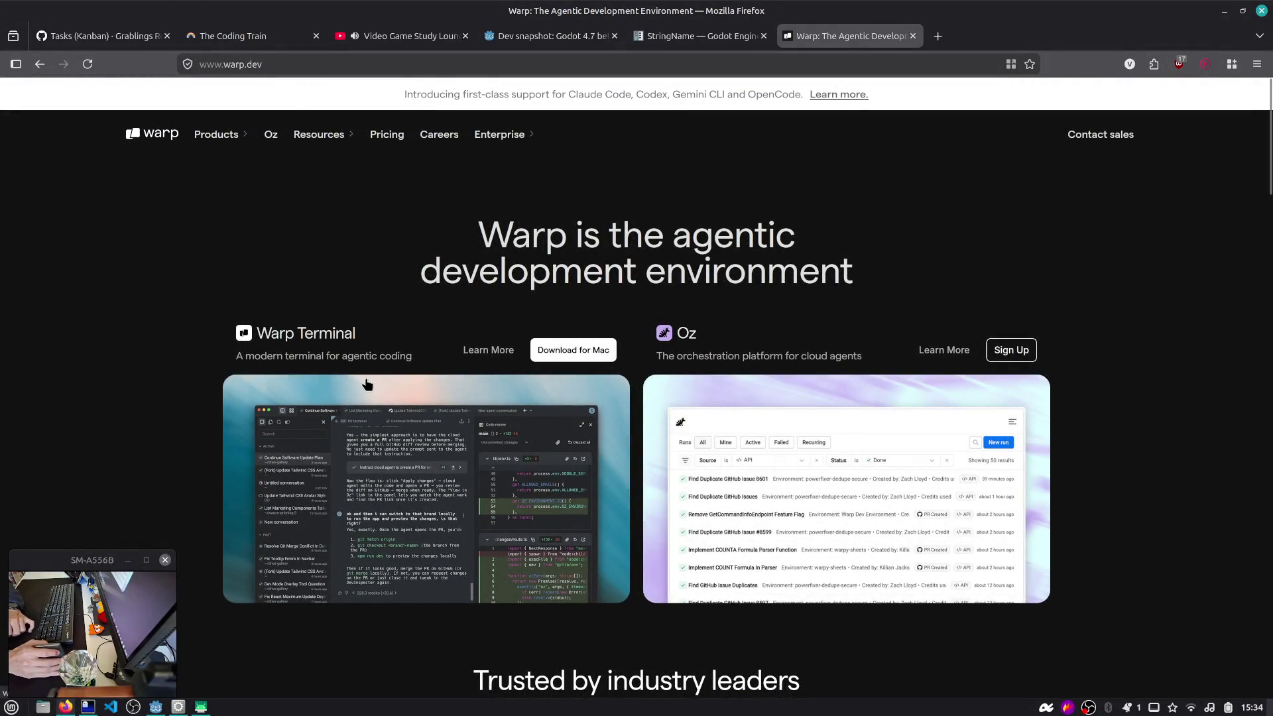
Scroll through the warp.dev hero and product sections, then jump back to the top.
{"action": "scroll", "coordinate": [366, 384], "scroll_direction": "down", "scroll_amount": 2}
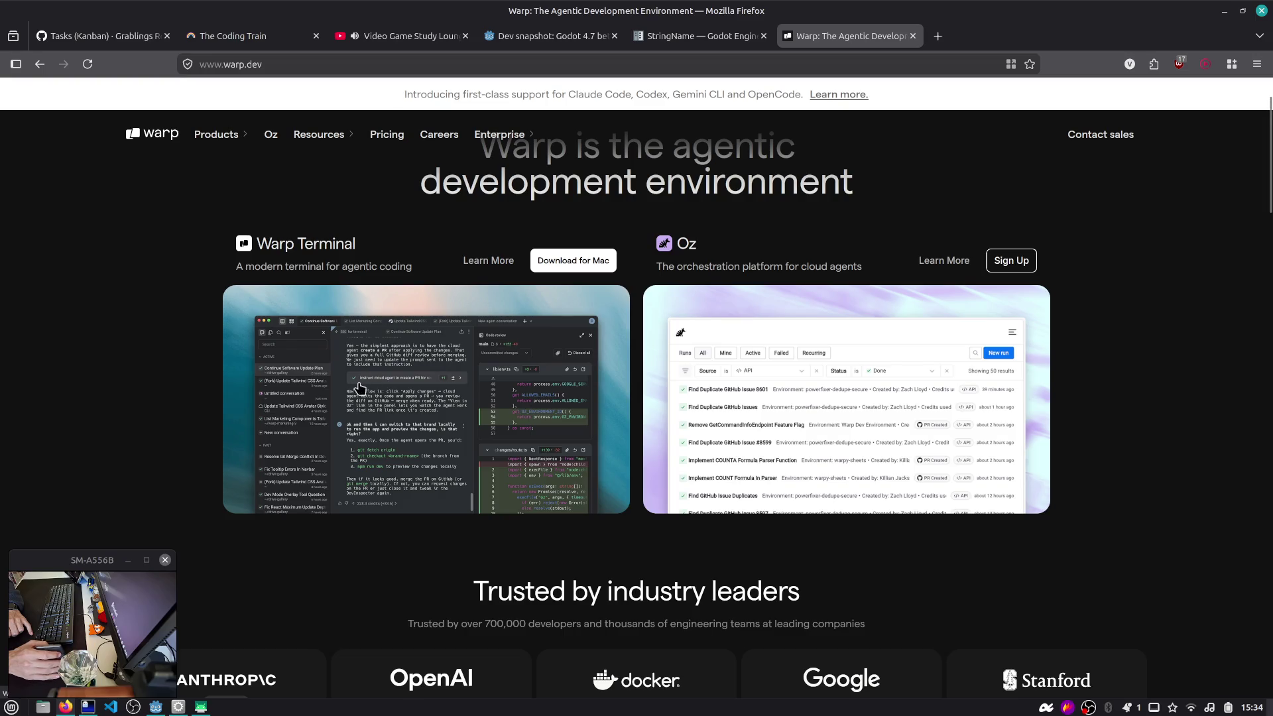
{"action": "scroll", "coordinate": [356, 388], "scroll_direction": "down", "scroll_amount": 5}
{"action": "scroll", "coordinate": [356, 388], "scroll_direction": "down", "scroll_amount": 4}
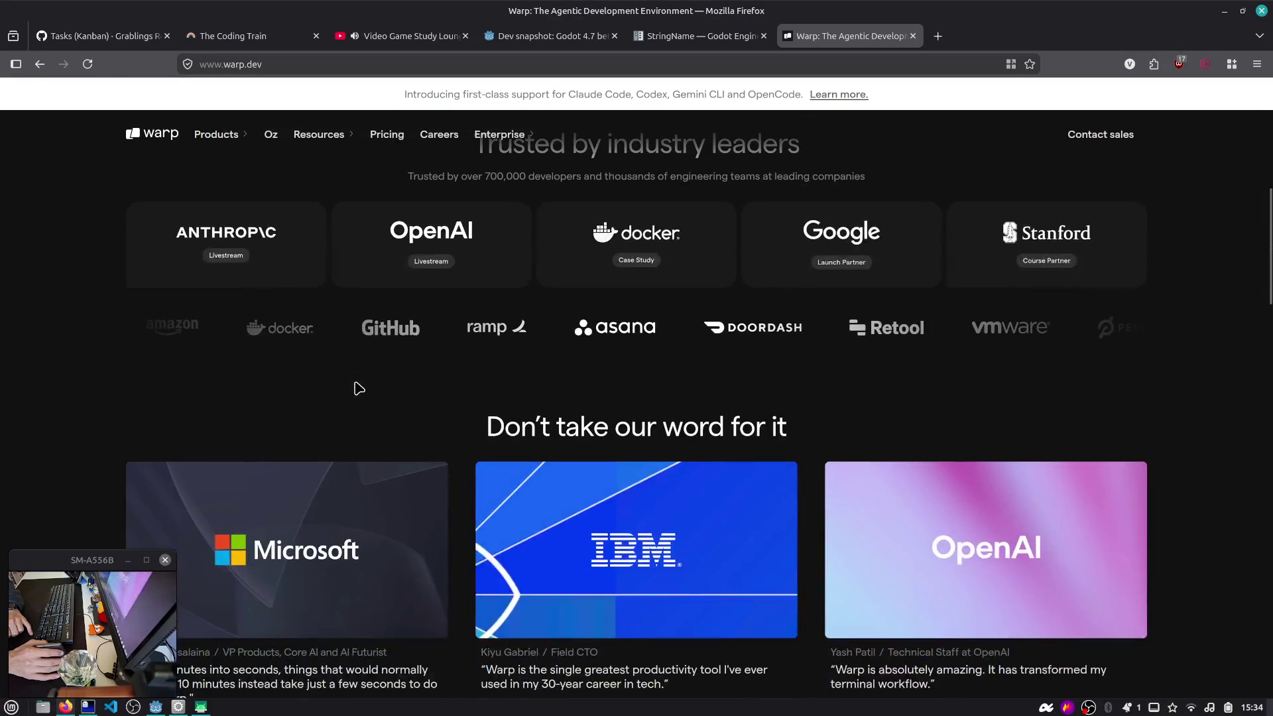
{"action": "scroll", "coordinate": [345, 378], "scroll_direction": "up", "scroll_amount": 2}
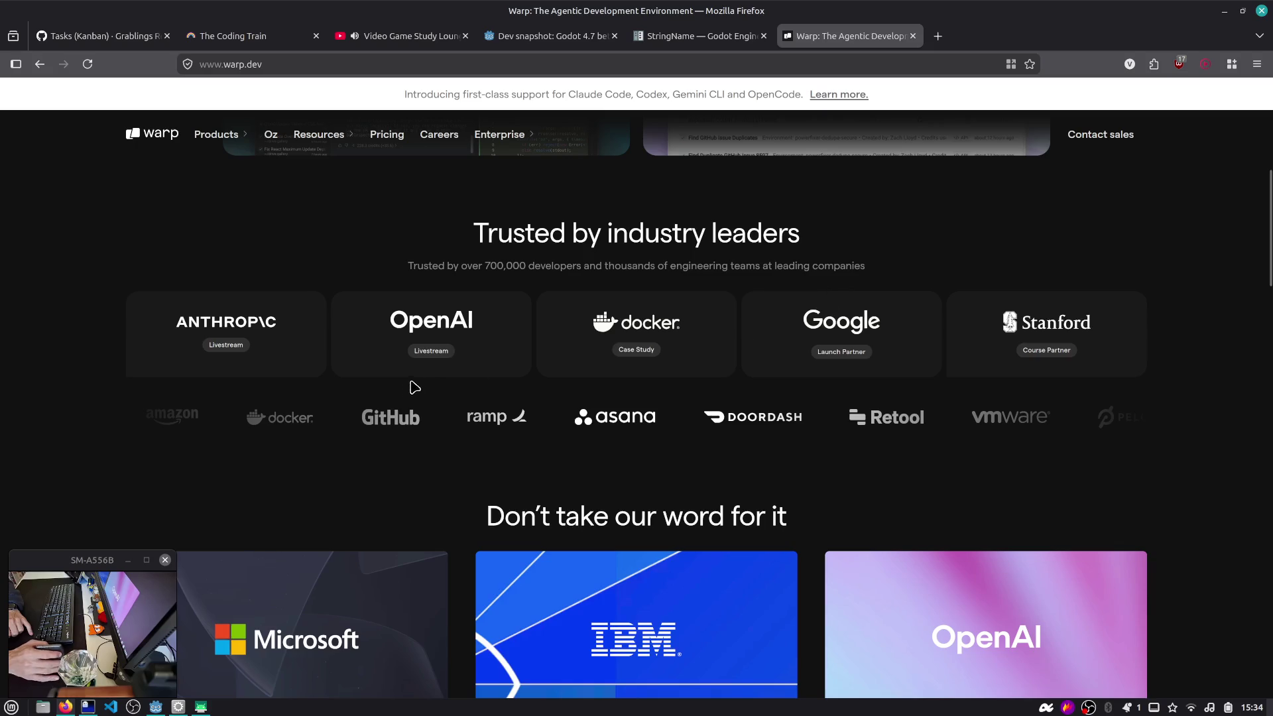
{"action": "scroll", "coordinate": [173, 441], "scroll_direction": "down", "scroll_amount": 10}
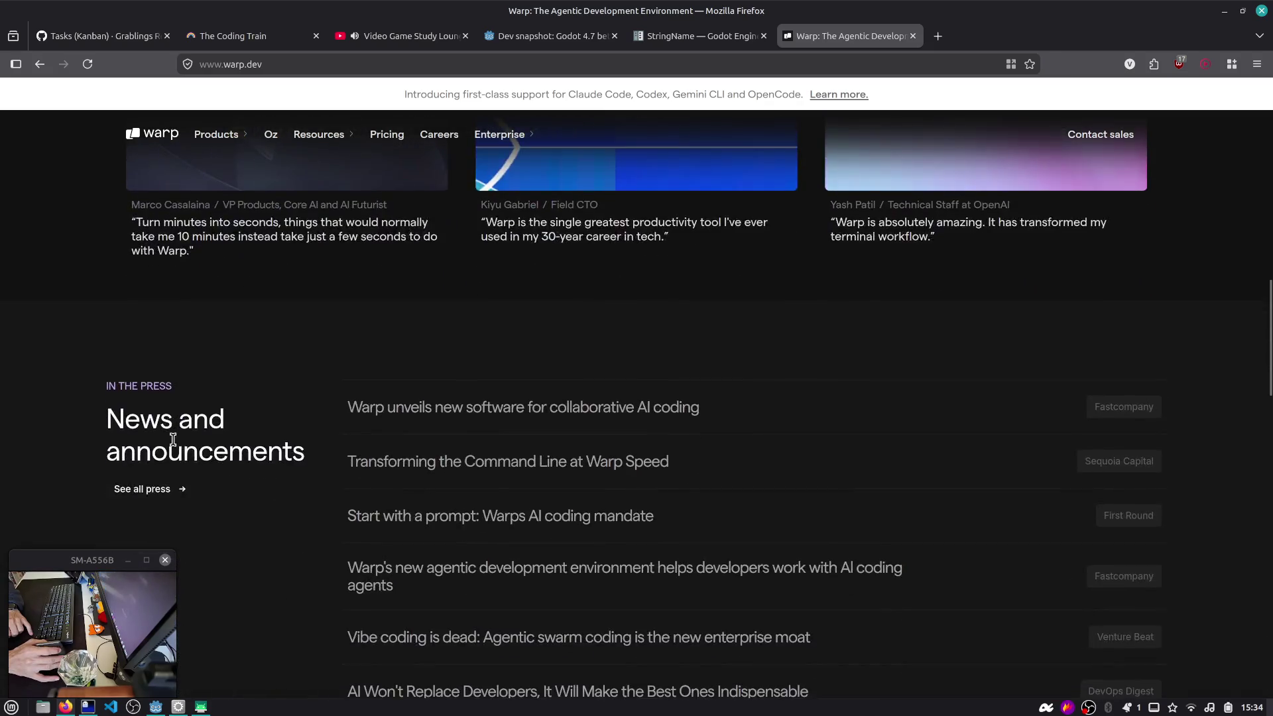
{"action": "scroll", "coordinate": [175, 443], "scroll_direction": "down", "scroll_amount": 2}
{"action": "scroll", "coordinate": [177, 446], "scroll_direction": "down", "scroll_amount": 6}
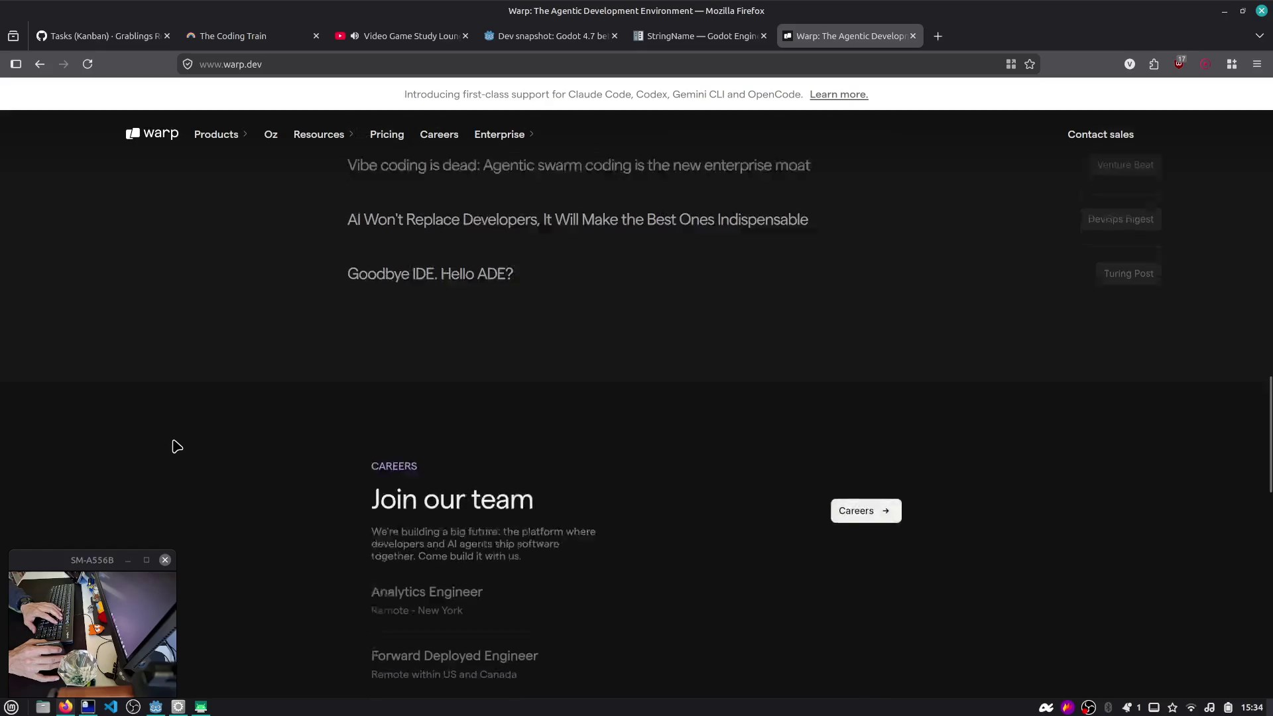
{"action": "scroll", "coordinate": [177, 446], "scroll_direction": "down", "scroll_amount": 4}
{"action": "key", "text": "Home"}
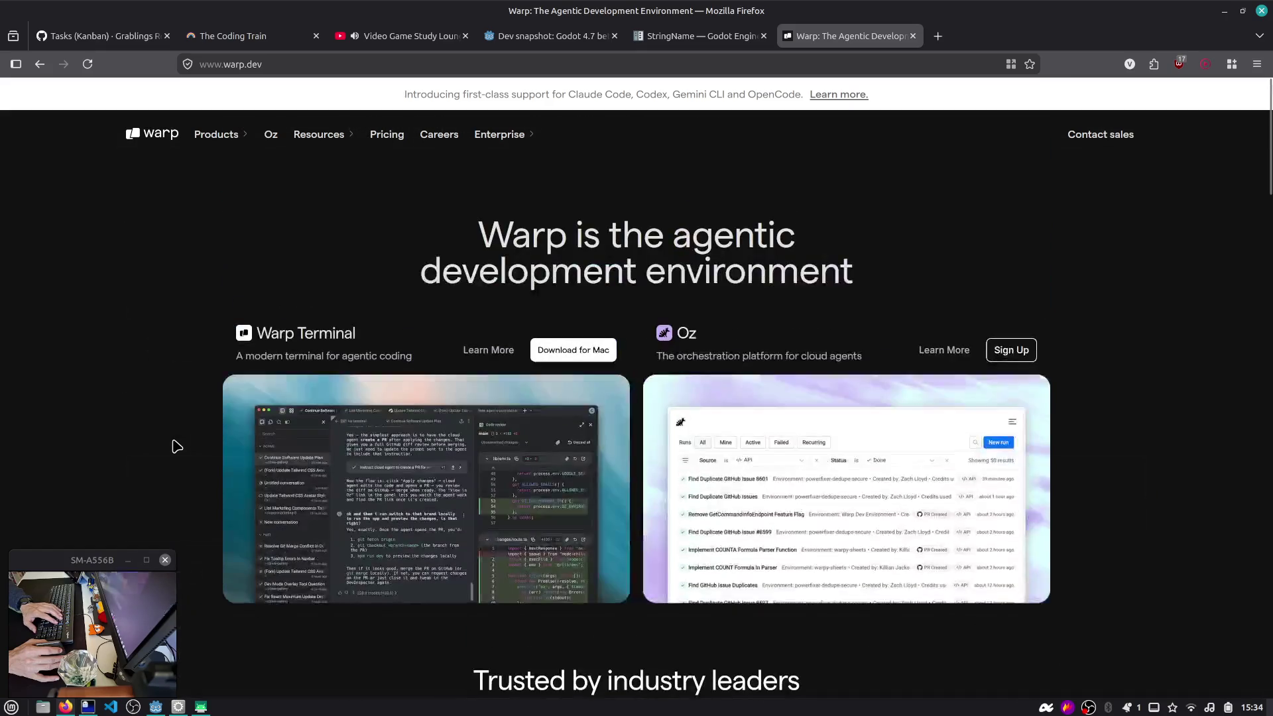
Preview the Resources and Products menus, then scroll down to the footer links.
{"action": "mouse_move", "coordinate": [353, 138]}
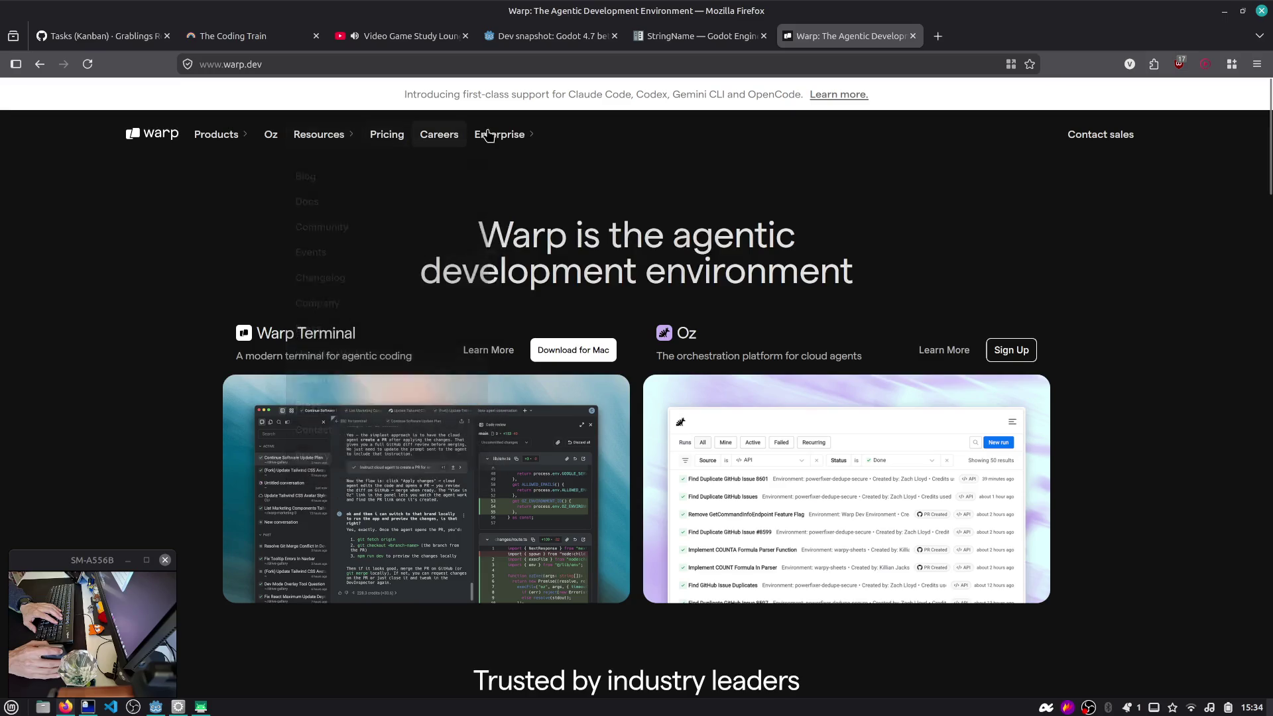
{"action": "mouse_move", "coordinate": [216, 142]}
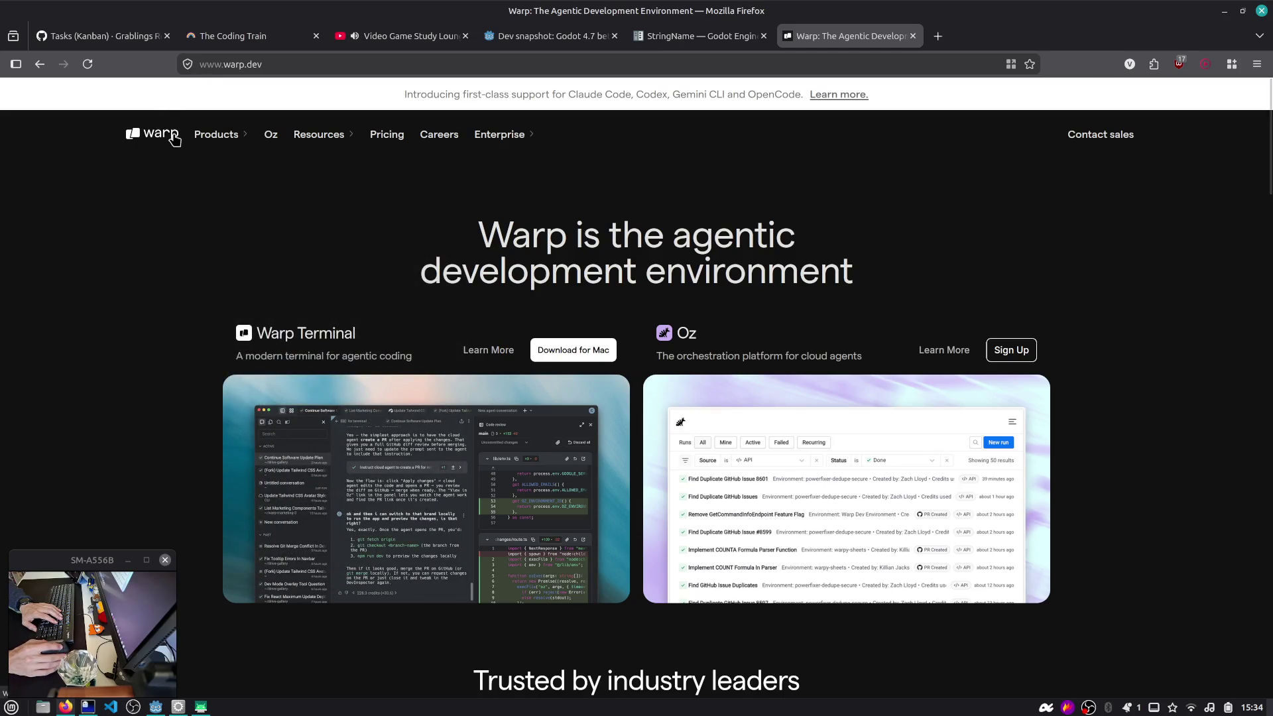
{"action": "scroll", "coordinate": [166, 203], "scroll_direction": "down", "scroll_amount": 10}
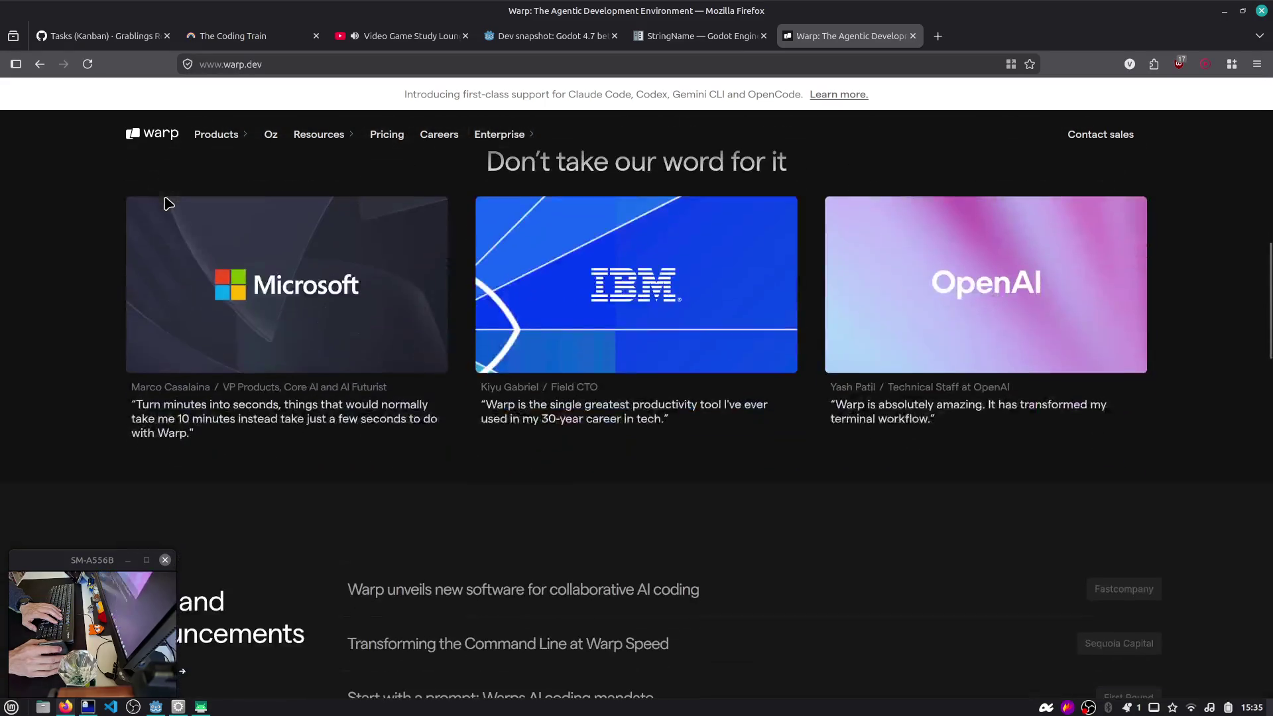
{"action": "scroll", "coordinate": [168, 203], "scroll_direction": "down", "scroll_amount": 6}
{"action": "scroll", "coordinate": [165, 197], "scroll_direction": "down", "scroll_amount": 10}
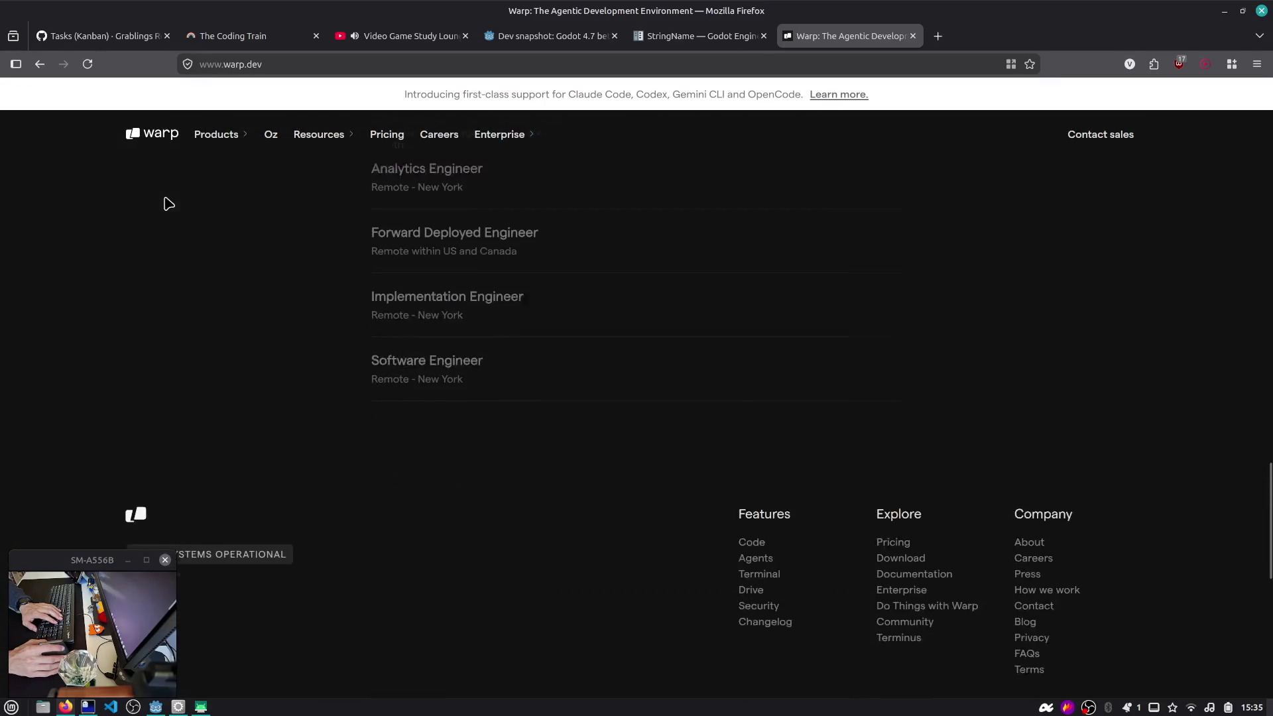
{"action": "scroll", "coordinate": [269, 306], "scroll_direction": "up", "scroll_amount": 2}
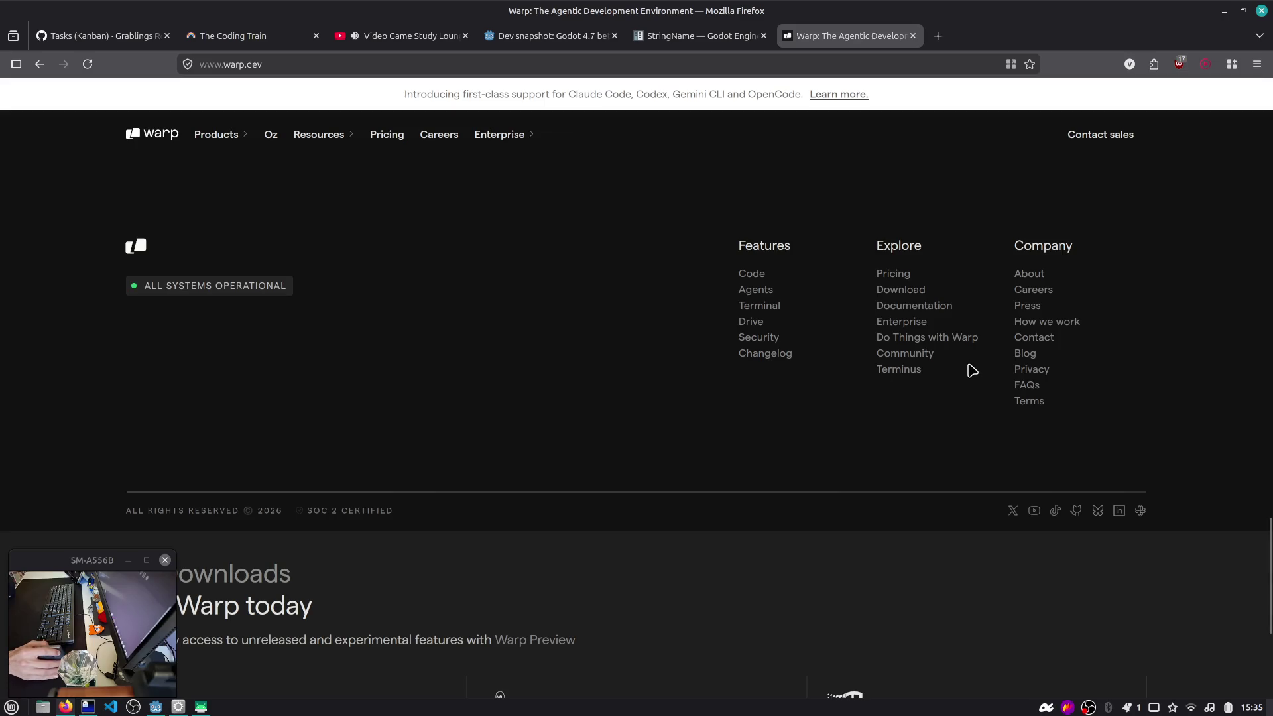
Open warp.dev/about from the footer and read its Our Ethos, Join us and investor sections.
{"action": "left_click", "coordinate": [1021, 277]}
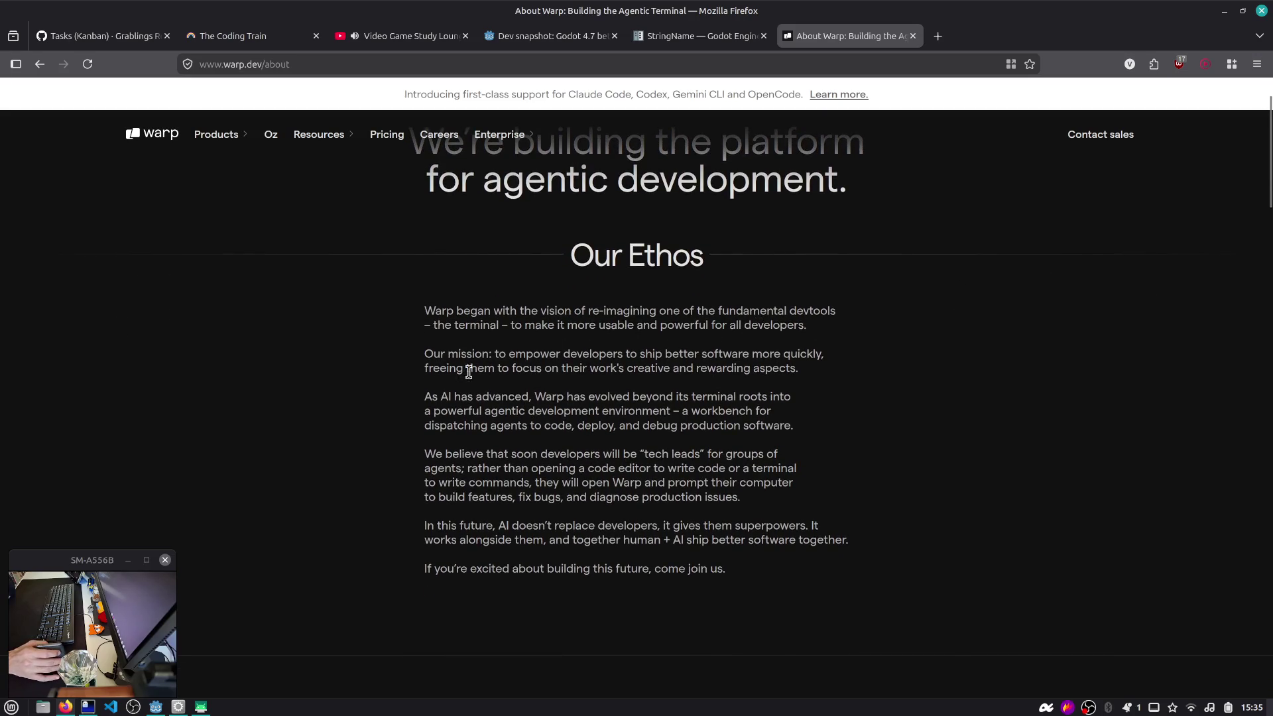
{"action": "scroll", "coordinate": [809, 375], "scroll_direction": "down", "scroll_amount": 2}
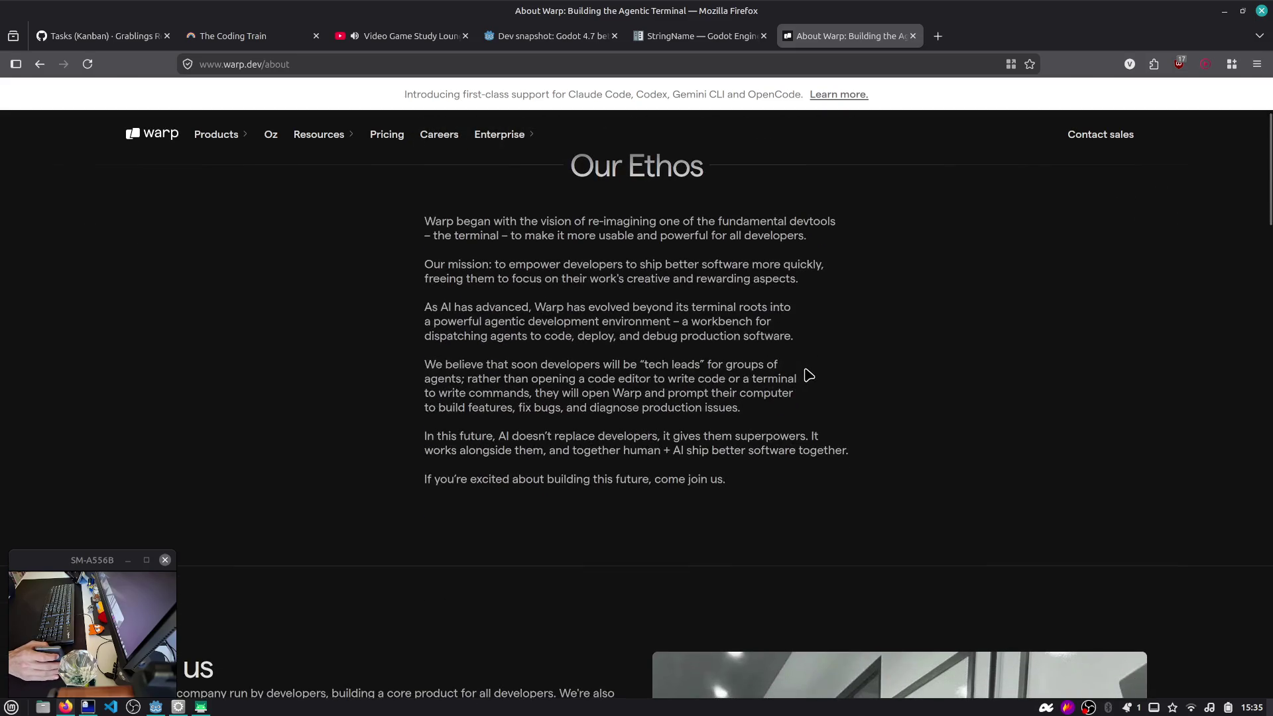
{"action": "scroll", "coordinate": [809, 375], "scroll_direction": "down", "scroll_amount": 2}
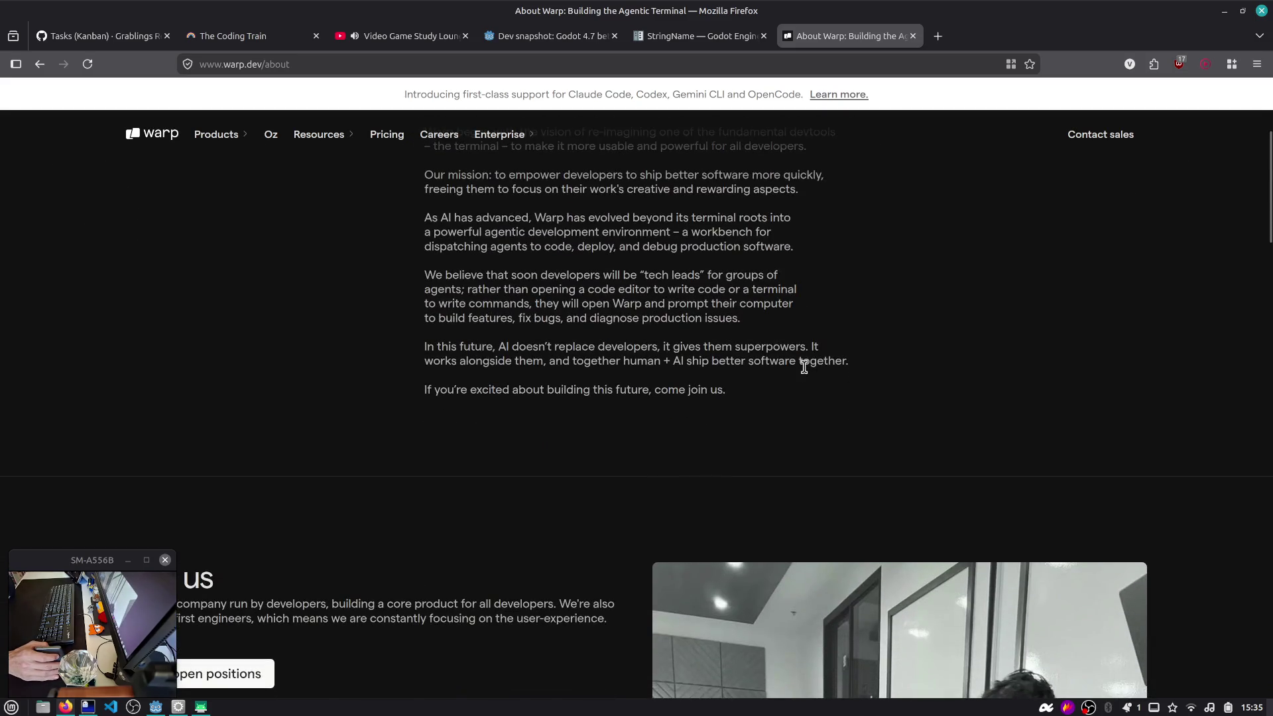
{"action": "scroll", "coordinate": [804, 368], "scroll_direction": "down", "scroll_amount": 2}
{"action": "scroll", "coordinate": [804, 368], "scroll_direction": "down", "scroll_amount": 2}
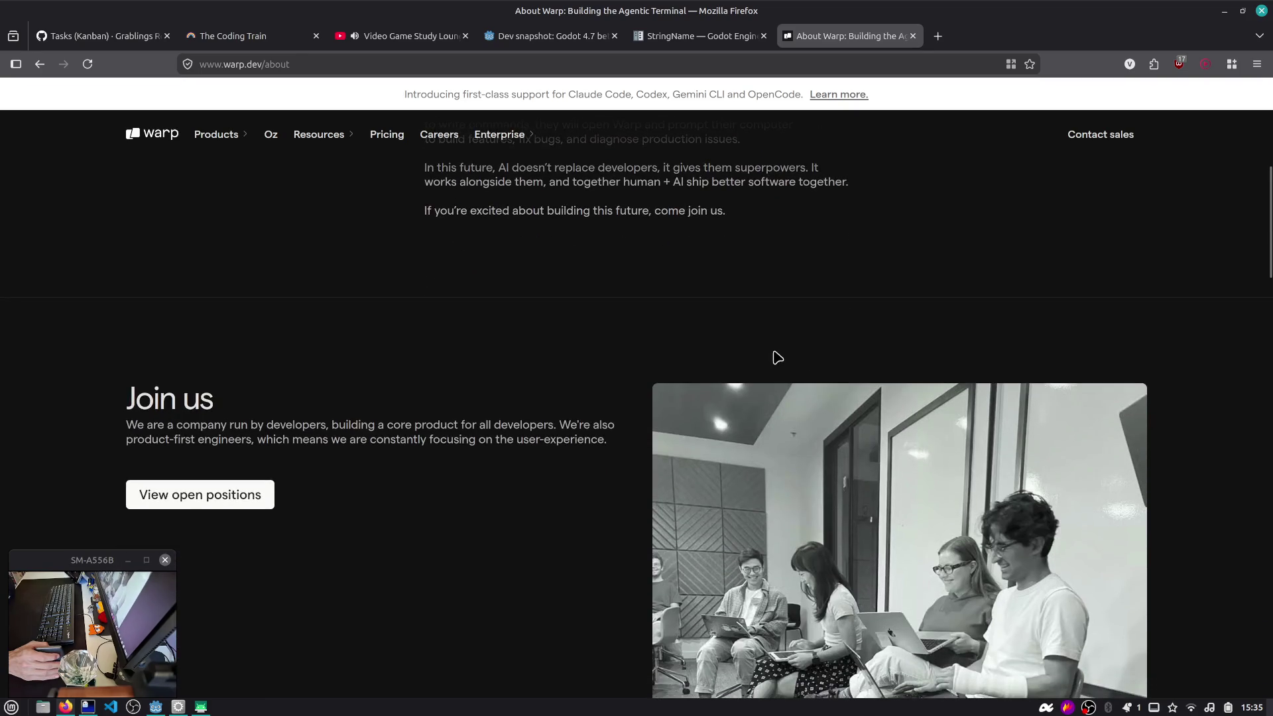
{"action": "scroll", "coordinate": [762, 345], "scroll_direction": "down", "scroll_amount": 12}
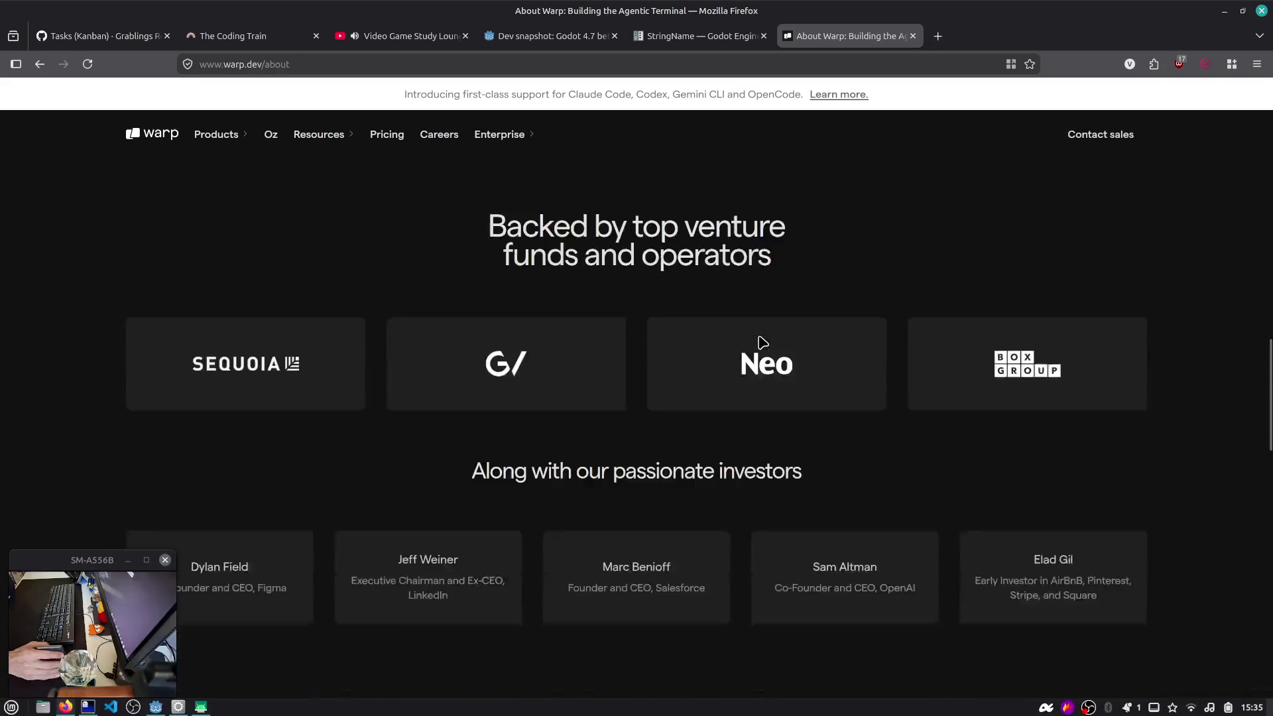
{"action": "scroll", "coordinate": [756, 332], "scroll_direction": "down", "scroll_amount": 8}
{"action": "scroll", "coordinate": [749, 169], "scroll_direction": "up", "scroll_amount": 20}
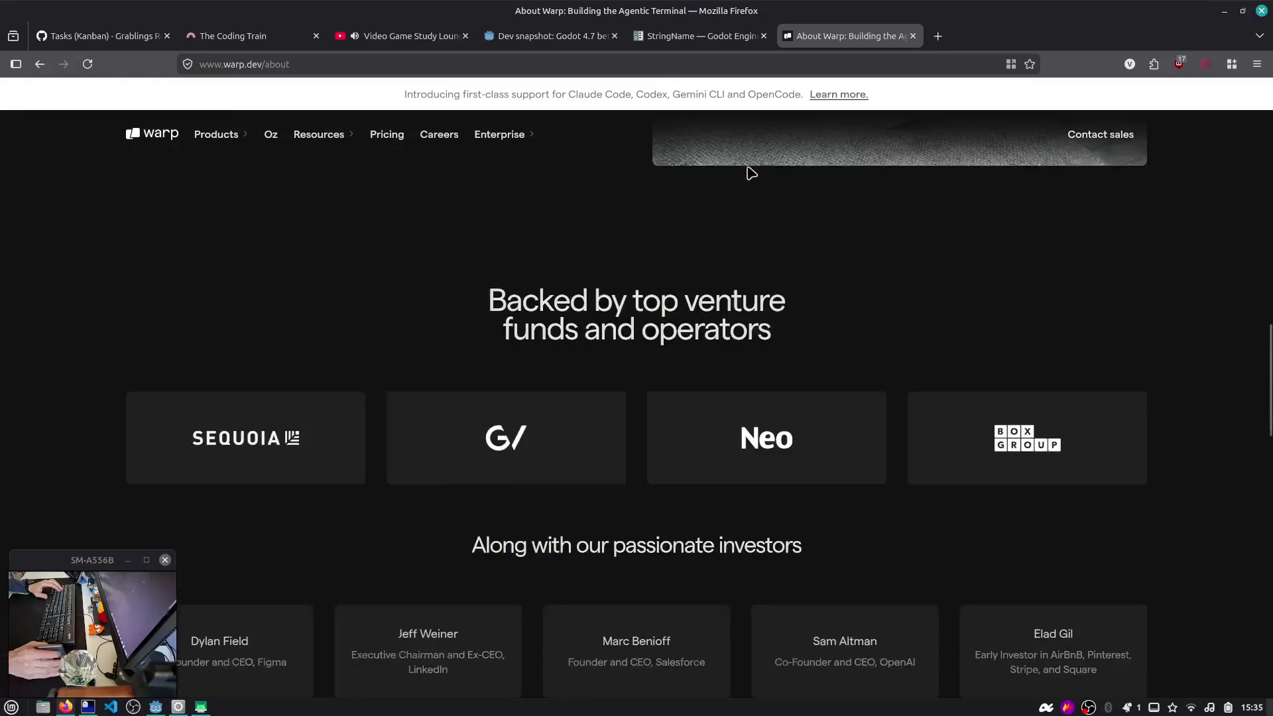
{"action": "left_click", "coordinate": [801, 65]}
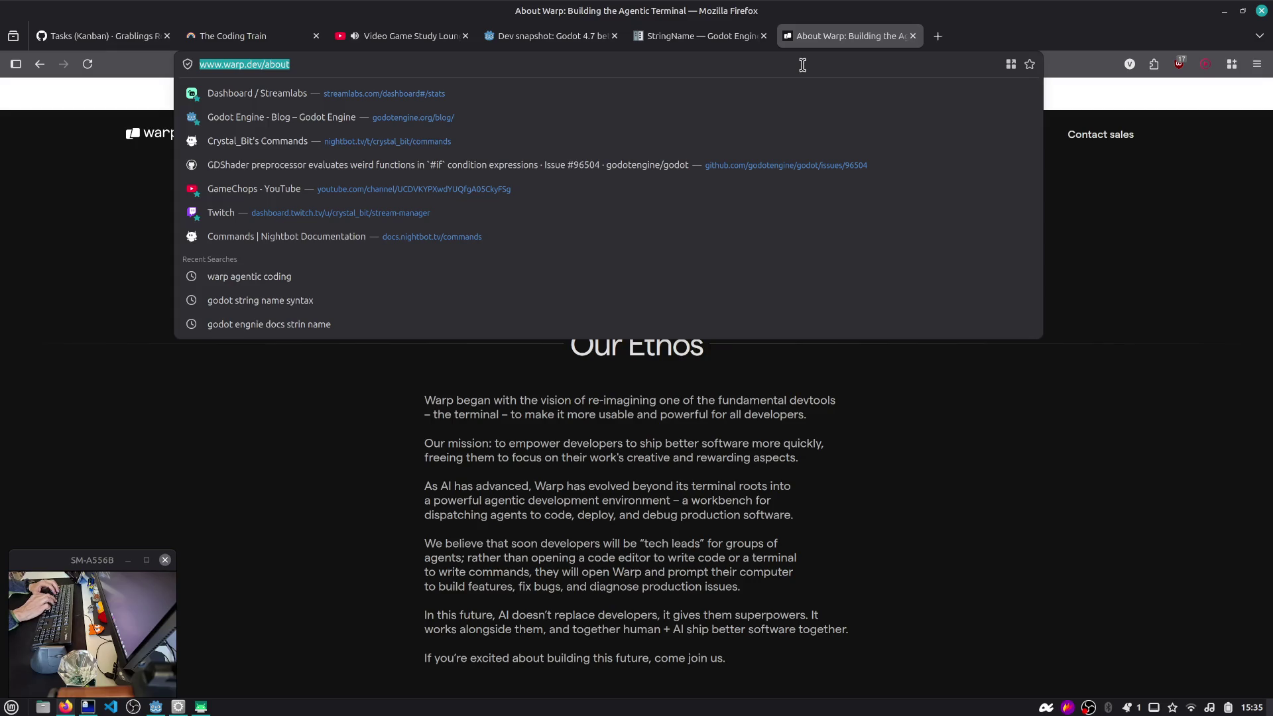
Search for libgdx, open the libGDX GitHub repository, and head to the author's pi-mono repo.
{"action": "type", "text": "libgdx"}
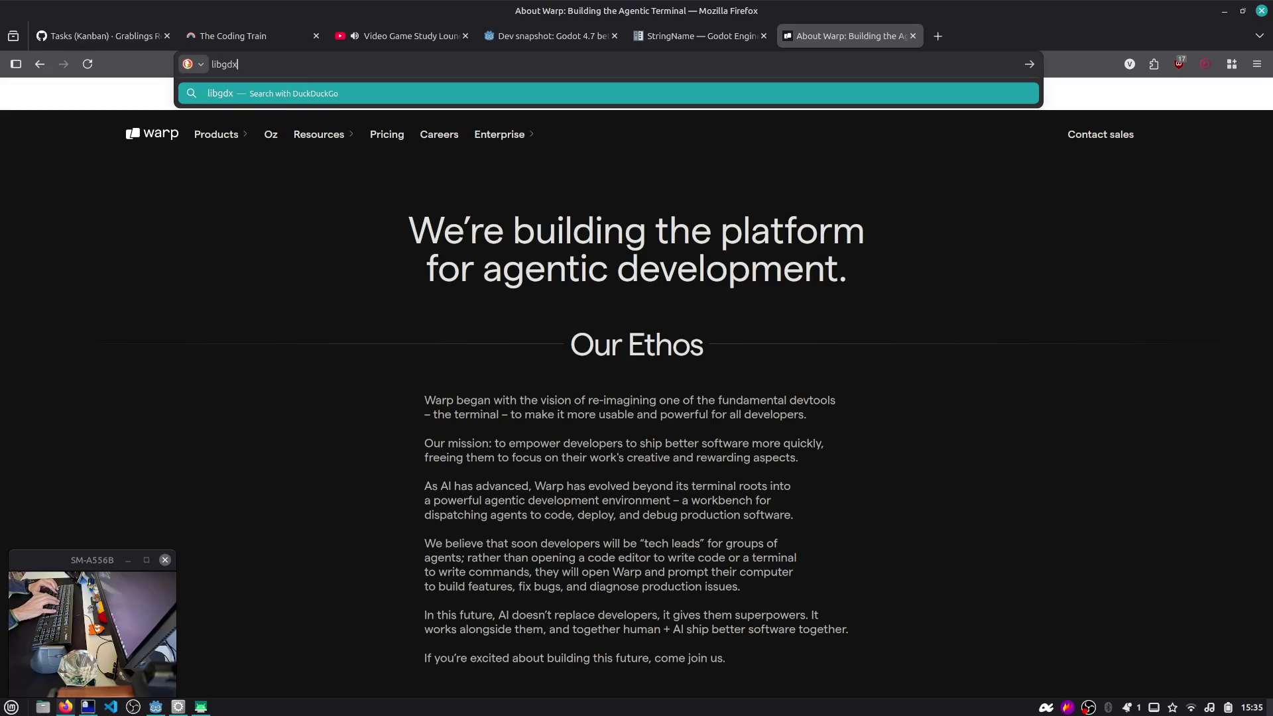
{"action": "key", "text": "Return"}
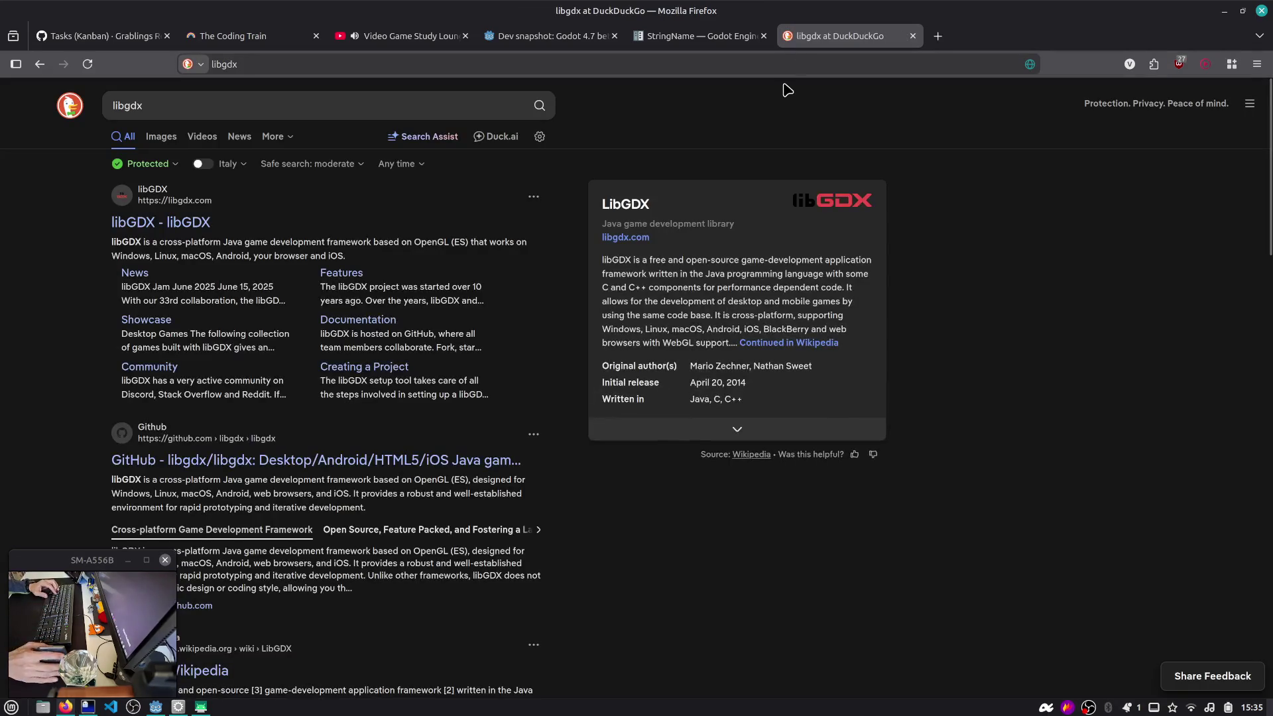
{"action": "key", "text": "Down"}
{"action": "key", "text": "Down"}
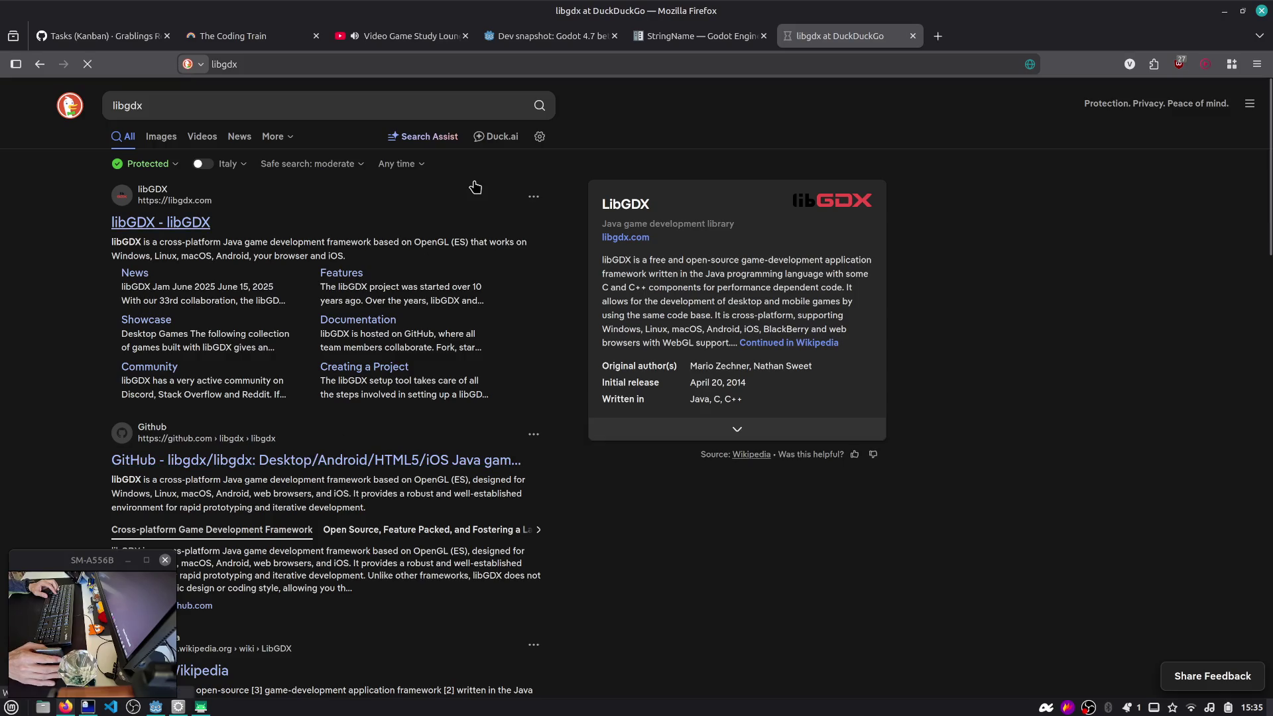
{"action": "key", "text": "Return"}
{"action": "scroll", "coordinate": [832, 384], "scroll_direction": "down", "scroll_amount": 7}
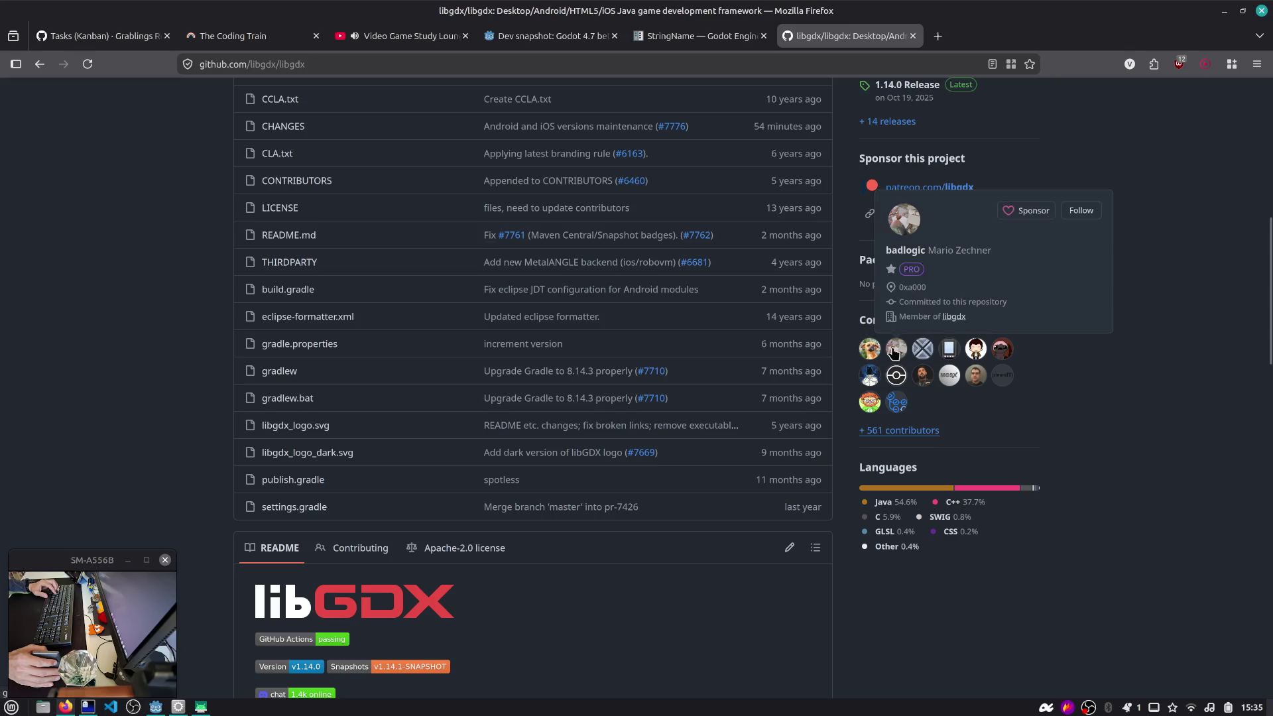
{"action": "mouse_move", "coordinate": [905, 353]}
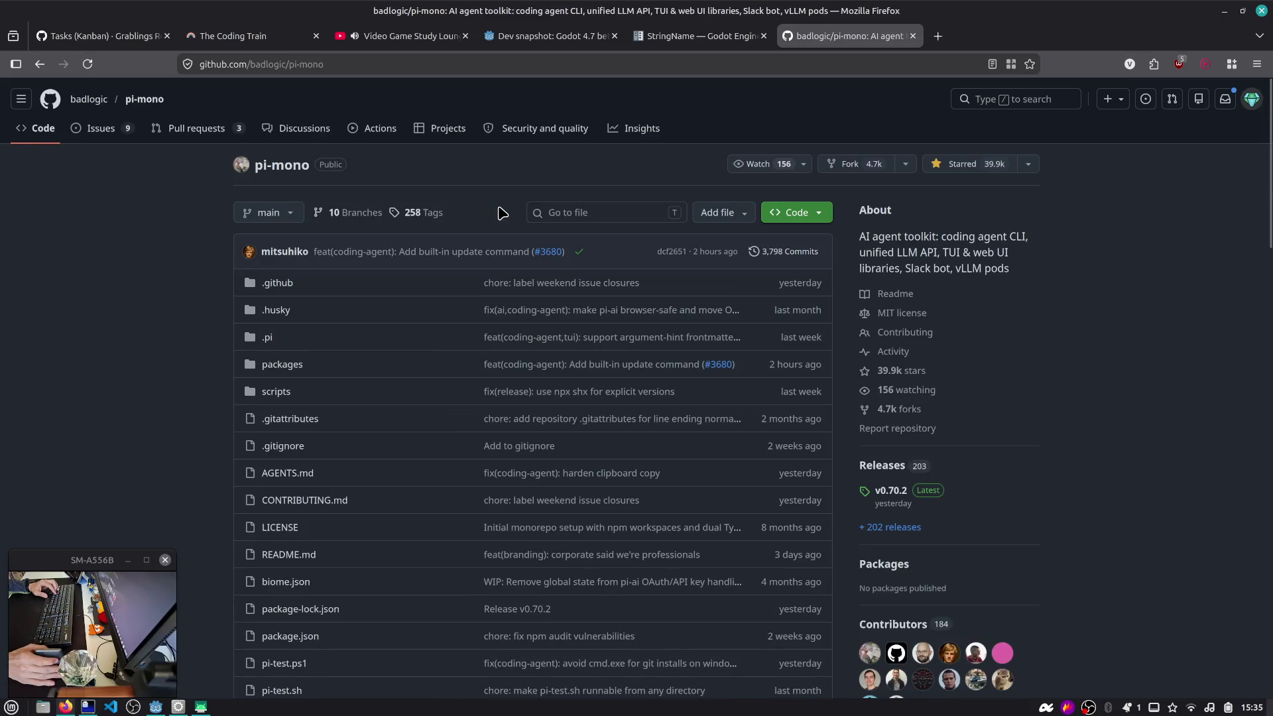
Scroll the pi-mono README, open a blank tab, and return to the repository.
{"action": "scroll", "coordinate": [502, 213], "scroll_direction": "down", "scroll_amount": 10}
{"action": "scroll", "coordinate": [207, 333], "scroll_direction": "down", "scroll_amount": 10}
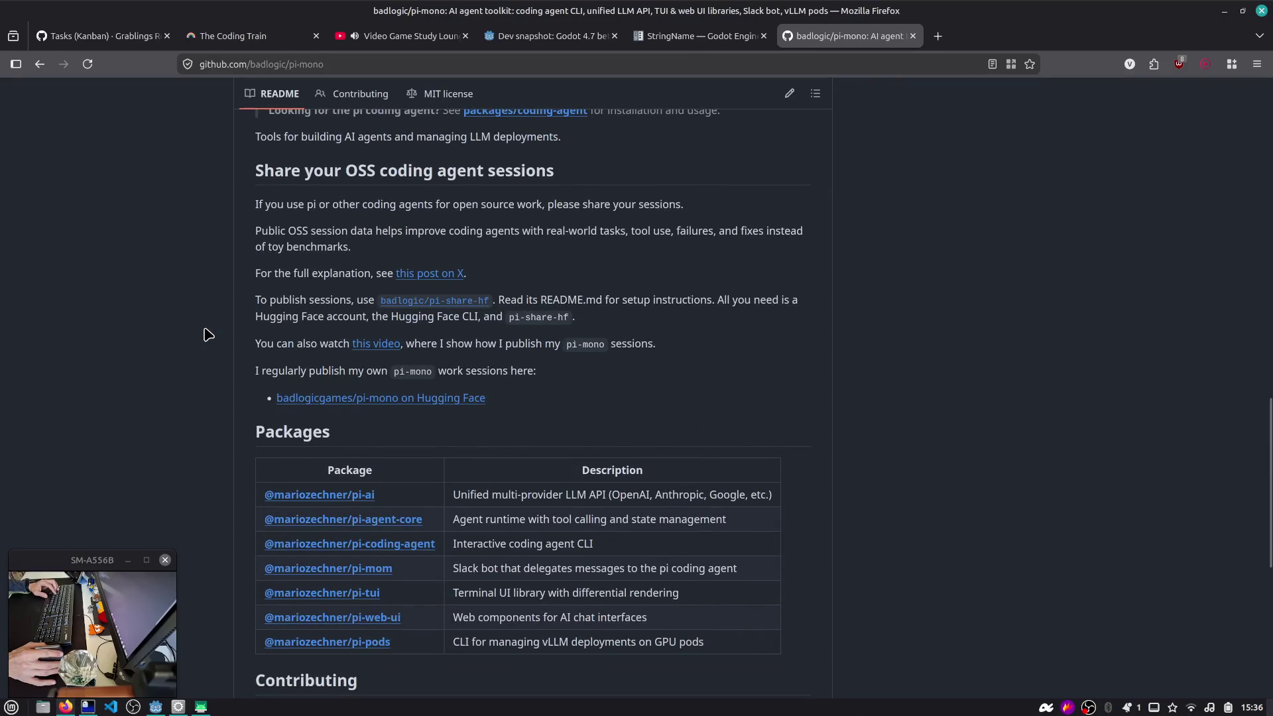
{"action": "scroll", "coordinate": [208, 333], "scroll_direction": "down", "scroll_amount": 5}
{"action": "scroll", "coordinate": [207, 333], "scroll_direction": "up", "scroll_amount": 15}
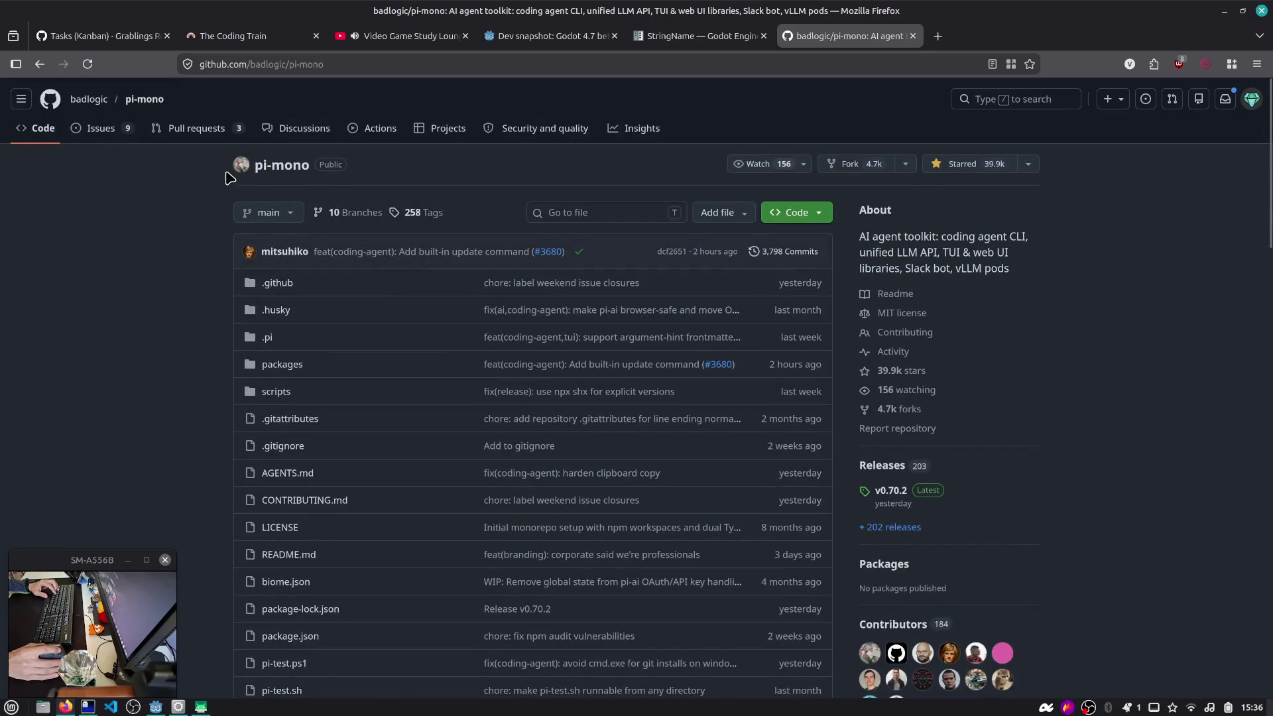
{"action": "left_click", "coordinate": [935, 37]}
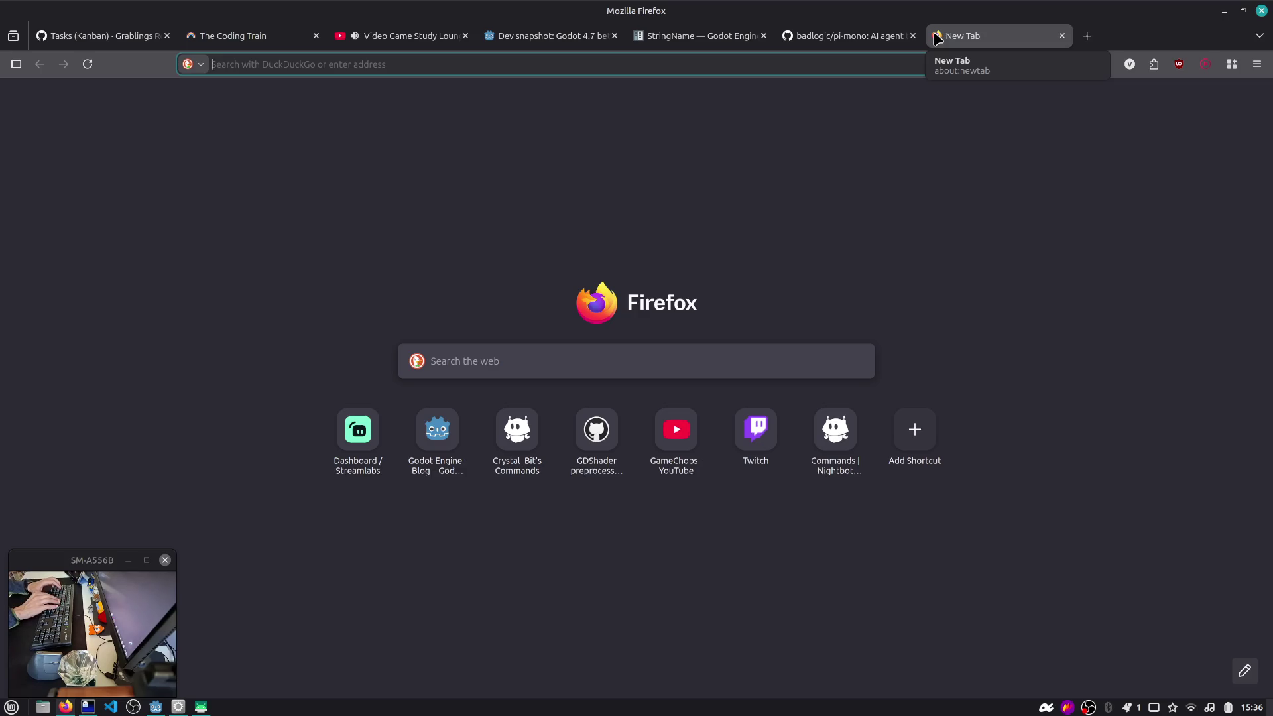
{"action": "key", "text": "ctrl+Page_Up"}
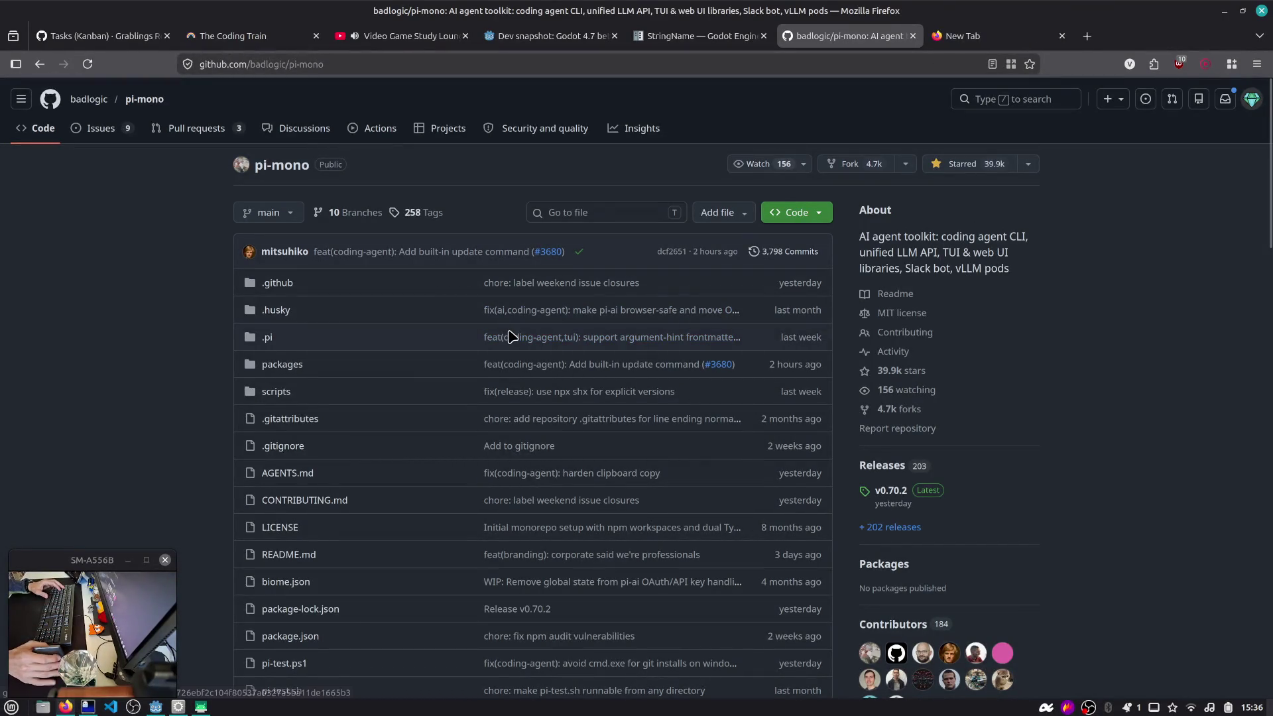
Open the README's 'this video' X post about publishing sessions in a new tab and view it.
{"action": "mouse_move", "coordinate": [521, 344]}
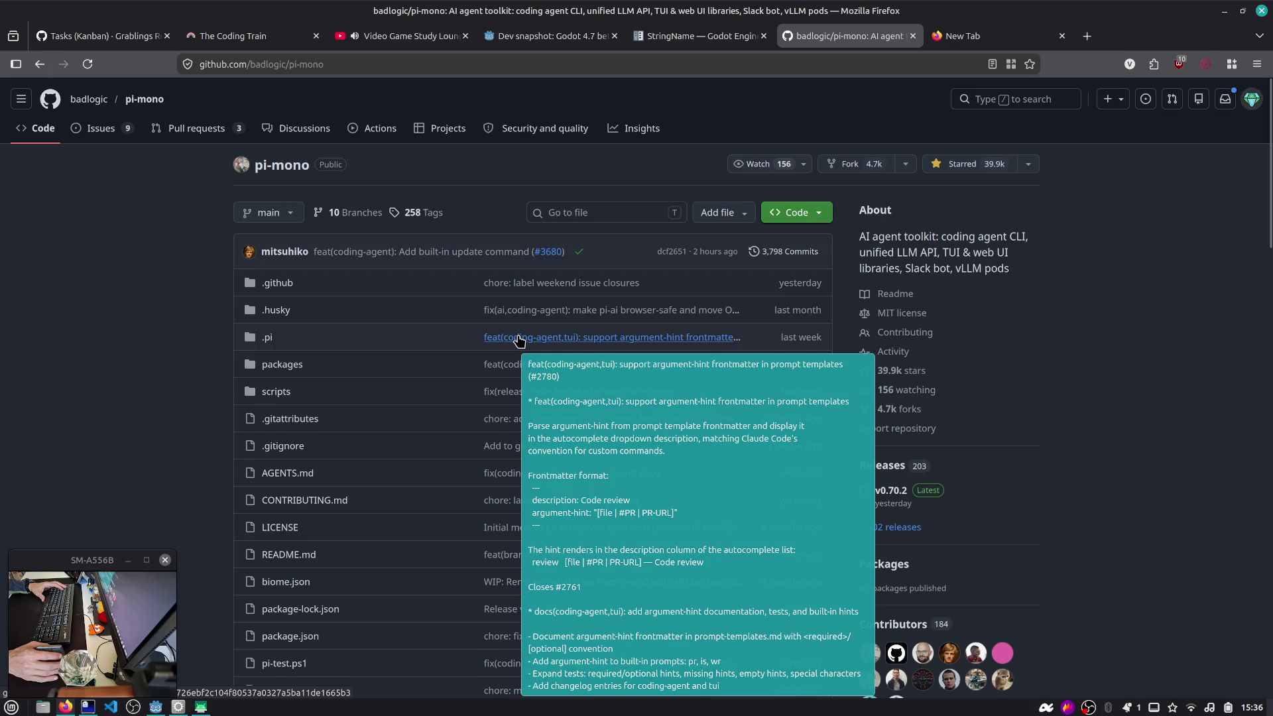
{"action": "scroll", "coordinate": [232, 398], "scroll_direction": "down", "scroll_amount": 15}
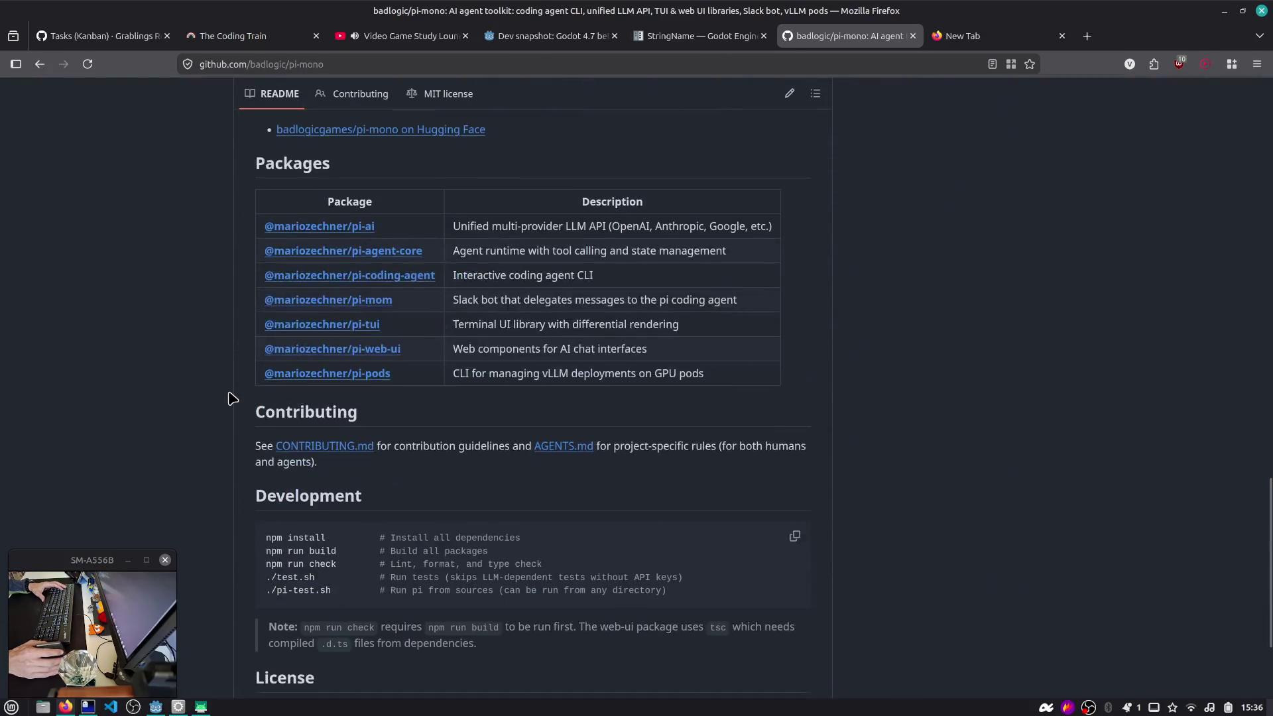
{"action": "scroll", "coordinate": [232, 398], "scroll_direction": "down", "scroll_amount": 3}
{"action": "scroll", "coordinate": [232, 398], "scroll_direction": "up", "scroll_amount": 7}
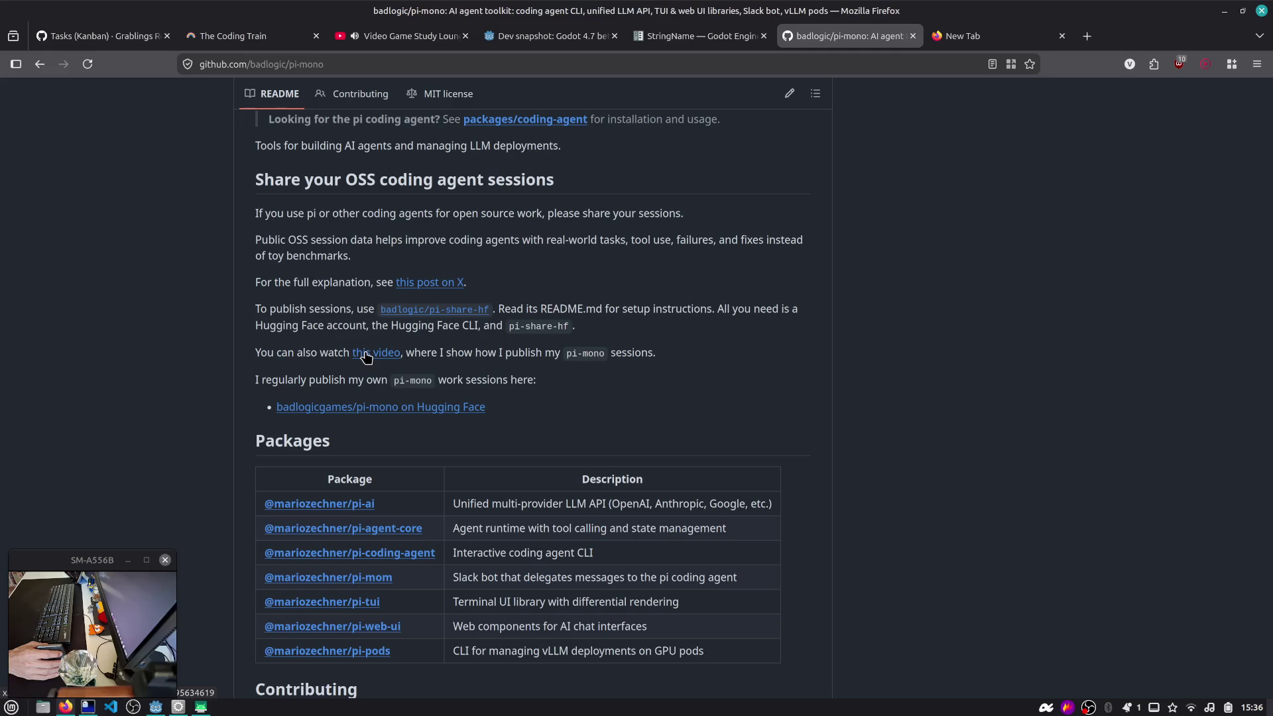
{"action": "middle_click", "coordinate": [366, 358]}
{"action": "left_click", "coordinate": [992, 41]}
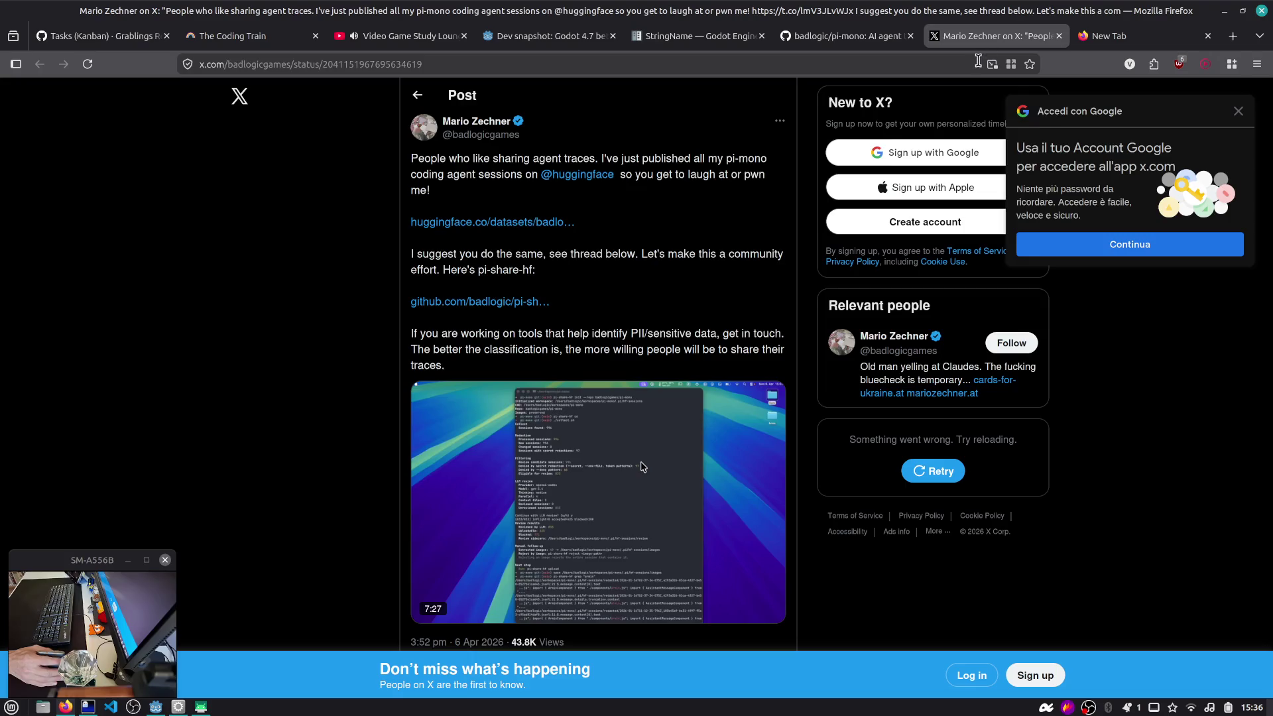
{"action": "left_click", "coordinate": [978, 61]}
{"action": "type", "text": "@youtube ma"}
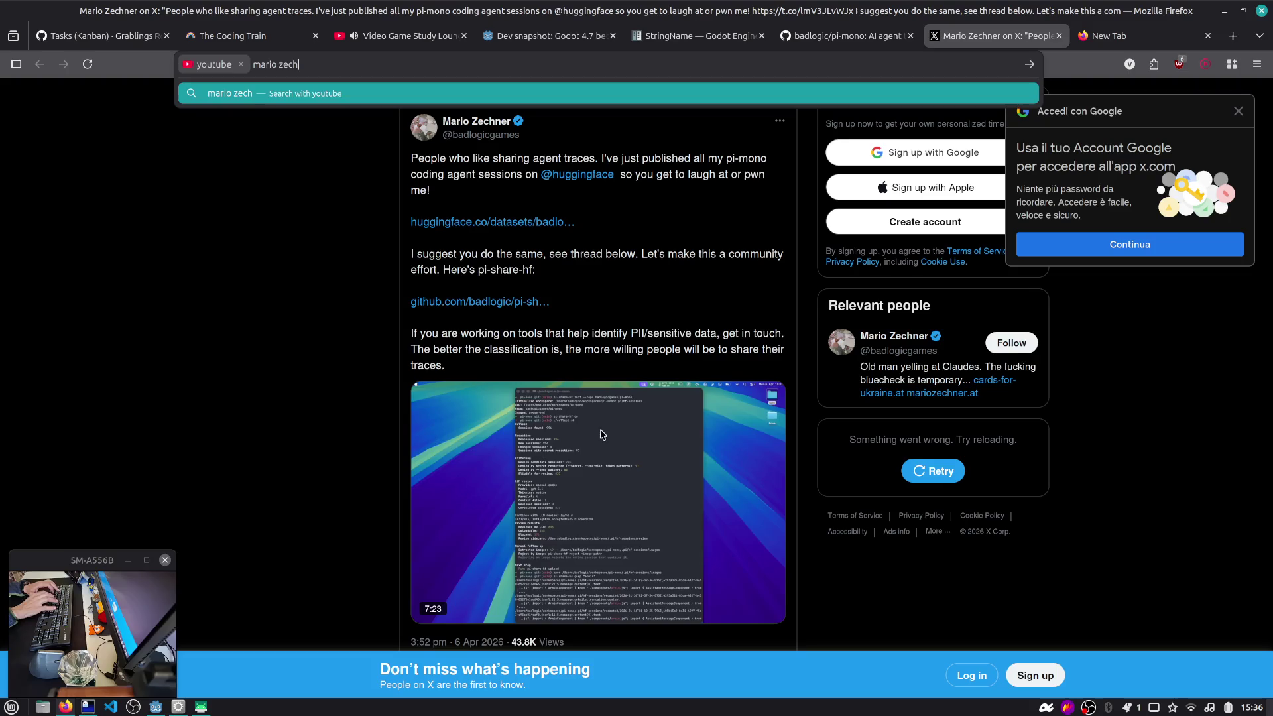
{"action": "type", "text": "llm"}
{"action": "key", "text": "Return"}
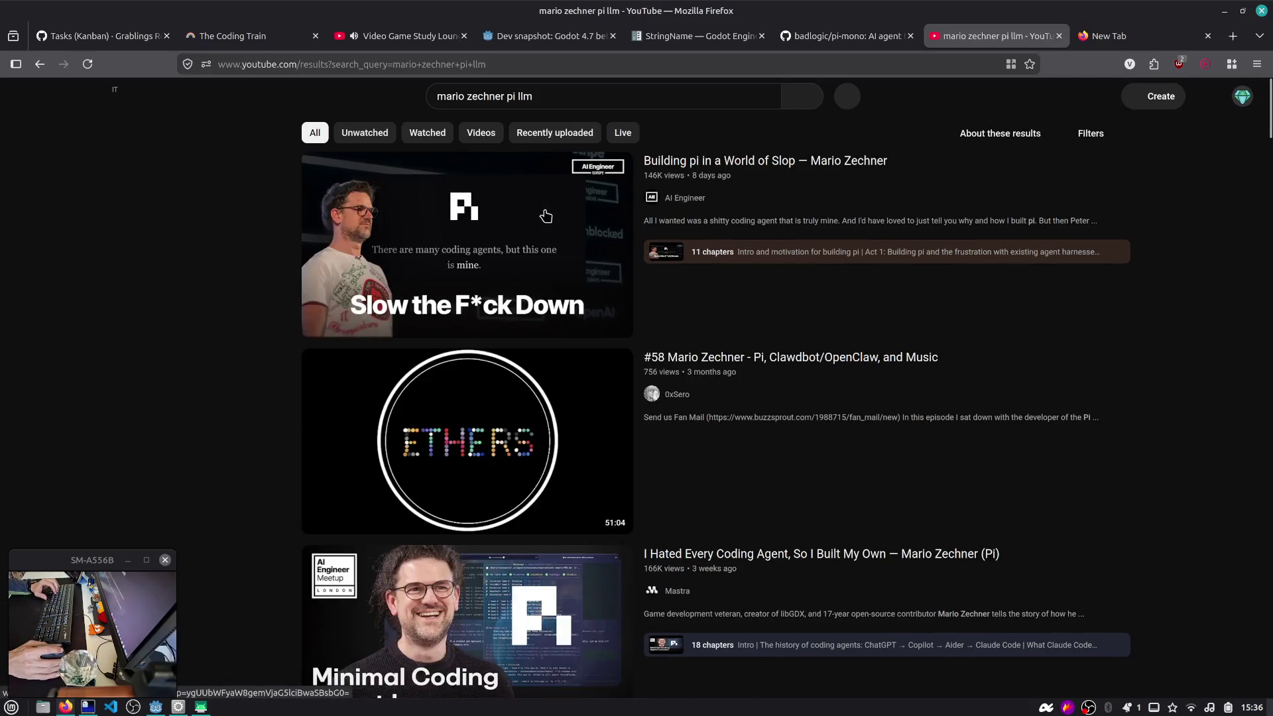
{"action": "mouse_move", "coordinate": [545, 228]}
{"action": "scroll", "coordinate": [545, 228], "scroll_direction": "down", "scroll_amount": 3}
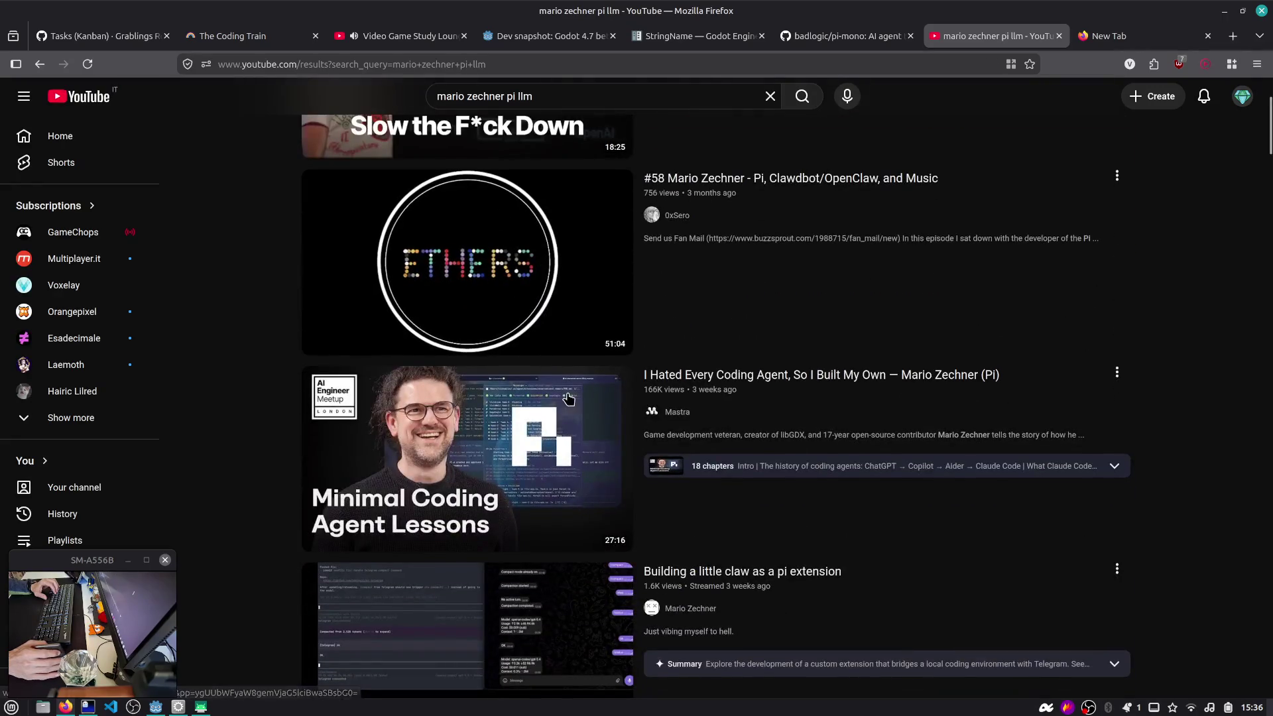
{"action": "mouse_move", "coordinate": [563, 484]}
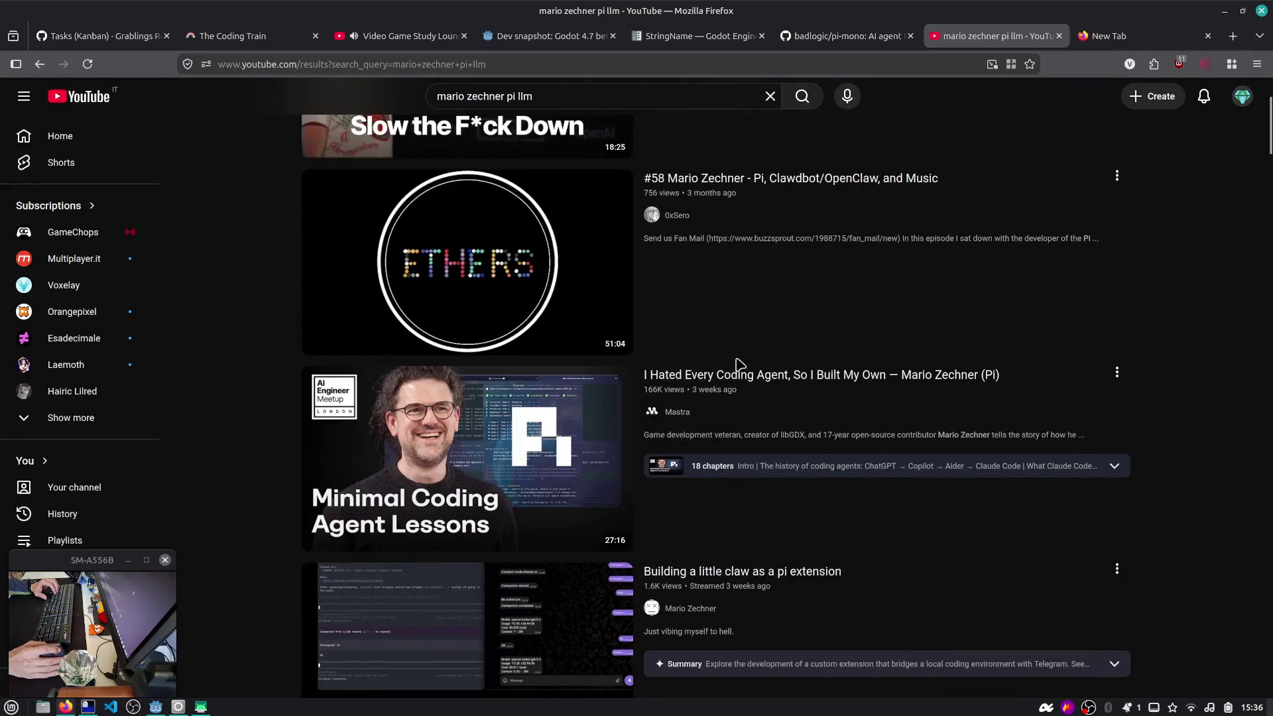
Open the 'I Hated Every Coding Agent, So I Built My Own' talk, mute the other tab, and select its URL.
{"action": "left_click", "coordinate": [571, 433]}
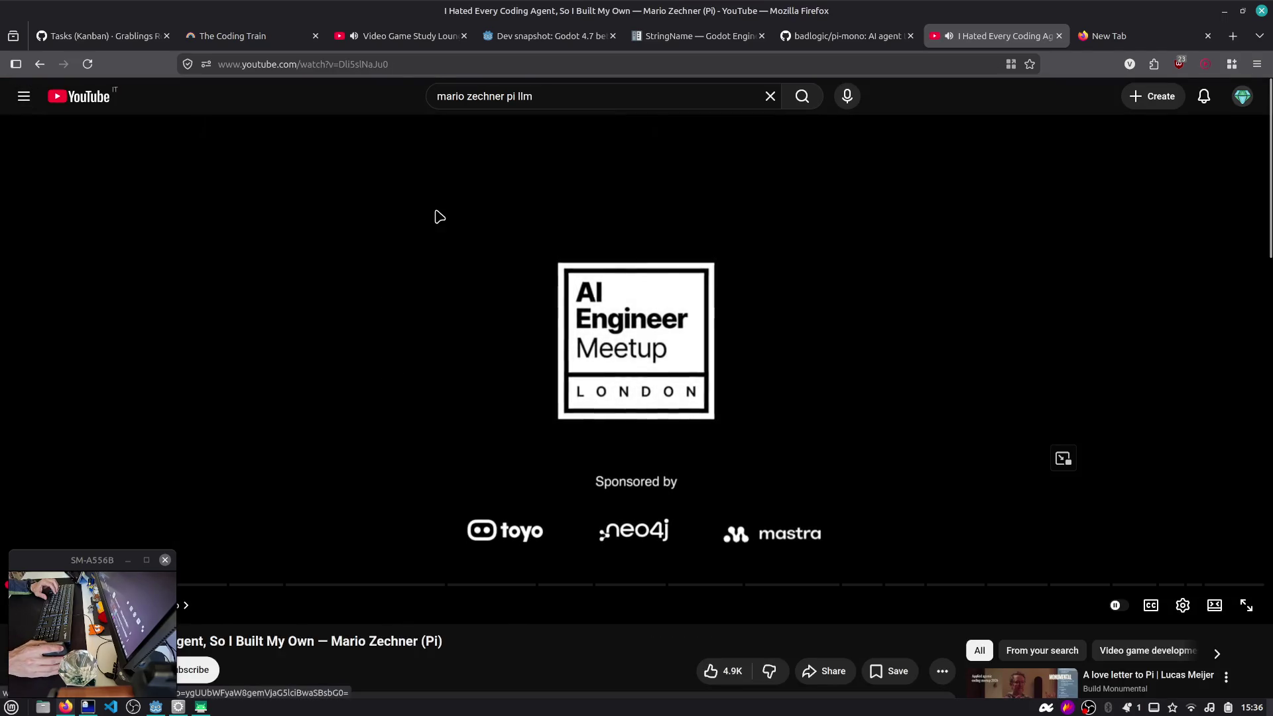
{"action": "left_click", "coordinate": [355, 37]}
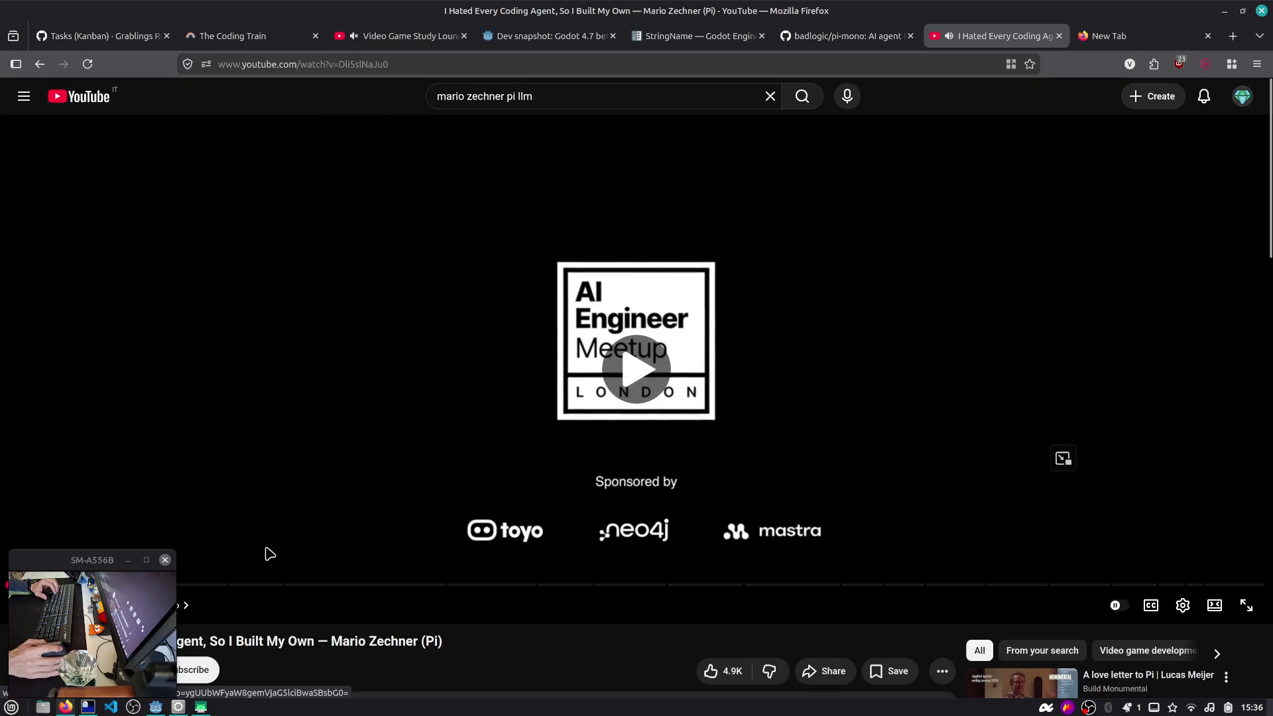
{"action": "left_click", "coordinate": [511, 59]}
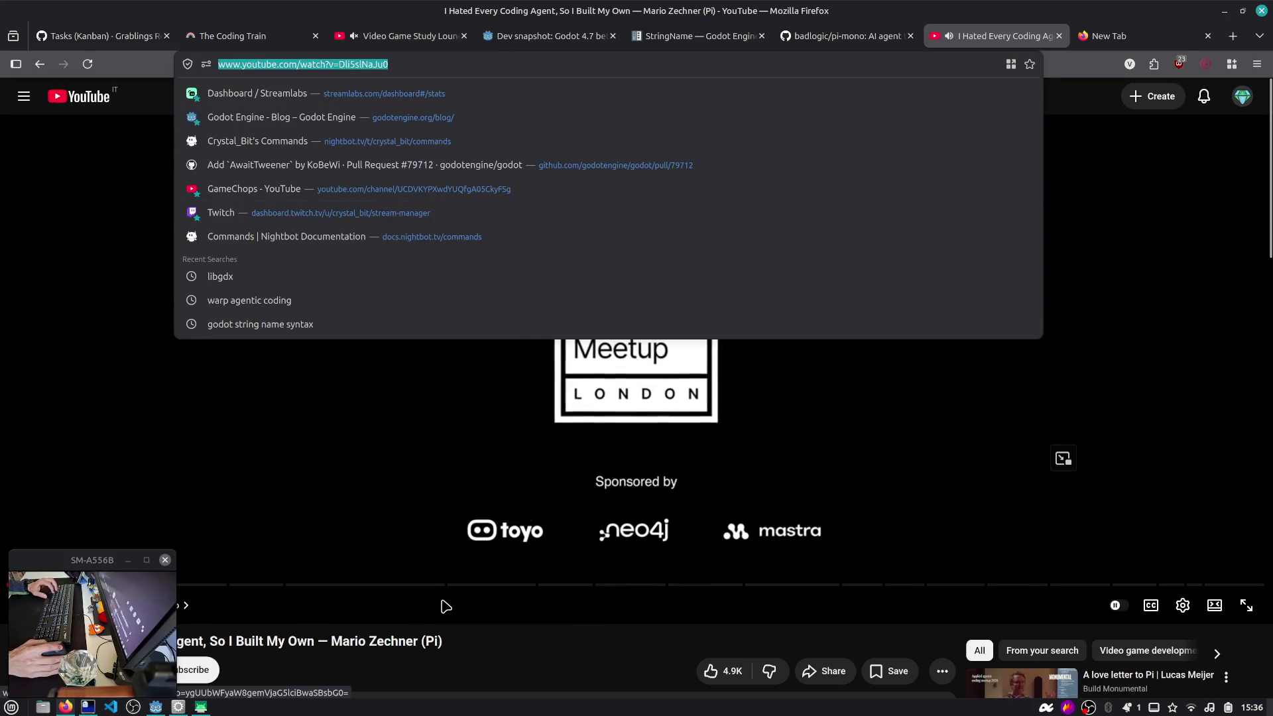
{"action": "left_click", "coordinate": [443, 603]}
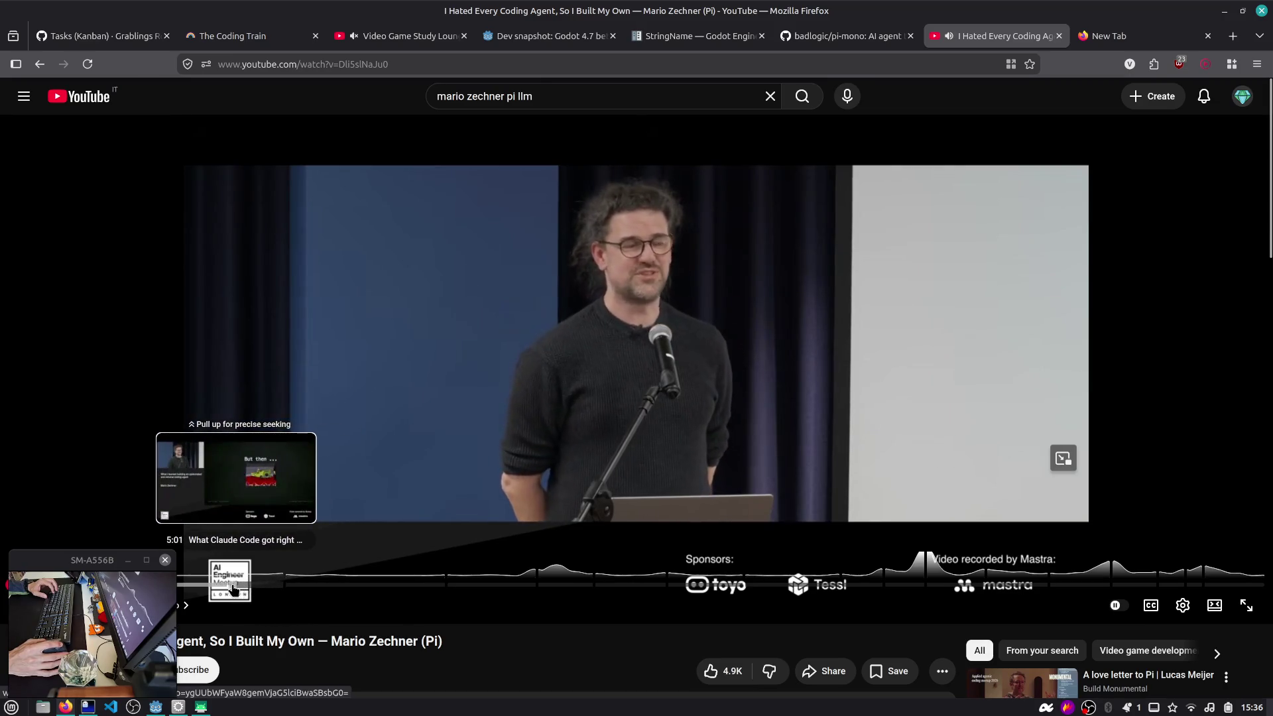
Skim past the Claude Code Drawbacks slides, then rewind to the coding-agent history around 6:04 and pause.
{"action": "left_click", "coordinate": [359, 586]}
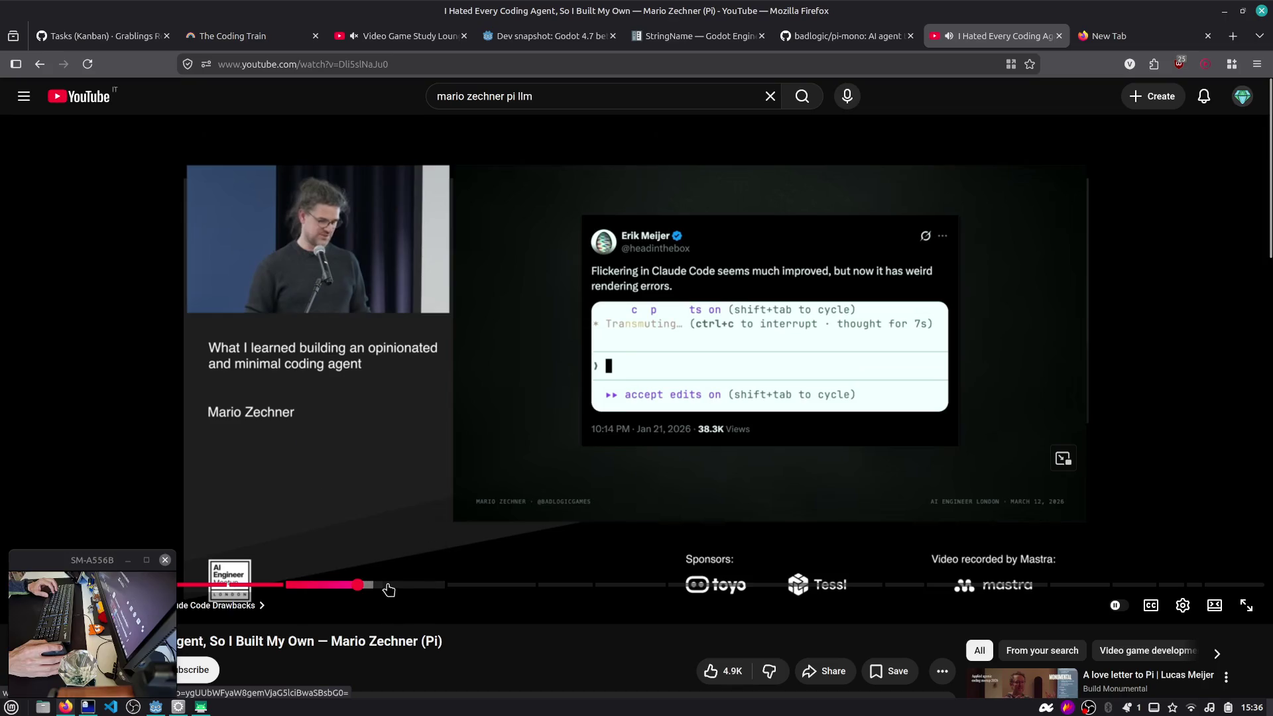
{"action": "left_click", "coordinate": [460, 586]}
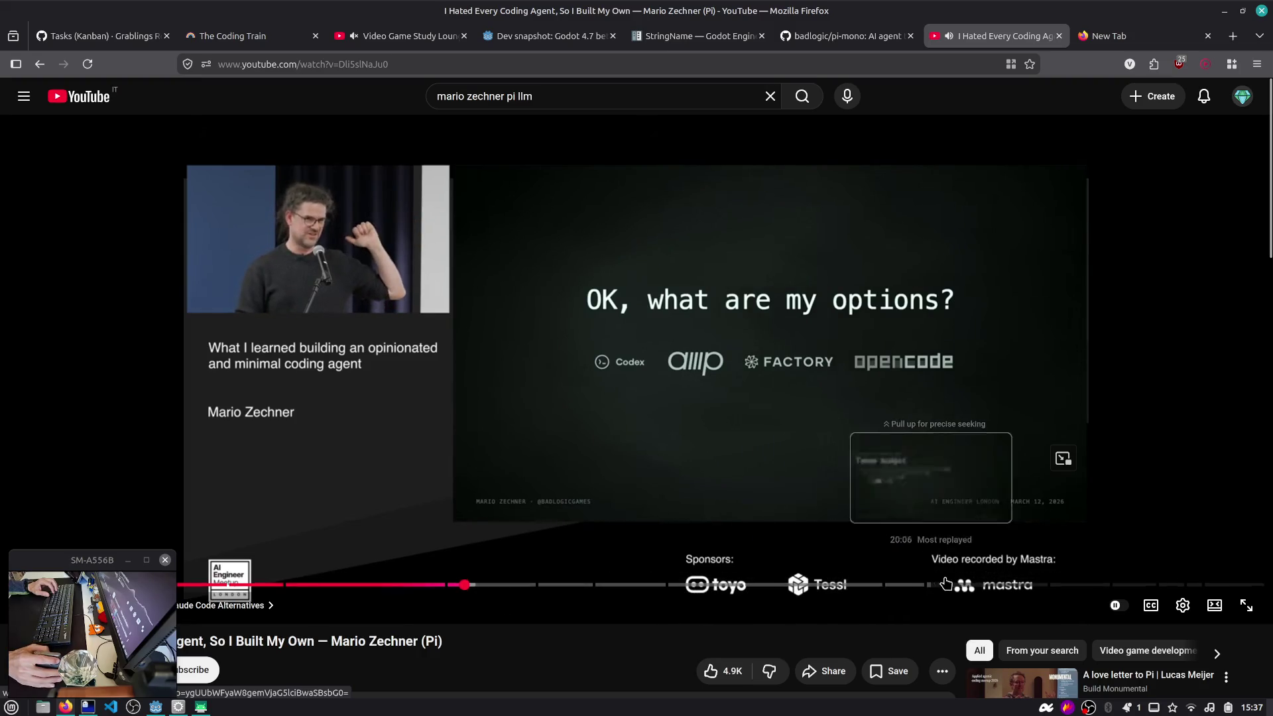
{"action": "left_click_drag", "start_coordinate": [97, 567], "coordinate": [107, 646]}
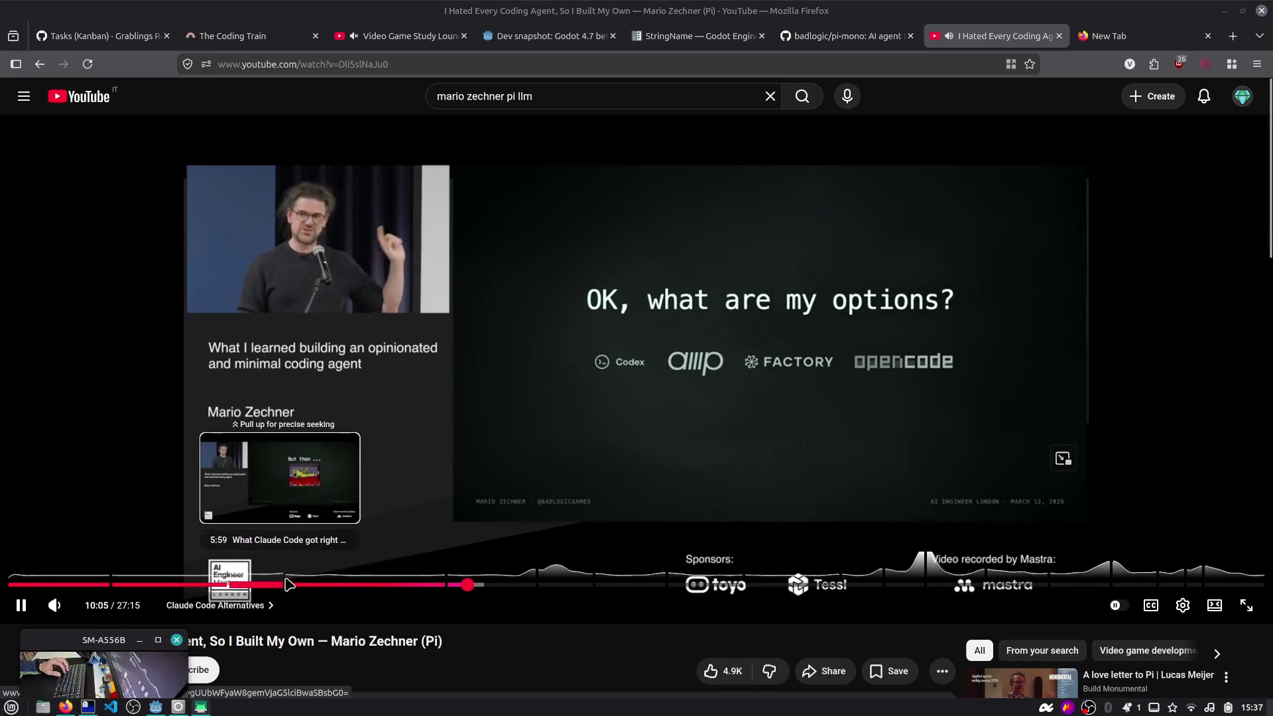
{"action": "left_click_drag", "start_coordinate": [369, 583], "coordinate": [128, 592]}
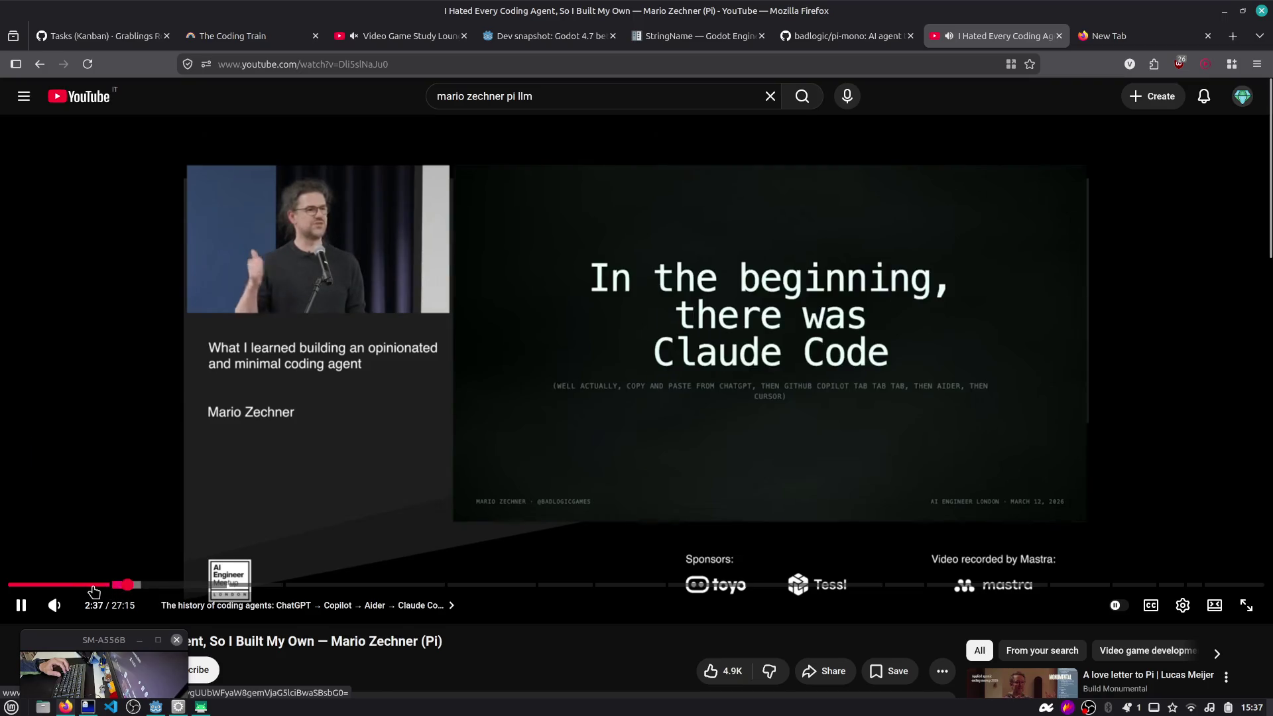
{"action": "left_click", "coordinate": [102, 590]}
{"action": "left_click", "coordinate": [186, 588]}
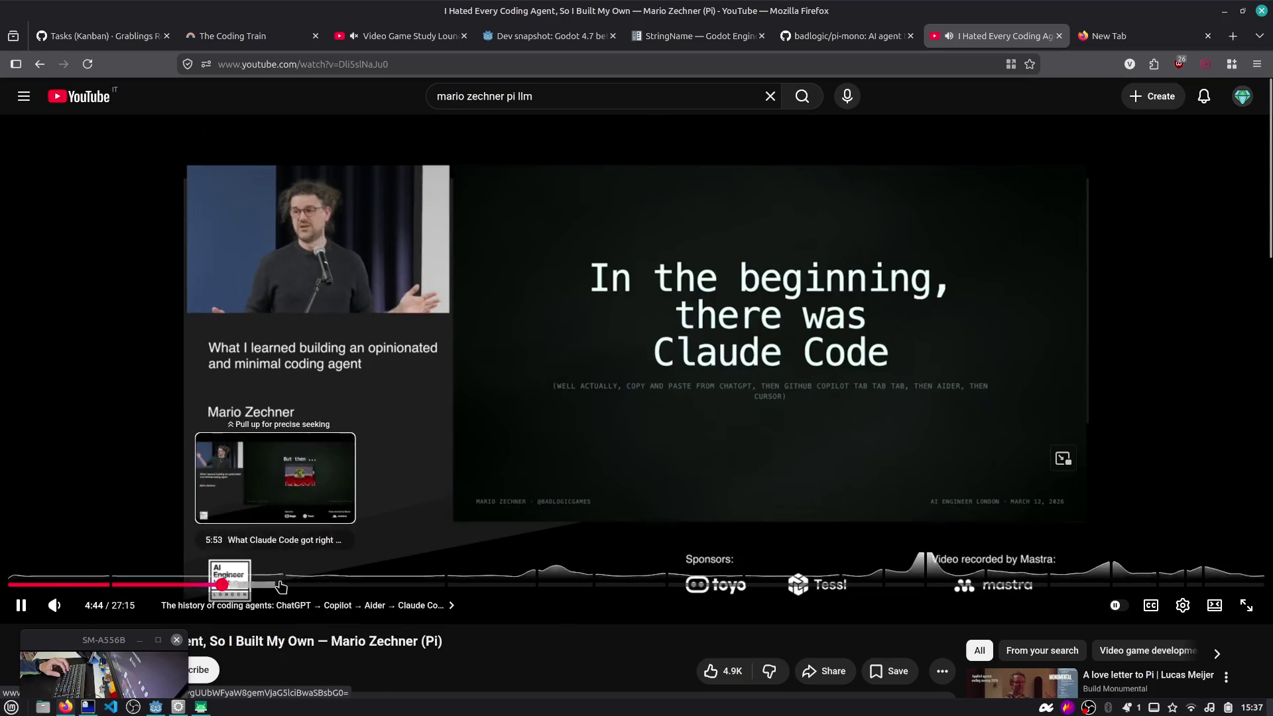
{"action": "left_click_drag", "start_coordinate": [221, 589], "coordinate": [292, 592]}
{"action": "key", "text": "space"}
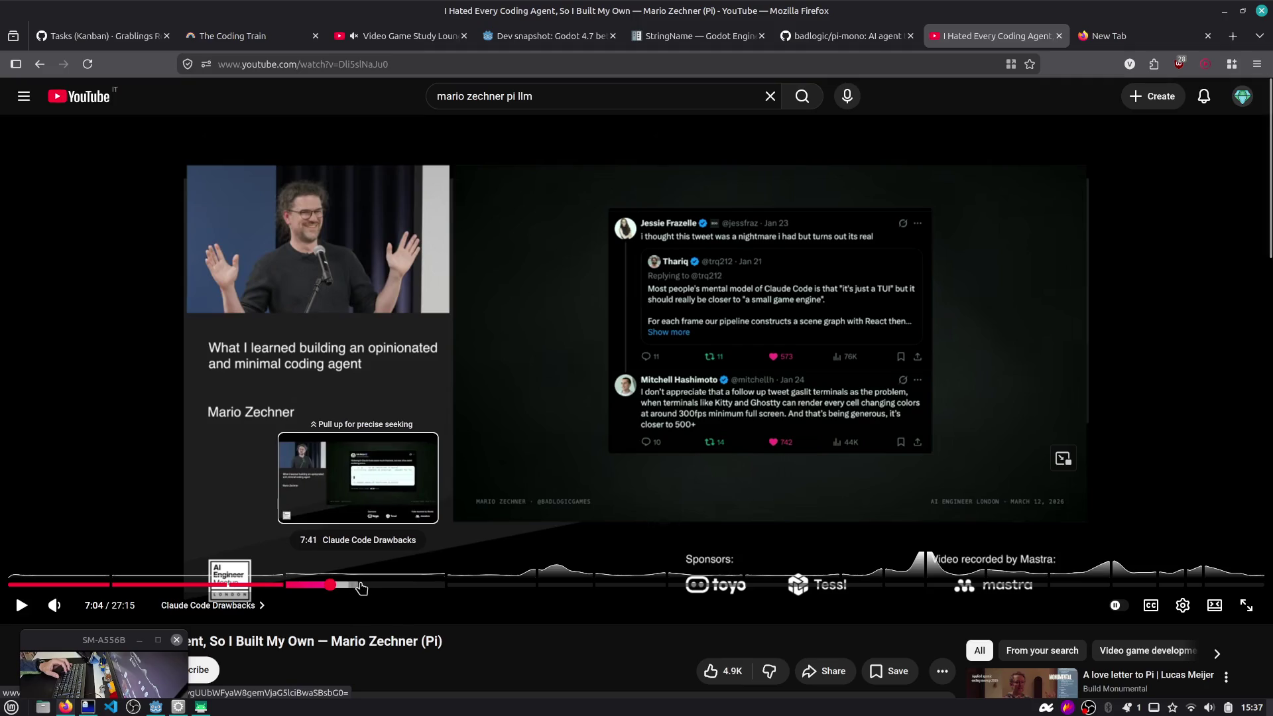
Skip from the Context manipulation slide at 8:38 to the OpenCode context handling slide at 13:10.
{"action": "left_click", "coordinate": [401, 585]}
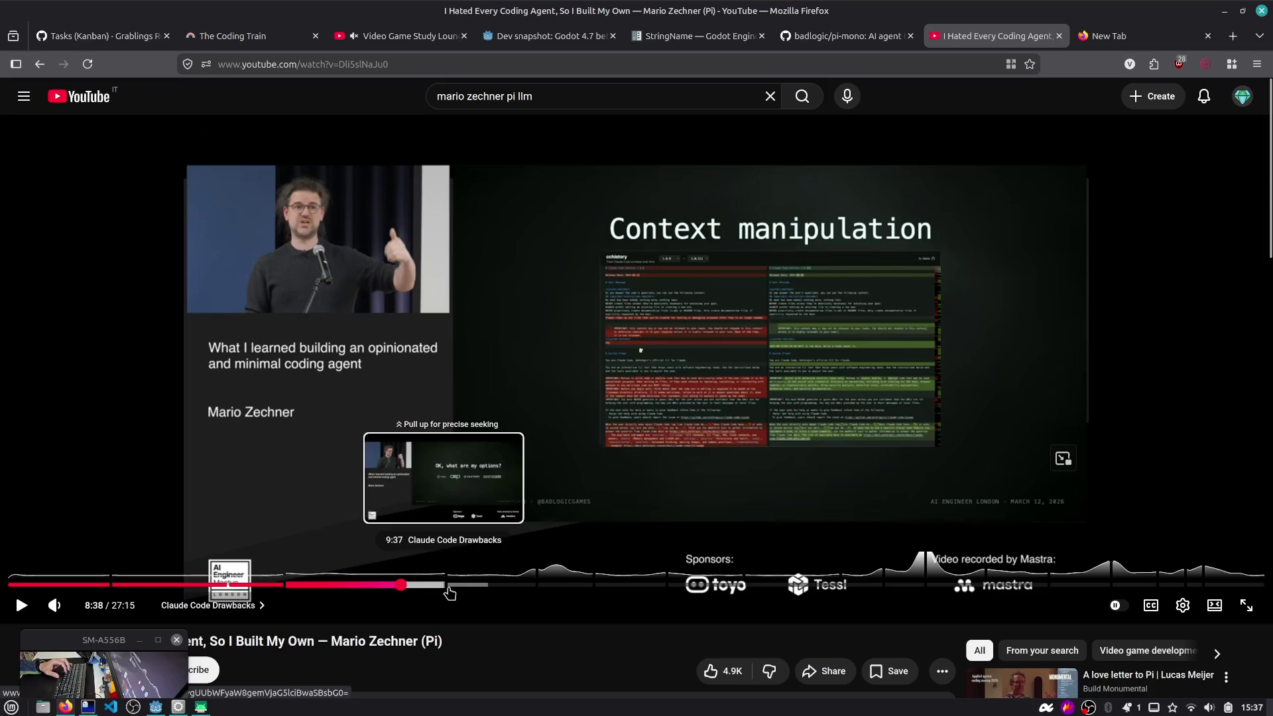
{"action": "left_click", "coordinate": [486, 589]}
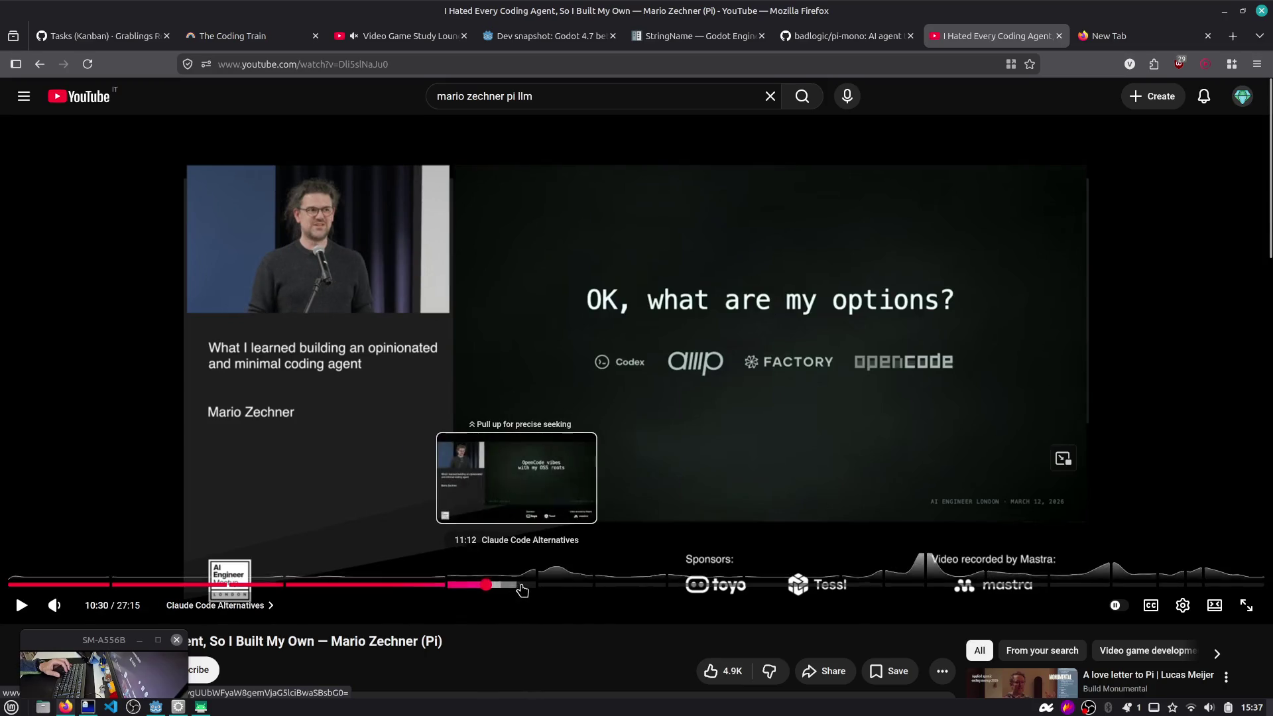
{"action": "left_click", "coordinate": [522, 590]}
{"action": "left_click", "coordinate": [578, 590]}
{"action": "left_click", "coordinate": [597, 589]}
{"action": "left_click", "coordinate": [610, 589]}
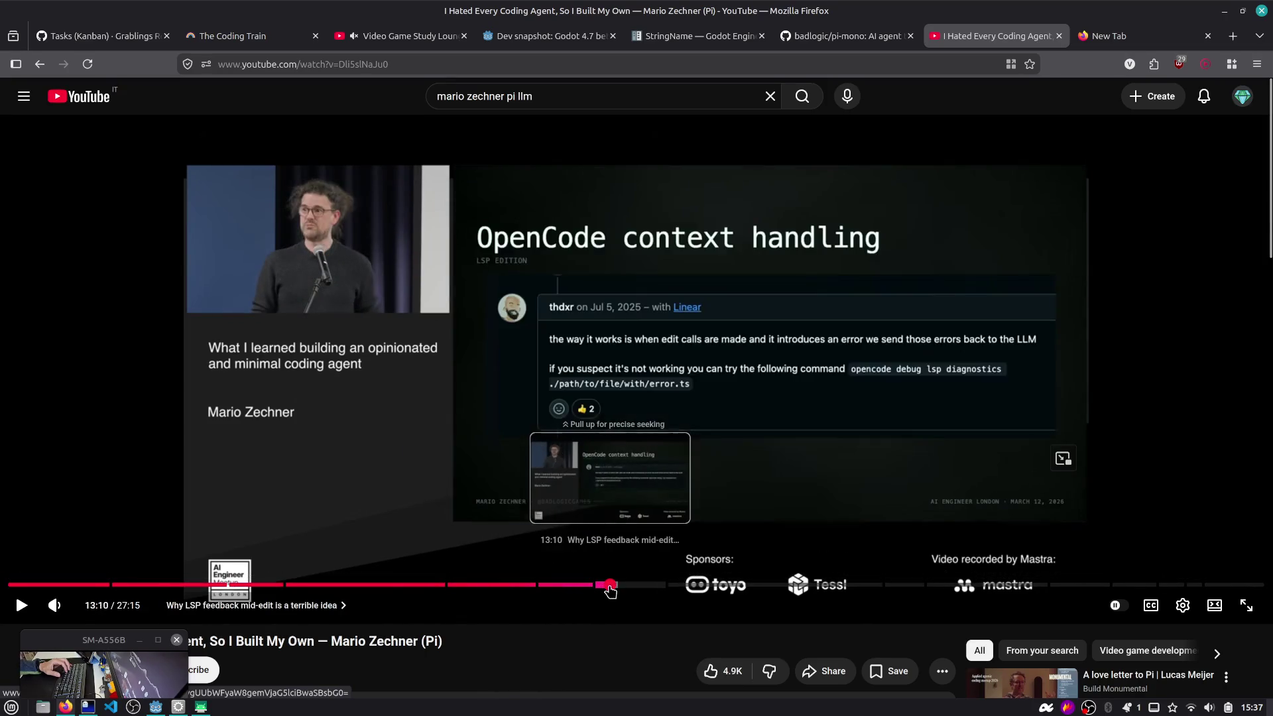
Skim through the NIST CVE, Terminus and Thesis 2 slides to The system prompt chapter at 20:13.
{"action": "left_click", "coordinate": [655, 587]}
{"action": "left_click", "coordinate": [693, 587]}
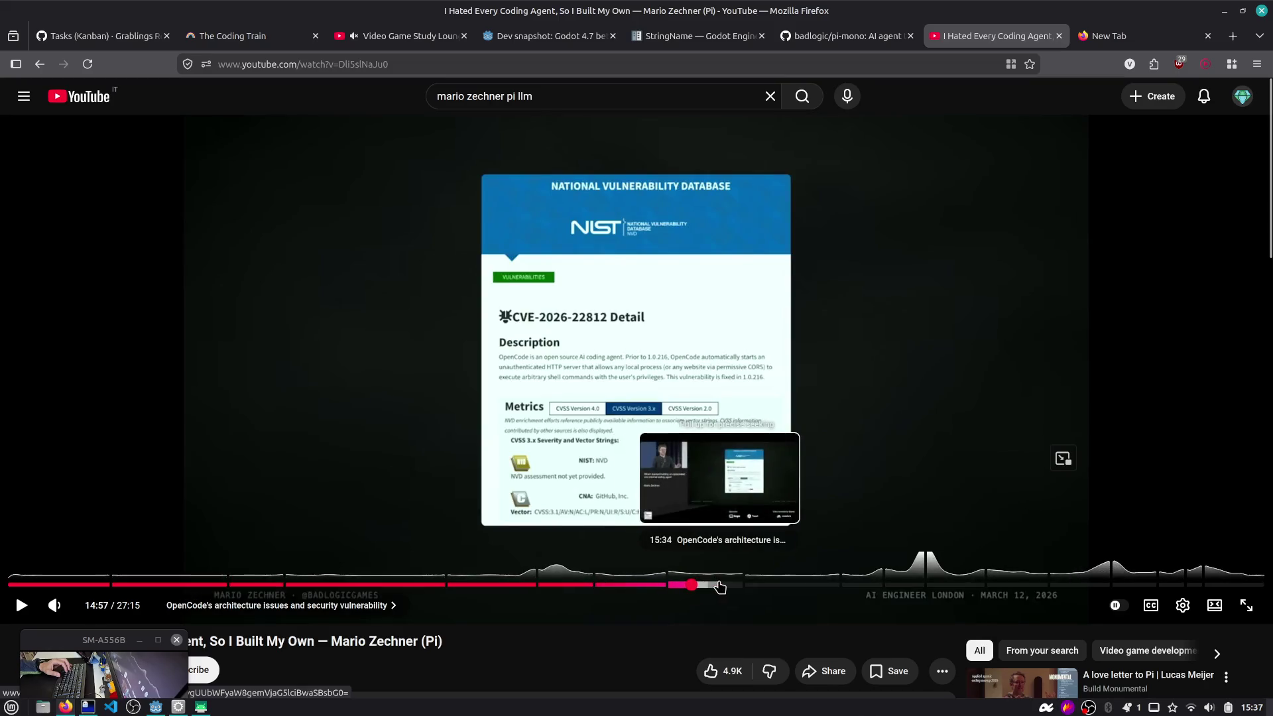
{"action": "left_click", "coordinate": [729, 587]}
{"action": "left_click", "coordinate": [766, 588]}
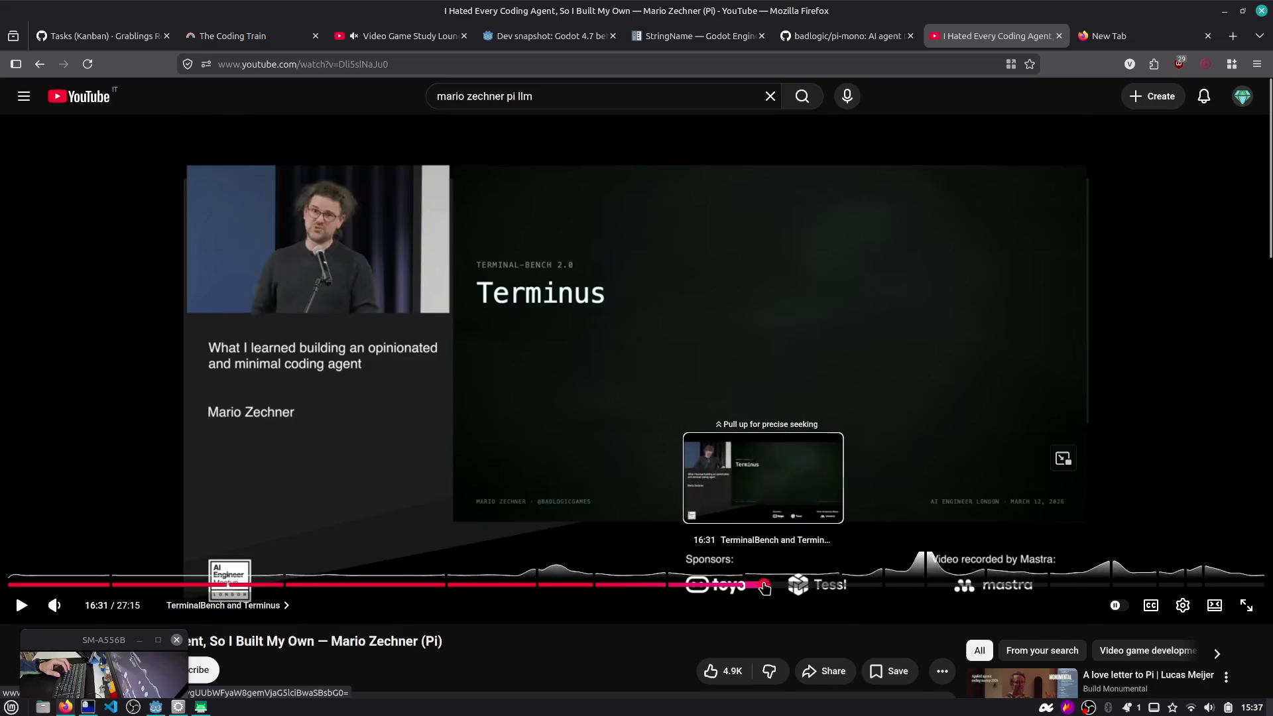
{"action": "left_click", "coordinate": [800, 590]}
{"action": "left_click", "coordinate": [839, 589]}
{"action": "left_click", "coordinate": [879, 589]}
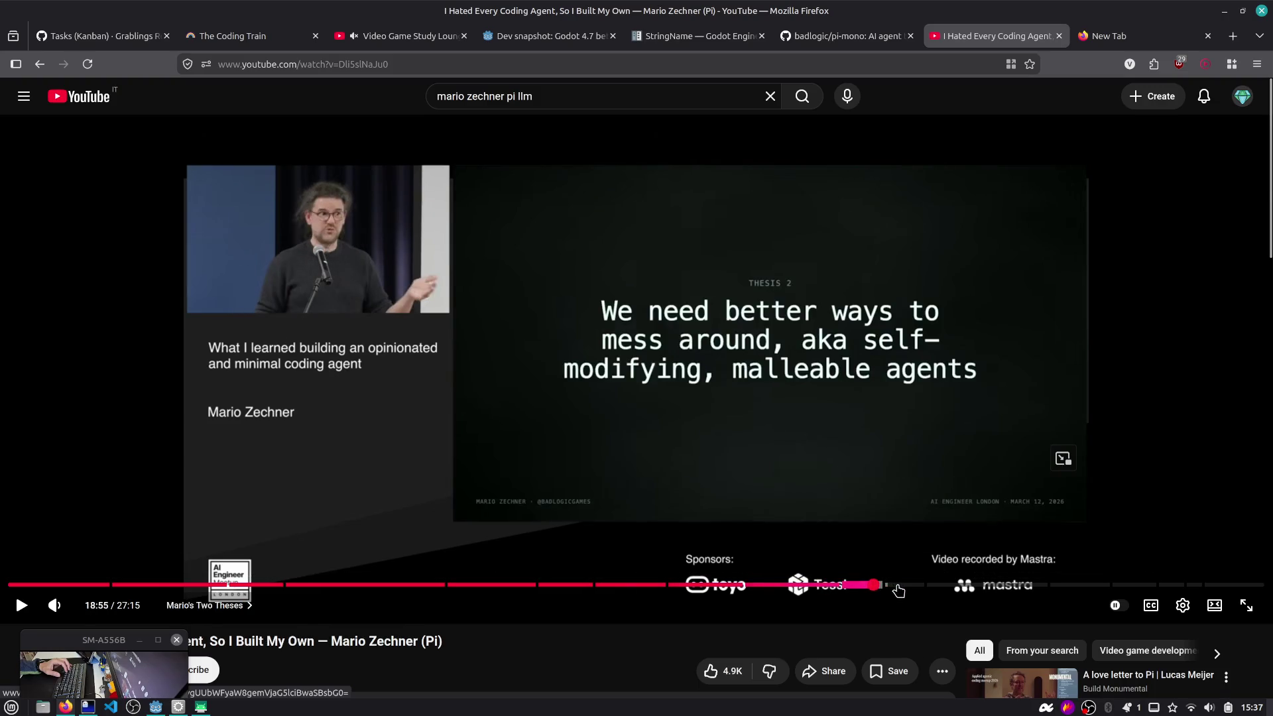
{"action": "left_click", "coordinate": [900, 590]}
{"action": "left_click", "coordinate": [935, 589]}
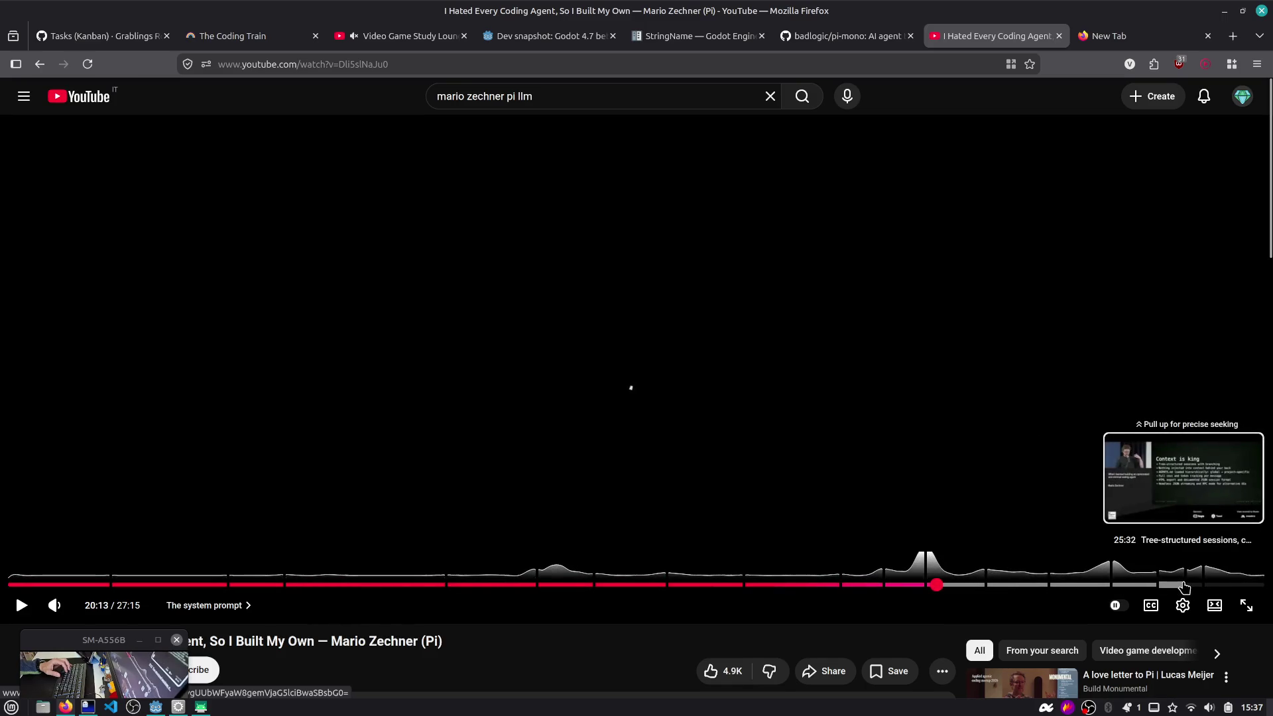
Jump near the end of the talk to 26:12 and show its chapter list.
{"action": "left_click", "coordinate": [1184, 586]}
{"action": "left_click", "coordinate": [1200, 586]}
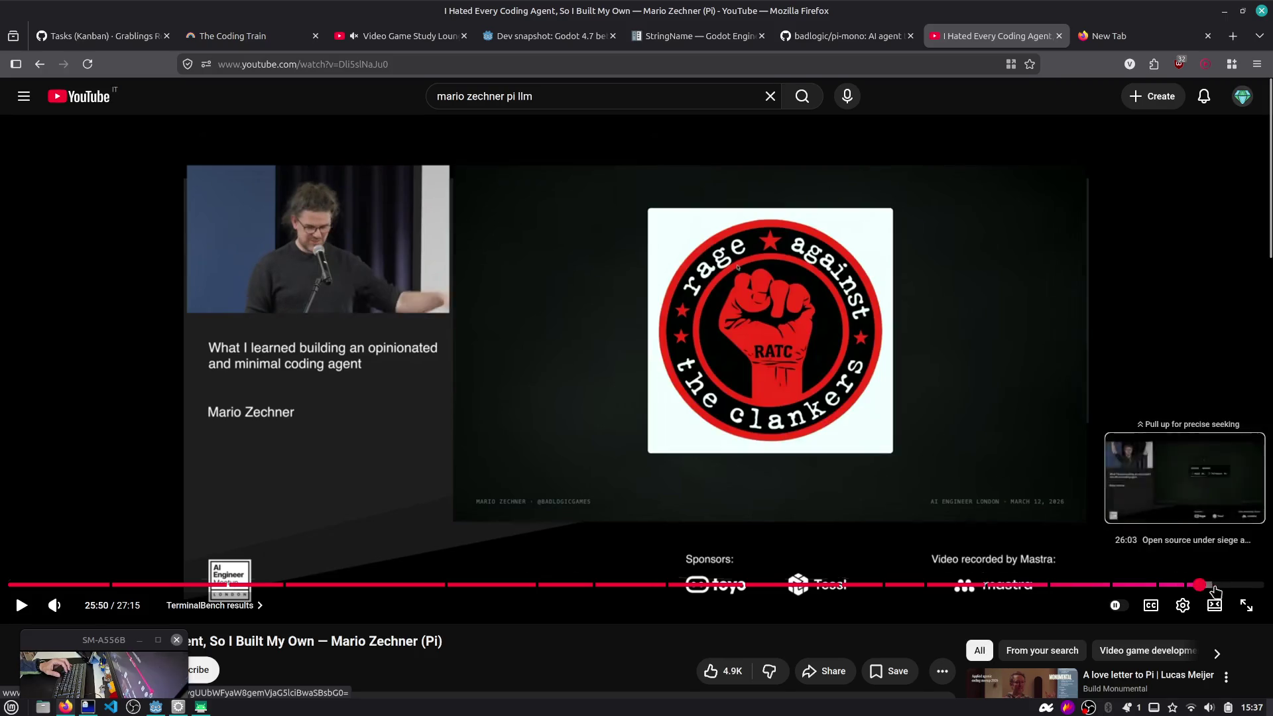
{"action": "left_click", "coordinate": [1219, 586]}
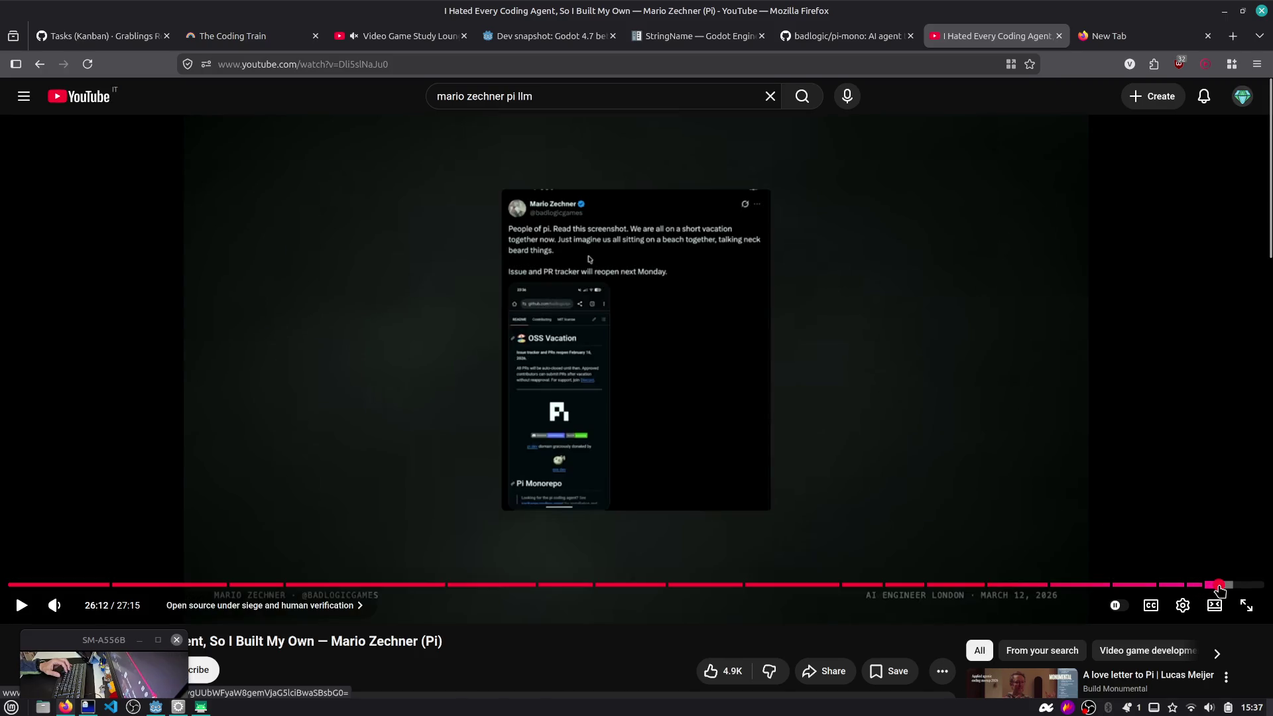
{"action": "left_click", "coordinate": [169, 605]}
{"action": "scroll", "coordinate": [165, 587], "scroll_direction": "down", "scroll_amount": 3}
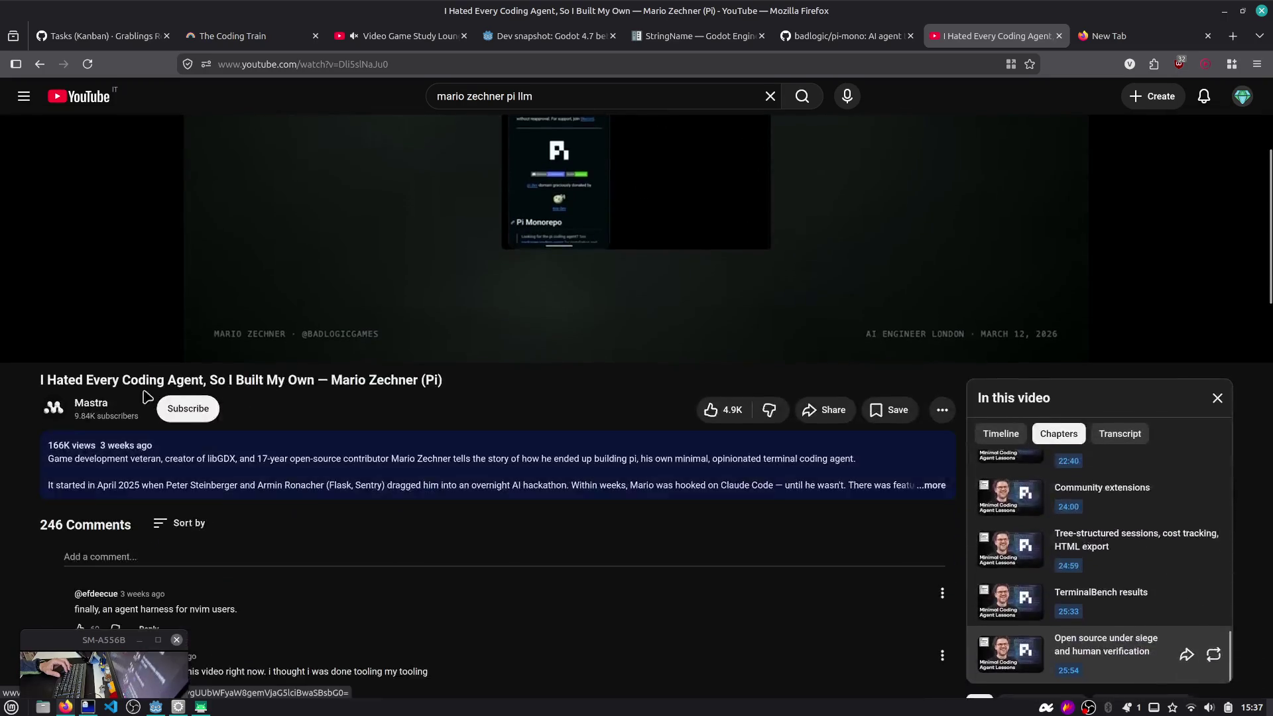
Move the talk to 12:51 on the OpenCode context handling slide, scroll up, and bring up the window switcher.
{"action": "left_click_drag", "start_coordinate": [177, 507], "coordinate": [592, 507]}
{"action": "scroll", "coordinate": [596, 506], "scroll_direction": "up", "scroll_amount": 2}
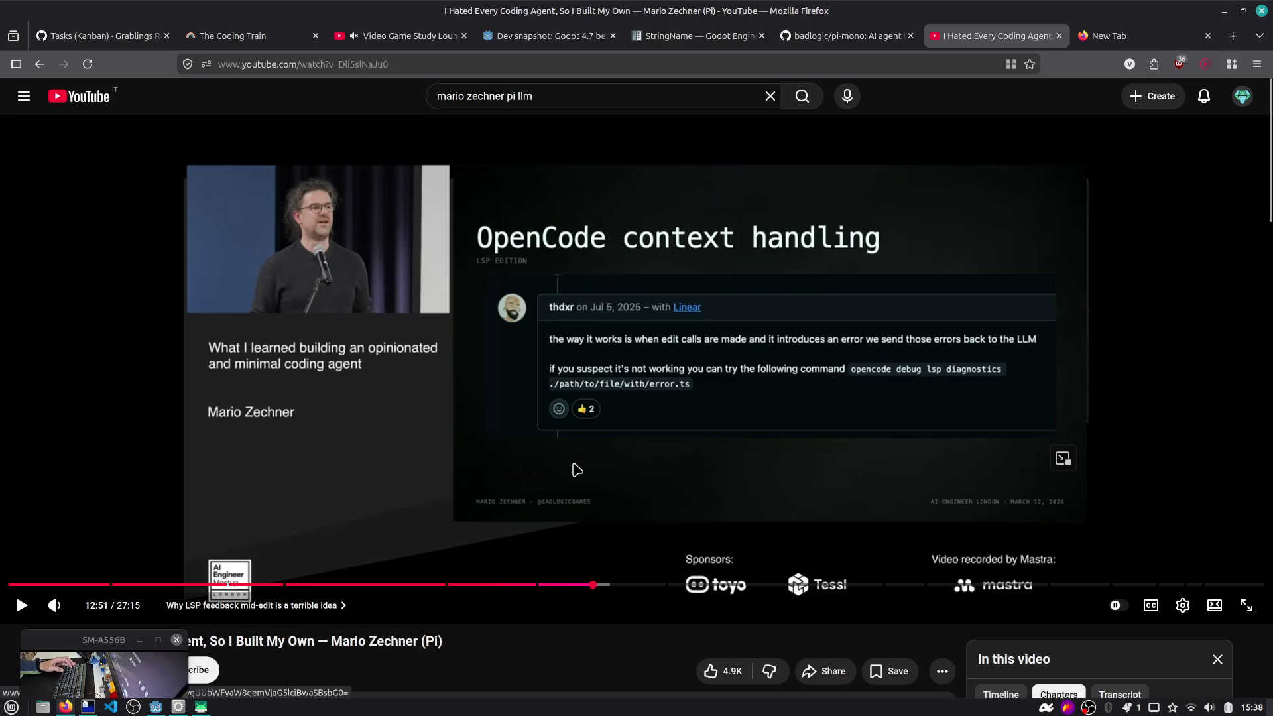
{"action": "key", "text": "alt+Tab"}
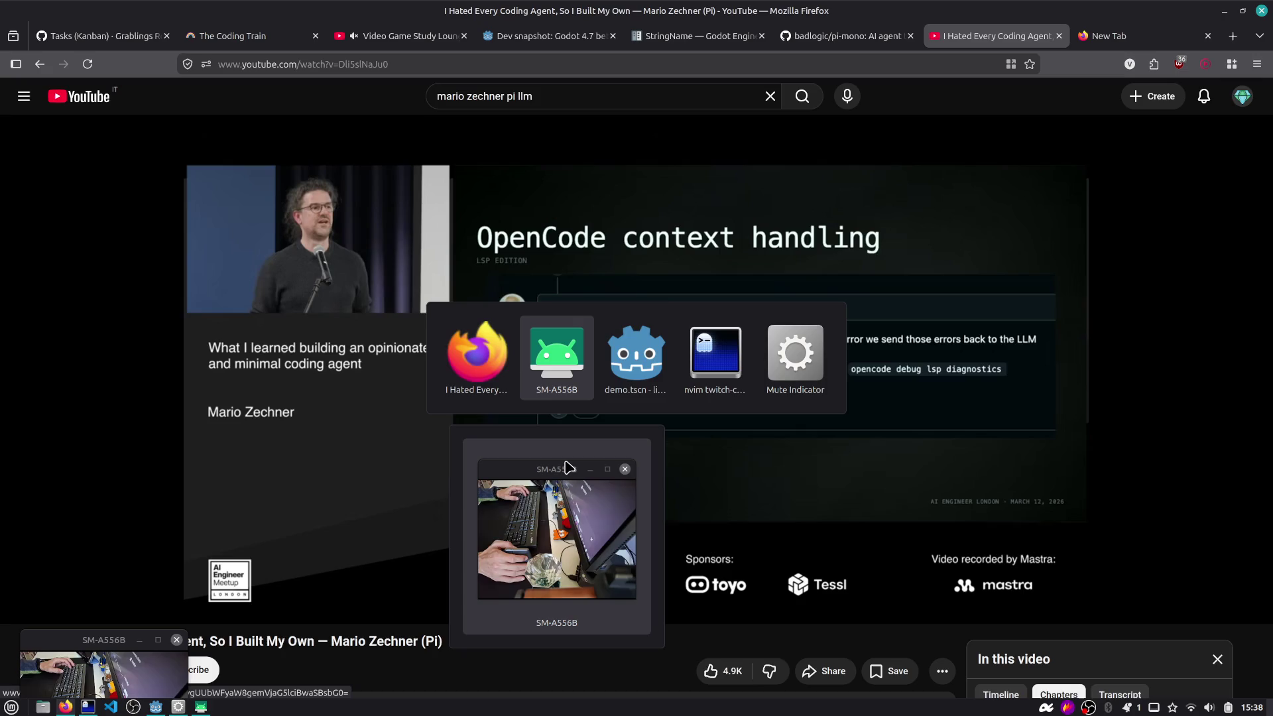
{"action": "key", "text": "alt+Tab"}
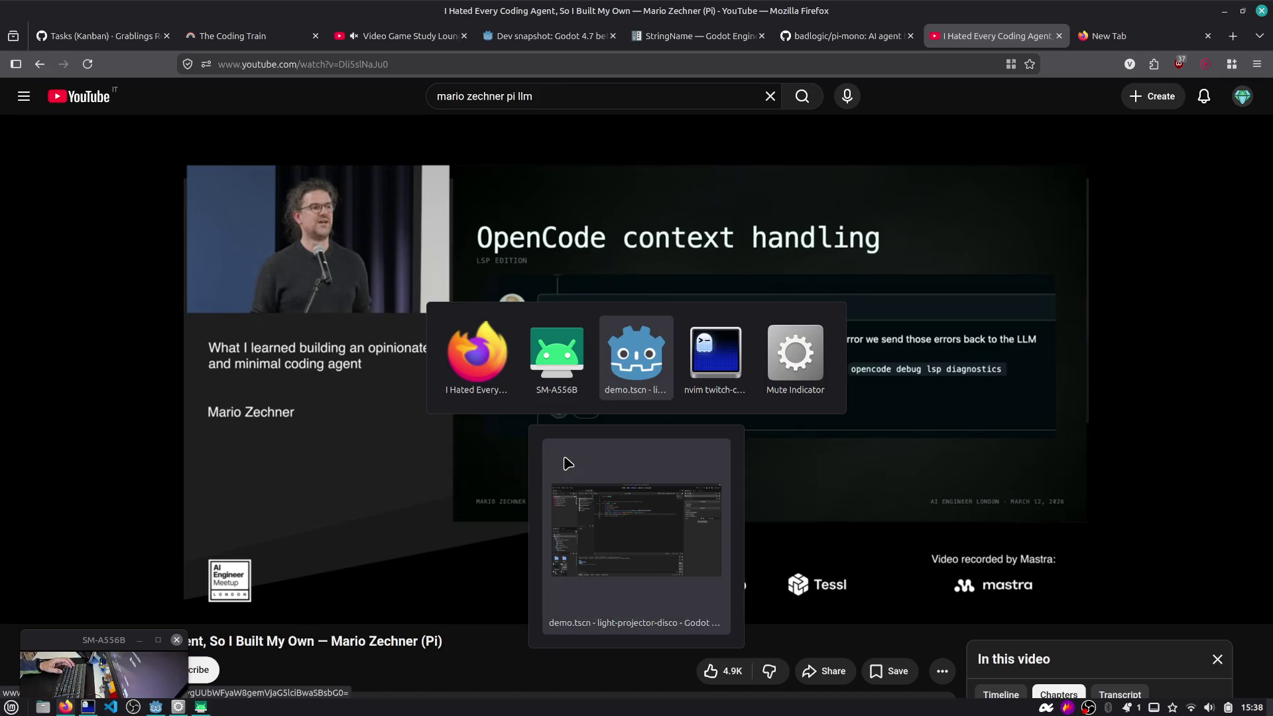
Paste the talk's YouTube link into the Chatterino chat on Workspace 2, send it, and return to Firefox.
{"action": "key", "text": "Escape"}
{"action": "key", "text": "ctrl+alt+Right"}
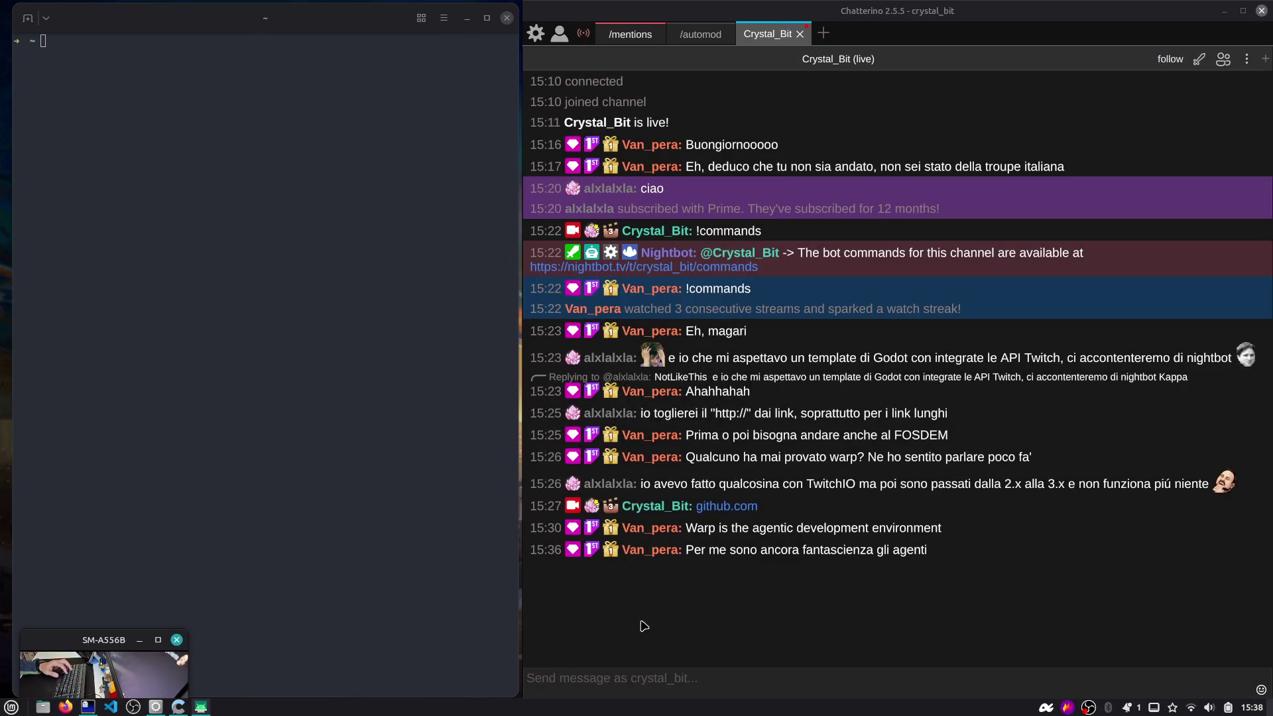
{"action": "left_click", "coordinate": [642, 648]}
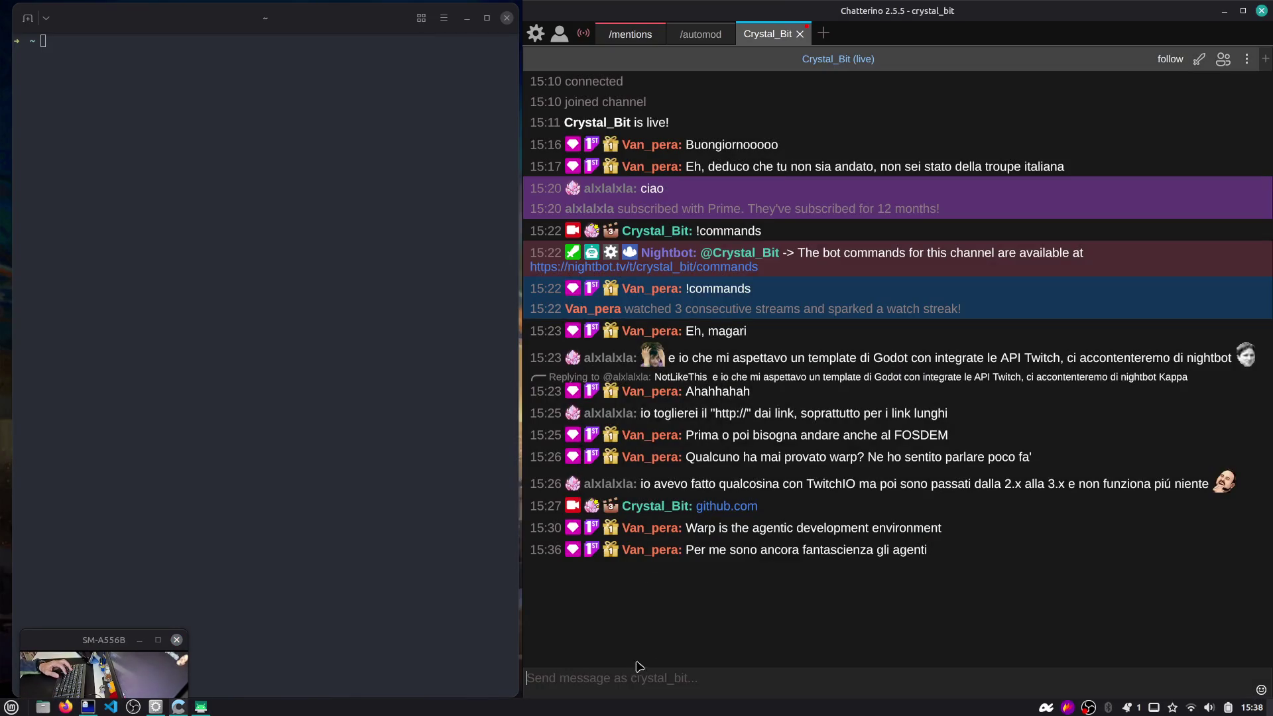
{"action": "type", "text": "https://www.youtube.com/watch?v=Dli5slNaJu0"}
{"action": "key", "text": "Return"}
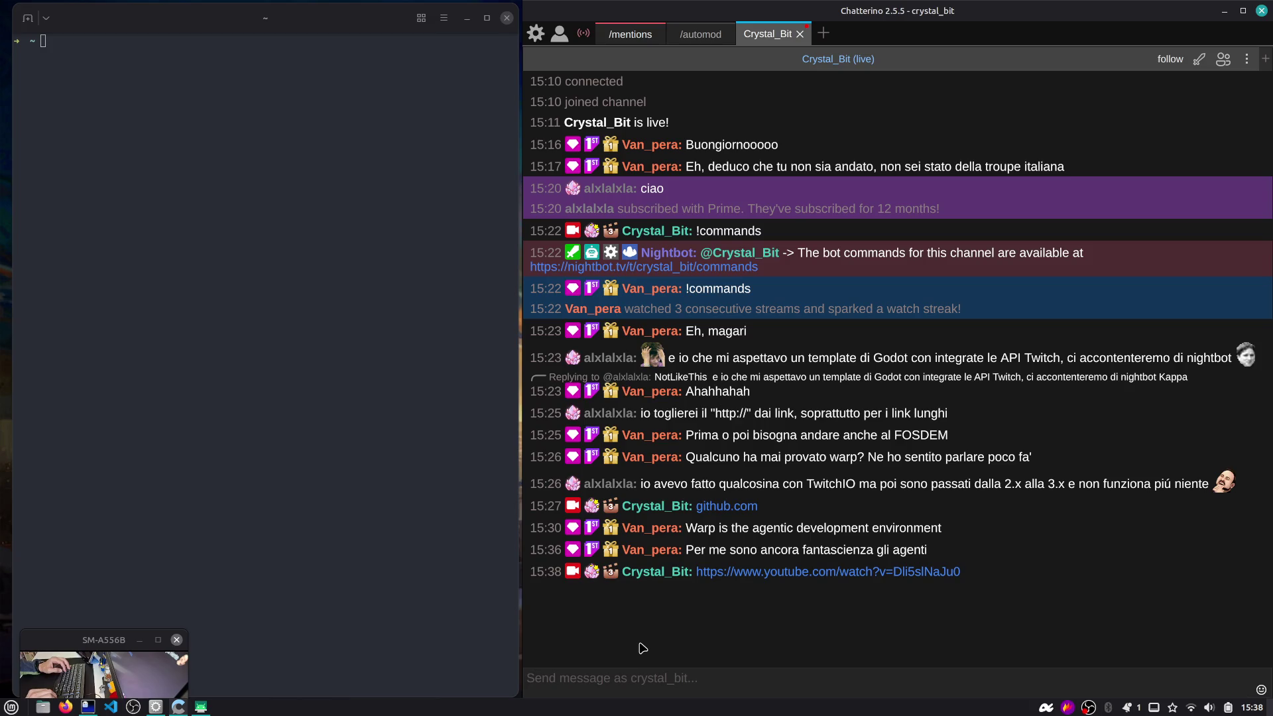
{"action": "key", "text": "alt+Tab"}
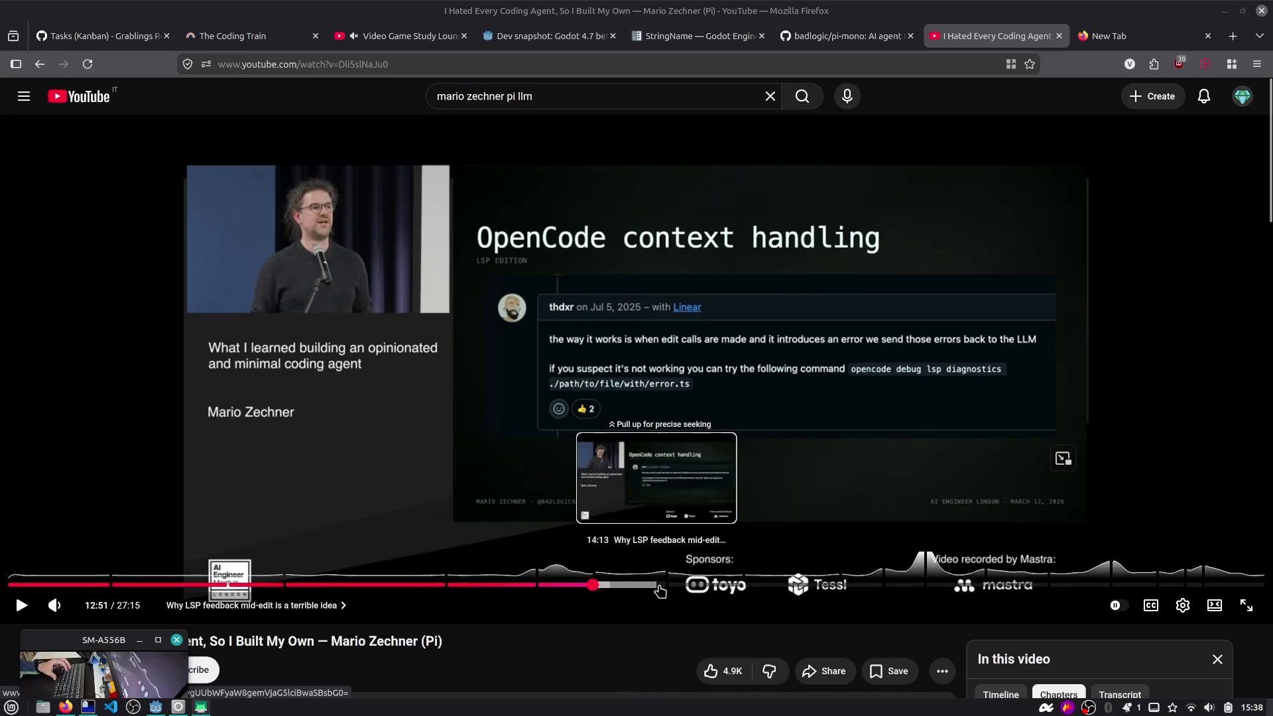
Seek the talk from 14:50 to the Terminus section at 17:25, then close the YouTube and new tabs.
{"action": "left_click", "coordinate": [686, 590]}
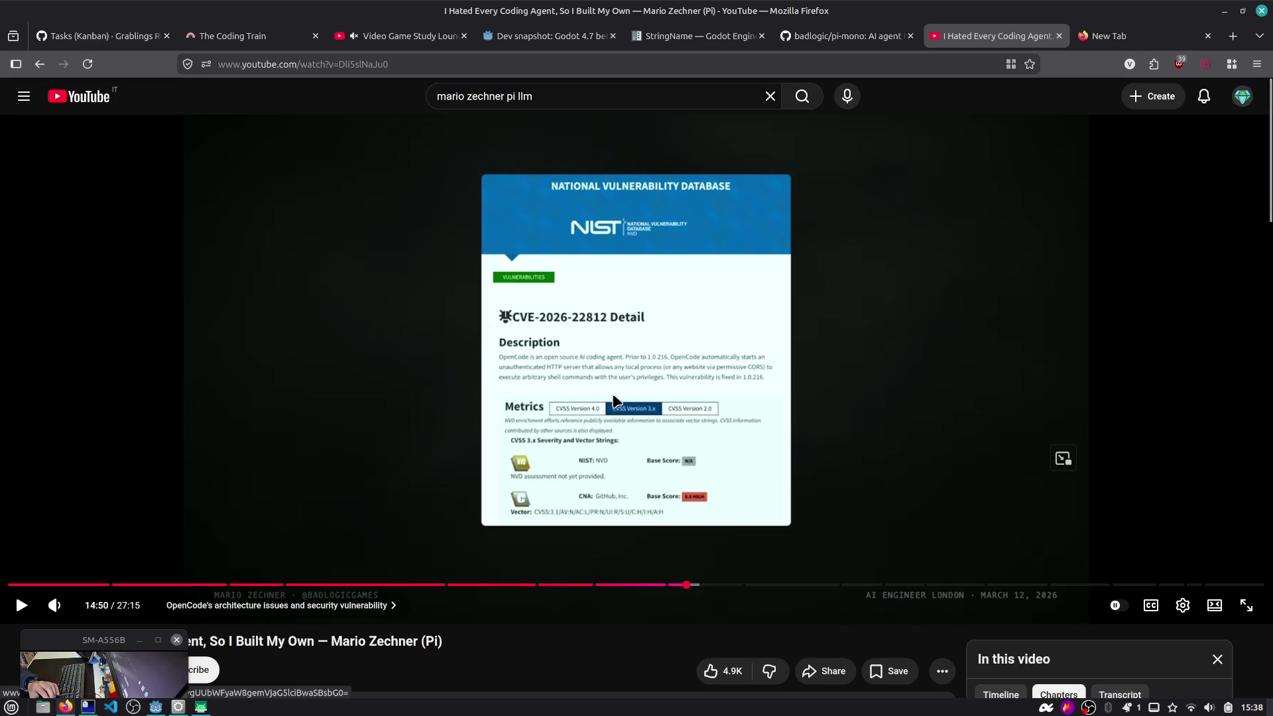
{"action": "key", "text": "Left"}
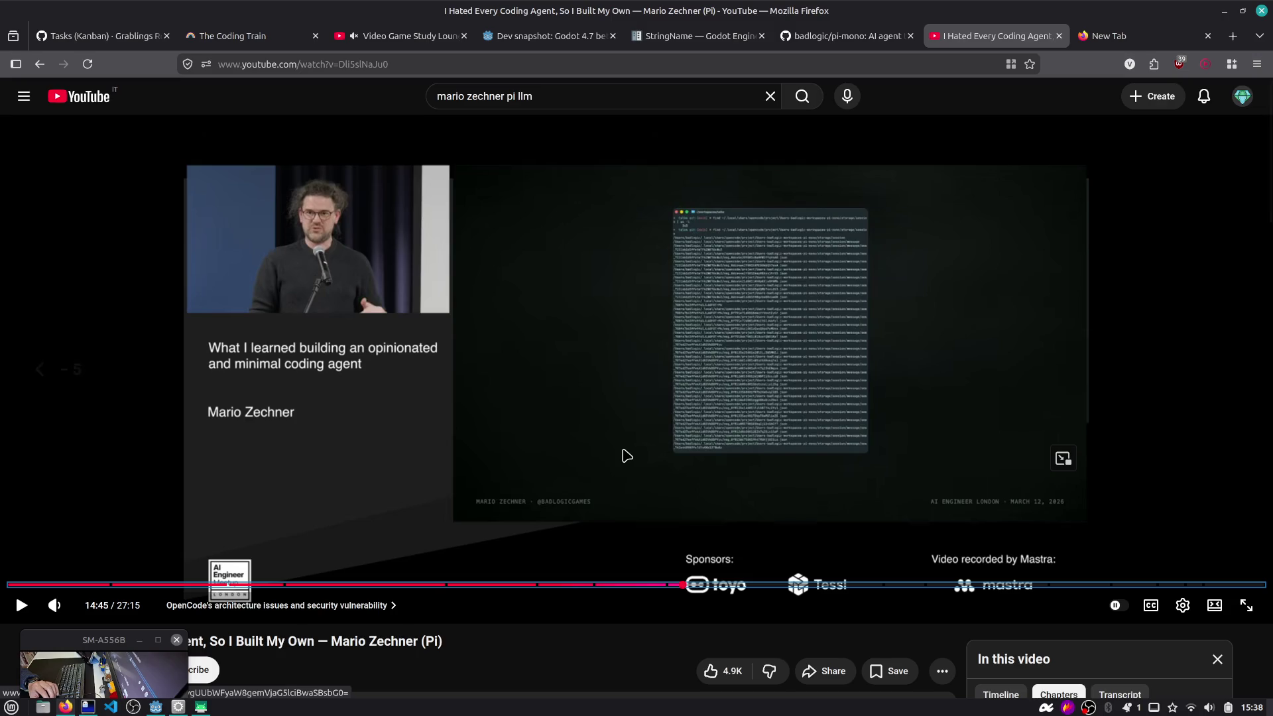
{"action": "key", "text": "Right"}
{"action": "key", "text": "Right"}
{"action": "key", "text": "Right"}
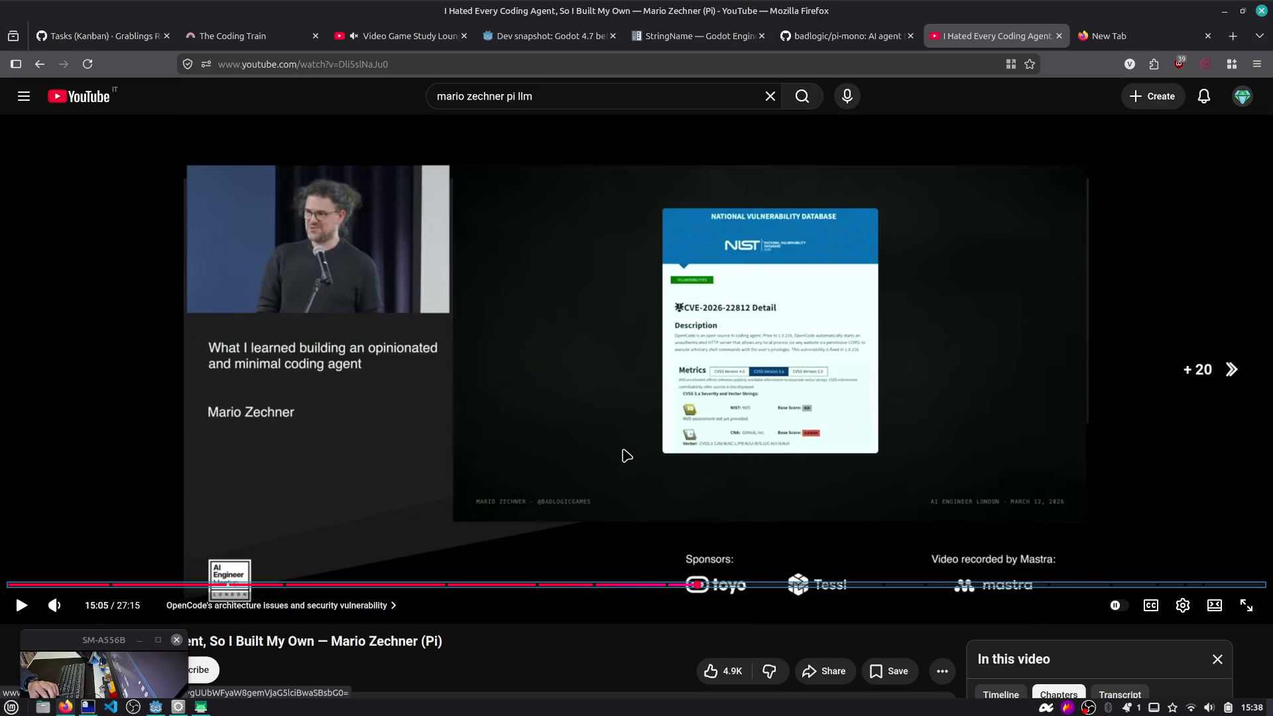
{"action": "key", "text": "Left"}
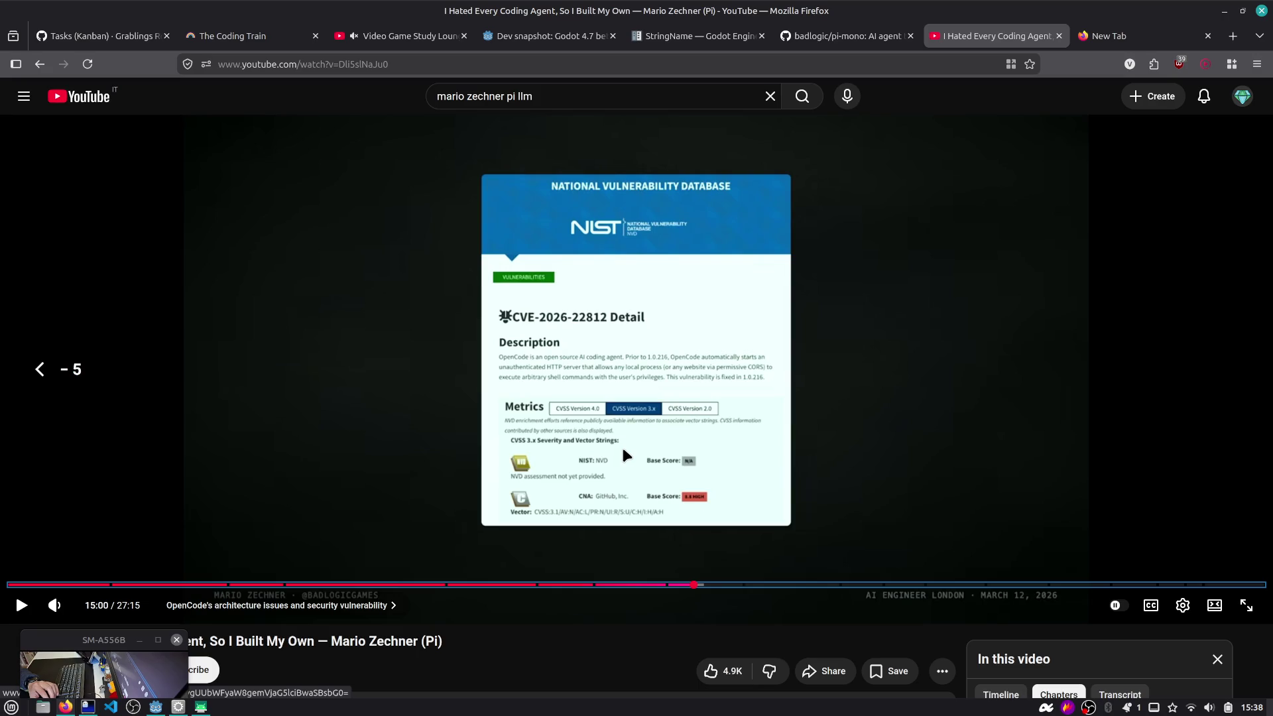
{"action": "key", "text": "Right"}
{"action": "key", "text": "Right"}
{"action": "key", "text": "Right"}
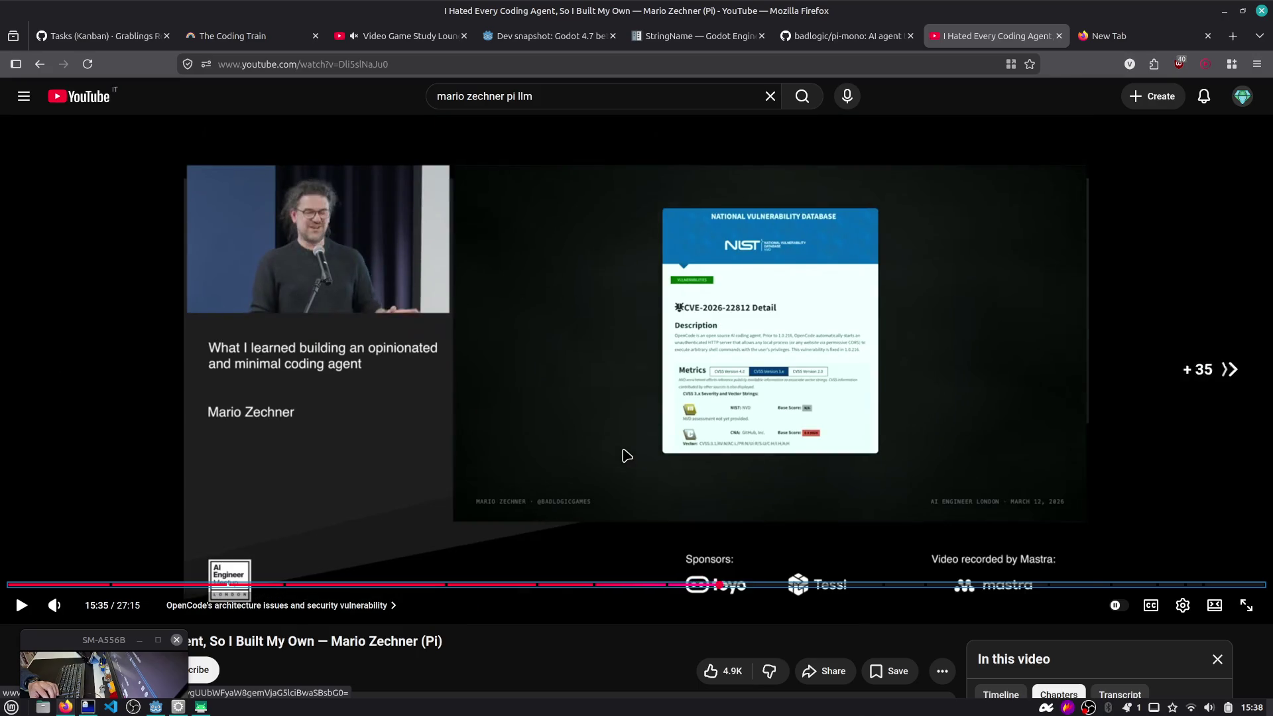
{"action": "key", "text": "Right"}
{"action": "key", "text": "Right"}
{"action": "key", "text": "Right"}
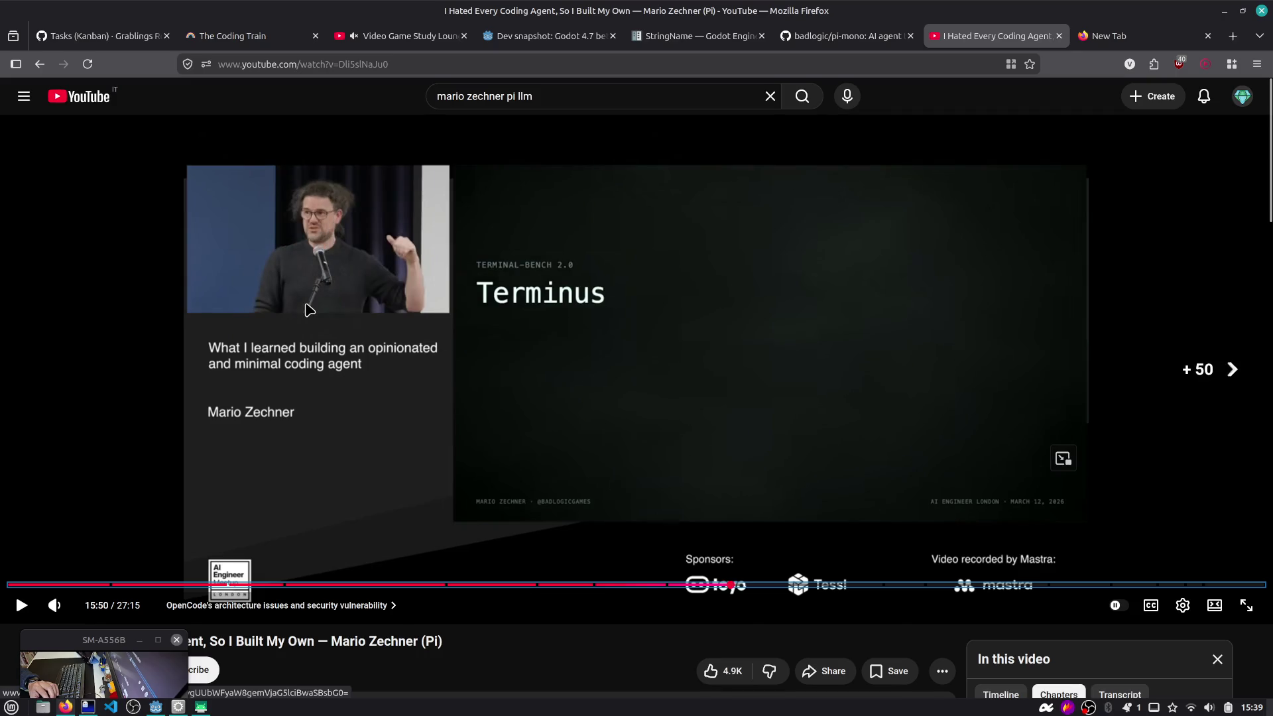
{"action": "key", "text": "Right"}
{"action": "key", "text": "Right"}
{"action": "key", "text": "Right"}
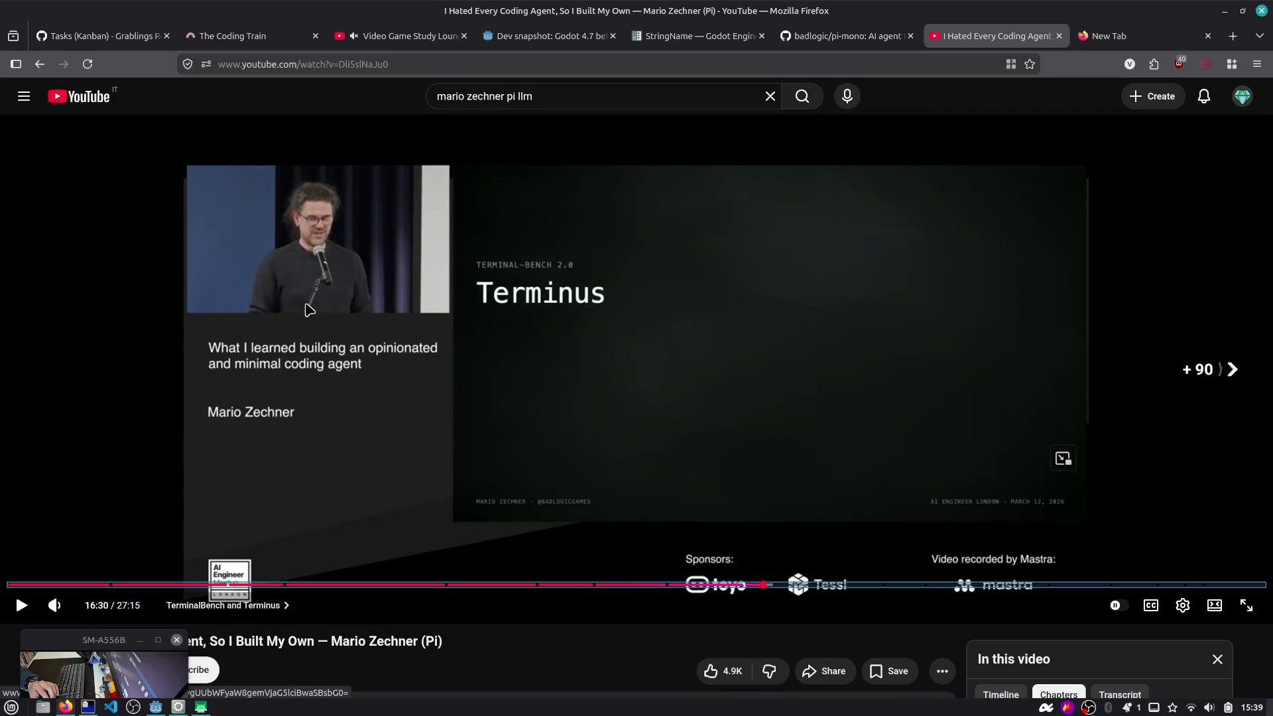
{"action": "key", "text": "Right"}
{"action": "key", "text": "Right"}
{"action": "key", "text": "Right"}
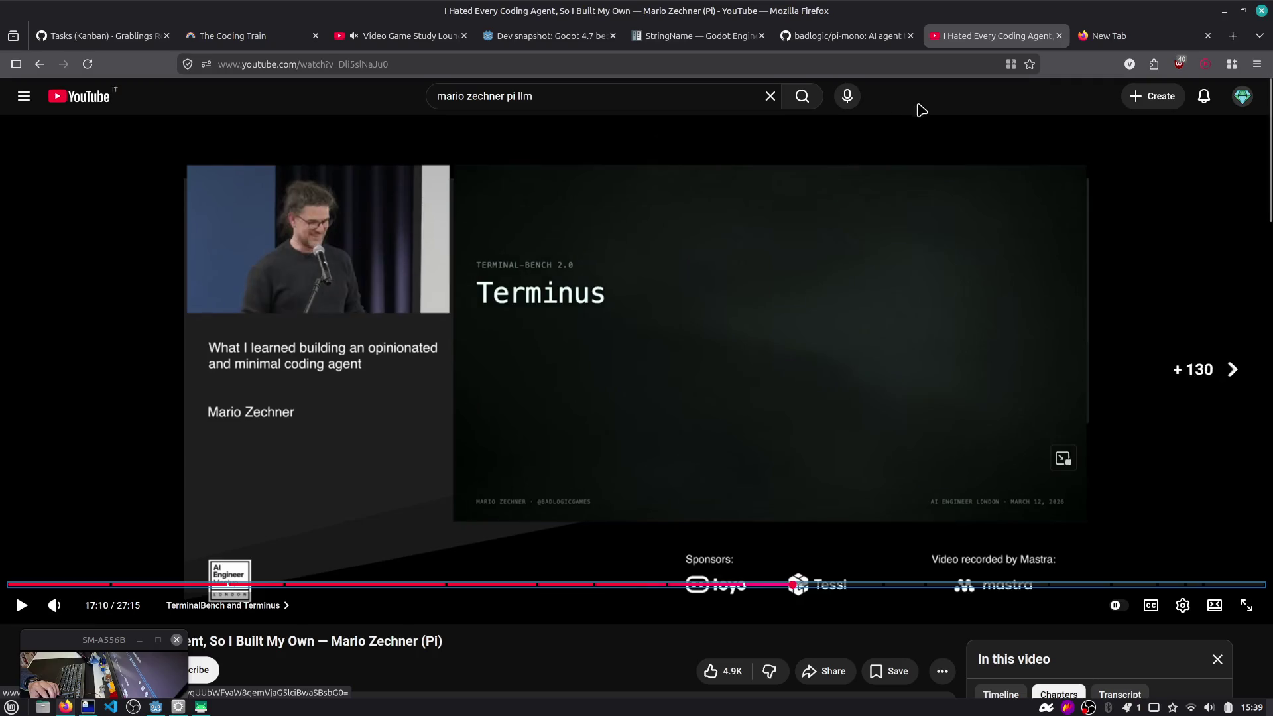
{"action": "key", "text": "Right"}
{"action": "key", "text": "Right"}
{"action": "key", "text": "Right"}
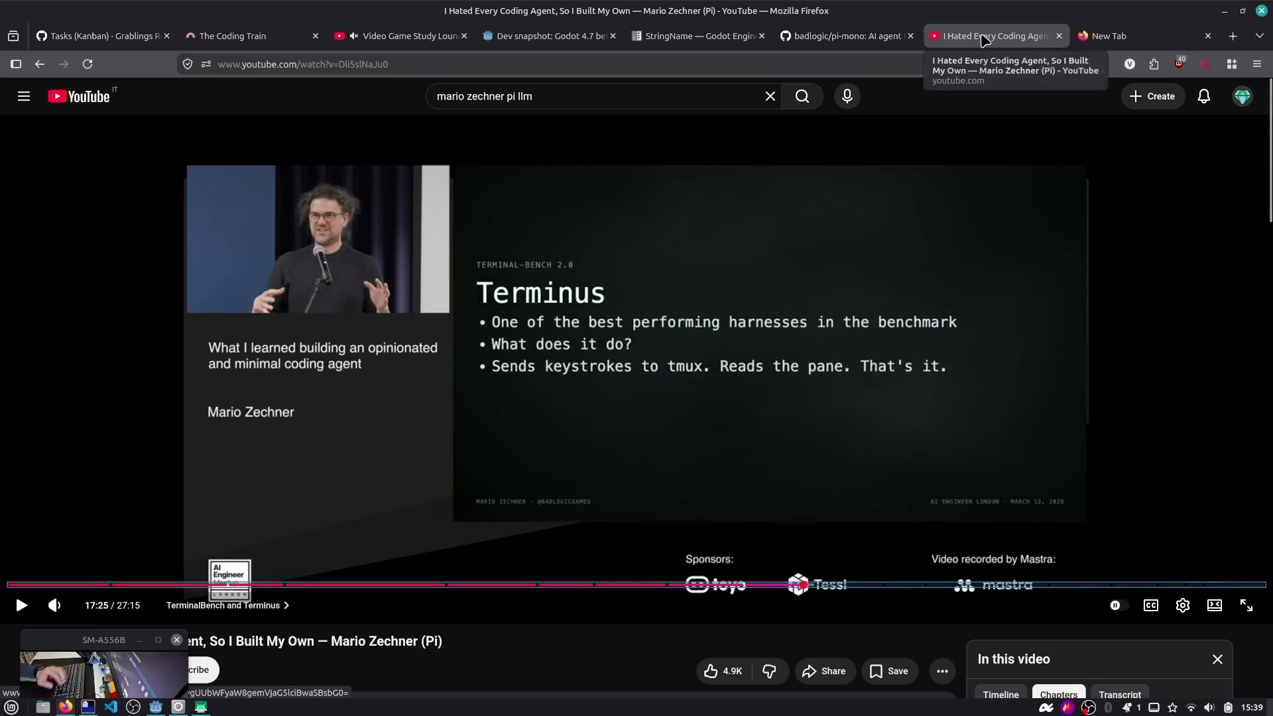
{"action": "middle_click", "coordinate": [984, 39]}
{"action": "middle_click", "coordinate": [984, 39]}
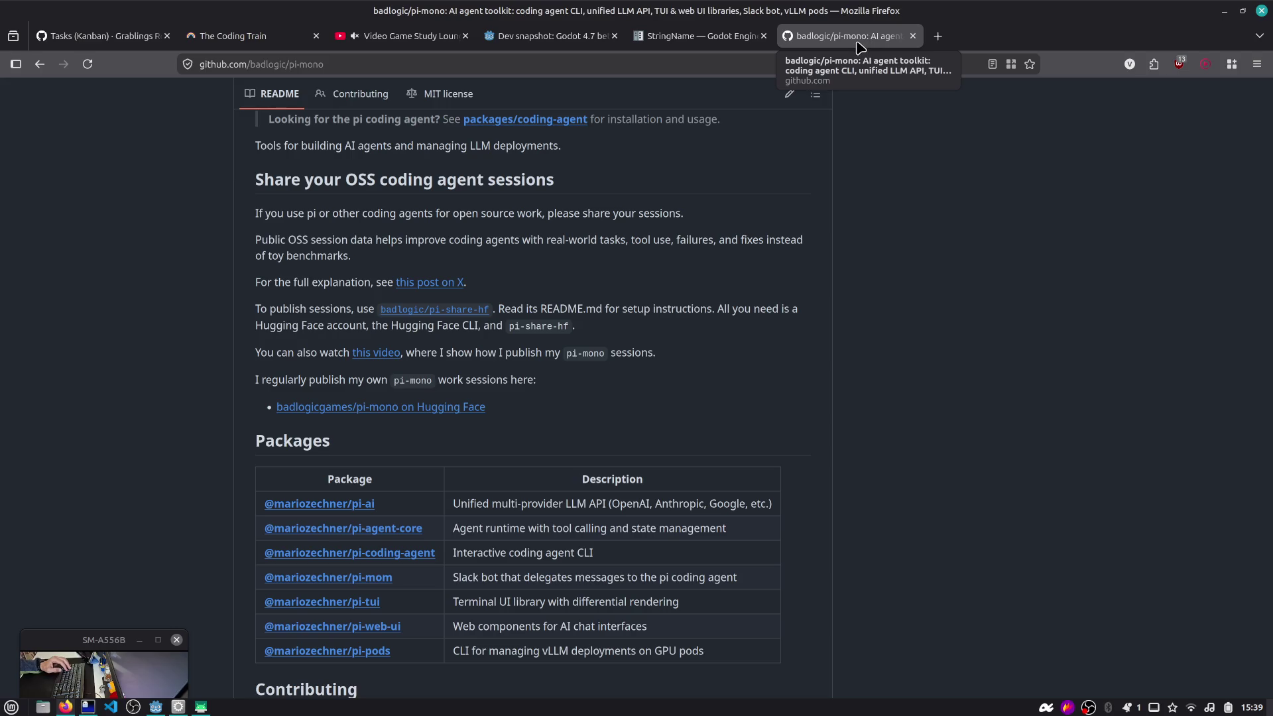
Close the pi-mono GitHub tab and dismiss the find bar on the StringName documentation page.
{"action": "middle_click", "coordinate": [860, 47]}
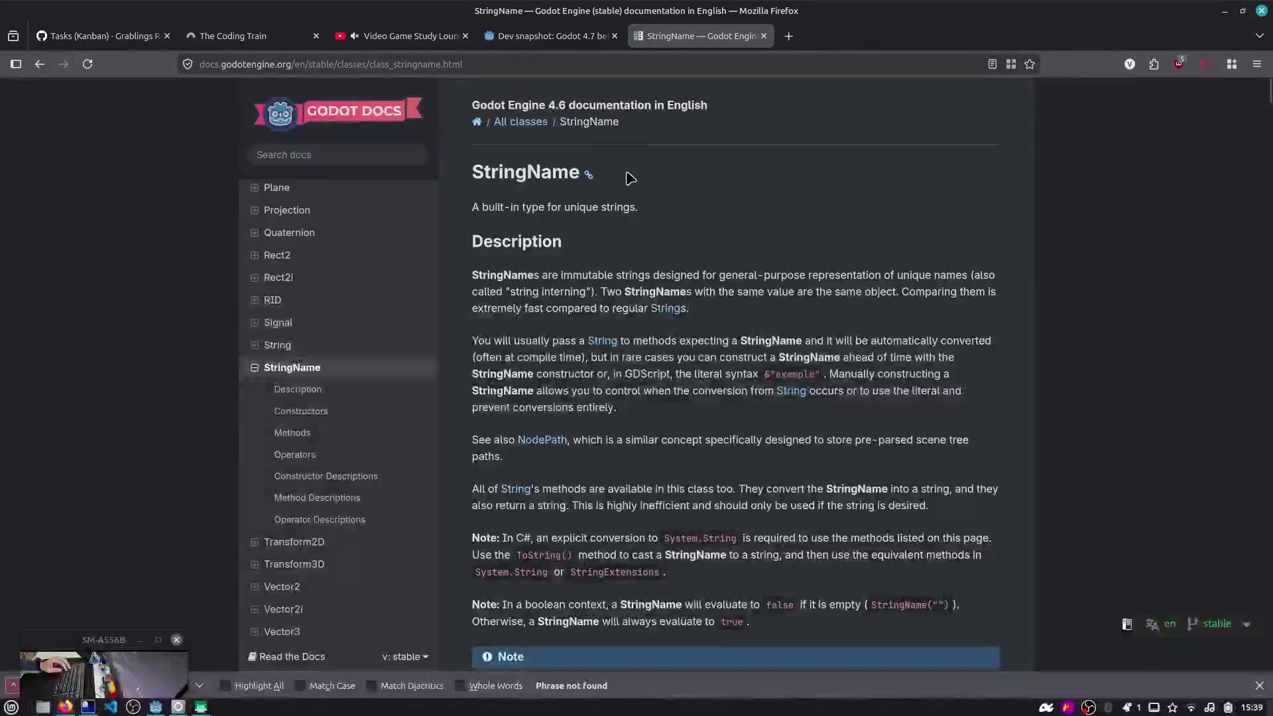
{"action": "key", "text": "super+2"}
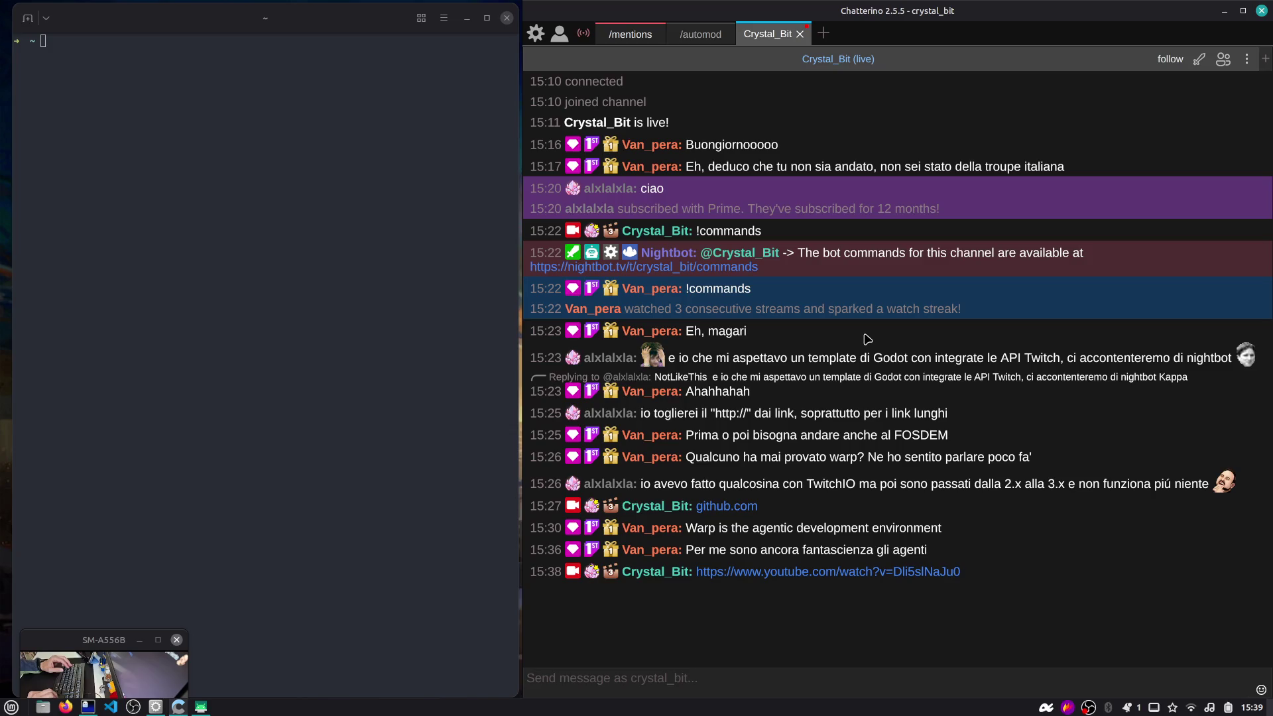
{"action": "key", "text": "super+1"}
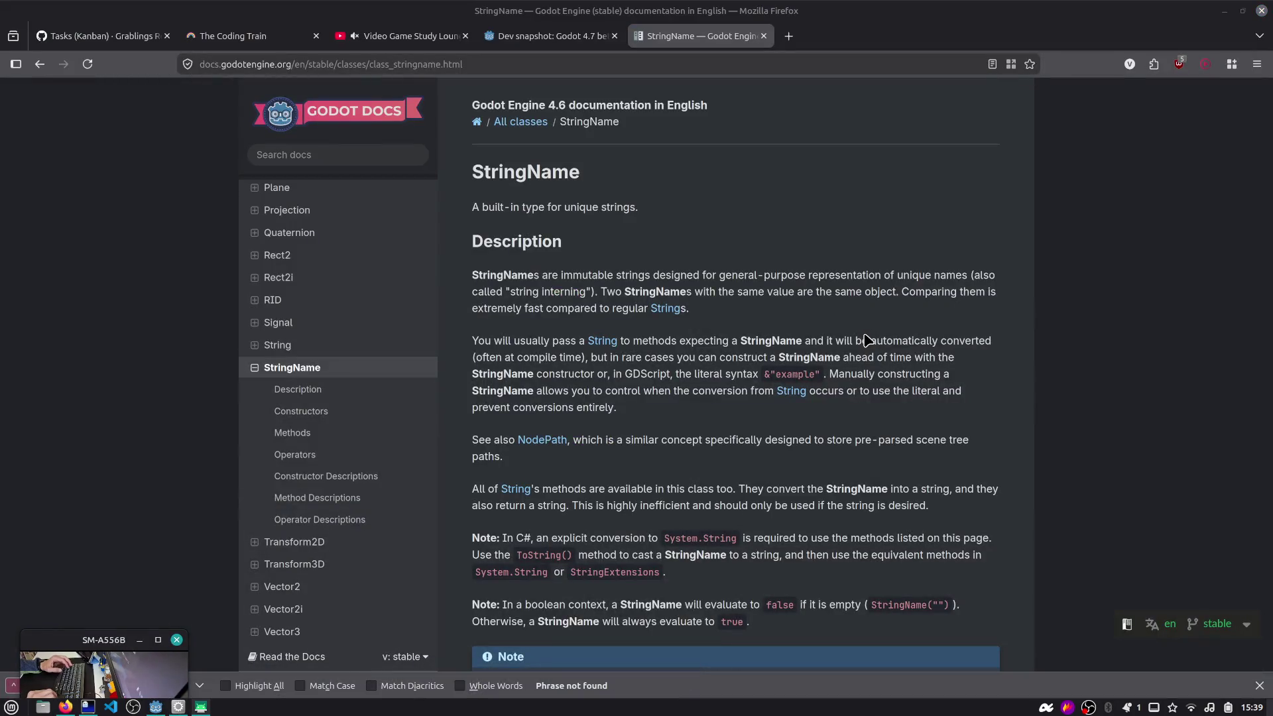
{"action": "left_click", "coordinate": [1260, 685]}
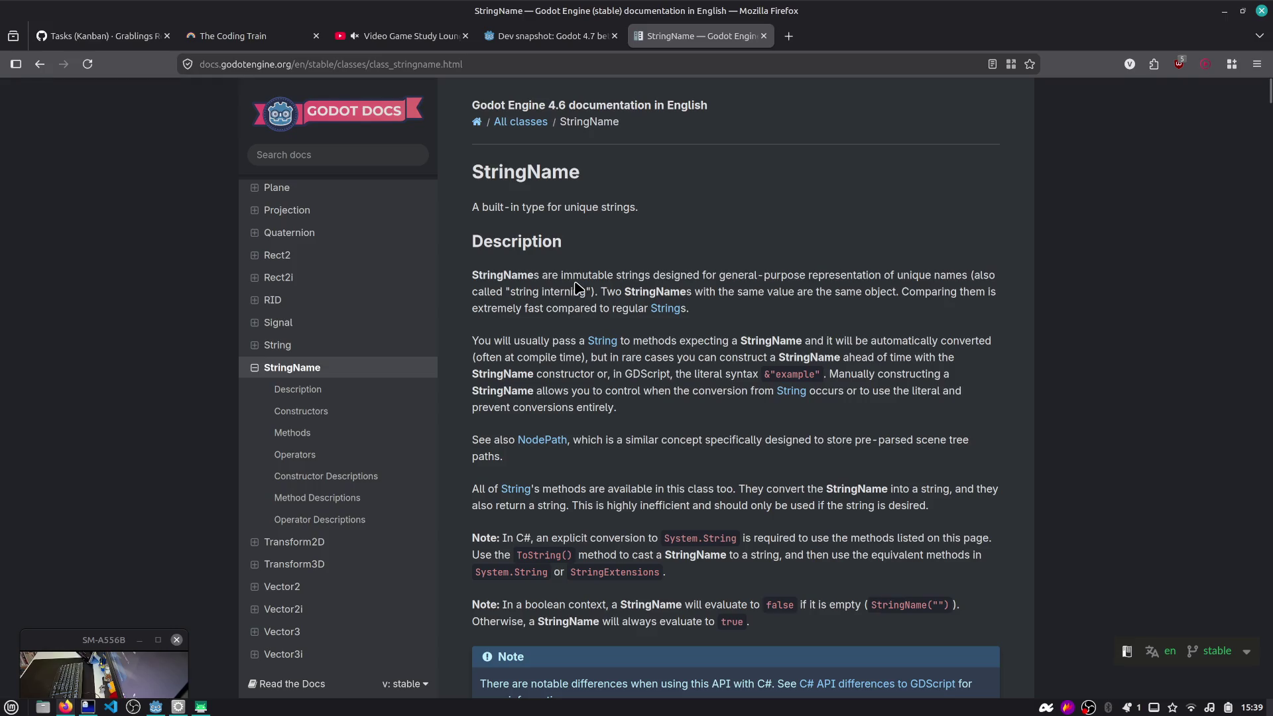
From a new tab, search YouTube for the developer's name.
{"action": "left_click", "coordinate": [788, 39]}
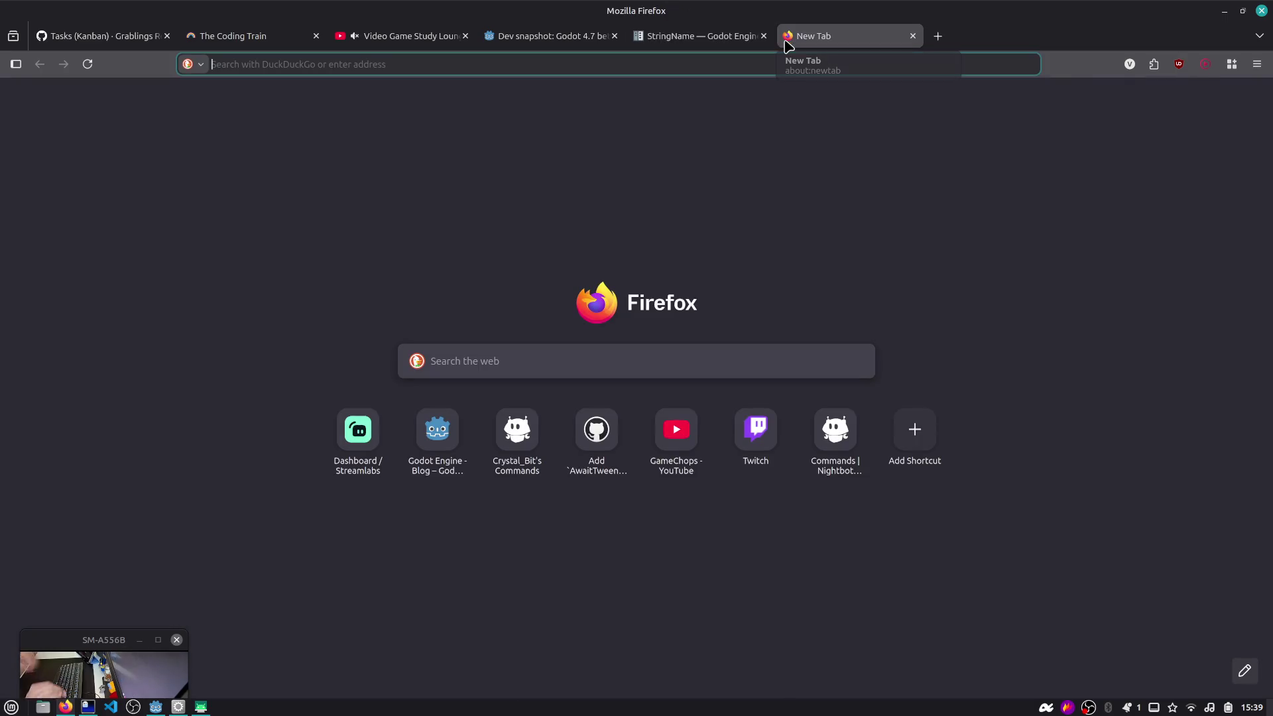
{"action": "type", "text": "yt"}
{"action": "key", "text": "Tab"}
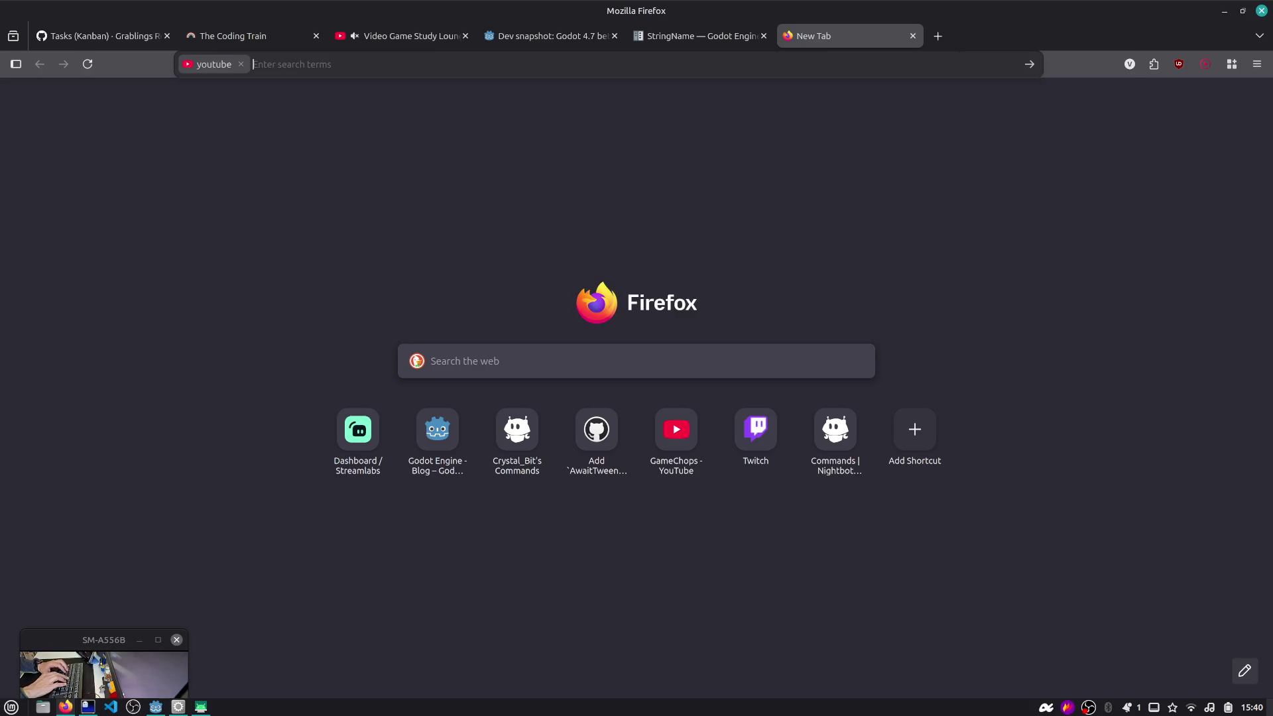
{"action": "type", "text": "salvatore "}
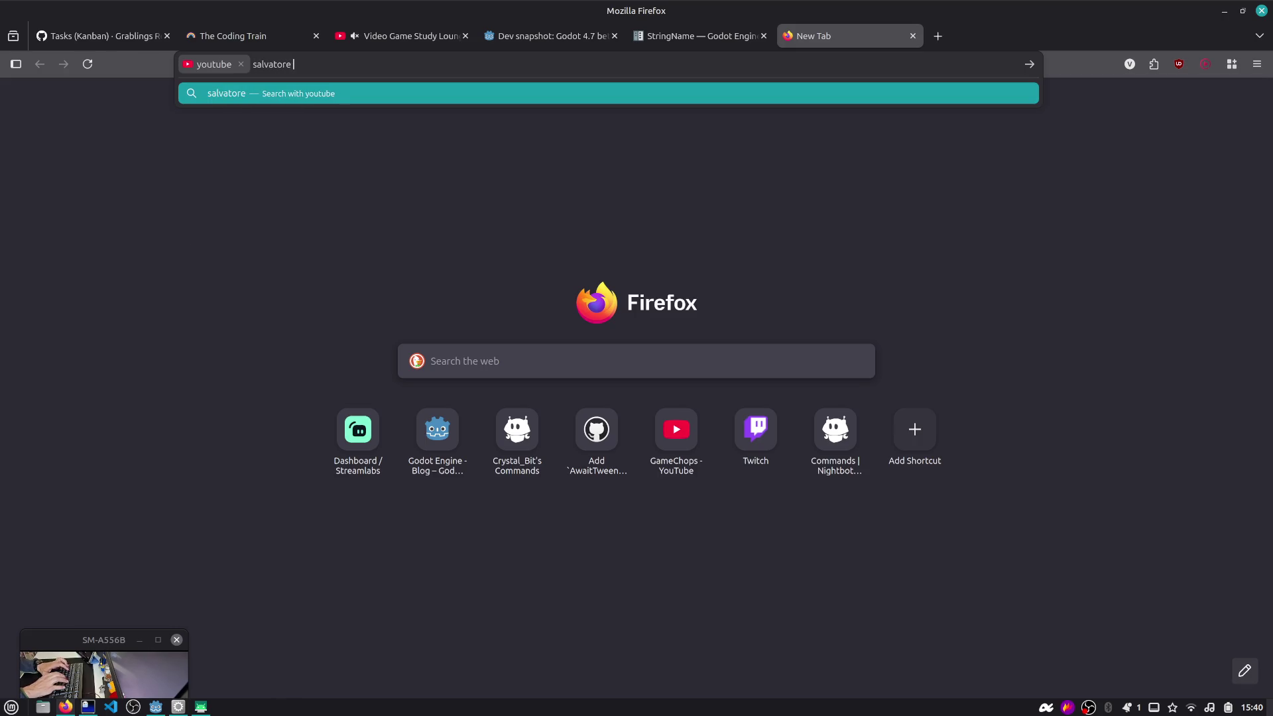
{"action": "type", "text": "sanfilippo"}
{"action": "key", "text": "Return"}
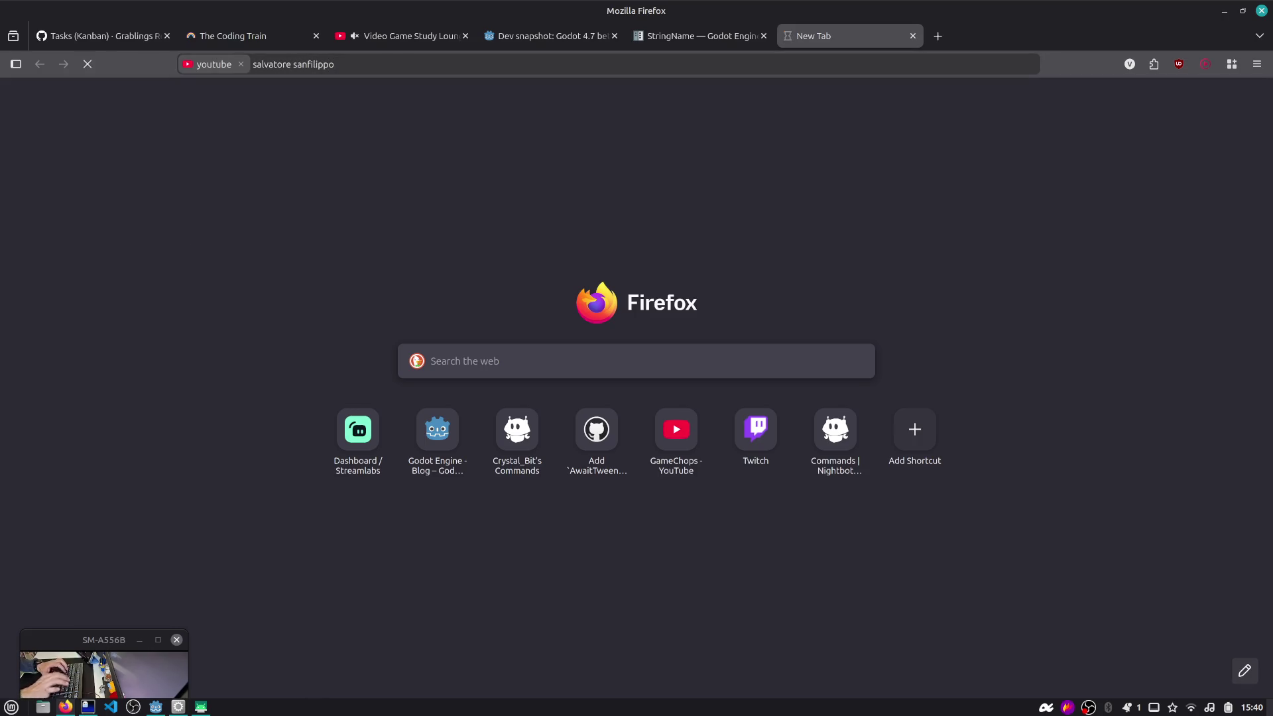
Open a terminal, move and minimize it, then open the 'Quale coding agent?' video.
{"action": "key", "text": "ctrl+alt+t"}
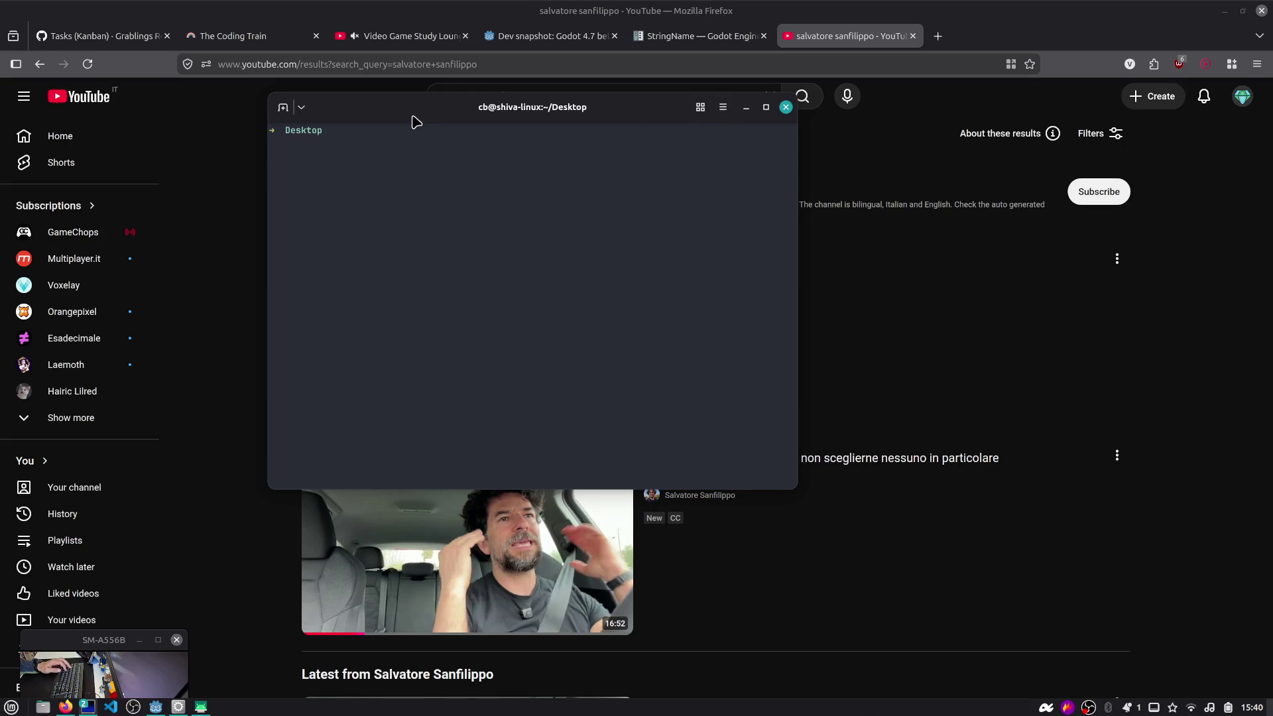
{"action": "left_click_drag", "start_coordinate": [411, 117], "coordinate": [415, 166]}
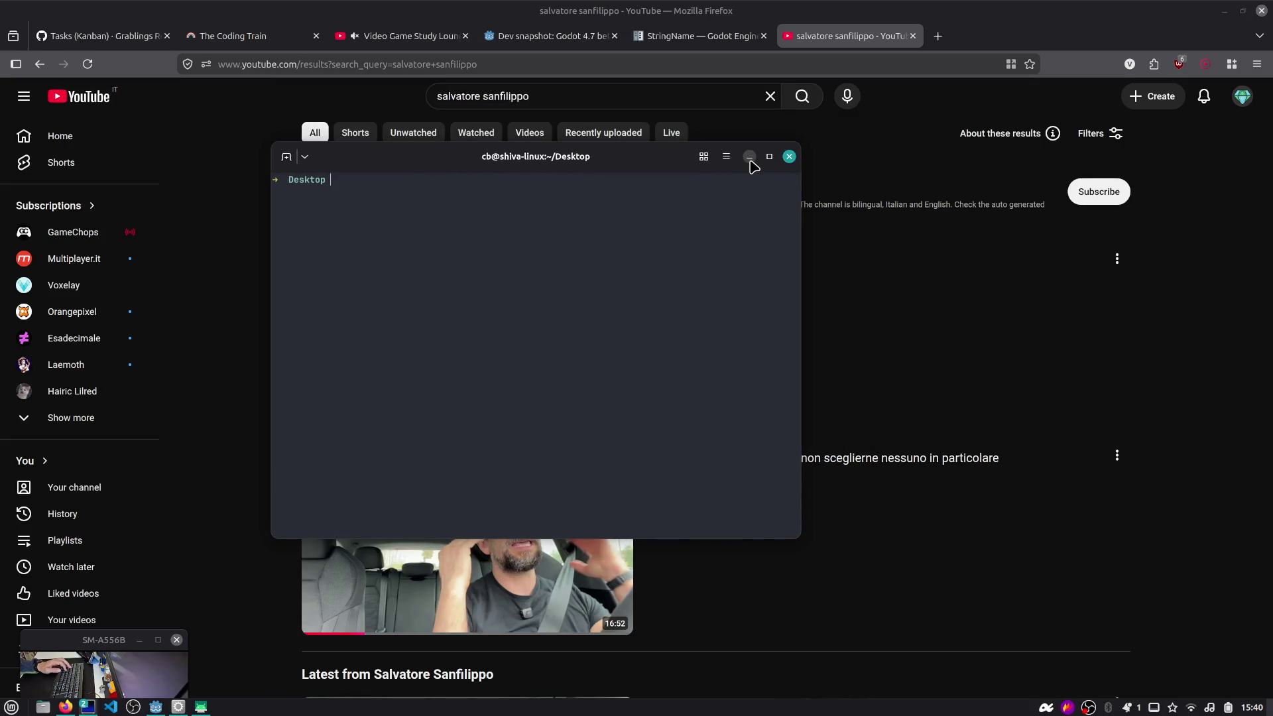
{"action": "left_click", "coordinate": [749, 157]}
{"action": "scroll", "coordinate": [641, 291], "scroll_direction": "down", "scroll_amount": 2}
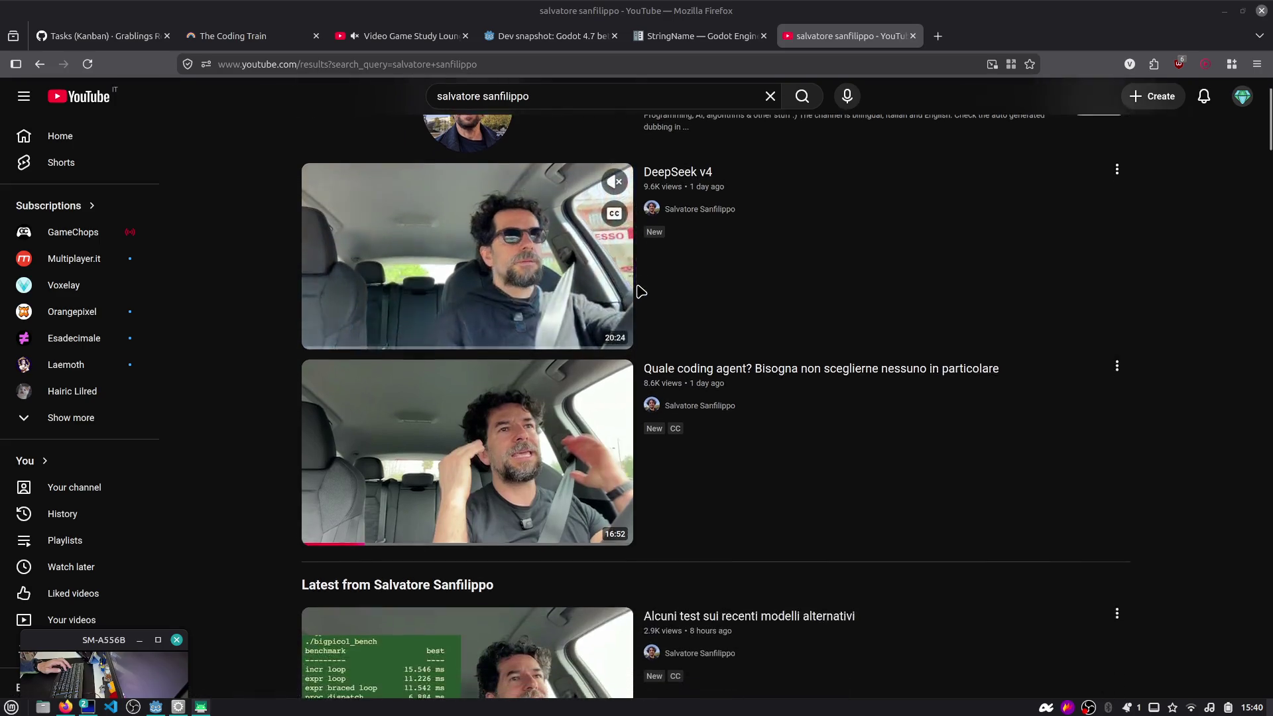
{"action": "scroll", "coordinate": [640, 292], "scroll_direction": "down", "scroll_amount": 2}
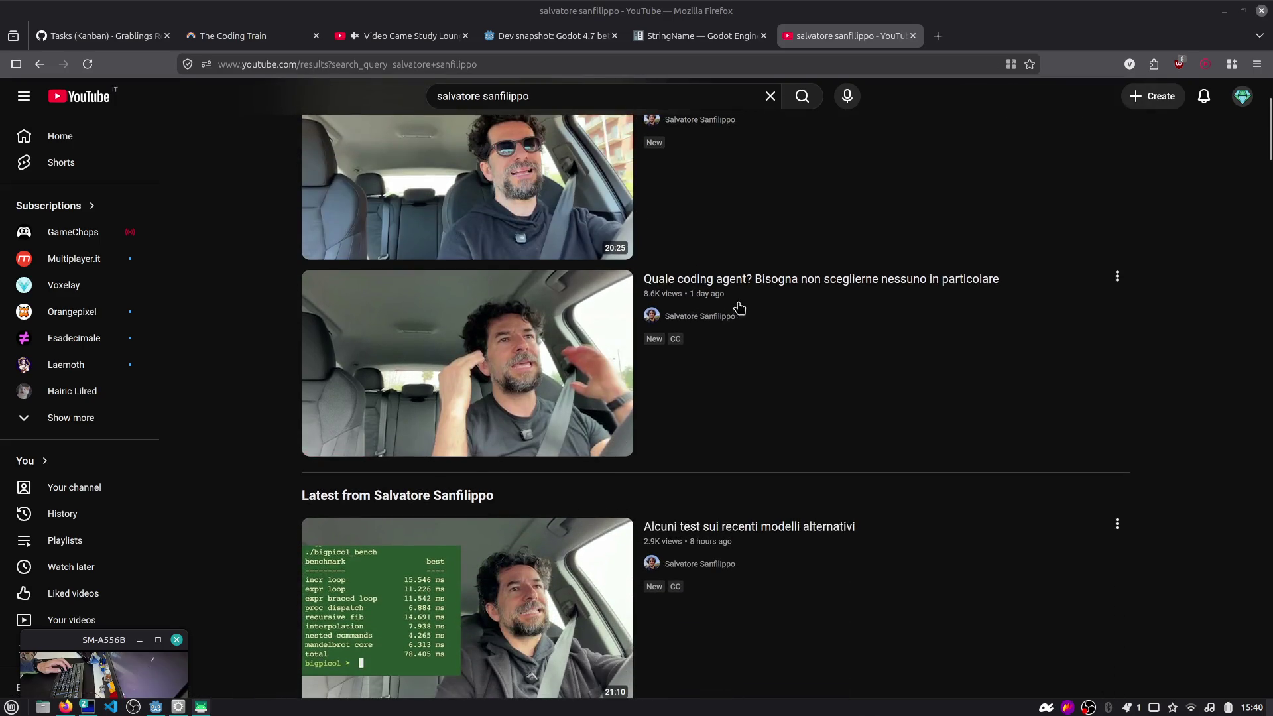
{"action": "left_click", "coordinate": [687, 287]}
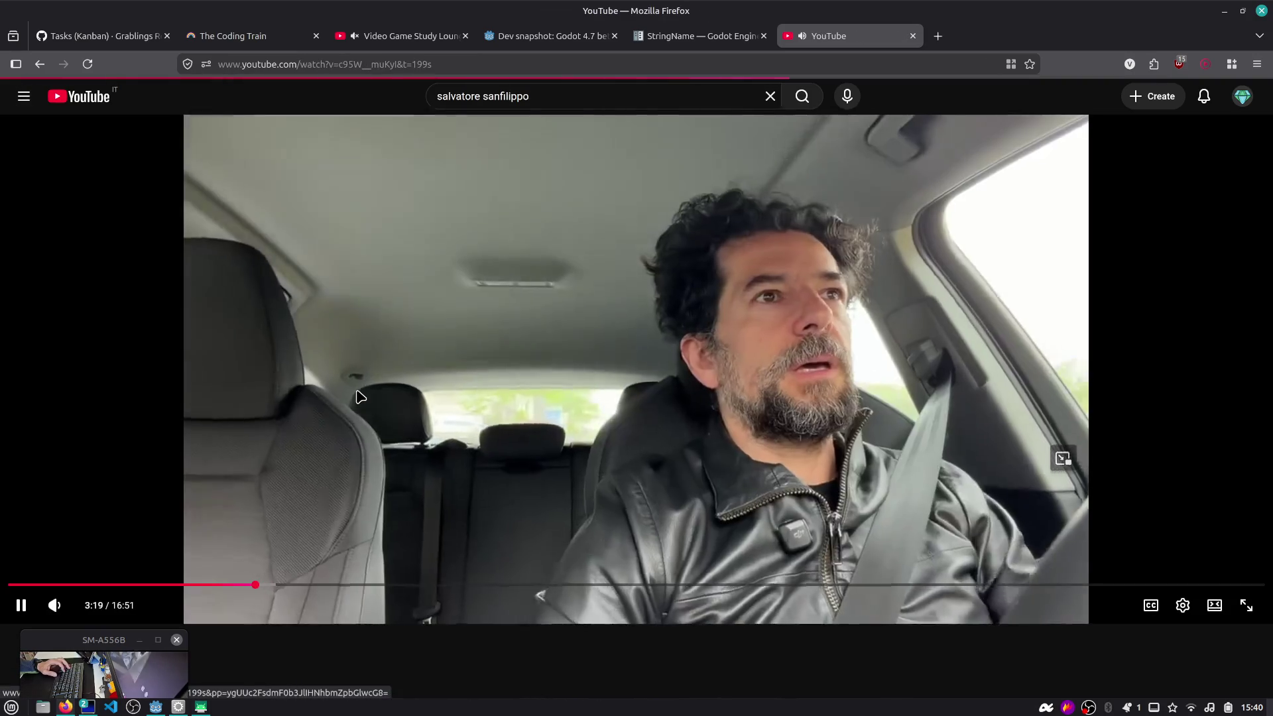
Pause the video at 3:19 and copy its share link.
{"action": "left_click", "coordinate": [240, 512]}
{"action": "key", "text": "ctrl+l"}
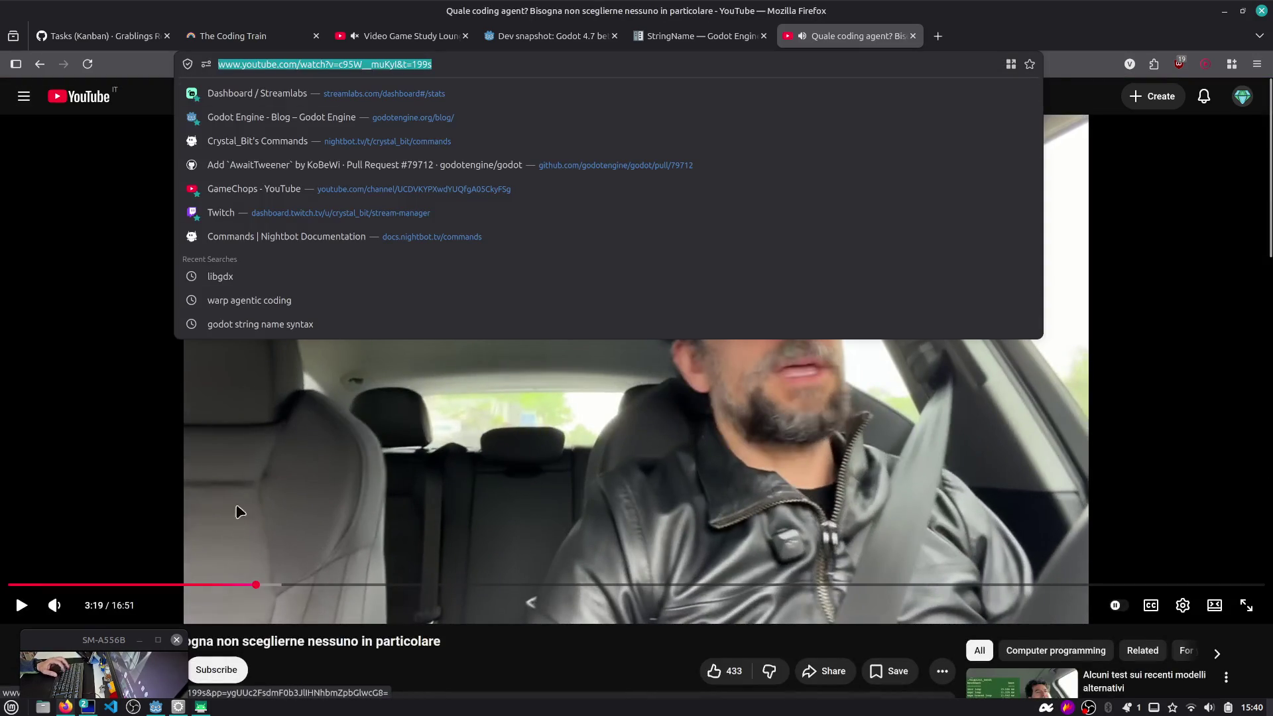
{"action": "key", "text": "Escape"}
{"action": "scroll", "coordinate": [854, 549], "scroll_direction": "down", "scroll_amount": 3}
{"action": "left_click", "coordinate": [824, 492]}
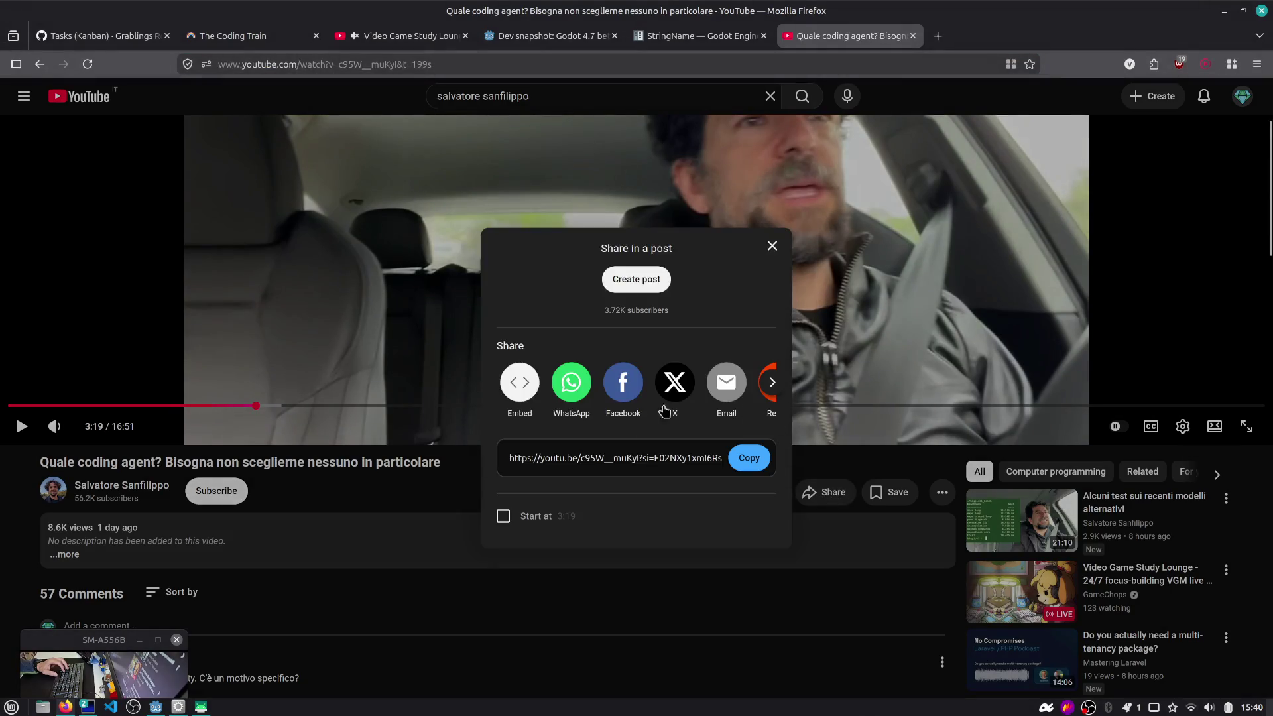
{"action": "left_click", "coordinate": [749, 458]}
{"action": "key", "text": "alt+Tab"}
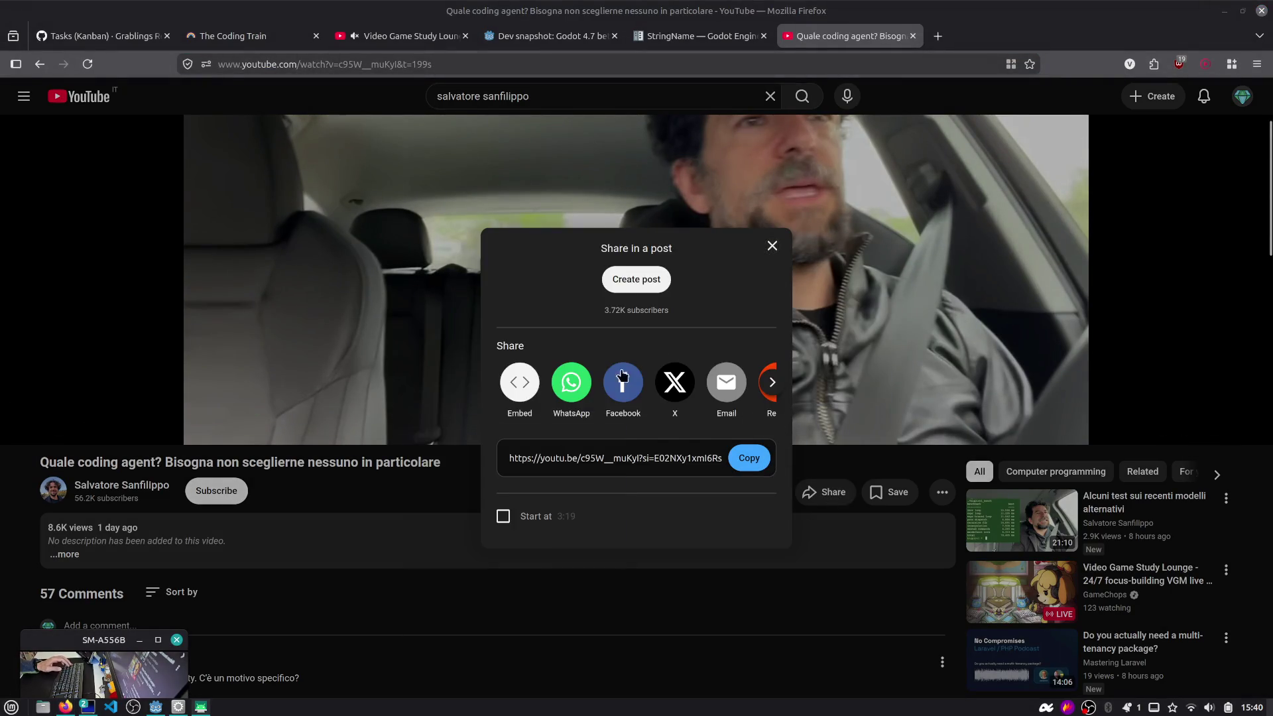
{"action": "left_click", "coordinate": [771, 246]}
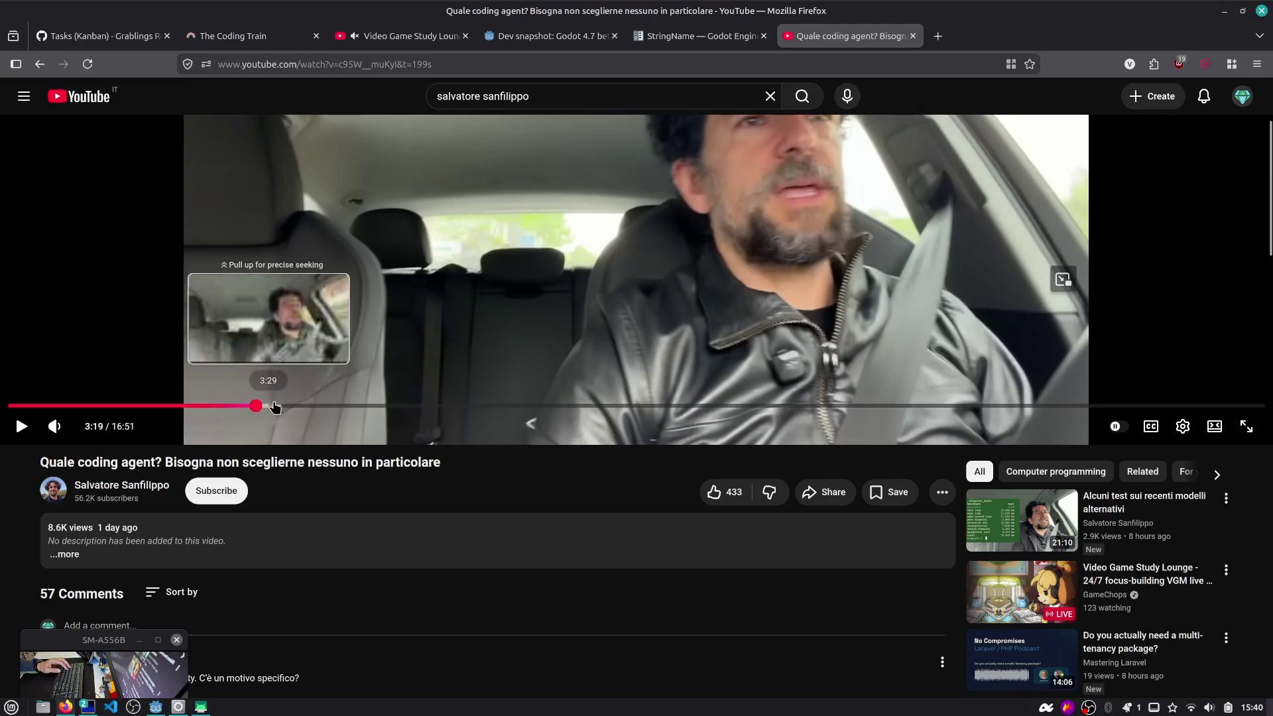
Turn on Italian captions and skip the video ahead from 4:13 to 9:53.
{"action": "left_click", "coordinate": [323, 406]}
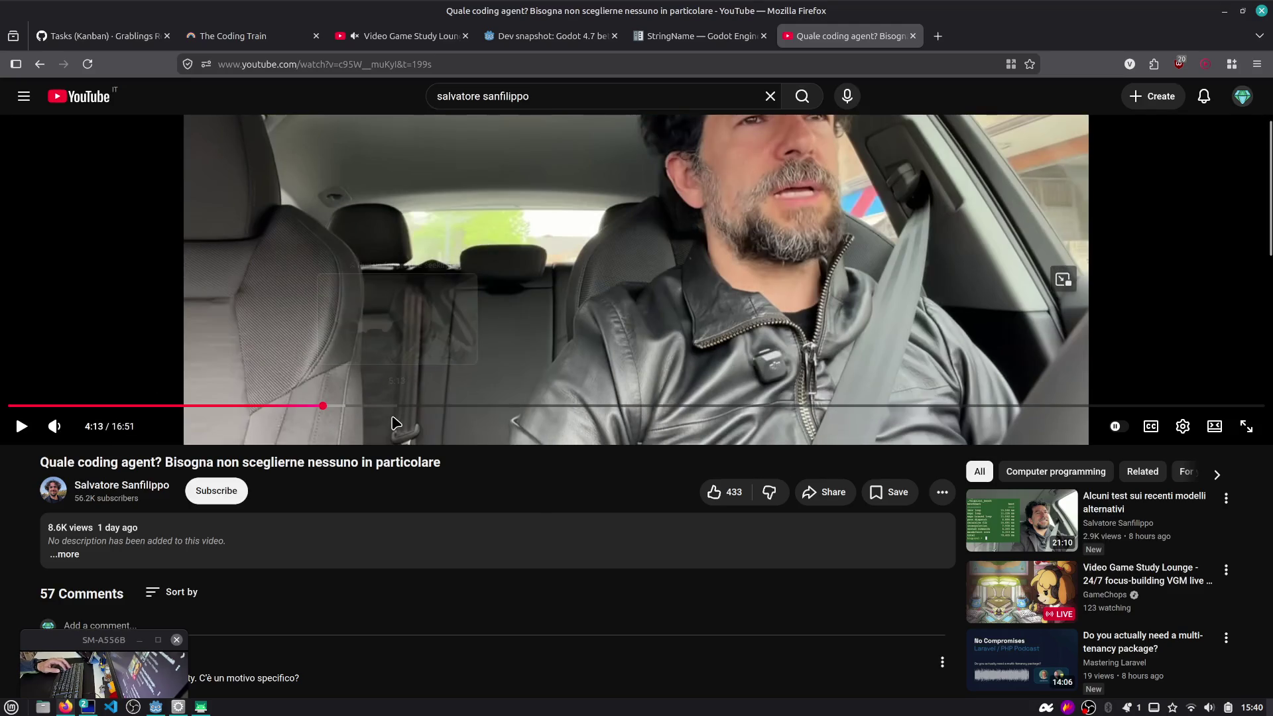
{"action": "key", "text": "c"}
{"action": "left_click", "coordinate": [376, 406]}
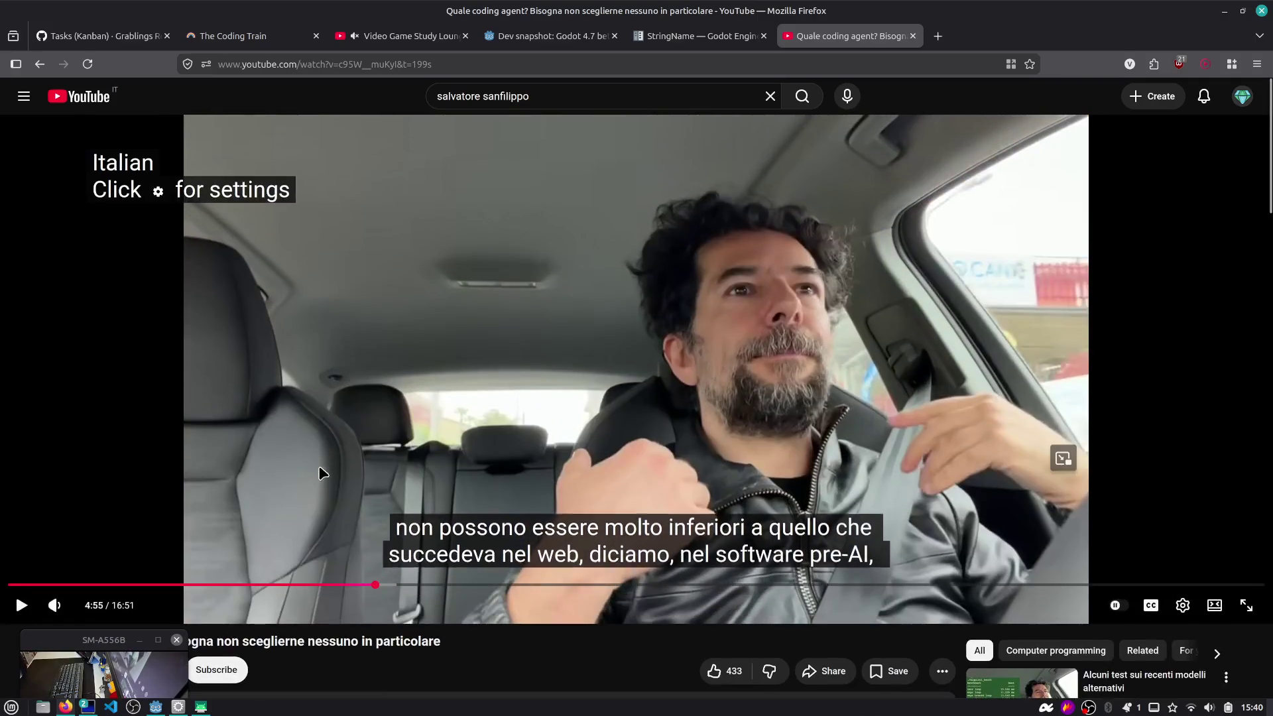
{"action": "left_click", "coordinate": [423, 585]}
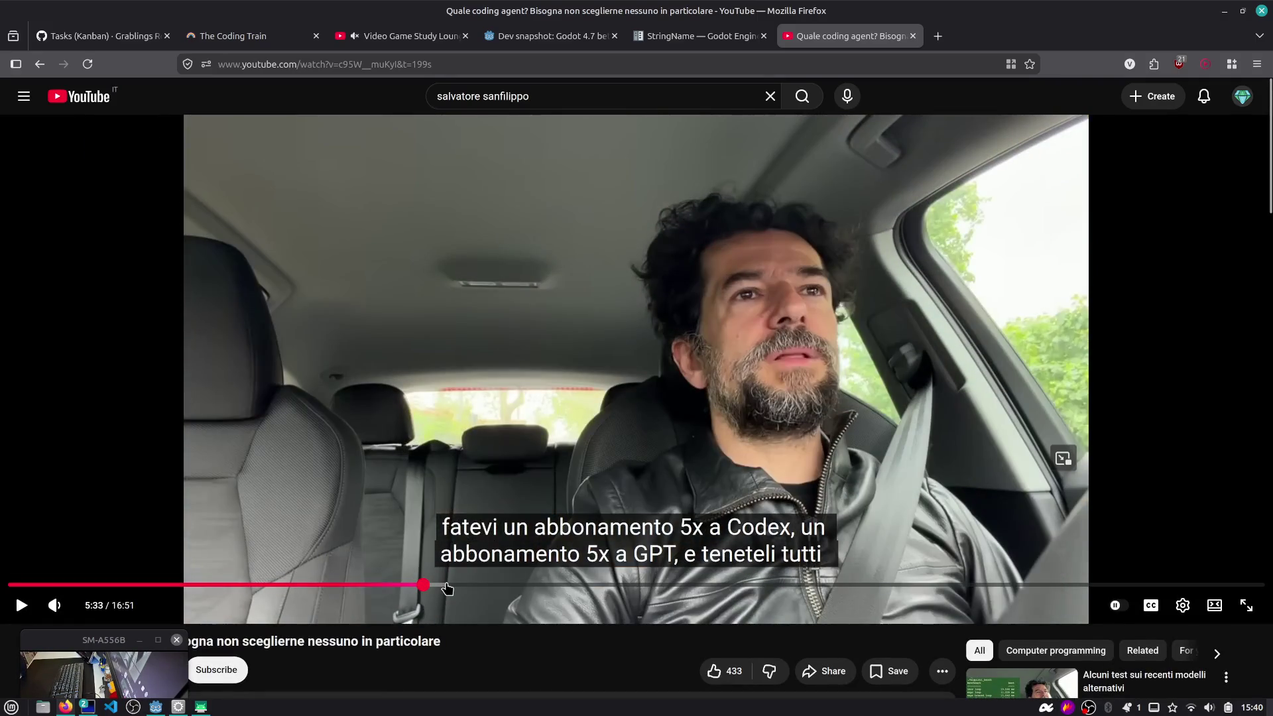
{"action": "left_click_drag", "start_coordinate": [469, 588], "coordinate": [513, 590]}
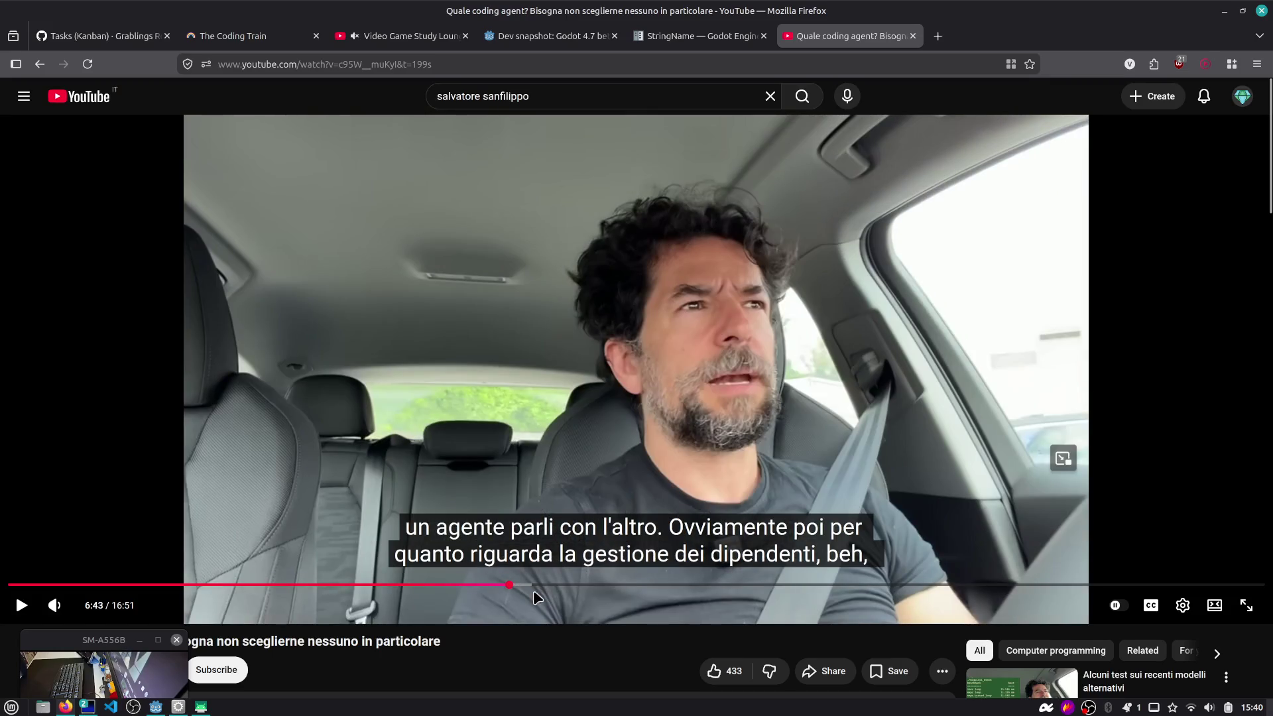
{"action": "scroll", "coordinate": [536, 597], "scroll_direction": "down", "scroll_amount": 3}
{"action": "left_click_drag", "start_coordinate": [161, 462], "coordinate": [12, 476]}
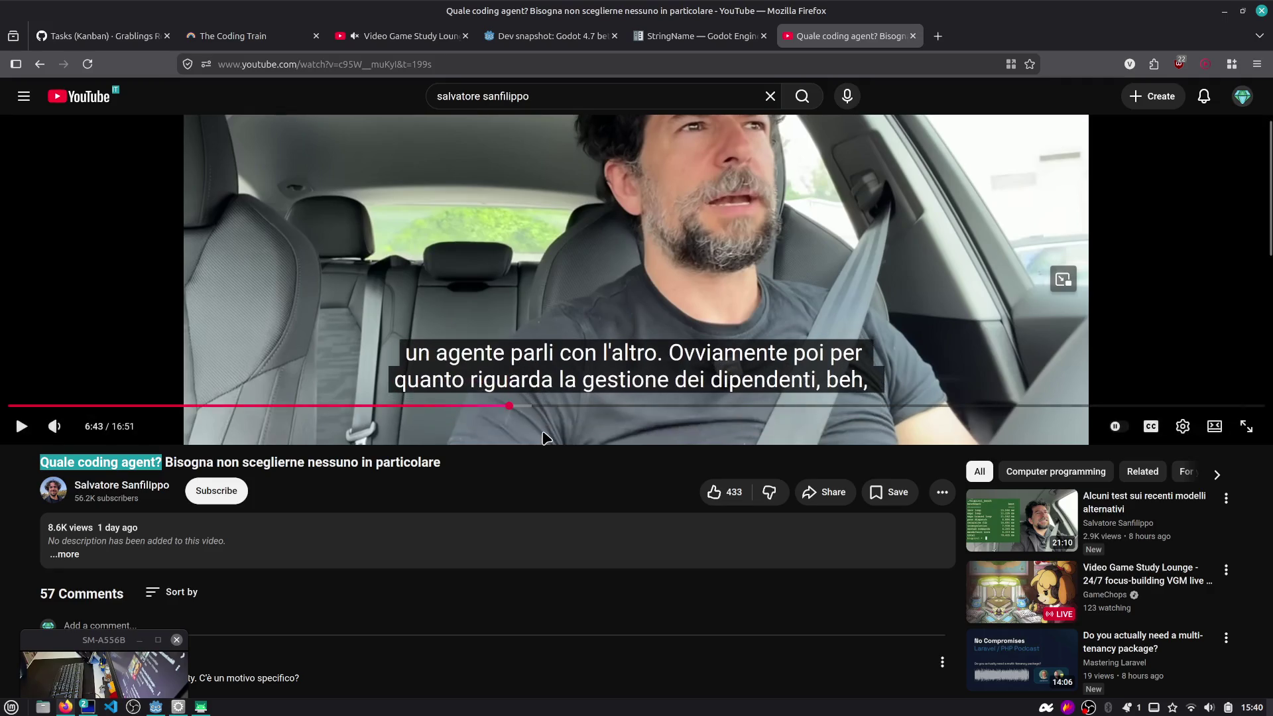
{"action": "scroll", "coordinate": [543, 438], "scroll_direction": "up", "scroll_amount": 2}
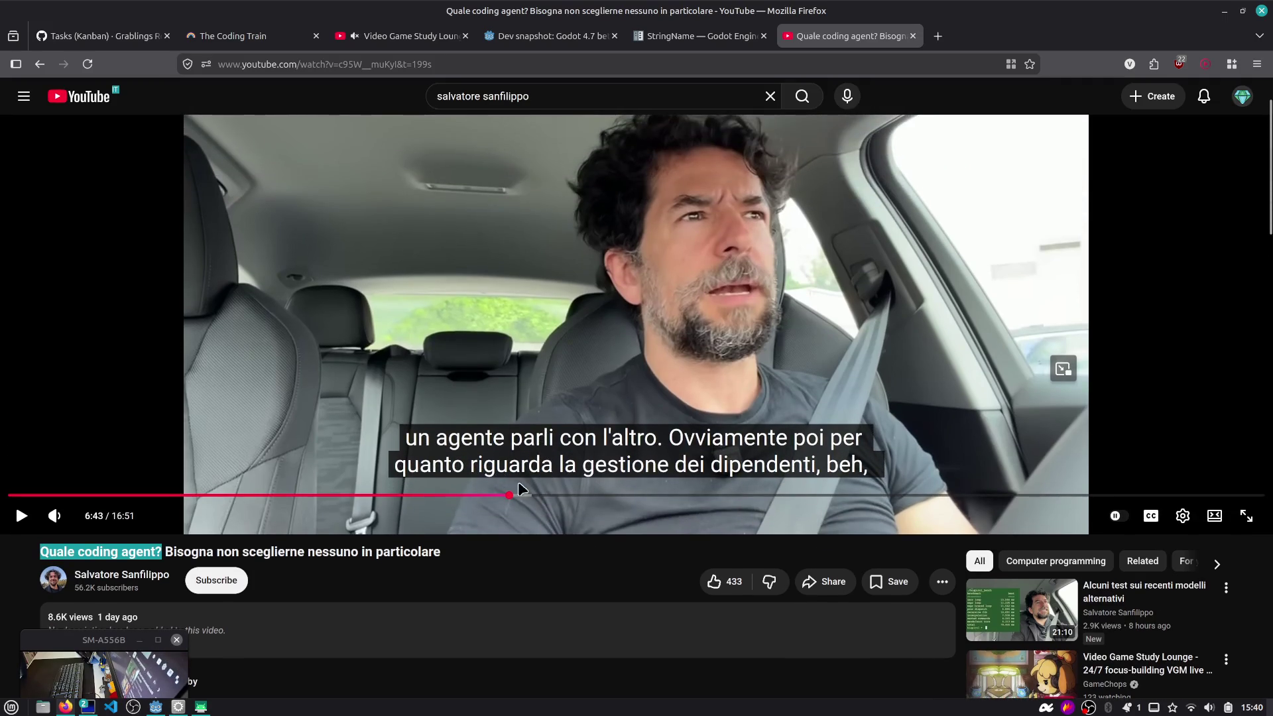
{"action": "left_click_drag", "start_coordinate": [511, 495], "coordinate": [629, 499]}
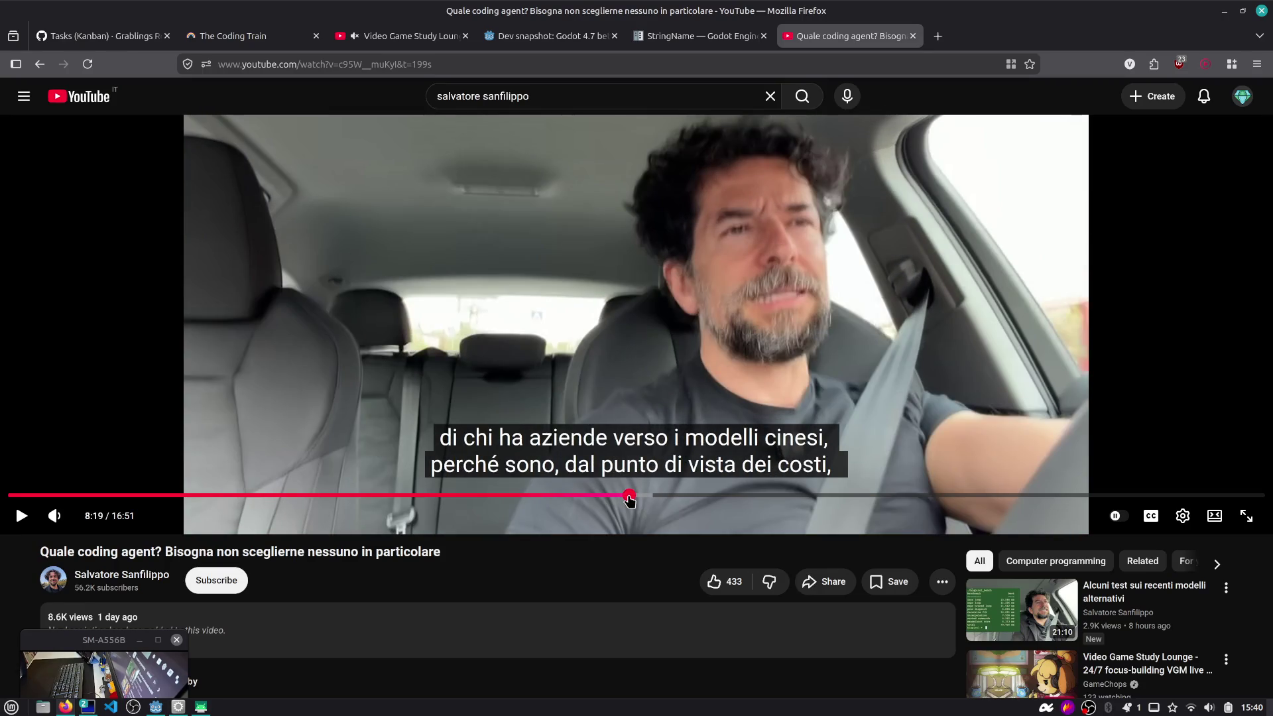
{"action": "left_click", "coordinate": [676, 498]}
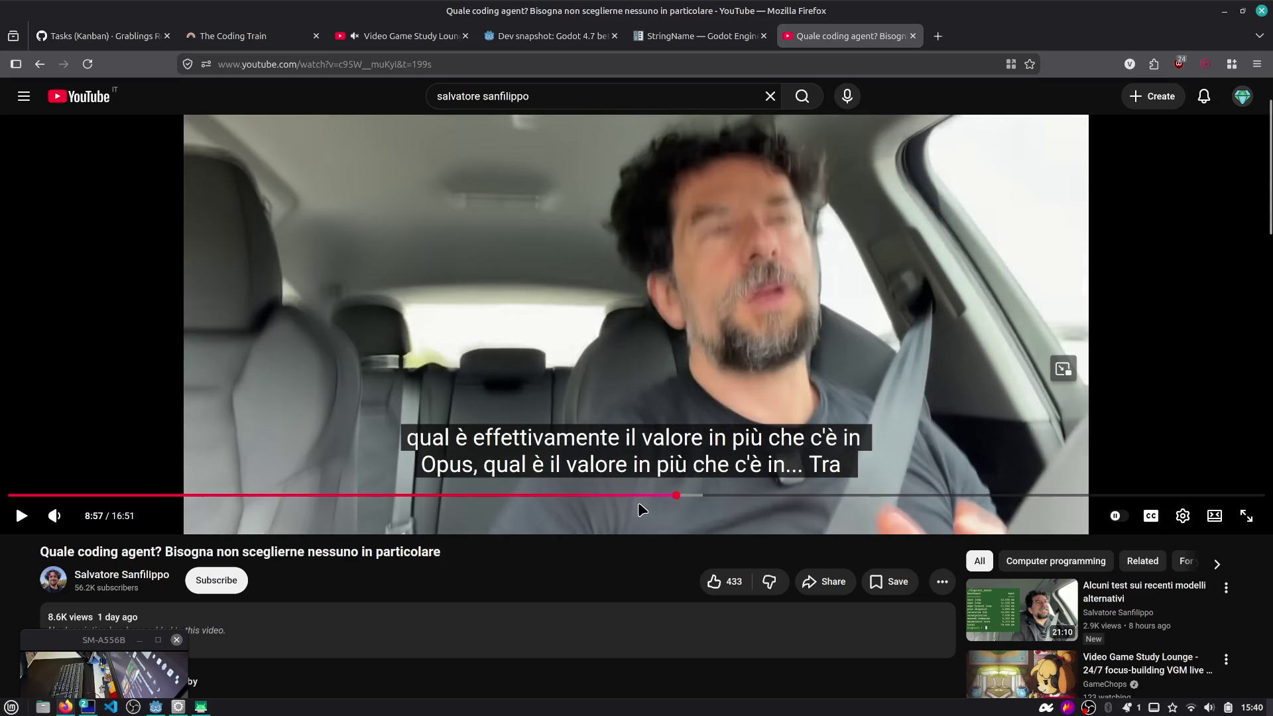
{"action": "left_click", "coordinate": [745, 498]}
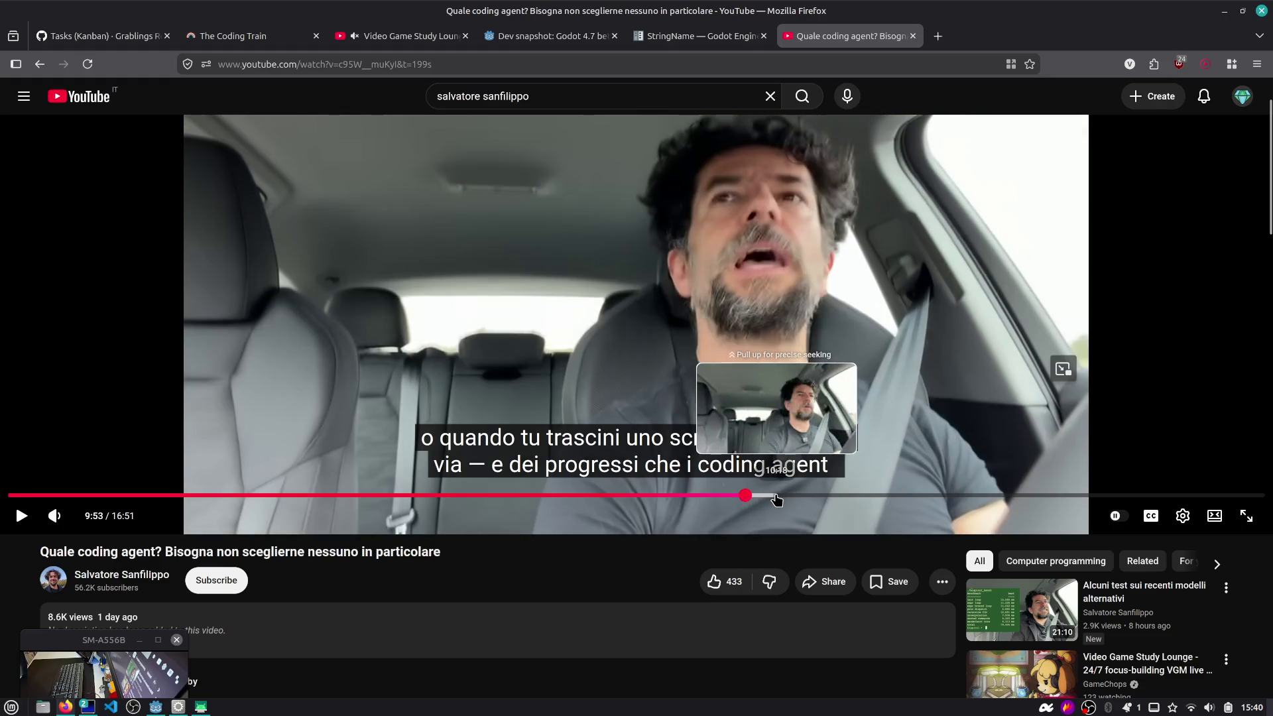
{"action": "scroll", "coordinate": [777, 498], "scroll_direction": "up", "scroll_amount": 2}
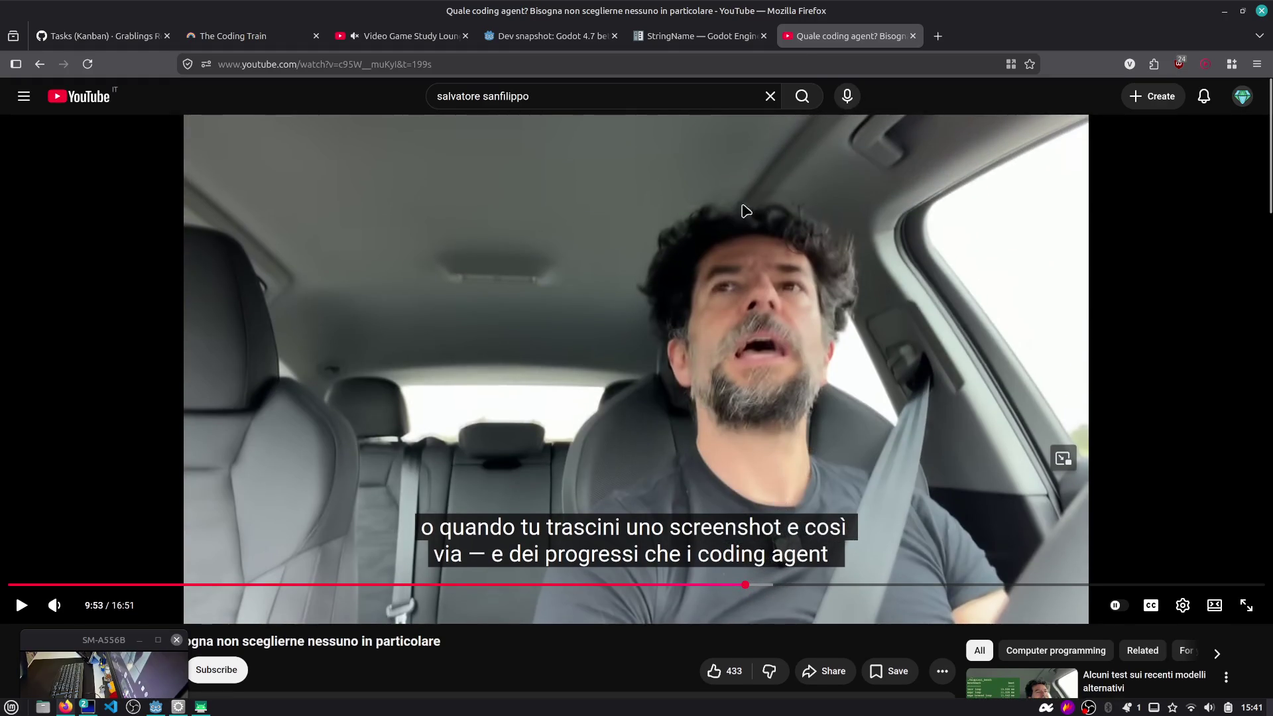
Close the YouTube tab and post the video's share link in the Chatterino chat.
{"action": "middle_click", "coordinate": [807, 41]}
{"action": "key", "text": "alt+Tab"}
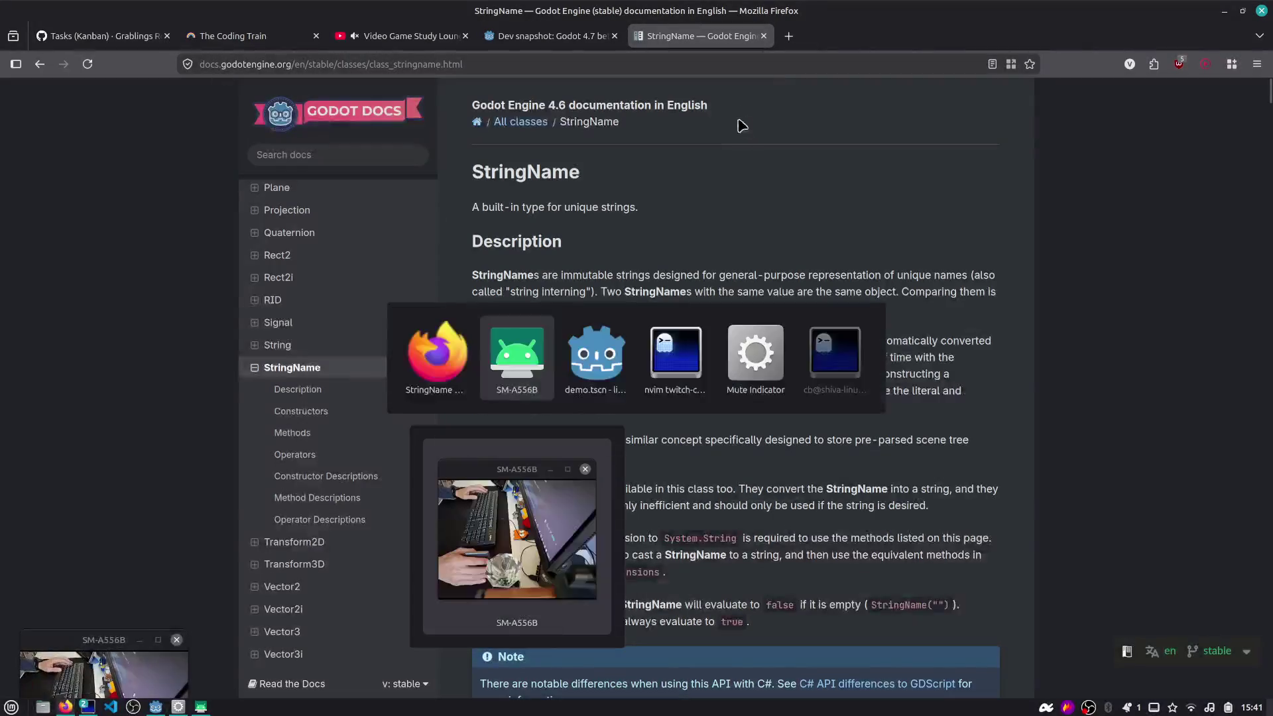
{"action": "key", "text": "alt+Tab"}
{"action": "key", "text": "Escape"}
{"action": "key", "text": "ctrl+alt+Right"}
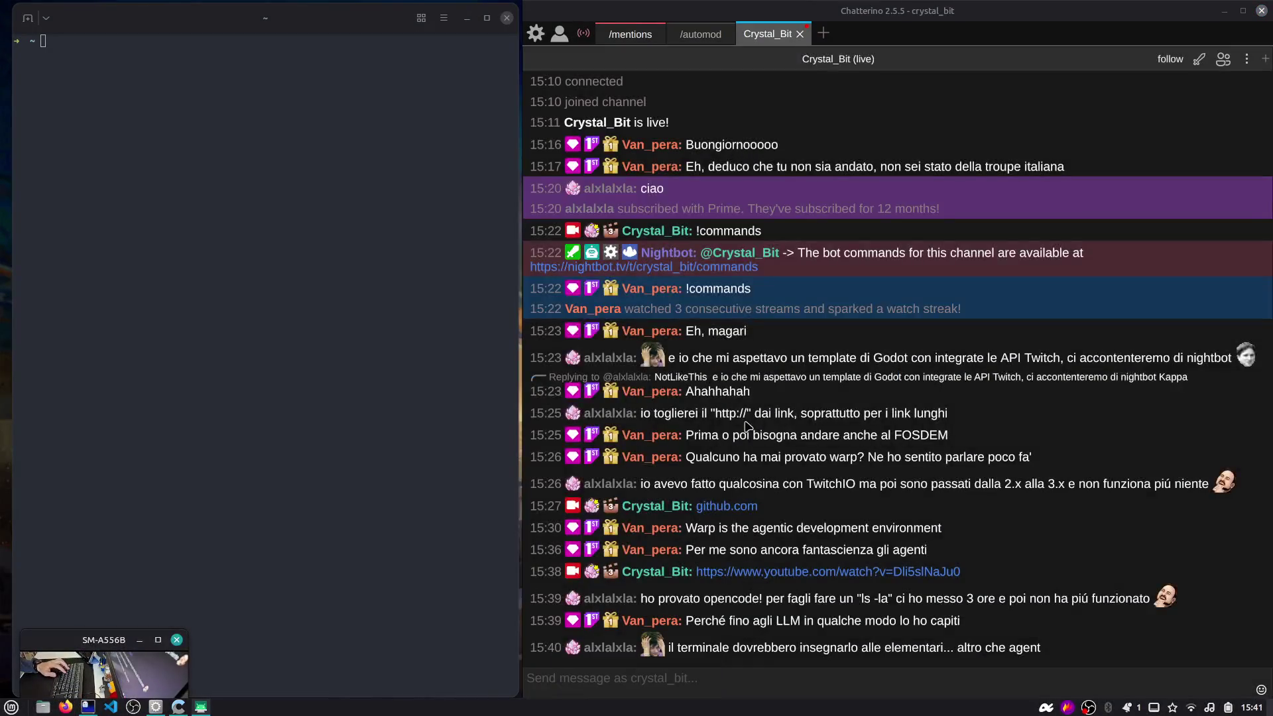
{"action": "type", "text": "https://youtu.be/c95W__muKyI?si=E02NXy1xmI6Rszd4"}
{"action": "key", "text": "Return"}
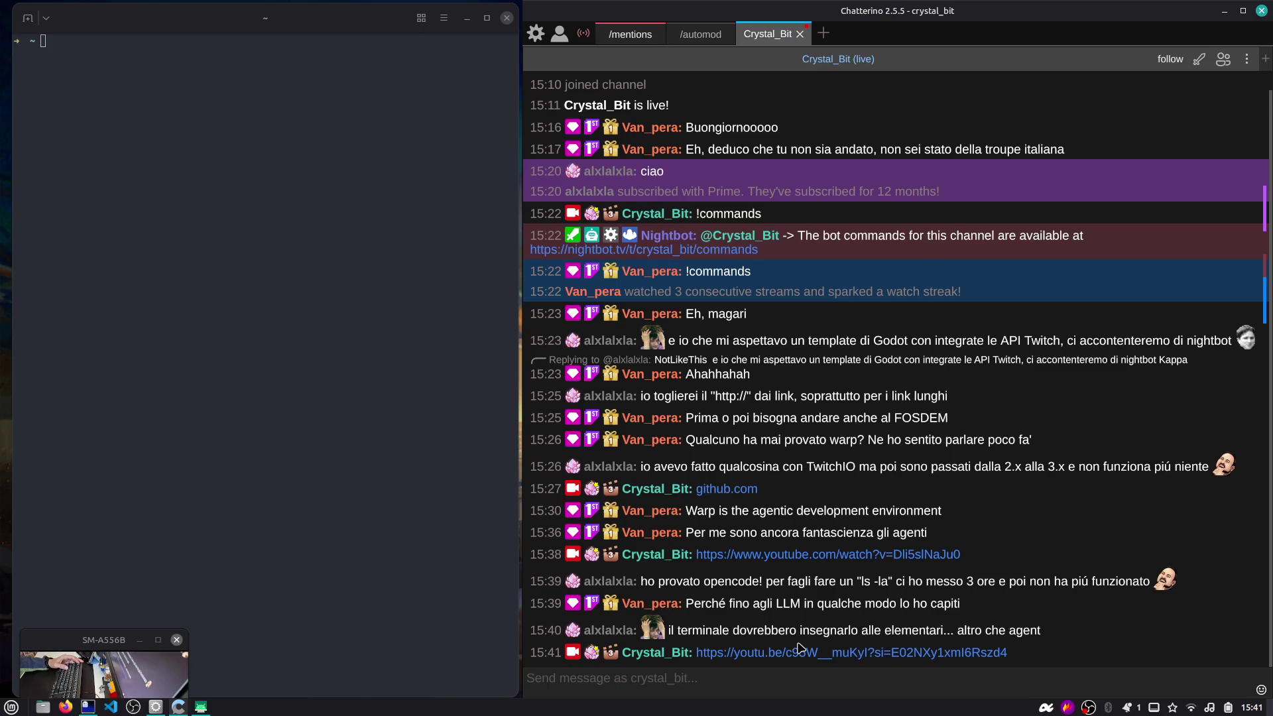
Move the terminal window left and stretch it taller to the bottom of the screen.
{"action": "left_click", "coordinate": [402, 327]}
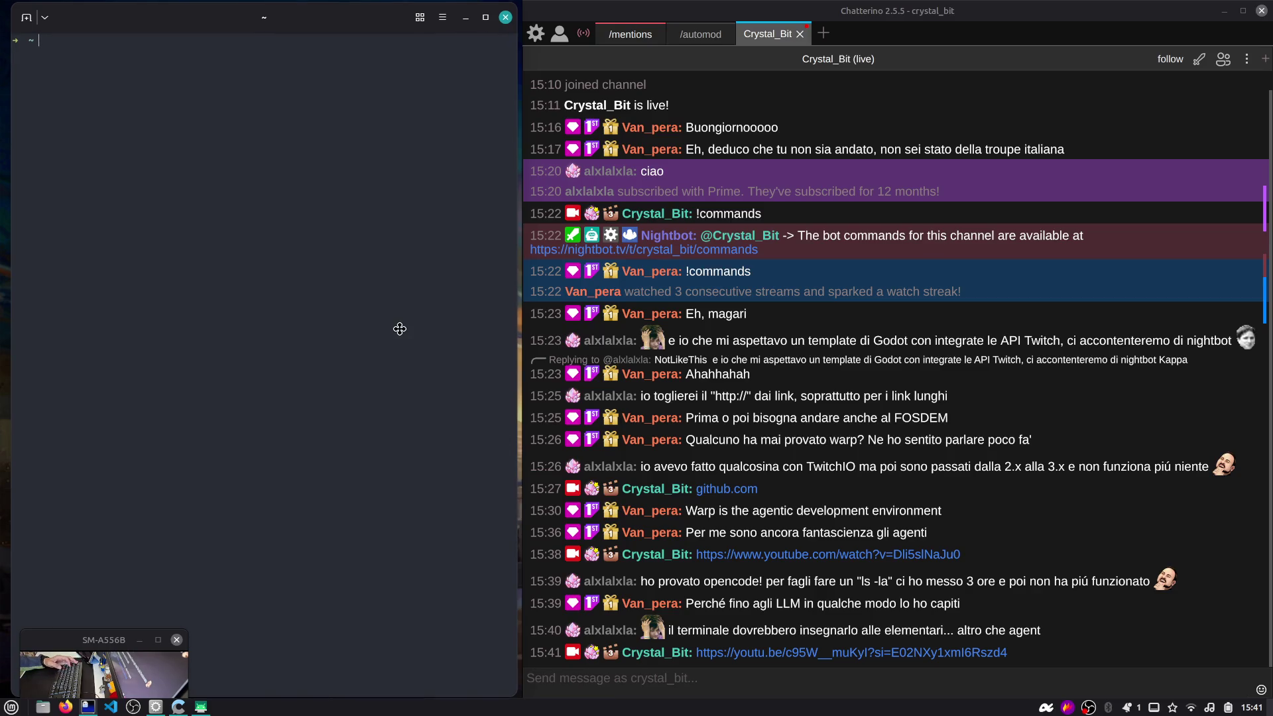
{"action": "key", "text": "super+Left"}
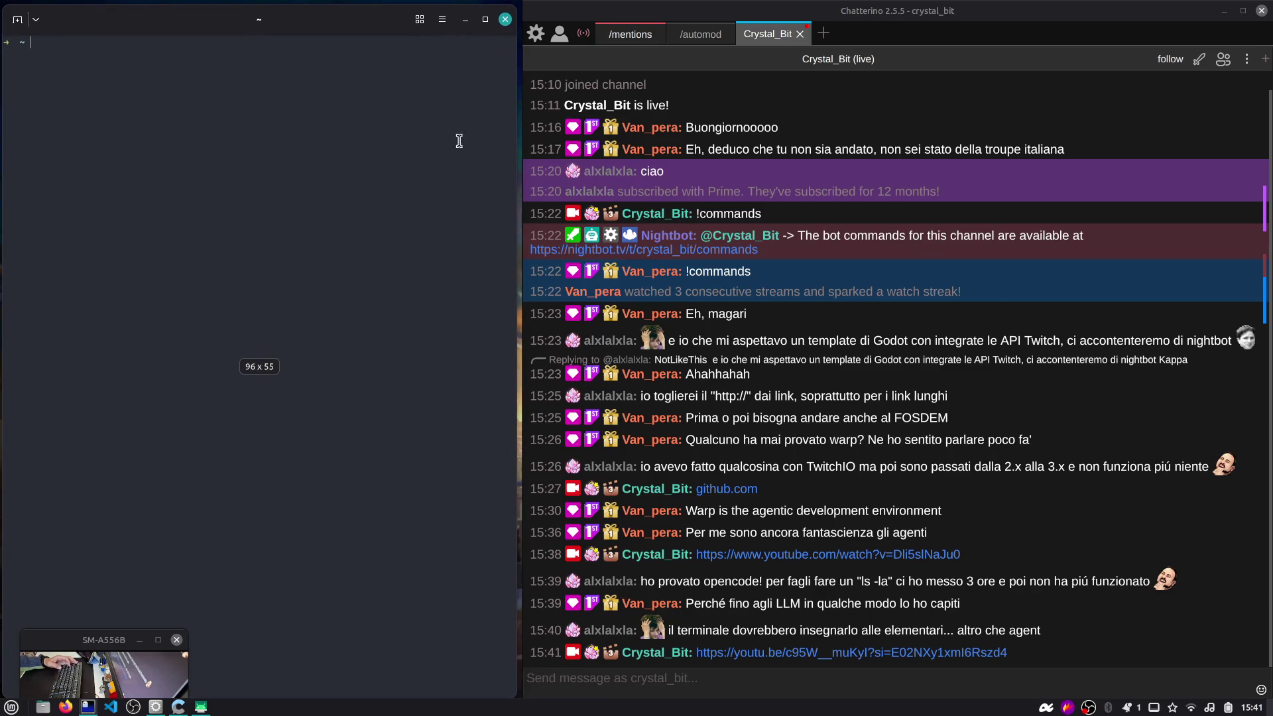
{"action": "mouse_move", "coordinate": [458, 138]}
{"action": "left_mouse_down"}
{"action": "mouse_move", "coordinate": [460, 171]}
{"action": "mouse_move", "coordinate": [462, 152]}
{"action": "left_mouse_up"}
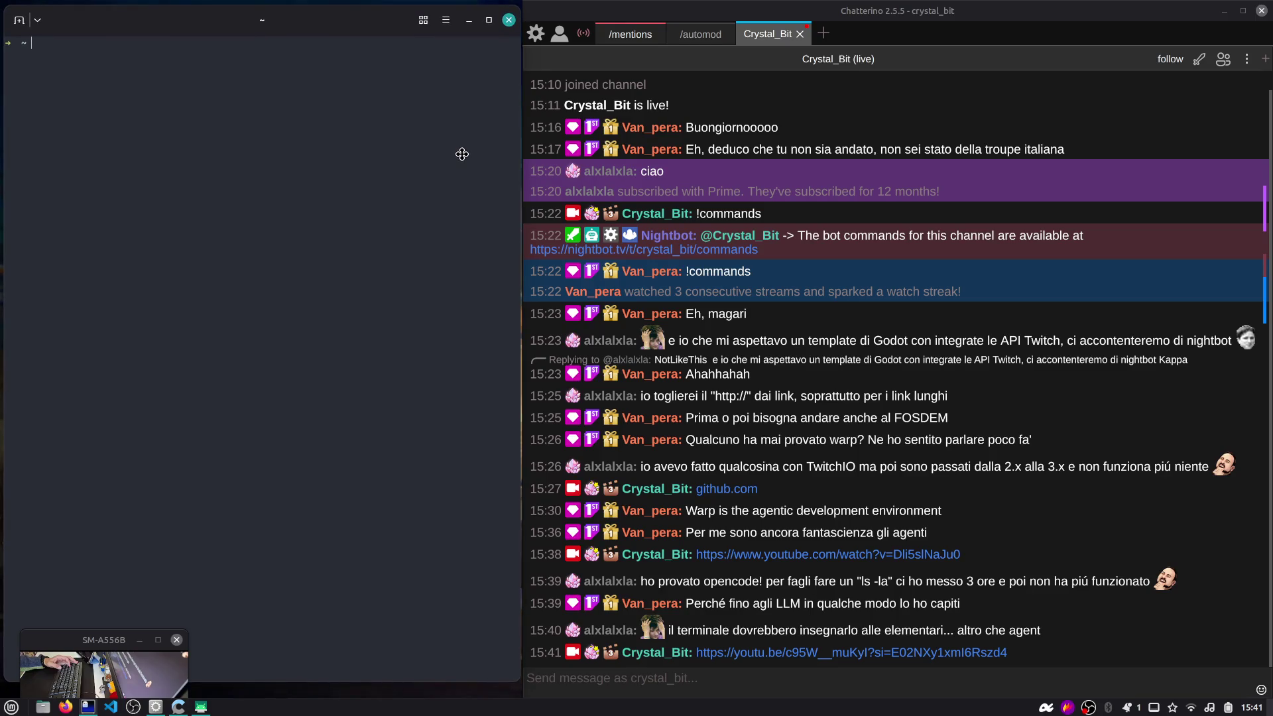
{"action": "mouse_move", "coordinate": [368, 436]}
{"action": "left_mouse_down"}
{"action": "mouse_move", "coordinate": [379, 520]}
{"action": "mouse_move", "coordinate": [383, 503]}
{"action": "left_mouse_up"}
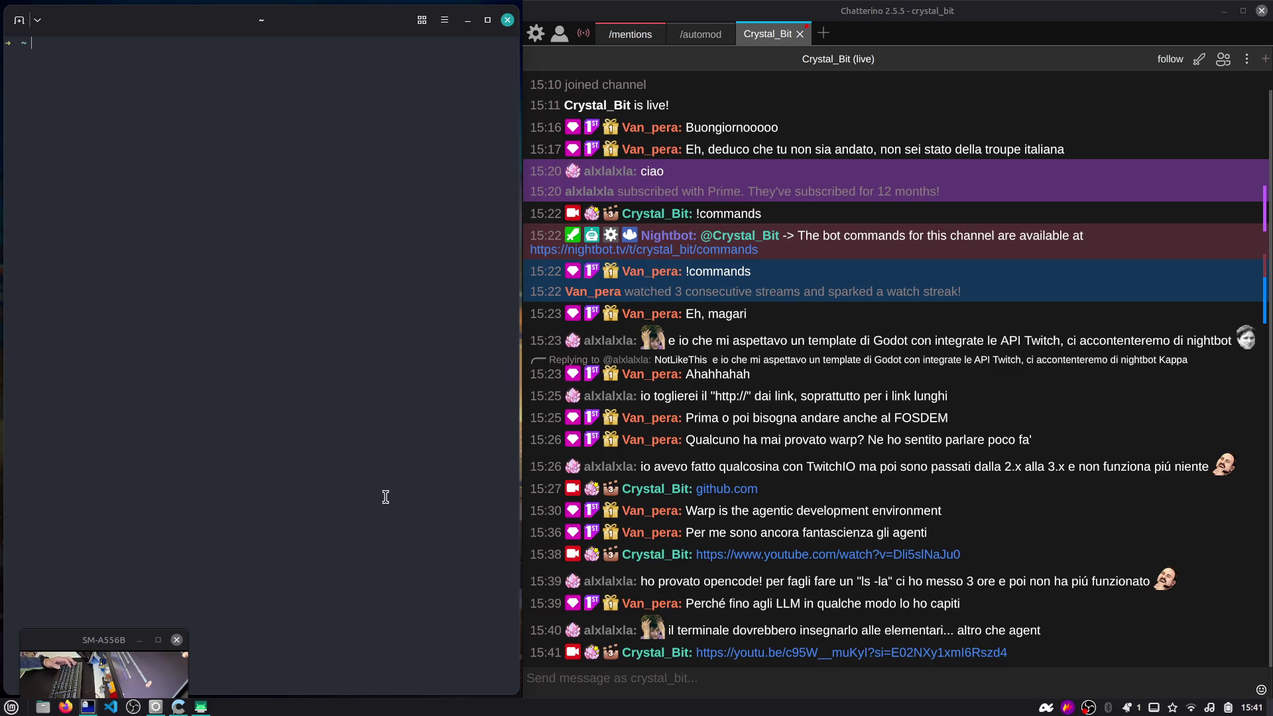
Nudge the terminal up, check the chat, then switch back to Workspace 1 with Firefox.
{"action": "left_click_drag", "start_coordinate": [300, 351], "coordinate": [300, 348]}
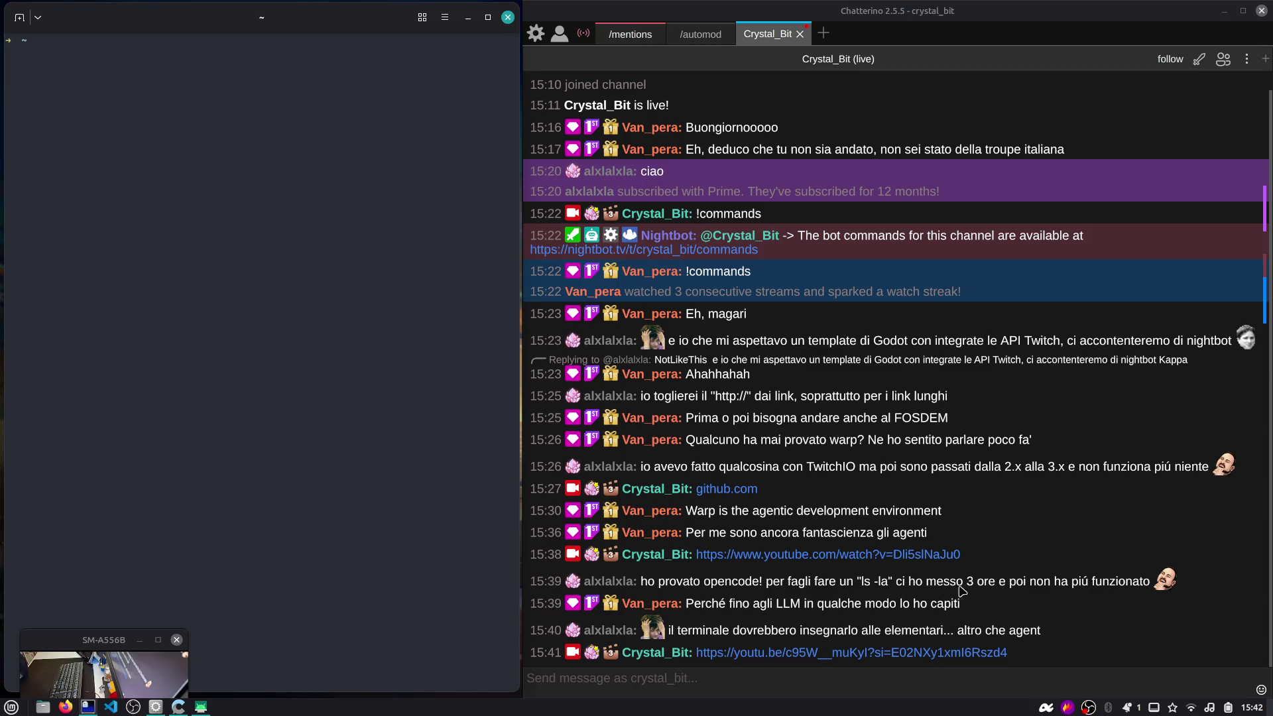
{"action": "left_click", "coordinate": [979, 588]}
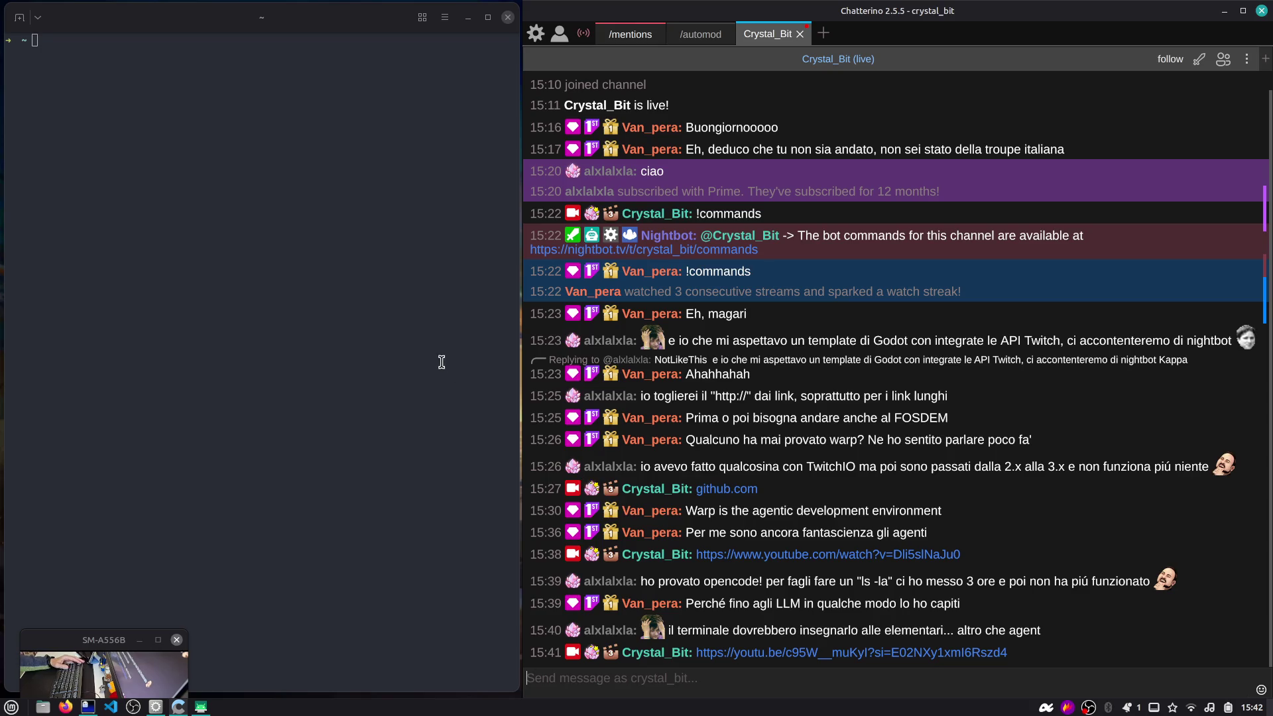
{"action": "left_click", "coordinate": [422, 327]}
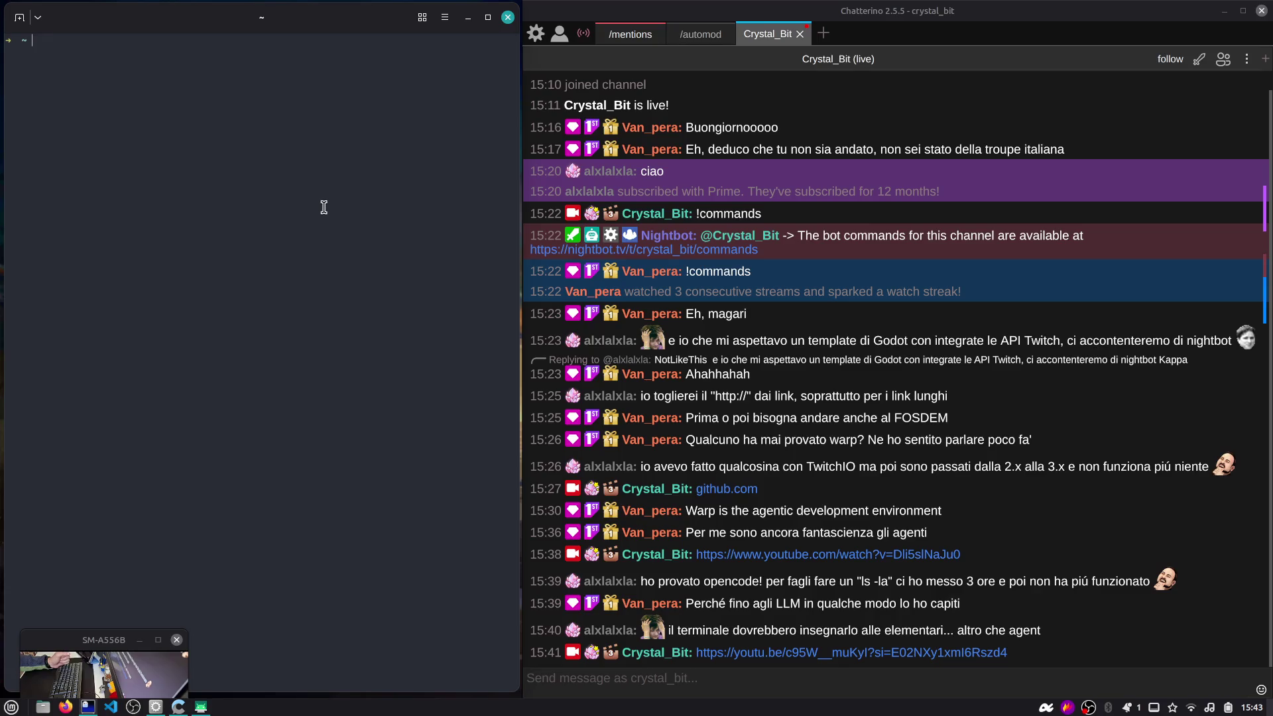
{"action": "key", "text": "super+1"}
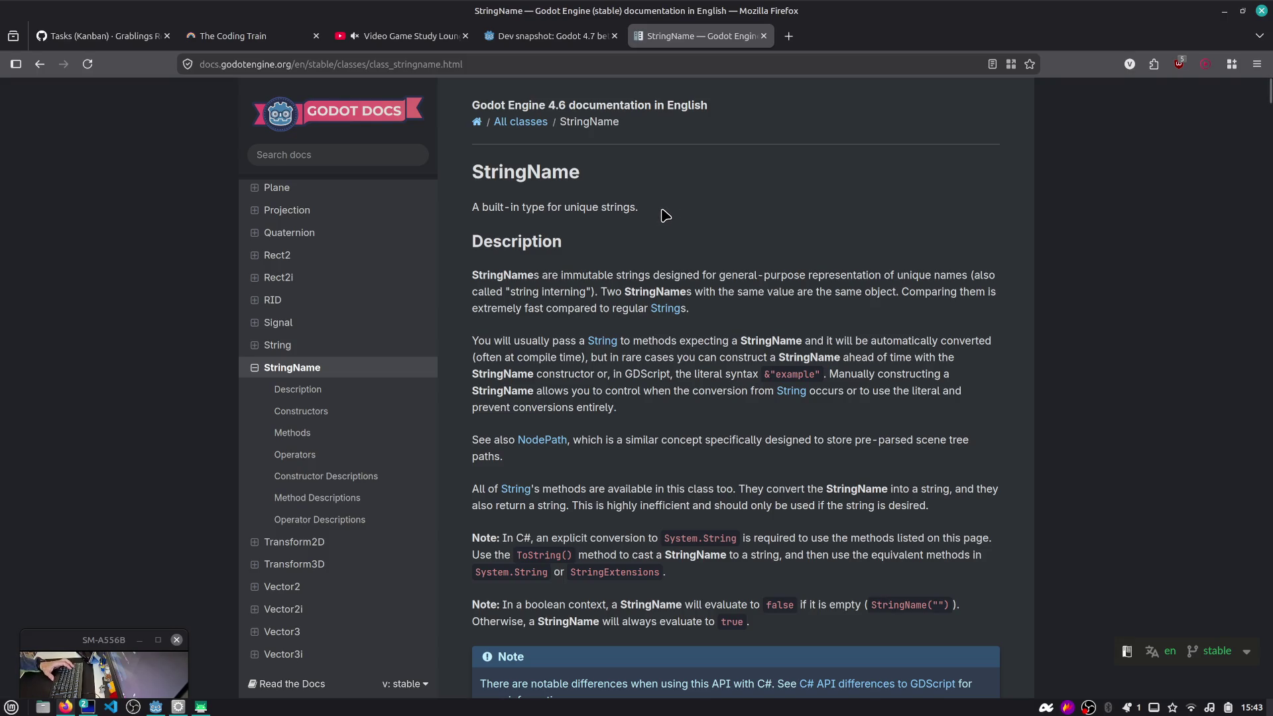
Finish scrolling the StringName docs and switch to the Godot 4.7 dev snapshot article.
{"action": "scroll", "coordinate": [665, 215], "scroll_direction": "down", "scroll_amount": 2}
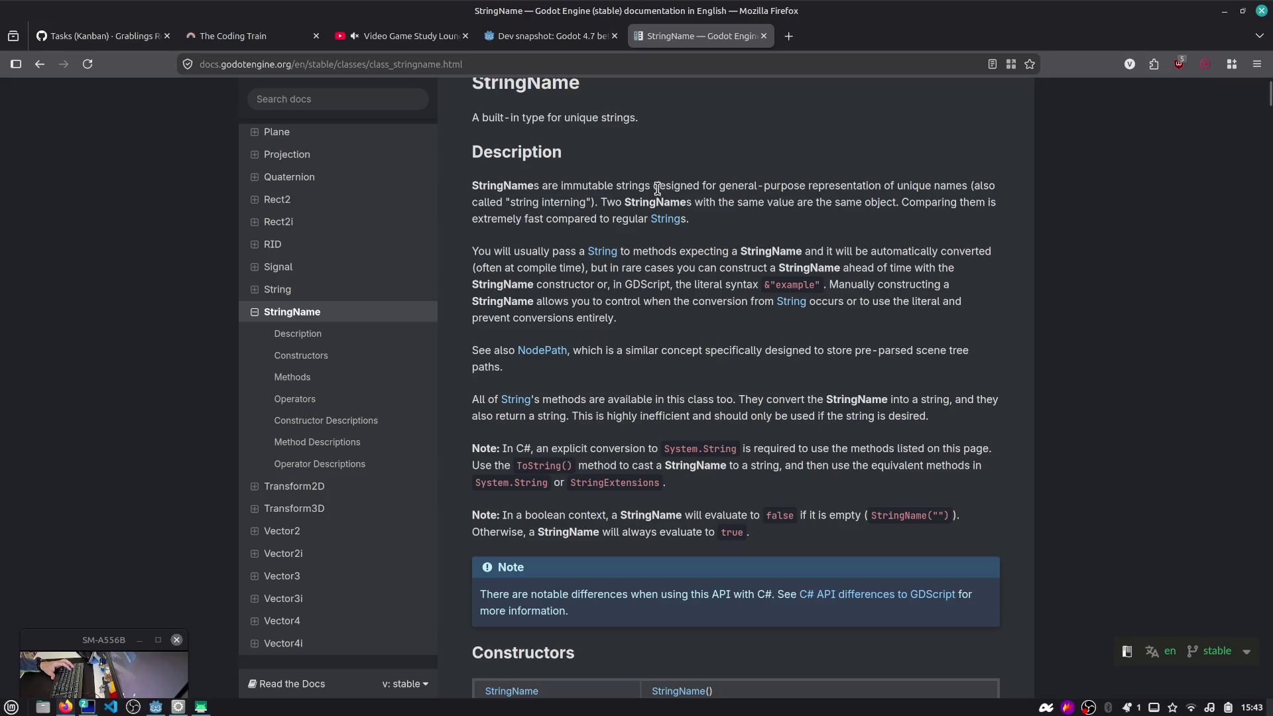
{"action": "scroll", "coordinate": [653, 198], "scroll_direction": "down", "scroll_amount": 2}
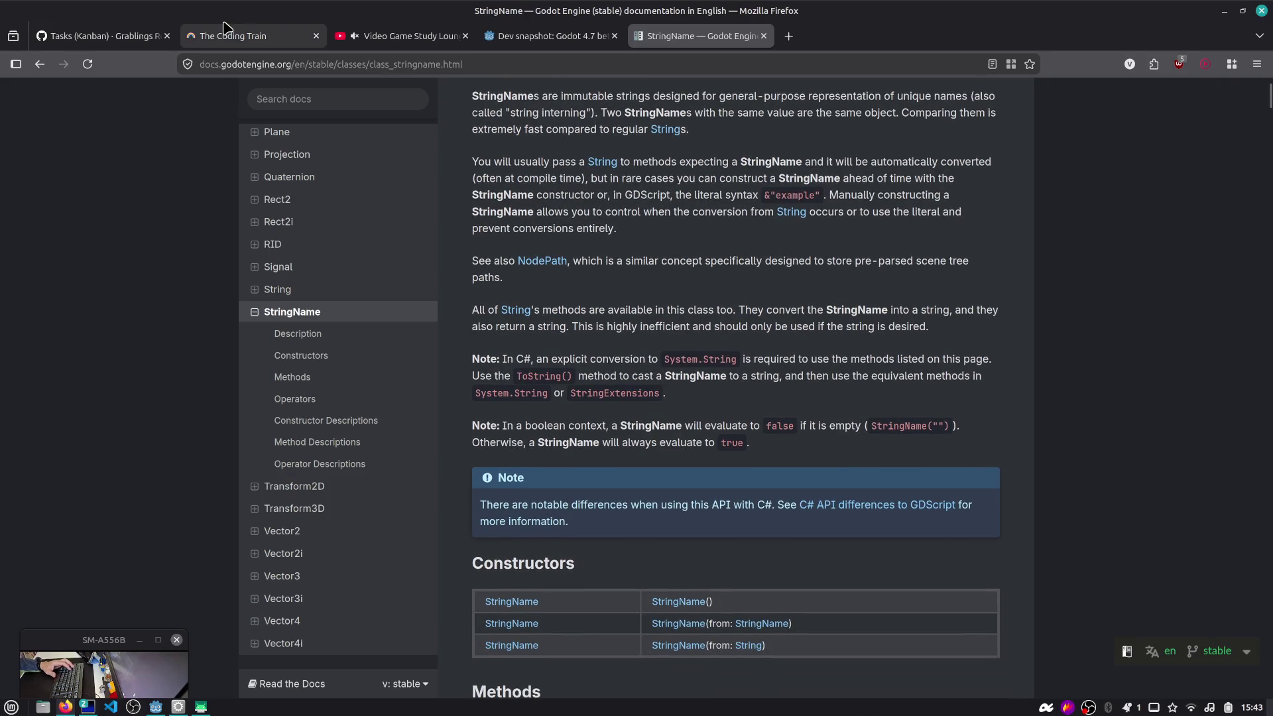
{"action": "left_click", "coordinate": [394, 35]}
{"action": "left_click", "coordinate": [574, 38]}
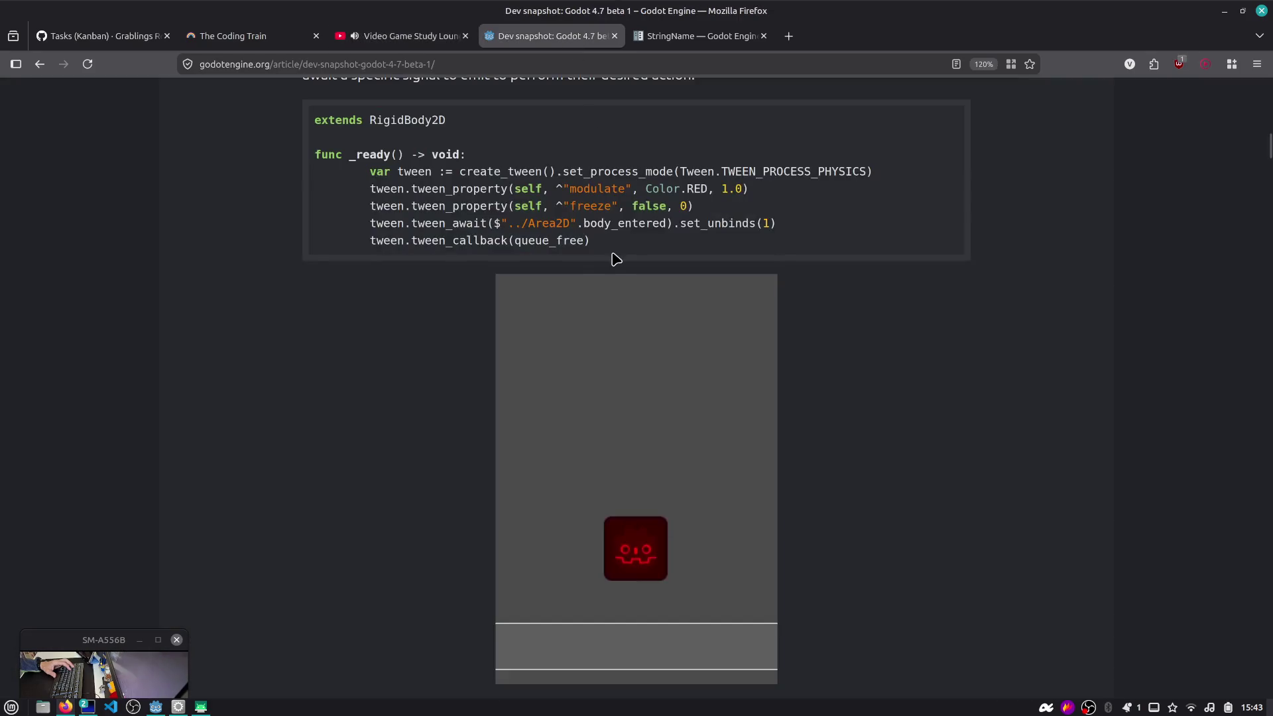
Read down the article to the Core and buildsystem list, highlighting the wasm64 build bullet.
{"action": "scroll", "coordinate": [429, 265], "scroll_direction": "down", "scroll_amount": 5}
{"action": "scroll", "coordinate": [429, 264], "scroll_direction": "down", "scroll_amount": 2}
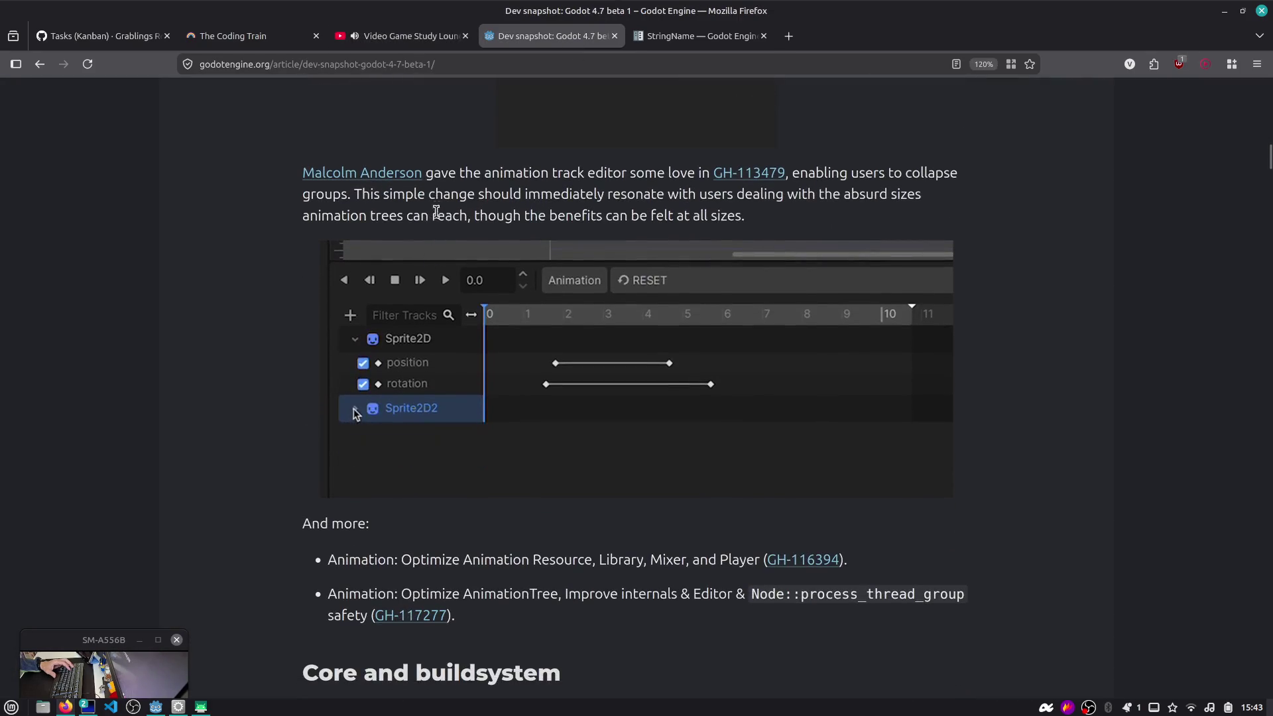
{"action": "left_click_drag", "start_coordinate": [435, 174], "coordinate": [779, 216]}
{"action": "left_click", "coordinate": [781, 218]}
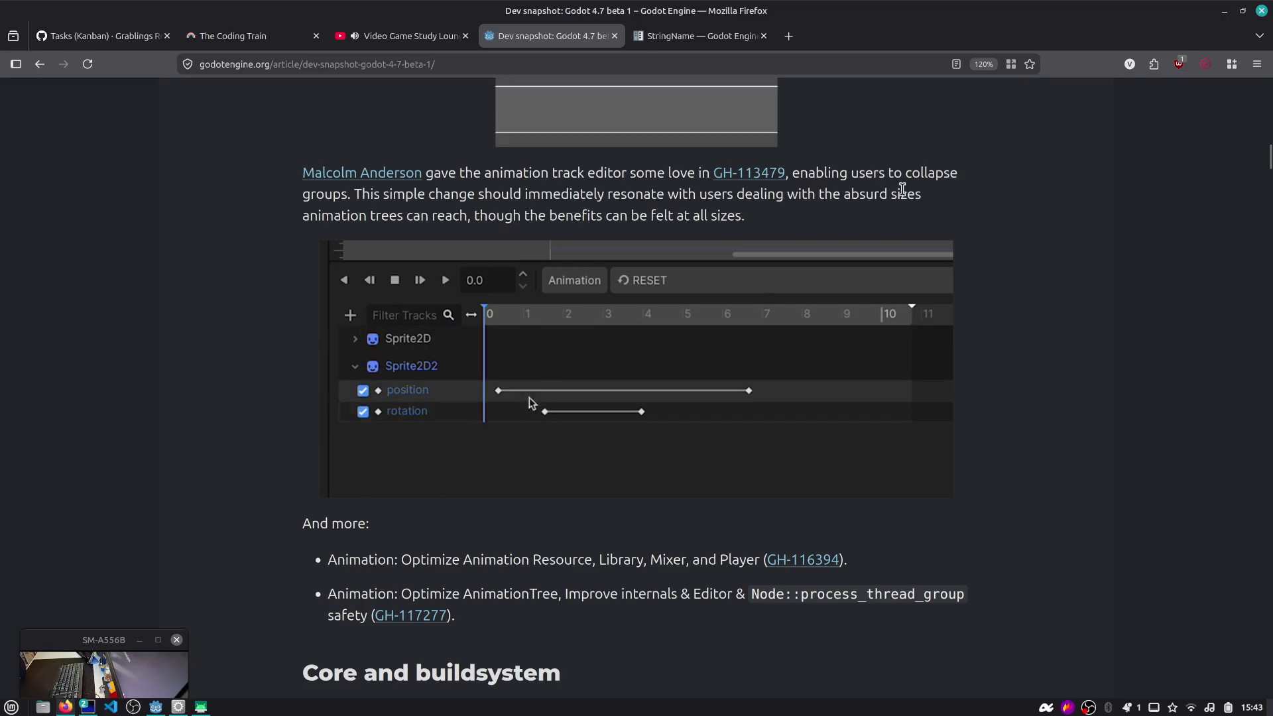
{"action": "scroll", "coordinate": [554, 266], "scroll_direction": "down", "scroll_amount": 4}
{"action": "scroll", "coordinate": [369, 267], "scroll_direction": "down", "scroll_amount": 2}
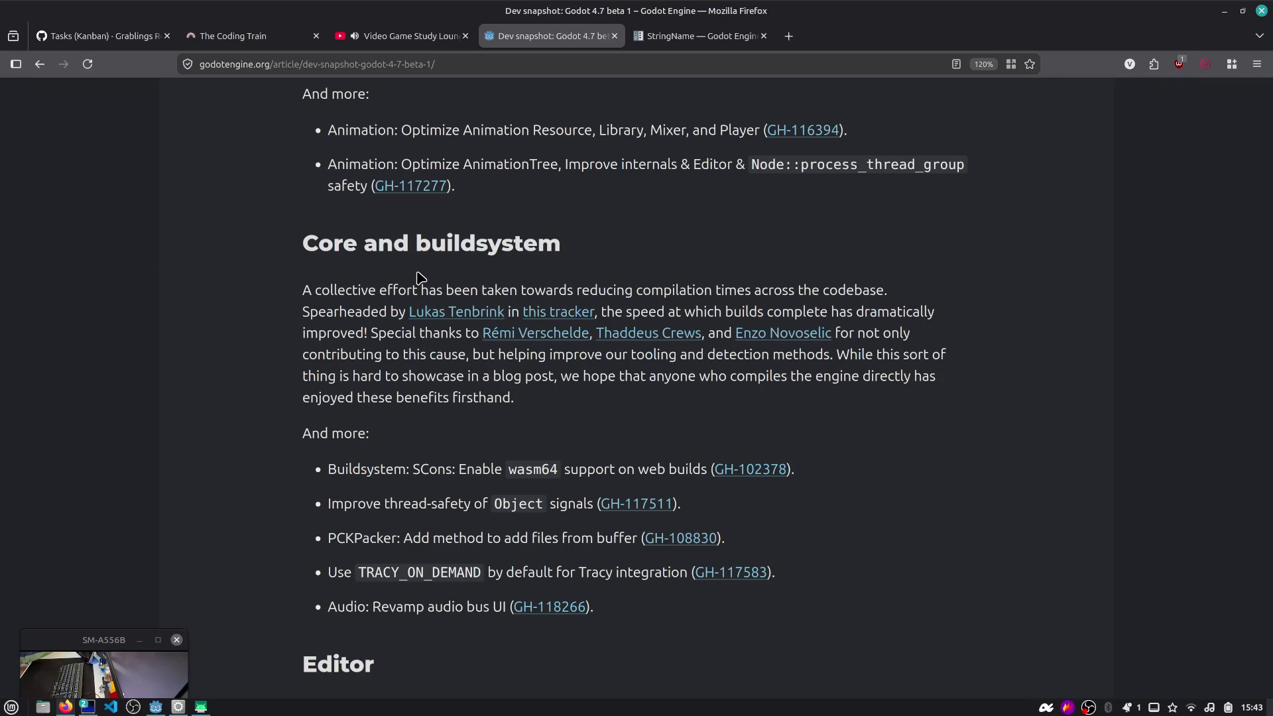
{"action": "scroll", "coordinate": [421, 278], "scroll_direction": "down", "scroll_amount": 2}
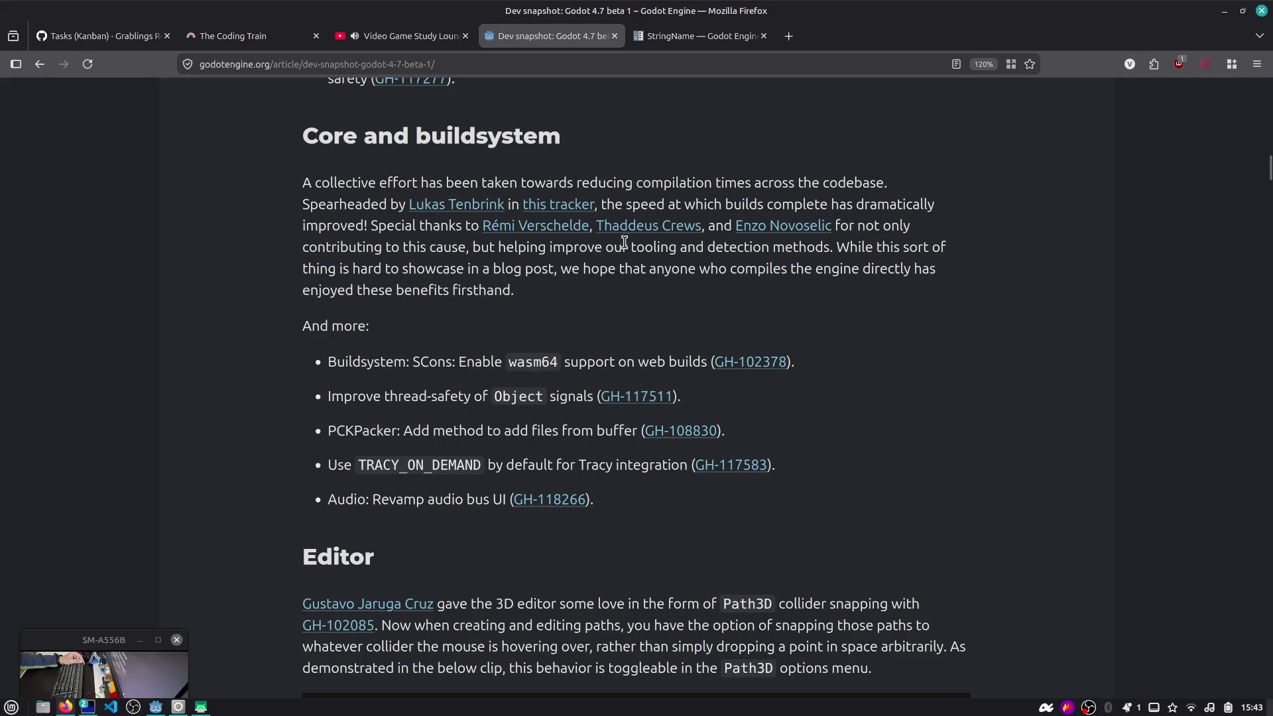
{"action": "scroll", "coordinate": [624, 242], "scroll_direction": "down", "scroll_amount": 2}
{"action": "left_click_drag", "start_coordinate": [417, 256], "coordinate": [668, 256]}
{"action": "left_click", "coordinate": [668, 256]}
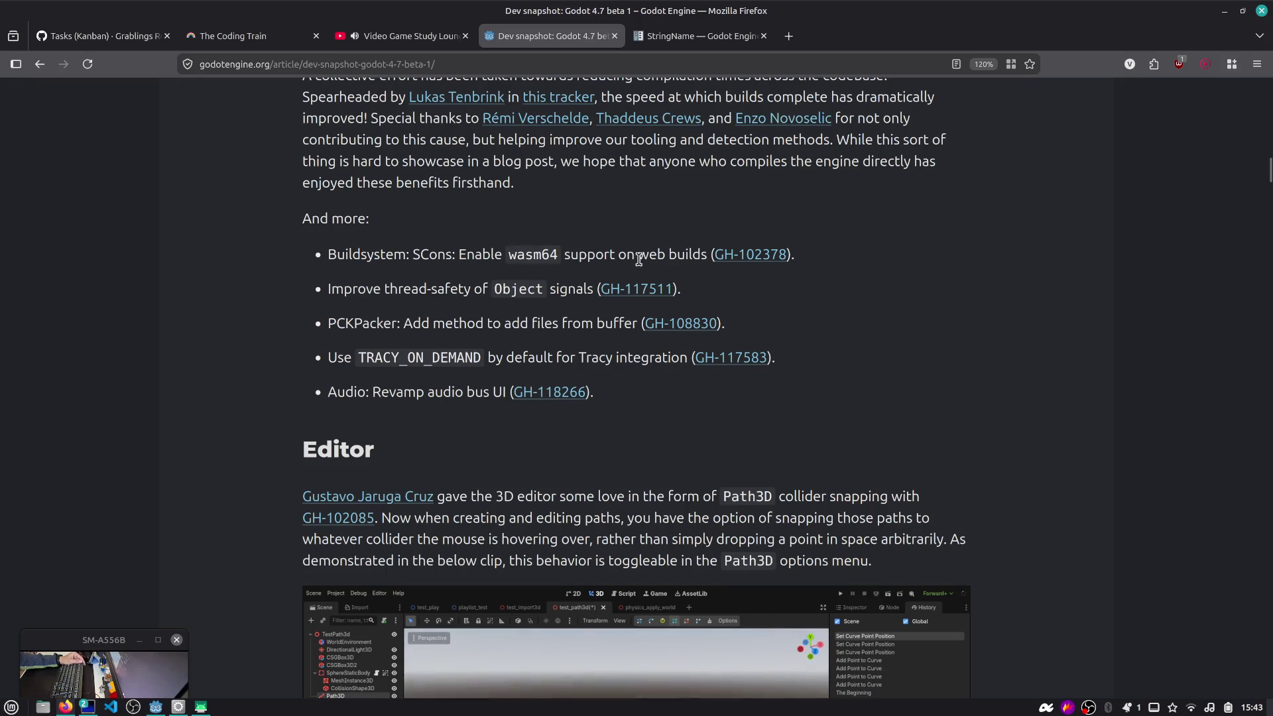
{"action": "double_click", "coordinate": [550, 254]}
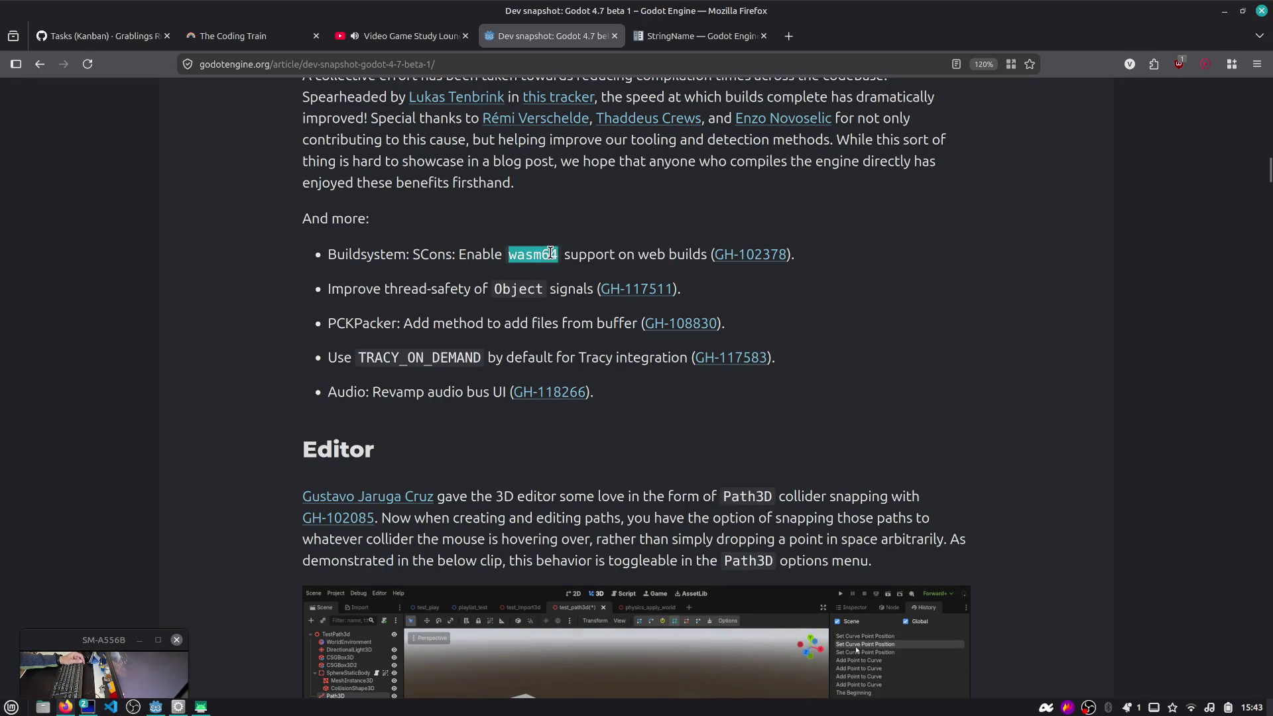
Review wasm64 pull request GH-102378, close it, and read the Editor section's Path3D snapping paragraph.
{"action": "left_click", "coordinate": [762, 260]}
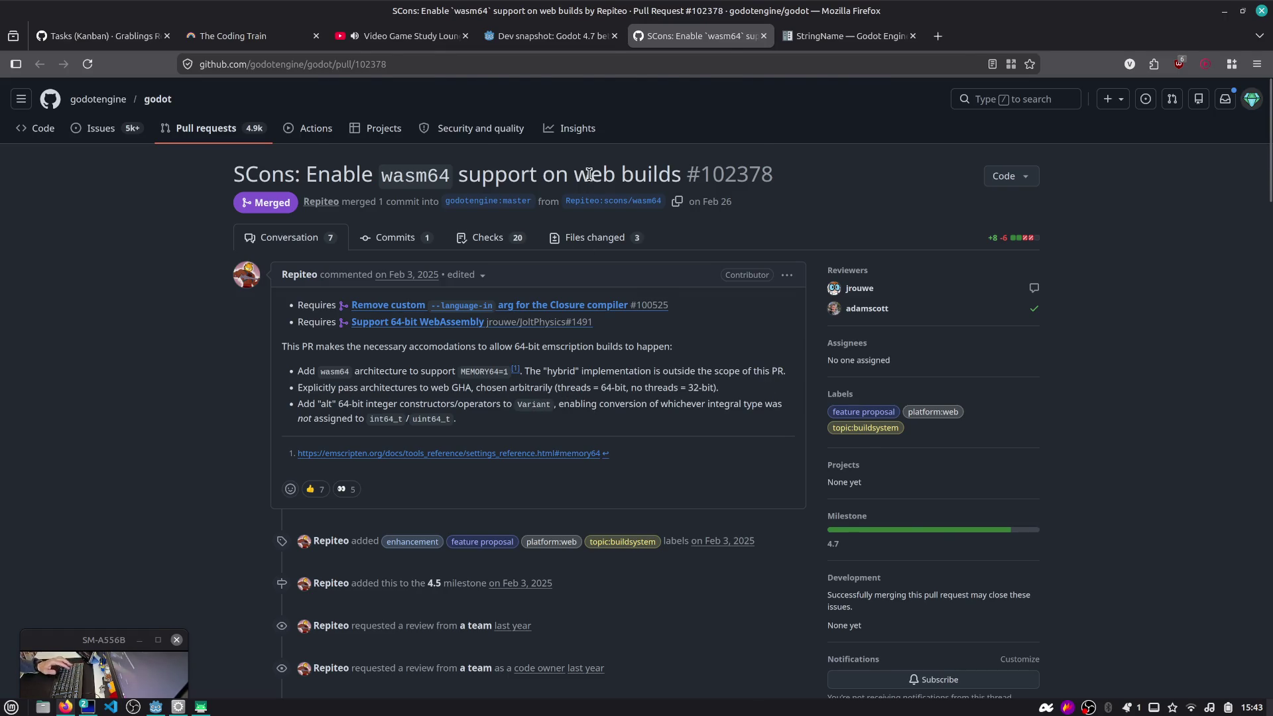
{"action": "key", "text": "ctrl+w"}
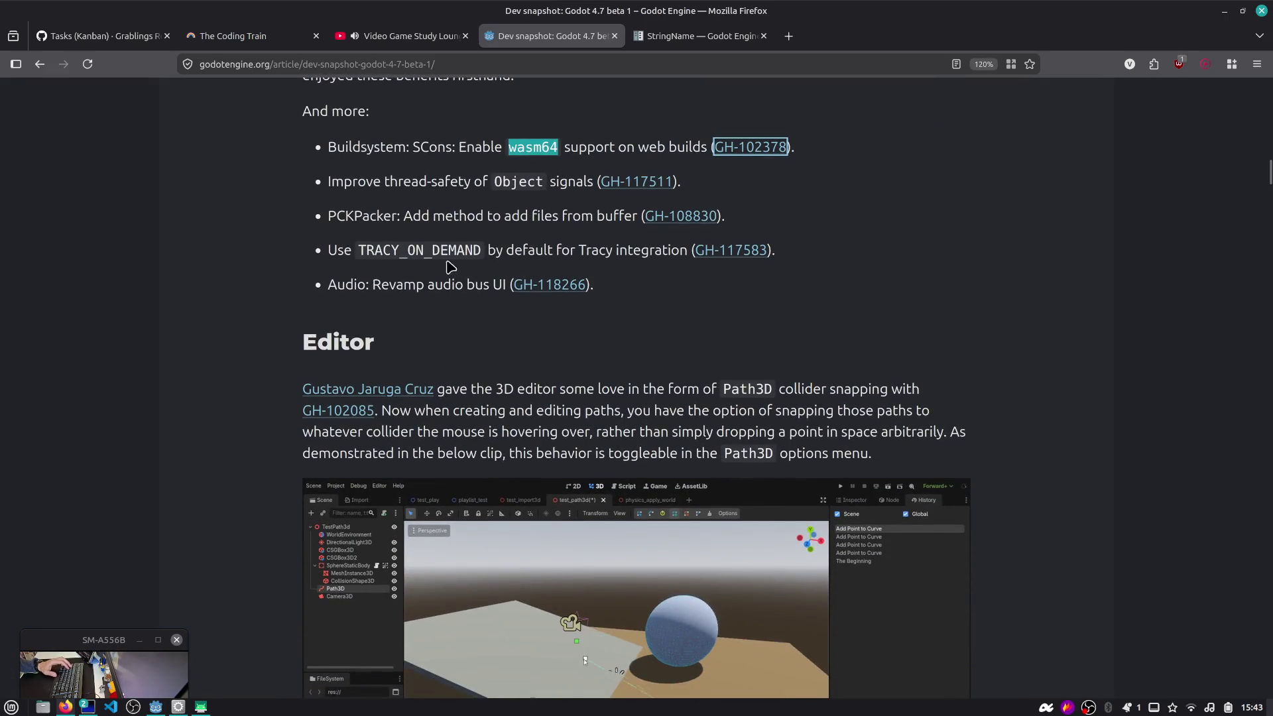
{"action": "scroll", "coordinate": [425, 265], "scroll_direction": "down", "scroll_amount": 3}
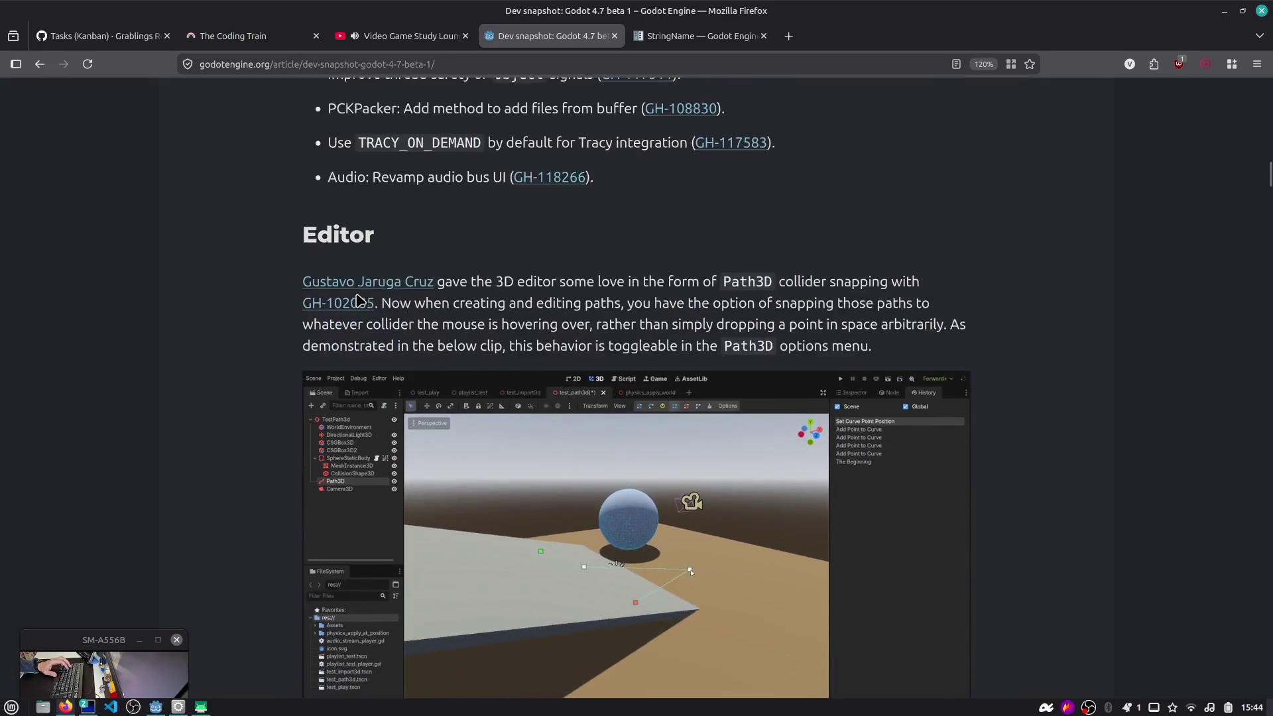
{"action": "left_click_drag", "start_coordinate": [536, 168], "coordinate": [929, 241]}
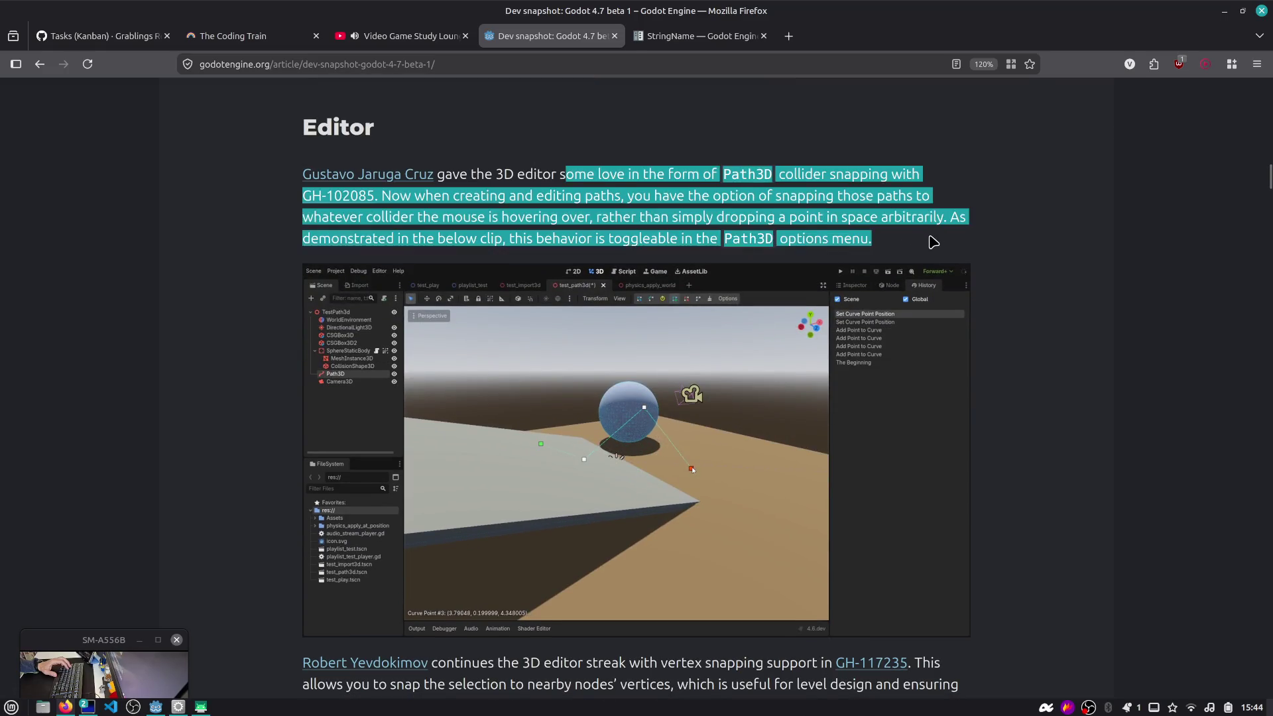
Read the Path3D snapping paragraph and the vertex snapping description below it.
{"action": "left_click", "coordinate": [929, 241]}
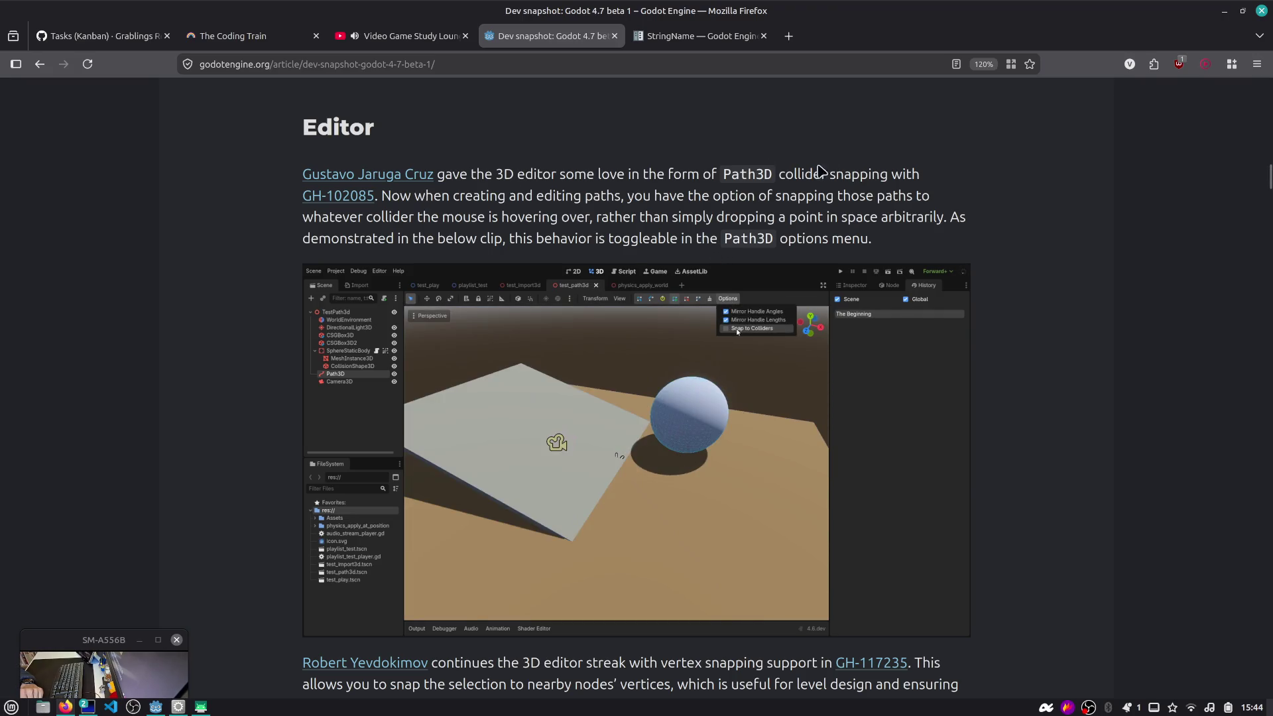
{"action": "double_click", "coordinate": [755, 175]}
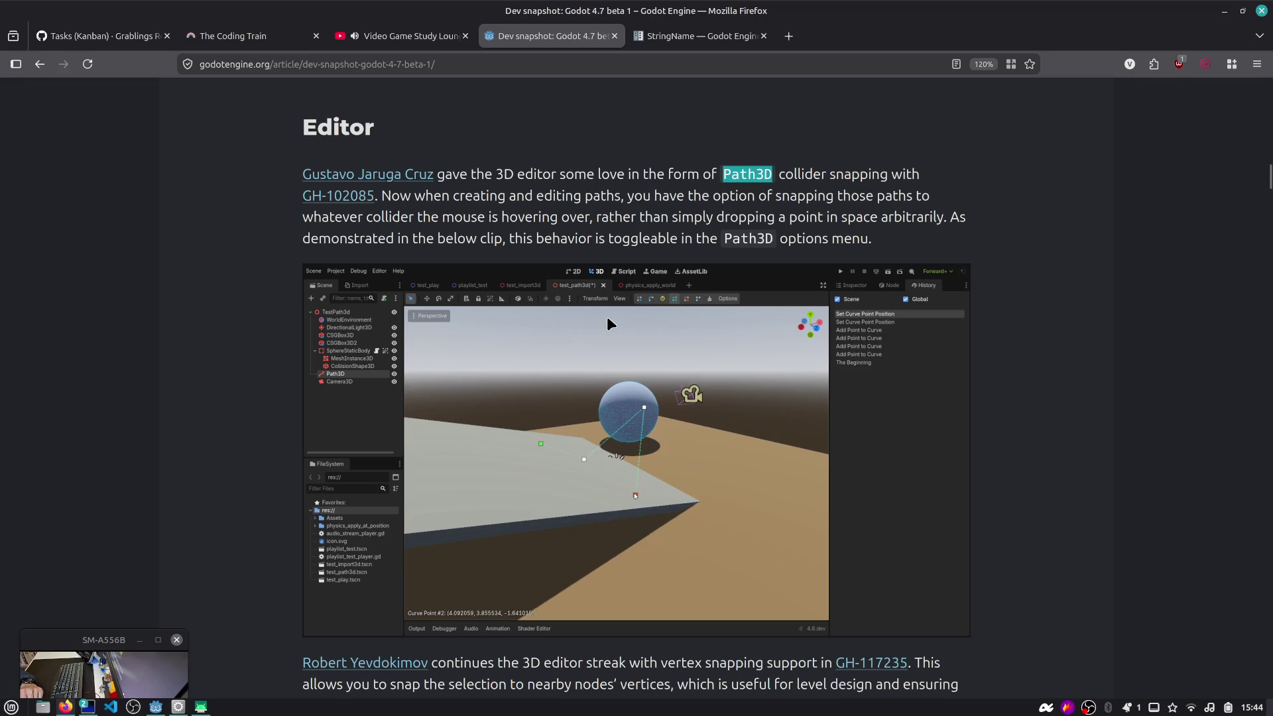
{"action": "scroll", "coordinate": [377, 278], "scroll_direction": "down", "scroll_amount": 6}
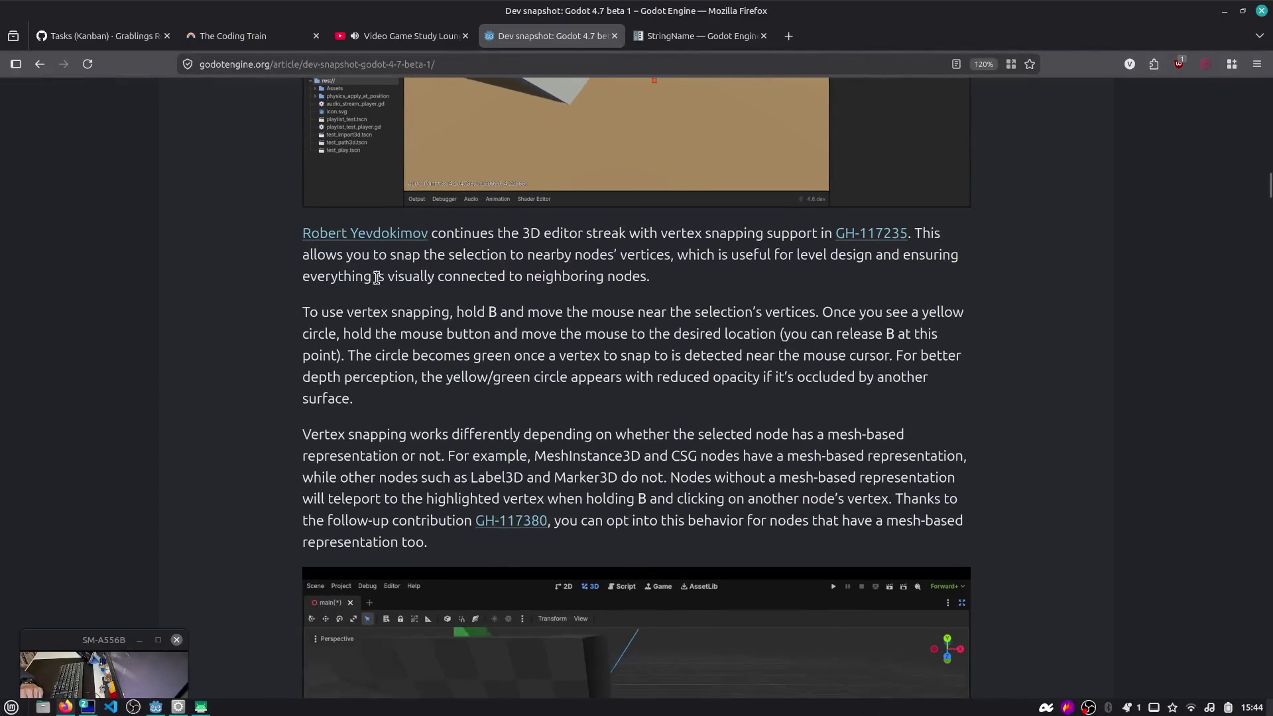
{"action": "left_click_drag", "start_coordinate": [488, 233], "coordinate": [751, 282]}
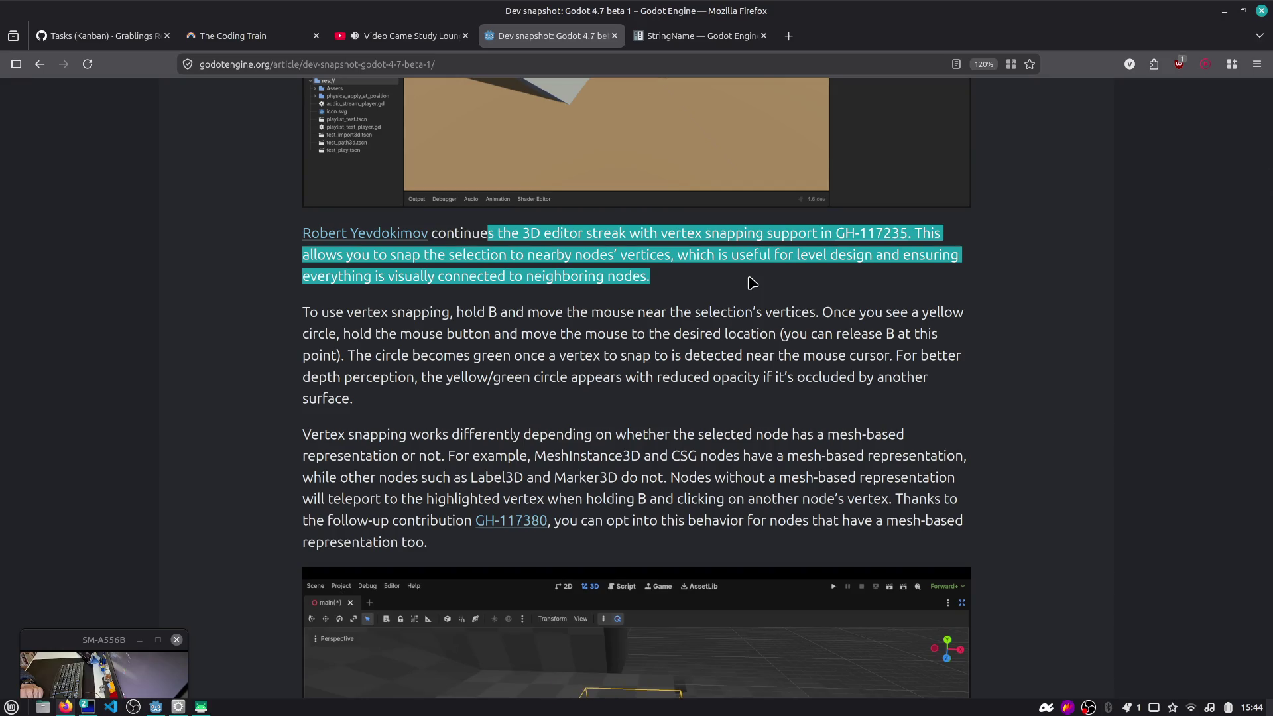
{"action": "left_click", "coordinate": [750, 281]}
Scroll past the mesh vertex snapping demo clip to the GH-111469 copy and paste section.
{"action": "scroll", "coordinate": [749, 278], "scroll_direction": "down", "scroll_amount": 2}
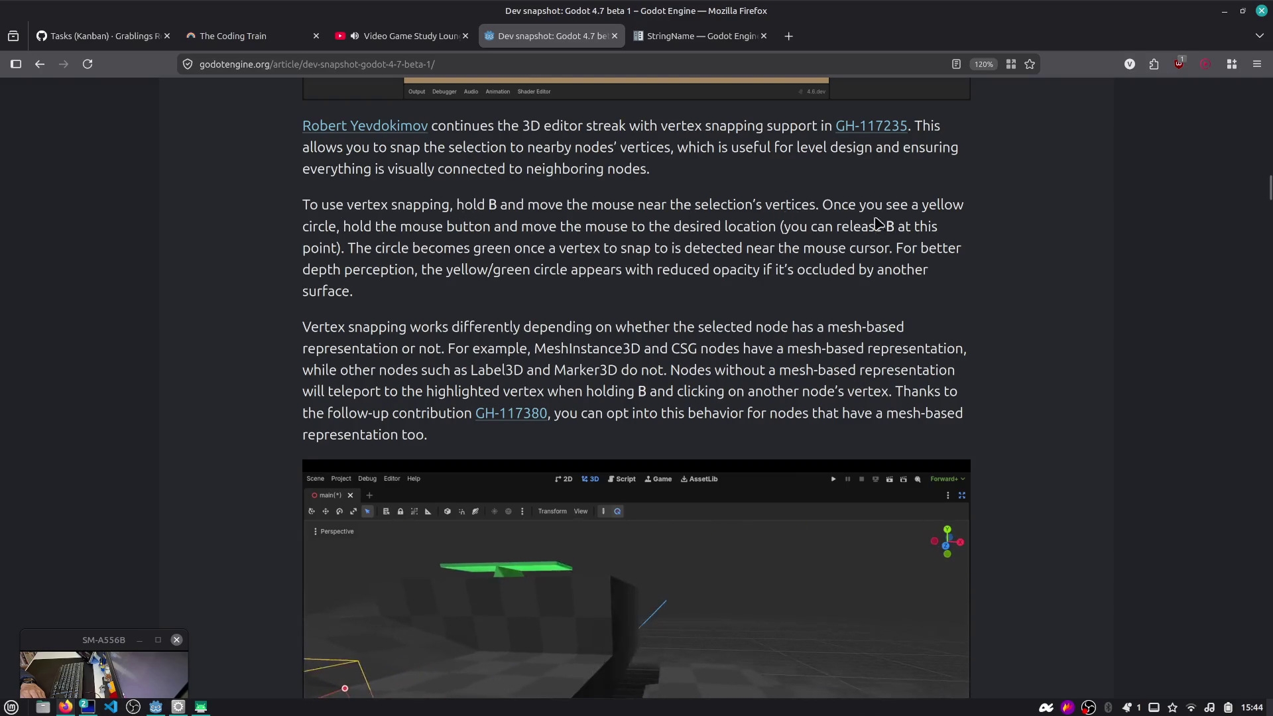
{"action": "scroll", "coordinate": [419, 242], "scroll_direction": "up", "scroll_amount": 5}
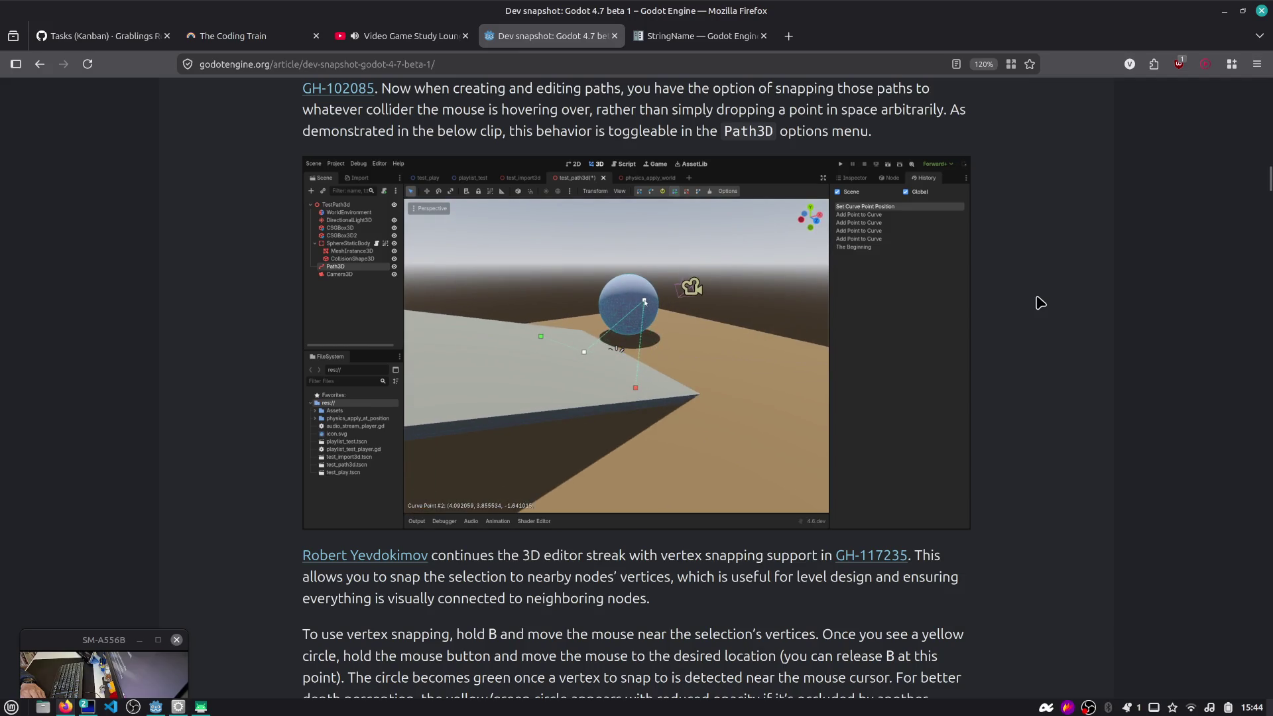
{"action": "scroll", "coordinate": [1039, 303], "scroll_direction": "down", "scroll_amount": 3}
{"action": "scroll", "coordinate": [855, 335], "scroll_direction": "down", "scroll_amount": 2}
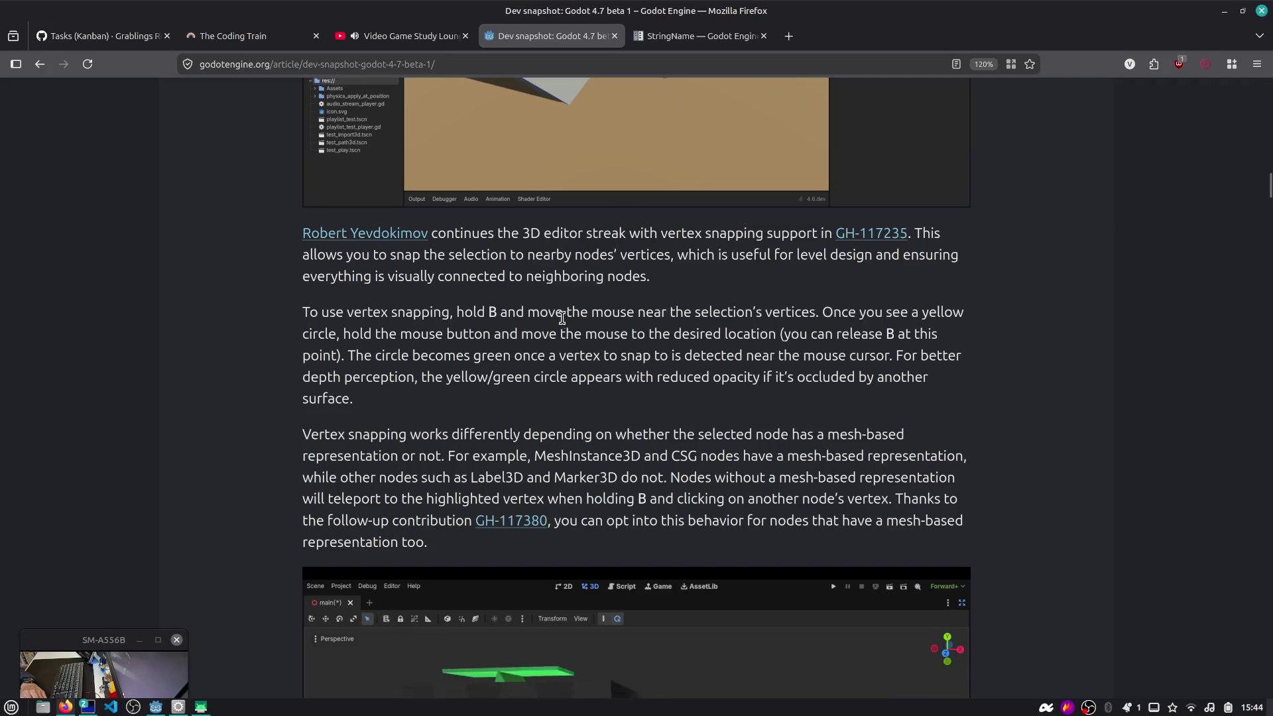
{"action": "scroll", "coordinate": [524, 319], "scroll_direction": "down", "scroll_amount": 2}
{"action": "left_click_drag", "start_coordinate": [422, 283], "coordinate": [456, 248]}
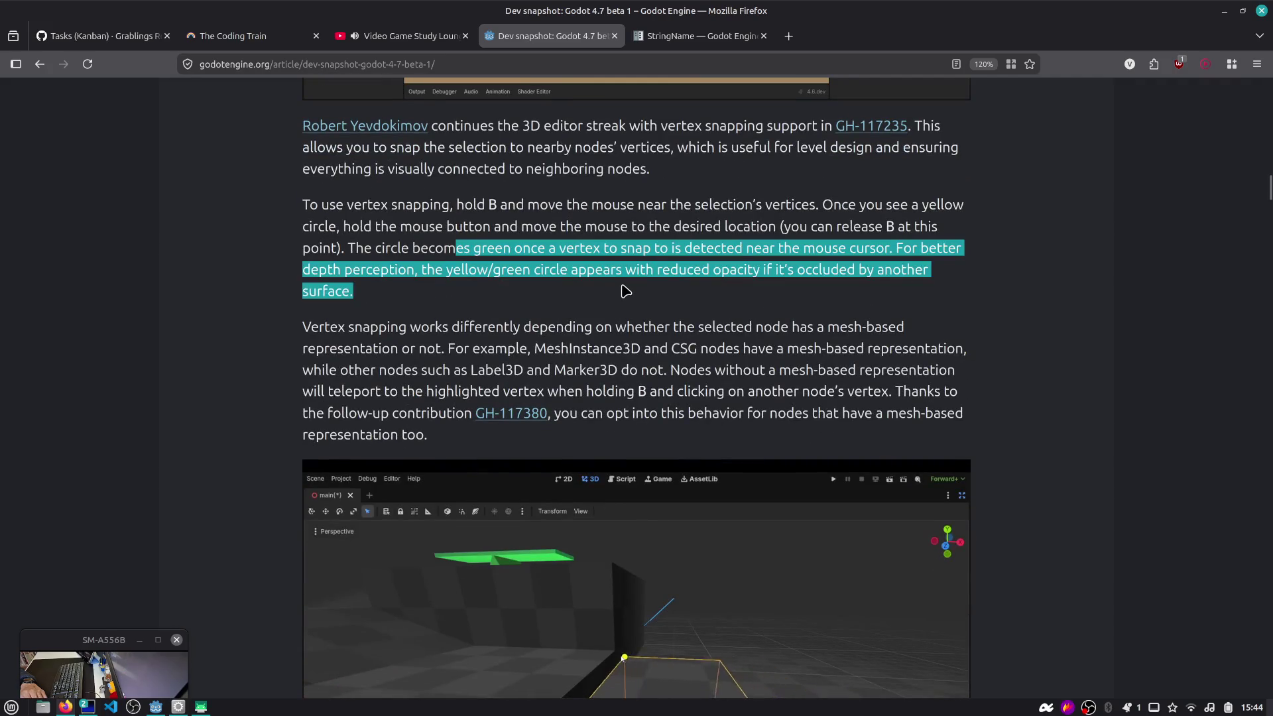
{"action": "scroll", "coordinate": [535, 311], "scroll_direction": "down", "scroll_amount": 2}
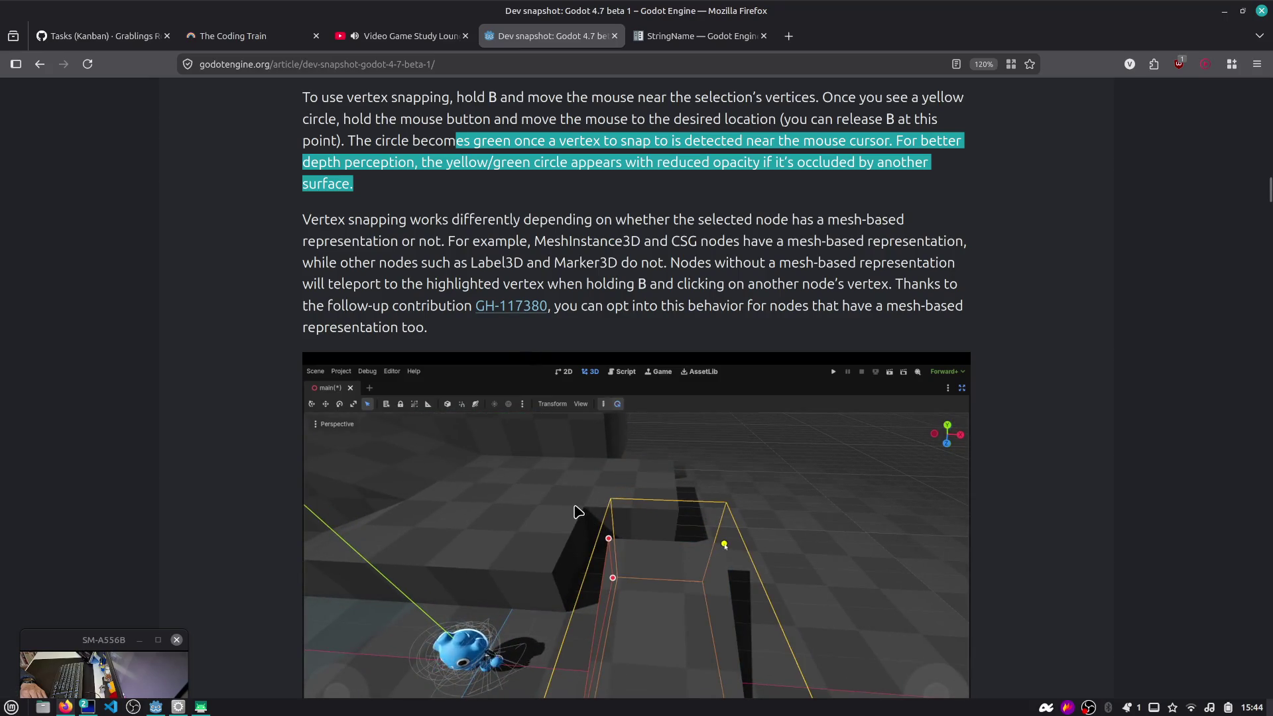
{"action": "scroll", "coordinate": [1030, 407], "scroll_direction": "down", "scroll_amount": 2}
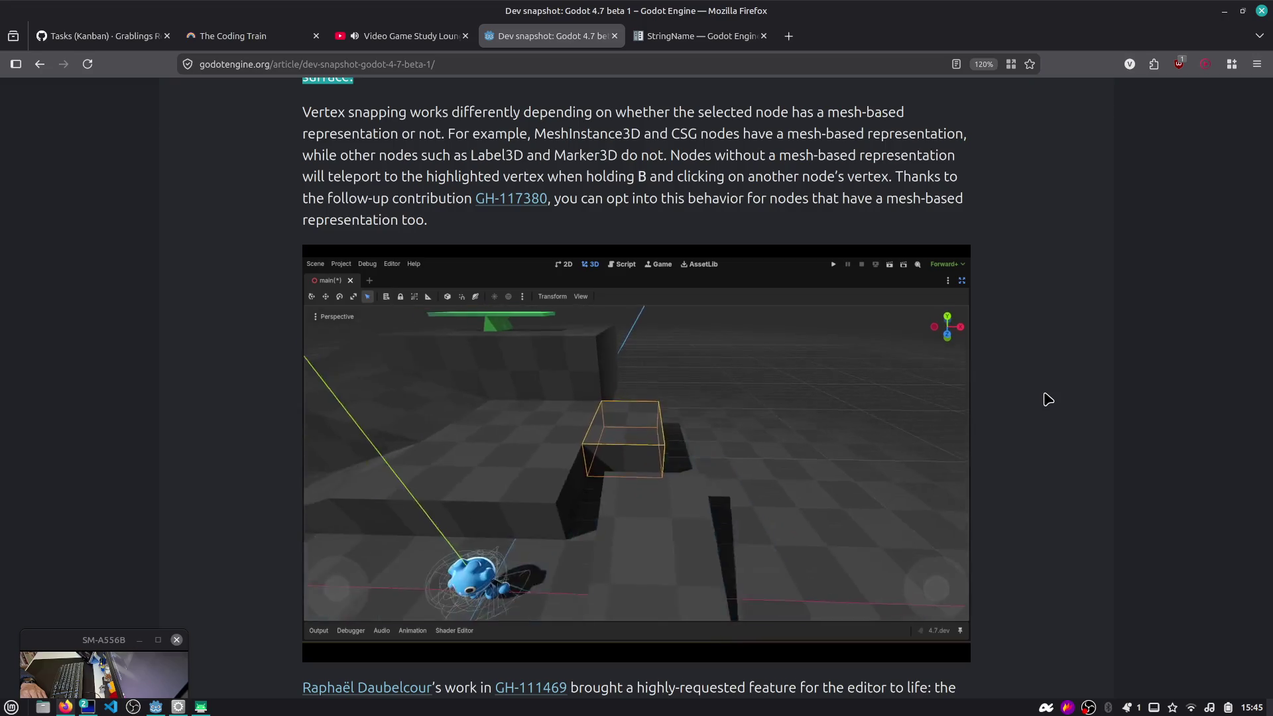
{"action": "scroll", "coordinate": [771, 399], "scroll_direction": "down", "scroll_amount": 5}
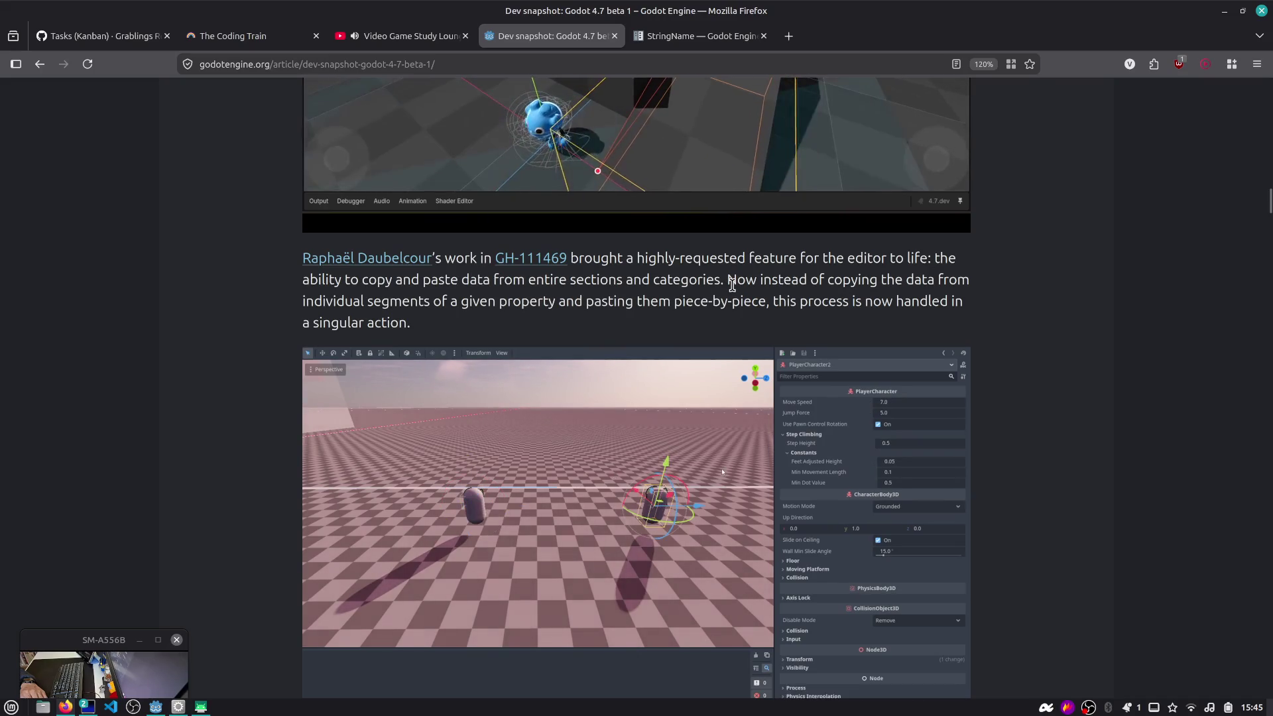
Read the GH-111469 section copy/paste paragraph and scroll past its demo to GH-112219's monospaced names.
{"action": "left_click_drag", "start_coordinate": [728, 282], "coordinate": [653, 281]}
{"action": "left_click_drag", "start_coordinate": [541, 273], "coordinate": [302, 259]}
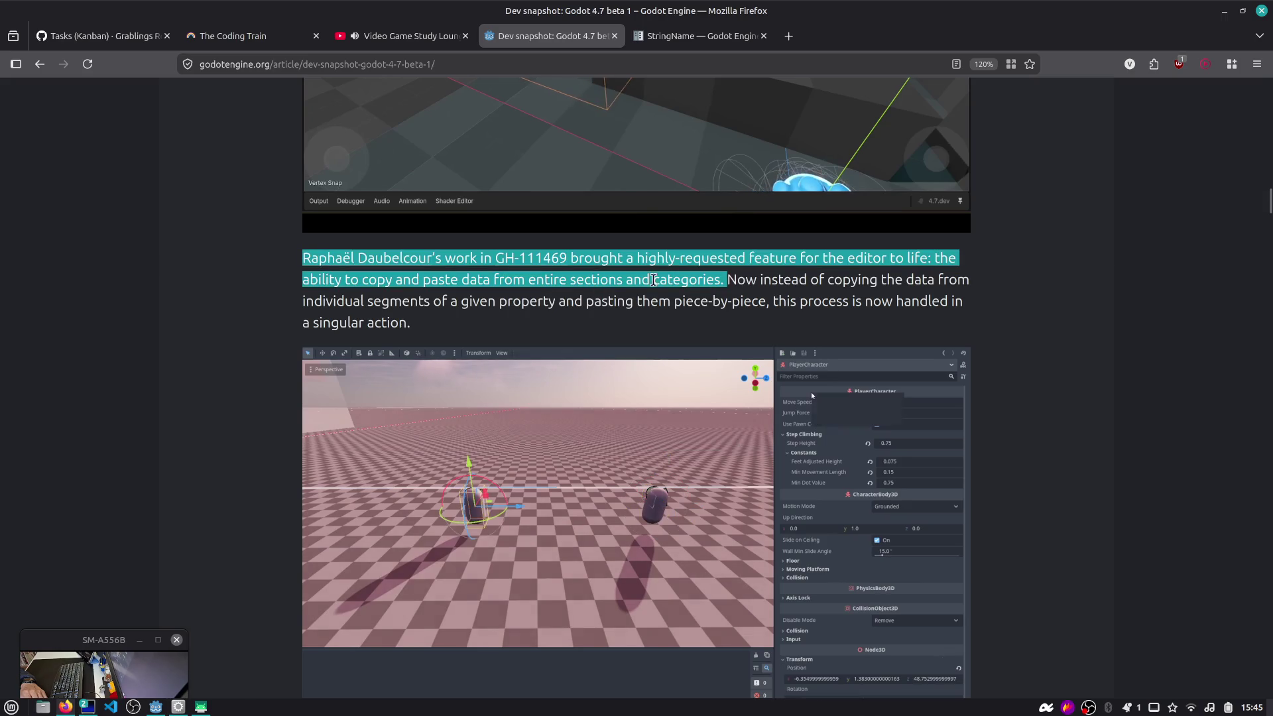
{"action": "scroll", "coordinate": [734, 284], "scroll_direction": "down", "scroll_amount": 3}
{"action": "left_click", "coordinate": [1080, 238]}
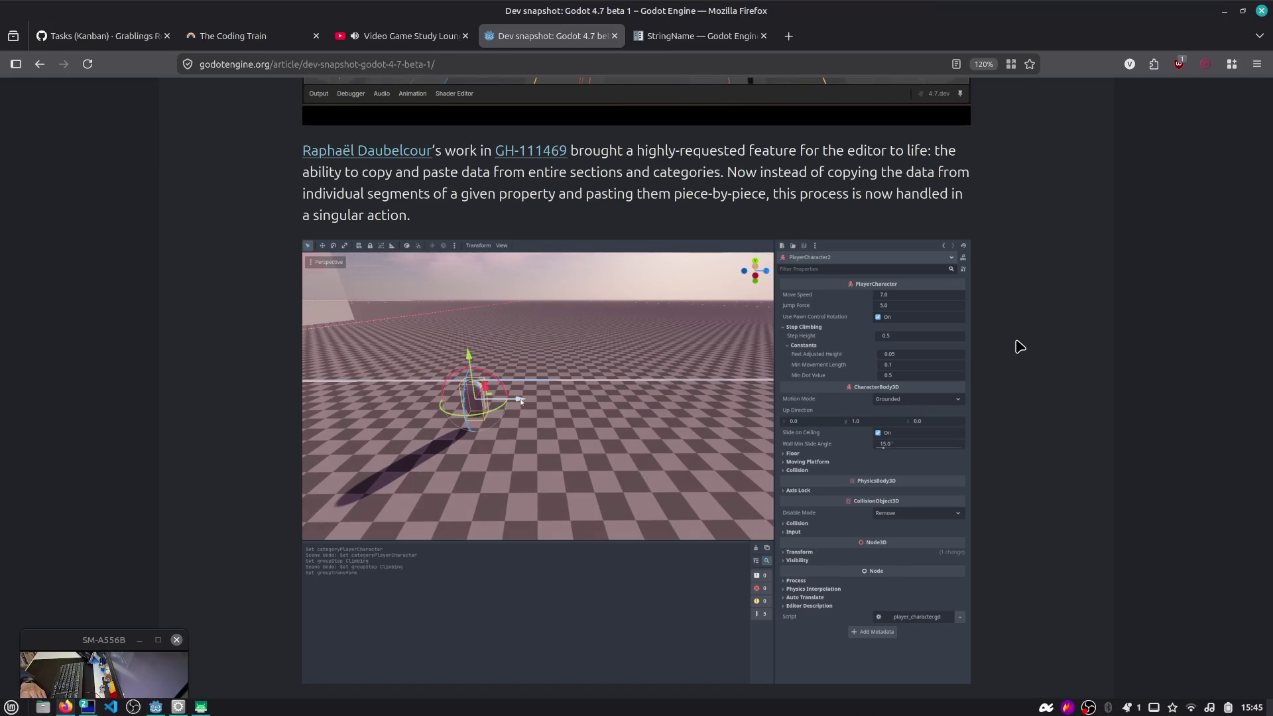
{"action": "scroll", "coordinate": [1020, 346], "scroll_direction": "down", "scroll_amount": 3}
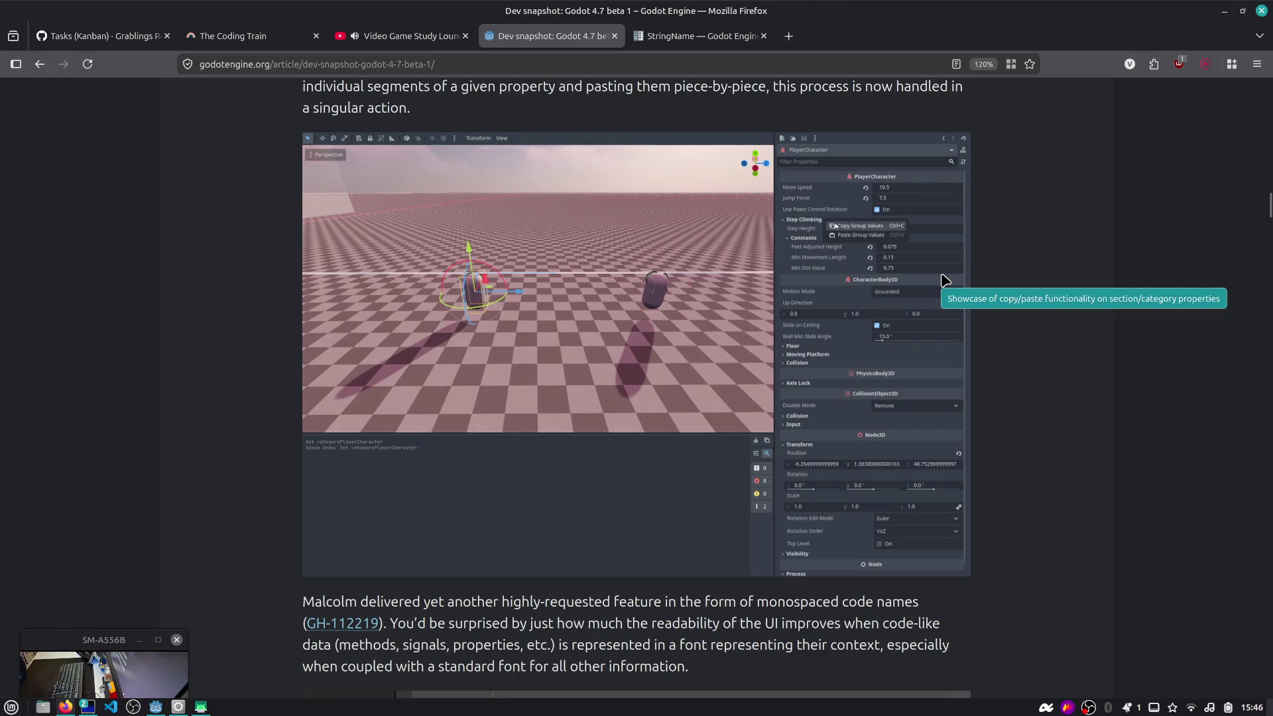
{"action": "scroll", "coordinate": [941, 276], "scroll_direction": "down", "scroll_amount": 5}
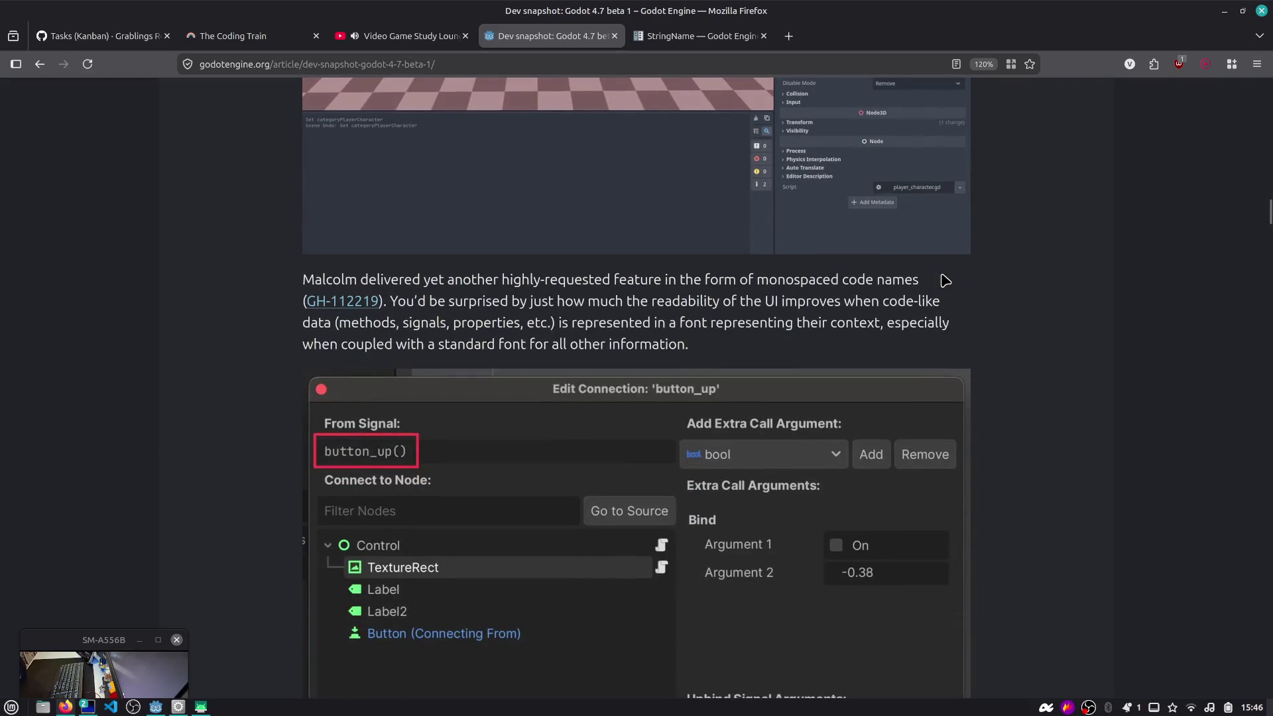
Scroll around the button_up Edit Connection screenshot until the Select Property screenshot appears below.
{"action": "scroll", "coordinate": [945, 280], "scroll_direction": "down", "scroll_amount": 2}
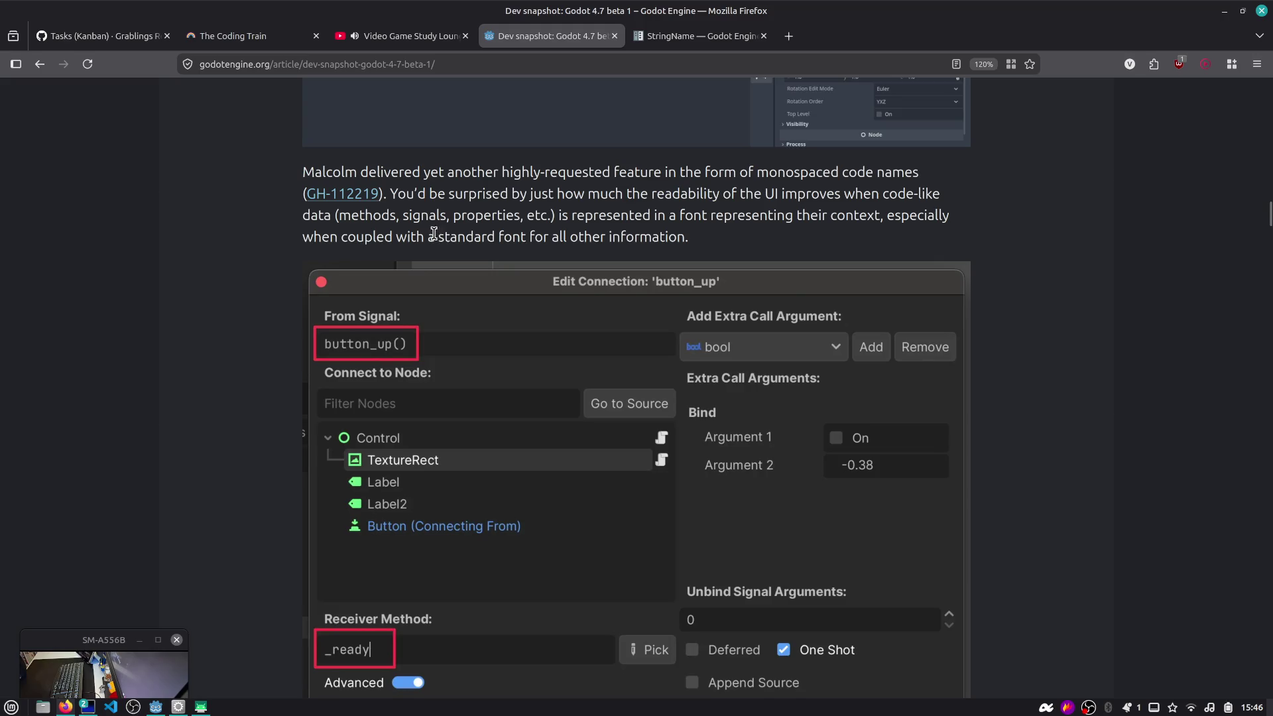
{"action": "scroll", "coordinate": [438, 238], "scroll_direction": "down", "scroll_amount": 2}
{"action": "scroll", "coordinate": [314, 225], "scroll_direction": "up", "scroll_amount": 2}
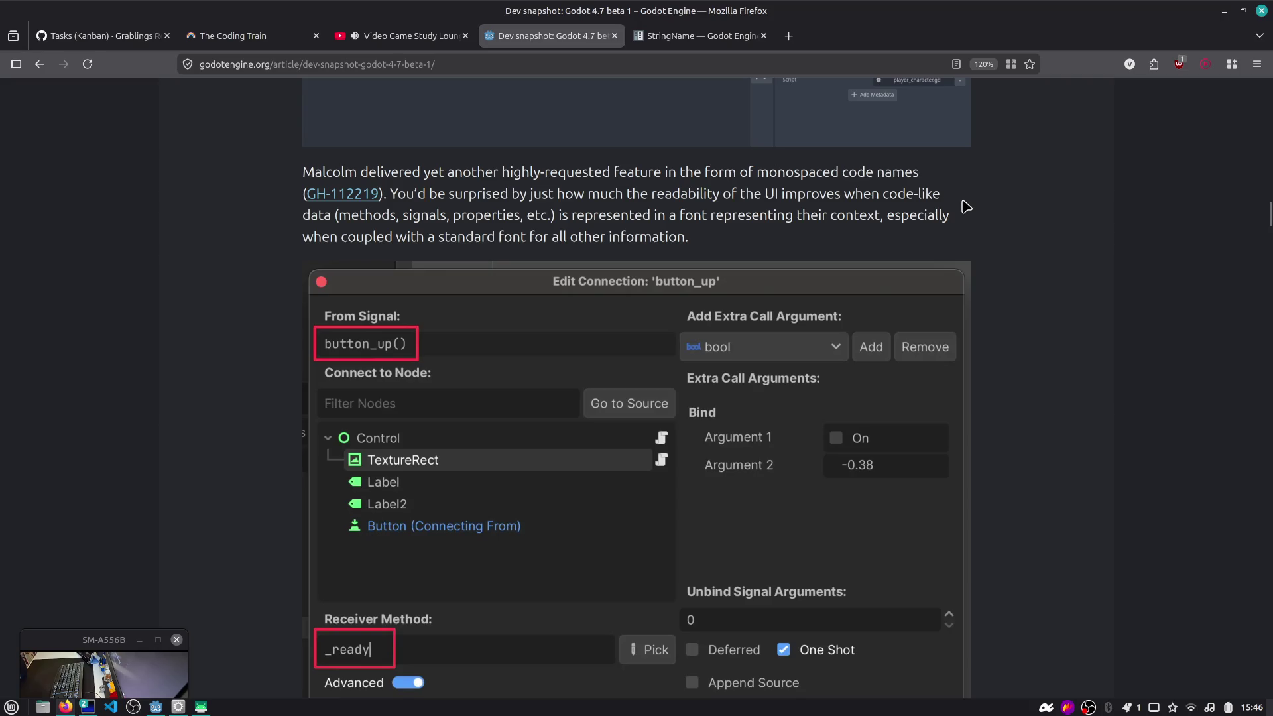
{"action": "scroll", "coordinate": [965, 205], "scroll_direction": "down", "scroll_amount": 2}
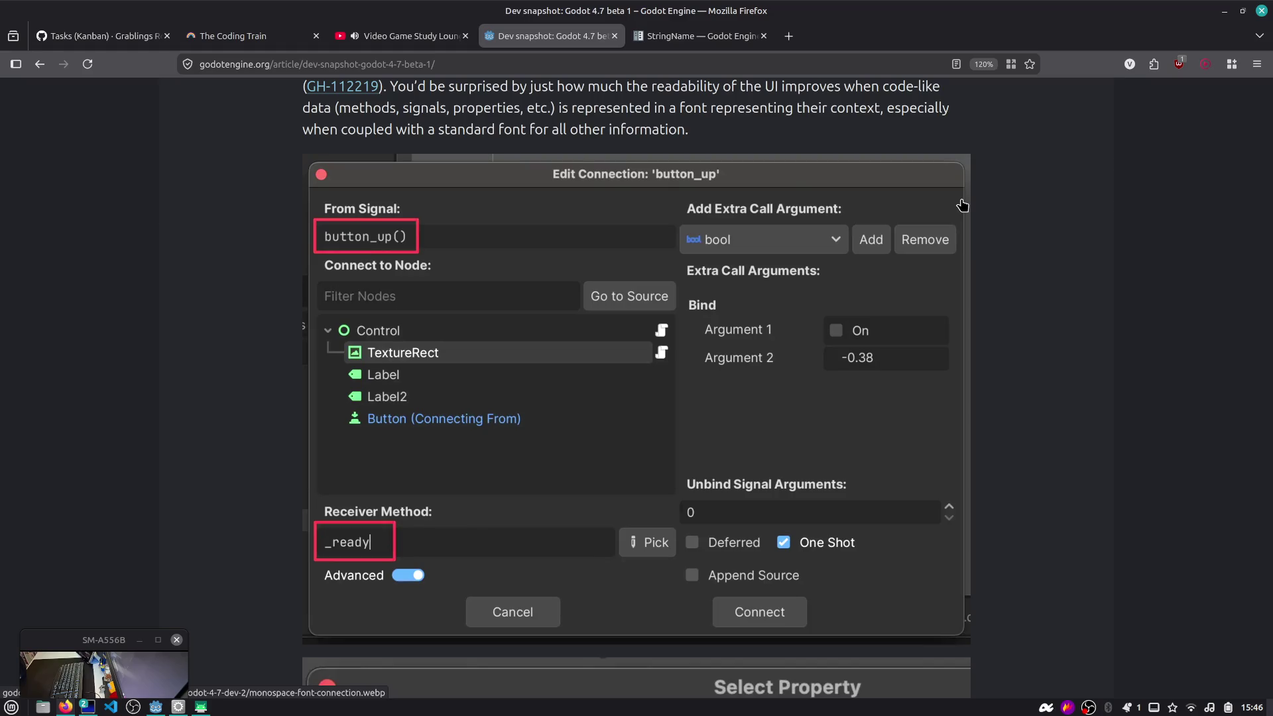
{"action": "scroll", "coordinate": [963, 205], "scroll_direction": "down", "scroll_amount": 2}
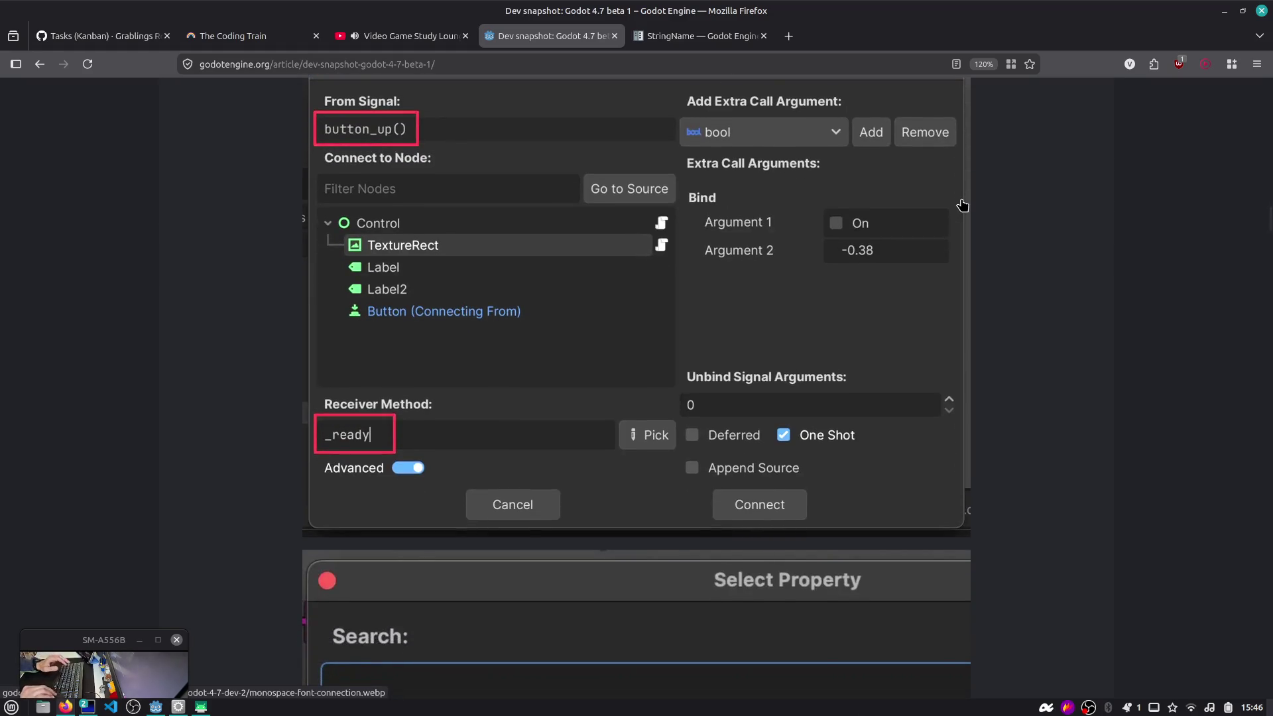
{"action": "scroll", "coordinate": [963, 205], "scroll_direction": "up", "scroll_amount": 2}
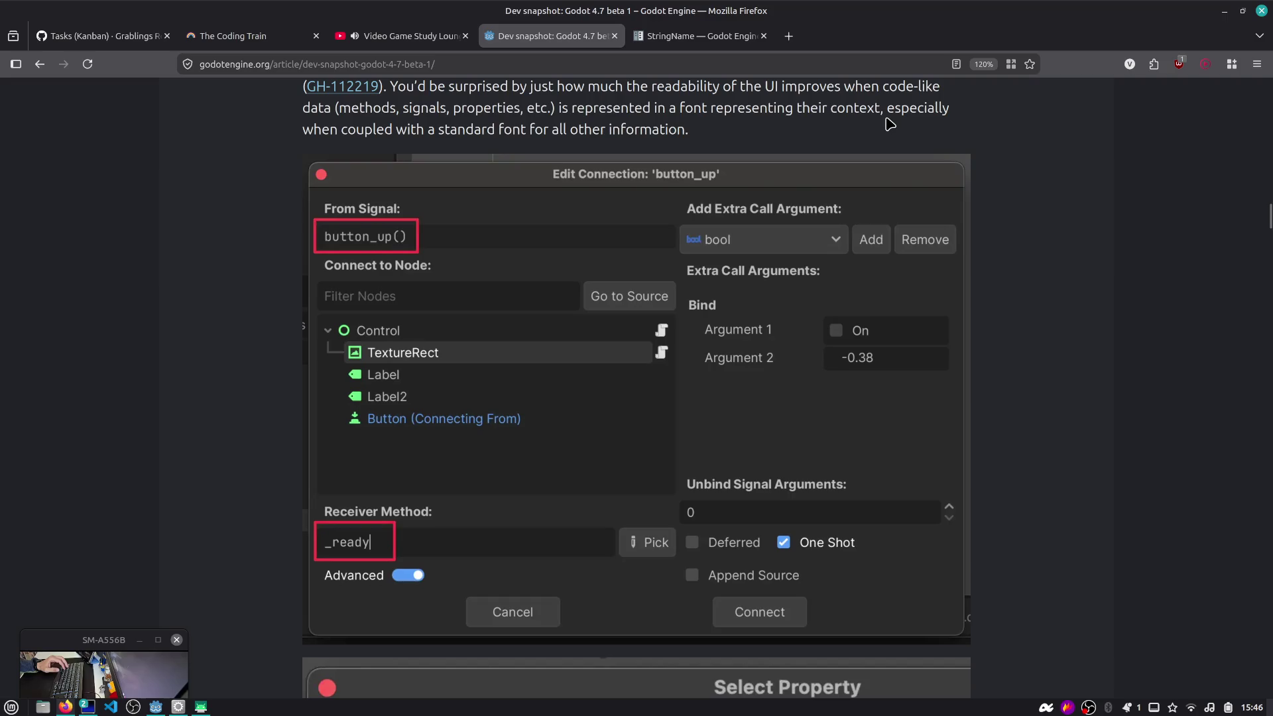
{"action": "scroll", "coordinate": [450, 164], "scroll_direction": "up", "scroll_amount": 2}
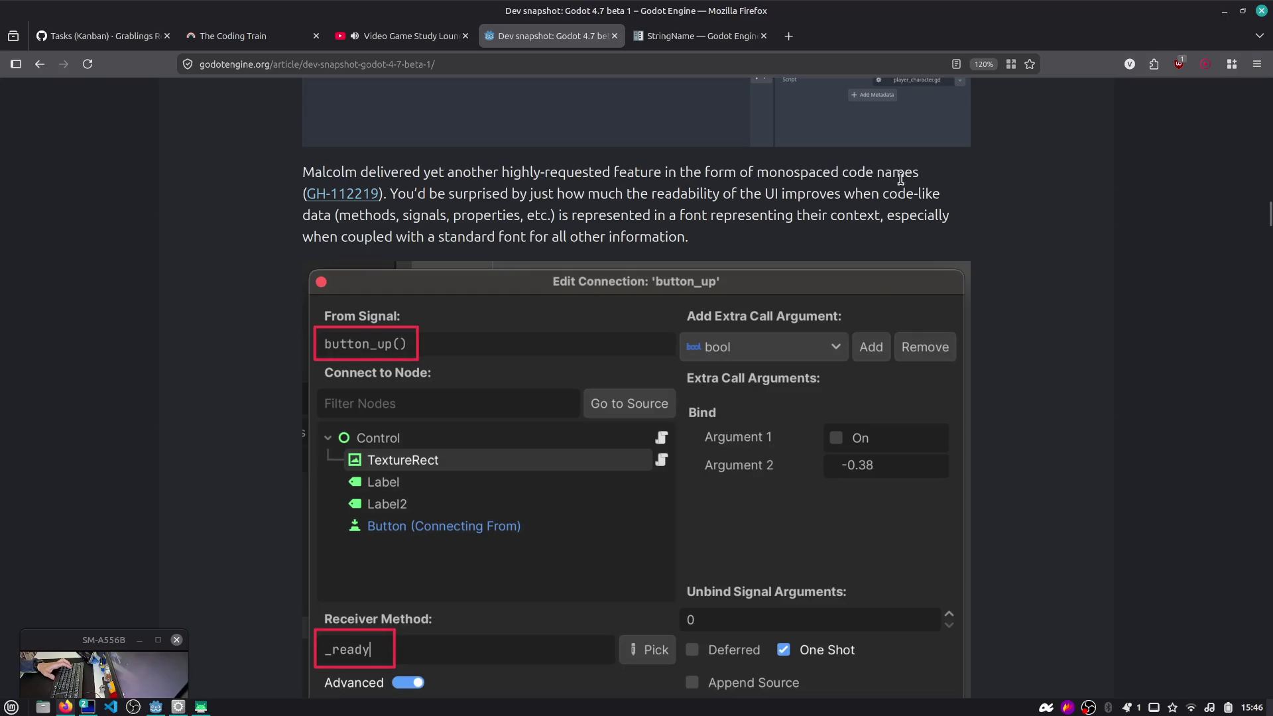
{"action": "scroll", "coordinate": [590, 411], "scroll_direction": "down", "scroll_amount": 2}
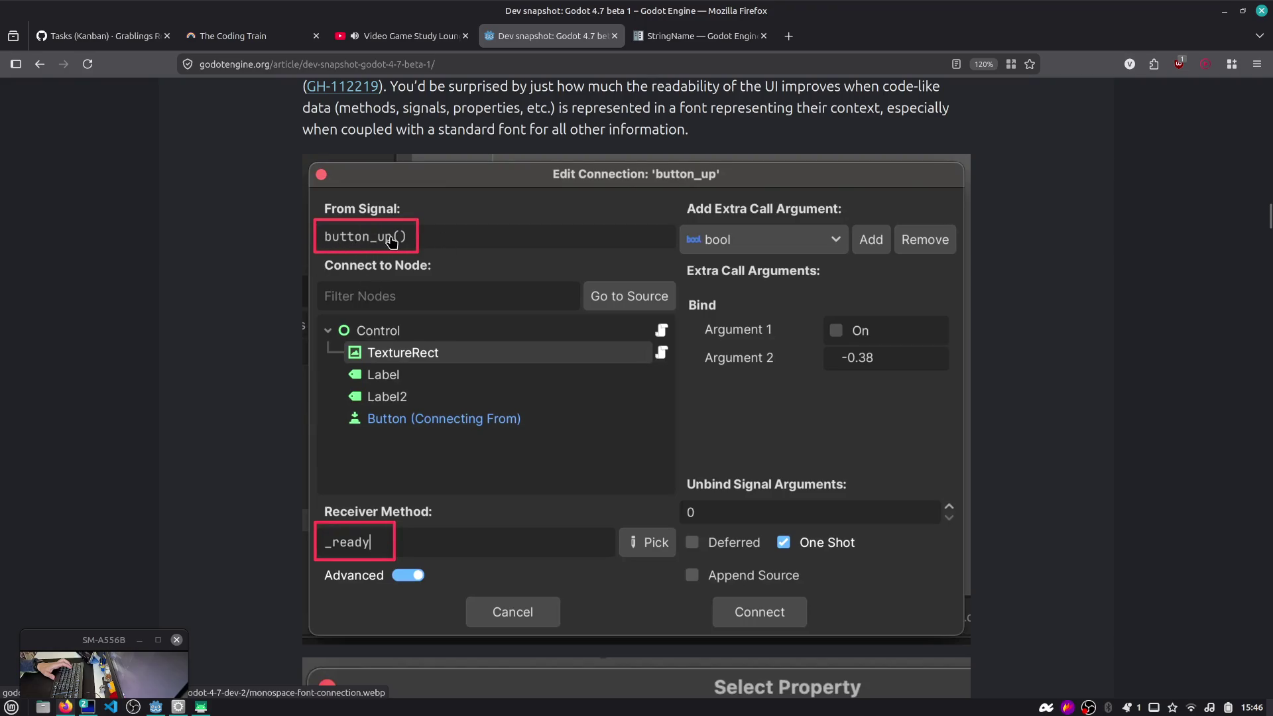
{"action": "scroll", "coordinate": [249, 279], "scroll_direction": "down", "scroll_amount": 5}
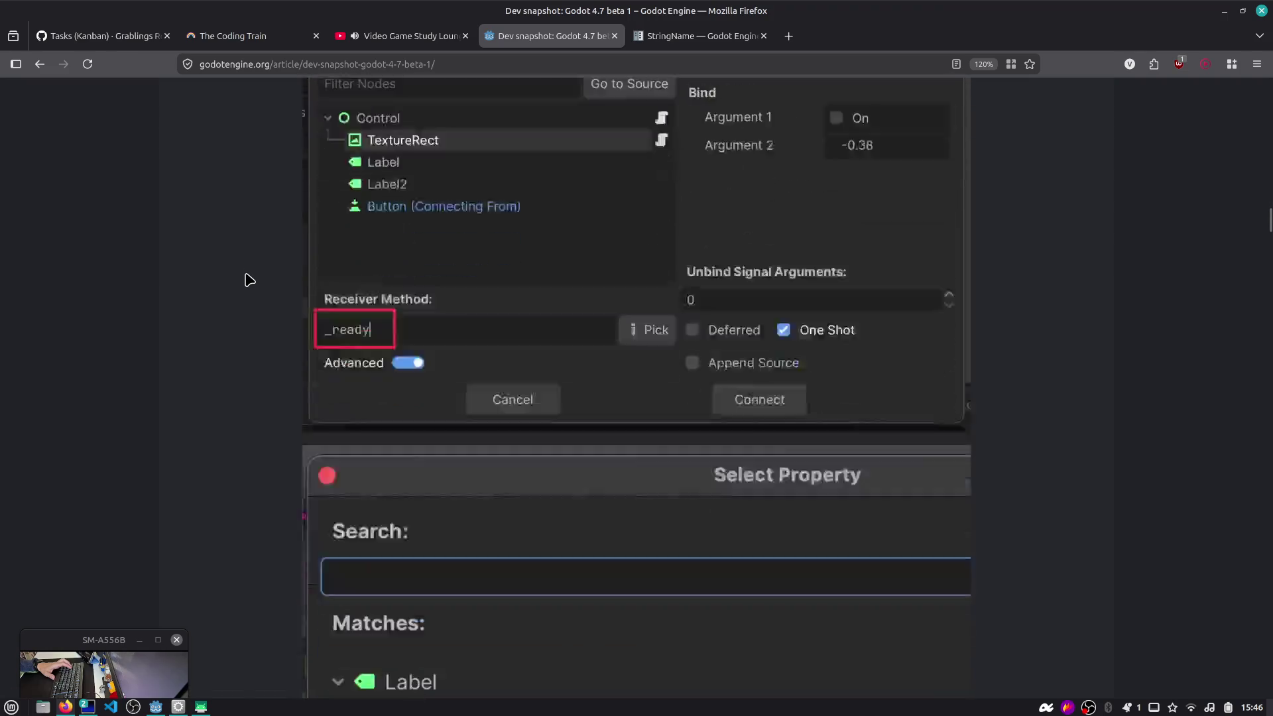
Scroll past the monospaced names screenshots to GH-115738's remote scene tree section.
{"action": "scroll", "coordinate": [249, 280], "scroll_direction": "down", "scroll_amount": 4}
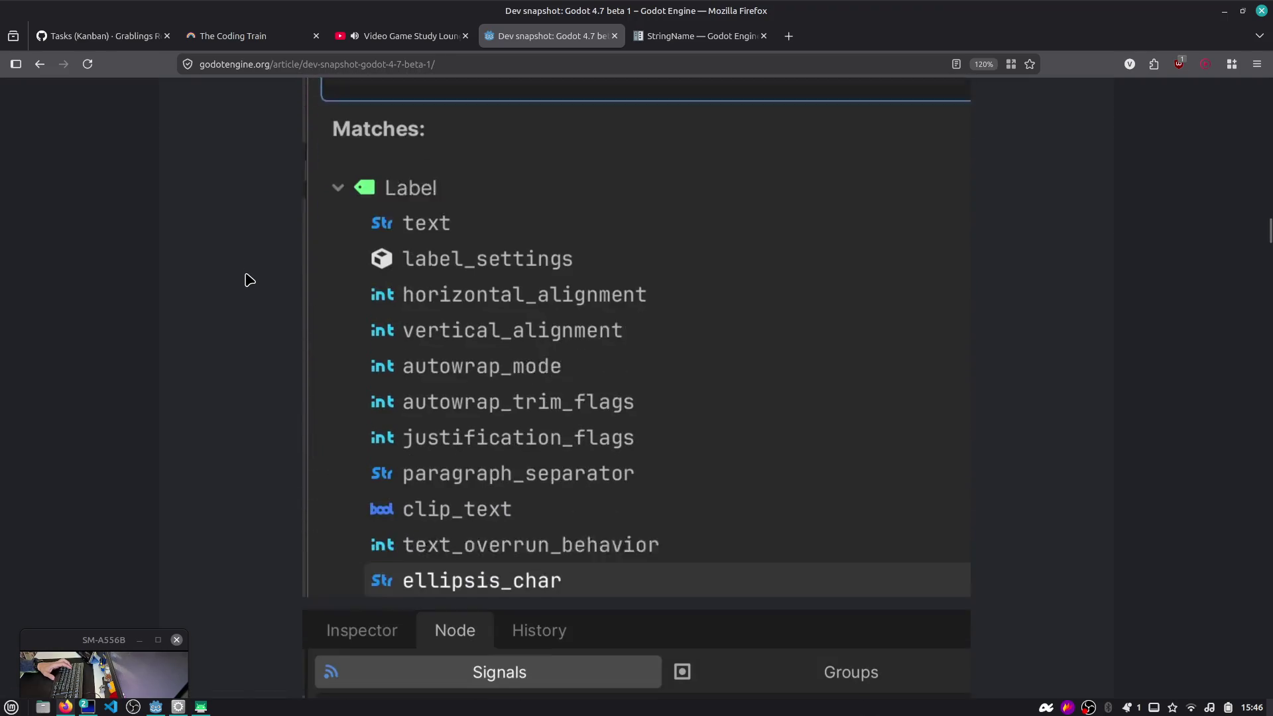
{"action": "scroll", "coordinate": [449, 343], "scroll_direction": "up", "scroll_amount": 3}
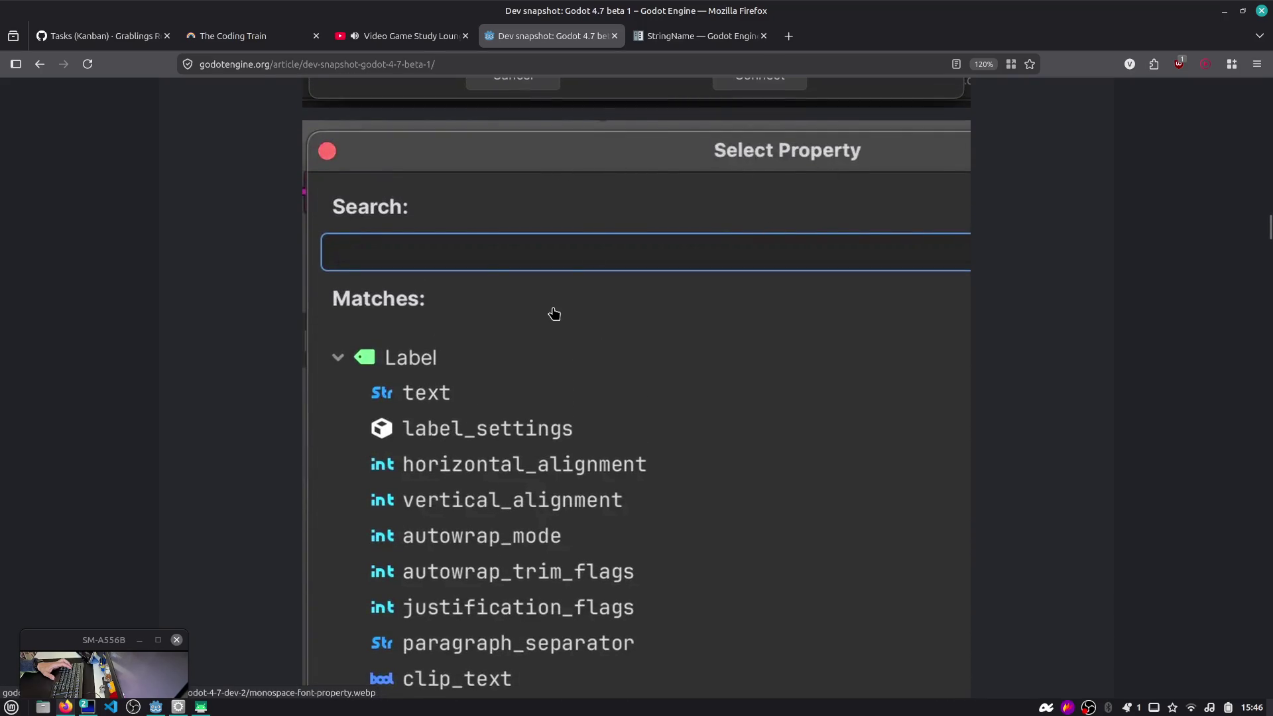
{"action": "scroll", "coordinate": [554, 313], "scroll_direction": "down", "scroll_amount": 5}
{"action": "scroll", "coordinate": [555, 313], "scroll_direction": "down", "scroll_amount": 7}
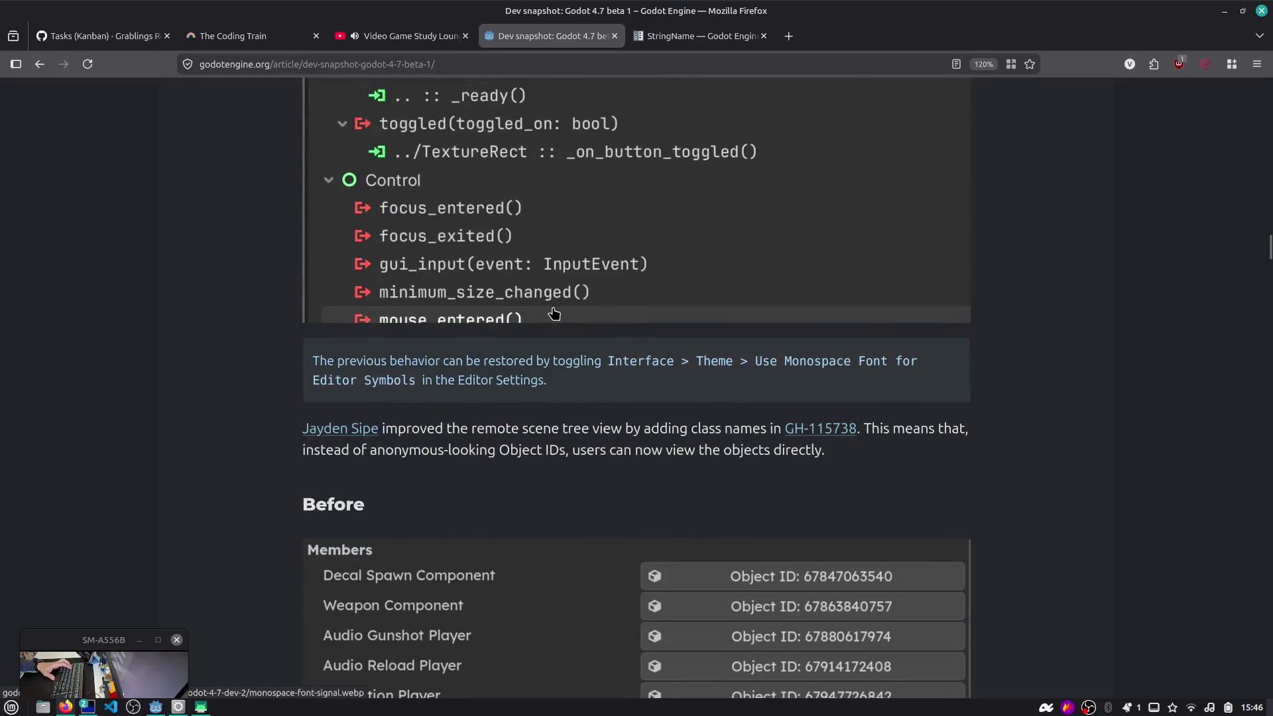
{"action": "scroll", "coordinate": [396, 376], "scroll_direction": "down", "scroll_amount": 4}
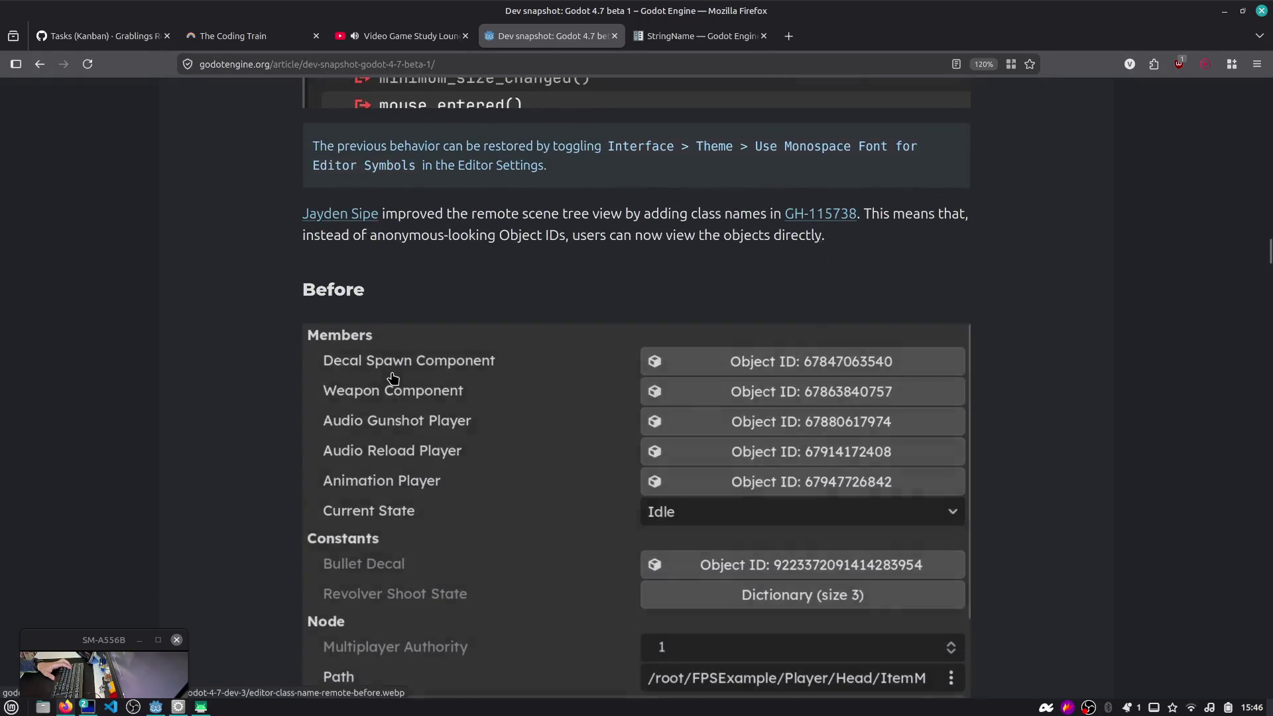
{"action": "scroll", "coordinate": [394, 376], "scroll_direction": "down", "scroll_amount": 1}
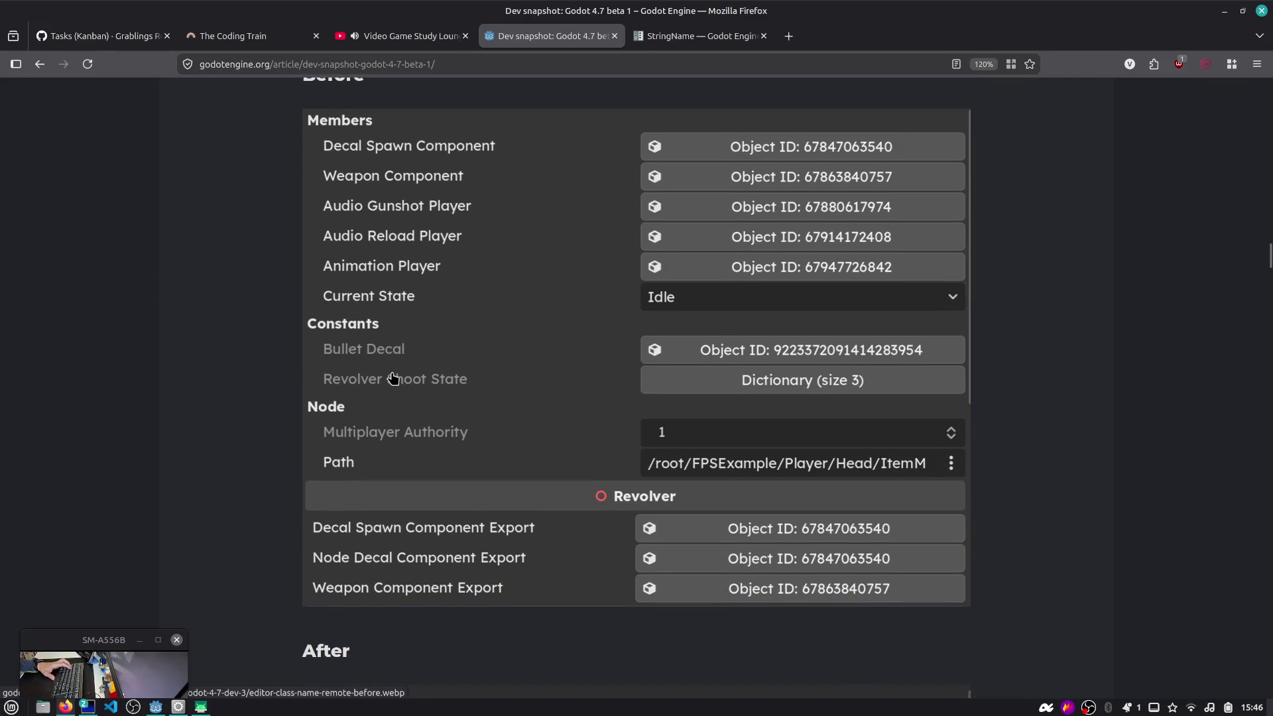
{"action": "scroll", "coordinate": [393, 378], "scroll_direction": "up", "scroll_amount": 3}
{"action": "scroll", "coordinate": [393, 378], "scroll_direction": "down", "scroll_amount": 4}
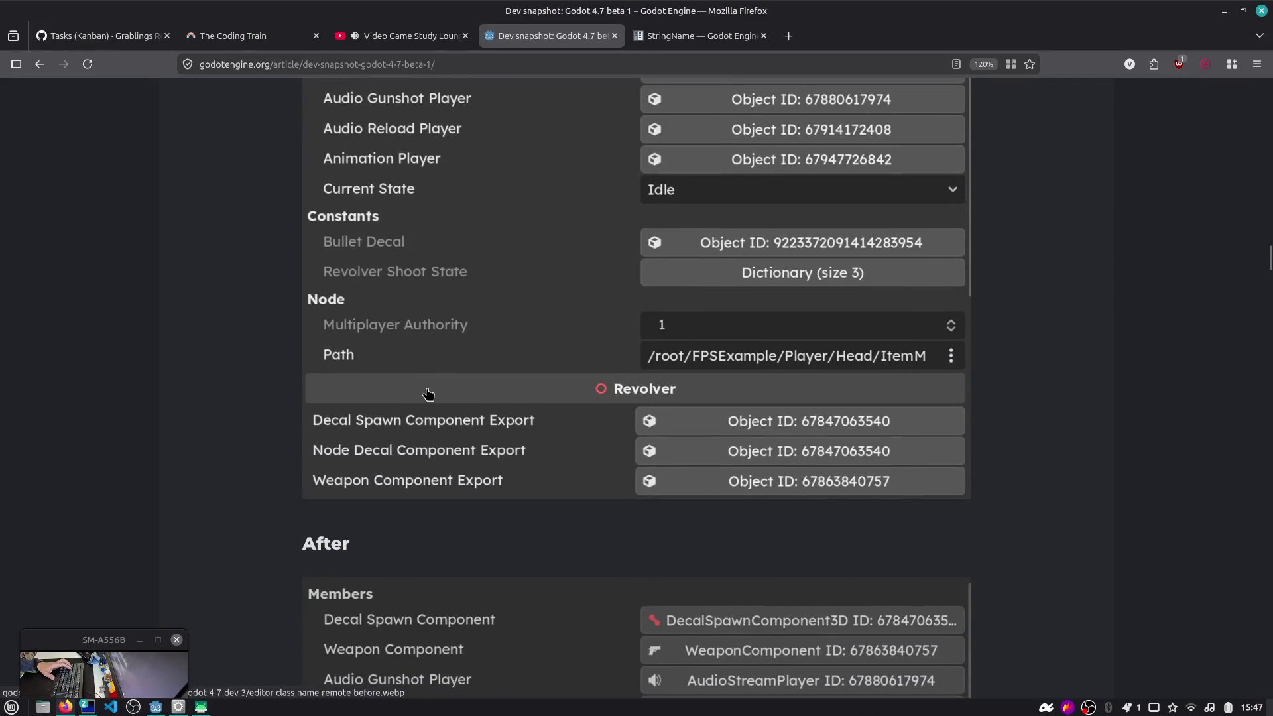
{"action": "scroll", "coordinate": [427, 394], "scroll_direction": "down", "scroll_amount": 3}
{"action": "scroll", "coordinate": [422, 386], "scroll_direction": "up", "scroll_amount": 4}
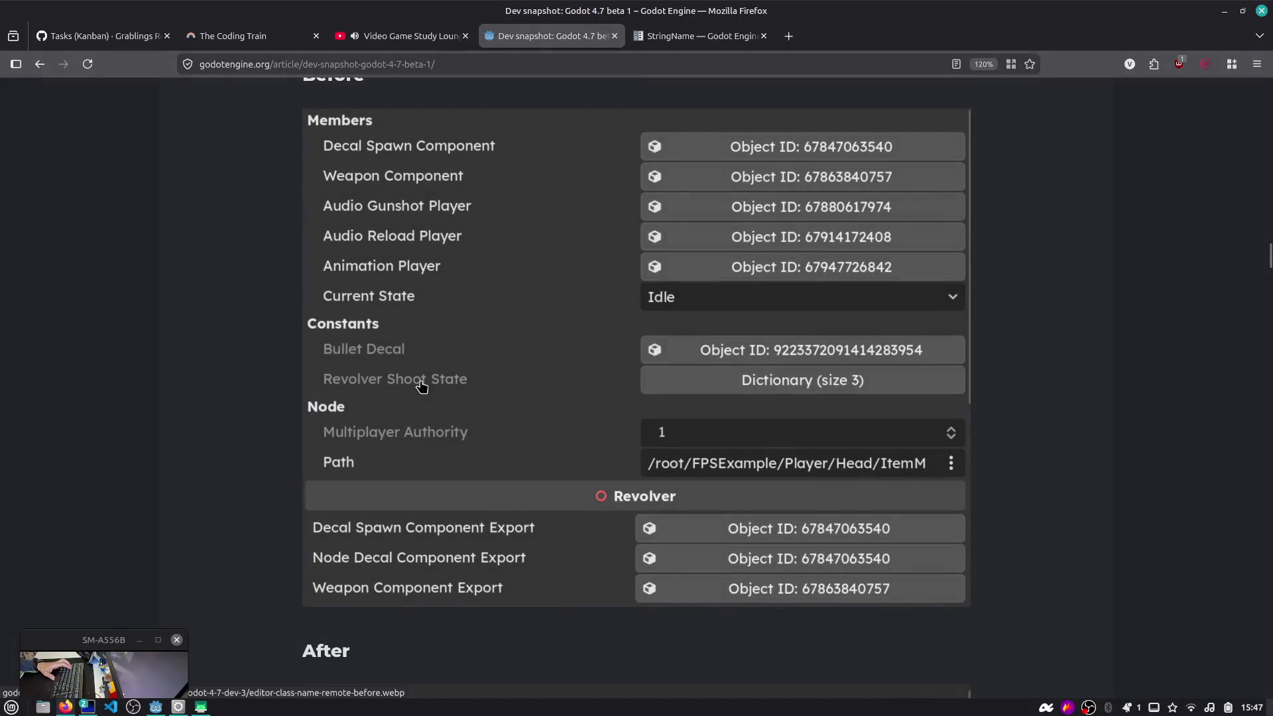
{"action": "scroll", "coordinate": [422, 385], "scroll_direction": "up", "scroll_amount": 6}
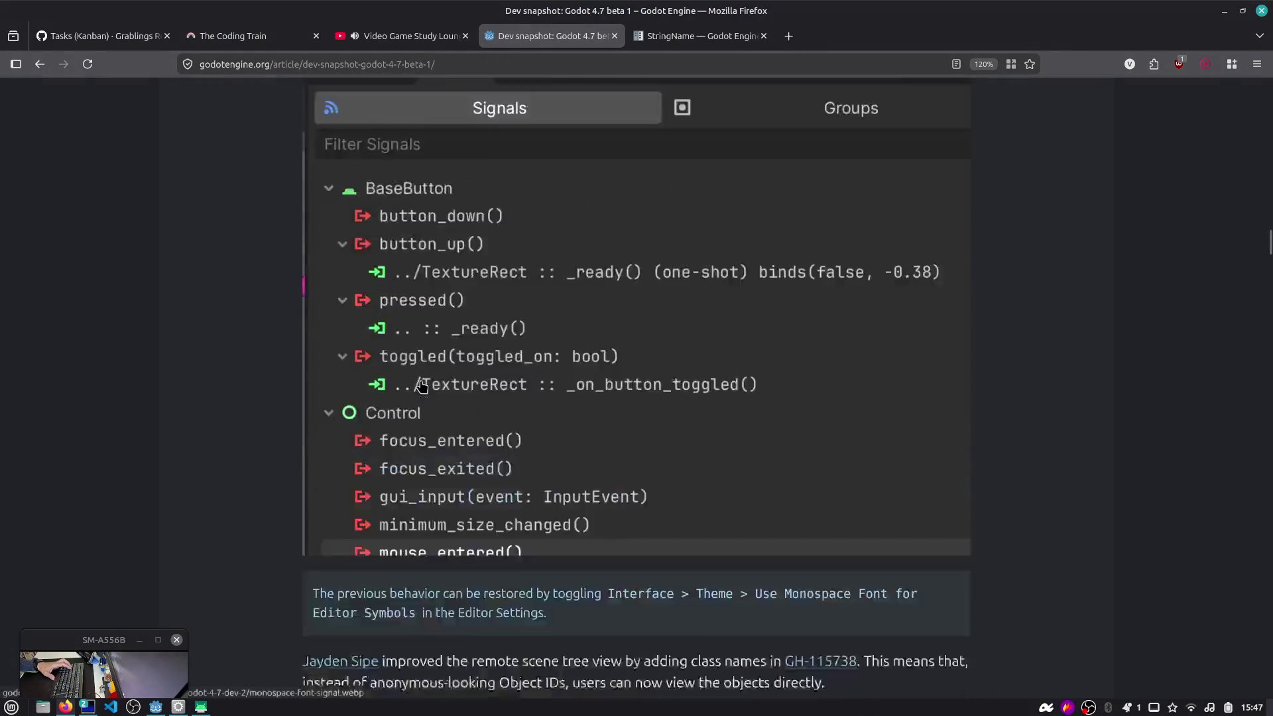
{"action": "scroll", "coordinate": [421, 386], "scroll_direction": "down", "scroll_amount": 3}
Read the remote scene tree paragraphs to the After screenshot showing class names like WeaponComponent, then switch to workspace 2.
{"action": "left_click_drag", "start_coordinate": [497, 429], "coordinate": [613, 430]}
{"action": "left_click", "coordinate": [660, 432]}
{"action": "scroll", "coordinate": [728, 433], "scroll_direction": "down", "scroll_amount": 3}
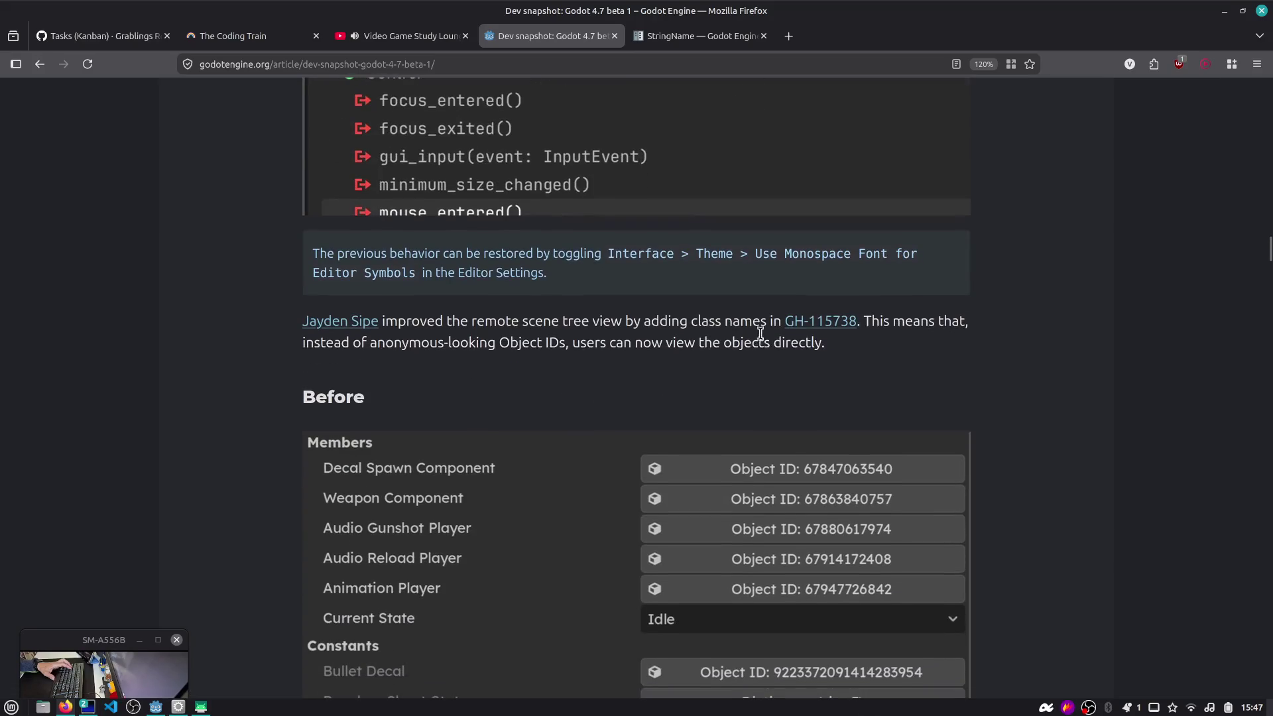
{"action": "left_click_drag", "start_coordinate": [887, 321], "coordinate": [948, 349]}
{"action": "left_click", "coordinate": [952, 352]}
{"action": "scroll", "coordinate": [948, 348], "scroll_direction": "down", "scroll_amount": 3}
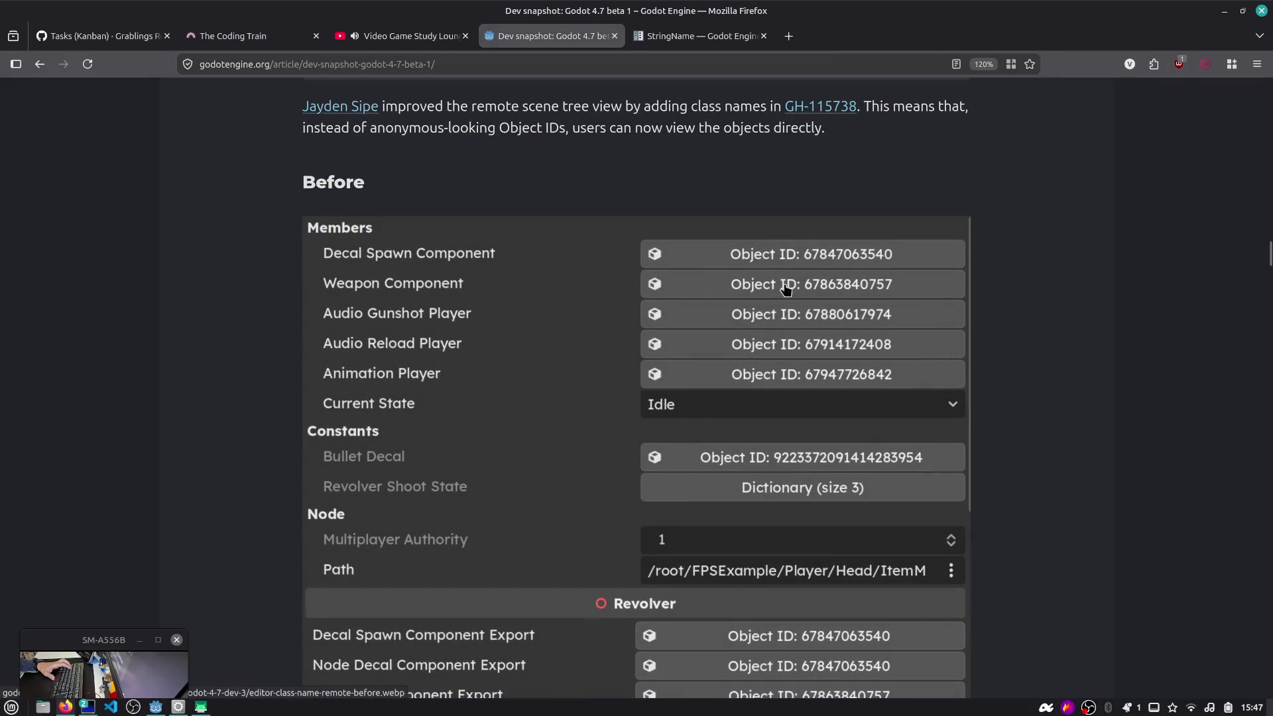
{"action": "scroll", "coordinate": [825, 278], "scroll_direction": "down", "scroll_amount": 5}
{"action": "scroll", "coordinate": [764, 343], "scroll_direction": "down", "scroll_amount": 3}
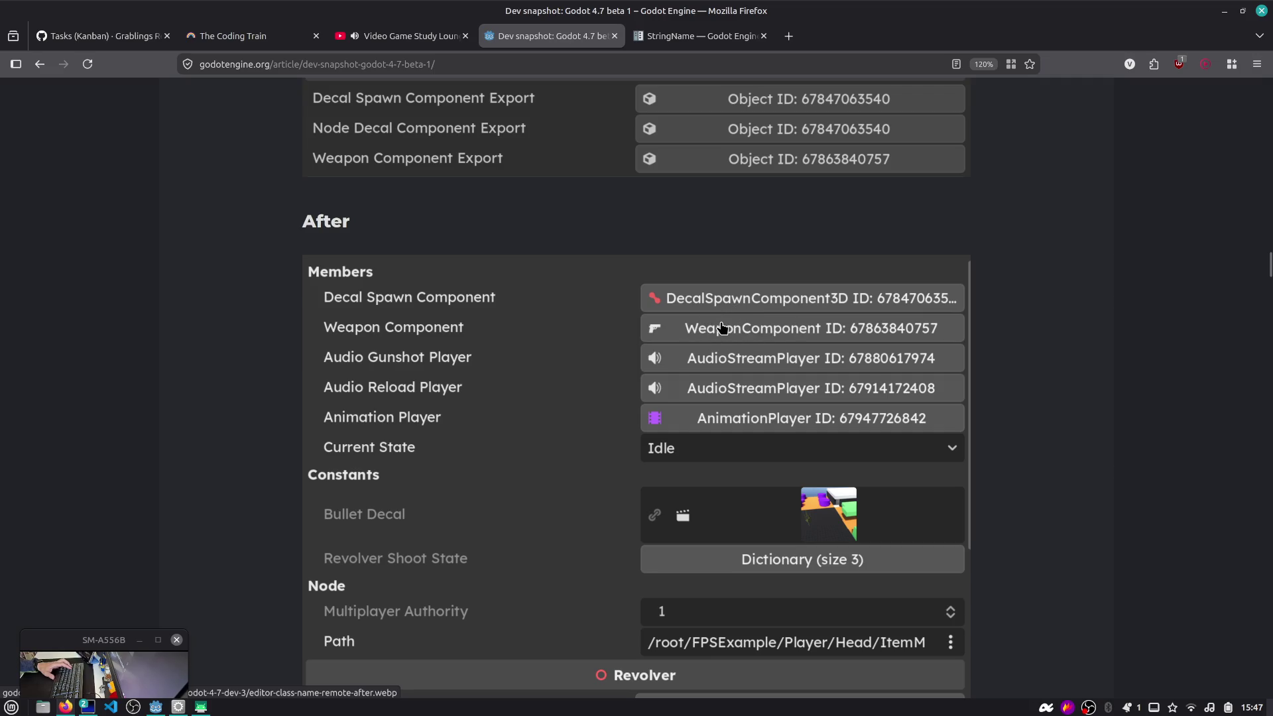
{"action": "key", "text": "super+2"}
{"action": "left_click", "coordinate": [343, 313]}
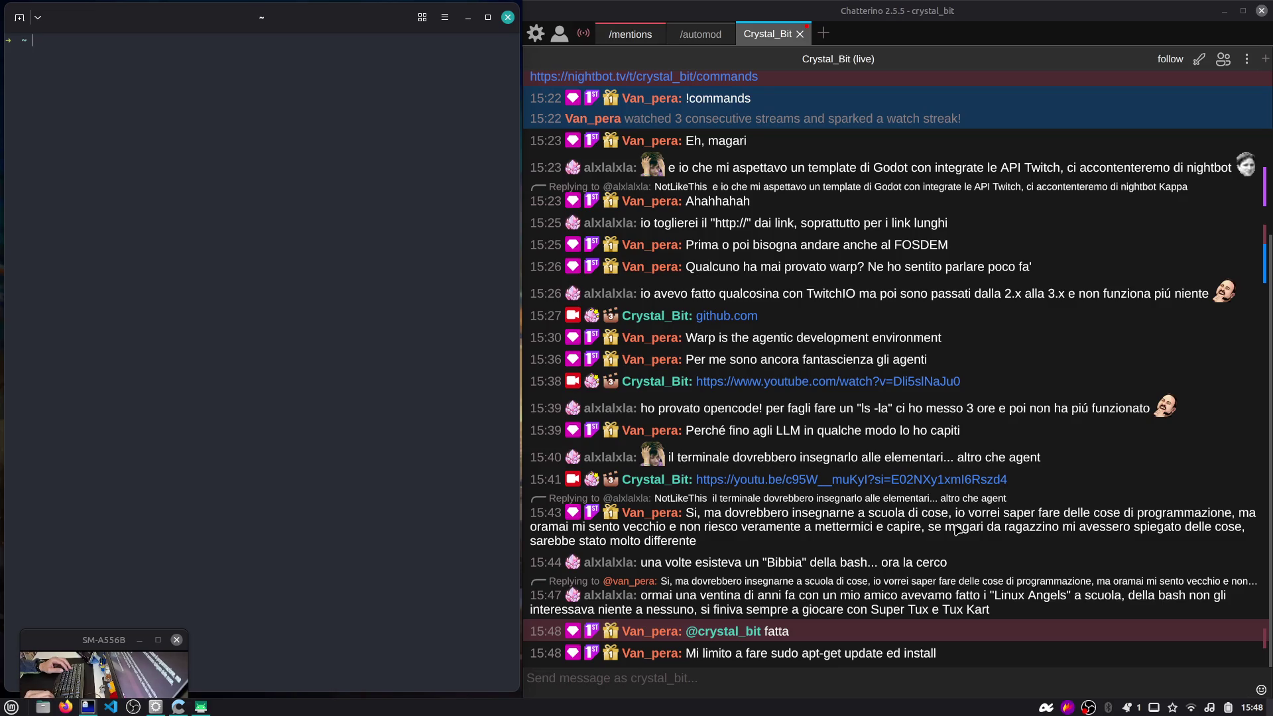
{"action": "key", "text": "ctrl+alt+Left"}
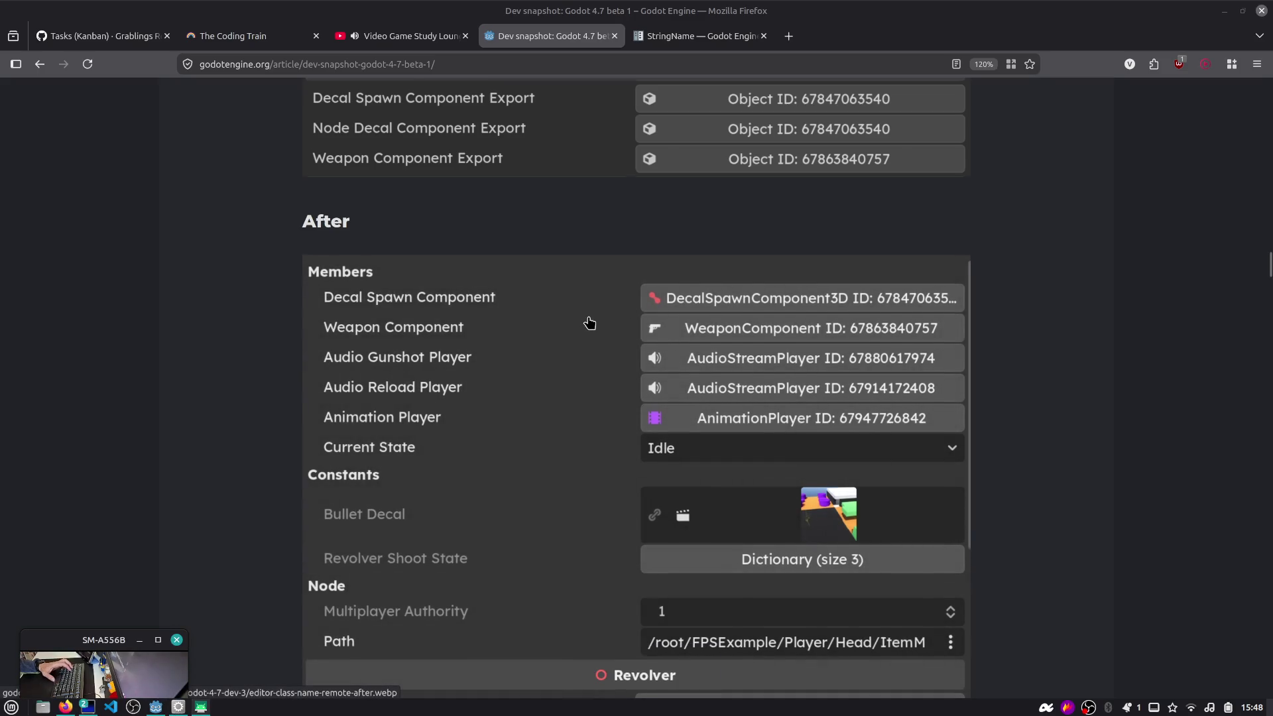
Scroll to the GH-112992 asset store section and its asset listings screenshot.
{"action": "scroll", "coordinate": [590, 323], "scroll_direction": "down", "scroll_amount": 5}
{"action": "scroll", "coordinate": [605, 330], "scroll_direction": "down", "scroll_amount": 2}
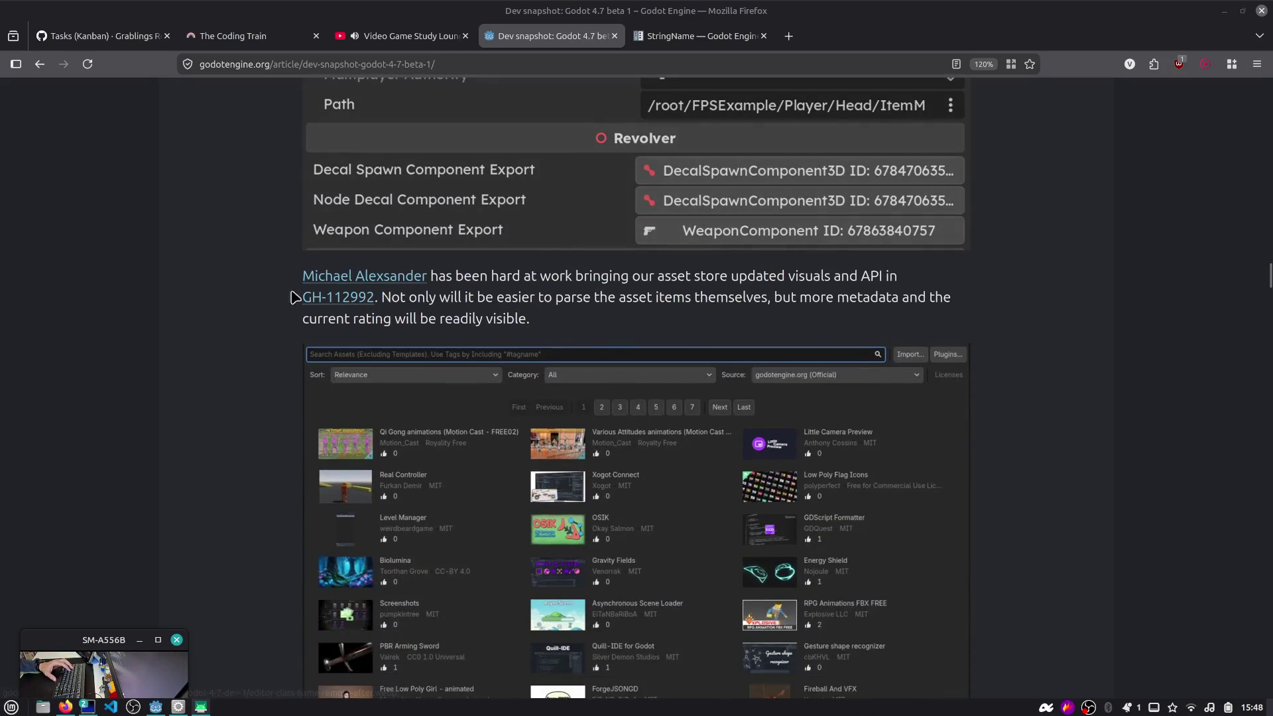
{"action": "scroll", "coordinate": [243, 290], "scroll_direction": "down", "scroll_amount": 3}
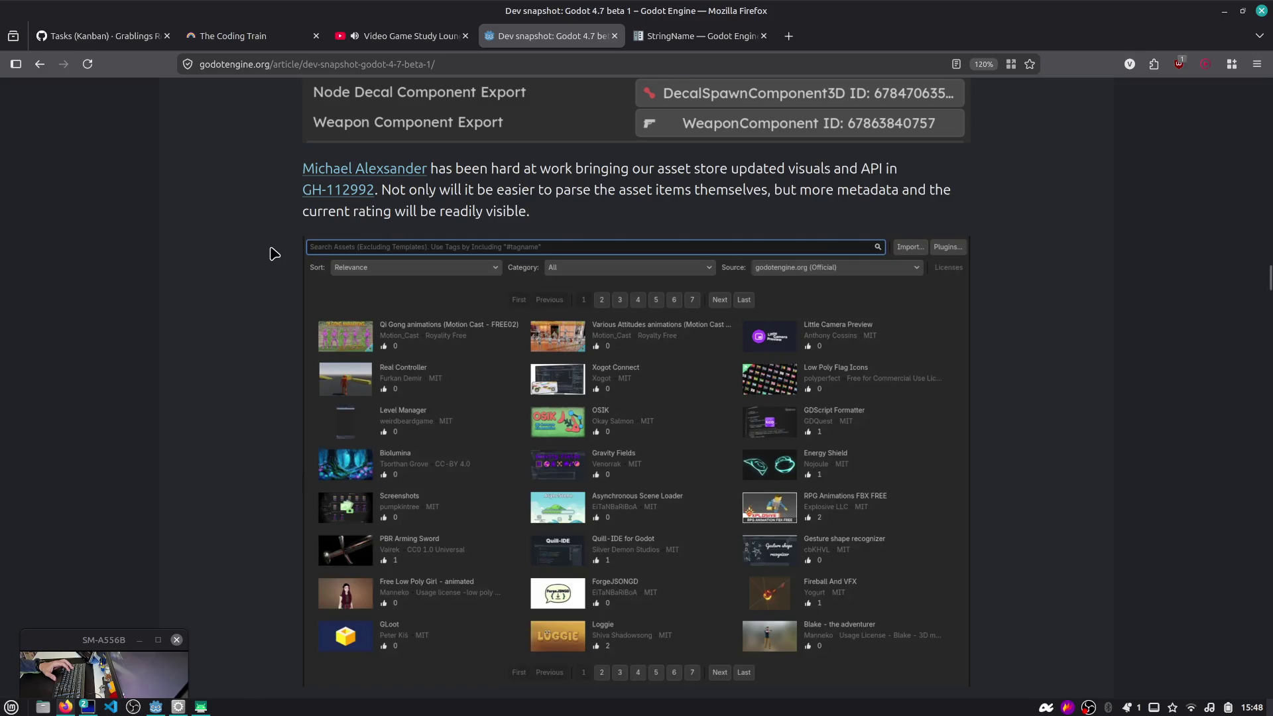
{"action": "scroll", "coordinate": [274, 252], "scroll_direction": "up", "scroll_amount": 3}
{"action": "scroll", "coordinate": [274, 254], "scroll_direction": "down", "scroll_amount": 3}
Load duck.ai in a new browser tab.
{"action": "left_click", "coordinate": [788, 36]}
{"action": "type", "text": "duck"}
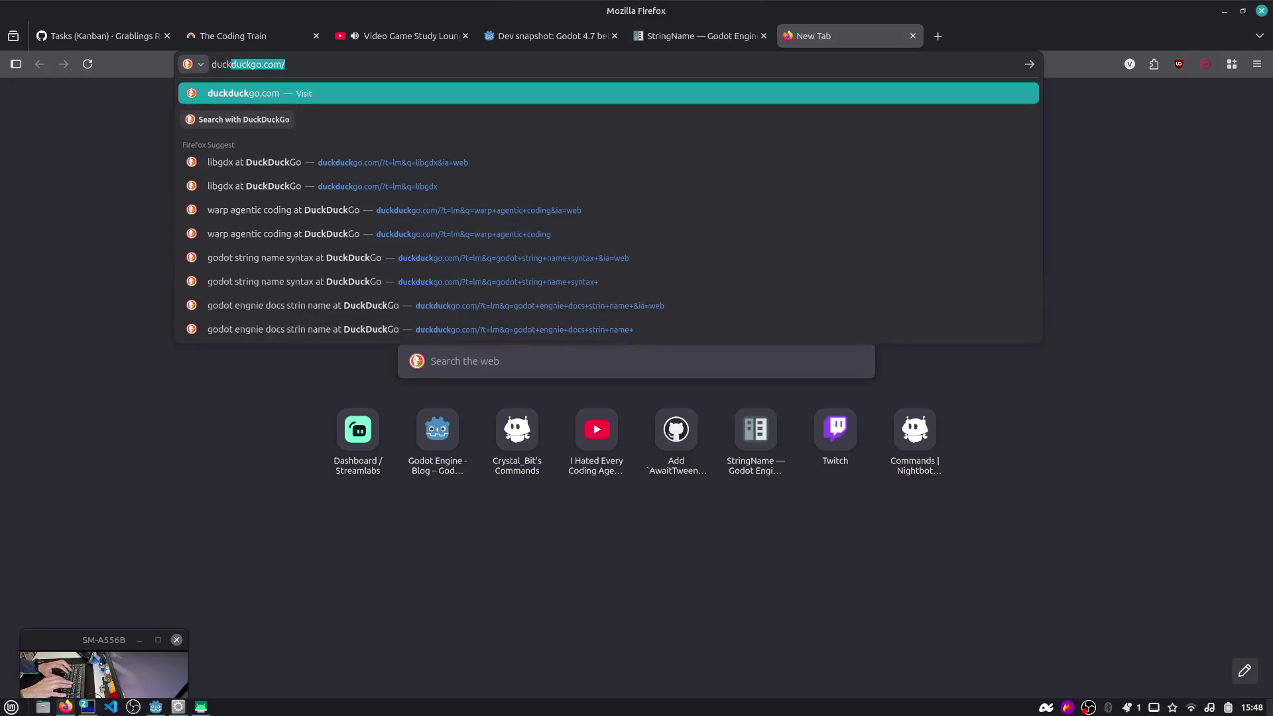
{"action": "type", "text": ".ai"}
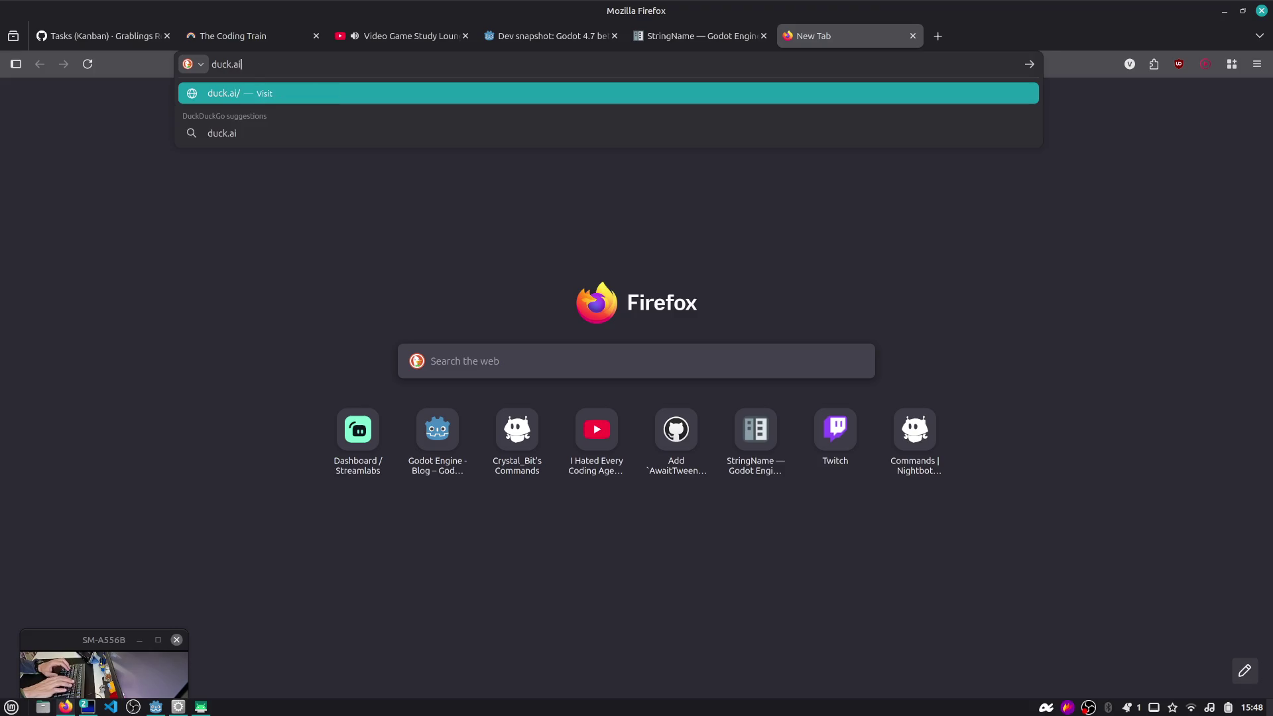
{"action": "key", "text": "Return"}
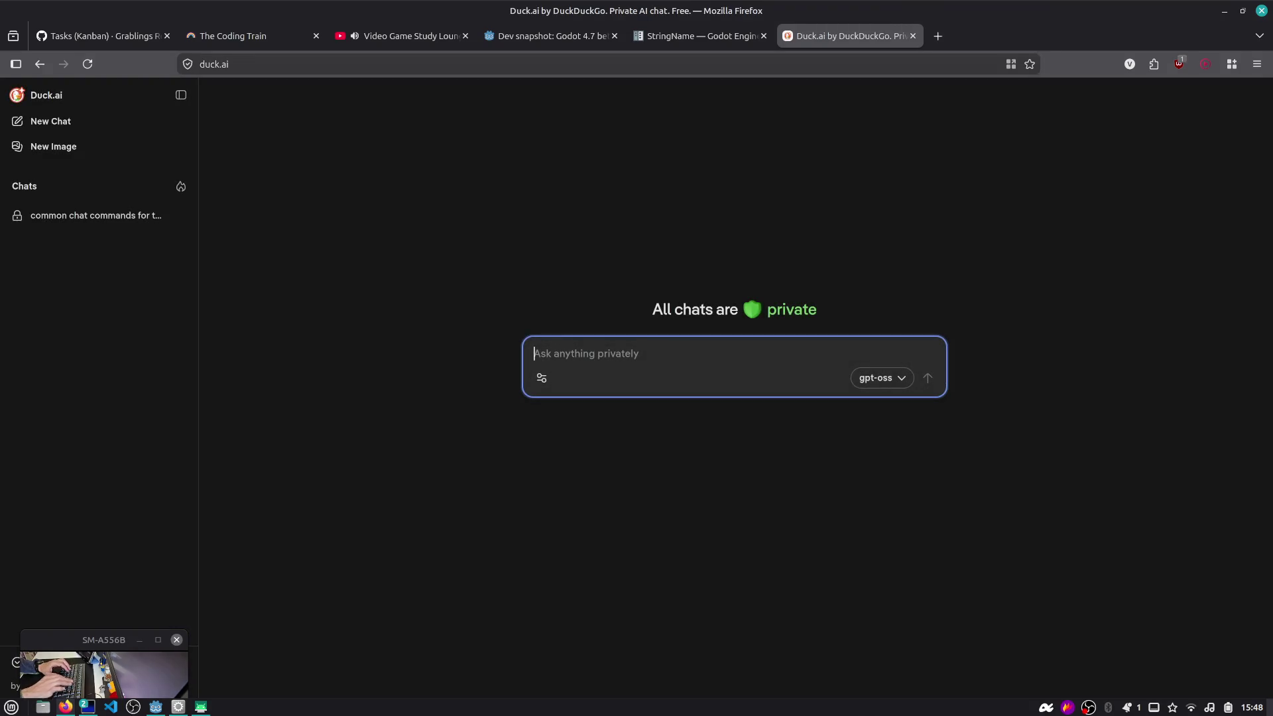
Clear an accidentally pasted YouTube link and ask 'godot trinintanx ^ syntax.'.
{"action": "key", "text": "ctrl+v"}
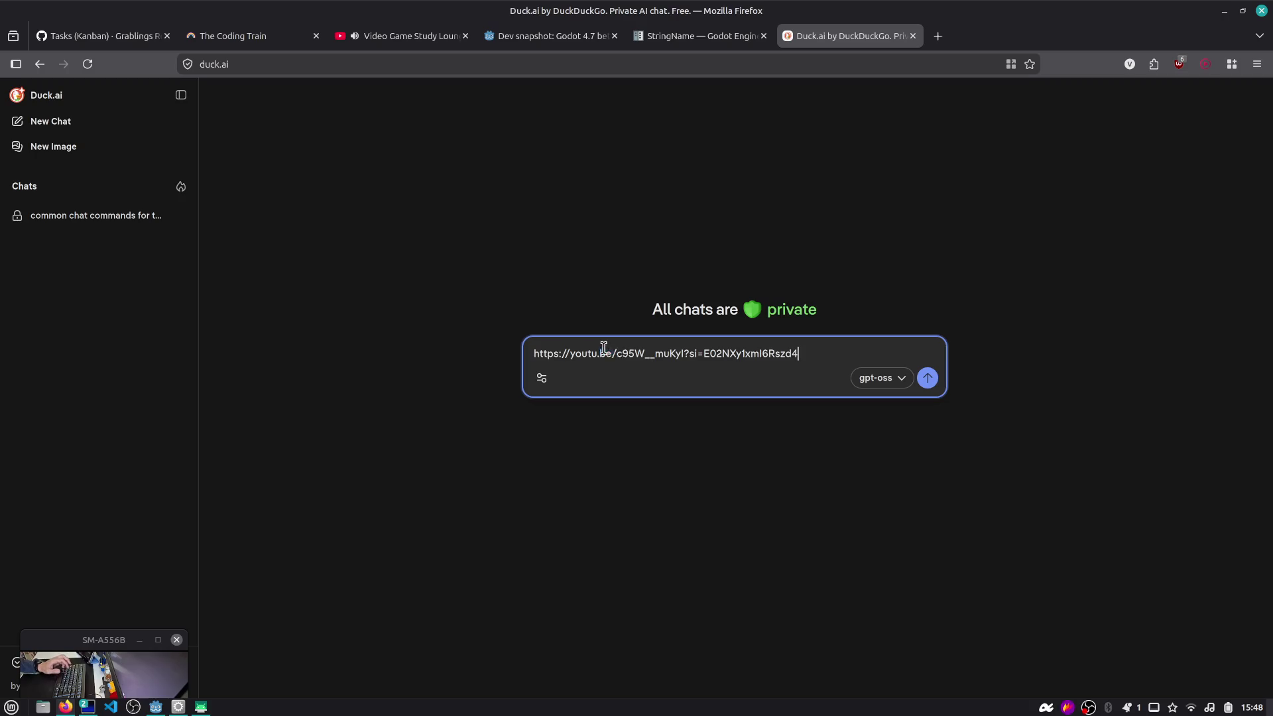
{"action": "key", "text": "ctrl+a"}
{"action": "key", "text": "BackSpace"}
{"action": "type", "text": "godot "}
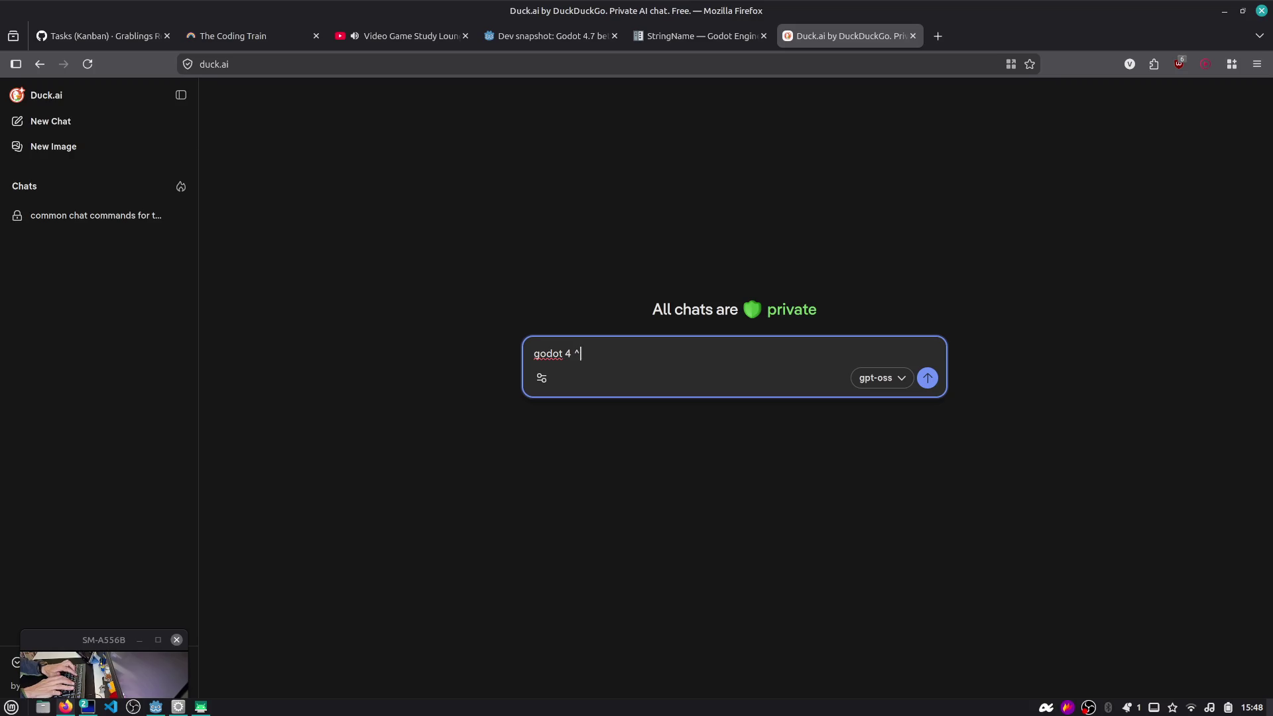
{"action": "type", "text": "tring s"}
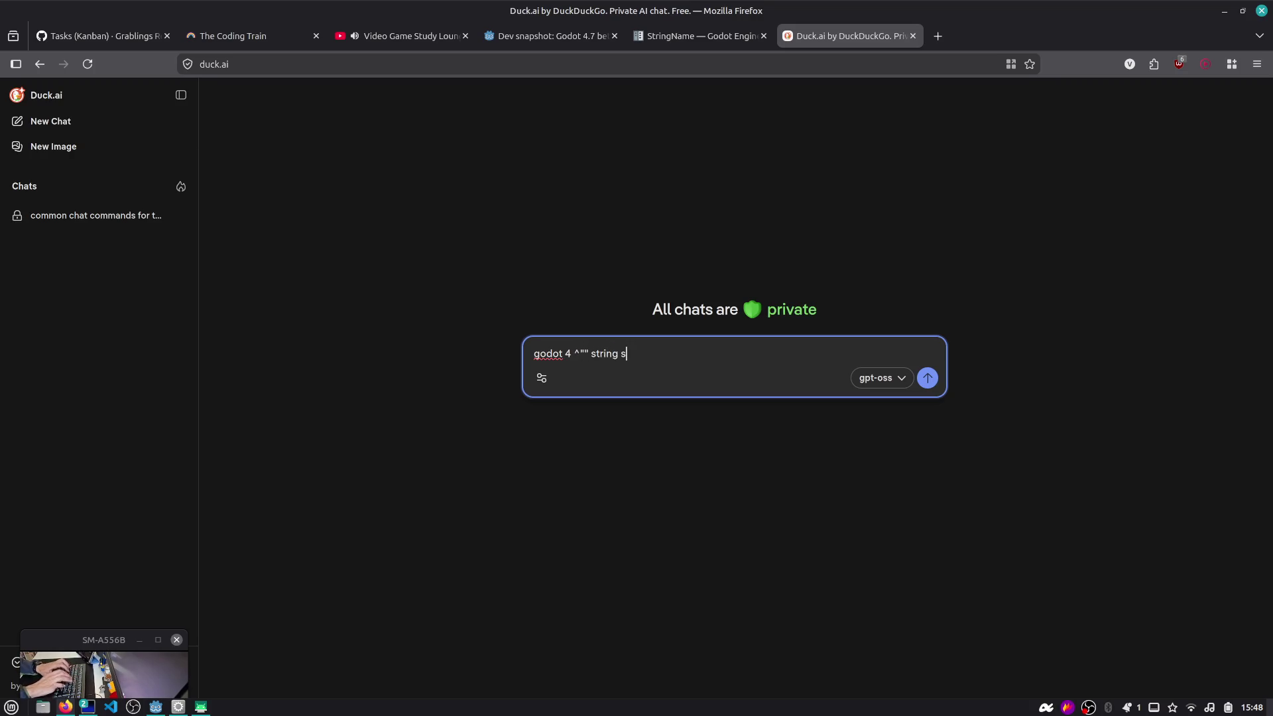
{"action": "type", "text": "in"}
{"action": "type", "text": "tanx "}
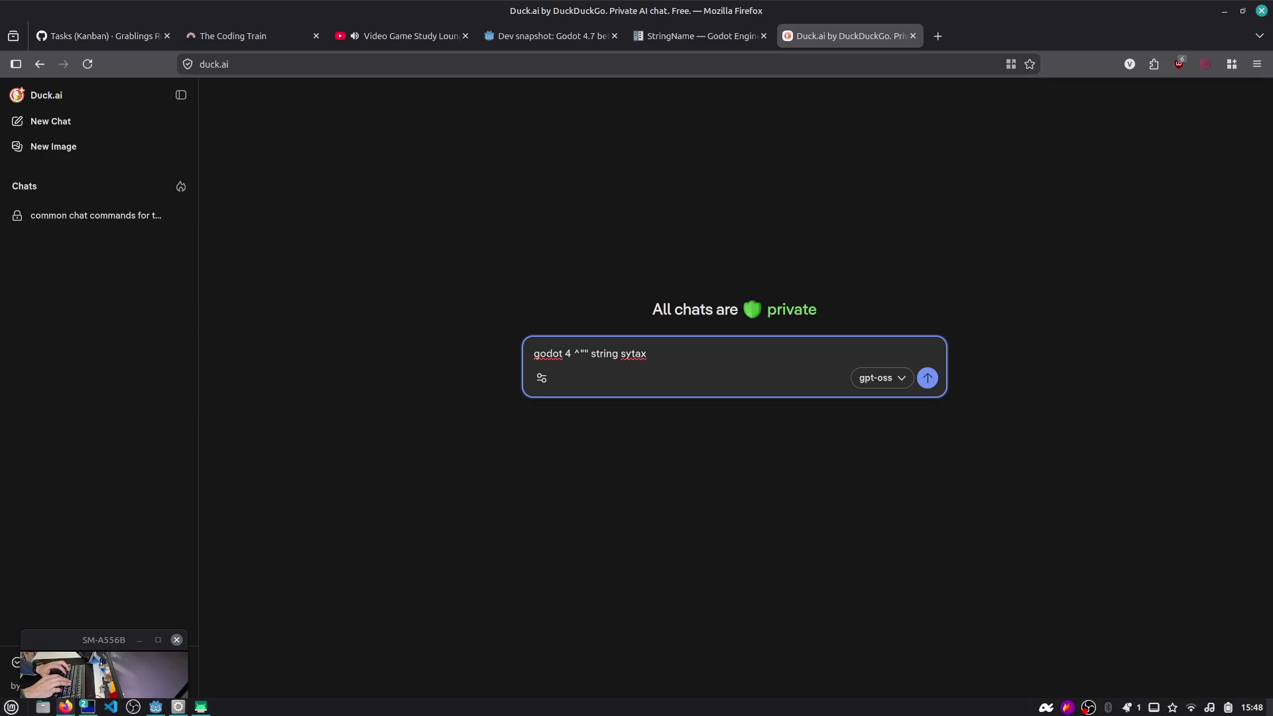
{"action": "type", "text": "^"}
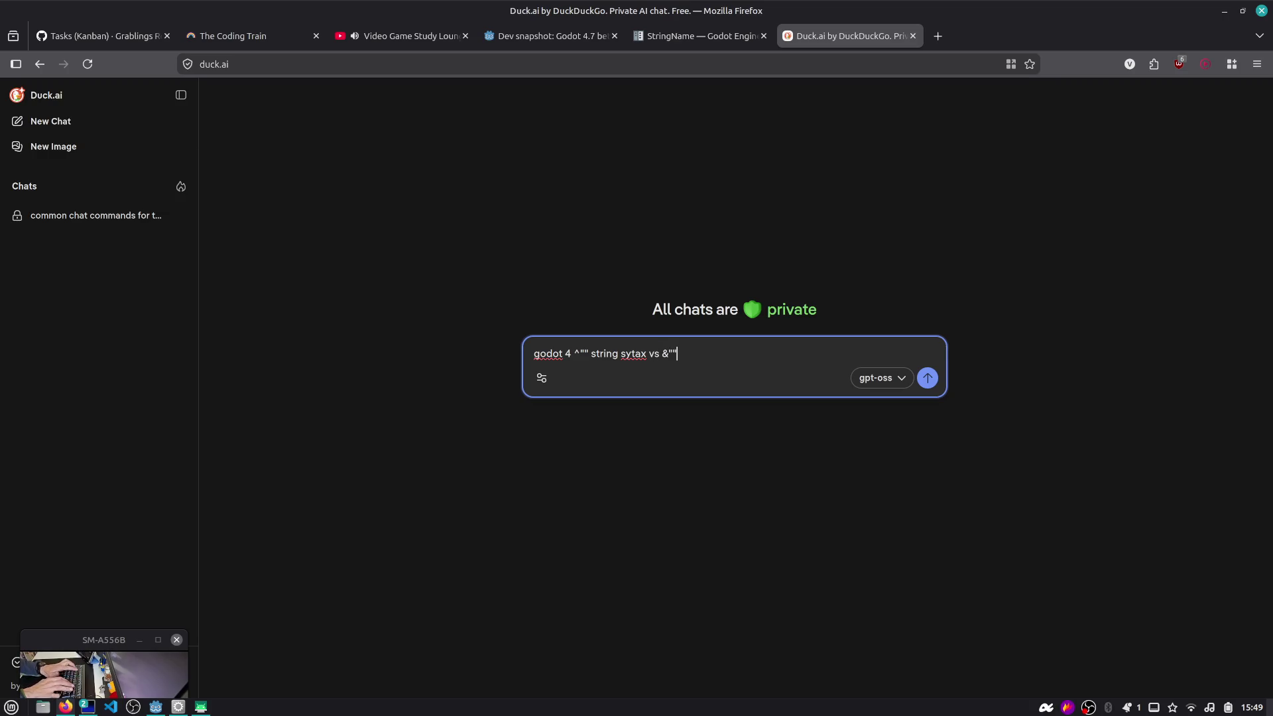
{"action": "type", "text": " syntax."}
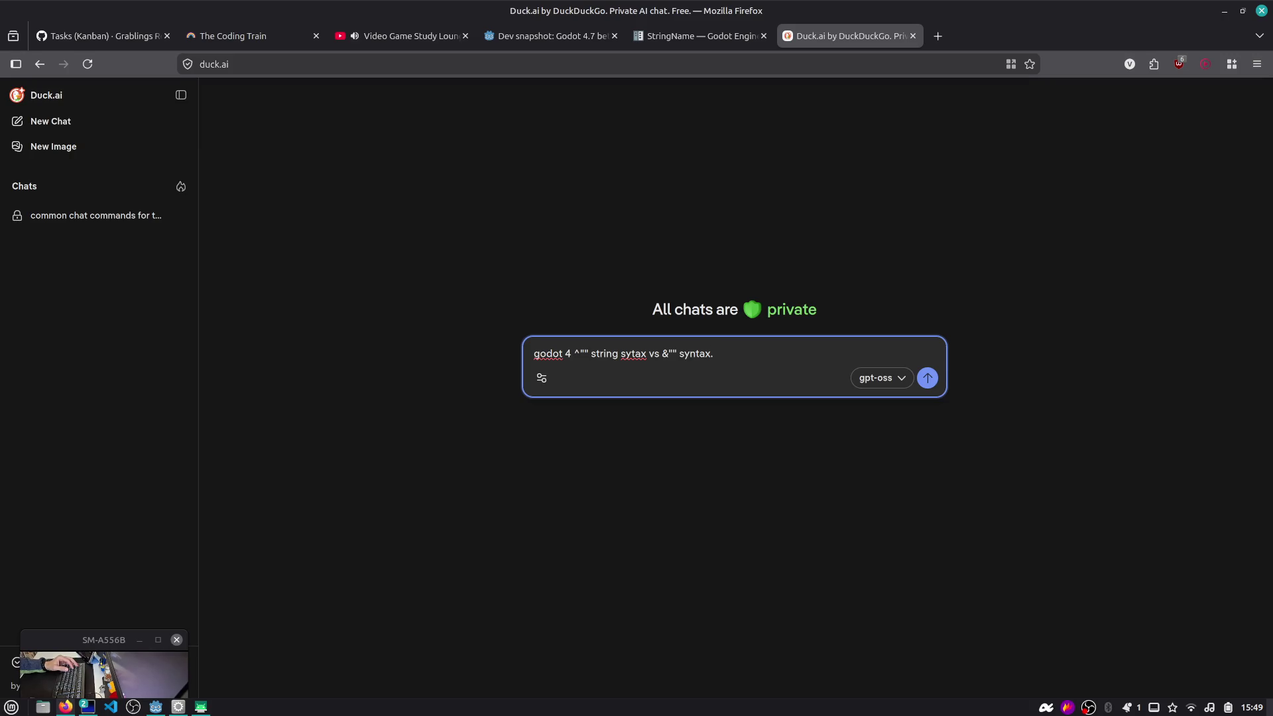
{"action": "key", "text": "Return"}
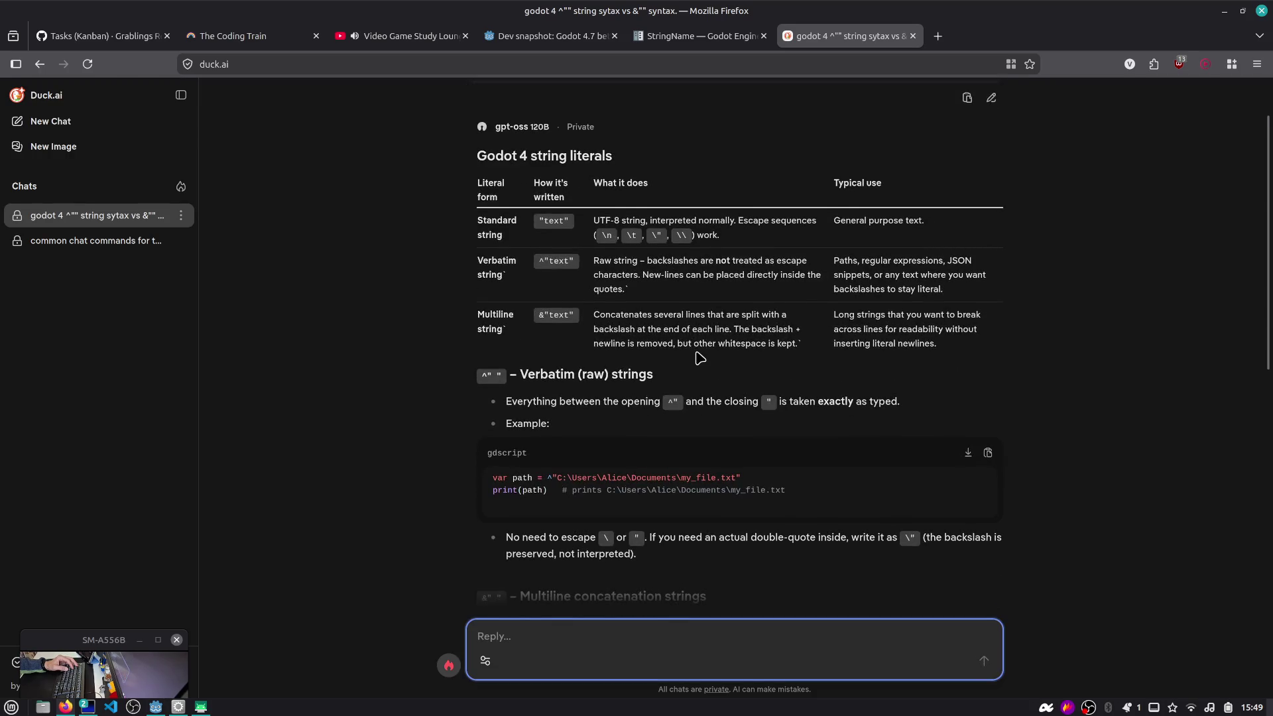
Read the answer's string-literals table, highlighting the verbatim and multiline descriptions.
{"action": "mouse_move", "coordinate": [594, 260]}
{"action": "left_mouse_down"}
{"action": "mouse_move", "coordinate": [714, 275]}
{"action": "mouse_move", "coordinate": [718, 289]}
{"action": "left_mouse_up"}
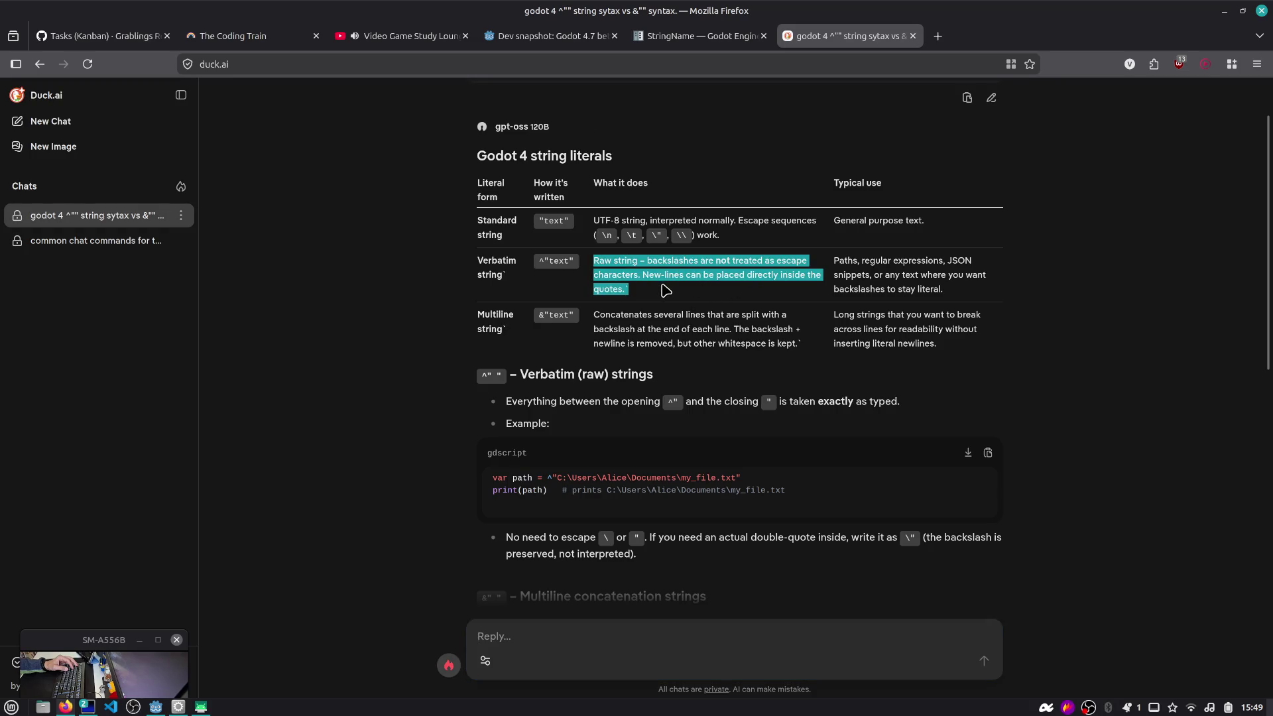
{"action": "left_click", "coordinate": [695, 273]}
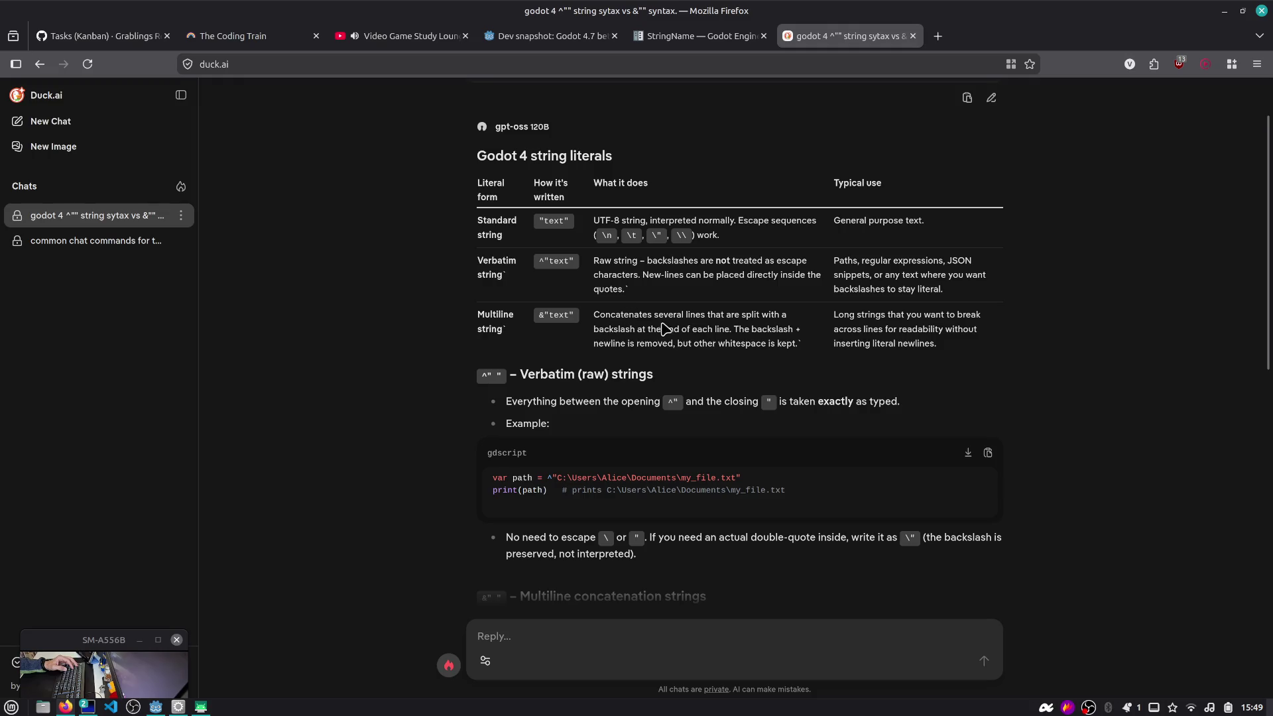
{"action": "left_click_drag", "start_coordinate": [663, 328], "coordinate": [797, 343]}
{"action": "scroll", "coordinate": [798, 341], "scroll_direction": "down", "scroll_amount": 1}
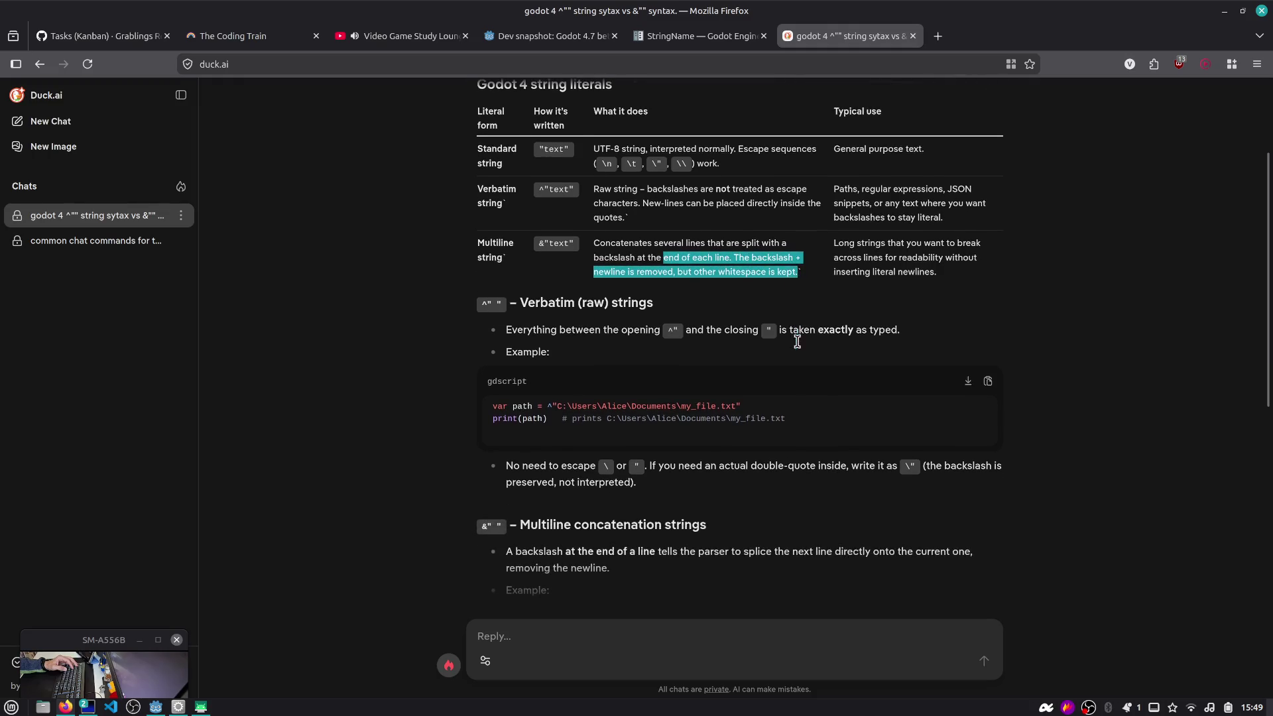
{"action": "scroll", "coordinate": [797, 342], "scroll_direction": "down", "scroll_amount": 1}
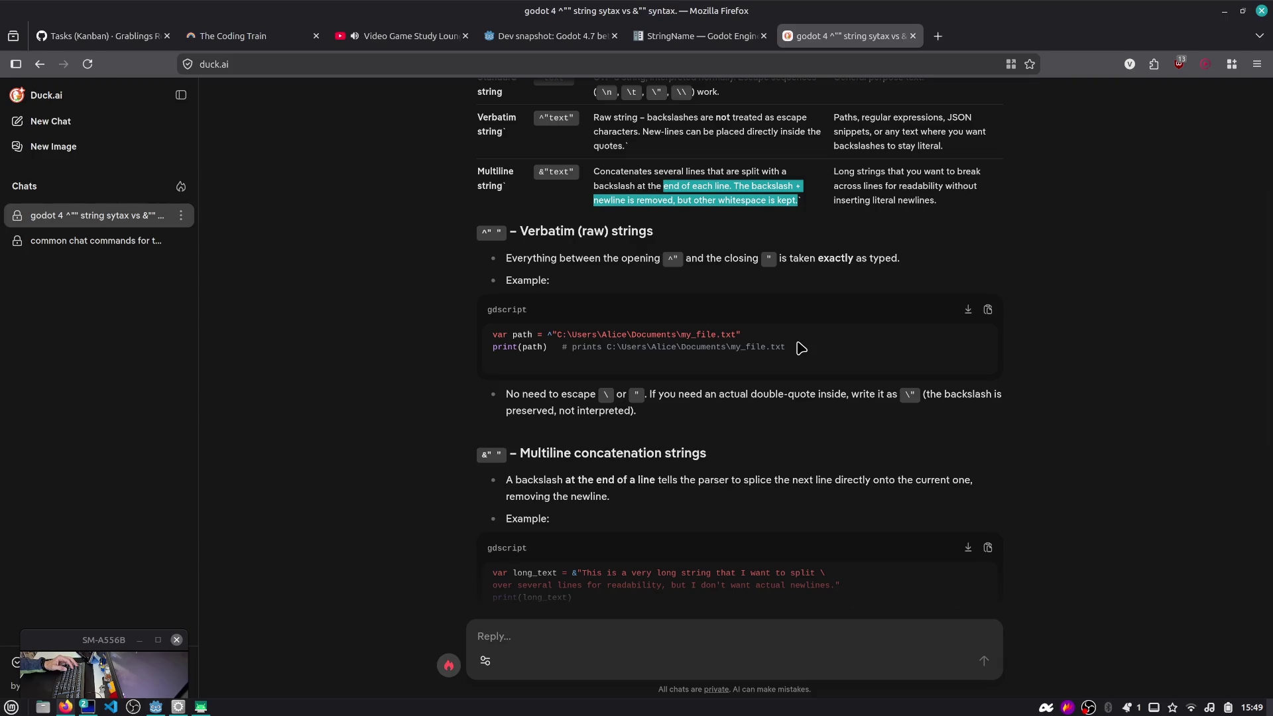
{"action": "scroll", "coordinate": [800, 348], "scroll_direction": "down", "scroll_amount": 3}
{"action": "scroll", "coordinate": [736, 347], "scroll_direction": "up", "scroll_amount": 1}
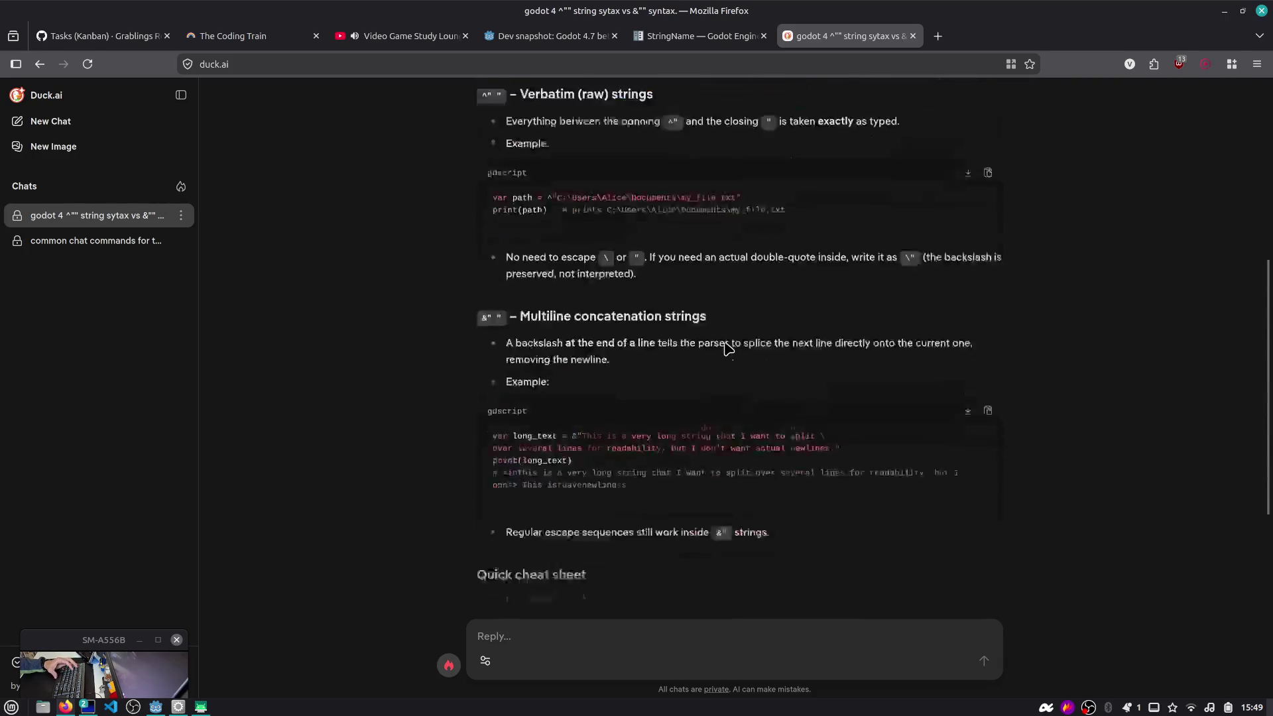
{"action": "scroll", "coordinate": [722, 350], "scroll_direction": "down", "scroll_amount": 3}
{"action": "scroll", "coordinate": [600, 253], "scroll_direction": "up", "scroll_amount": 6}
{"action": "scroll", "coordinate": [524, 177], "scroll_direction": "up", "scroll_amount": 2}
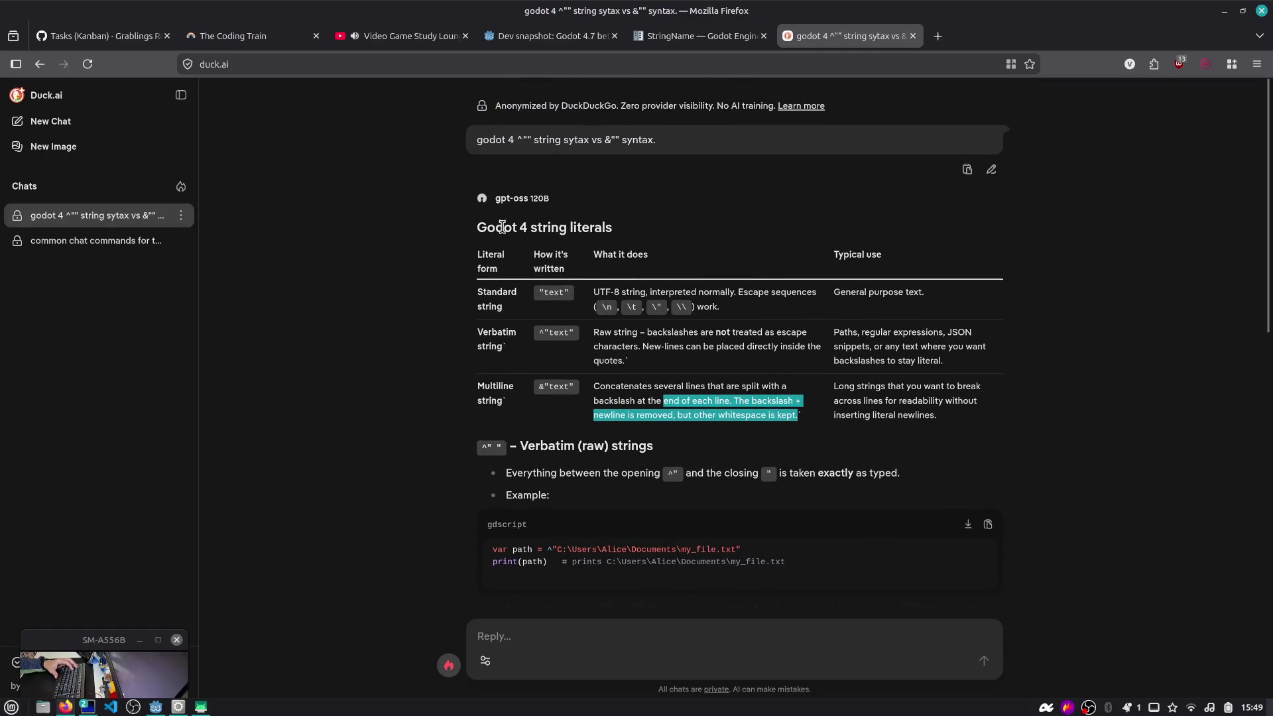
{"action": "left_click_drag", "start_coordinate": [499, 223], "coordinate": [685, 239]}
{"action": "left_click", "coordinate": [685, 239]}
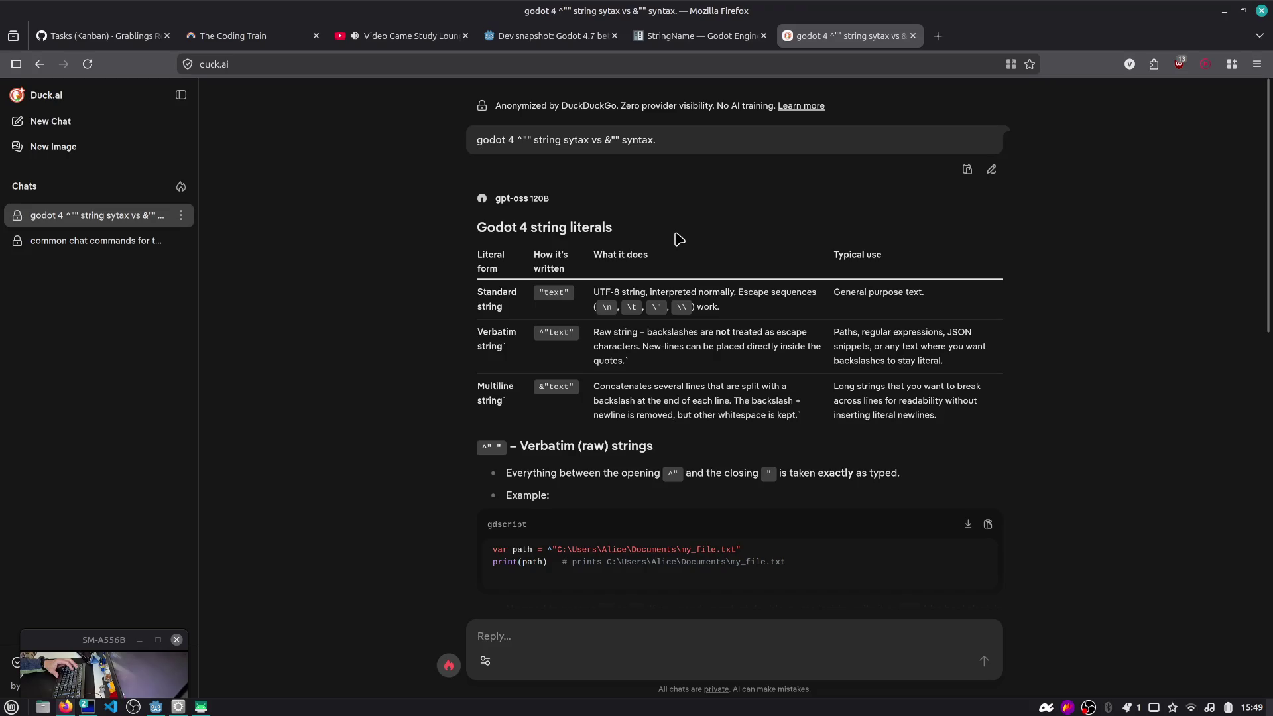
Read the ^"text" verbatim string example, then briefly Alt+Tab and stay in Firefox.
{"action": "scroll", "coordinate": [660, 269], "scroll_direction": "down", "scroll_amount": 1}
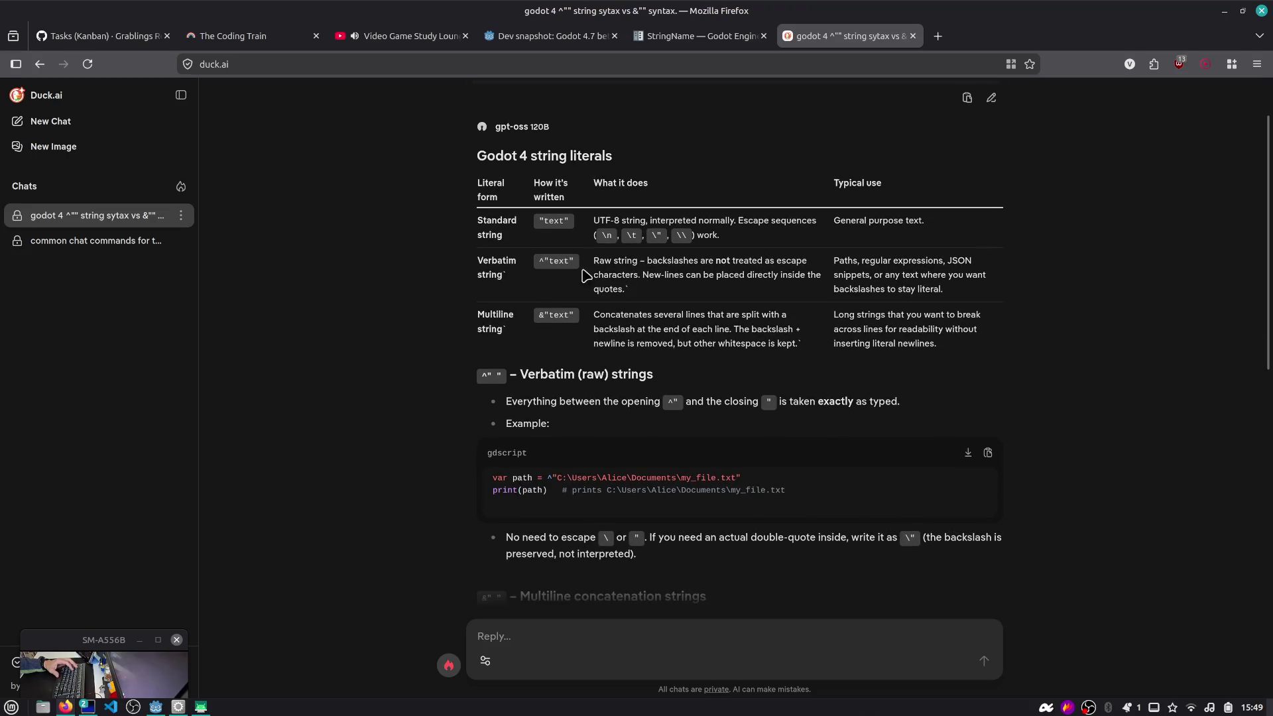
{"action": "left_click_drag", "start_coordinate": [540, 261], "coordinate": [576, 268]}
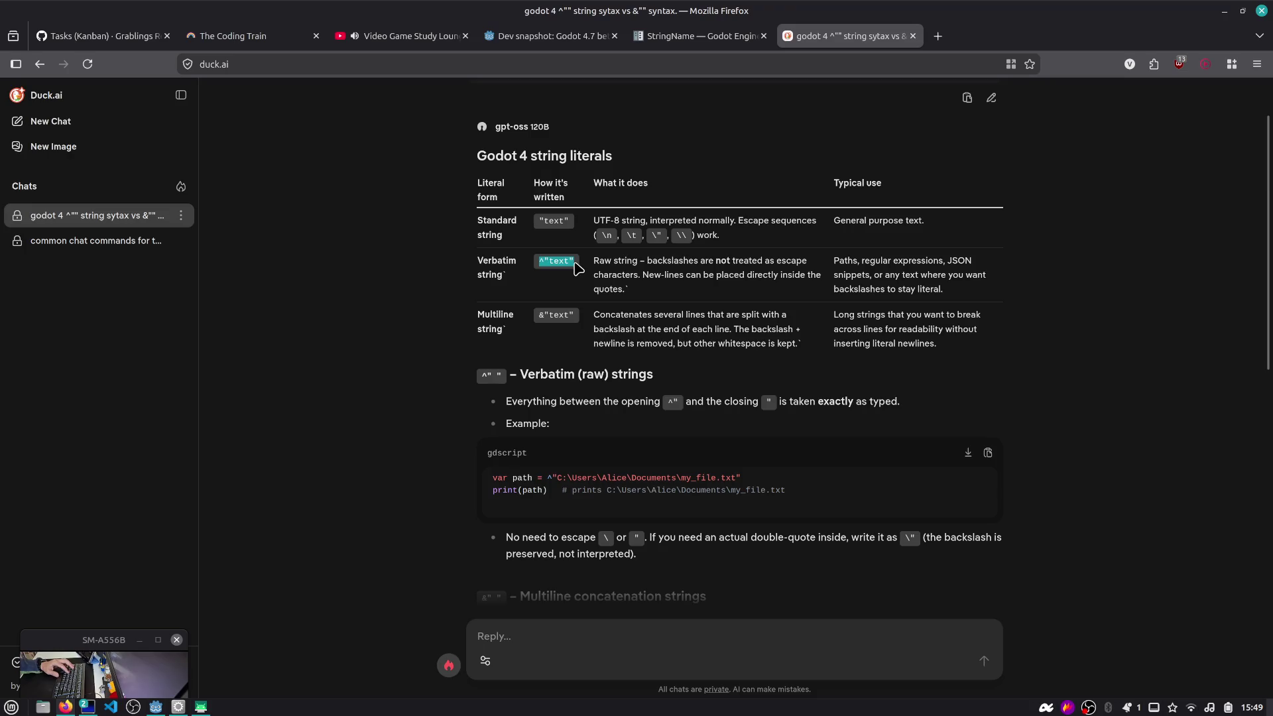
{"action": "left_click", "coordinate": [595, 272]}
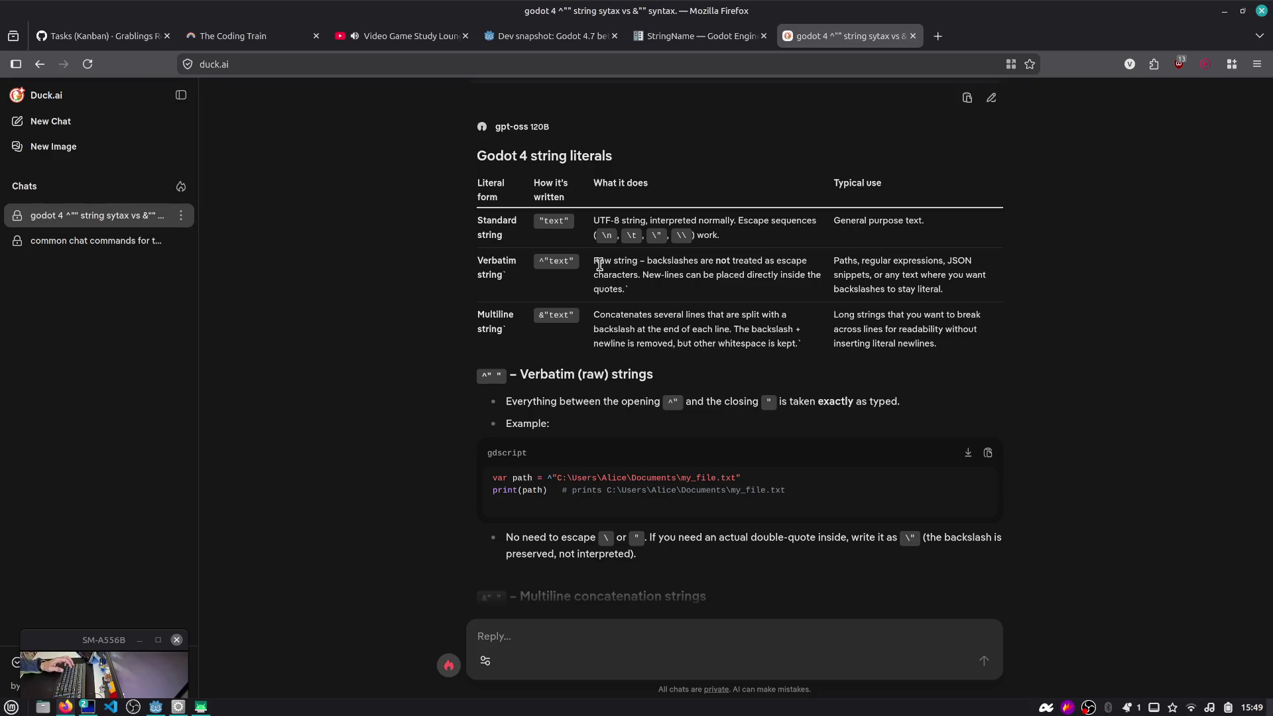
{"action": "key", "text": "alt+Tab"}
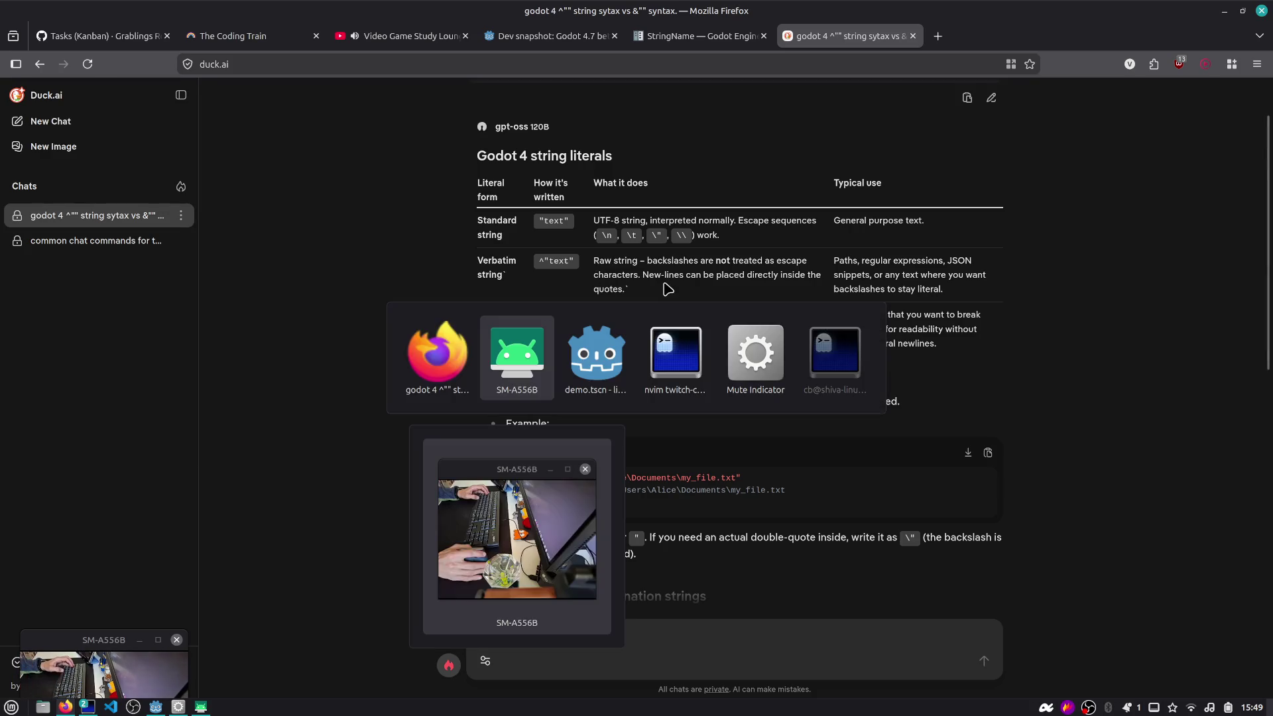
{"action": "key", "text": "Tab"}
{"action": "key", "text": "Tab"}
{"action": "key", "text": "Escape"}
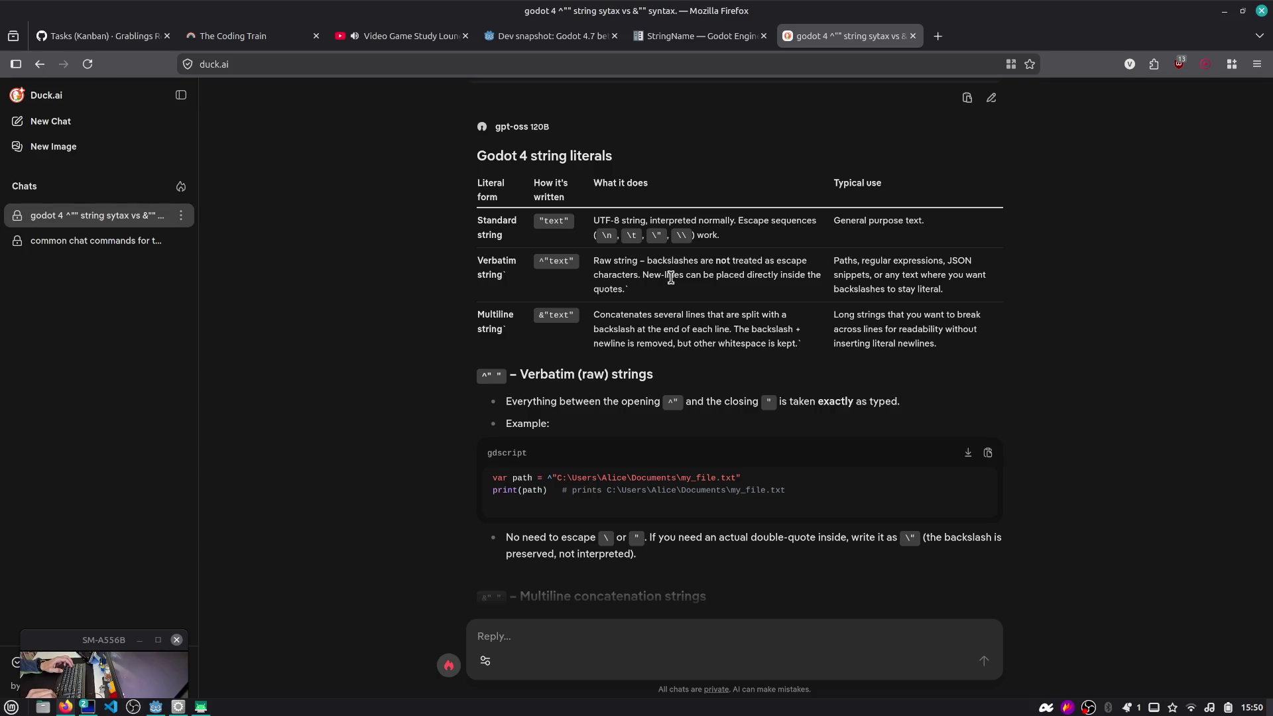
Glance at the other workspace, then bring the Godot editor with demo.gd to the front.
{"action": "key", "text": "ctrl+alt+Right"}
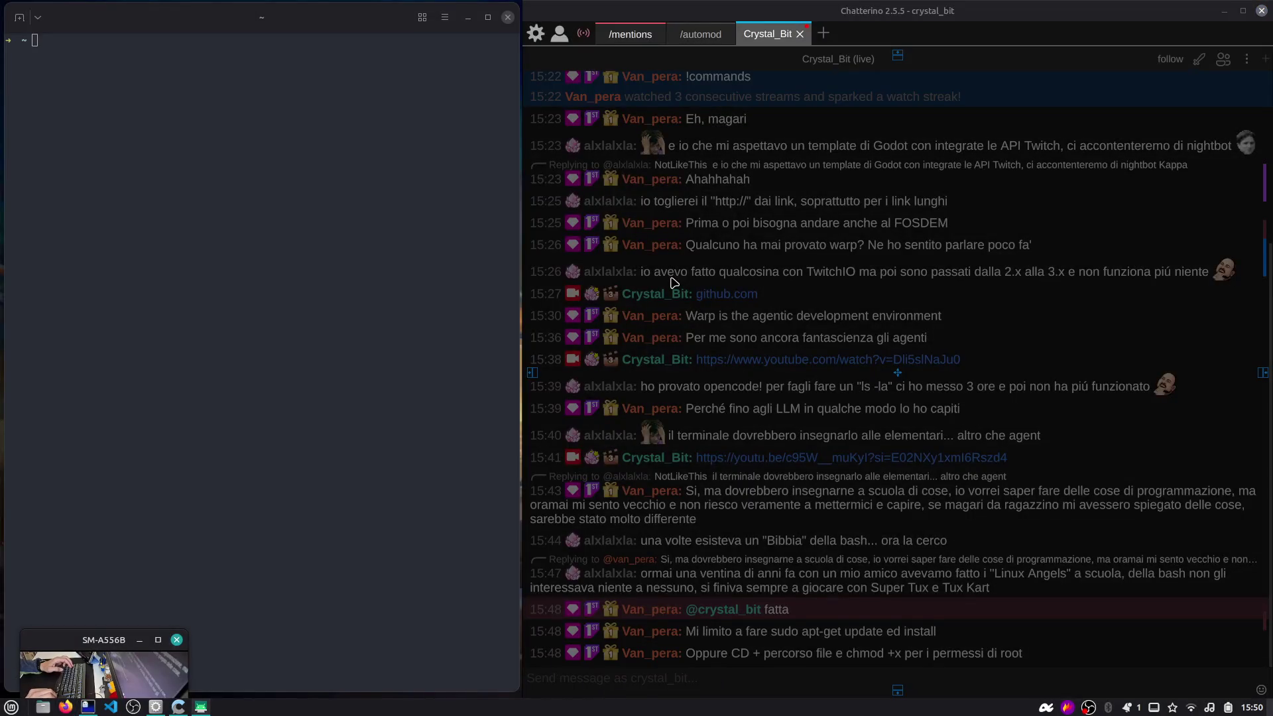
{"action": "key", "text": "ctrl+alt+Left"}
{"action": "key", "text": "ctrl+space"}
{"action": "type", "text": "chgodo"}
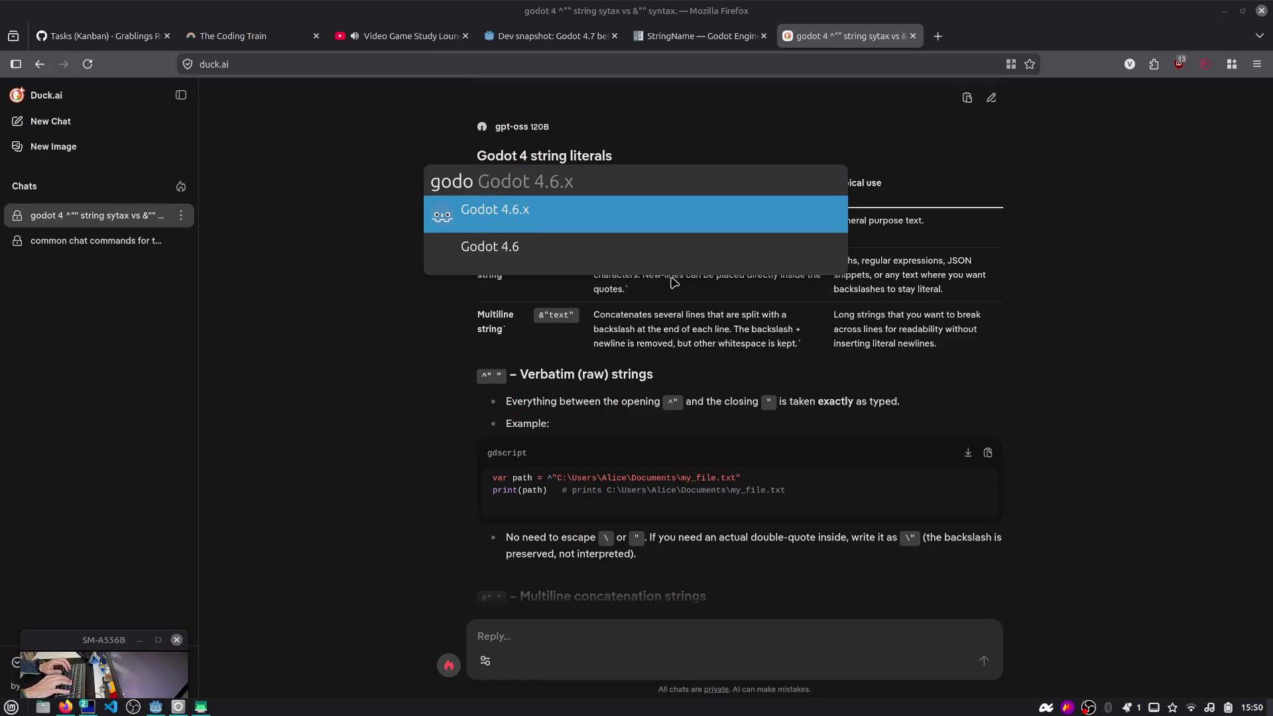
{"action": "key", "text": "alt+Tab"}
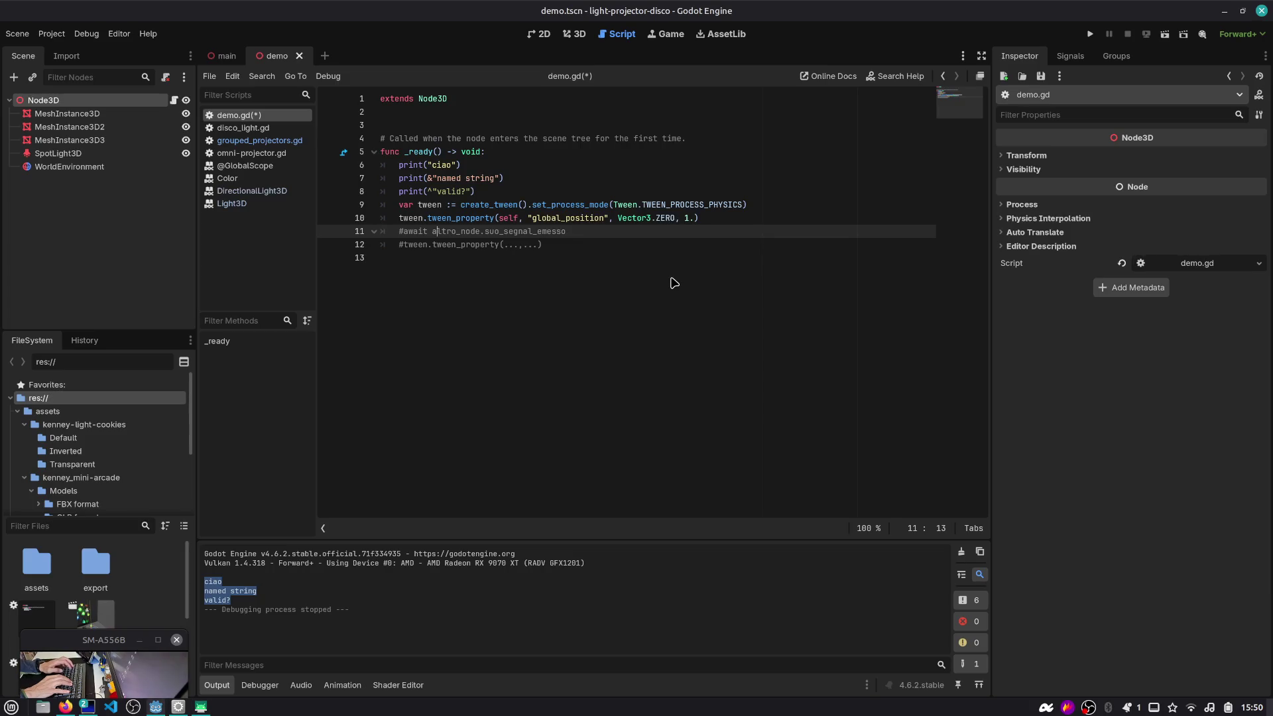
Restore the three plain, & and ^ prints of "valid\ndomanda qui?".
{"action": "key", "text": "Up"}
{"action": "key", "text": "Up"}
{"action": "key", "text": "Up"}
{"action": "key", "text": "Right"}
{"action": "key", "text": "Right"}
{"action": "key", "text": "Right"}
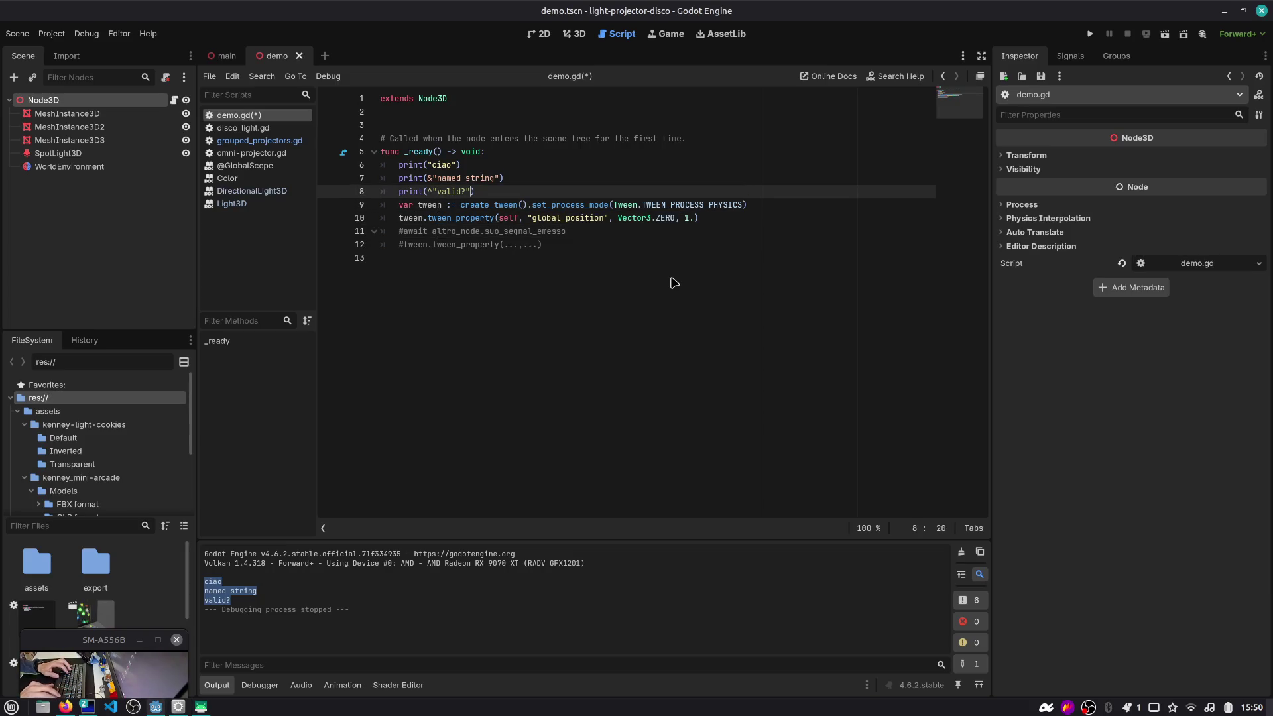
{"action": "type", "text": "\\n"}
{"action": "key", "text": "ctrl+z"}
{"action": "key", "text": "ctrl+z"}
{"action": "key", "text": "ctrl+z"}
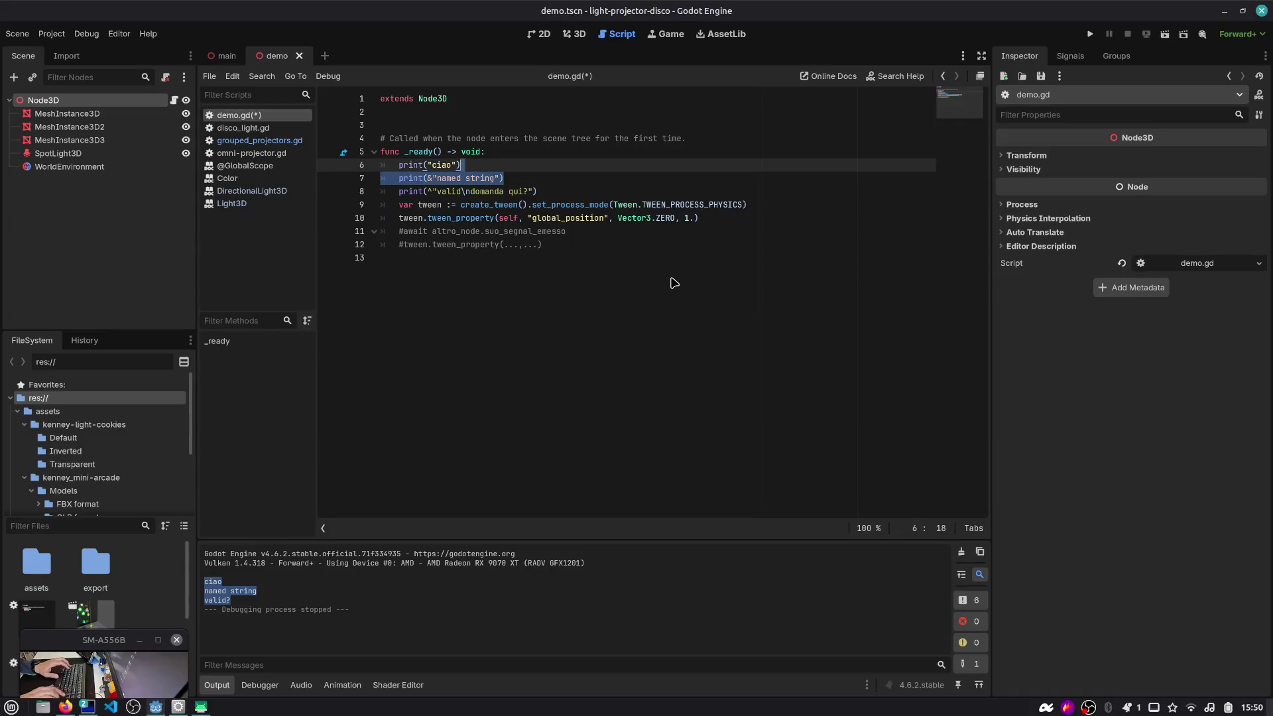
{"action": "key", "text": "ctrl+z"}
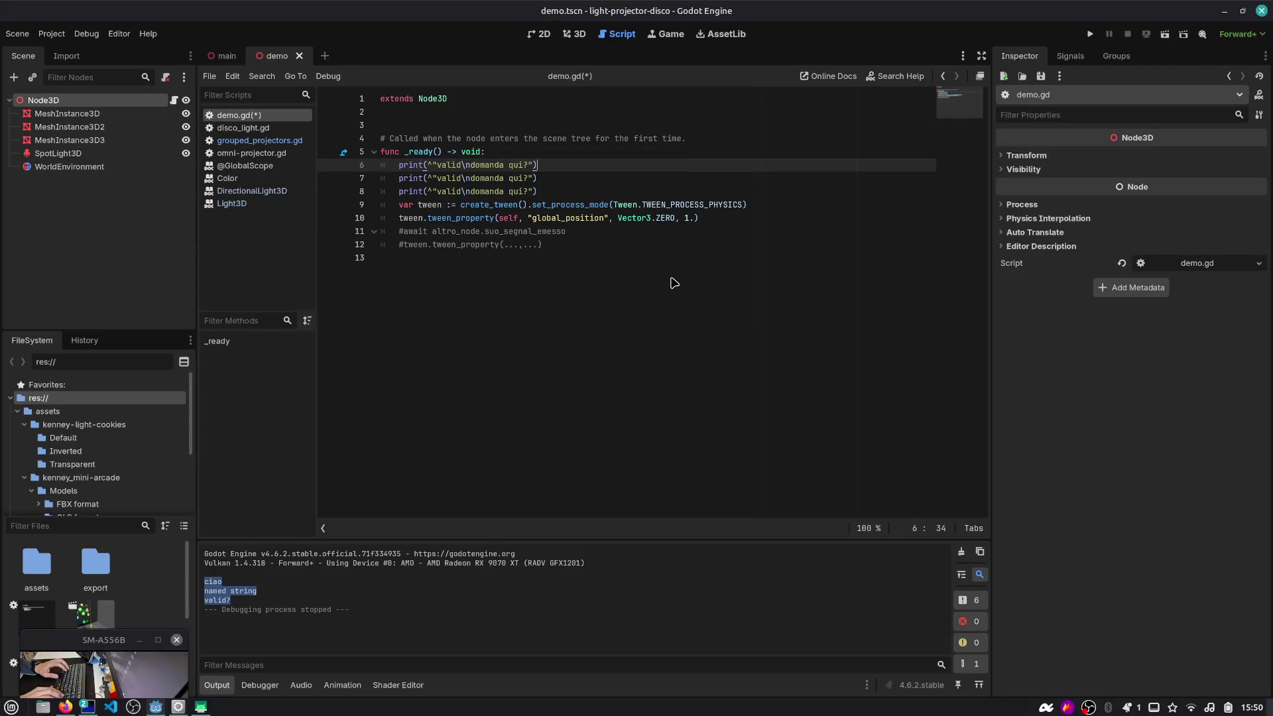
{"action": "key", "text": "ctrl+z"}
{"action": "key", "text": "ctrl+z"}
{"action": "key", "text": "ctrl+z"}
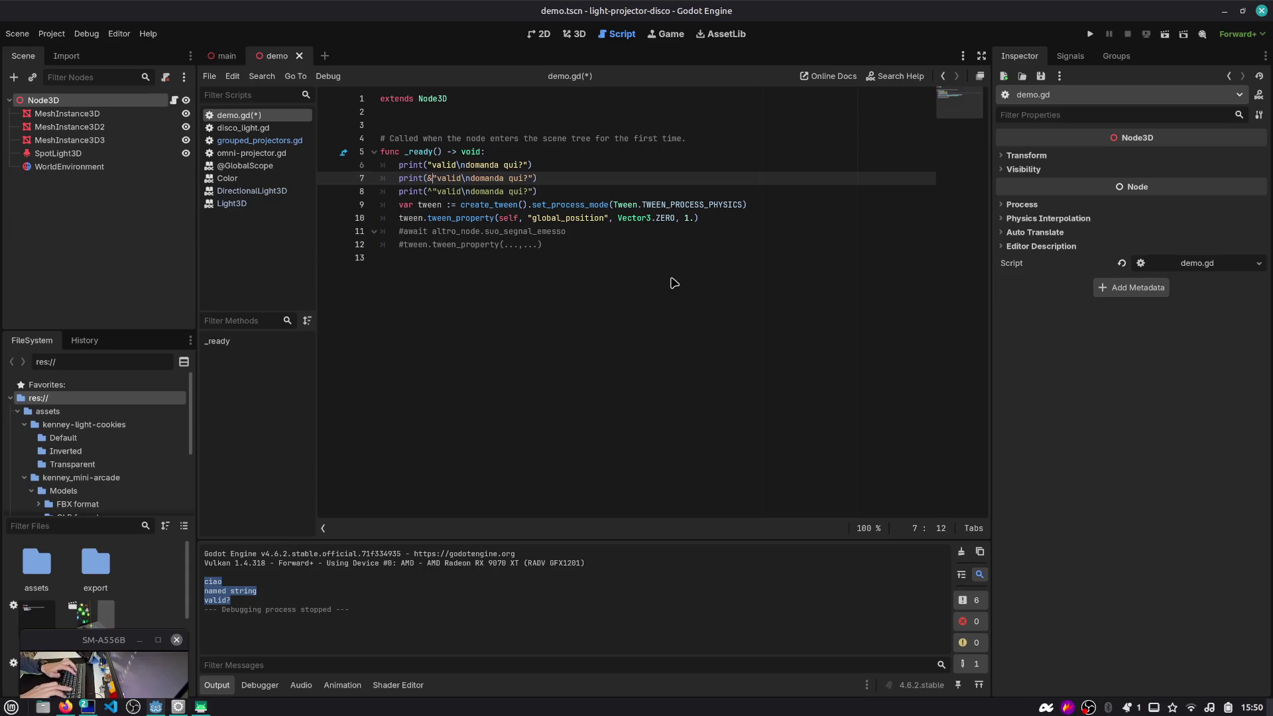
Delete the tween lines below the prints, save, and run the scene with F6.
{"action": "key", "text": "Down"}
{"action": "key", "text": "Down"}
{"action": "key", "text": "Home"}
{"action": "key", "text": "shift+Down"}
{"action": "key", "text": "shift+Down"}
{"action": "key", "text": "shift+Down"}
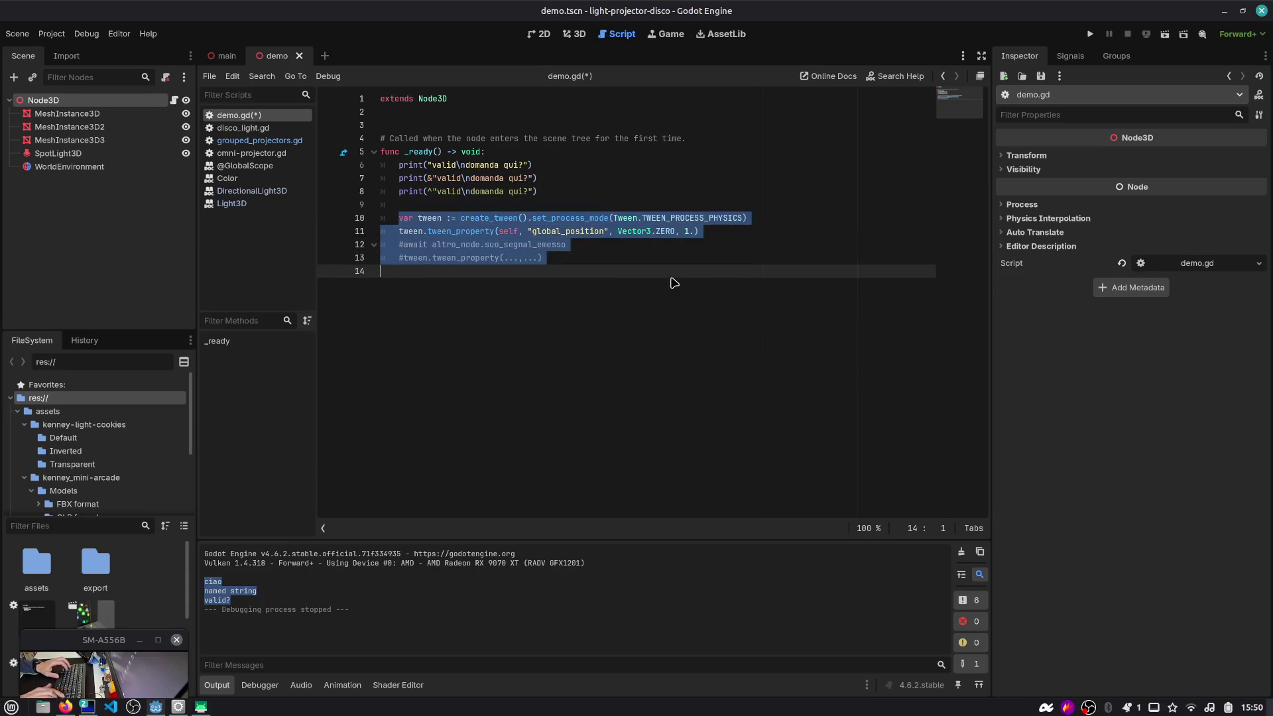
{"action": "key", "text": "BackSpace"}
{"action": "key", "text": "F6"}
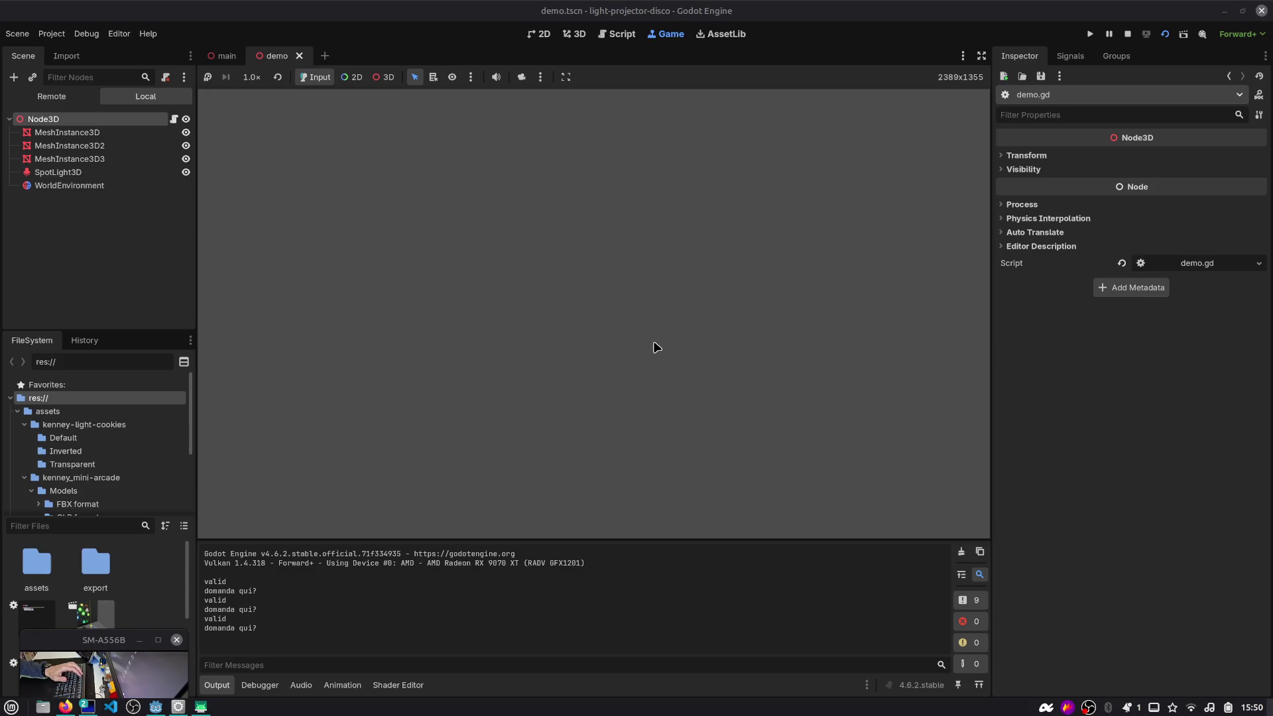
Check the printed output lines, then return to the Duck.ai chat.
{"action": "mouse_move", "coordinate": [218, 591]}
{"action": "left_mouse_down"}
{"action": "mouse_move", "coordinate": [276, 616]}
{"action": "mouse_move", "coordinate": [281, 632]}
{"action": "left_mouse_up"}
{"action": "left_click", "coordinate": [280, 632]}
{"action": "left_click", "coordinate": [622, 34]}
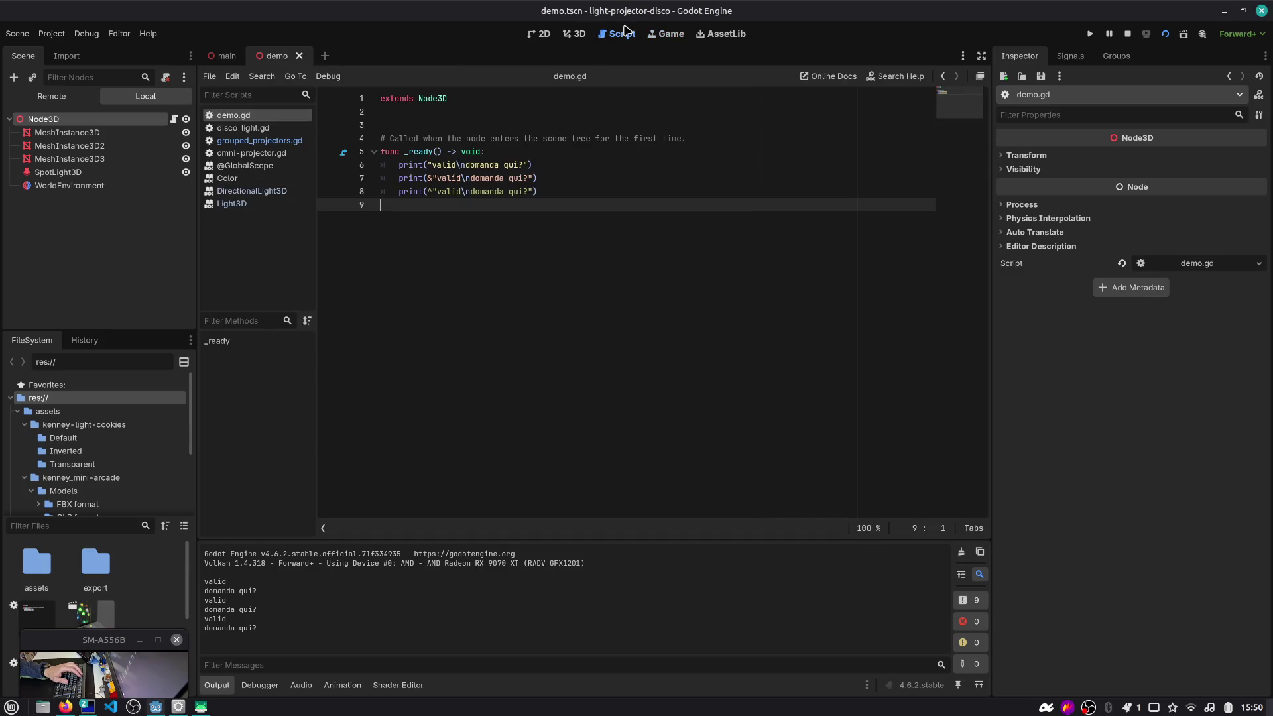
{"action": "left_click", "coordinate": [557, 193]}
{"action": "key", "text": "alt+Tab"}
{"action": "key", "text": "alt+Tab"}
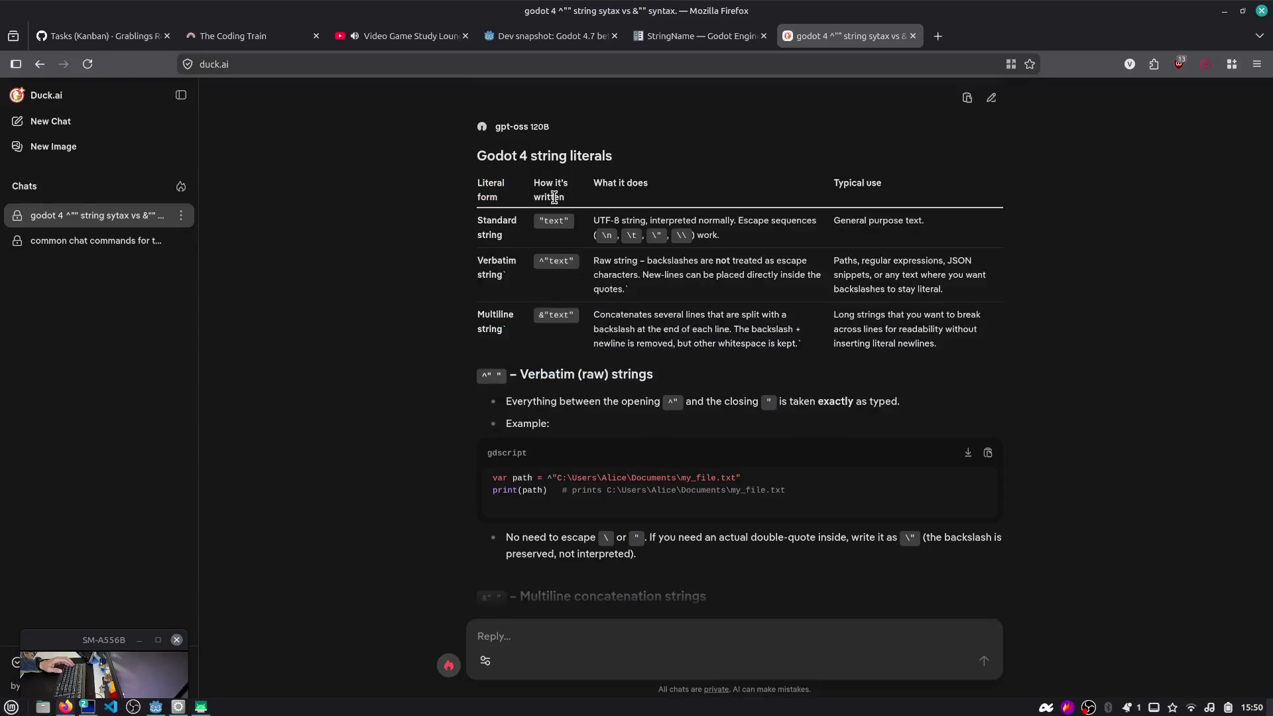
Read Duck.ai's notes on verbatim ^ strings and new-lines inside quotes, then return to demo.gd.
{"action": "left_click_drag", "start_coordinate": [650, 261], "coordinate": [748, 290]}
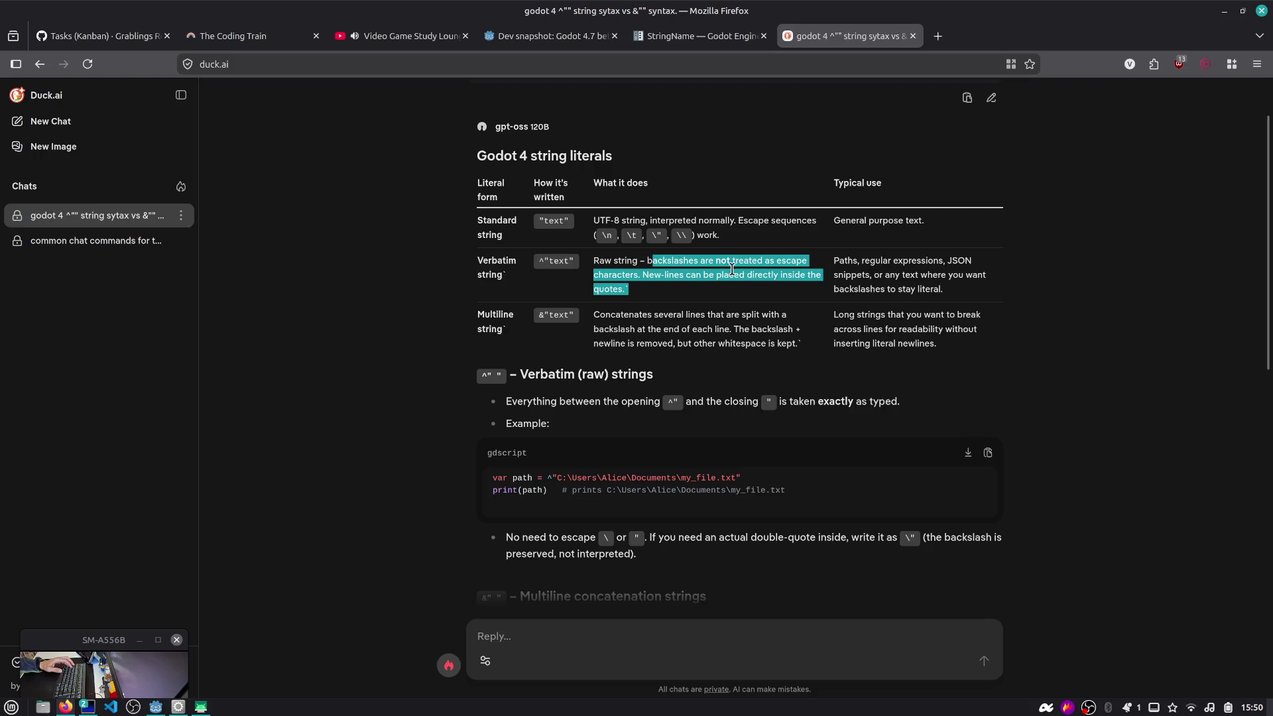
{"action": "left_click", "coordinate": [788, 271]}
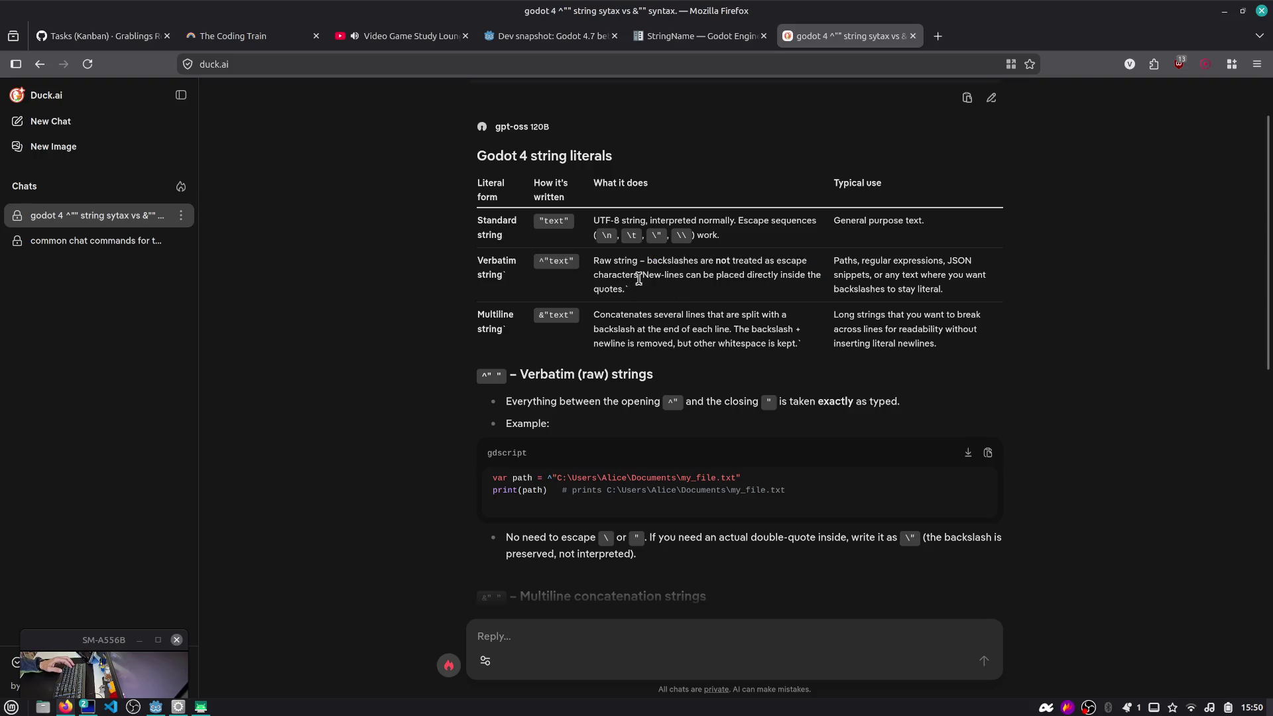
{"action": "left_click_drag", "start_coordinate": [639, 278], "coordinate": [685, 290]}
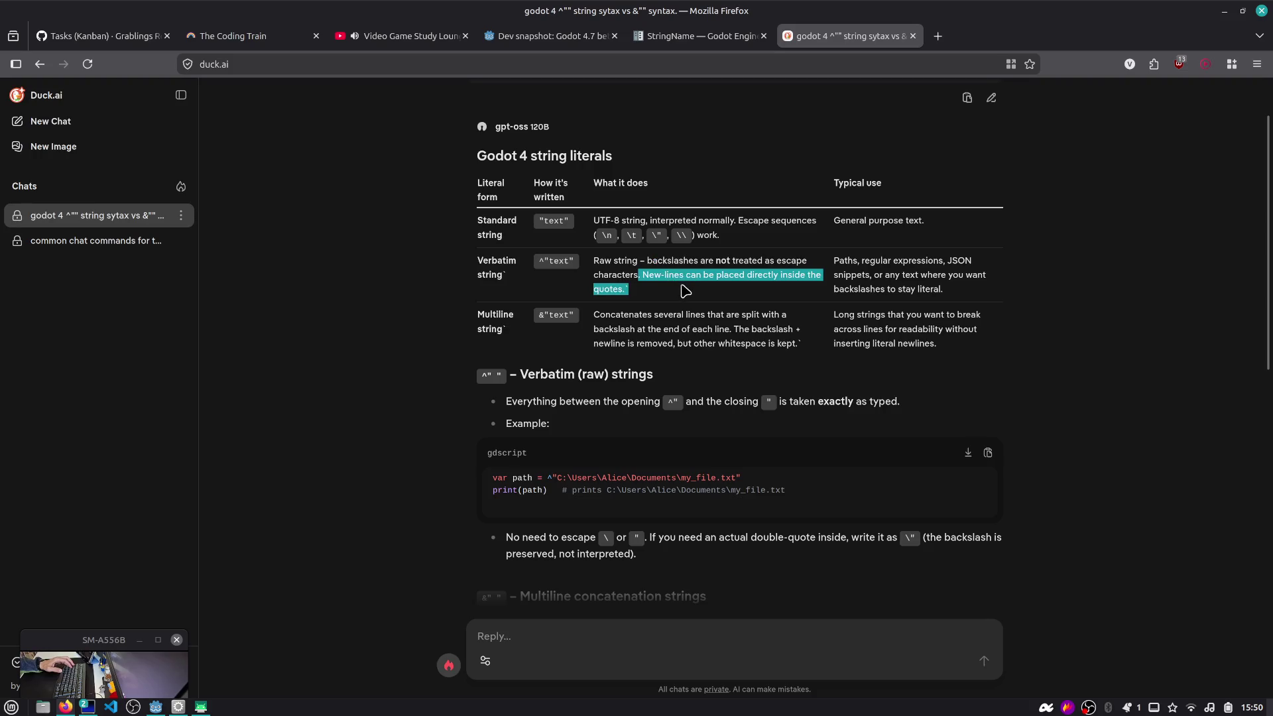
{"action": "left_click", "coordinate": [818, 291]}
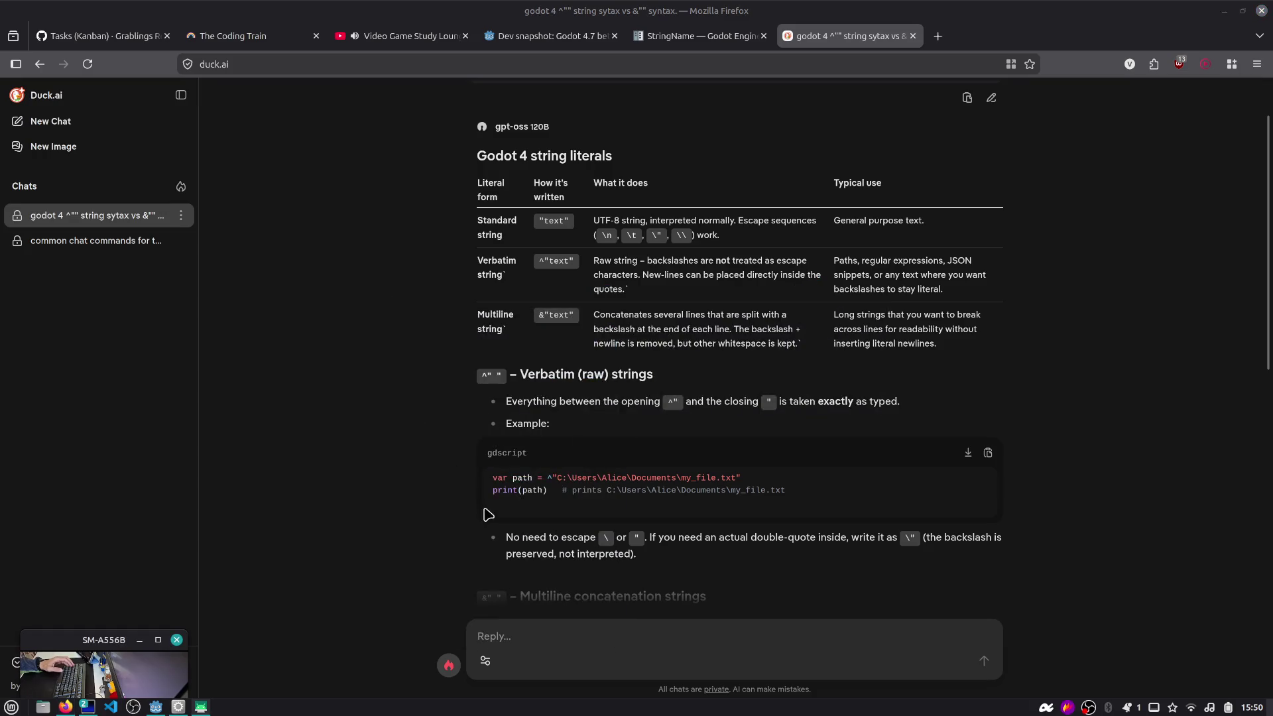
{"action": "key", "text": "alt+Tab"}
{"action": "left_click", "coordinate": [509, 191]}
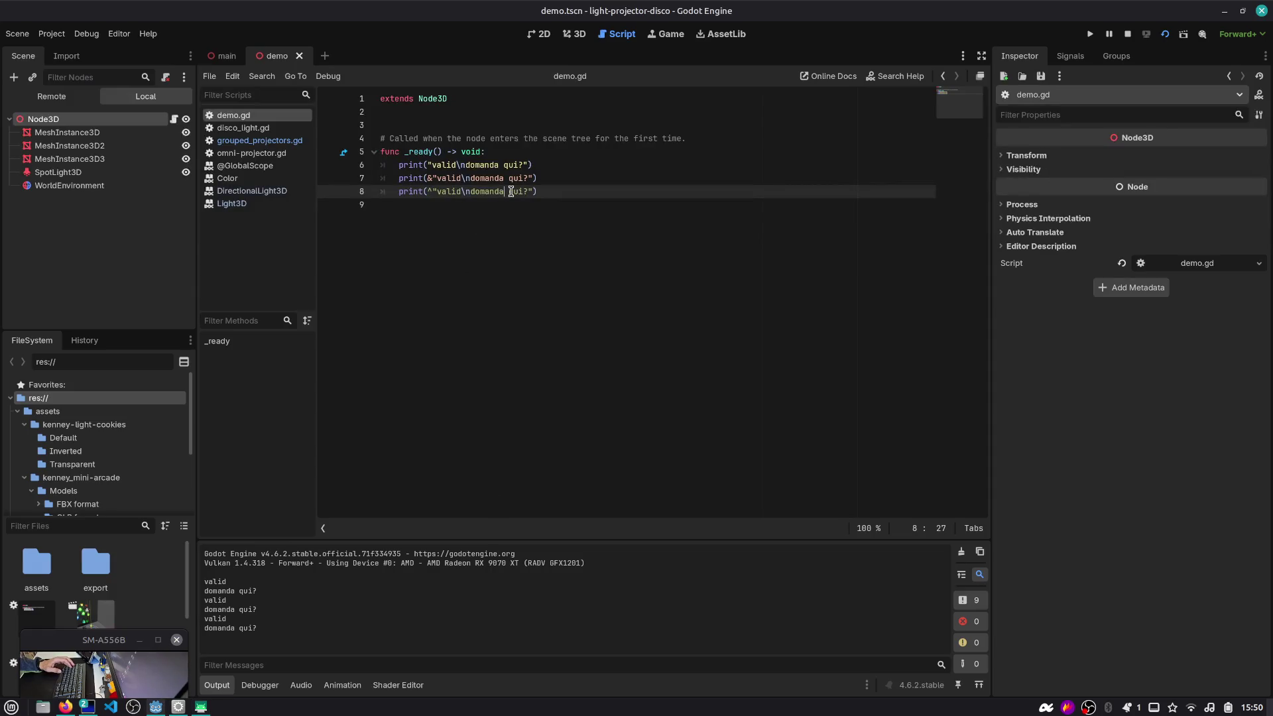
Replace the \n escape in line 8's ^ string with a real line break and run to check.
{"action": "key", "text": "BackSpace"}
{"action": "key", "text": "Delete"}
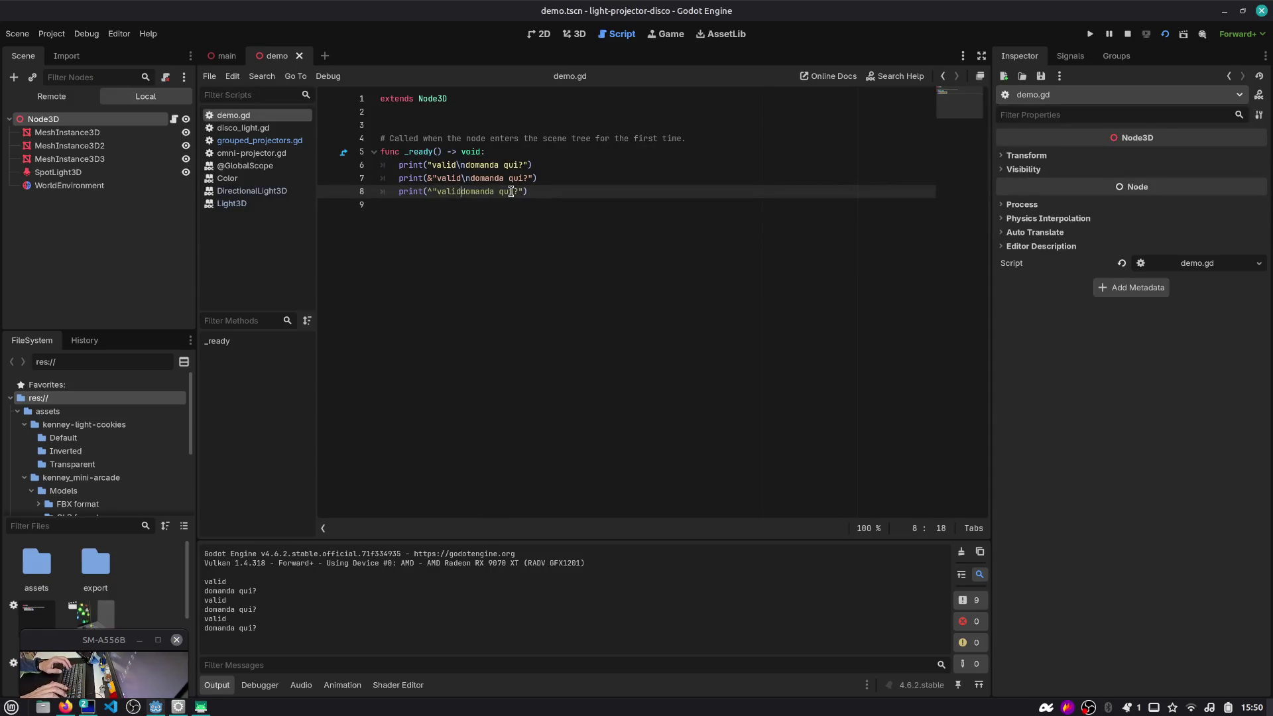
{"action": "type", "text": "\\n"}
{"action": "key", "text": "BackSpace"}
{"action": "key", "text": "BackSpace"}
{"action": "key", "text": "Return"}
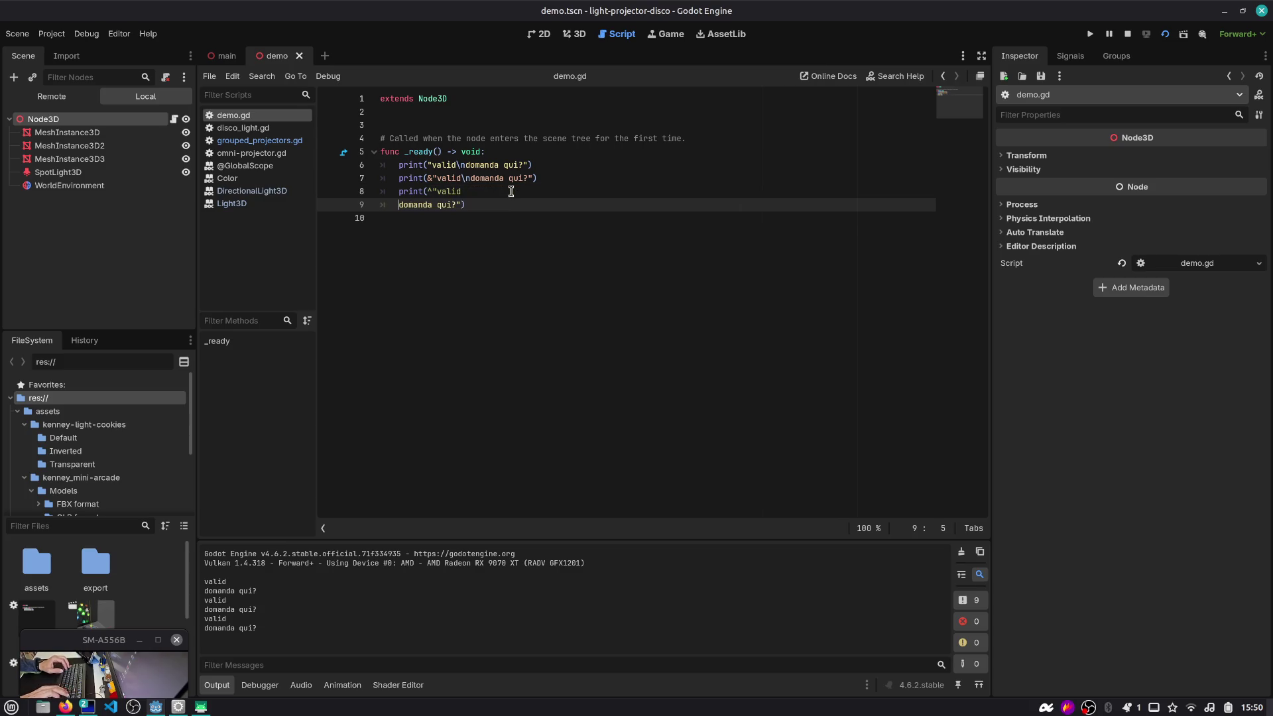
{"action": "left_click", "coordinate": [1168, 33]}
{"action": "left_click", "coordinate": [630, 35]}
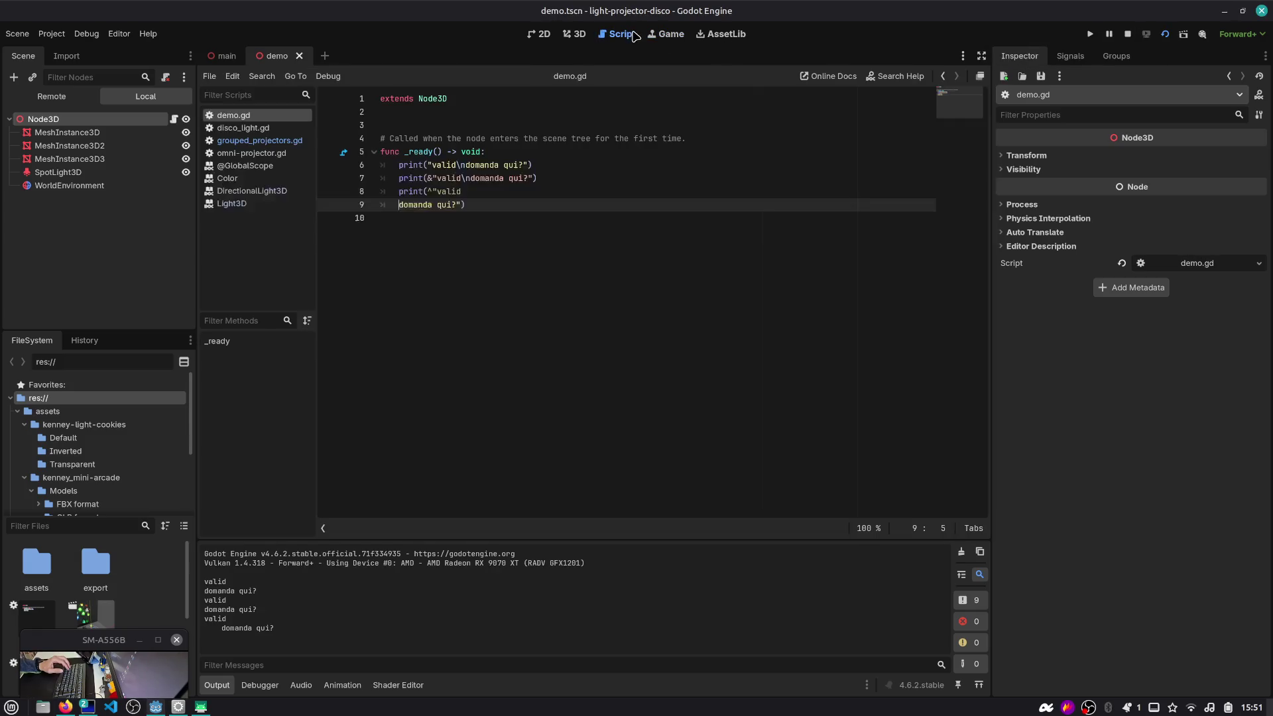
Break the & and plain strings onto two lines too, indenting every continuation line.
{"action": "left_click", "coordinate": [504, 178]}
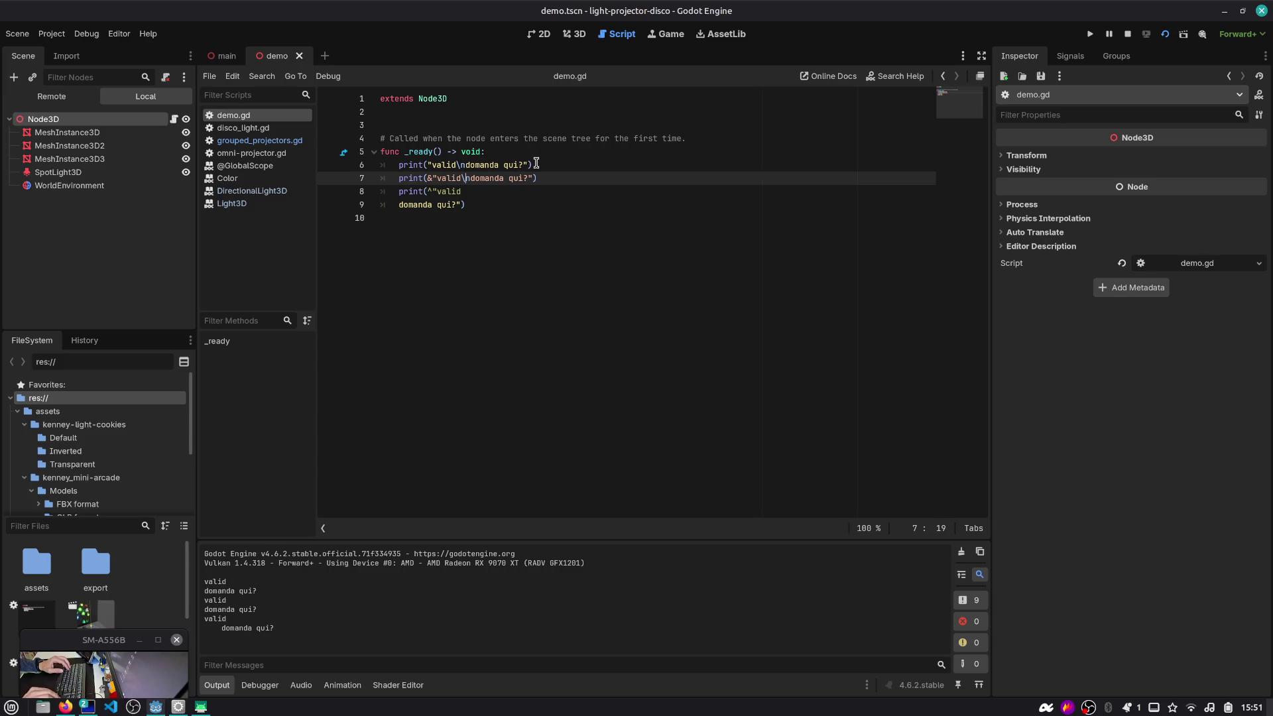
{"action": "key", "text": "Delete"}
{"action": "key", "text": "BackSpace"}
{"action": "key", "text": "Return"}
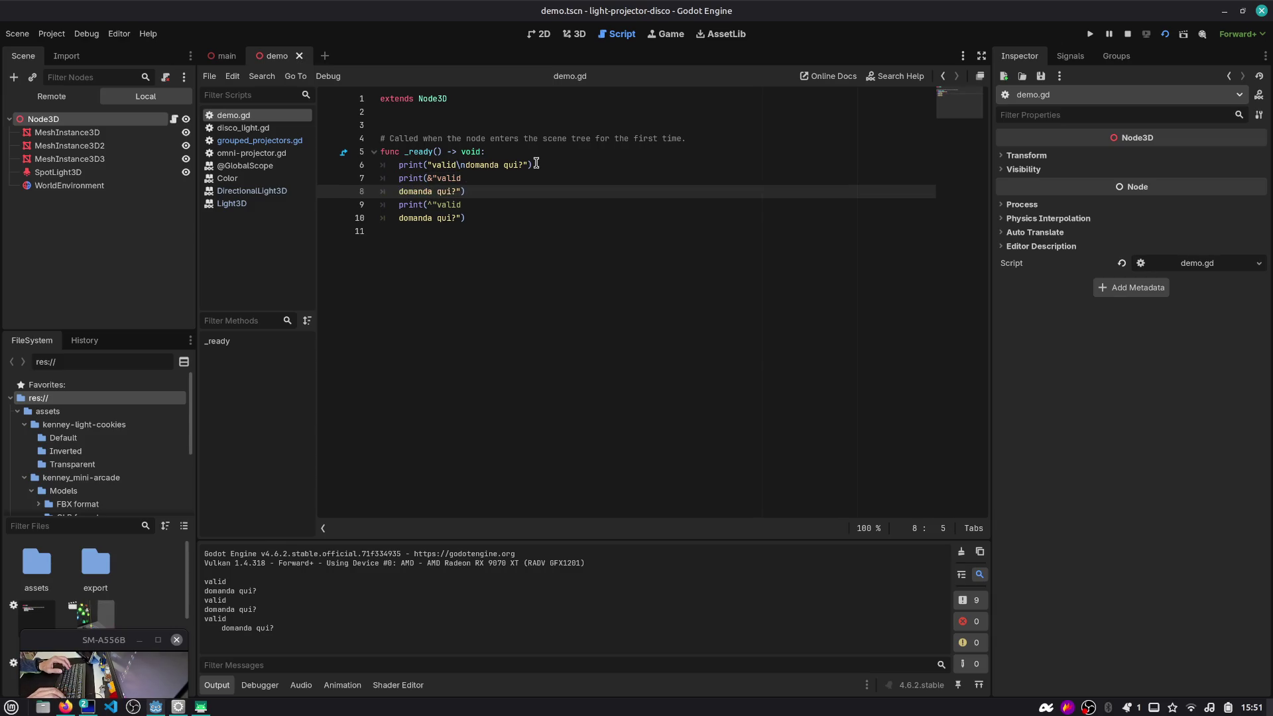
{"action": "key", "text": "Tab"}
{"action": "key", "text": "Up"}
{"action": "key", "text": "Up"}
{"action": "key", "text": "Right"}
{"action": "key", "text": "Right"}
{"action": "key", "text": "Right"}
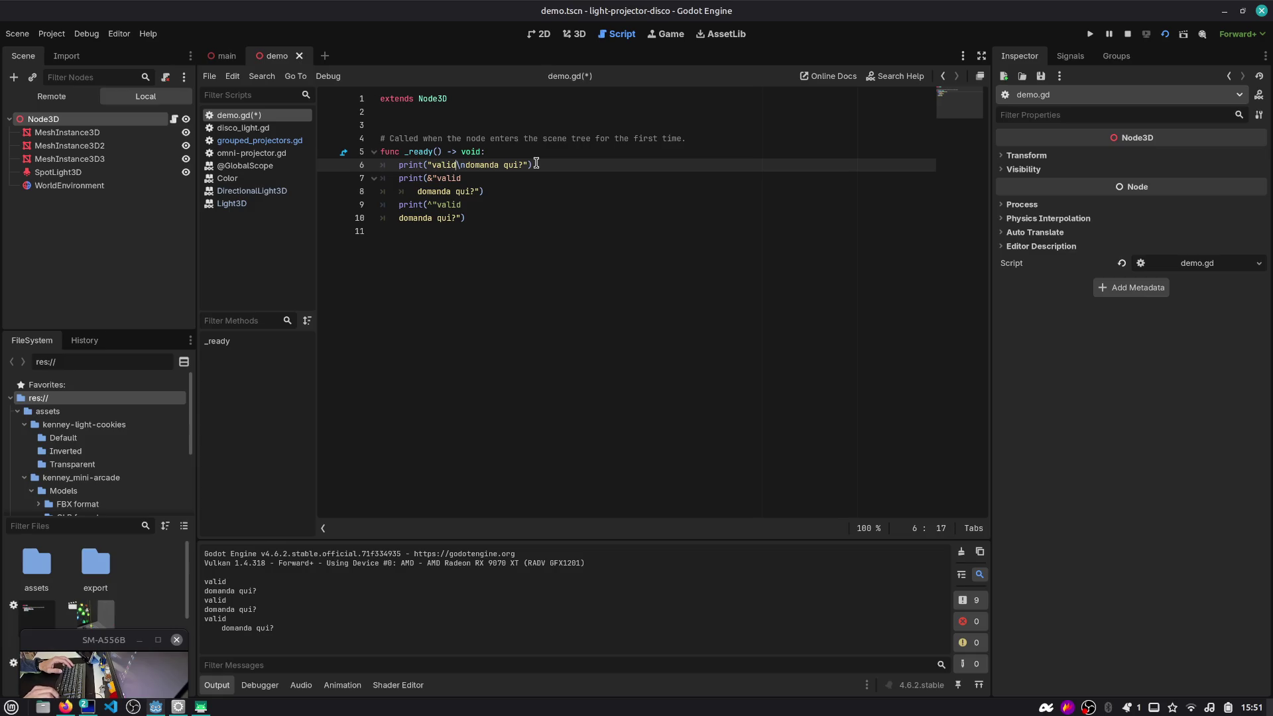
{"action": "key", "text": "Delete"}
{"action": "key", "text": "Delete"}
{"action": "key", "text": "Return"}
{"action": "key", "text": "Tab"}
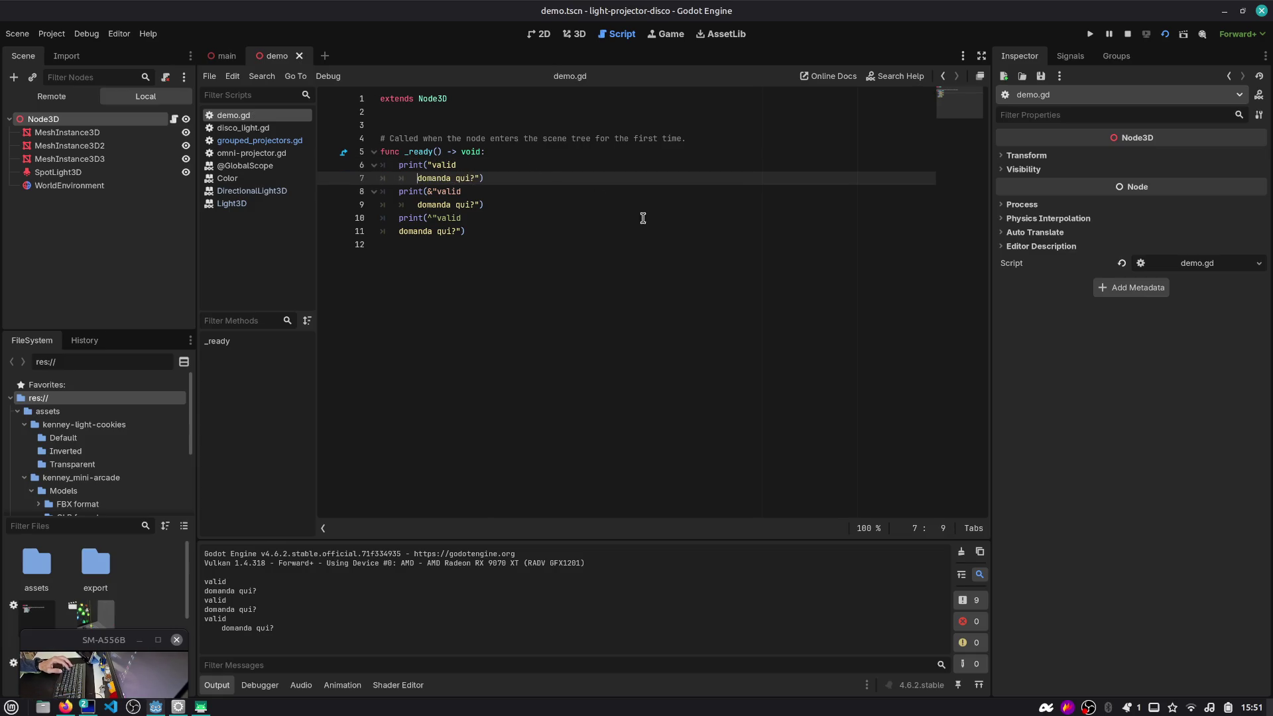
{"action": "left_click", "coordinate": [400, 231]}
{"action": "key", "text": "Tab"}
Save and run the scene, then scroll Duck.ai to its verbatim-string example.
{"action": "key", "text": "ctrl+s"}
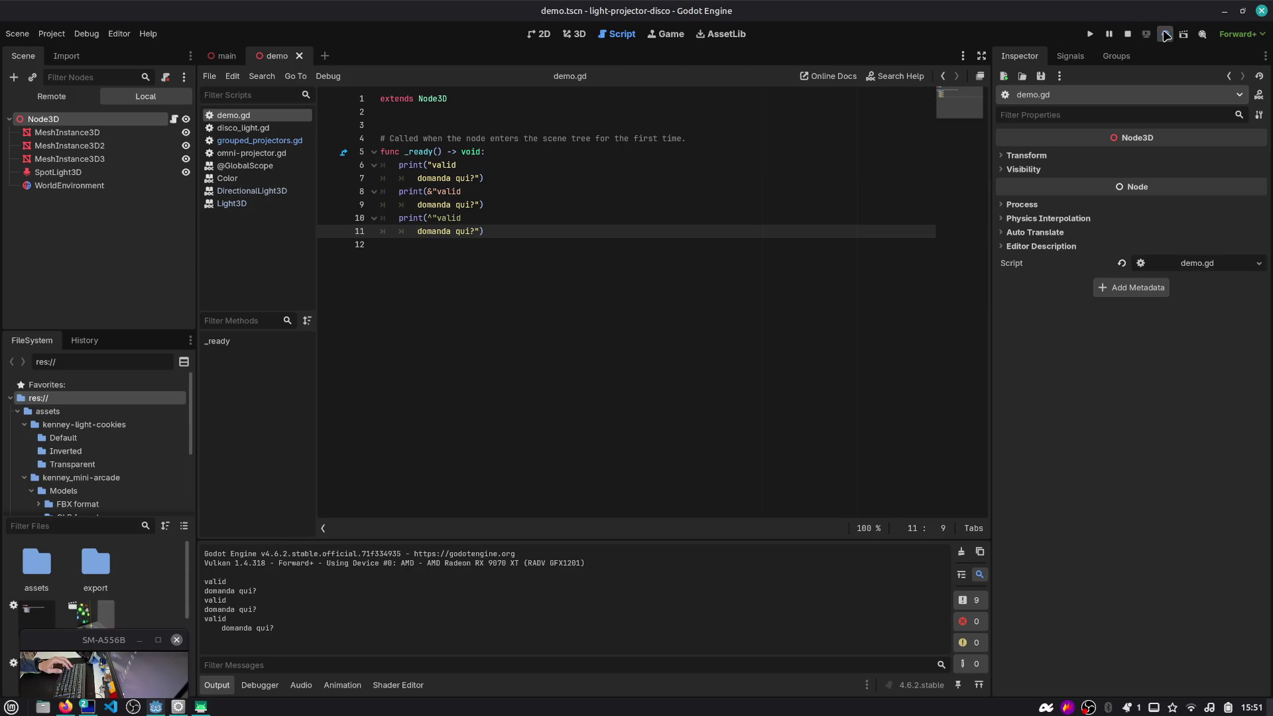
{"action": "left_click", "coordinate": [1165, 34]}
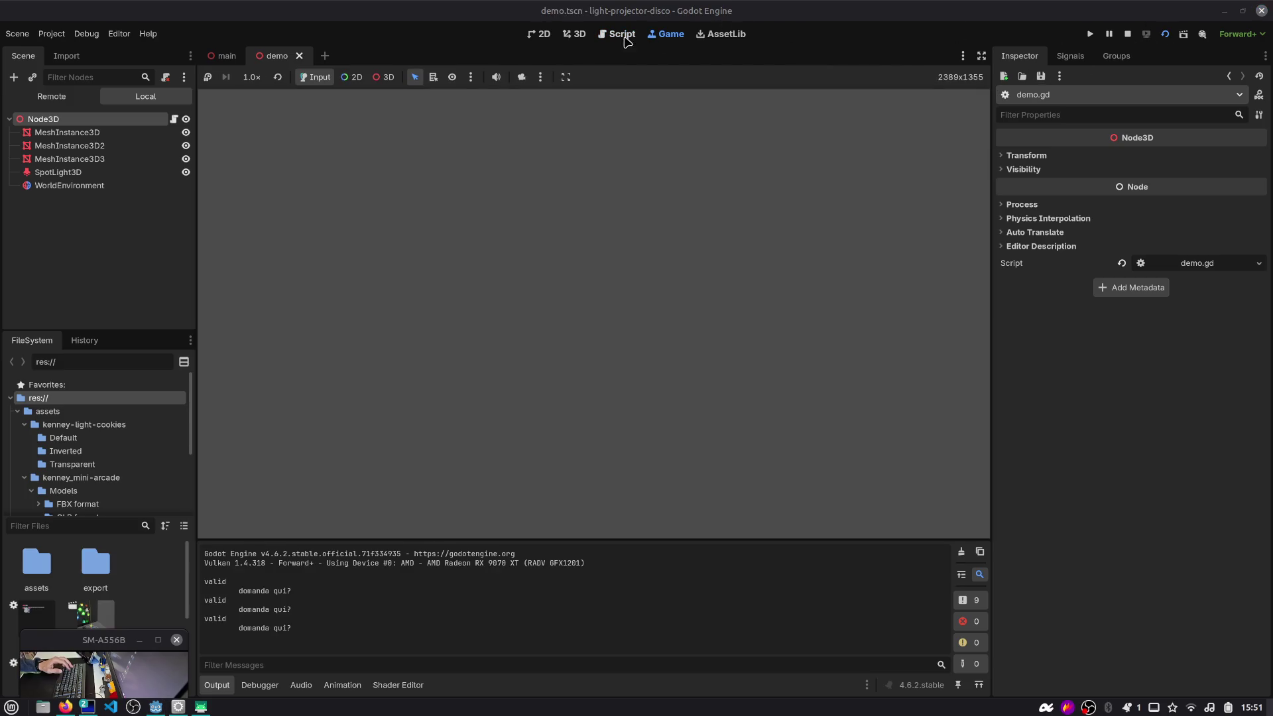
{"action": "left_click", "coordinate": [618, 34]}
{"action": "left_click", "coordinate": [487, 232]}
{"action": "key", "text": "alt+Tab"}
{"action": "key", "text": "alt+Tab"}
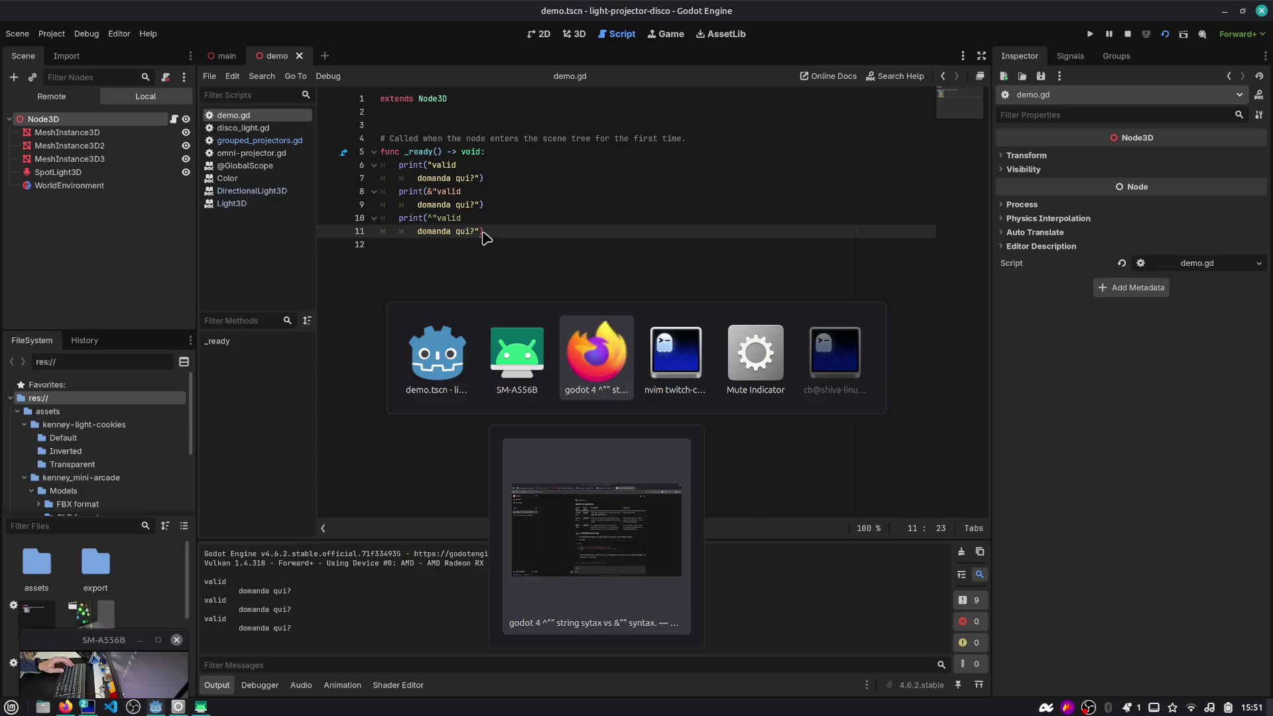
{"action": "scroll", "coordinate": [538, 283], "scroll_direction": "down", "scroll_amount": 2}
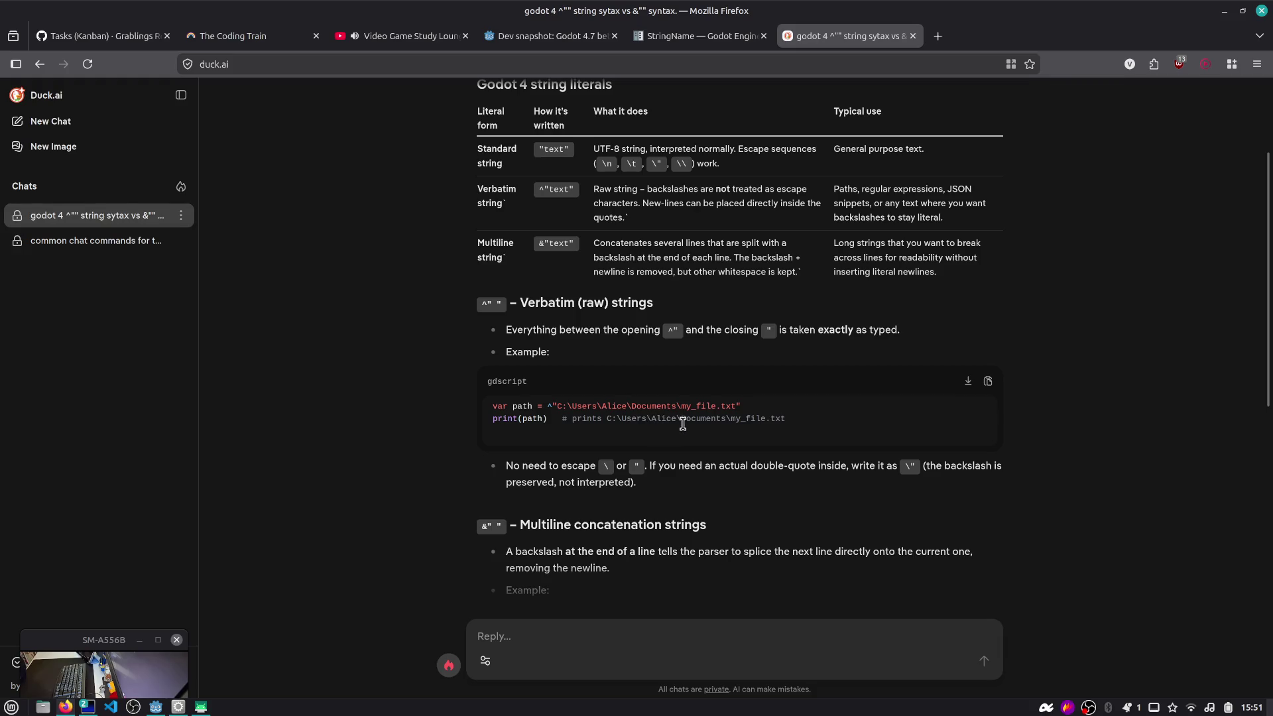
Rejoin the three split strings into single lines with \n escapes again.
{"action": "key", "text": "alt+Tab"}
{"action": "key", "text": "Up"}
{"action": "key", "text": "Up"}
{"action": "key", "text": "Up"}
{"action": "key", "text": "Home"}
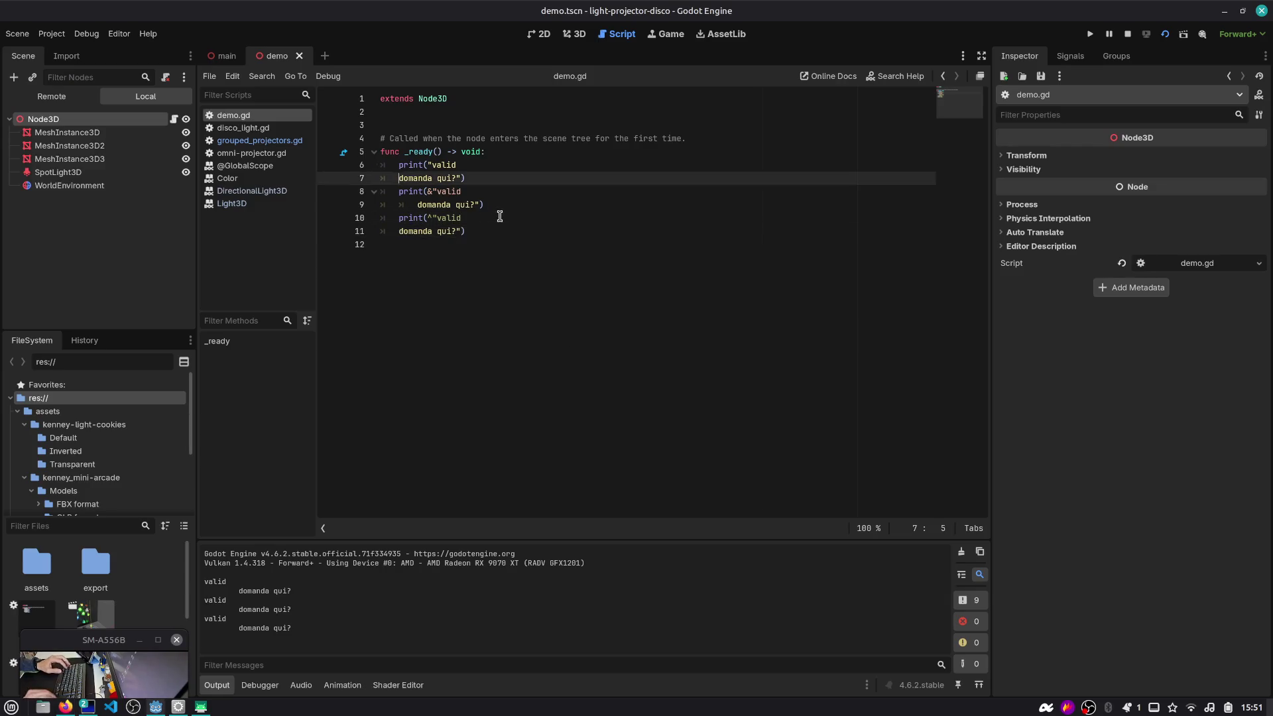
{"action": "key", "text": "BackSpace"}
{"action": "key", "text": "BackSpace"}
{"action": "type", "text": "\\n"}
{"action": "key", "text": "Down"}
{"action": "key", "text": "Down"}
{"action": "key", "text": "Home"}
{"action": "key", "text": "BackSpace"}
{"action": "key", "text": "BackSpace"}
{"action": "key", "text": "BackSpace"}
{"action": "type", "text": "\\n"}
{"action": "key", "text": "Down"}
{"action": "key", "text": "Down"}
{"action": "key", "text": "Home"}
{"action": "key", "text": "BackSpace"}
{"action": "key", "text": "BackSpace"}
{"action": "type", "text": "\\n"}
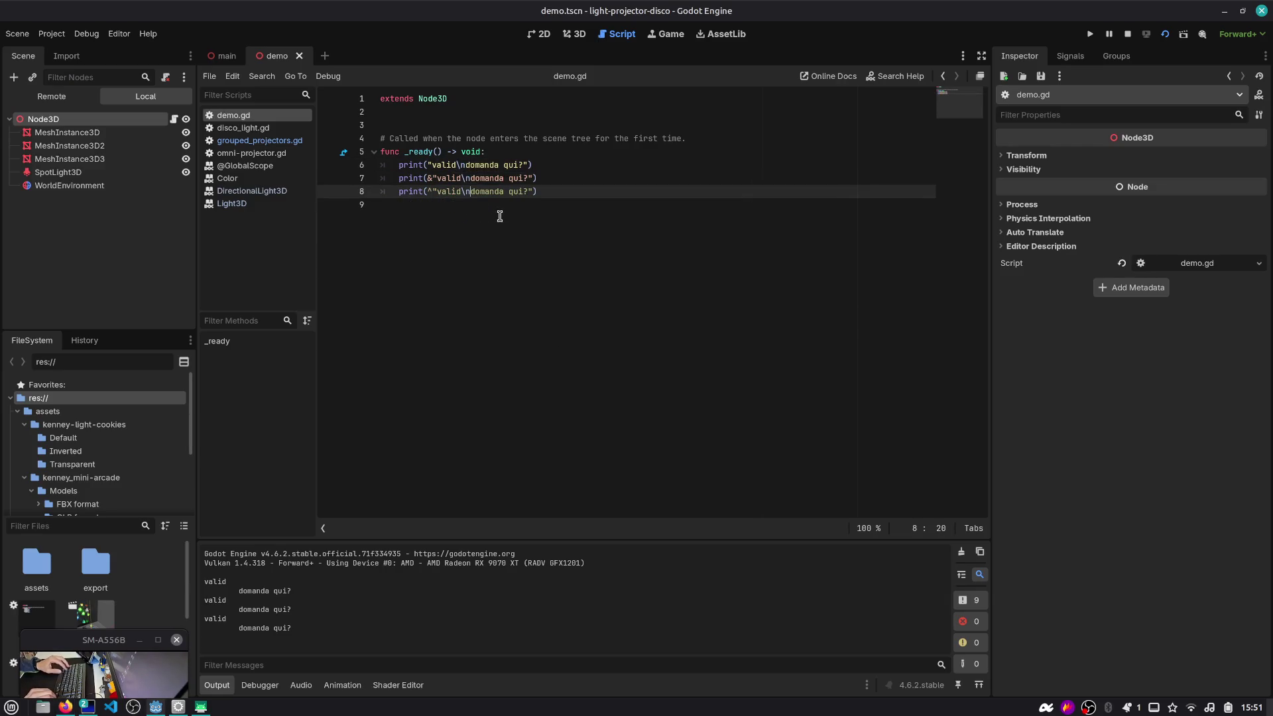
Change line 8's ^ string to the Windows path c:\alice.
{"action": "key", "text": "BackSpace"}
{"action": "key", "text": "Left"}
{"action": "key", "text": "ctrl+Left"}
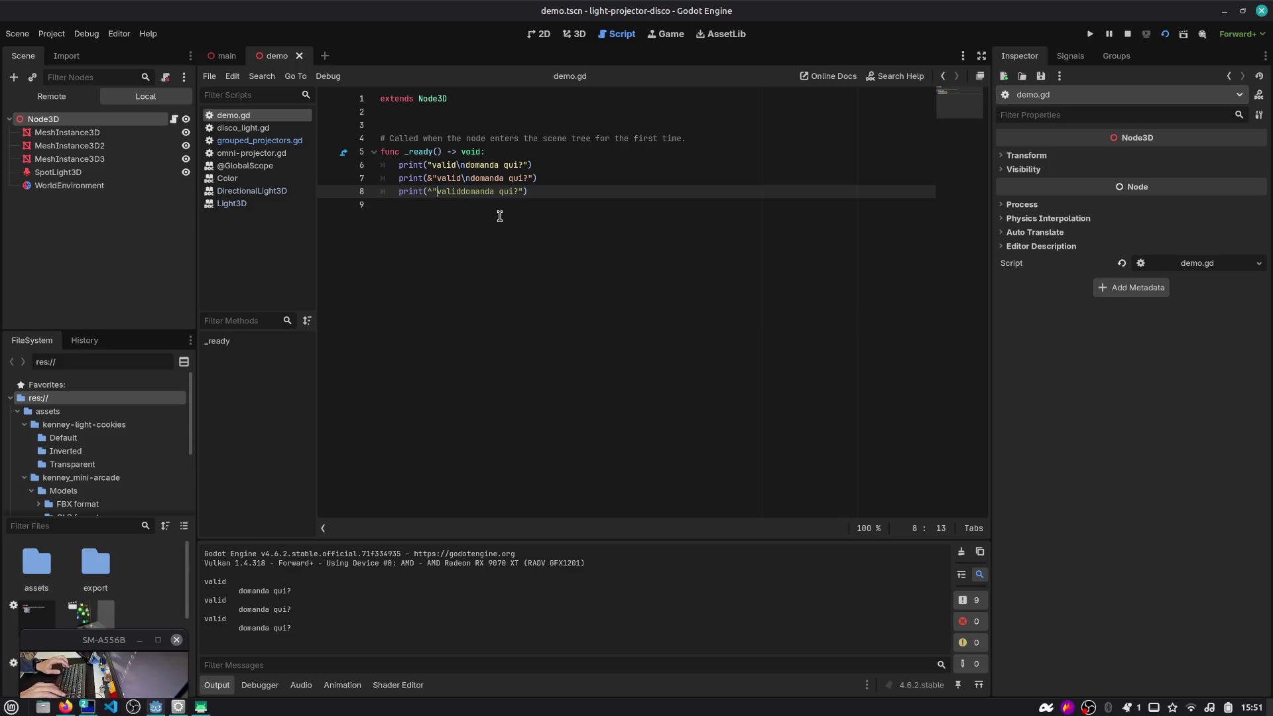
{"action": "key", "text": "ctrl+shift+Right"}
{"action": "key", "text": "ctrl+shift+Right"}
{"action": "key", "text": "ctrl+shift+Right"}
{"action": "type", "text": "c:\\a"}
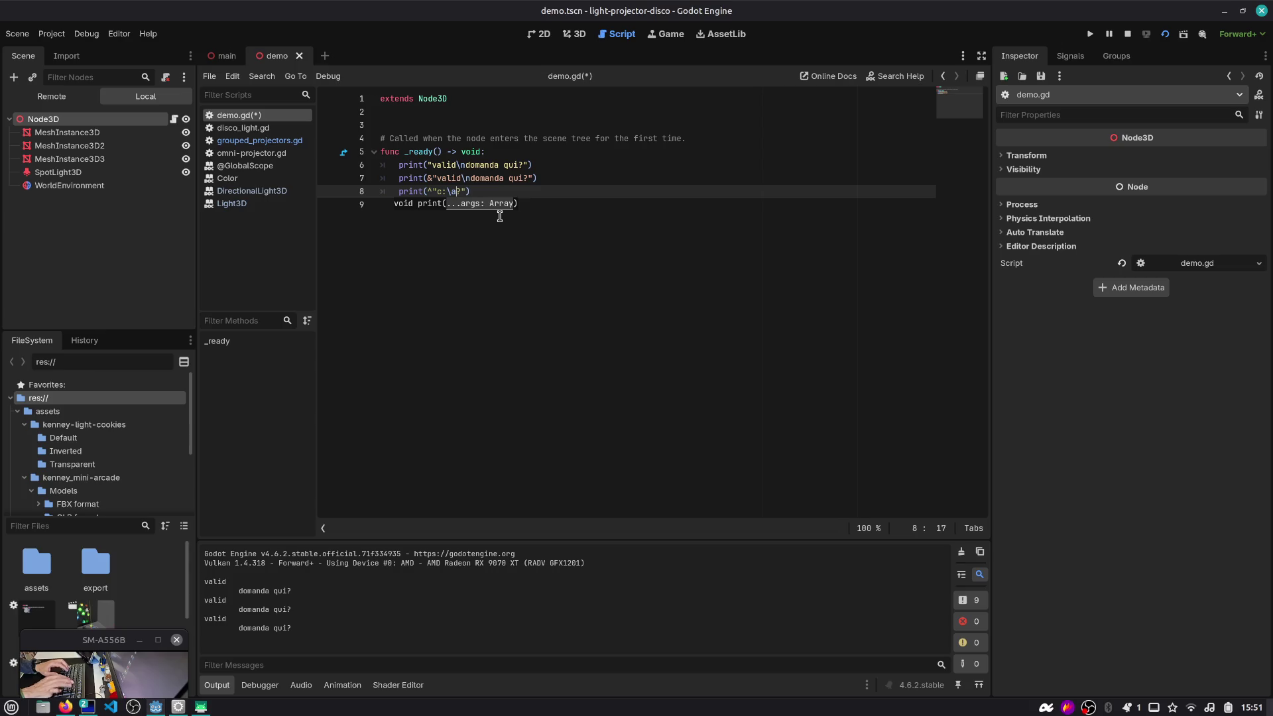
{"action": "type", "text": "lice"}
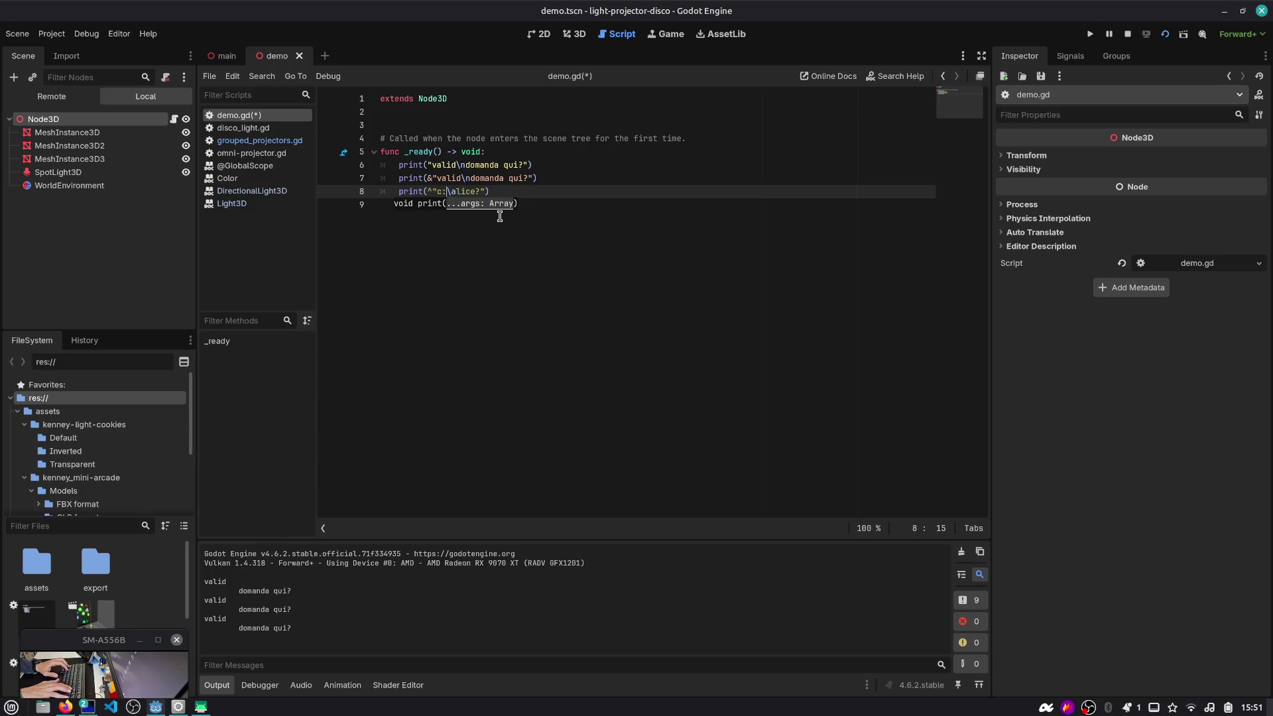
Duplicate the Windows-path print, change the copy to /home/alice, remove the question mark, and save.
{"action": "key", "text": "End"}
{"action": "key", "text": "shift+Home"}
{"action": "key", "text": "ctrl+c"}
{"action": "key", "text": "End"}
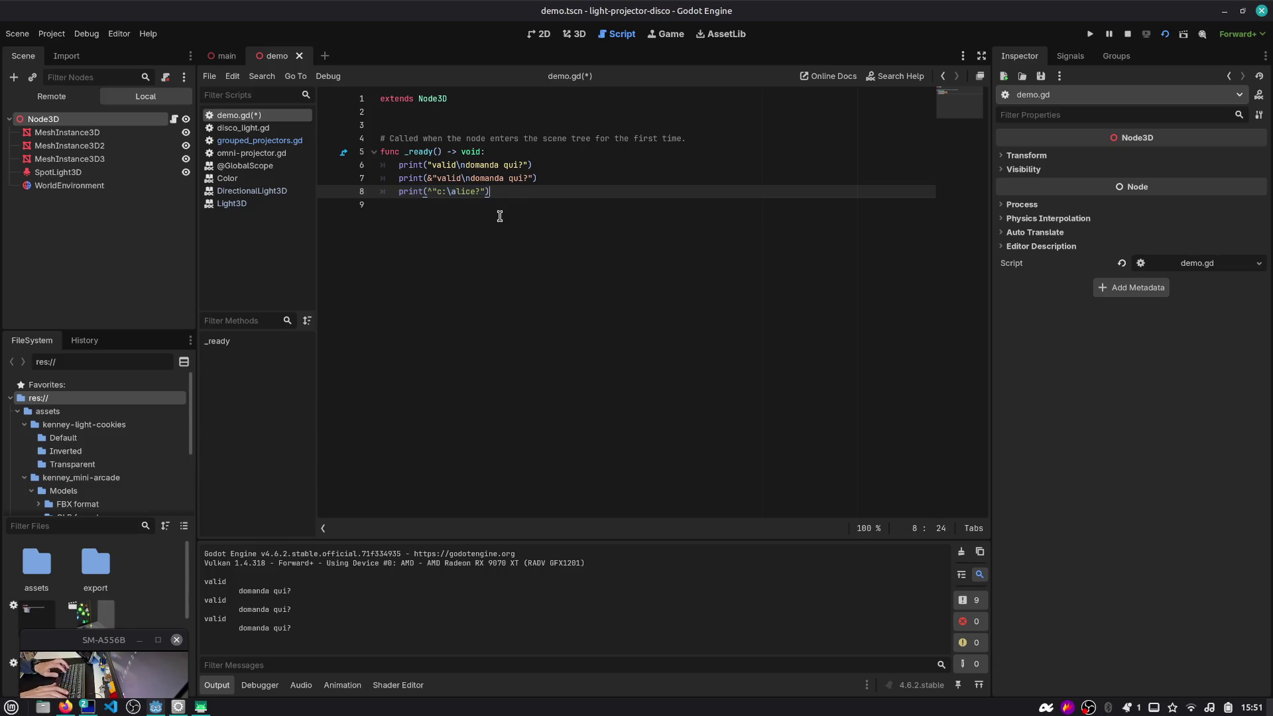
{"action": "key", "text": "Return"}
{"action": "key", "text": "ctrl+v"}
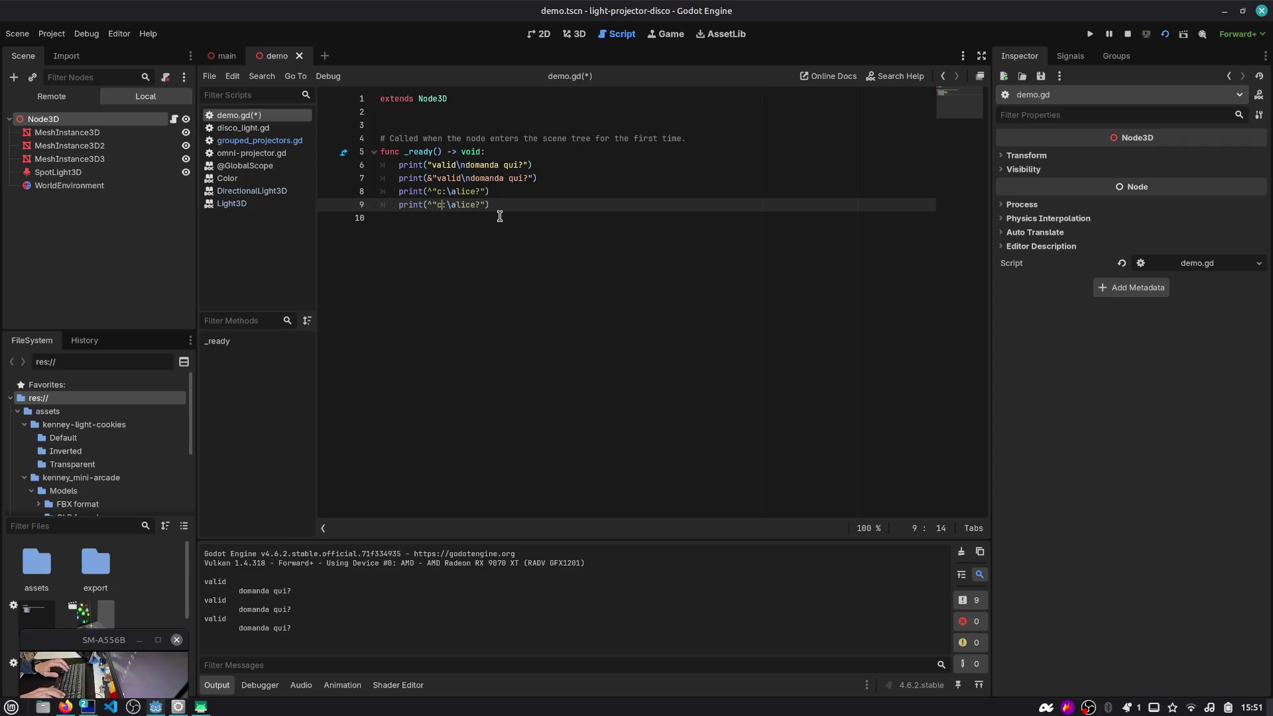
{"action": "key", "text": "Delete"}
{"action": "key", "text": "Delete"}
{"action": "key", "text": "Delete"}
{"action": "key", "text": "BackSpace"}
{"action": "type", "text": "/"}
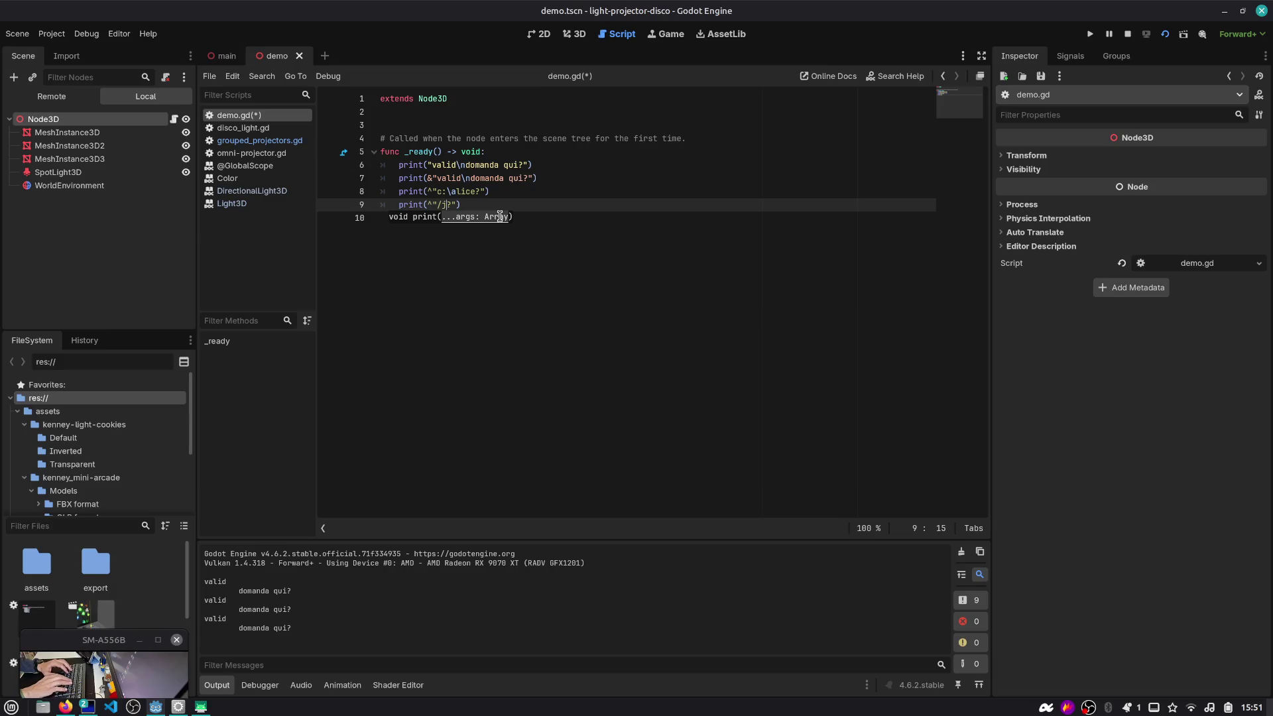
{"action": "type", "text": "home/"}
{"action": "type", "text": "alice"}
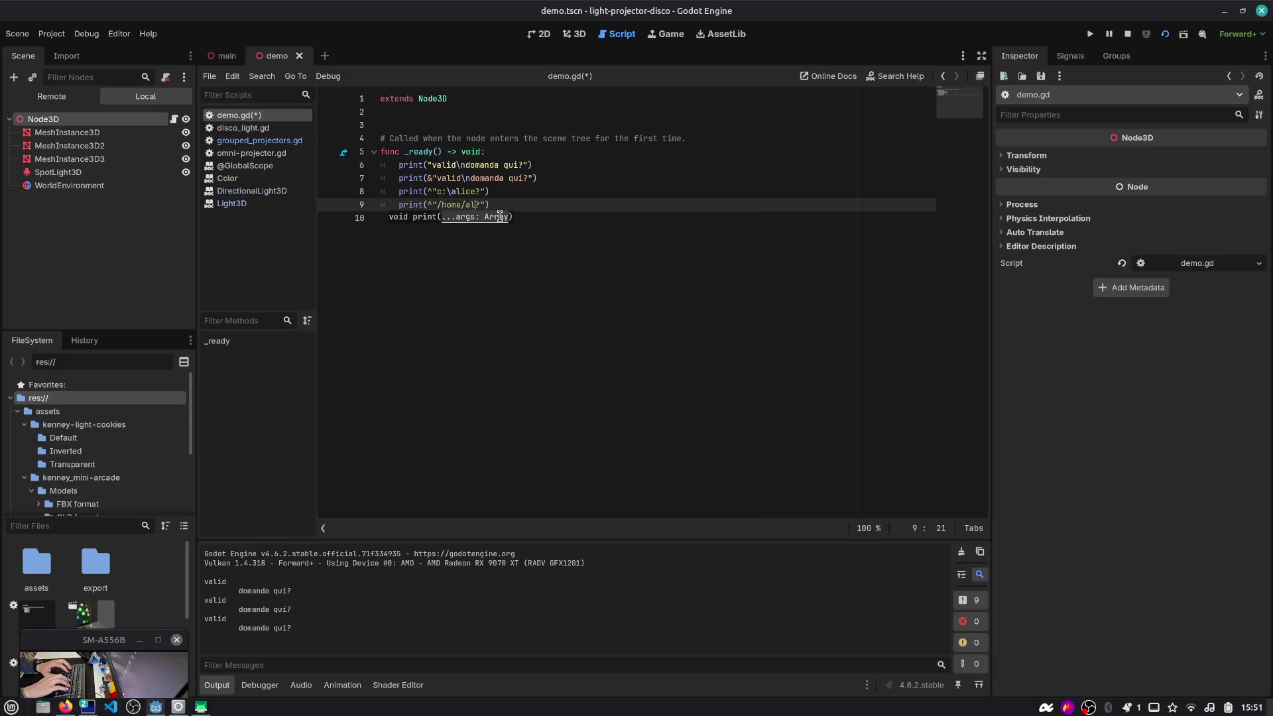
{"action": "key", "text": "Left"}
{"action": "key", "text": "BackSpace"}
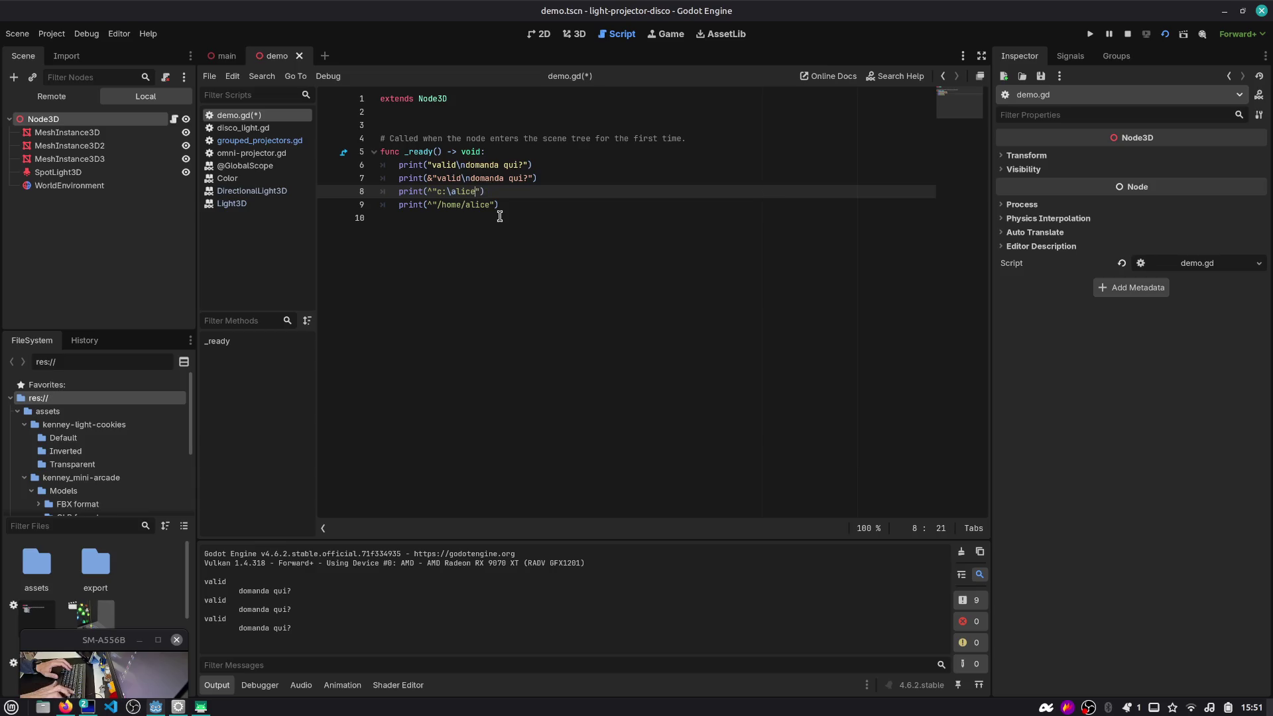
{"action": "key", "text": "ctrl+s"}
Delete the two older valid prints, save, and run the current scene.
{"action": "key", "text": "Up"}
{"action": "key", "text": "End"}
{"action": "key", "text": "shift+Up"}
{"action": "key", "text": "ctrl+shift+k"}
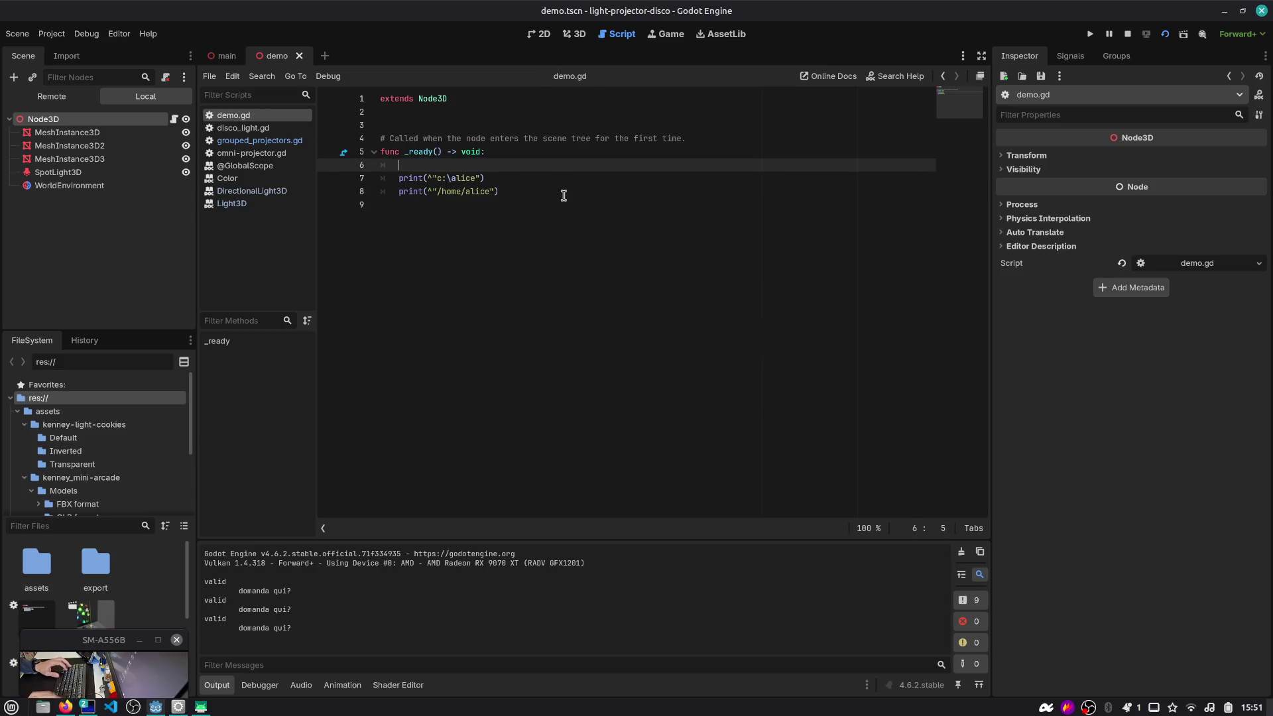
{"action": "key", "text": "ctrl+s"}
{"action": "left_click", "coordinate": [1164, 34]}
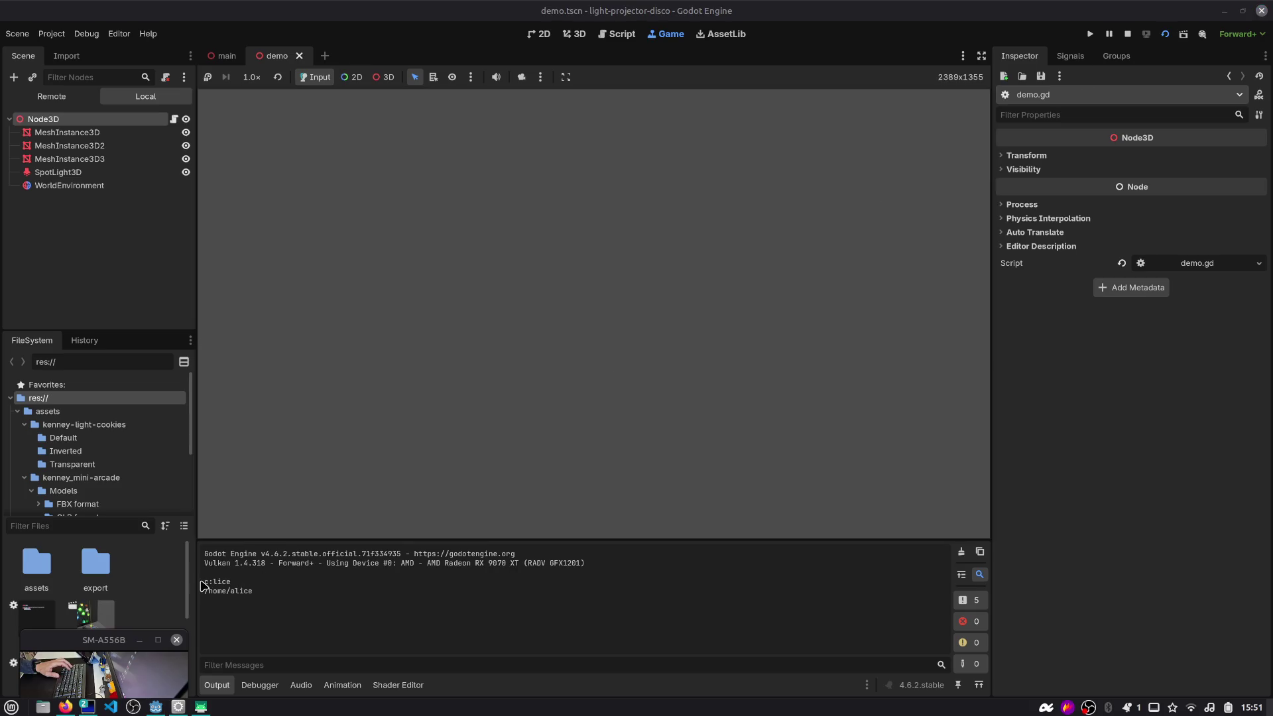
Spot the mangled Windows path in the output, add a ^ to the home path, and delete the comment above _ready.
{"action": "left_click_drag", "start_coordinate": [208, 581], "coordinate": [239, 584]}
{"action": "left_click", "coordinate": [622, 34]}
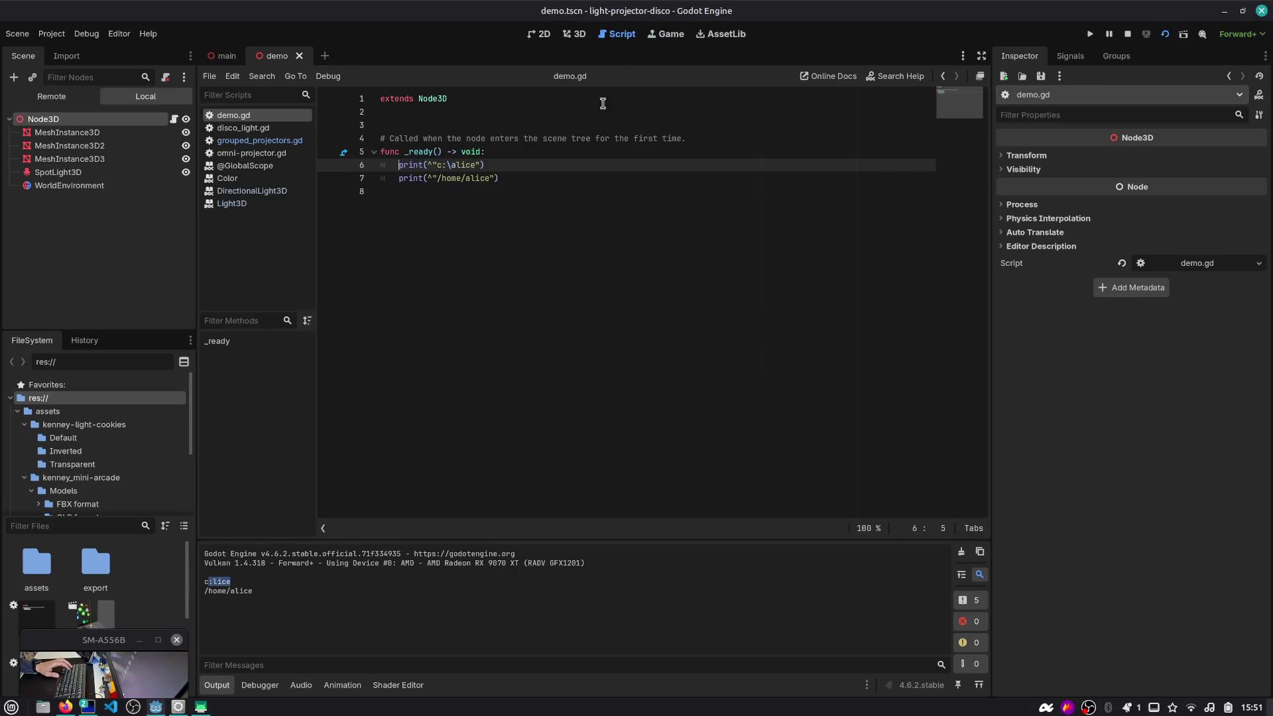
{"action": "left_click", "coordinate": [429, 178]}
{"action": "type", "text": "^"}
{"action": "scroll", "coordinate": [423, 187], "scroll_direction": "up", "scroll_amount": 4, "text": "ctrl"}
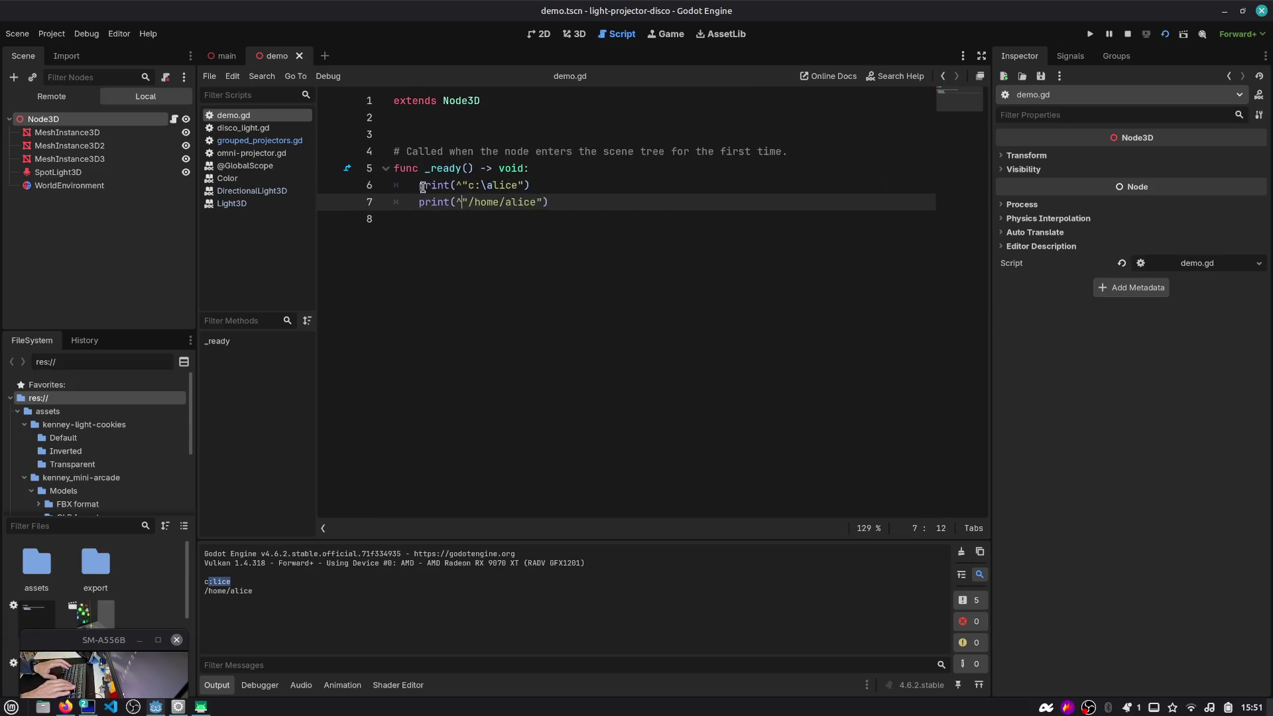
{"action": "left_click", "coordinate": [486, 155]}
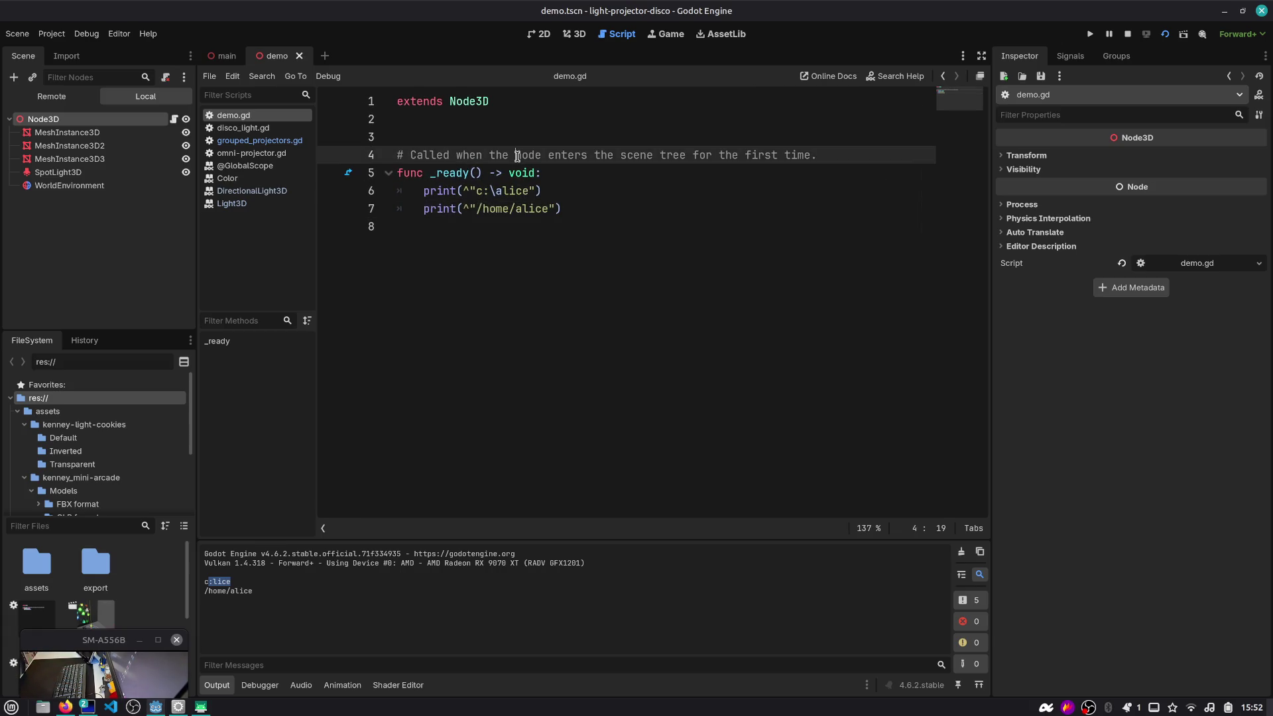
{"action": "key", "text": "ctrl+shift+k"}
Compare the Windows and home path strings in the script against their printed output.
{"action": "left_click", "coordinate": [462, 174]}
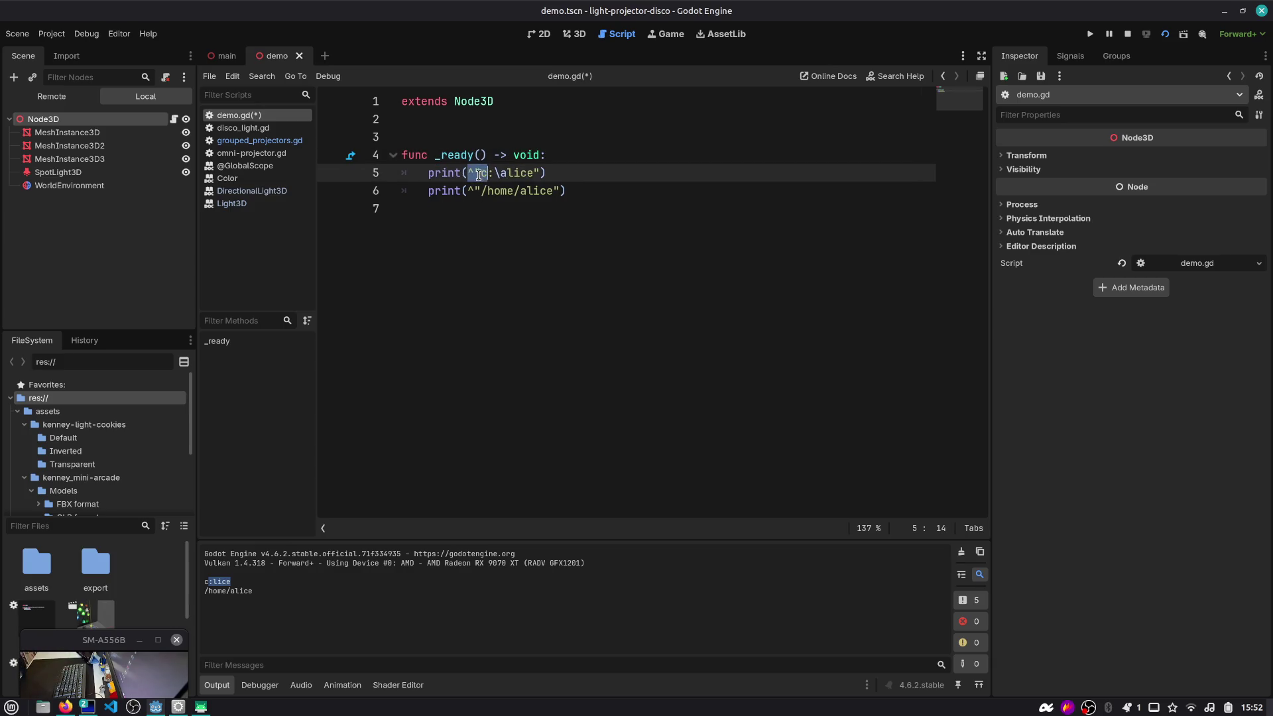
{"action": "left_click", "coordinate": [472, 173]}
{"action": "left_click", "coordinate": [501, 193]}
{"action": "left_click", "coordinate": [502, 172]}
{"action": "left_click", "coordinate": [215, 585]}
{"action": "left_click_drag", "start_coordinate": [206, 592], "coordinate": [271, 593]}
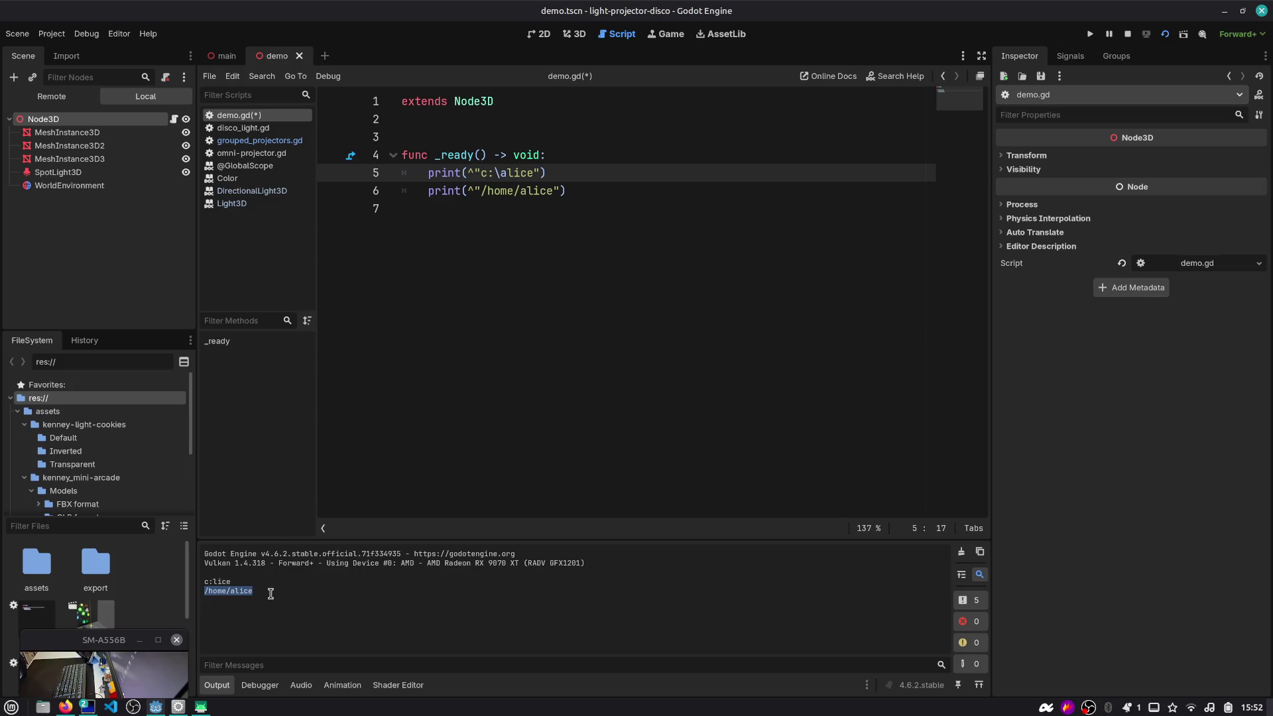
{"action": "left_click", "coordinate": [486, 191]}
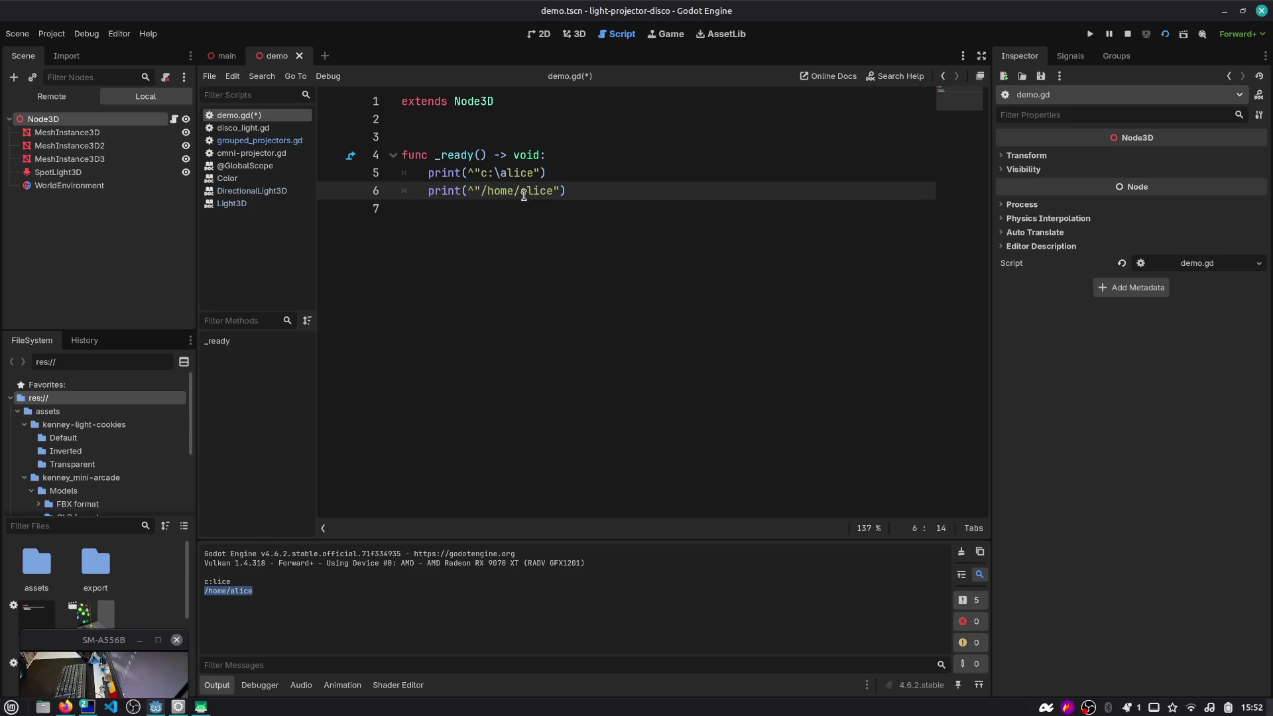
{"action": "left_click", "coordinate": [486, 173]}
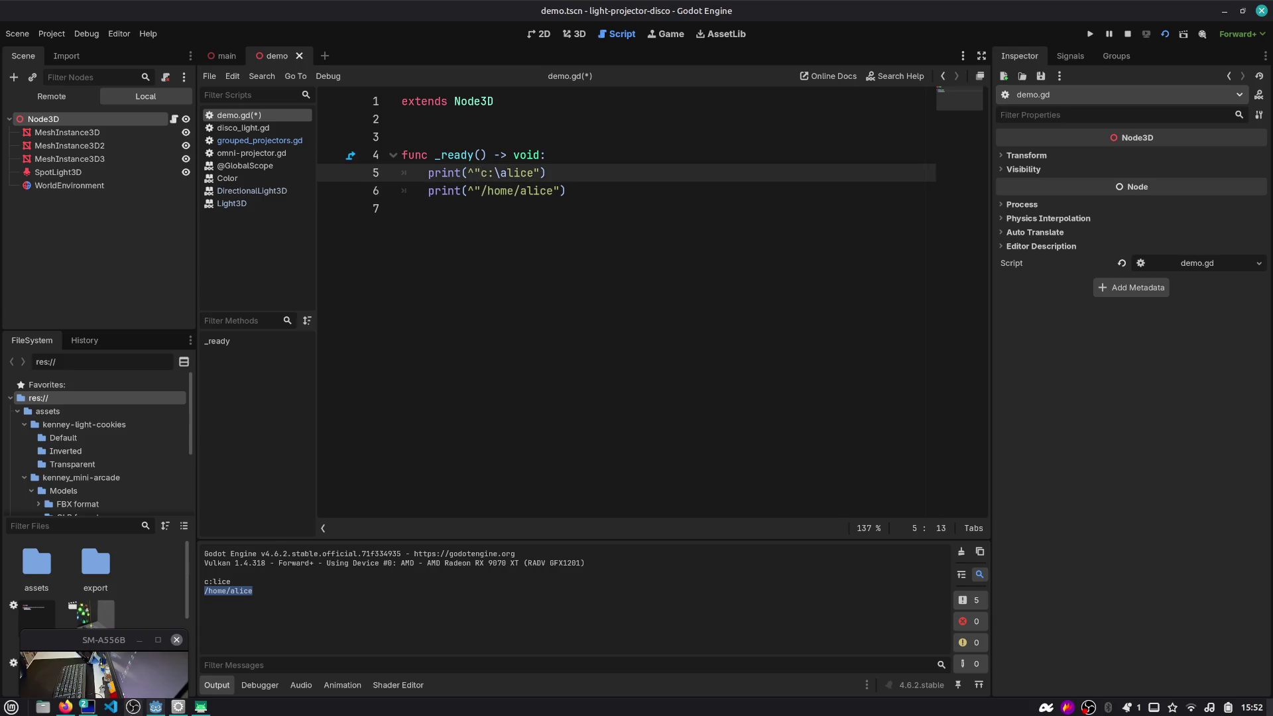
Bring up Duck.ai and scroll to the &"" multiline concatenation explanation and cheat sheet.
{"action": "left_click", "coordinate": [75, 707]}
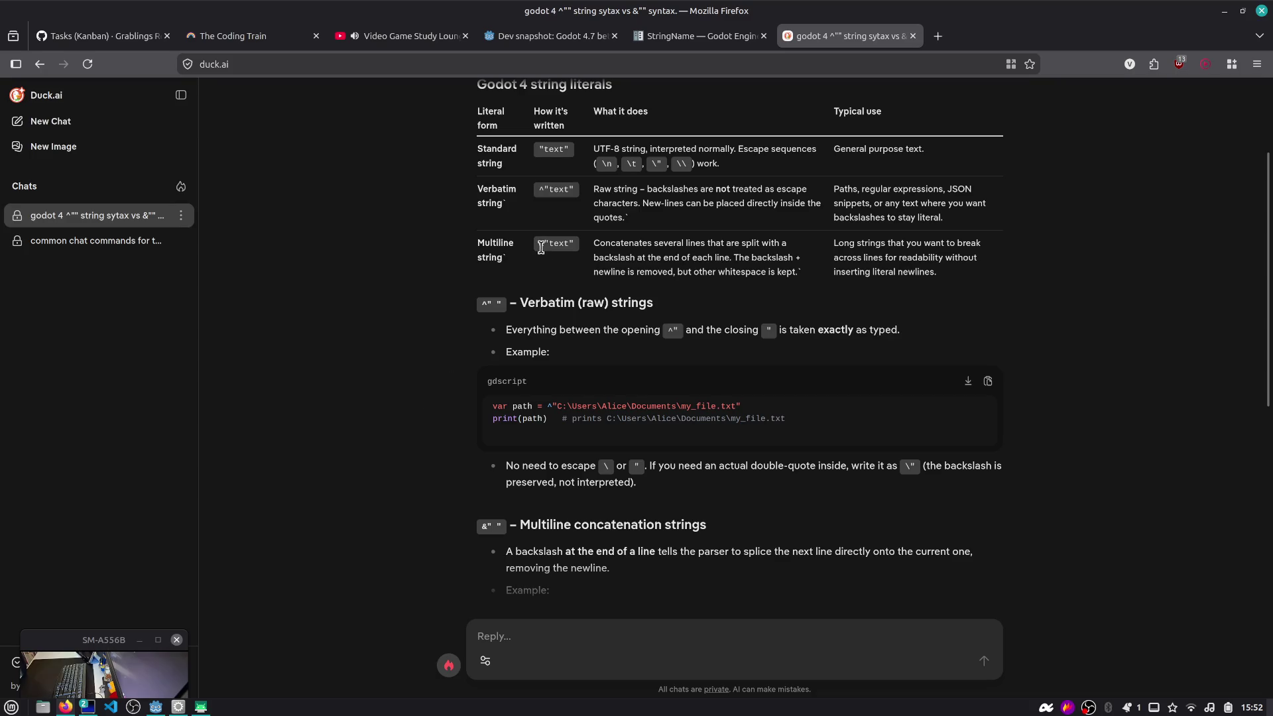
{"action": "scroll", "coordinate": [541, 247], "scroll_direction": "down", "scroll_amount": 5}
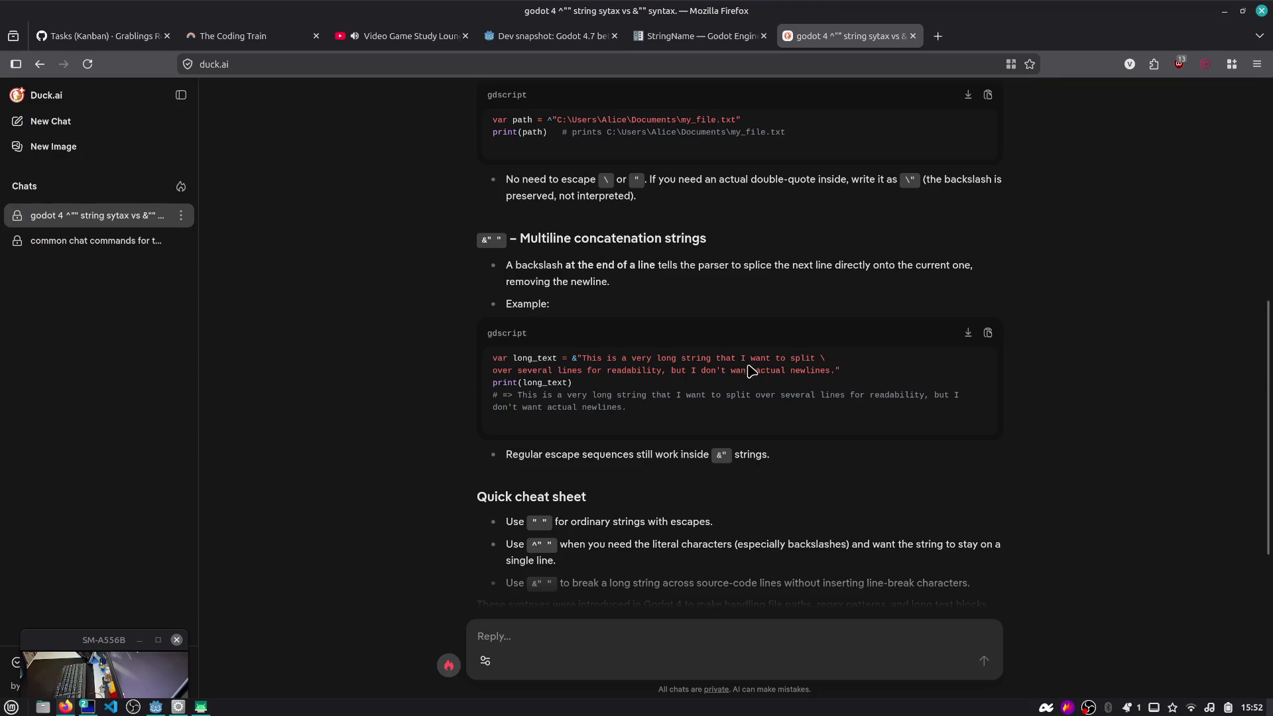
{"action": "scroll", "coordinate": [556, 254], "scroll_direction": "down", "scroll_amount": 2}
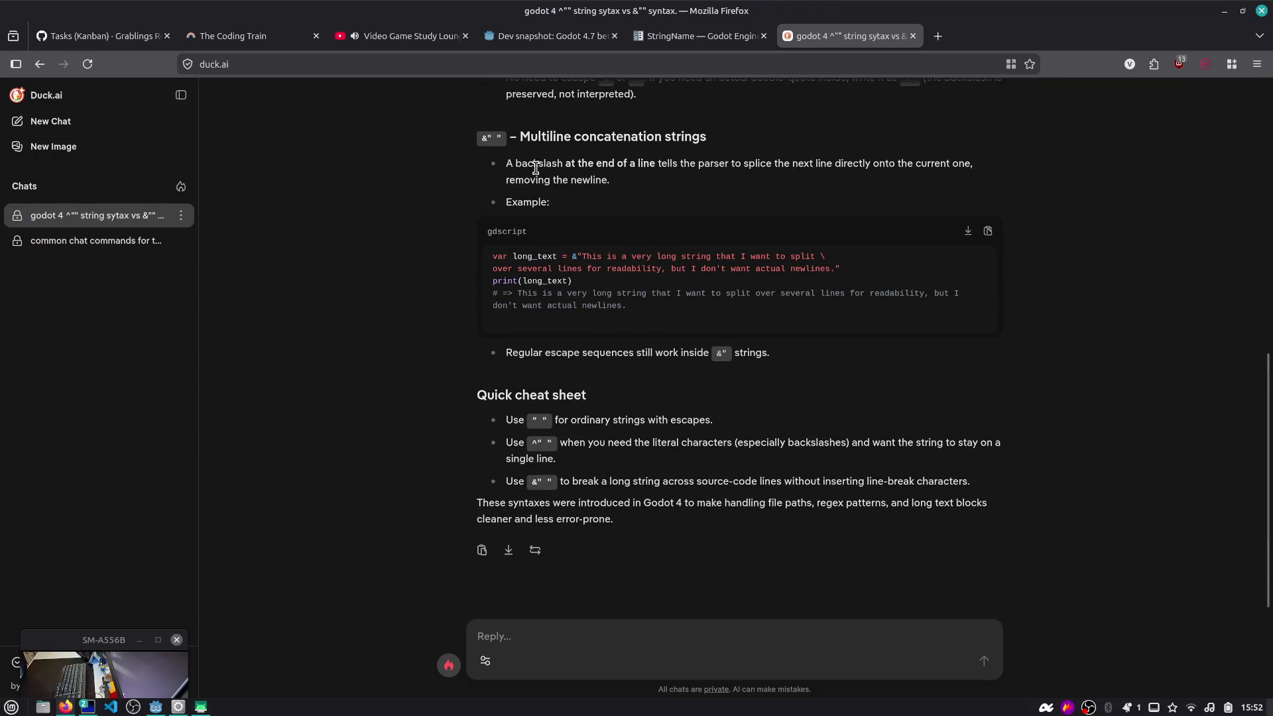
Move from the StringName docs page to the Godot Docs home and expand the class reference.
{"action": "key", "text": "Home"}
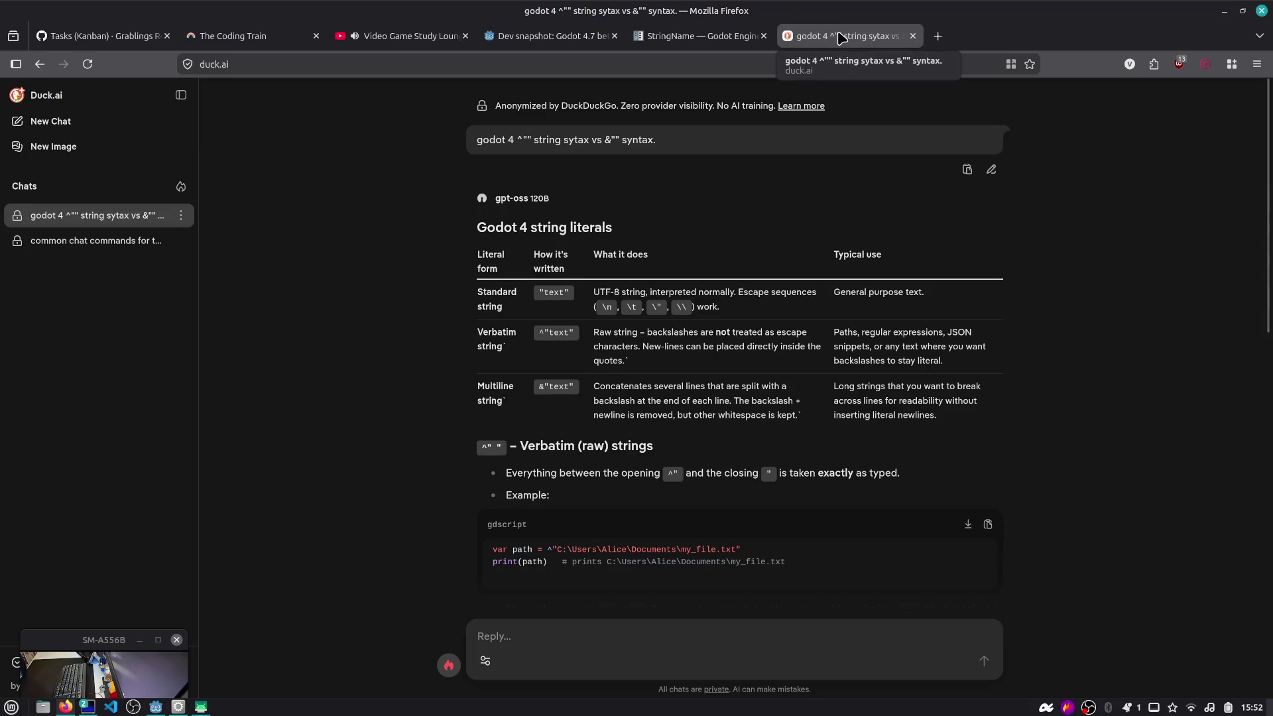
{"action": "left_click", "coordinate": [702, 36]}
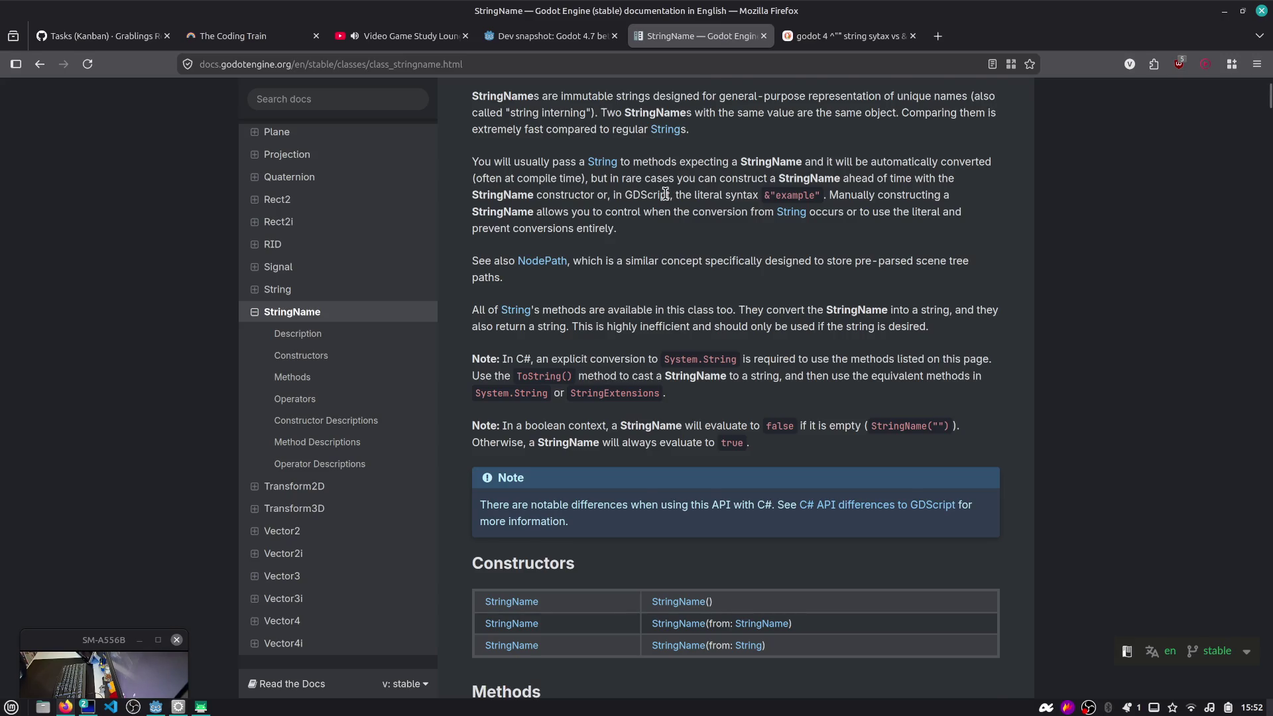
{"action": "scroll", "coordinate": [668, 192], "scroll_direction": "up", "scroll_amount": 3}
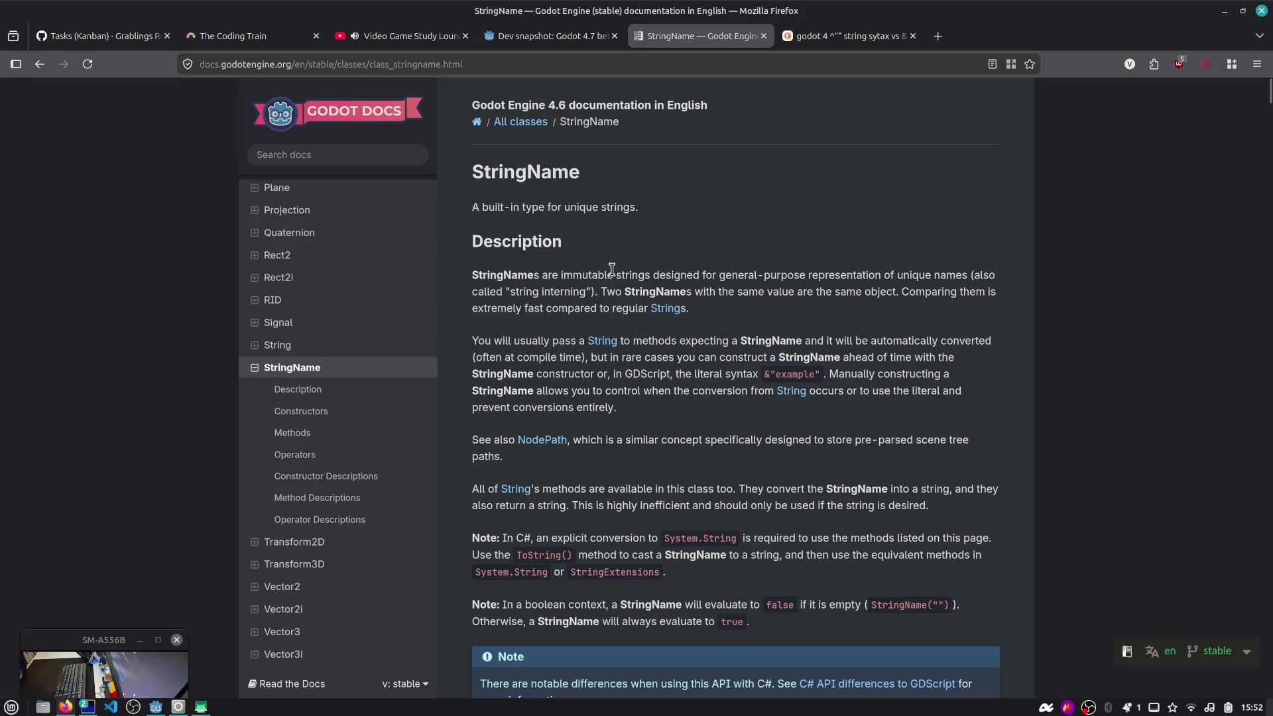
{"action": "scroll", "coordinate": [611, 268], "scroll_direction": "down", "scroll_amount": 4}
{"action": "scroll", "coordinate": [611, 268], "scroll_direction": "up", "scroll_amount": 4}
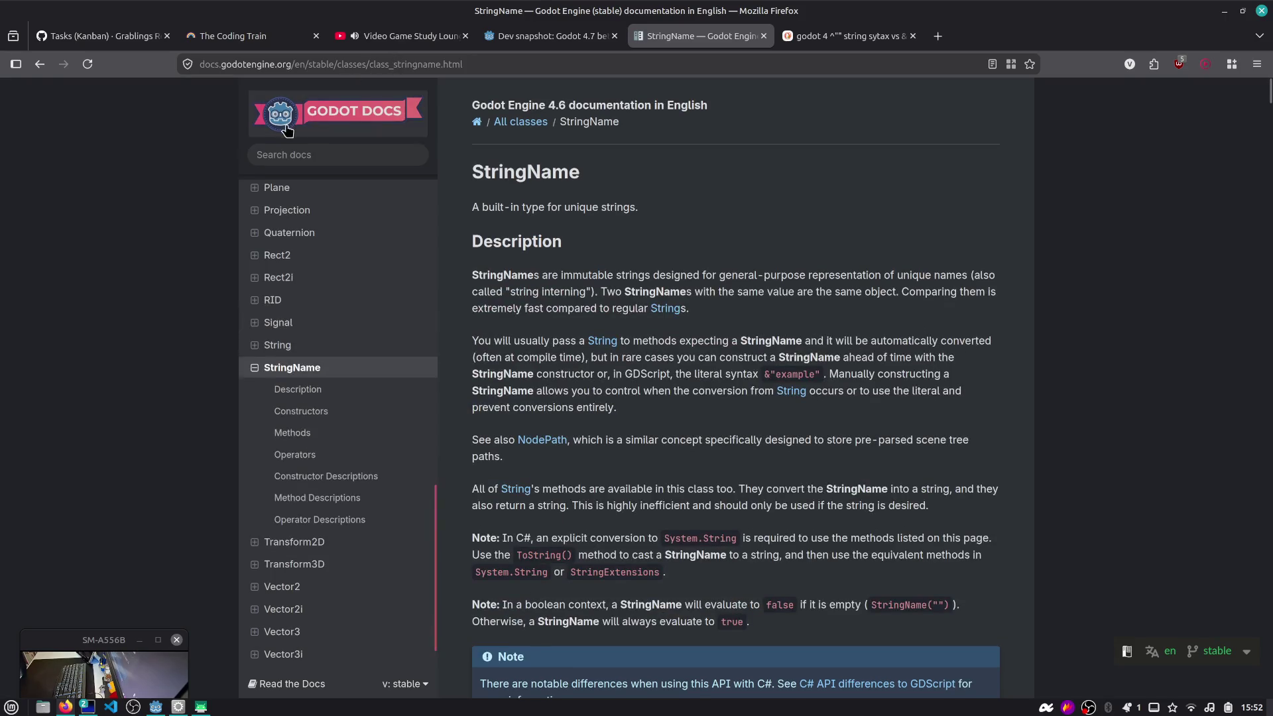
{"action": "scroll", "coordinate": [292, 192], "scroll_direction": "up", "scroll_amount": 3}
{"action": "left_click", "coordinate": [311, 123]}
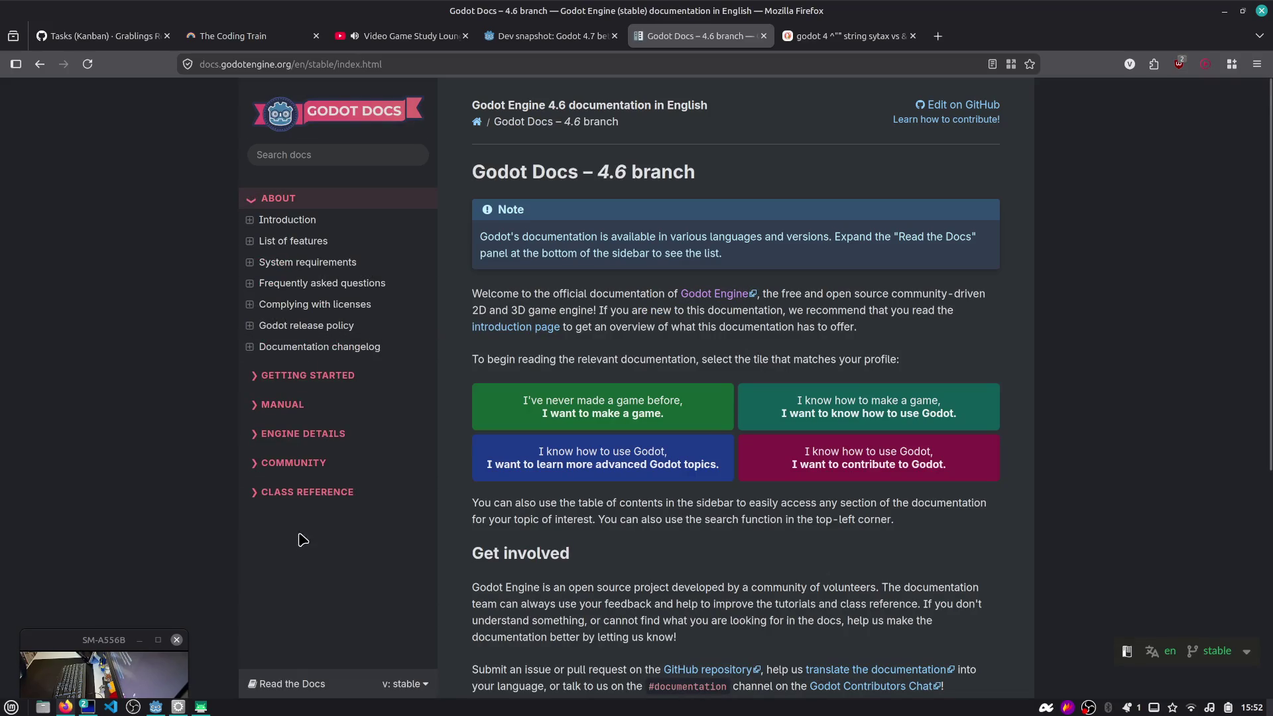
{"action": "left_click", "coordinate": [297, 491]}
Search the docs for llm, then close the Duck.ai and Godot Docs tabs.
{"action": "left_click", "coordinate": [362, 158]}
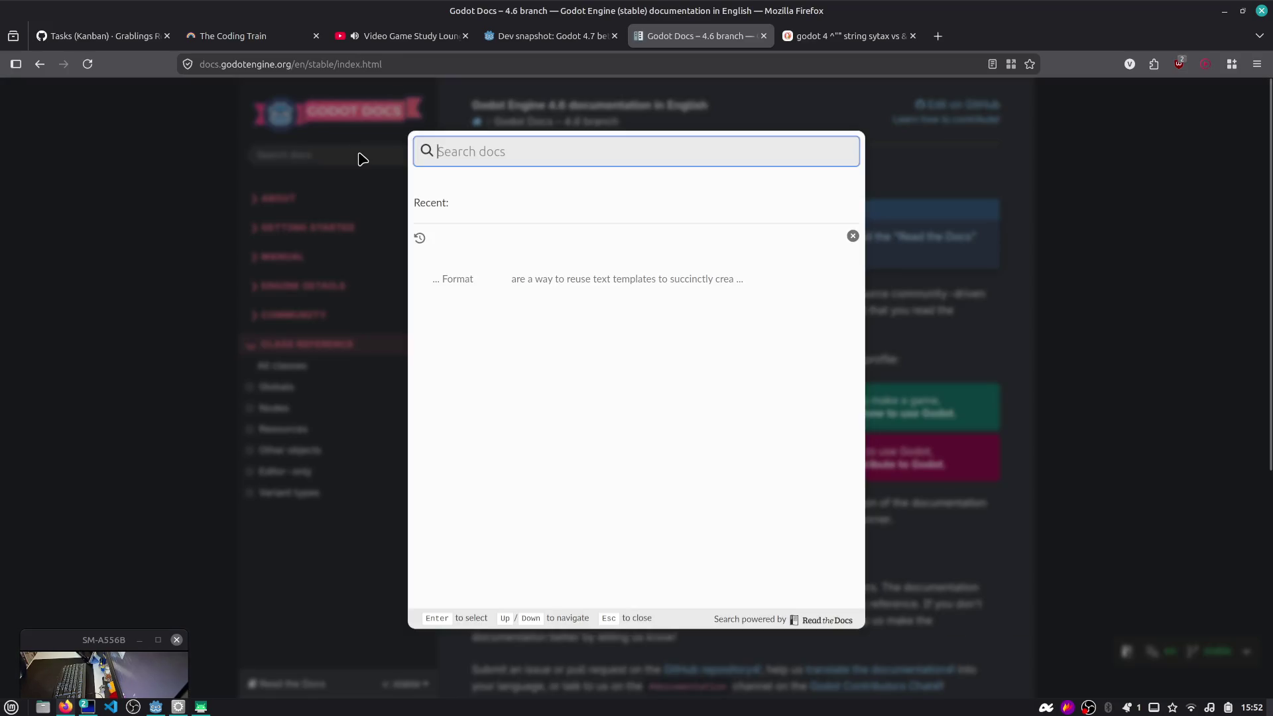
{"action": "type", "text": "llm"}
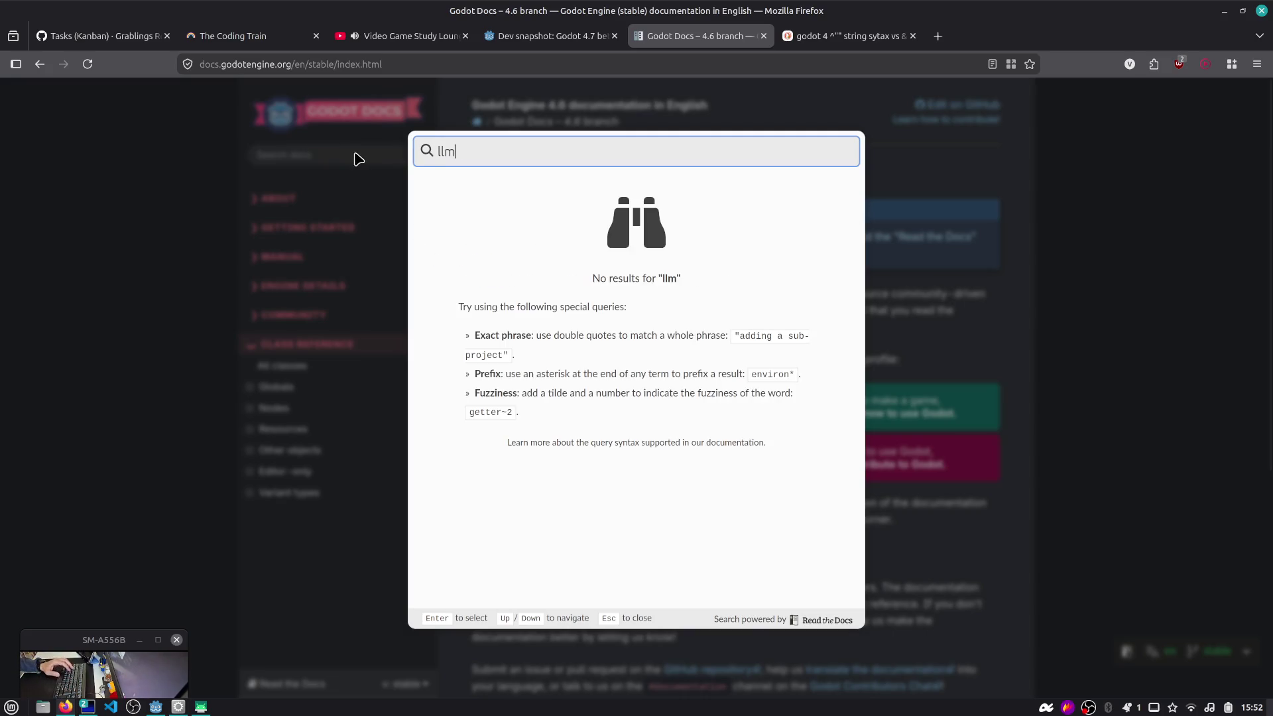
{"action": "key", "text": "Escape"}
{"action": "middle_click", "coordinate": [814, 39]}
{"action": "middle_click", "coordinate": [748, 38]}
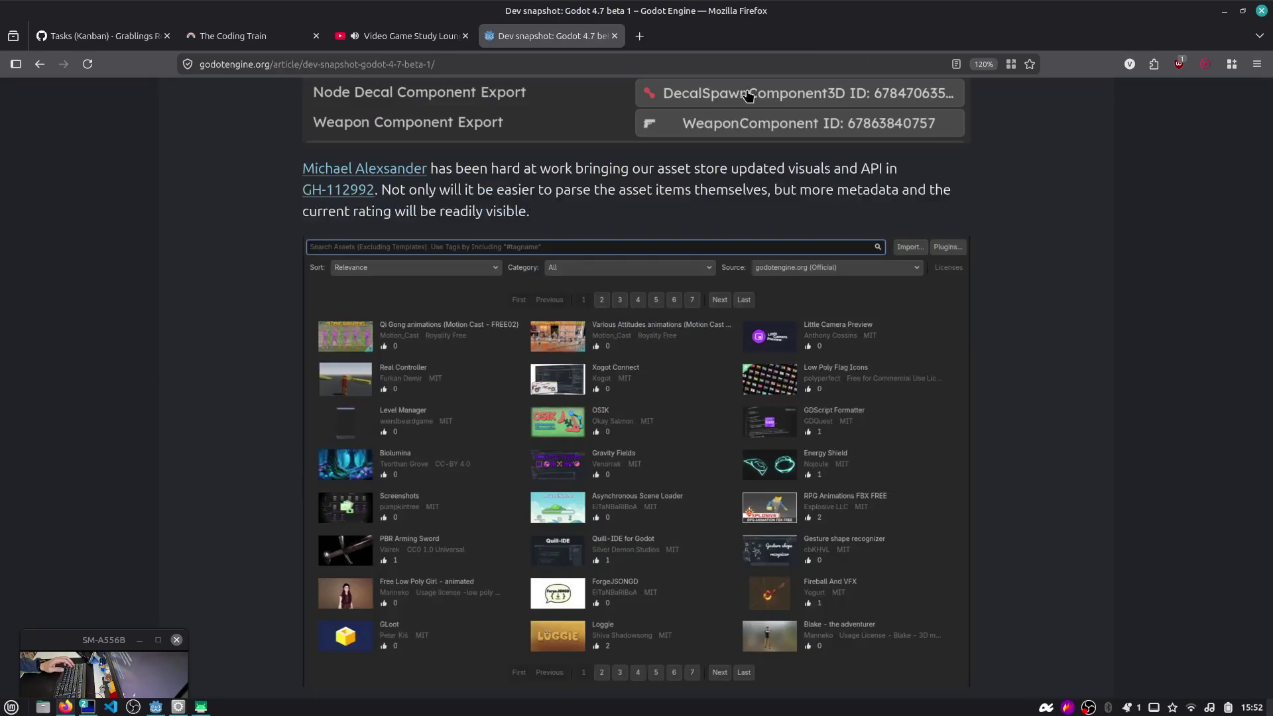
Reset the article zoom to 100%, then open the tldp.org Bash guide link from stream chat.
{"action": "key", "text": "ctrl+0"}
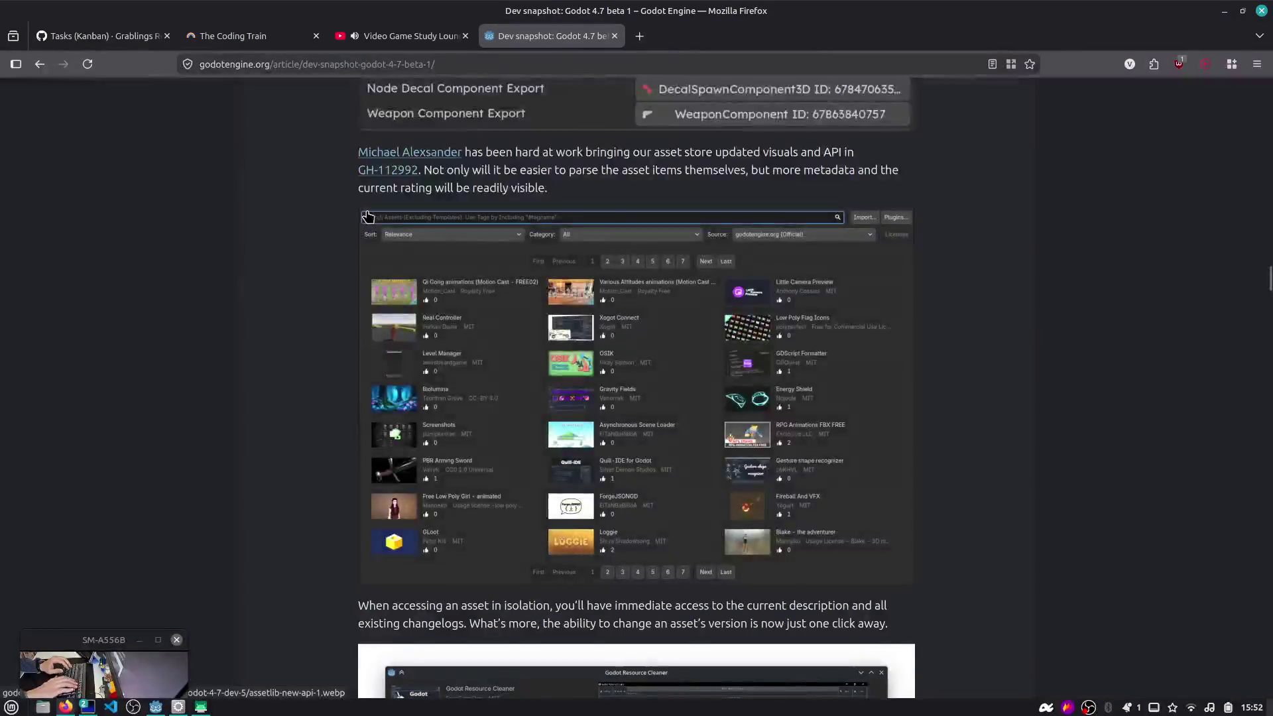
{"action": "key", "text": "super+2"}
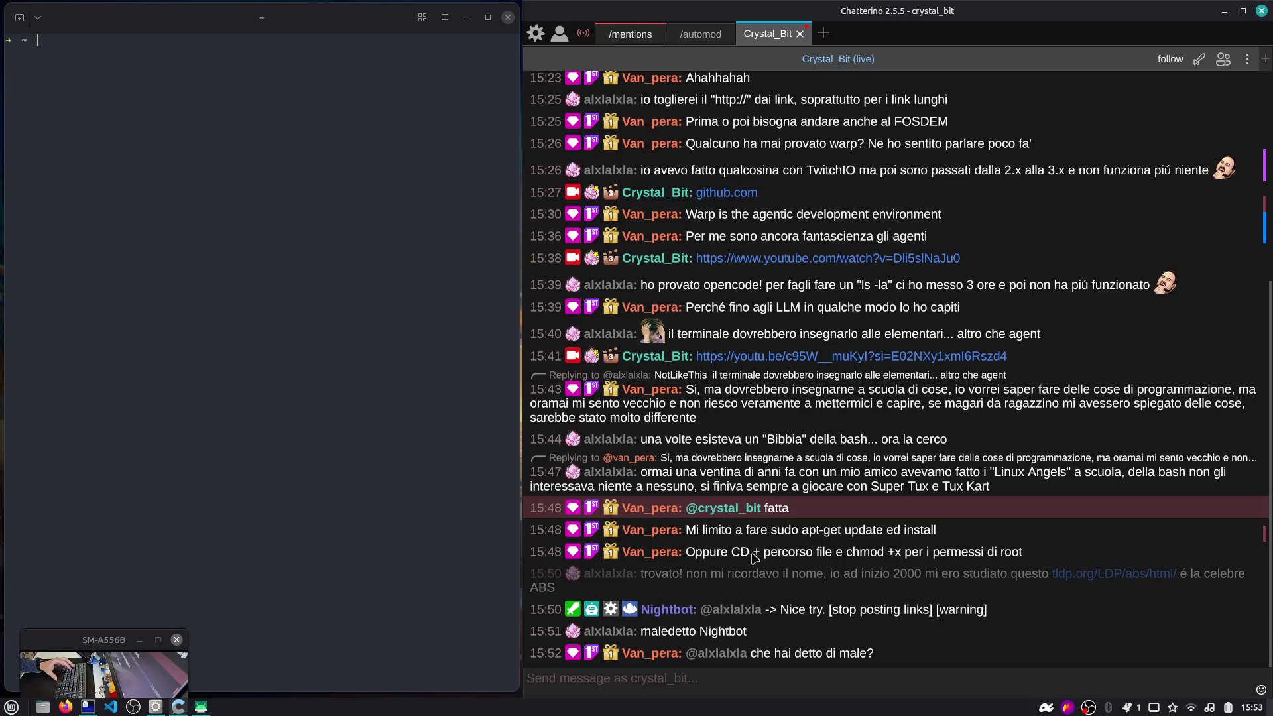
{"action": "left_click", "coordinate": [1124, 577]}
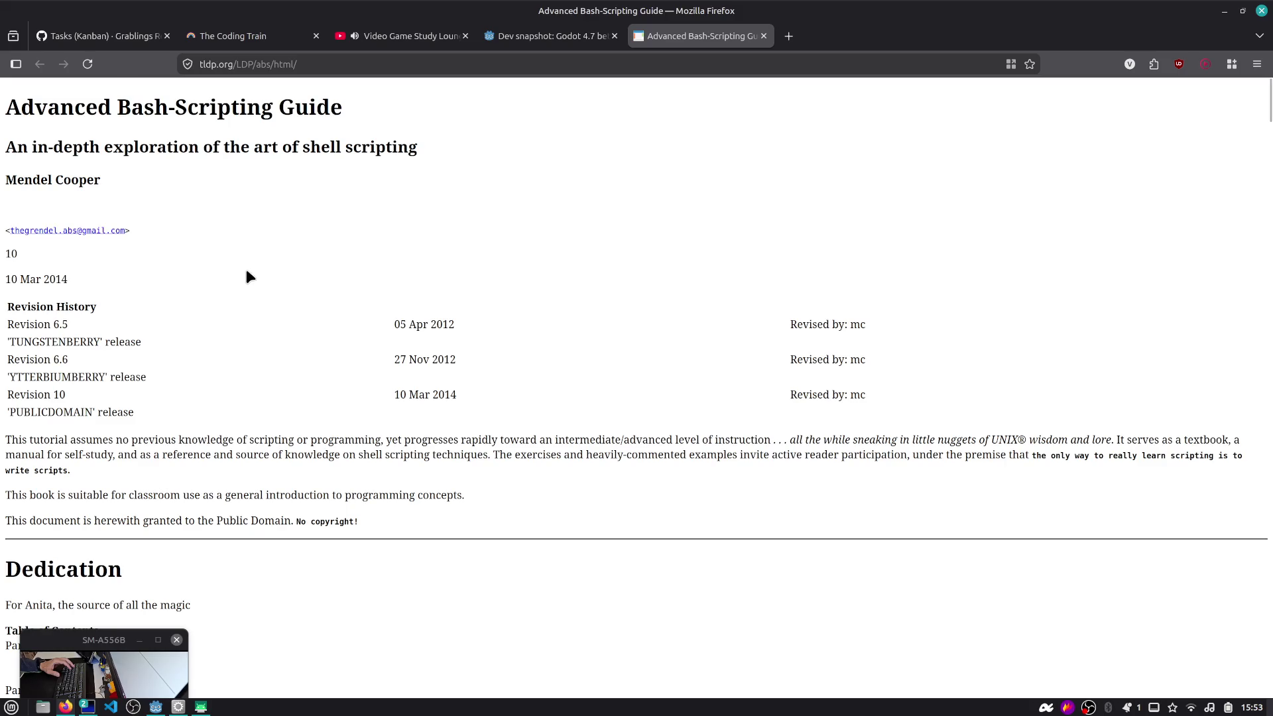
Look at the Starting Off With a Sha-Bang chapter, then return to the guide's contents.
{"action": "scroll", "coordinate": [247, 271], "scroll_direction": "down", "scroll_amount": 6}
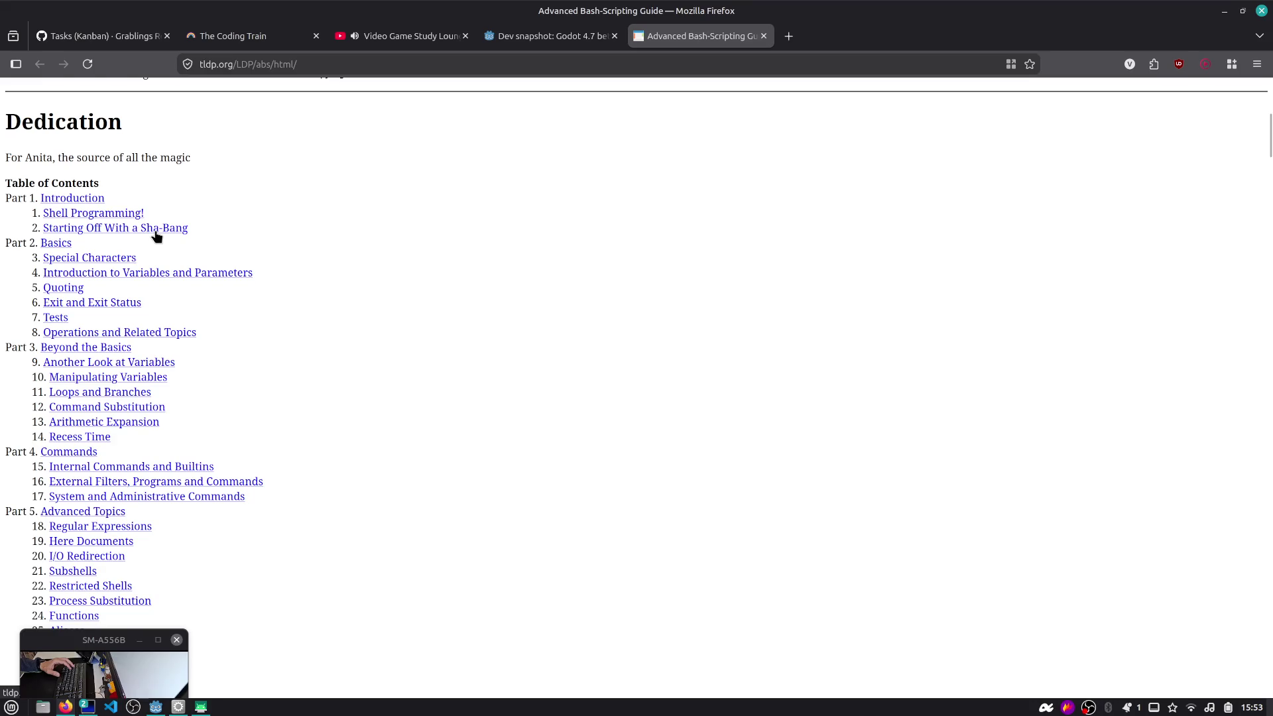
{"action": "scroll", "coordinate": [154, 219], "scroll_direction": "down", "scroll_amount": 1}
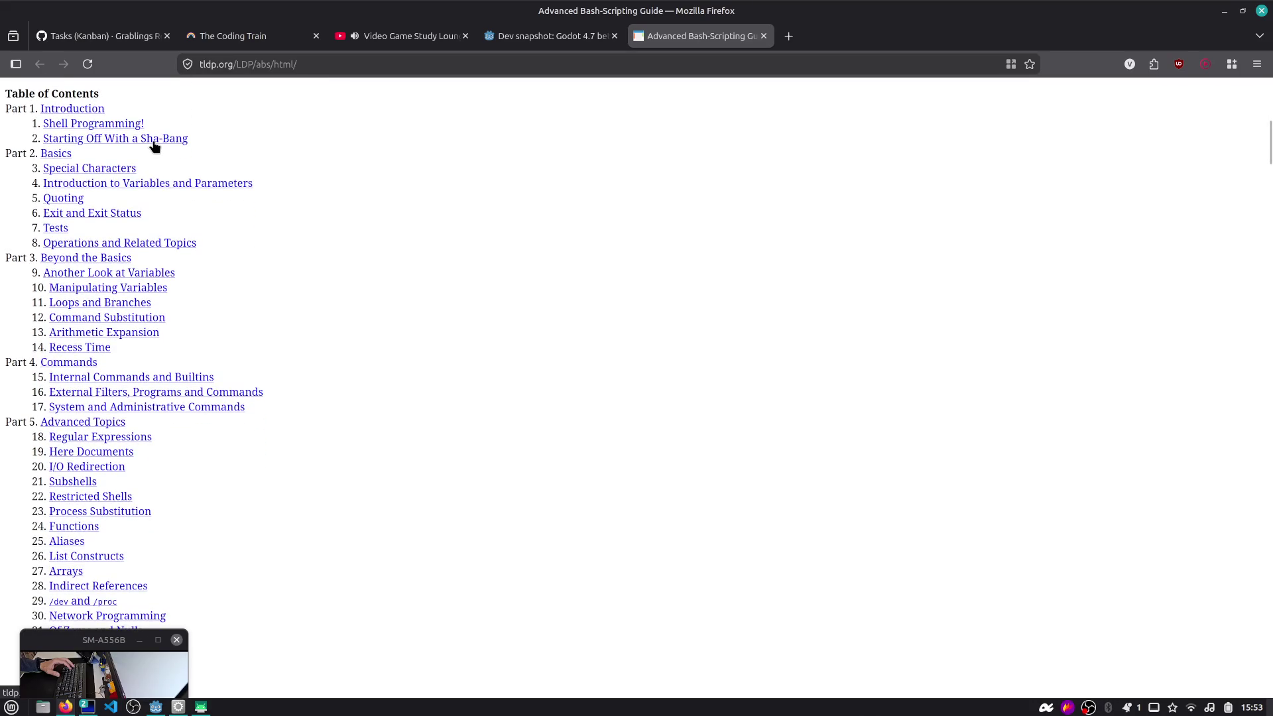
{"action": "left_click", "coordinate": [135, 142]}
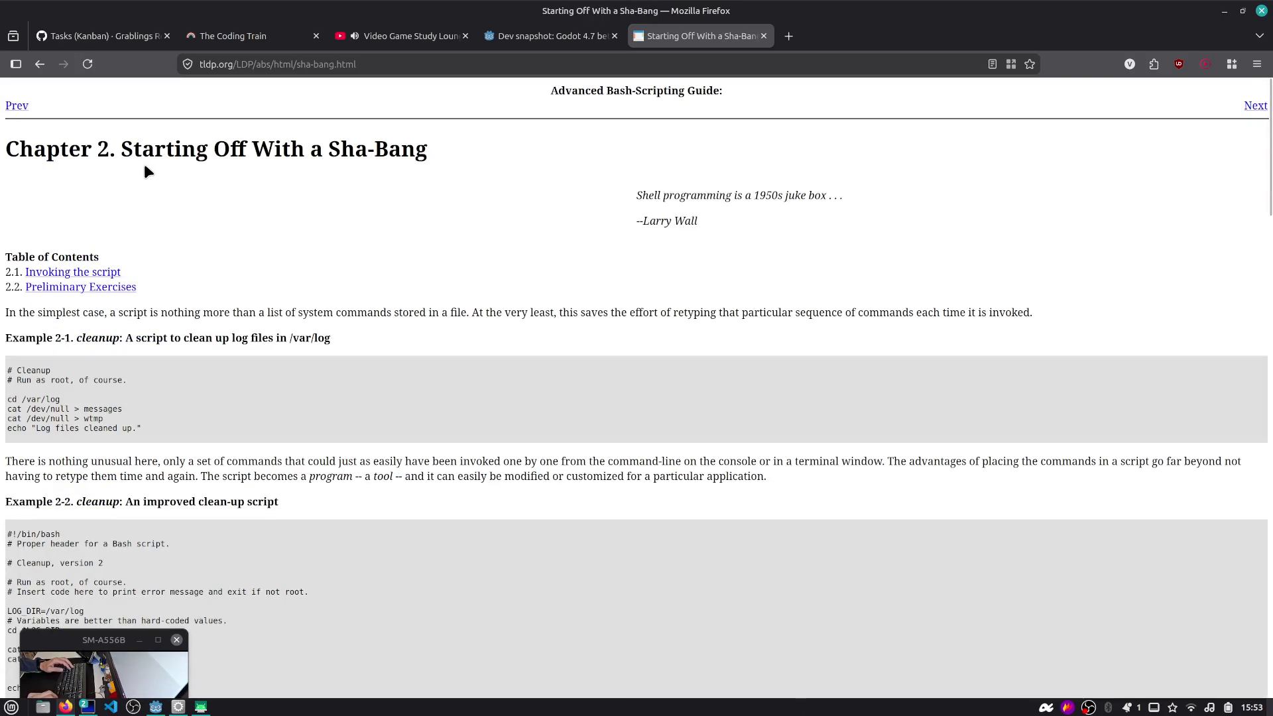
{"action": "key", "text": "alt+Left"}
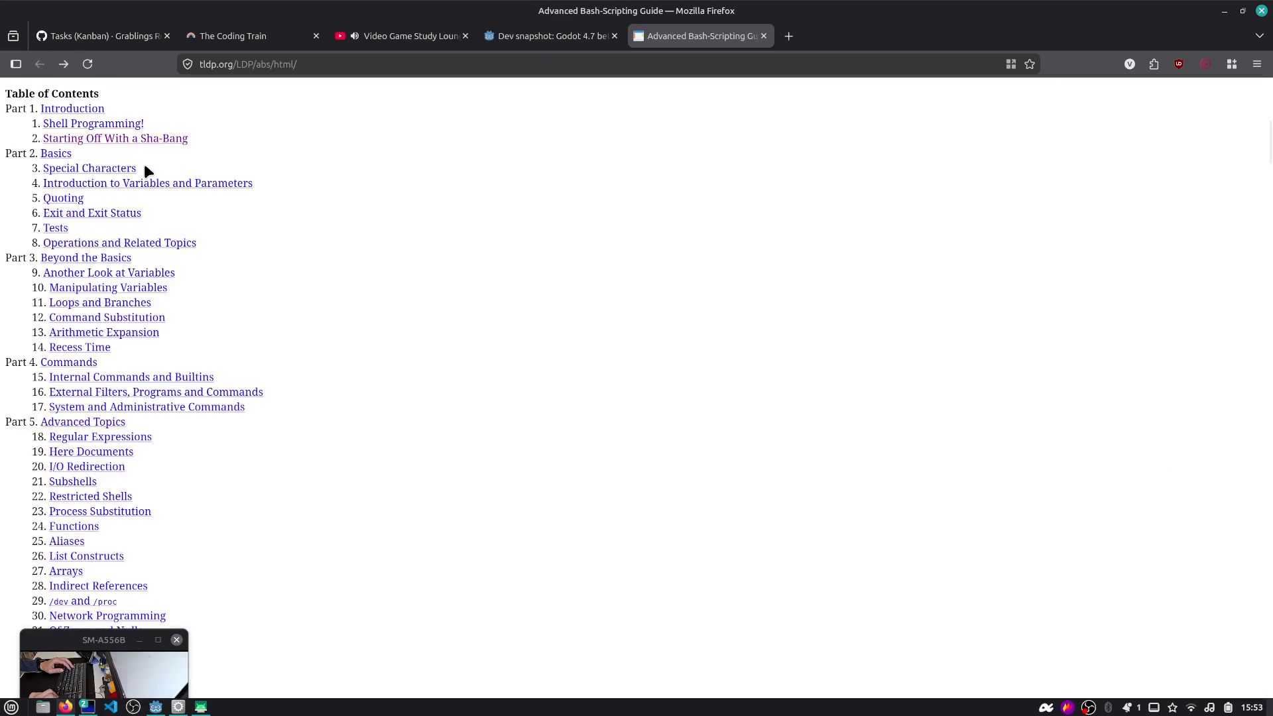
Bookmark the Advanced Bash-Scripting Guide to the Bookmarks Toolbar.
{"action": "scroll", "coordinate": [122, 195], "scroll_direction": "down", "scroll_amount": 3}
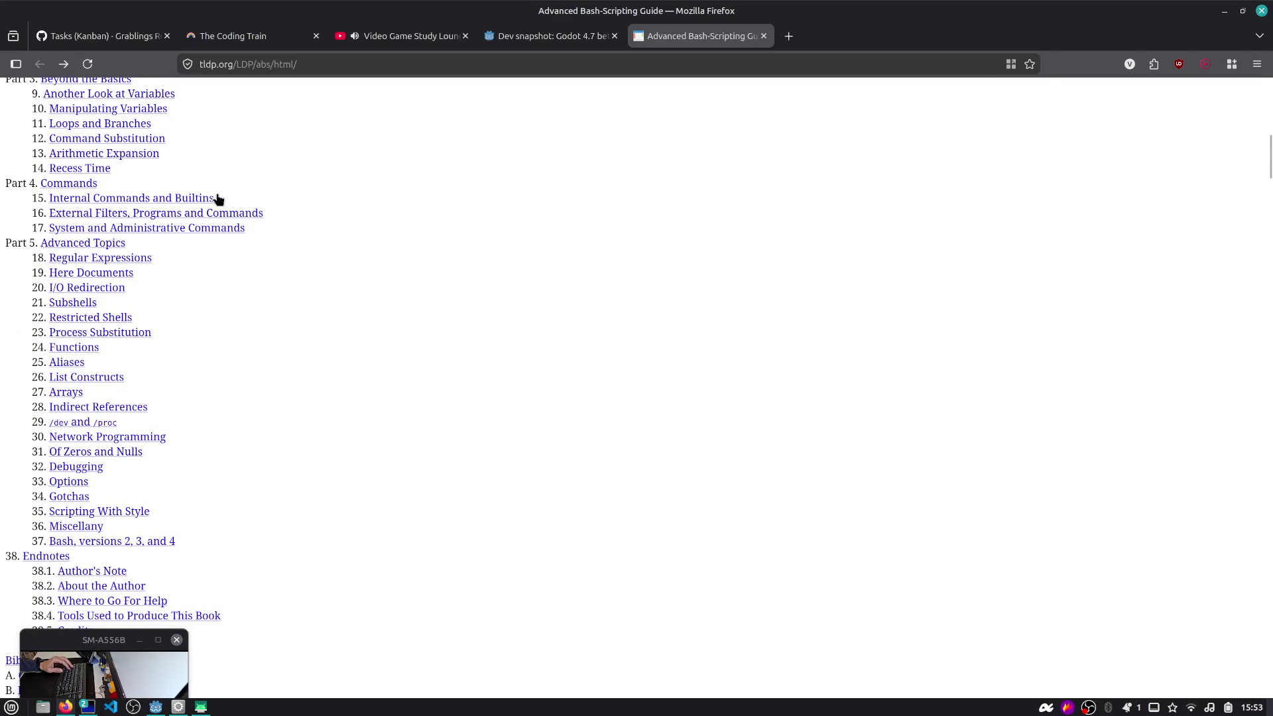
{"action": "scroll", "coordinate": [246, 199], "scroll_direction": "down", "scroll_amount": 2}
{"action": "scroll", "coordinate": [244, 199], "scroll_direction": "down", "scroll_amount": 4}
{"action": "scroll", "coordinate": [244, 199], "scroll_direction": "down", "scroll_amount": 10}
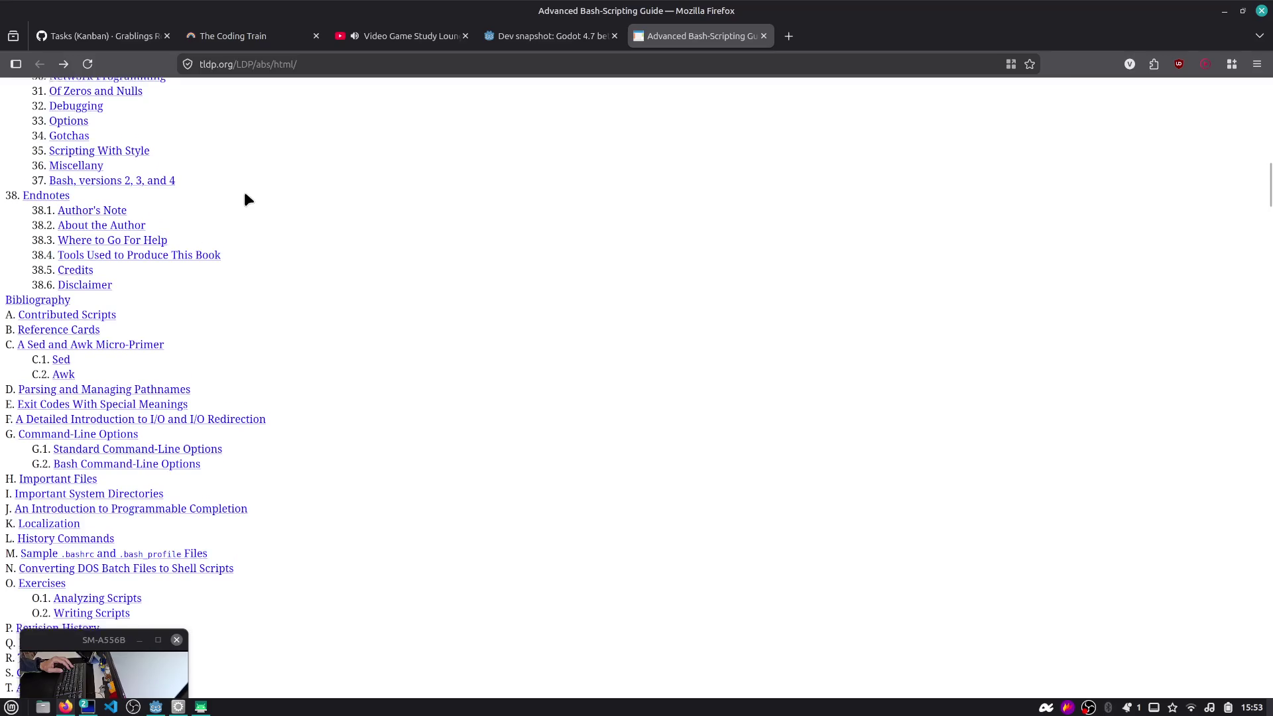
{"action": "scroll", "coordinate": [246, 195], "scroll_direction": "down", "scroll_amount": 4}
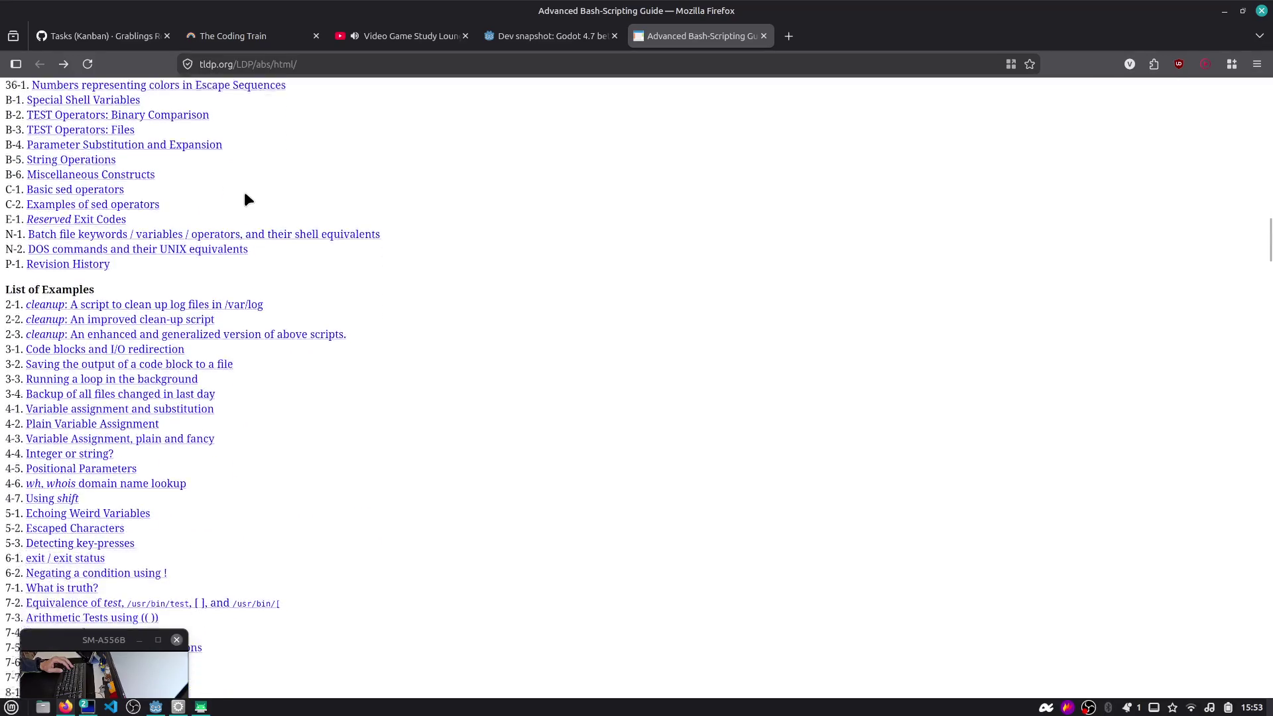
{"action": "key", "text": "ctrl+d"}
{"action": "left_click", "coordinate": [887, 194]}
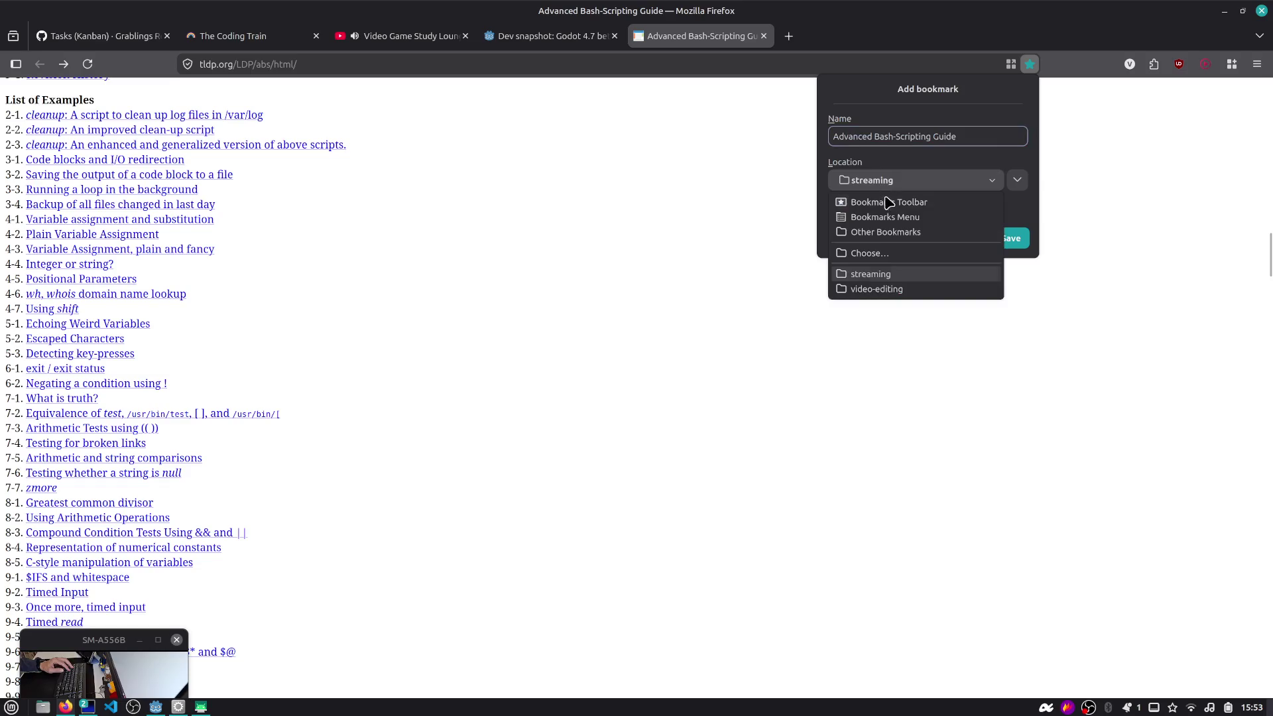
{"action": "left_click", "coordinate": [888, 202]}
{"action": "left_click", "coordinate": [998, 238]}
Close the guide tab, returning to the Godot 4.7 beta 1 article.
{"action": "scroll", "coordinate": [766, 259], "scroll_direction": "down", "scroll_amount": 5}
{"action": "scroll", "coordinate": [766, 259], "scroll_direction": "down", "scroll_amount": 20}
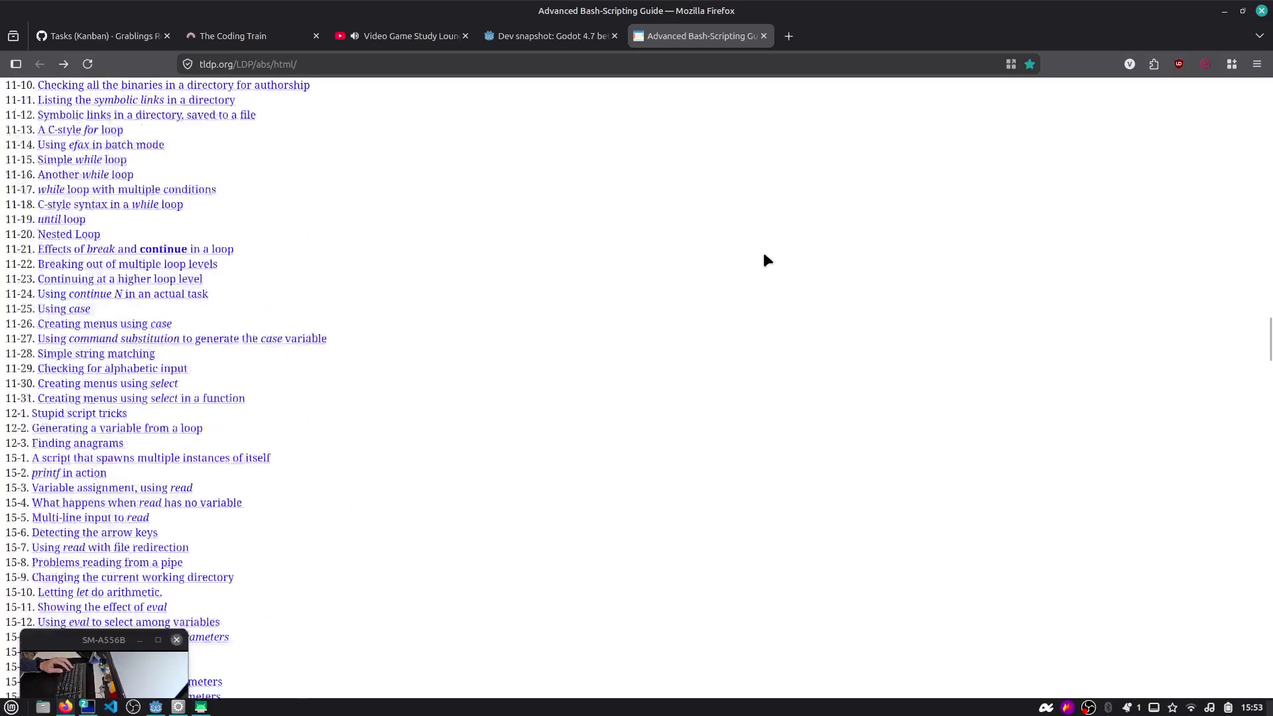
{"action": "scroll", "coordinate": [766, 259], "scroll_direction": "down", "scroll_amount": 20}
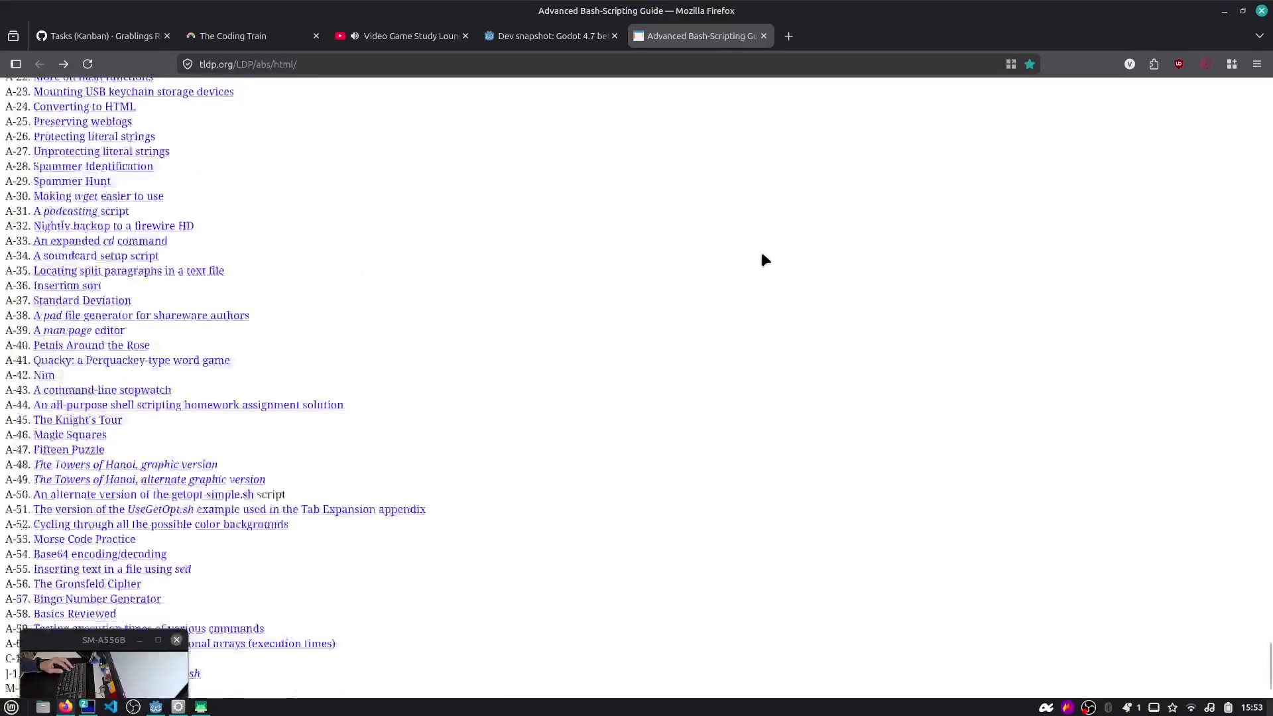
{"action": "scroll", "coordinate": [766, 259], "scroll_direction": "up", "scroll_amount": 20}
{"action": "scroll", "coordinate": [774, 251], "scroll_direction": "up", "scroll_amount": 15}
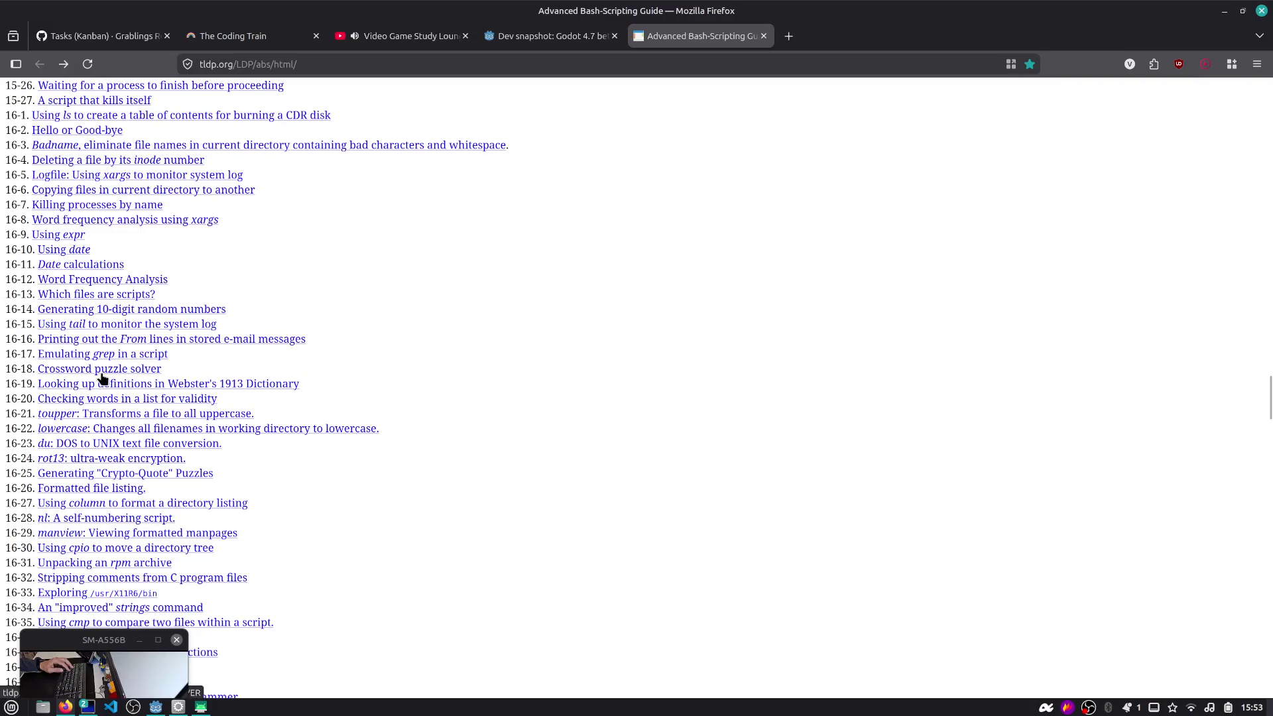
{"action": "scroll", "coordinate": [102, 378], "scroll_direction": "up", "scroll_amount": 20}
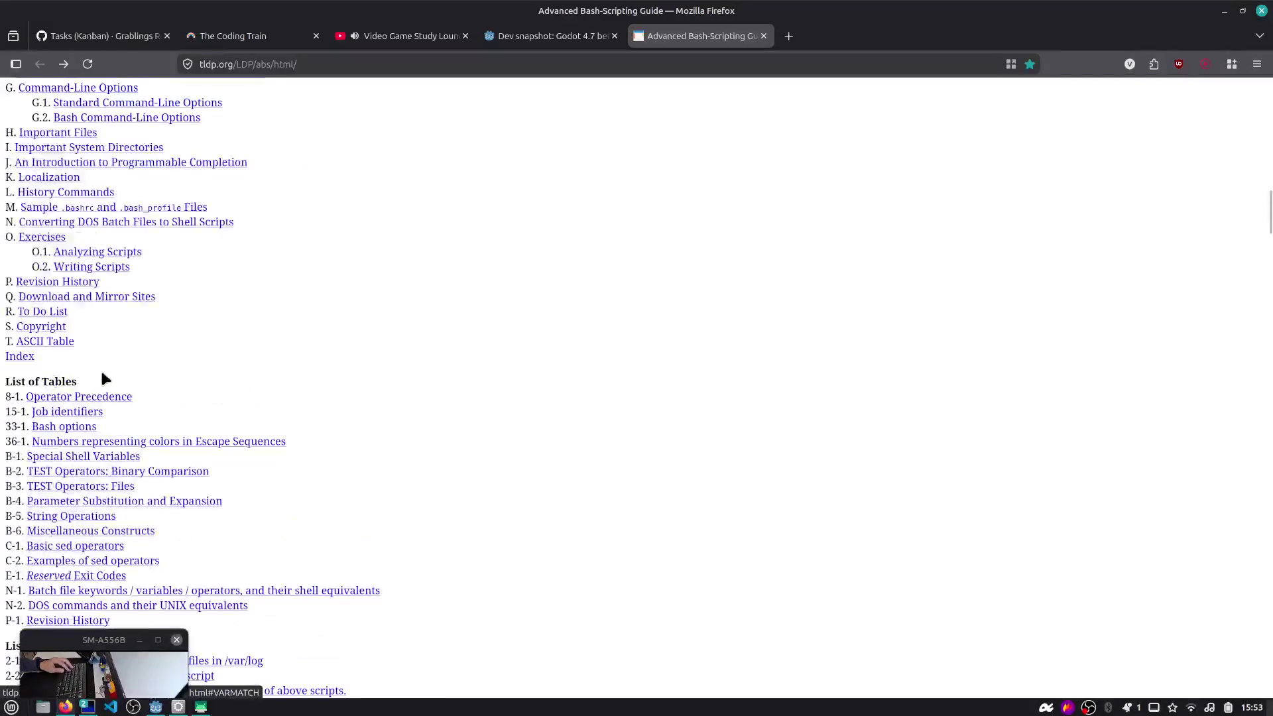
{"action": "scroll", "coordinate": [103, 378], "scroll_direction": "up", "scroll_amount": 20}
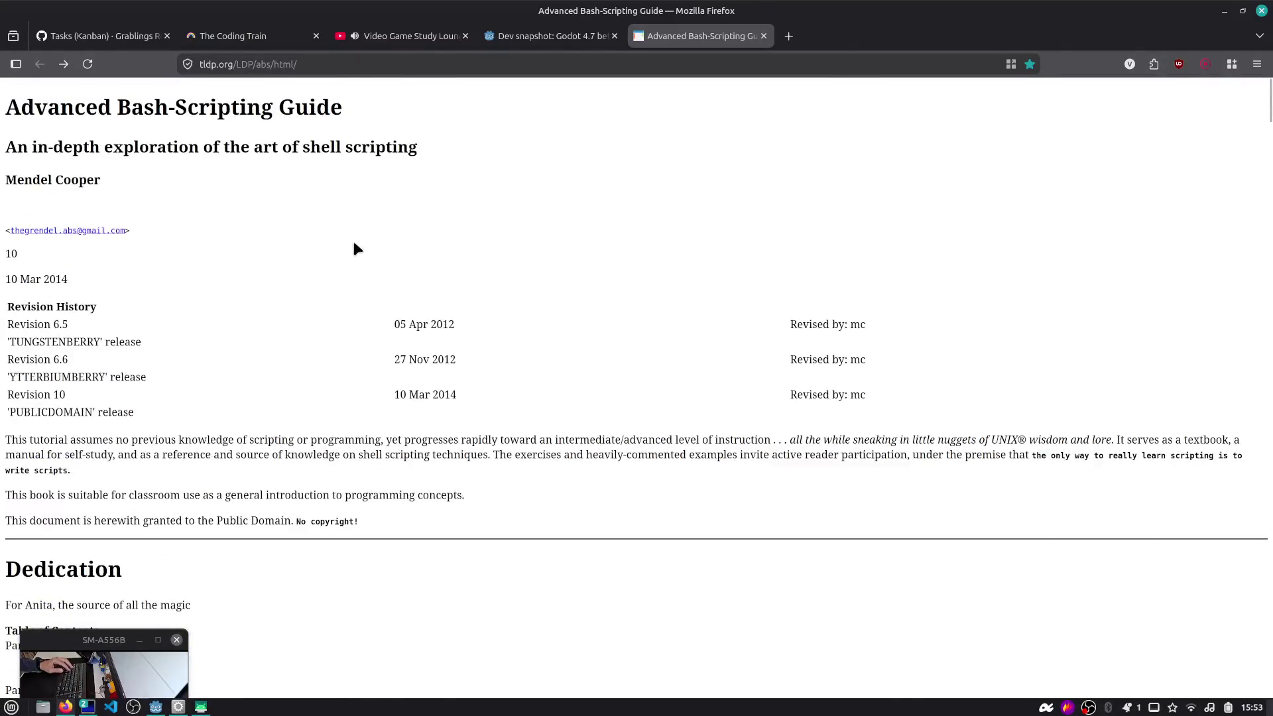
{"action": "key", "text": "ctrl+w"}
{"action": "scroll", "coordinate": [318, 232], "scroll_direction": "down", "scroll_amount": 2}
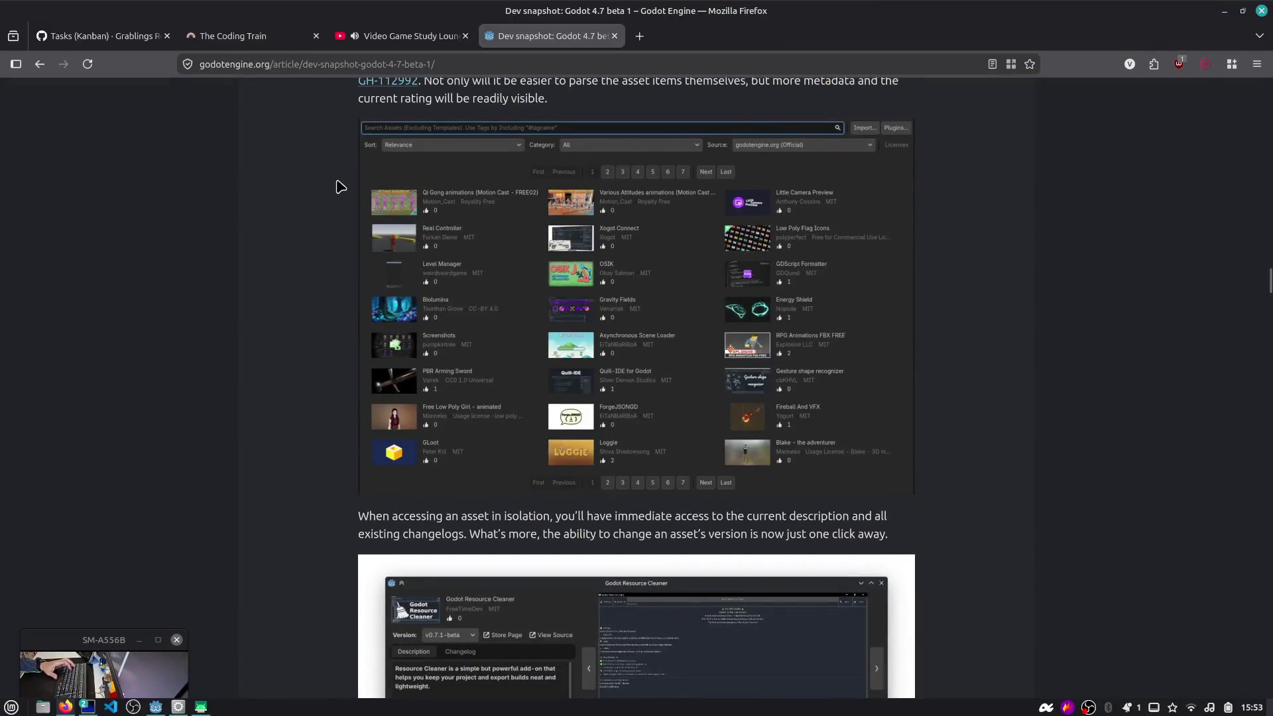
In the chat workspace, look over a chatter's and Nightbot's user cards.
{"action": "scroll", "coordinate": [358, 193], "scroll_direction": "up", "scroll_amount": 4}
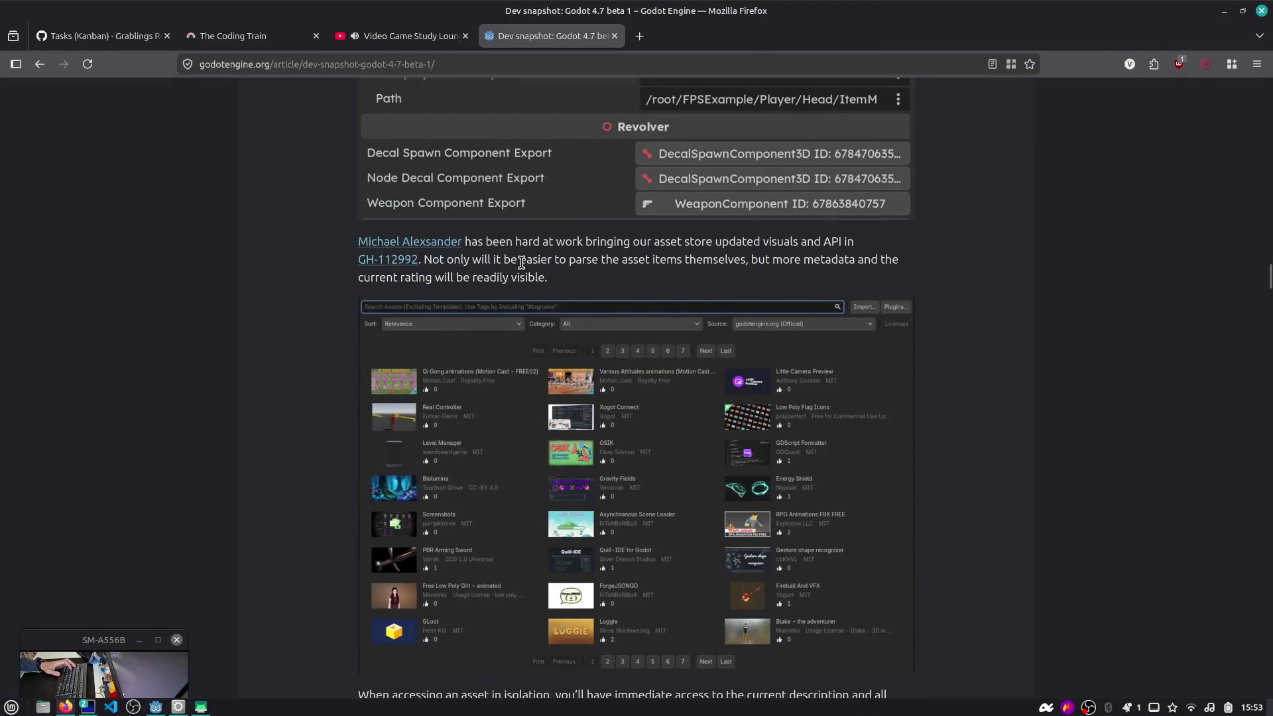
{"action": "scroll", "coordinate": [521, 258], "scroll_direction": "down", "scroll_amount": 7}
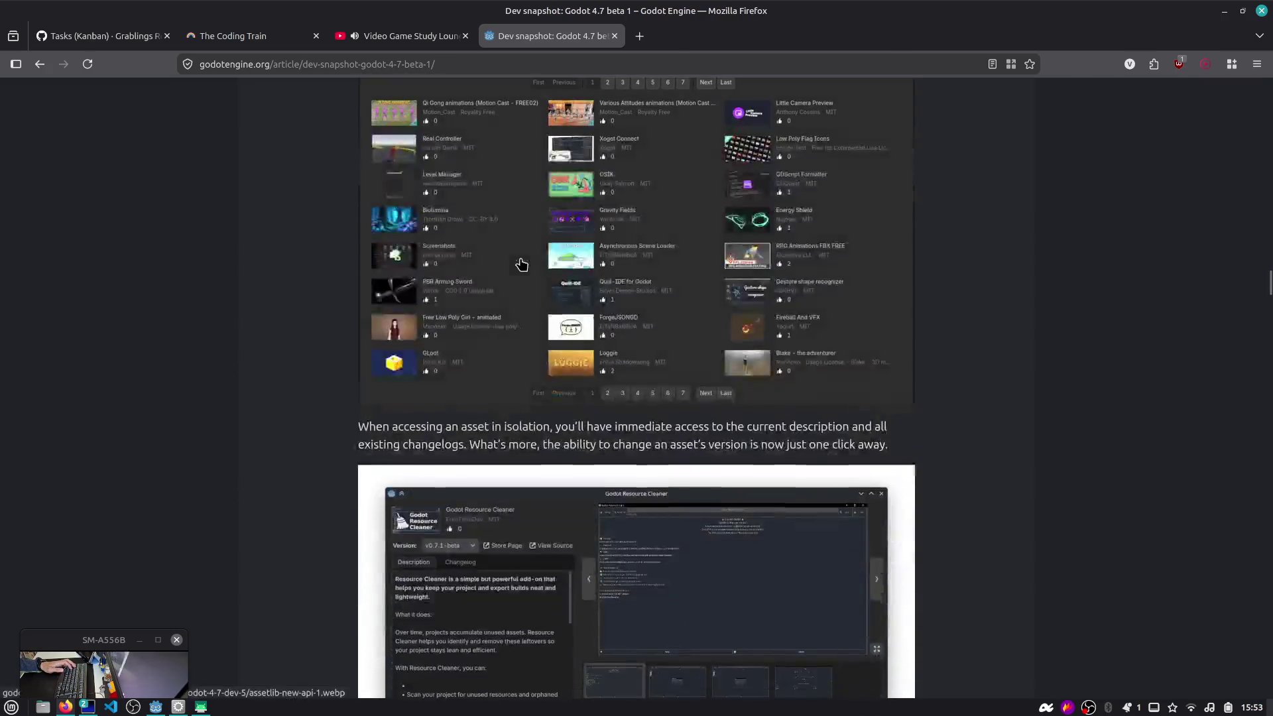
{"action": "key", "text": "ctrl+alt+Right"}
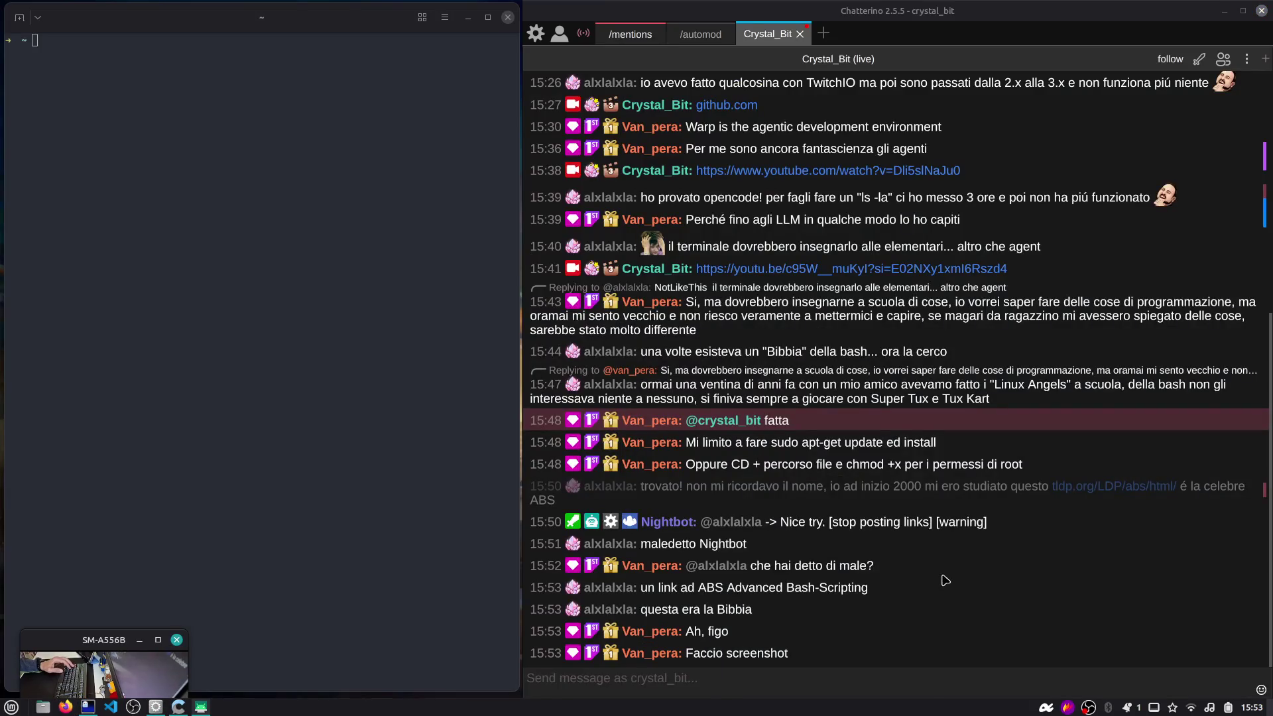
{"action": "left_click", "coordinate": [935, 564]}
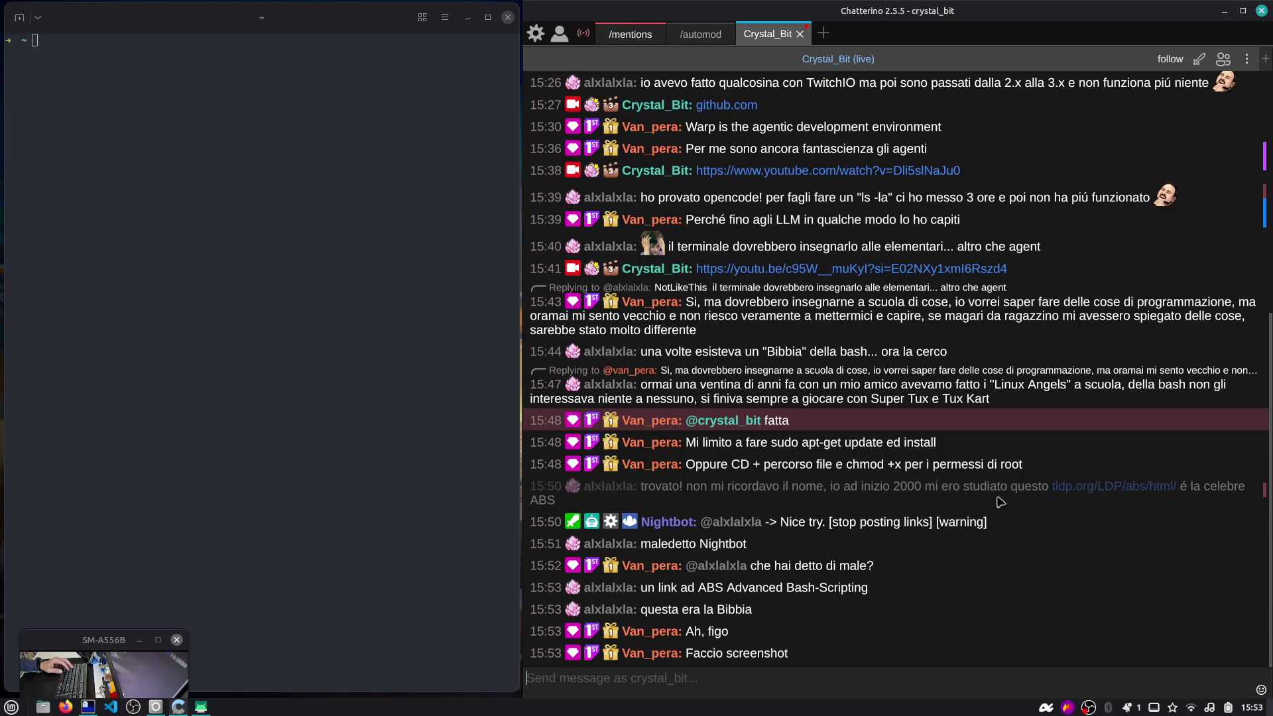
{"action": "left_click", "coordinate": [743, 524]}
{"action": "key", "text": "Escape"}
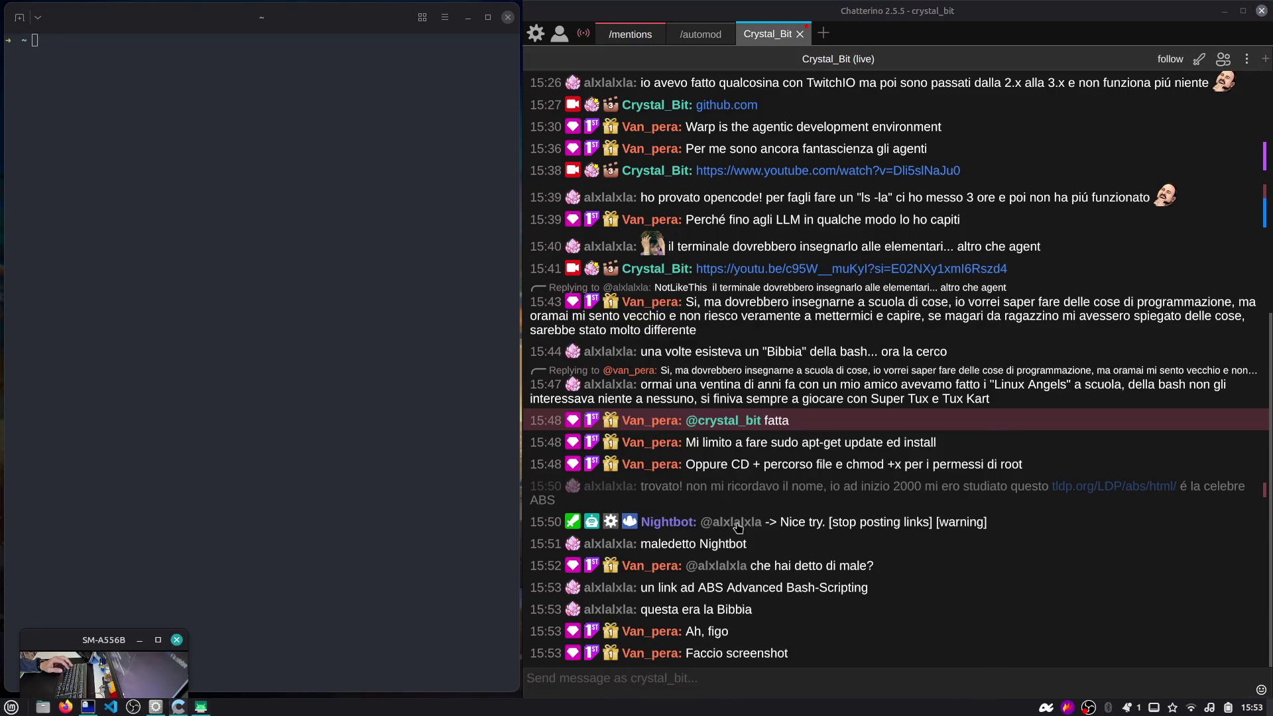
{"action": "left_click", "coordinate": [687, 524]}
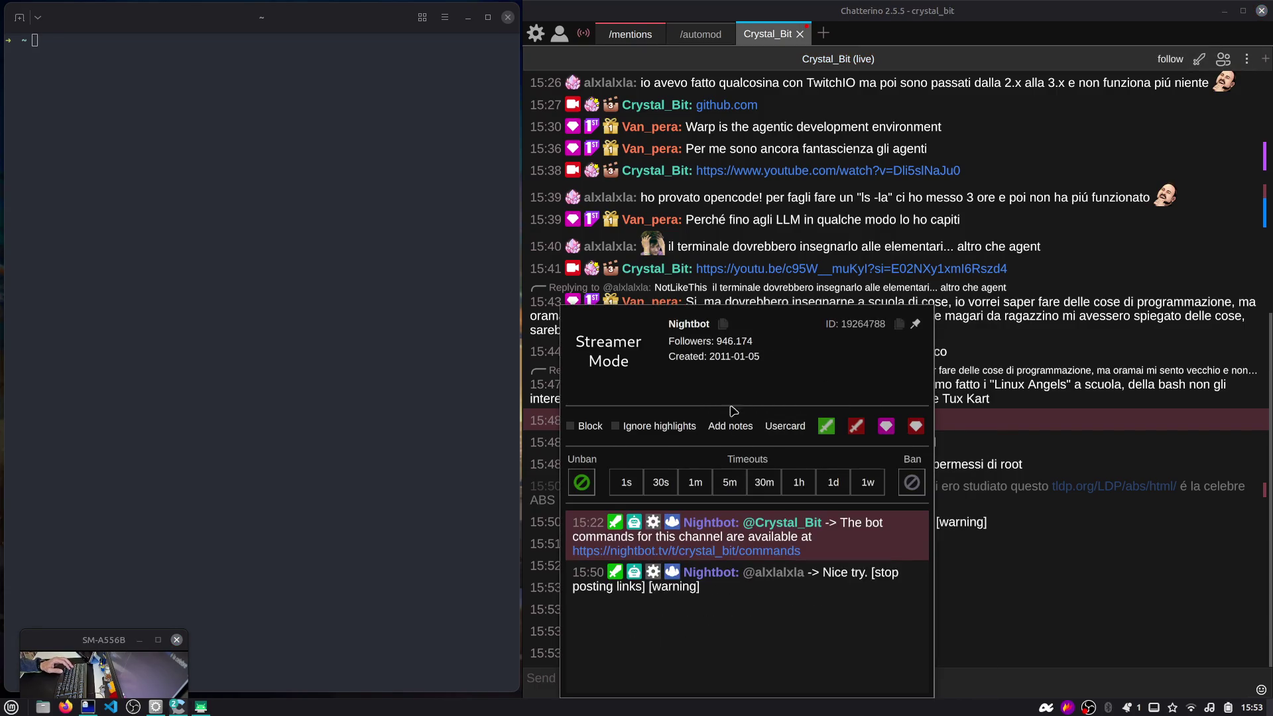
{"action": "key", "text": "Escape"}
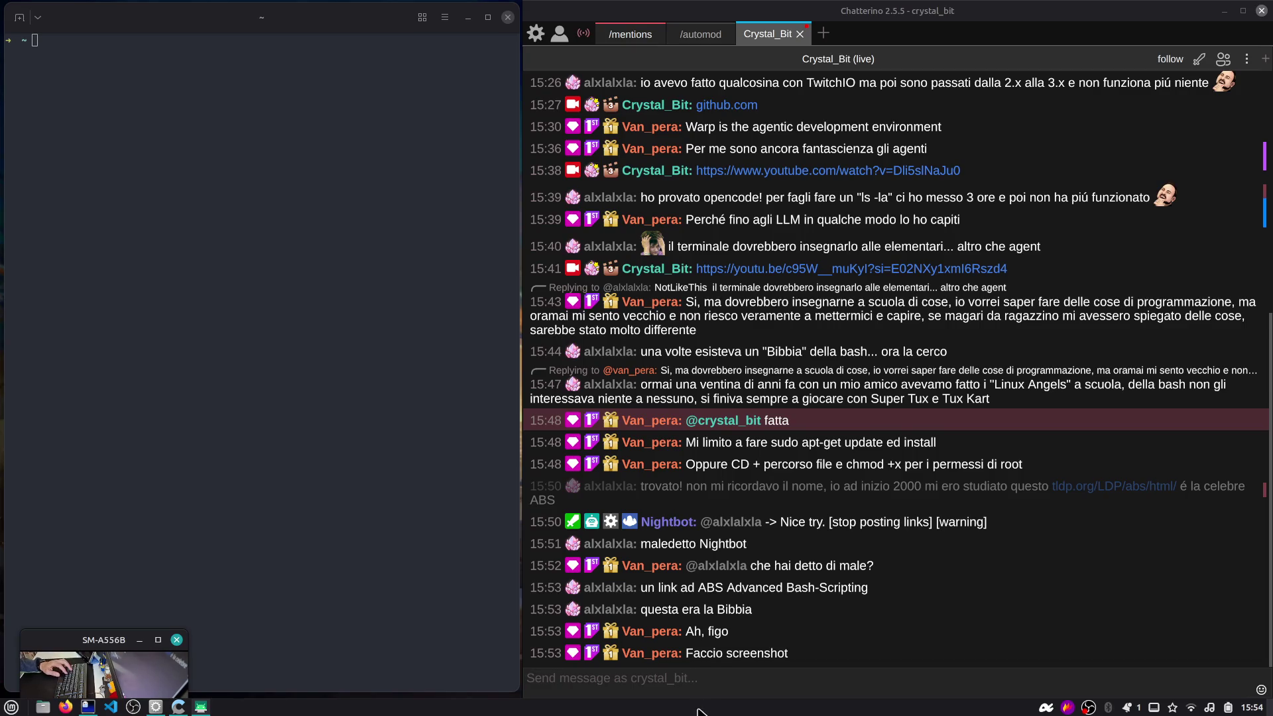
{"action": "key", "text": "ctrl+alt+Left"}
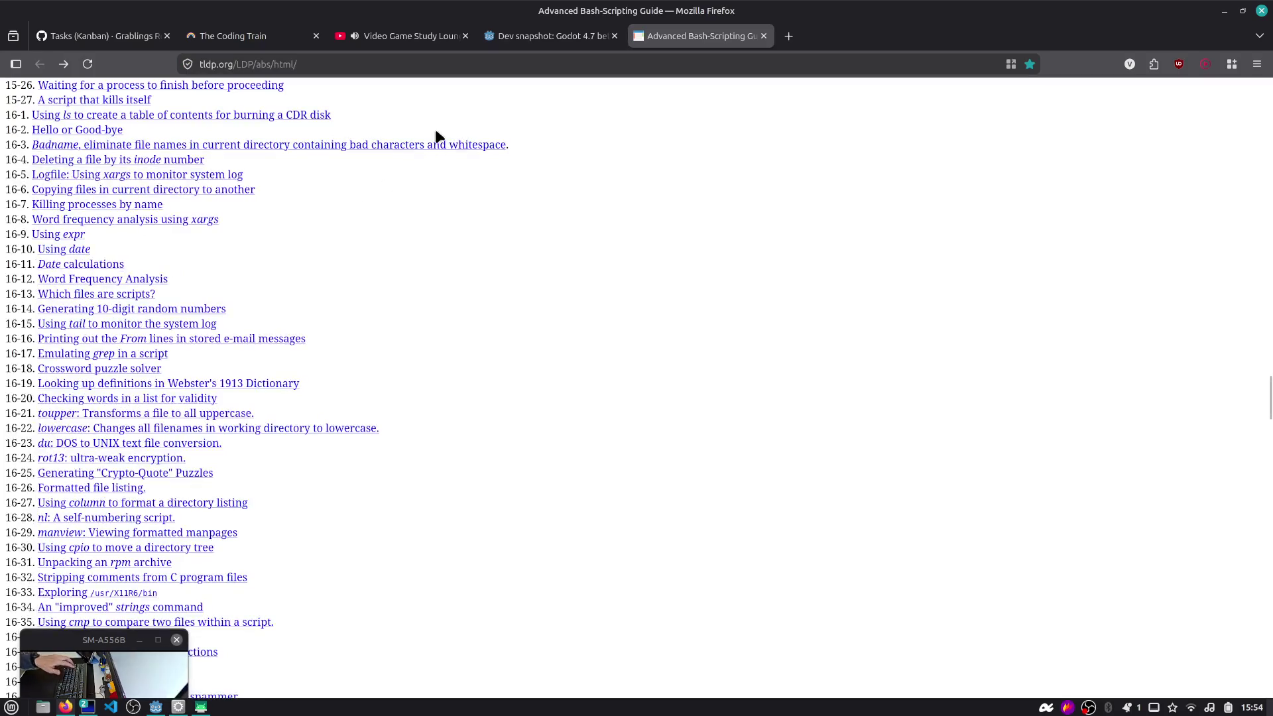
{"action": "left_click", "coordinate": [431, 65]}
{"action": "key", "text": "Escape"}
{"action": "key", "text": "ctrl+alt+Right"}
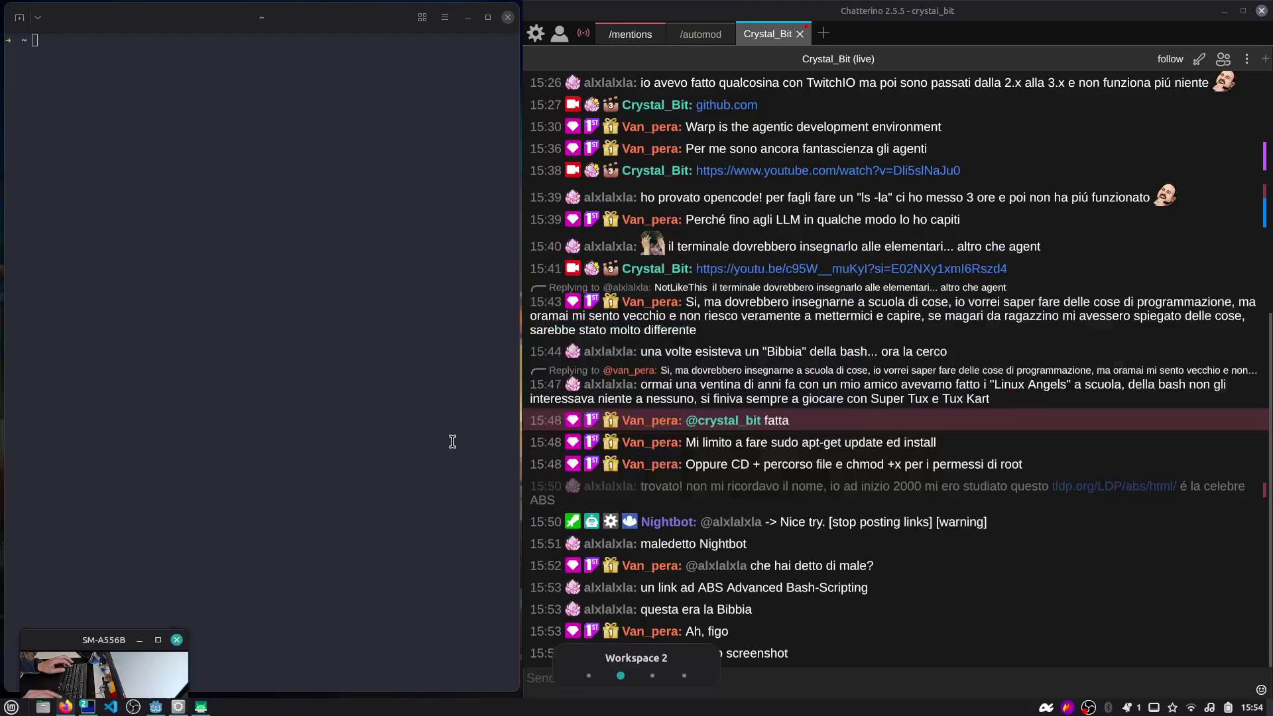
{"action": "left_click", "coordinate": [822, 670]}
{"action": "type", "text": "https://tldp.org/LDP/abs/html/"}
{"action": "key", "text": "Return"}
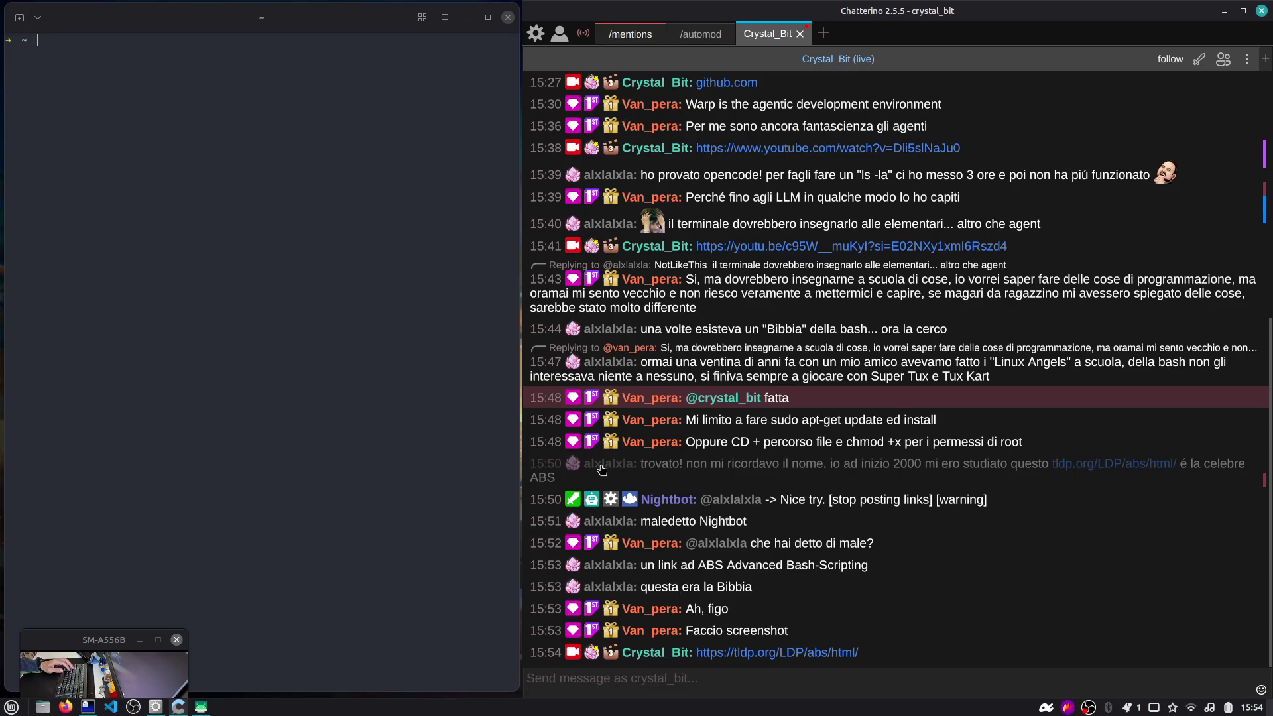
Load nightbot.tv in a new Firefox tab.
{"action": "key", "text": "ctrl+alt+Left"}
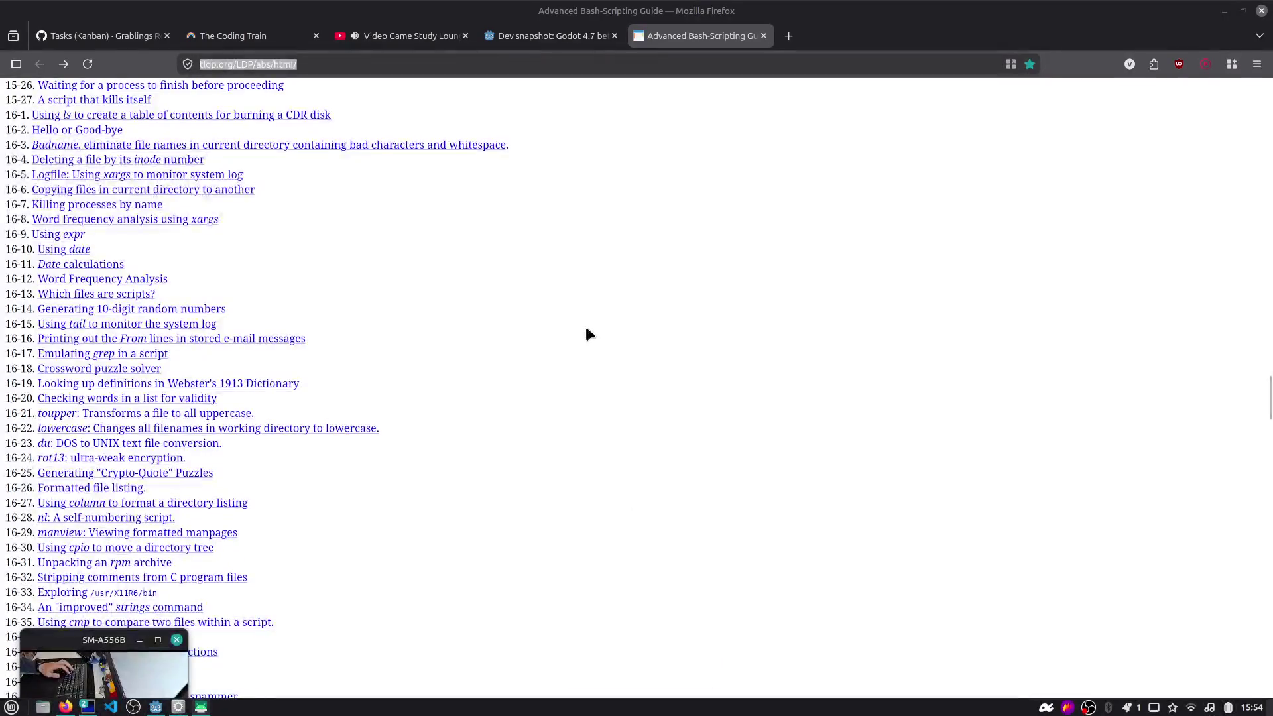
{"action": "key", "text": "ctrl+t"}
{"action": "type", "text": "nightbot.tv"}
{"action": "key", "text": "Return"}
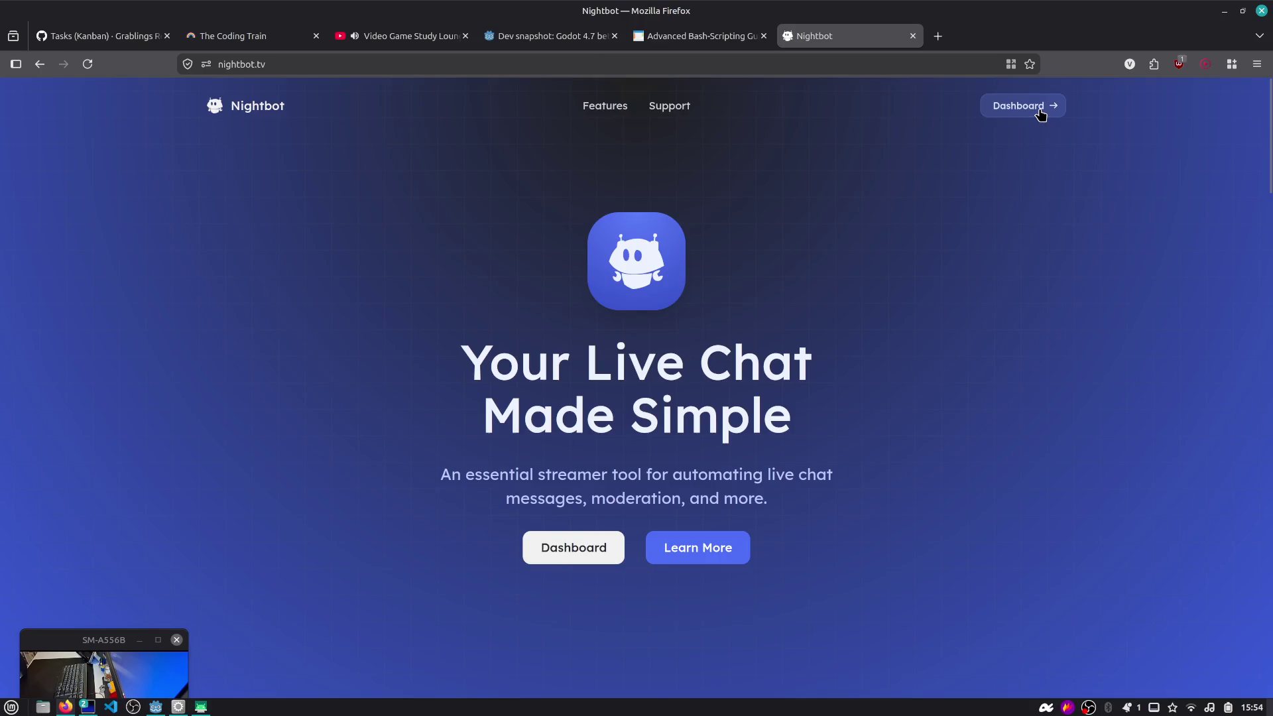
Disable Nightbot's Blacklist, Caps, Emotes, Symbols, Links and Shared Chat moderation filters, then close the page.
{"action": "left_click", "coordinate": [1038, 110]}
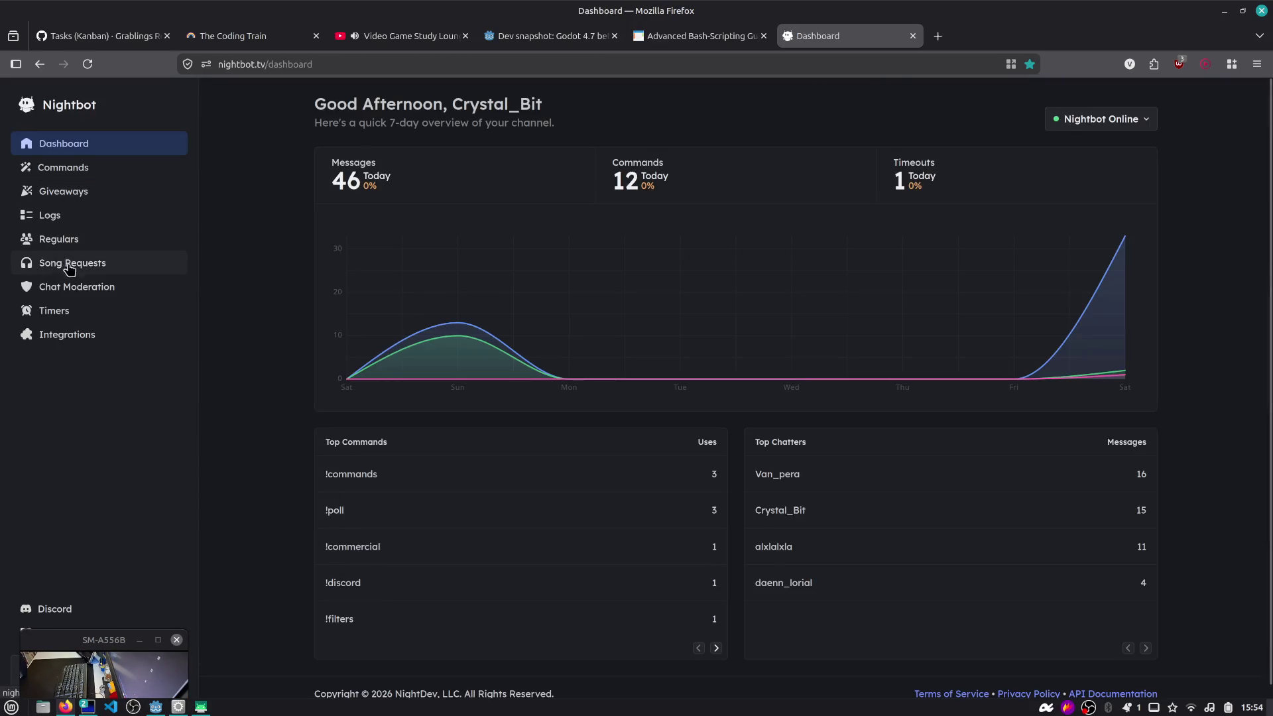
{"action": "left_click", "coordinate": [79, 292]}
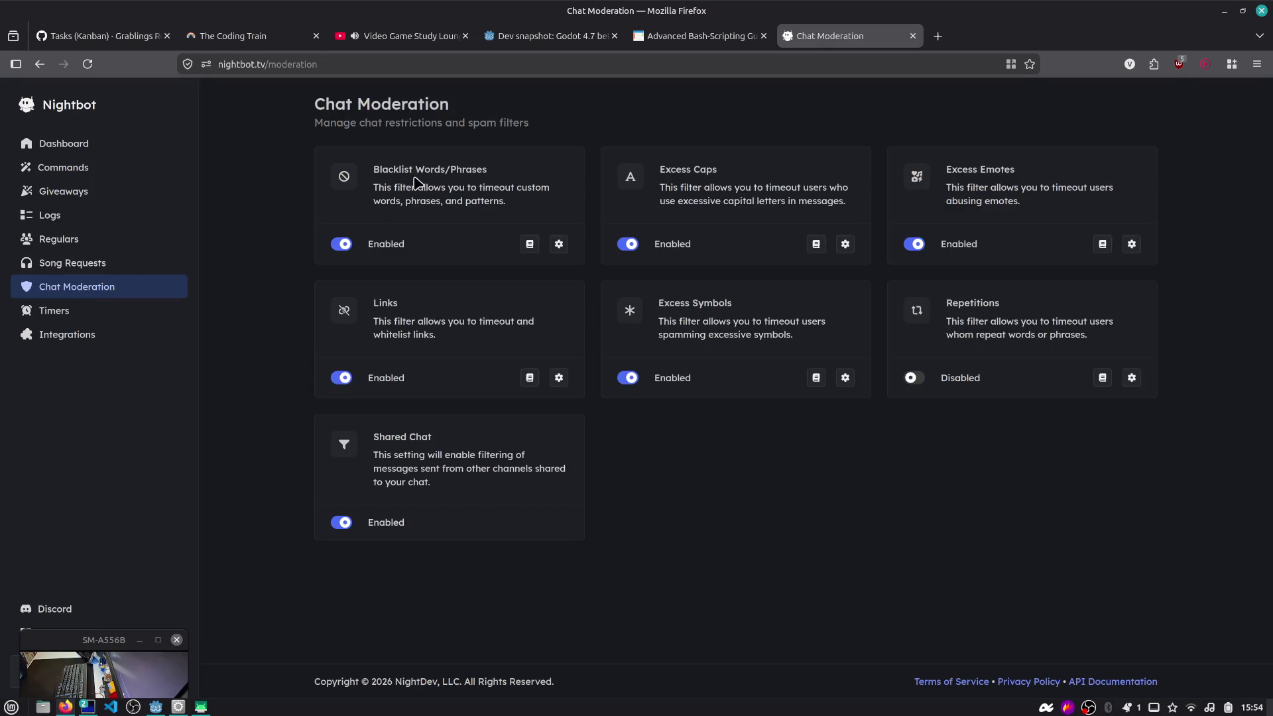
{"action": "left_click", "coordinate": [913, 245]}
{"action": "left_click", "coordinate": [628, 244]}
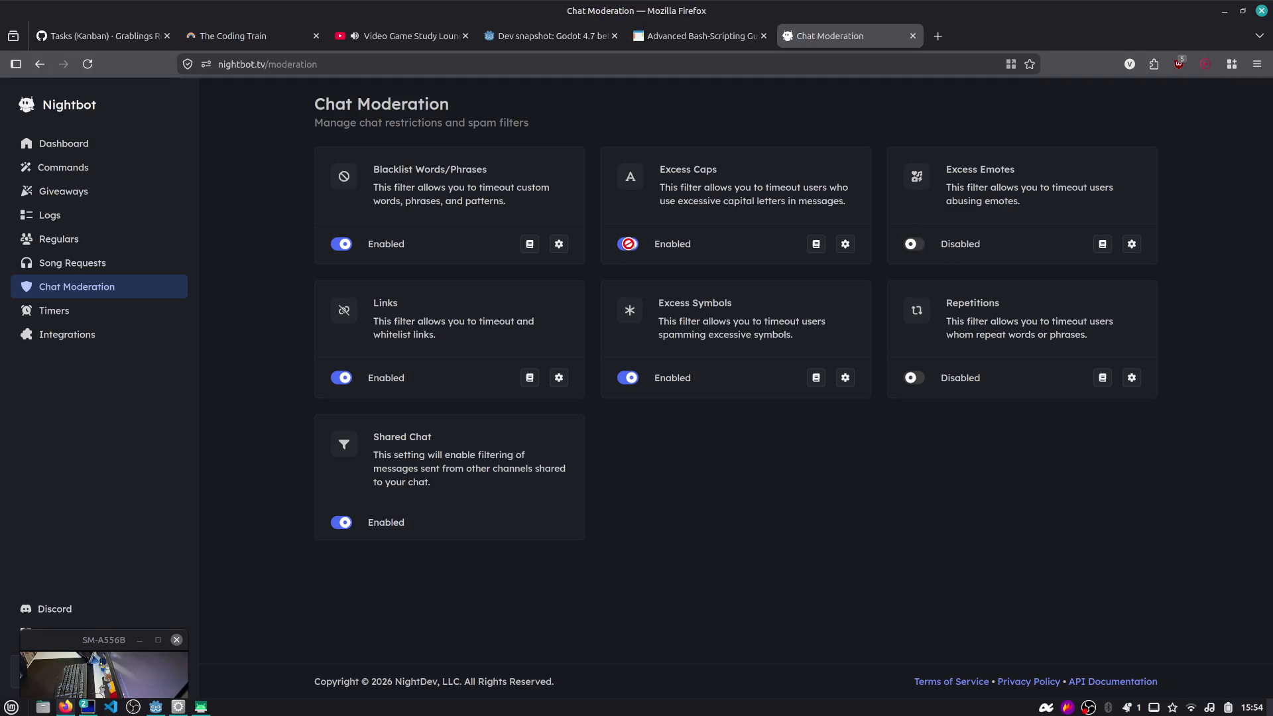
{"action": "left_click", "coordinate": [628, 377]}
{"action": "left_click", "coordinate": [339, 378]}
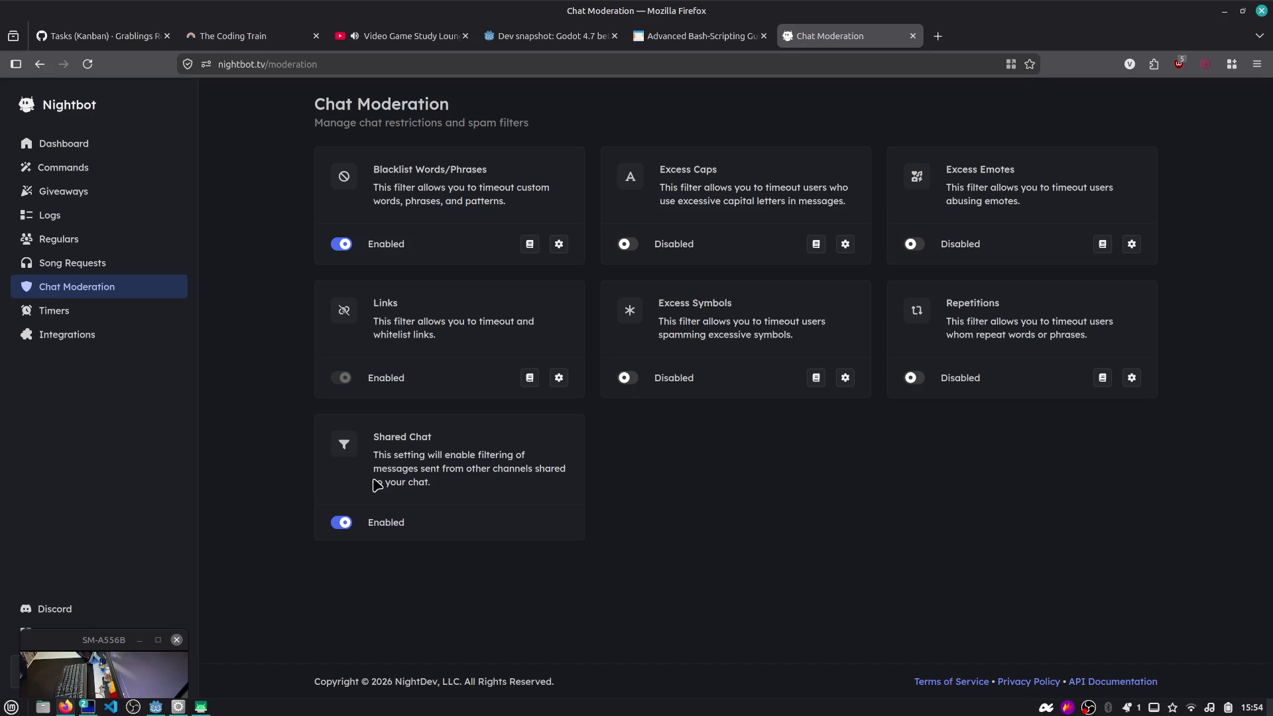
{"action": "left_click", "coordinate": [342, 522]}
{"action": "left_click", "coordinate": [339, 246]}
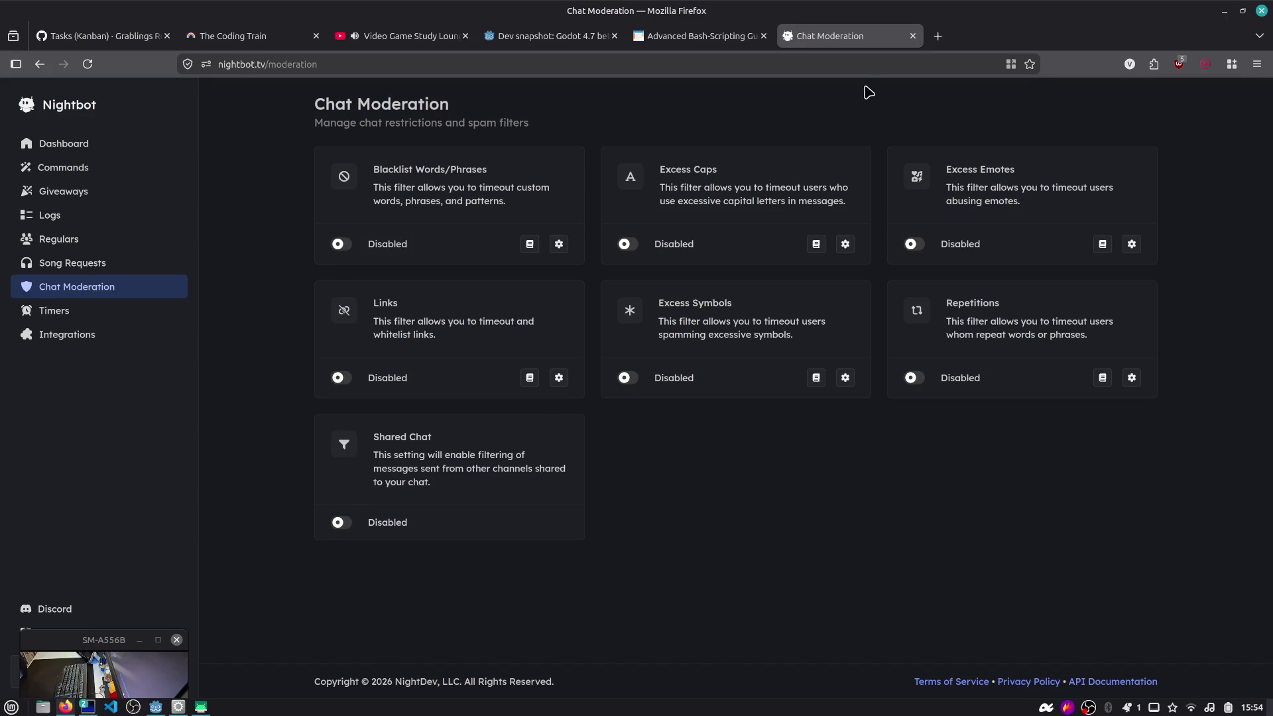
{"action": "middle_click", "coordinate": [860, 39]}
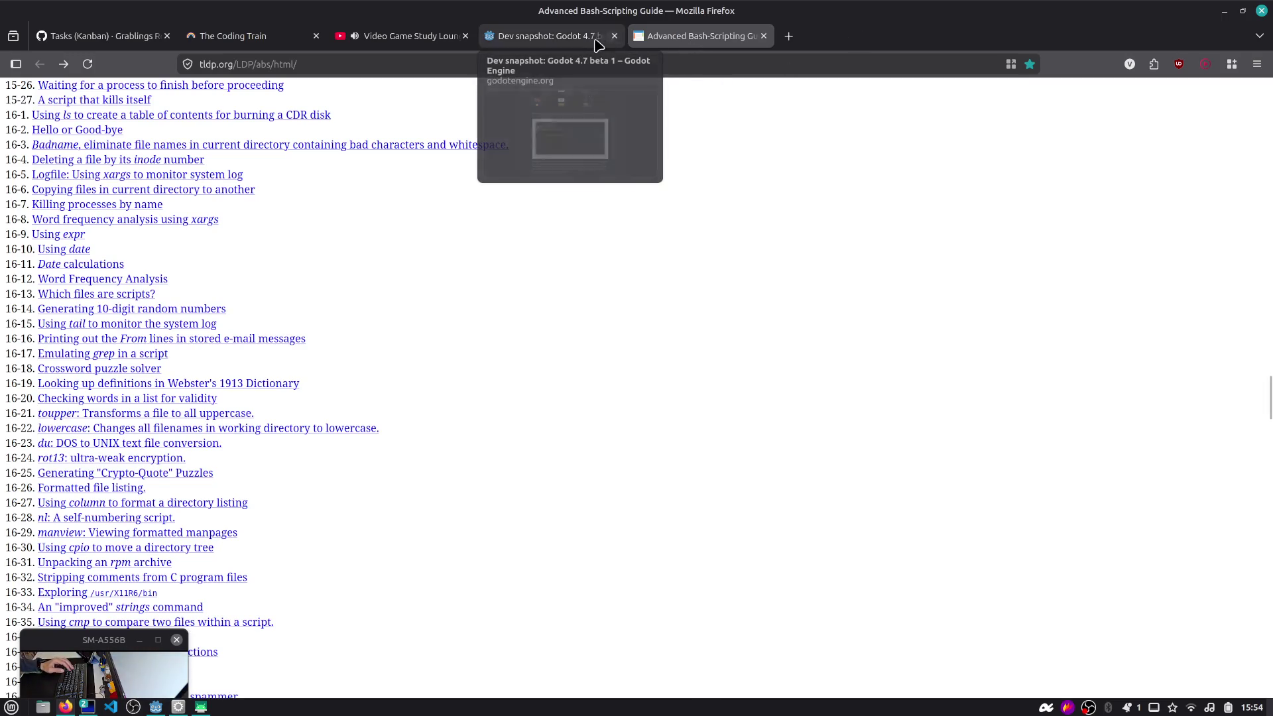
Read the MeshLibrary editor section of the Godot 4.7 beta 1 article.
{"action": "left_click", "coordinate": [595, 41]}
{"action": "scroll", "coordinate": [361, 289], "scroll_direction": "down", "scroll_amount": 5}
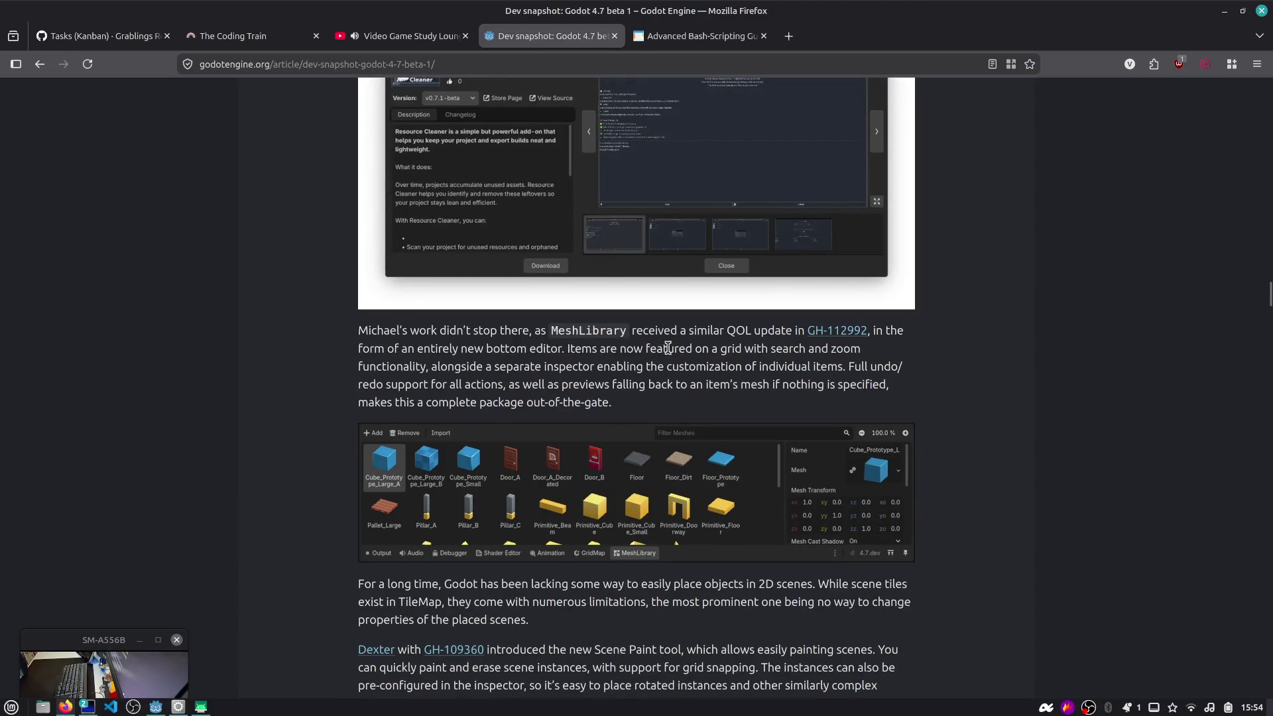
{"action": "scroll", "coordinate": [674, 347], "scroll_direction": "up", "scroll_amount": 3}
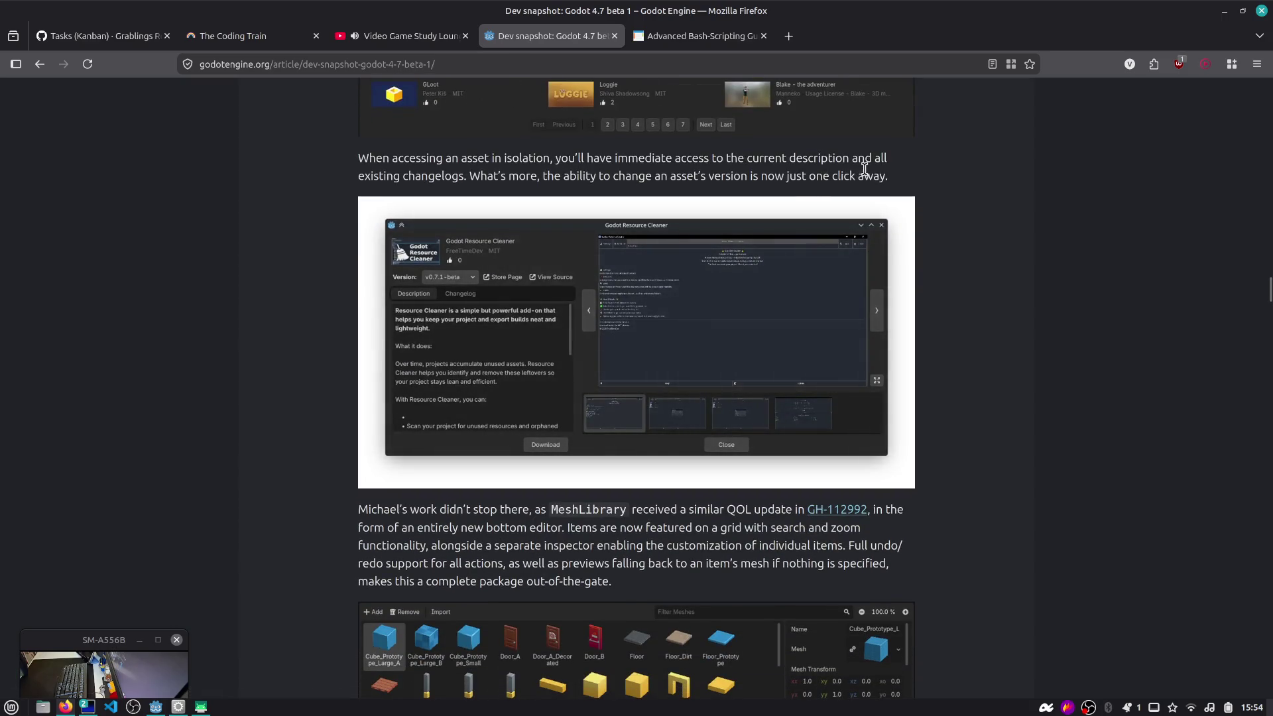
{"action": "scroll", "coordinate": [530, 232], "scroll_direction": "up", "scroll_amount": 3}
{"action": "scroll", "coordinate": [544, 257], "scroll_direction": "down", "scroll_amount": 6}
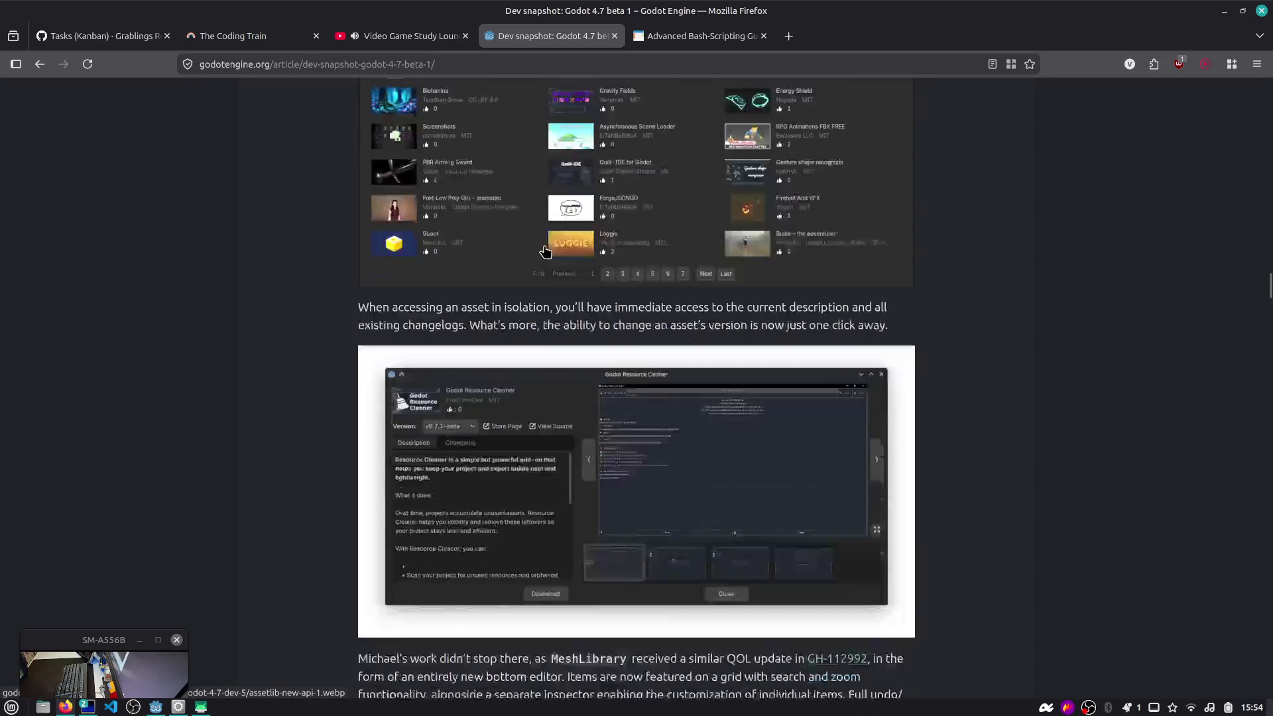
{"action": "scroll", "coordinate": [543, 257], "scroll_direction": "down", "scroll_amount": 2}
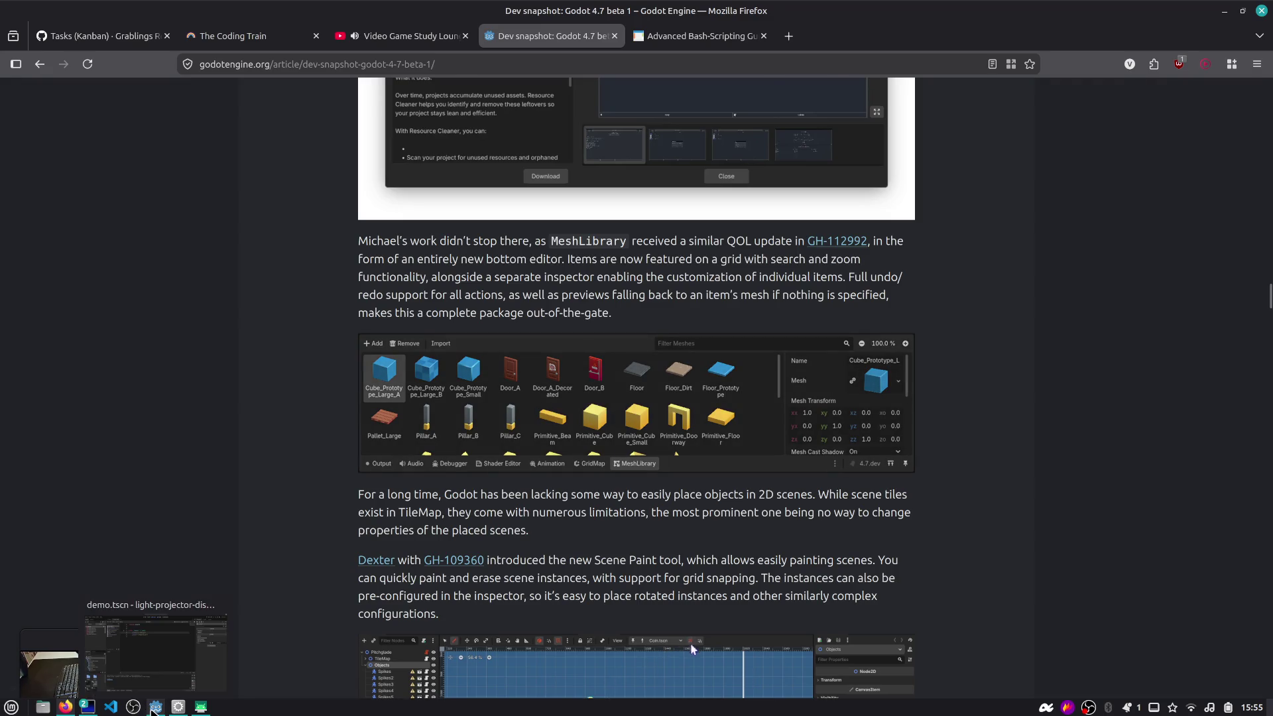
Switch to the Godot editor and quit it with Ctrl+Q.
{"action": "left_click", "coordinate": [155, 707]}
{"action": "left_click", "coordinate": [494, 262]}
{"action": "key", "text": "ctrl+q"}
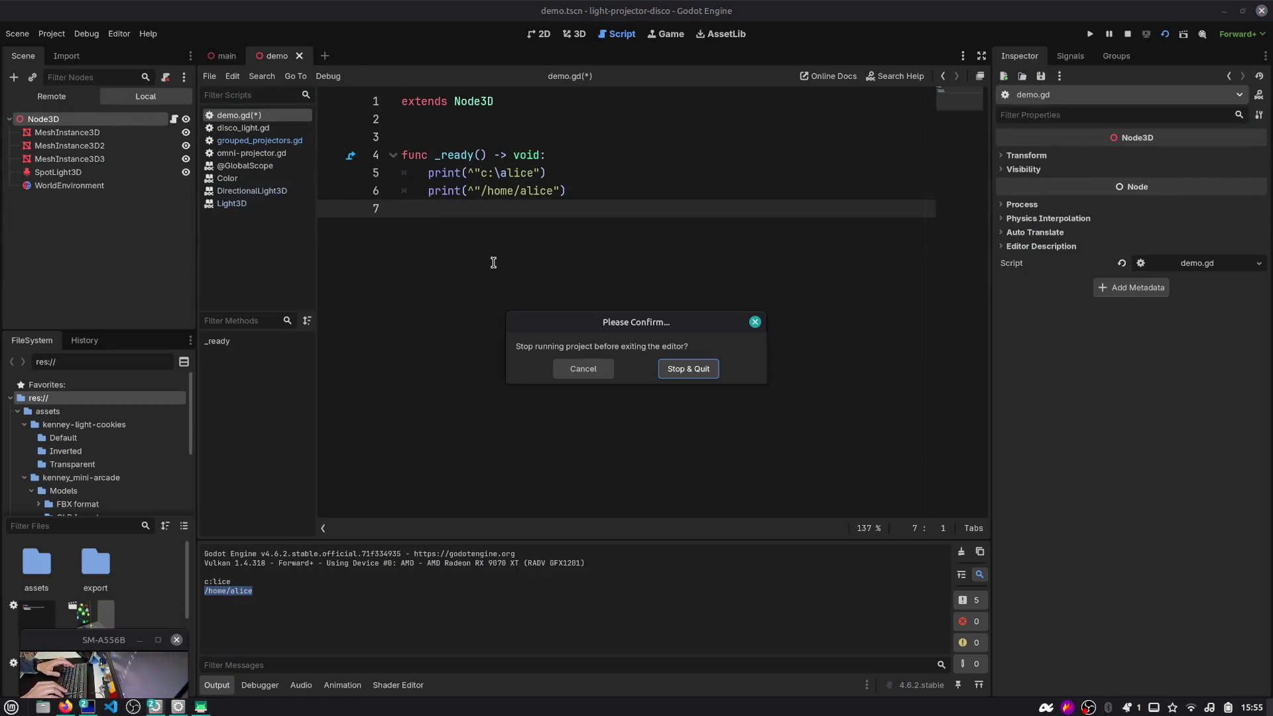
Stop the running project, quit without saving, and open the grablings project.
{"action": "key", "text": "Return"}
{"action": "left_click", "coordinate": [572, 376]}
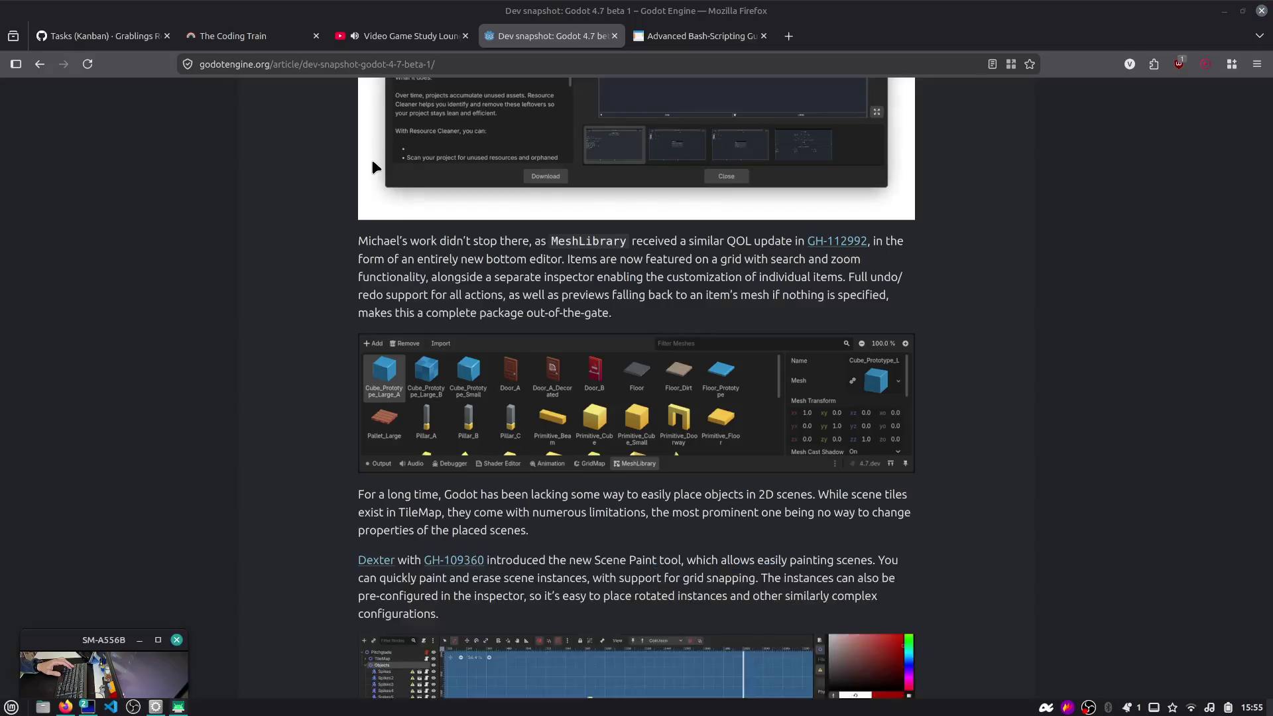
{"action": "double_click", "coordinate": [397, 195]}
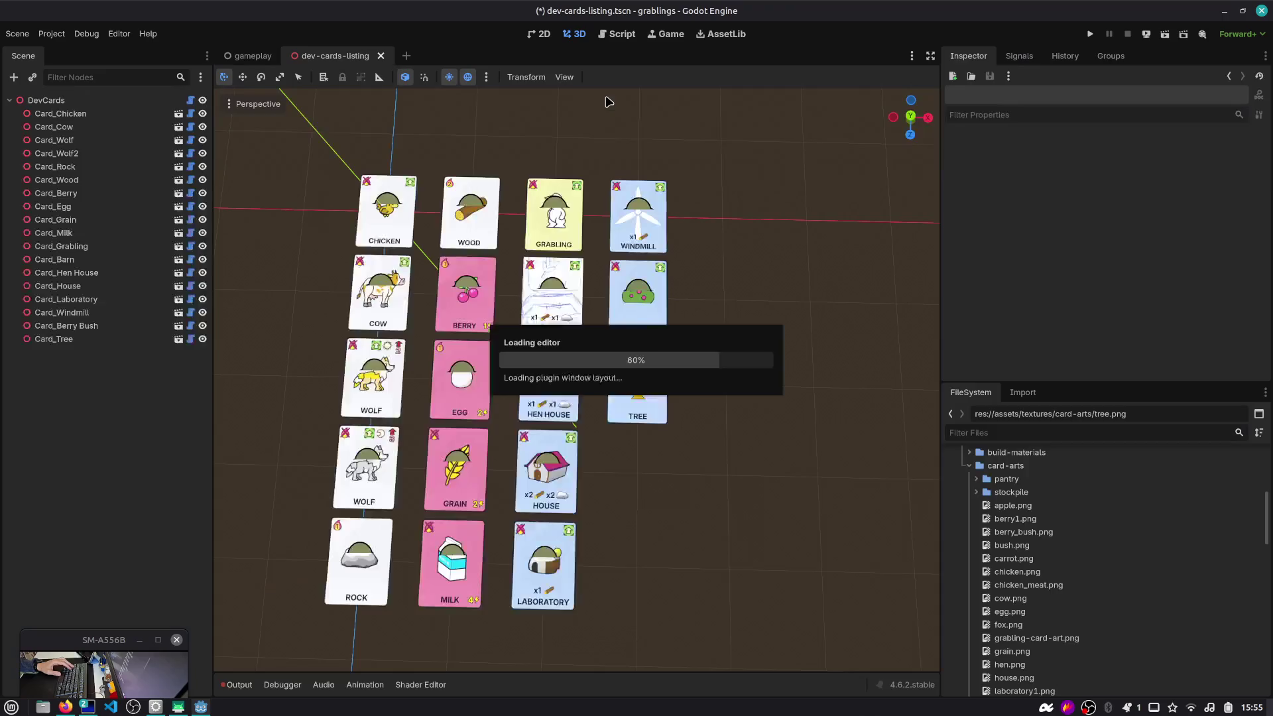
Open the terrain_tiles_library scene and select Tile1 to inspect its mesh.
{"action": "key", "text": "ctrl+shift+o"}
{"action": "type", "text": "li"}
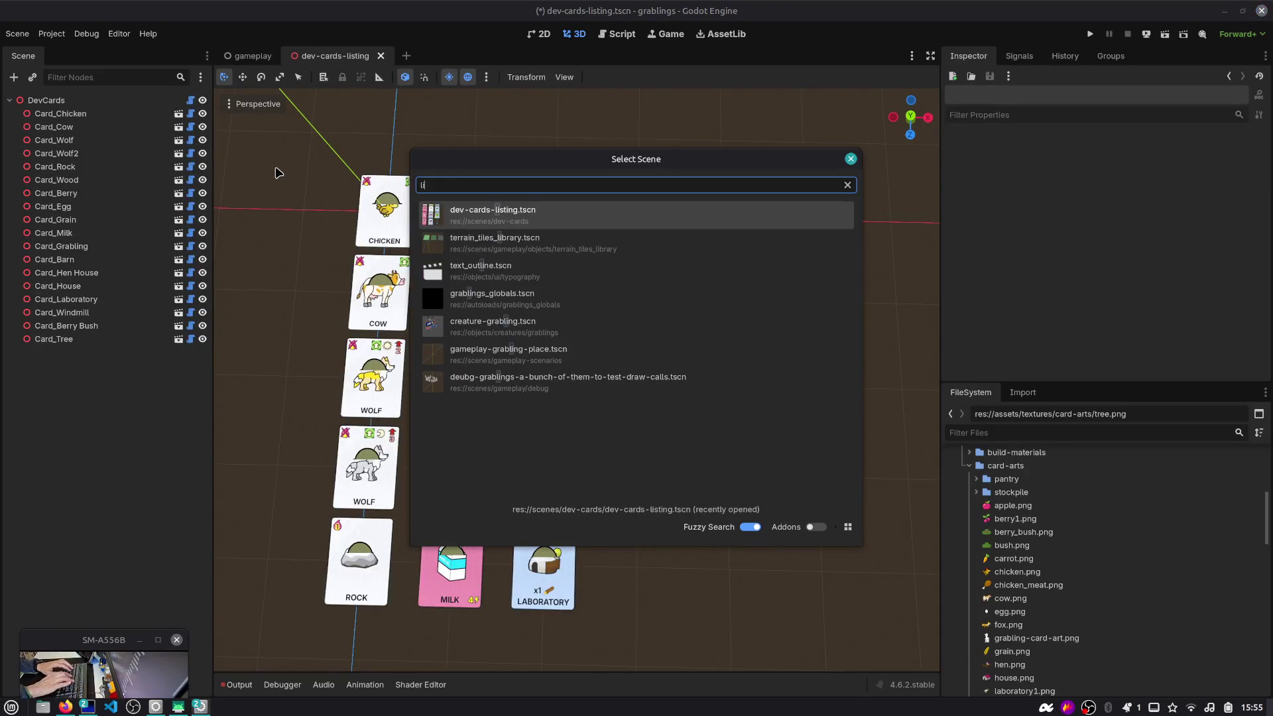
{"action": "type", "text": "terr"}
{"action": "key", "text": "Return"}
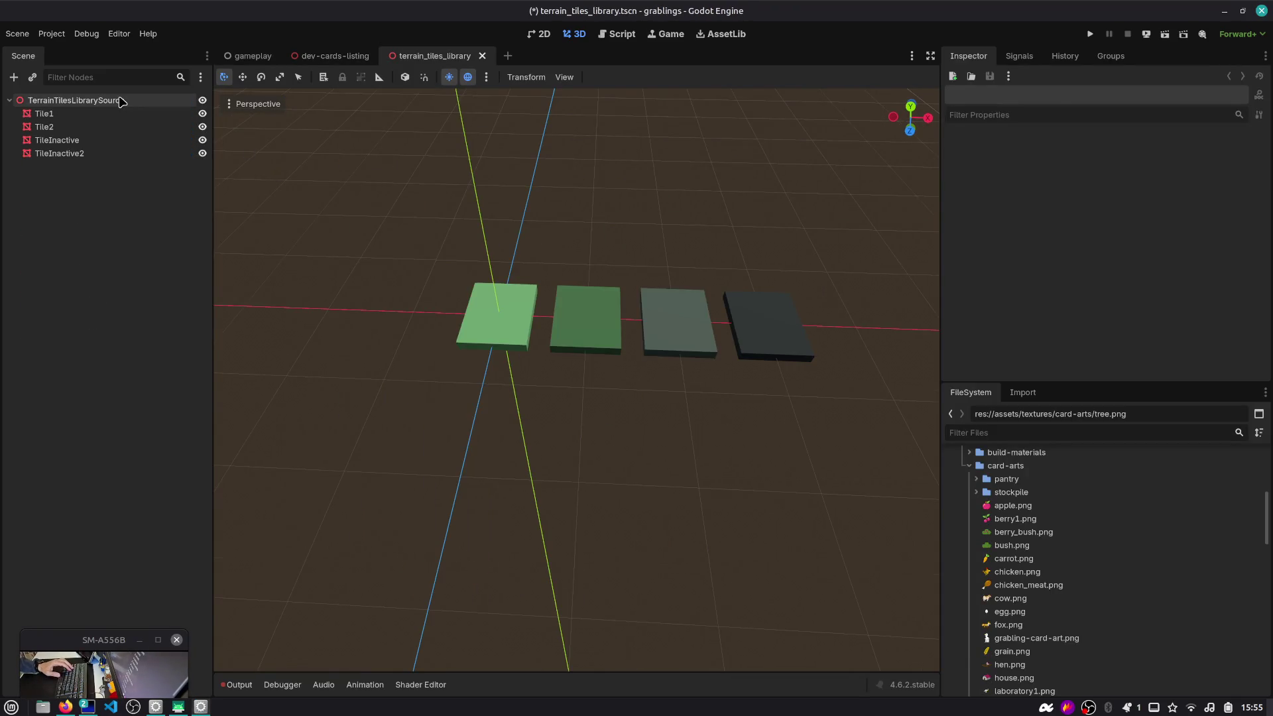
{"action": "left_click", "coordinate": [69, 115]}
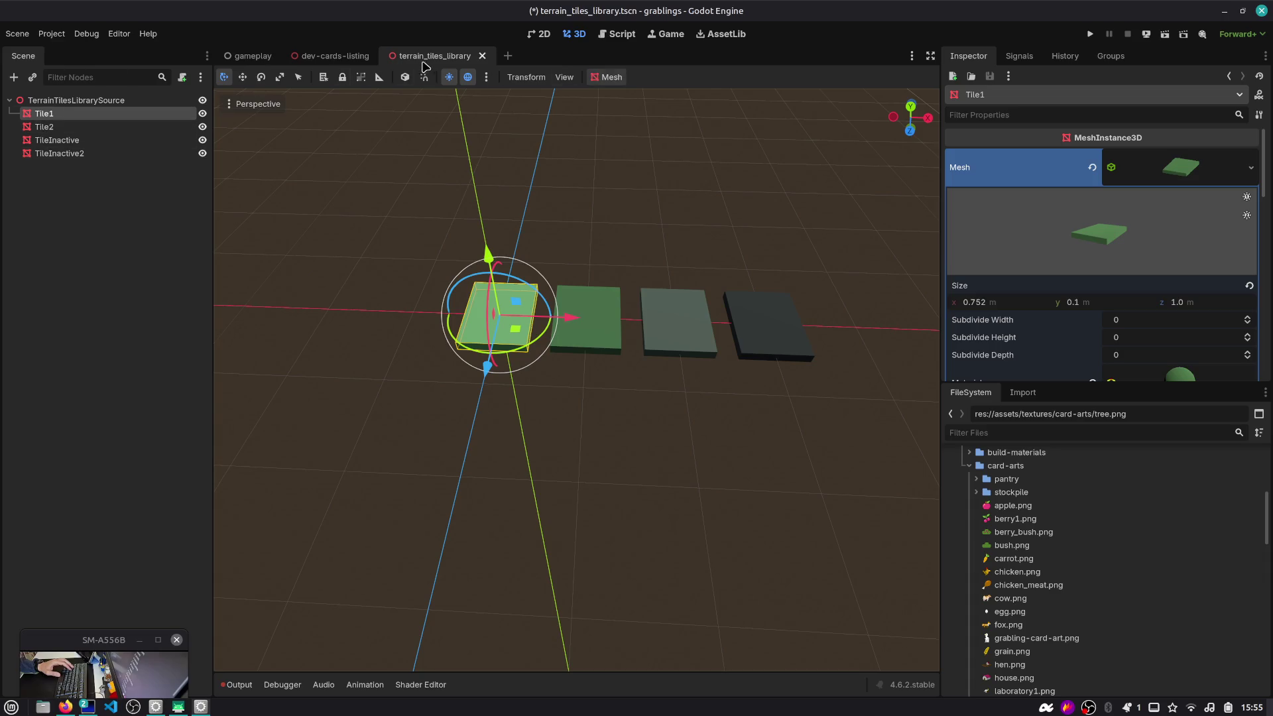
Return to the gameplay.tscn scene tab.
{"action": "mouse_move", "coordinate": [317, 56]}
{"action": "key", "text": "ctrl+shift+o"}
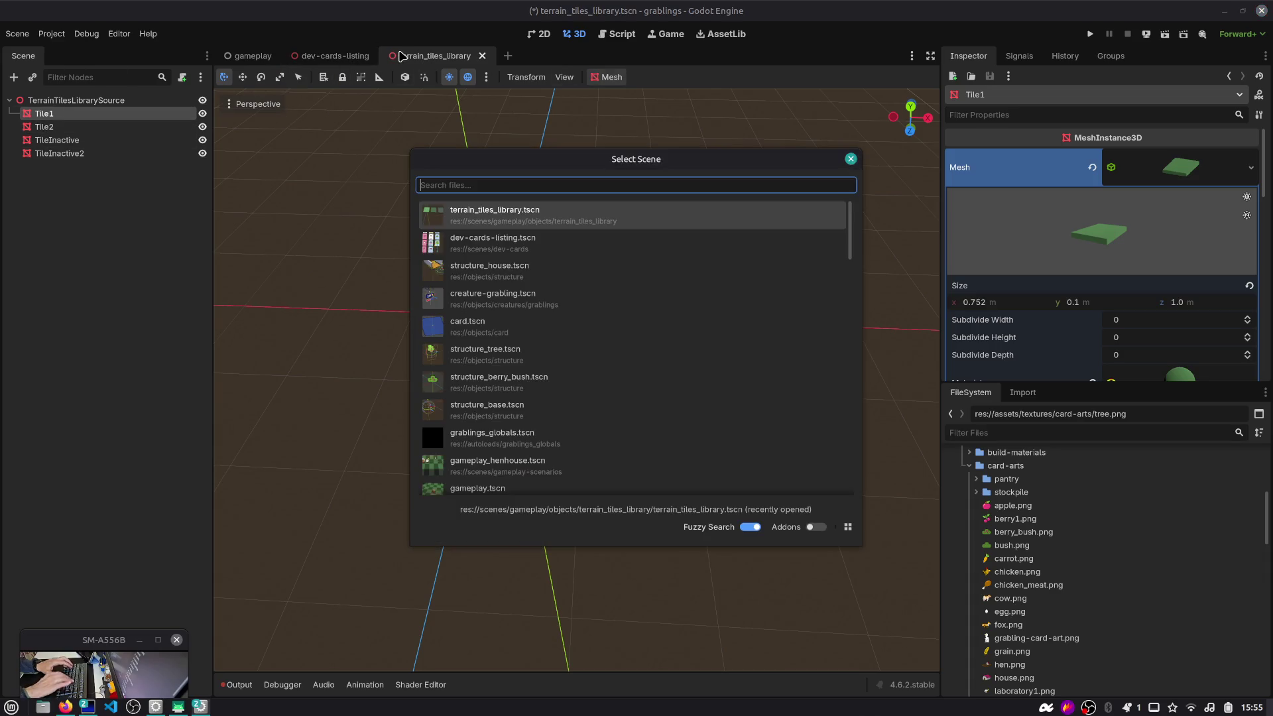
{"action": "key", "text": "Escape"}
{"action": "key", "text": "ctrl+Tab"}
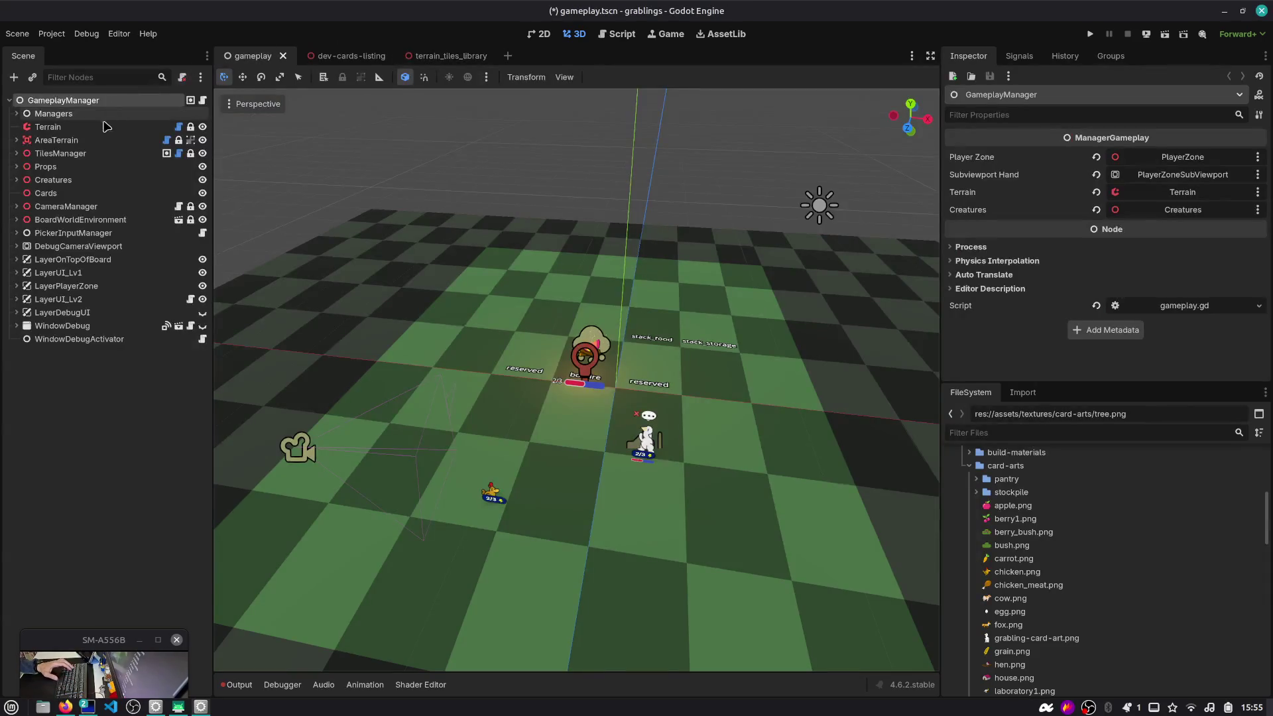
Open the Terrain GridMap's MeshLibrary and enlarge the tile palette and property panels.
{"action": "left_click", "coordinate": [60, 127]}
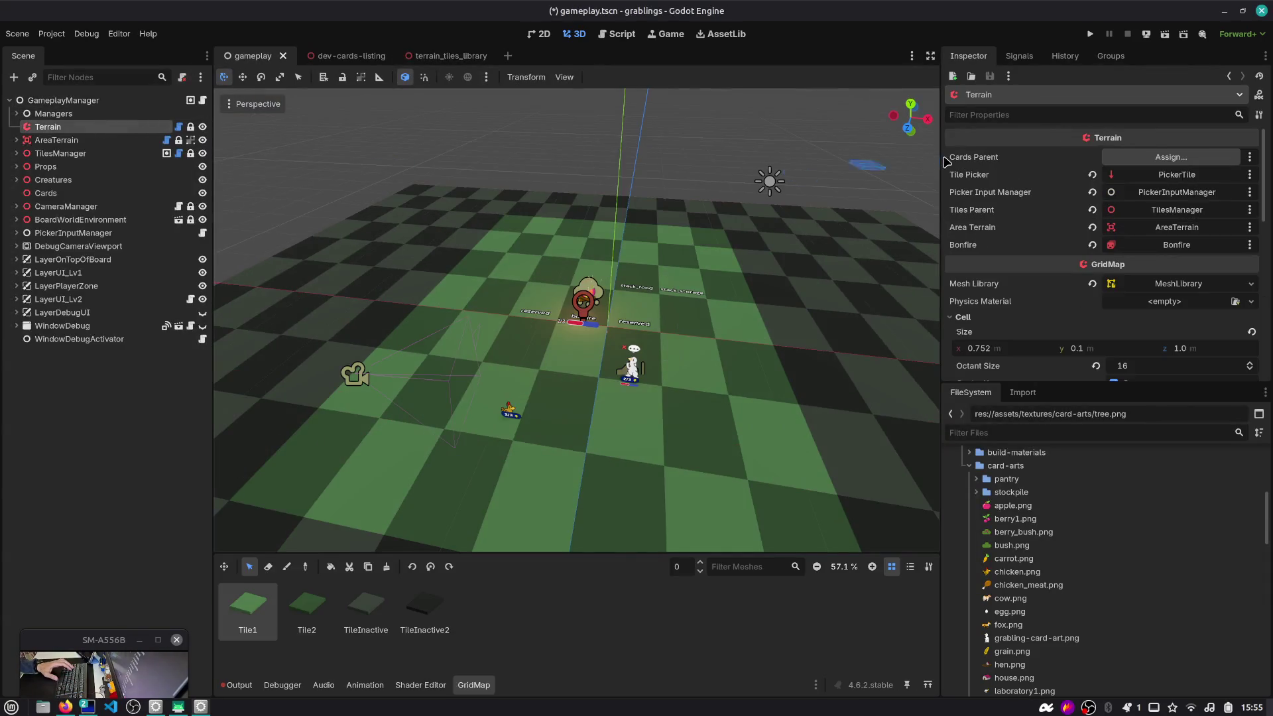
{"action": "left_click", "coordinate": [1168, 284]}
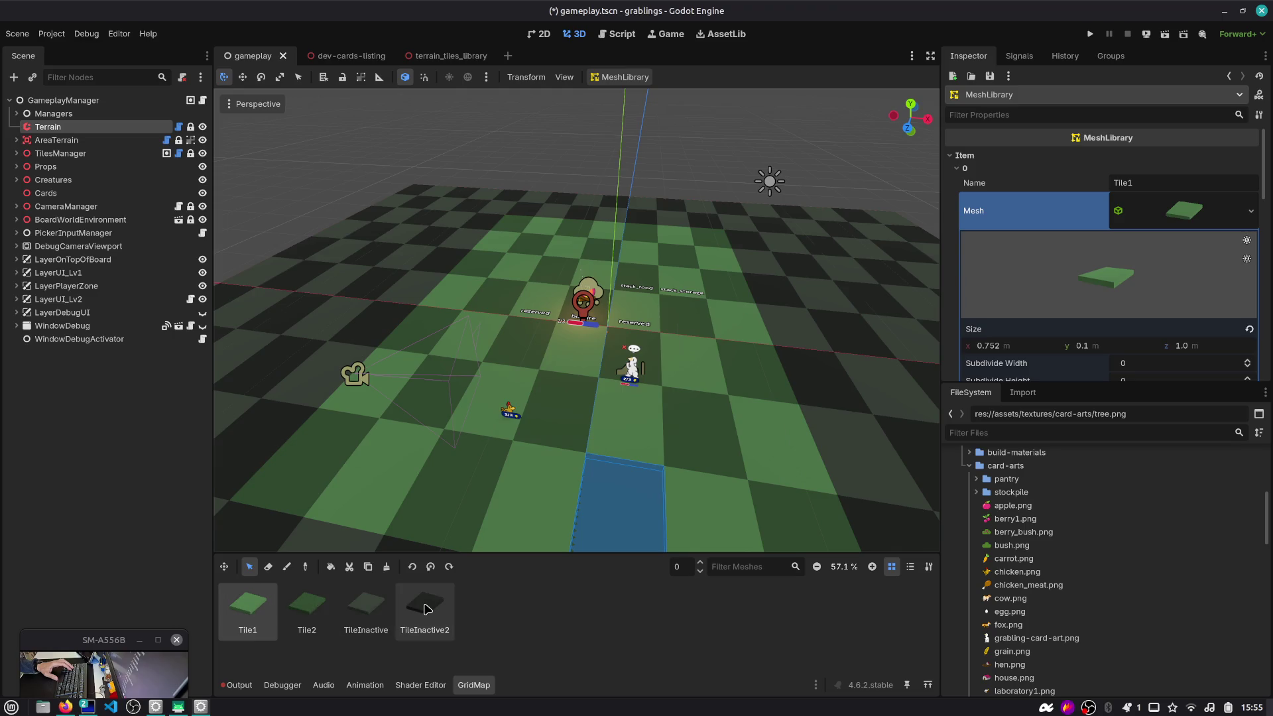
{"action": "left_click_drag", "start_coordinate": [522, 556], "coordinate": [477, 474]}
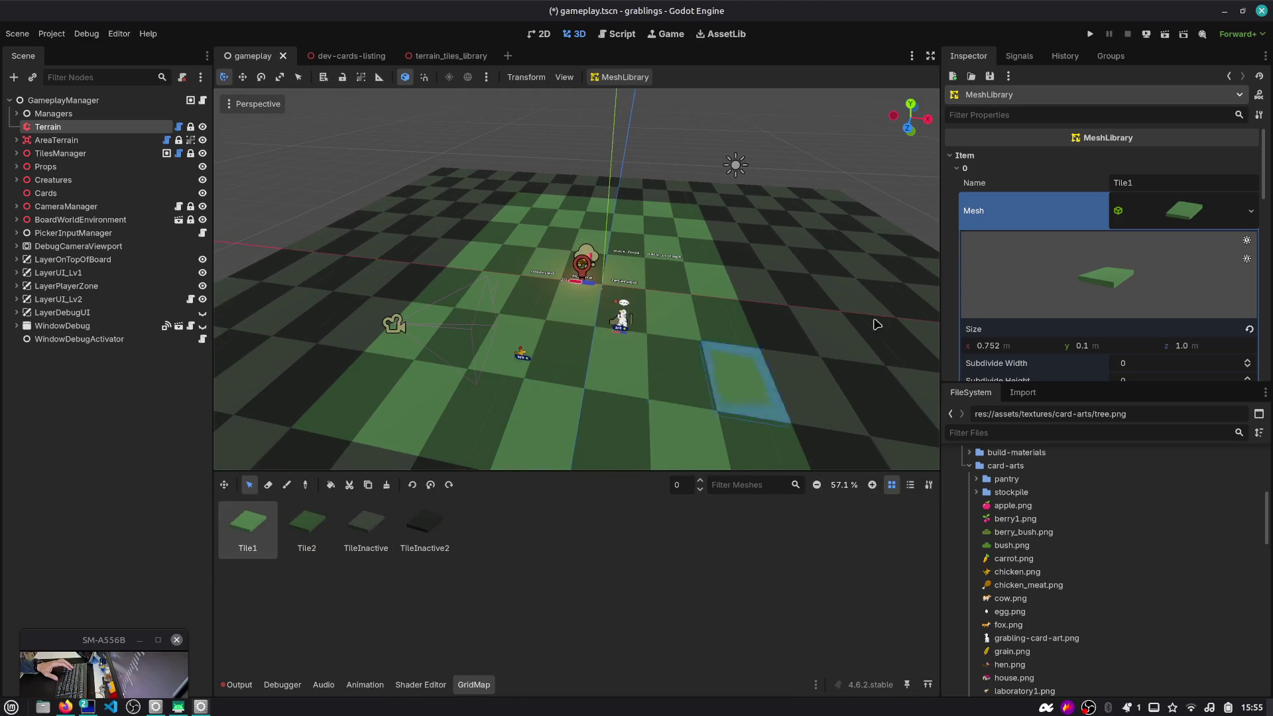
{"action": "left_click", "coordinate": [1182, 219]}
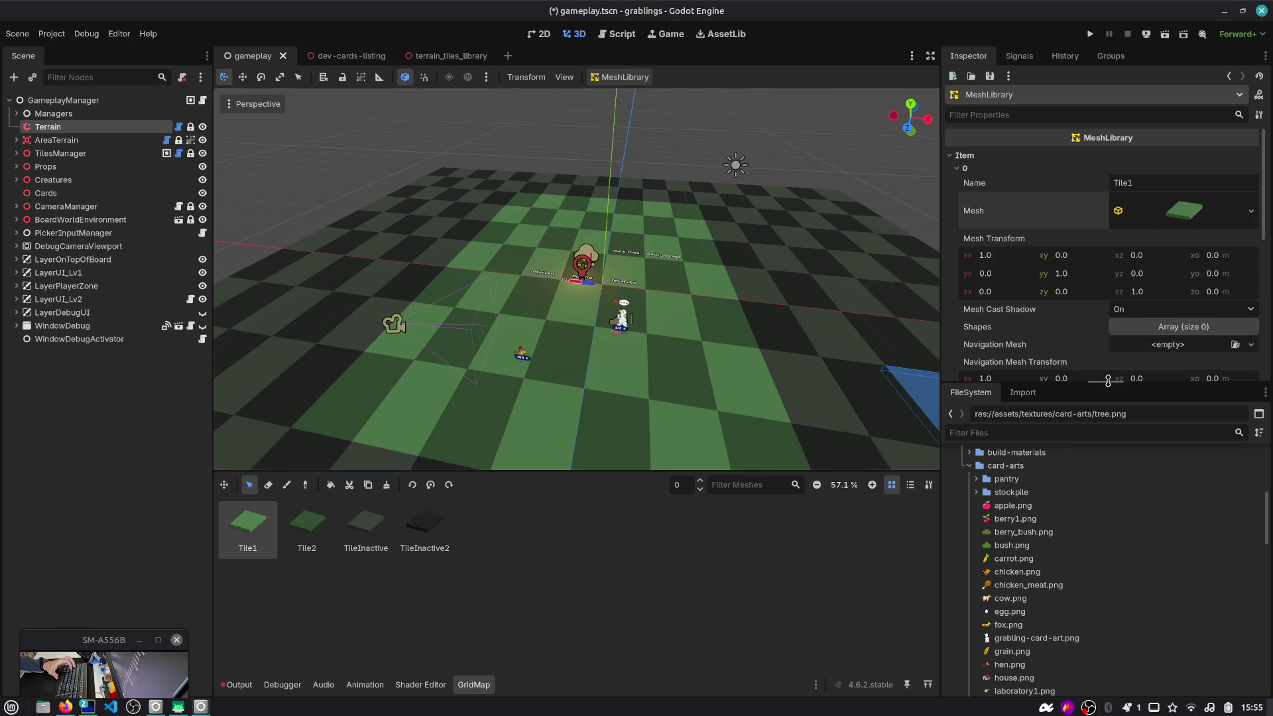
{"action": "left_click_drag", "start_coordinate": [1107, 381], "coordinate": [1107, 537]}
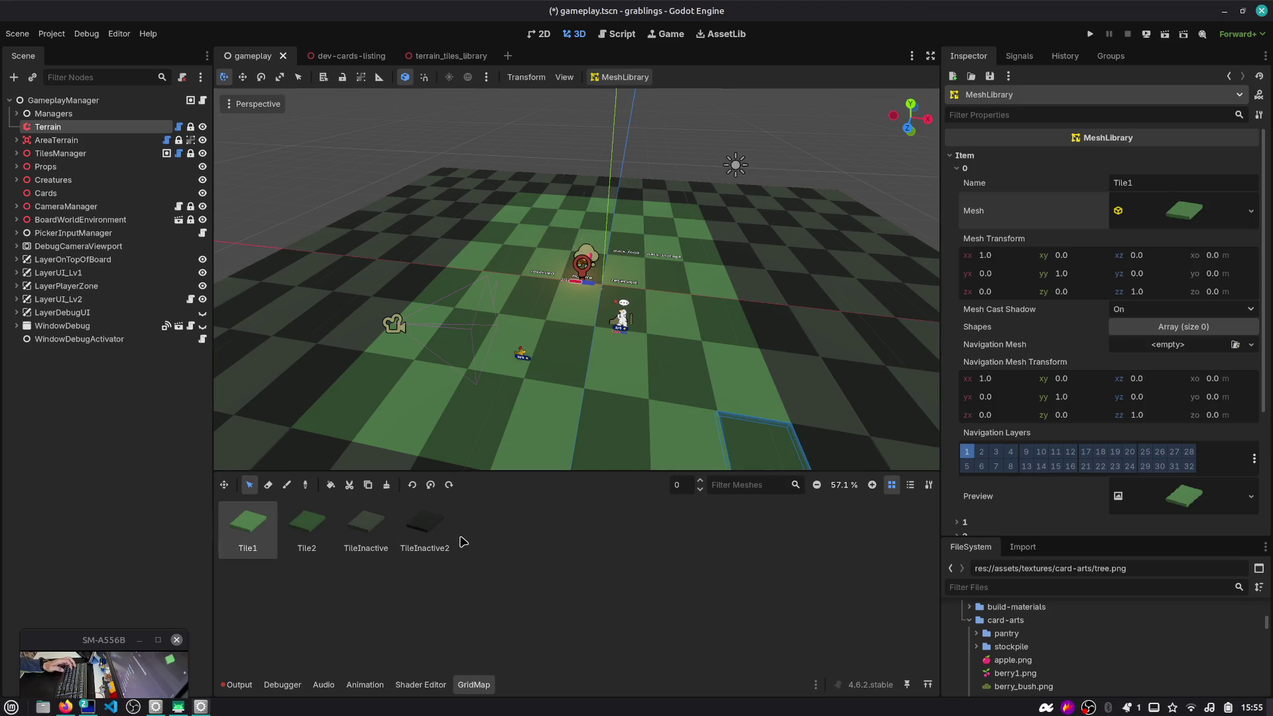
Browse TileInactive2, Tile1 and Tile2 in the palette, glancing at the article in between.
{"action": "left_click", "coordinate": [425, 530]}
{"action": "left_click", "coordinate": [255, 534]}
{"action": "left_click", "coordinate": [282, 530]}
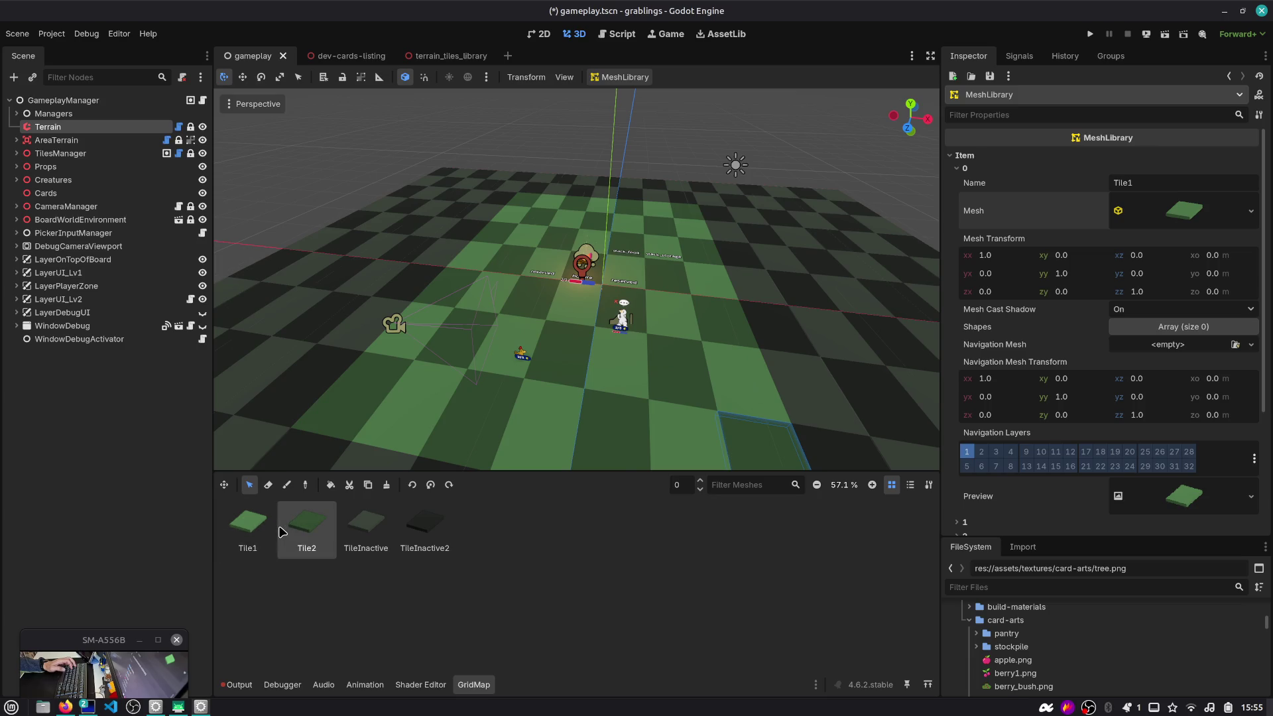
{"action": "key", "text": "alt+Tab"}
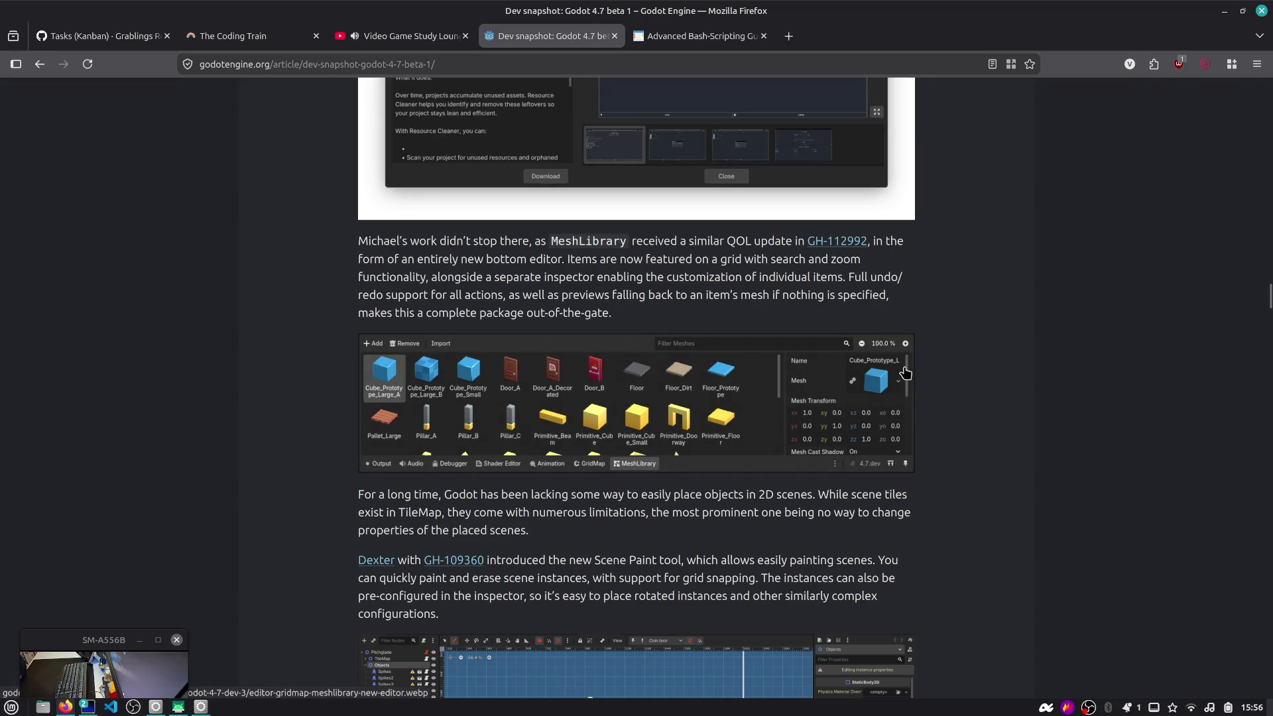
{"action": "key", "text": "alt+Tab"}
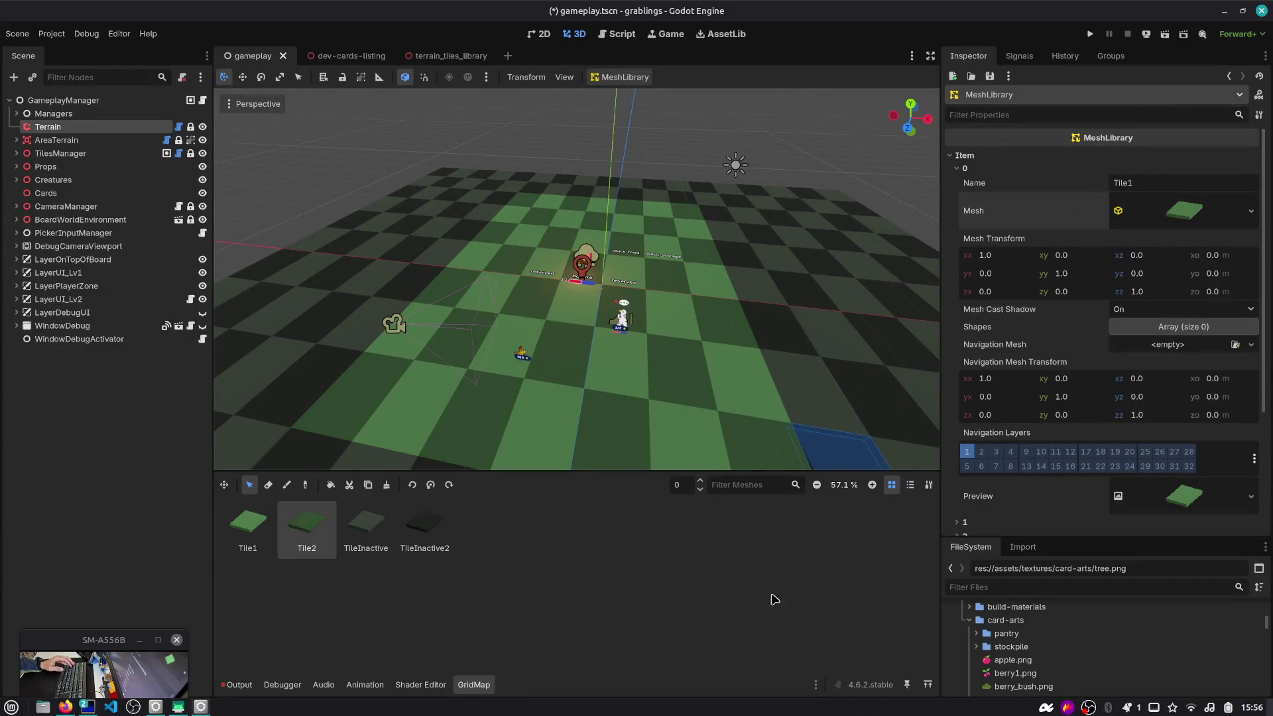
Check Mesh Cast Shadow stays On and browse item 3's properties, then return to the article.
{"action": "scroll", "coordinate": [1086, 315], "scroll_direction": "down", "scroll_amount": 2}
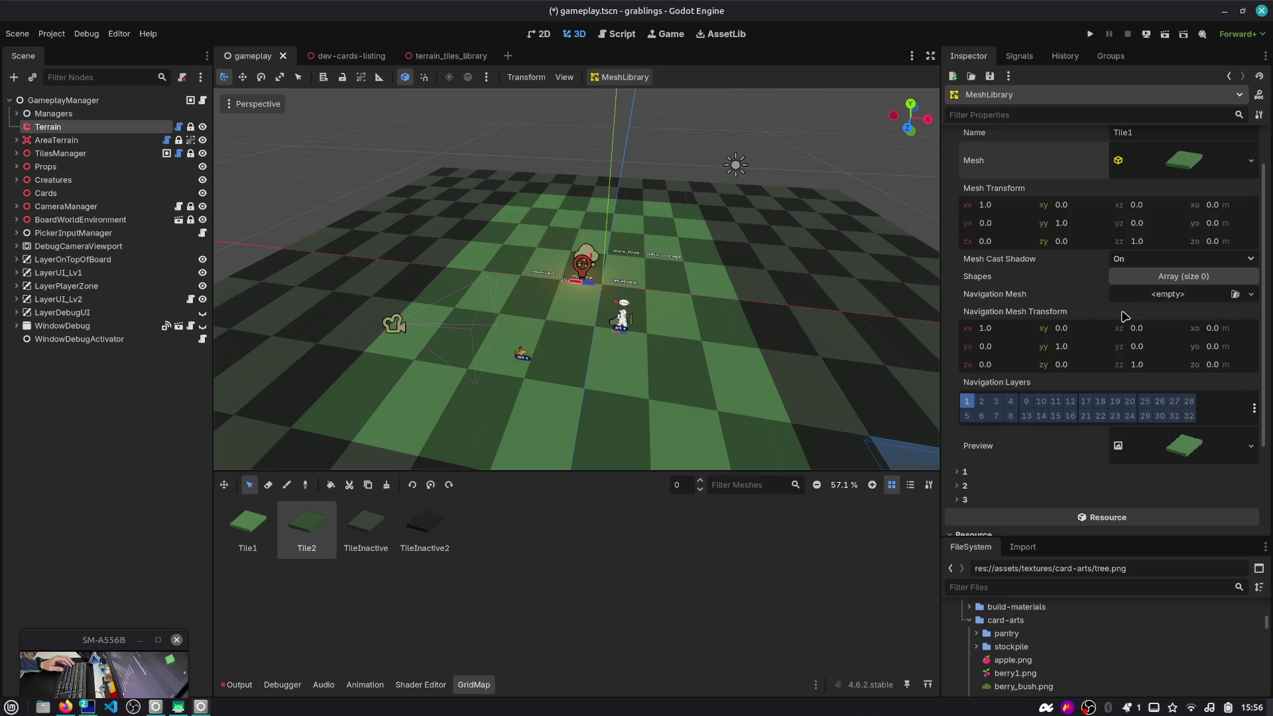
{"action": "left_click", "coordinate": [1147, 262]}
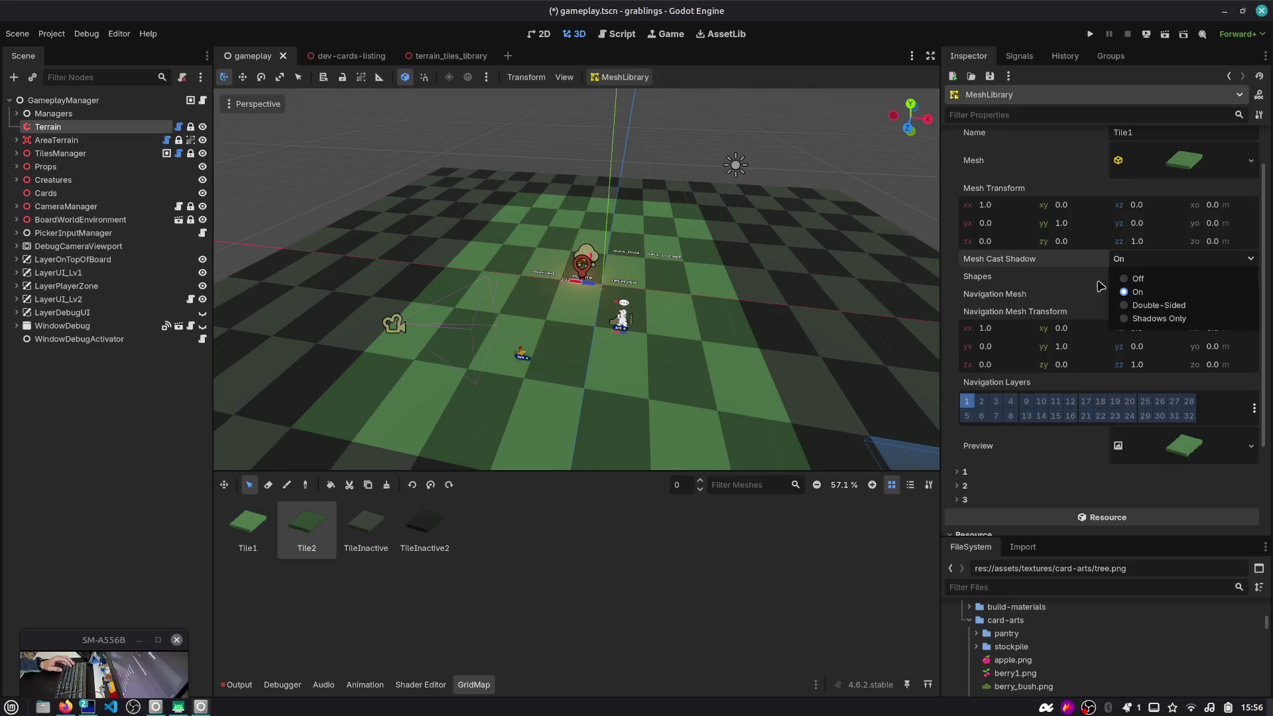
{"action": "left_click", "coordinate": [1052, 274]}
{"action": "scroll", "coordinate": [1167, 301], "scroll_direction": "down", "scroll_amount": 4}
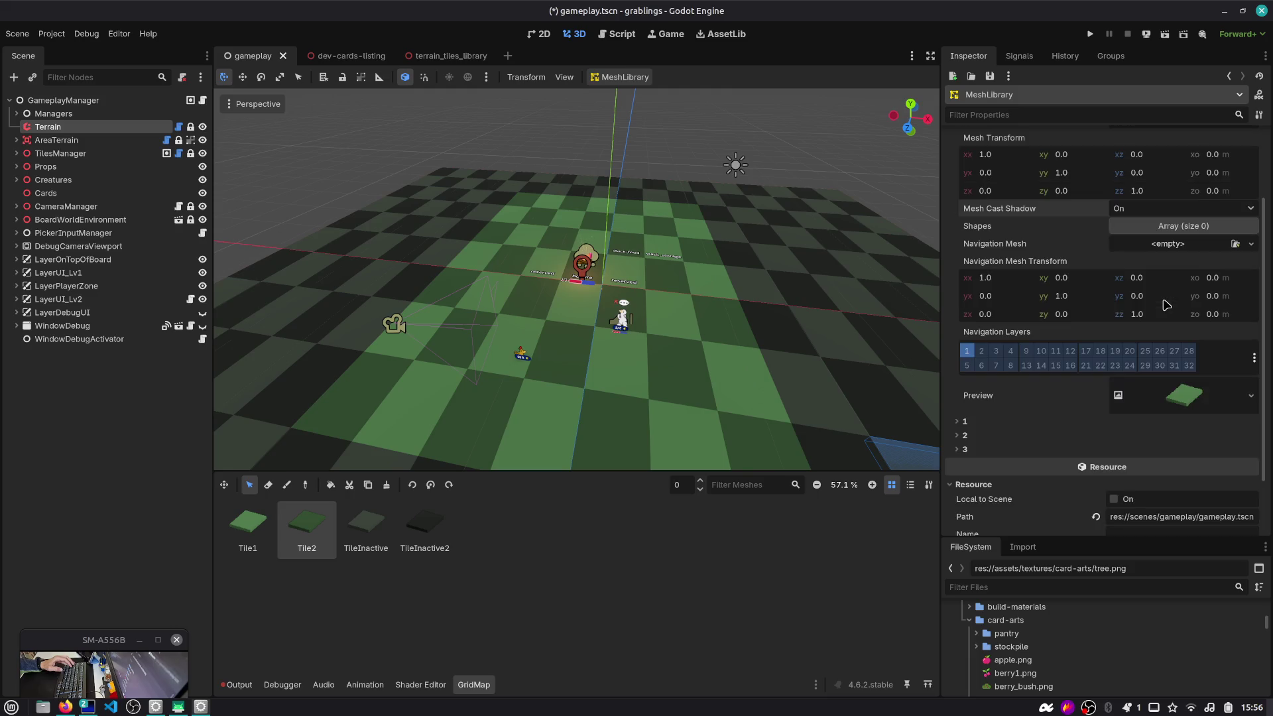
{"action": "left_click", "coordinate": [970, 397]}
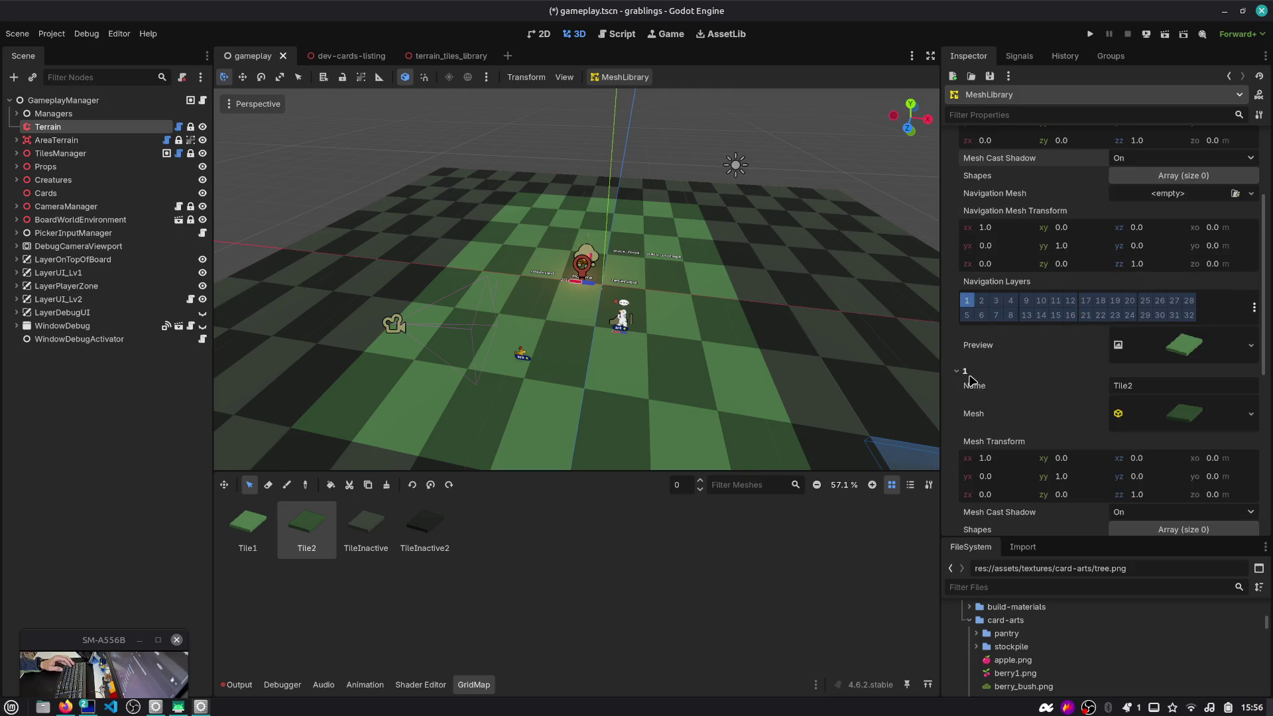
{"action": "left_click", "coordinate": [970, 397]}
{"action": "scroll", "coordinate": [972, 377], "scroll_direction": "down", "scroll_amount": 1}
{"action": "key", "text": "alt+Tab"}
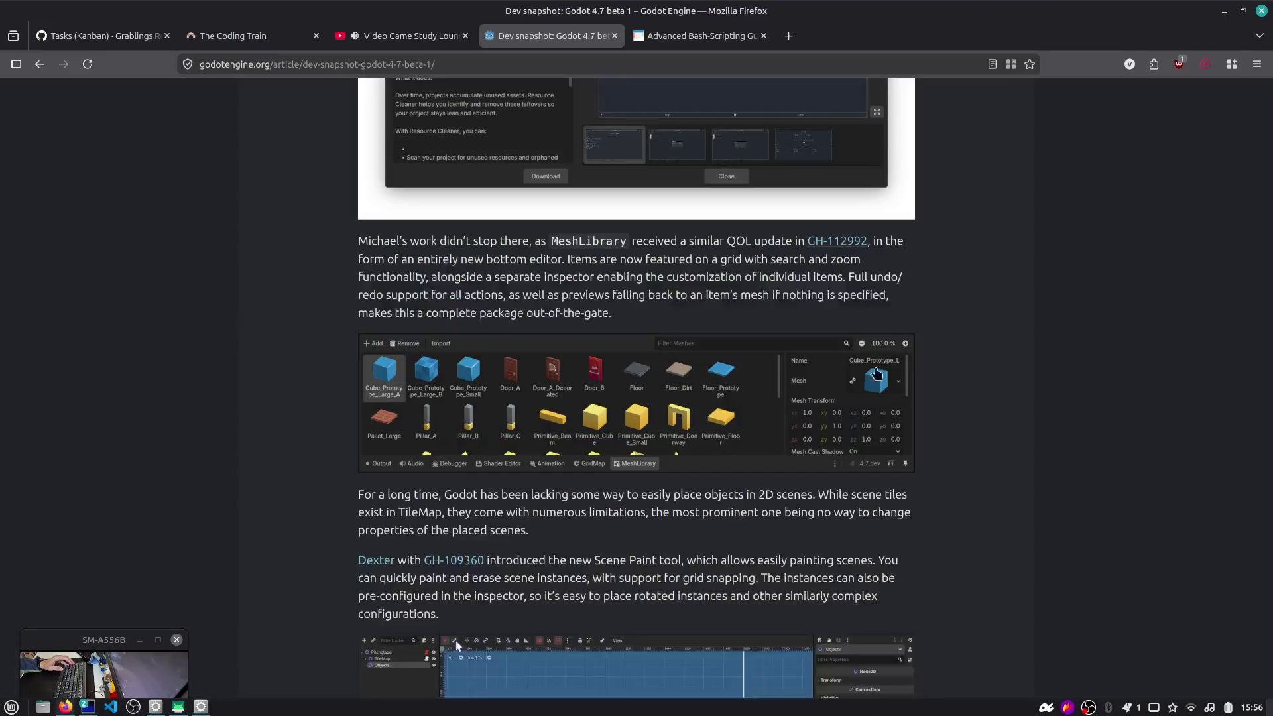
Read the article's Scene Paint section, highlighting its description text.
{"action": "scroll", "coordinate": [535, 344], "scroll_direction": "down", "scroll_amount": 5}
{"action": "left_click_drag", "start_coordinate": [576, 299], "coordinate": [756, 324]}
{"action": "left_click", "coordinate": [755, 325]}
{"action": "scroll", "coordinate": [889, 451], "scroll_direction": "down", "scroll_amount": 2}
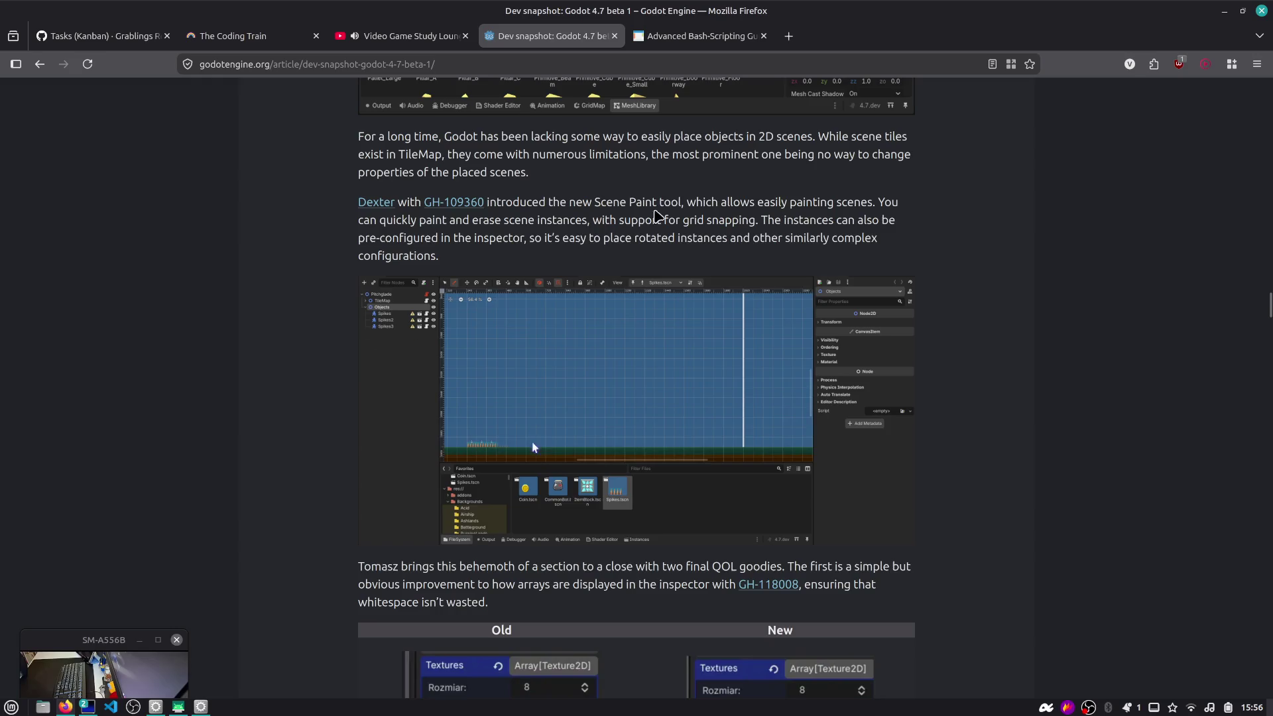
{"action": "mouse_move", "coordinate": [670, 202]}
{"action": "left_mouse_down"}
{"action": "mouse_move", "coordinate": [856, 229]}
{"action": "mouse_move", "coordinate": [868, 242]}
{"action": "left_mouse_up"}
{"action": "left_click", "coordinate": [869, 242]}
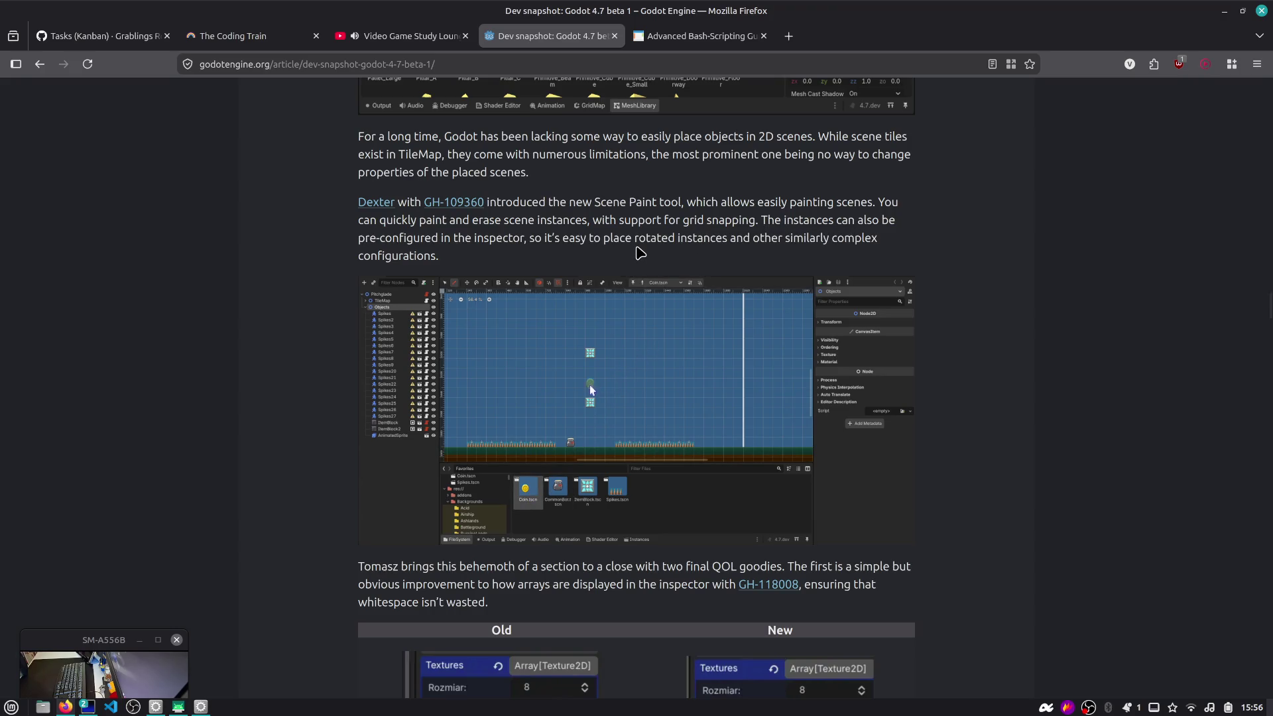
{"action": "mouse_move", "coordinate": [564, 292]}
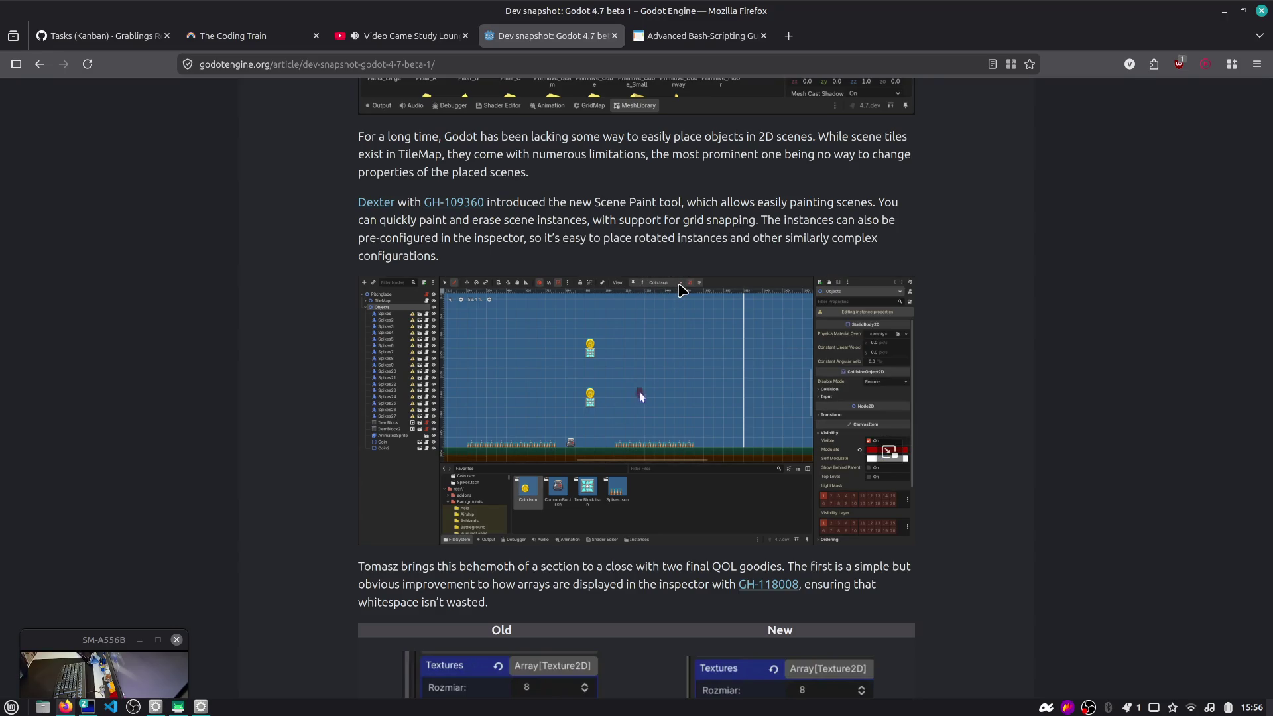
Open the GH-109360 scene painter pull request in a new tab and view it.
{"action": "scroll", "coordinate": [681, 290], "scroll_direction": "up", "scroll_amount": 3}
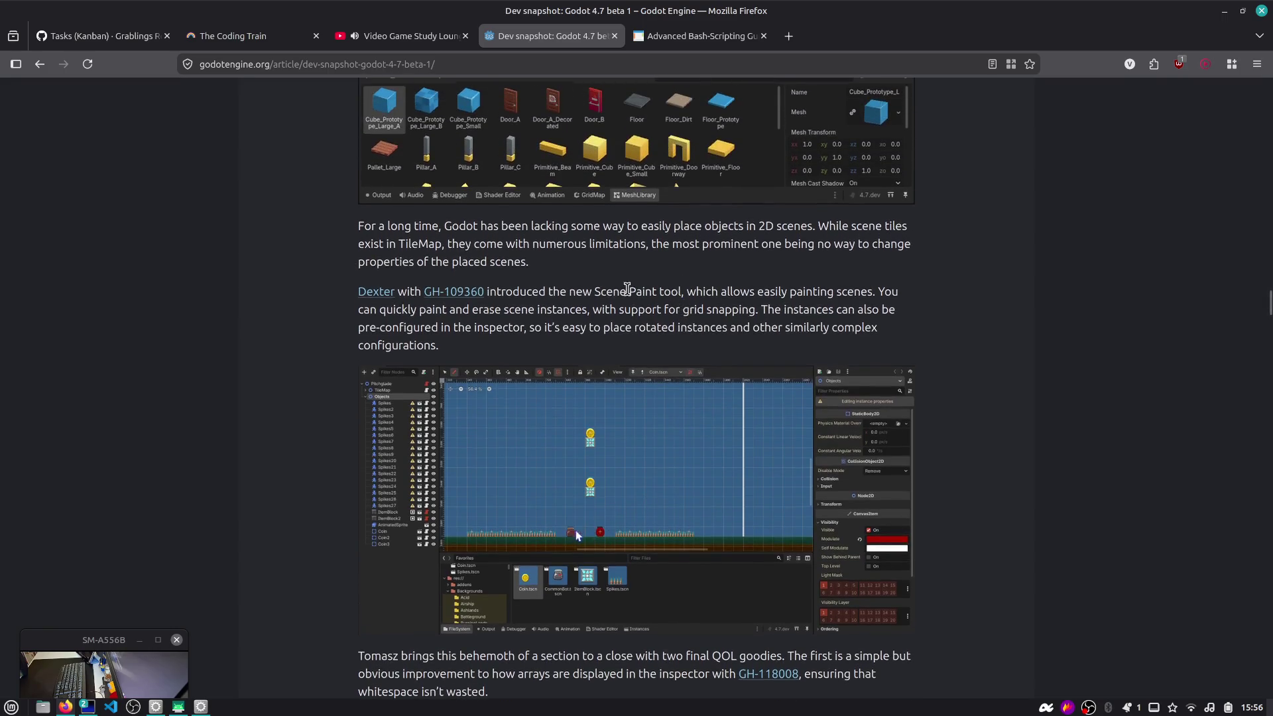
{"action": "middle_click", "coordinate": [472, 296]}
{"action": "left_click", "coordinate": [696, 40]}
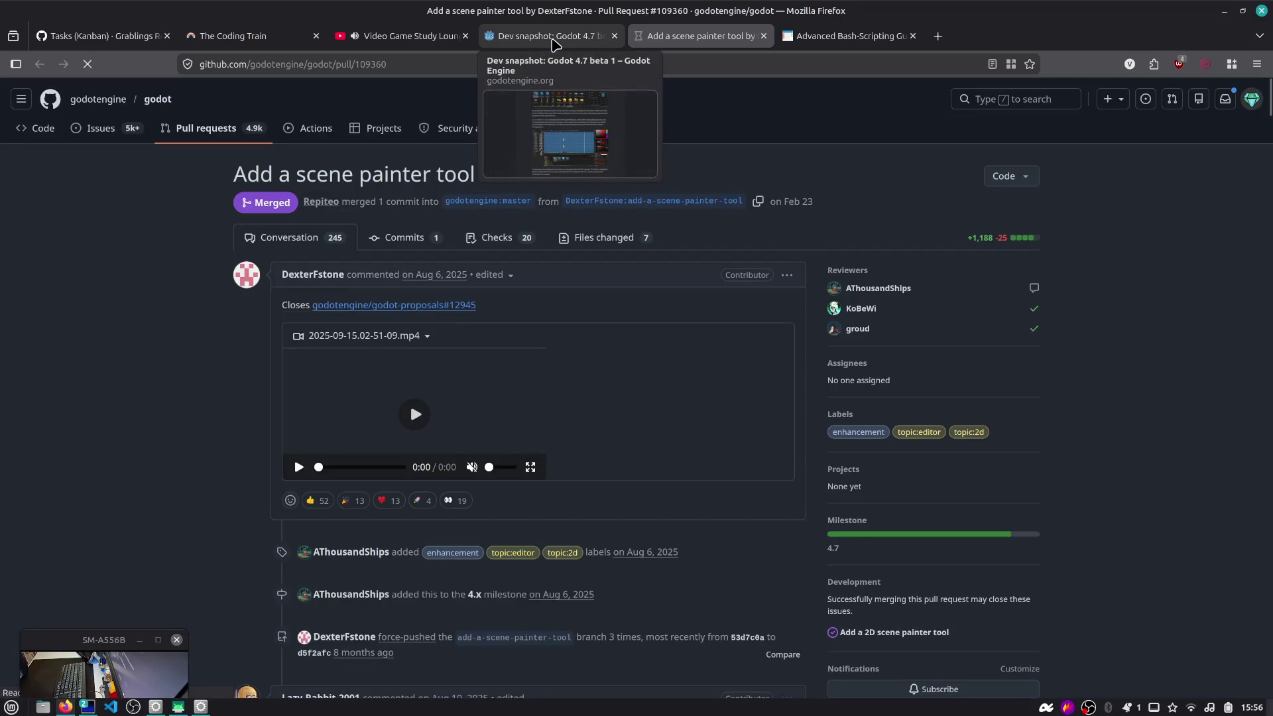
Leave the pull request and scroll the Godot 4.7 article to the Scene Paint demo video.
{"action": "scroll", "coordinate": [532, 423], "scroll_direction": "down", "scroll_amount": 2}
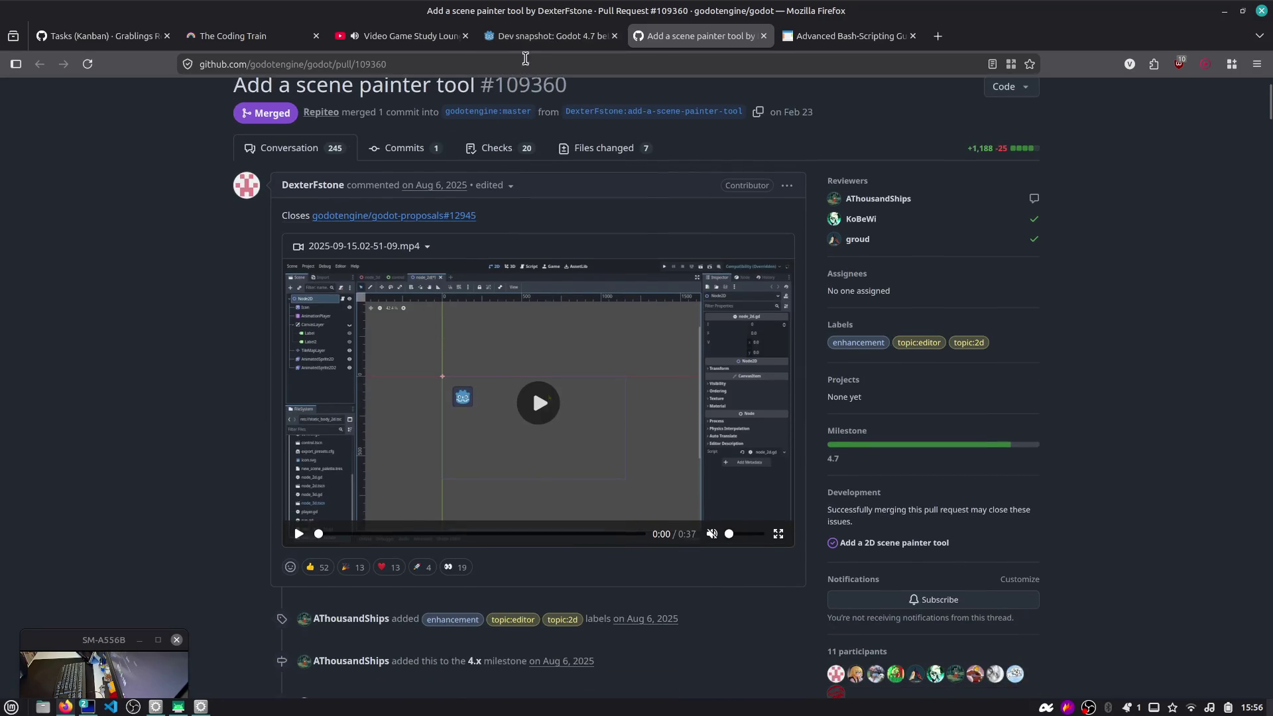
{"action": "left_click", "coordinate": [539, 38]}
{"action": "scroll", "coordinate": [559, 265], "scroll_direction": "down", "scroll_amount": 3}
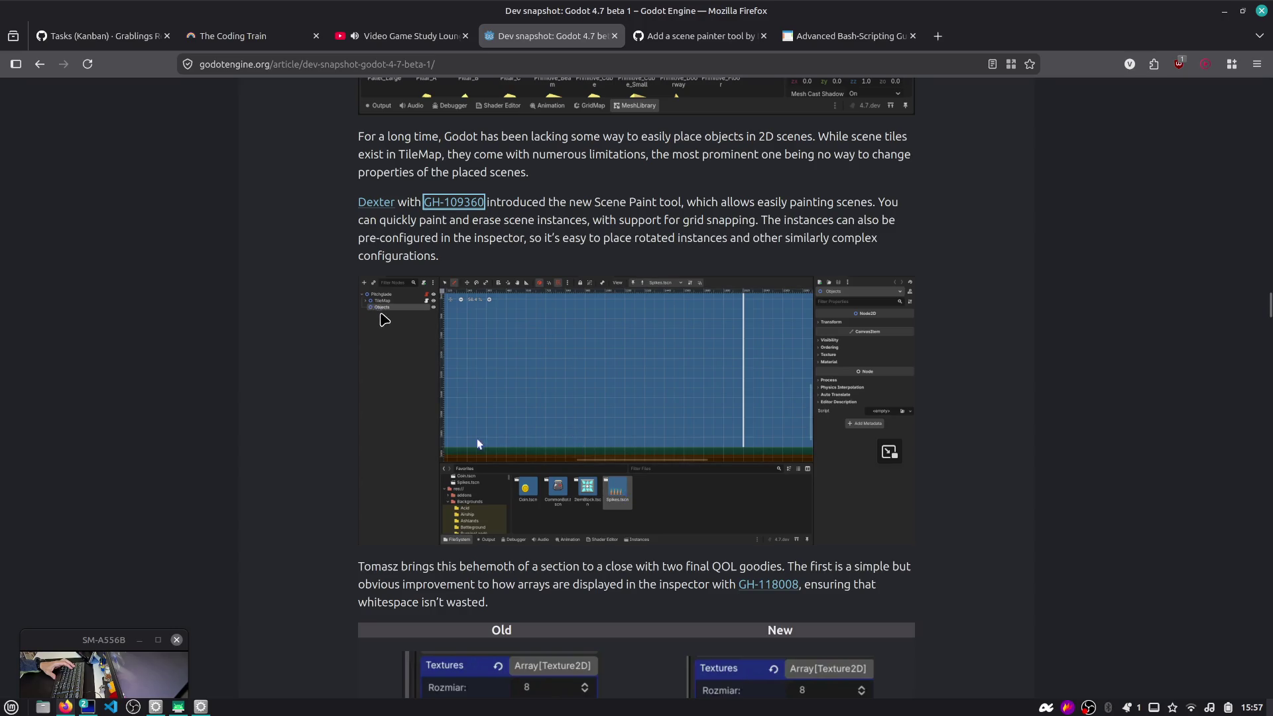
{"action": "scroll", "coordinate": [621, 380], "scroll_direction": "down", "scroll_amount": 2}
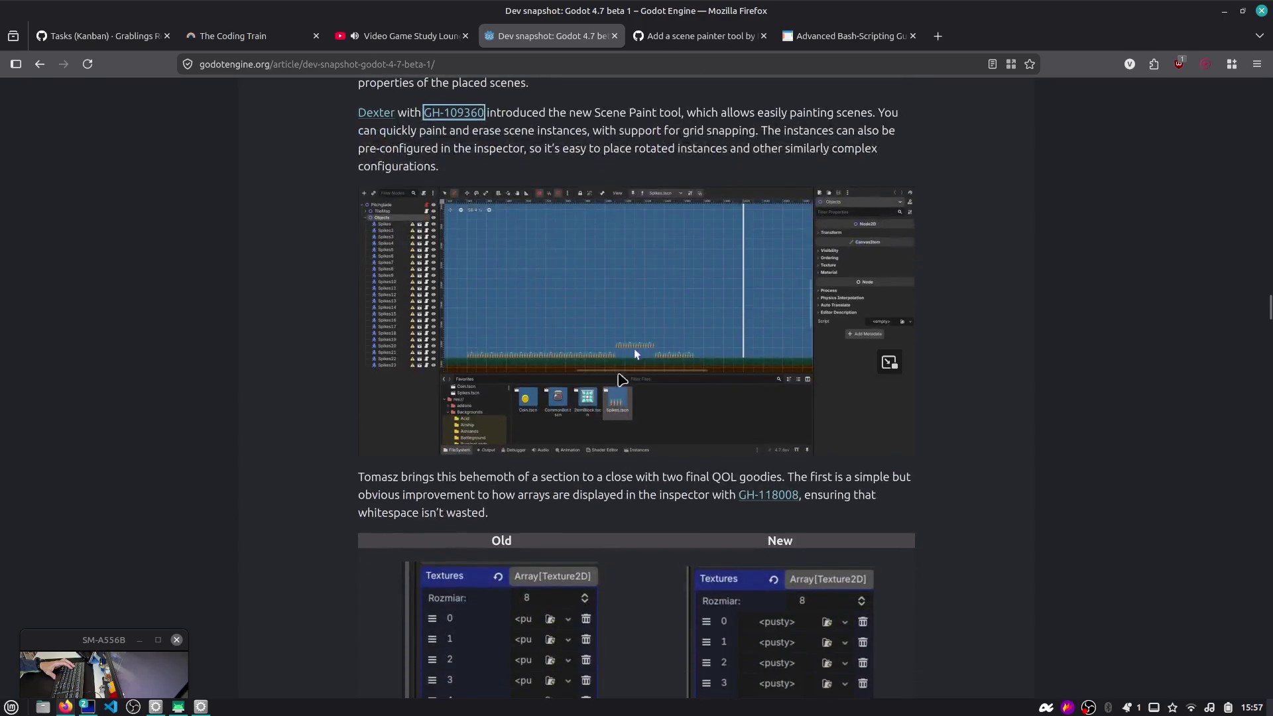
Open the scene painter demo video in a new scene-painter.mp4 tab.
{"action": "right_click", "coordinate": [623, 375]}
{"action": "key", "text": "Escape"}
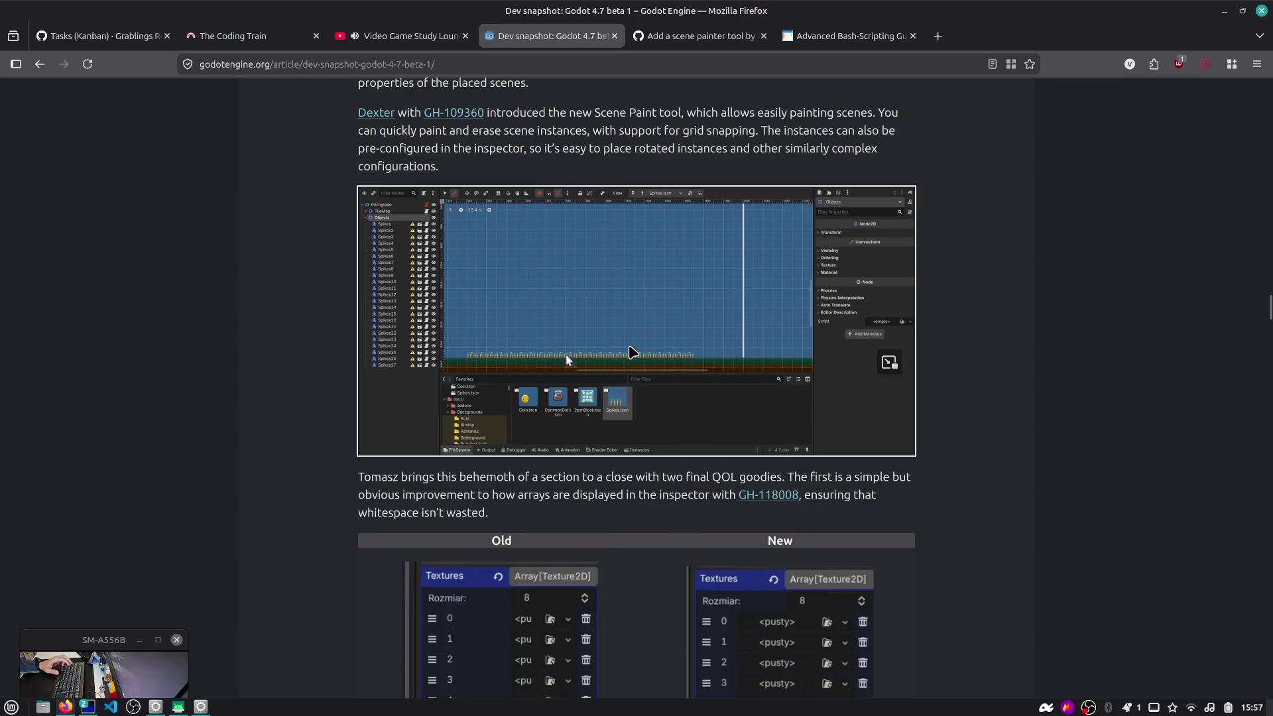
{"action": "right_click", "coordinate": [630, 347]}
{"action": "left_click", "coordinate": [683, 452]}
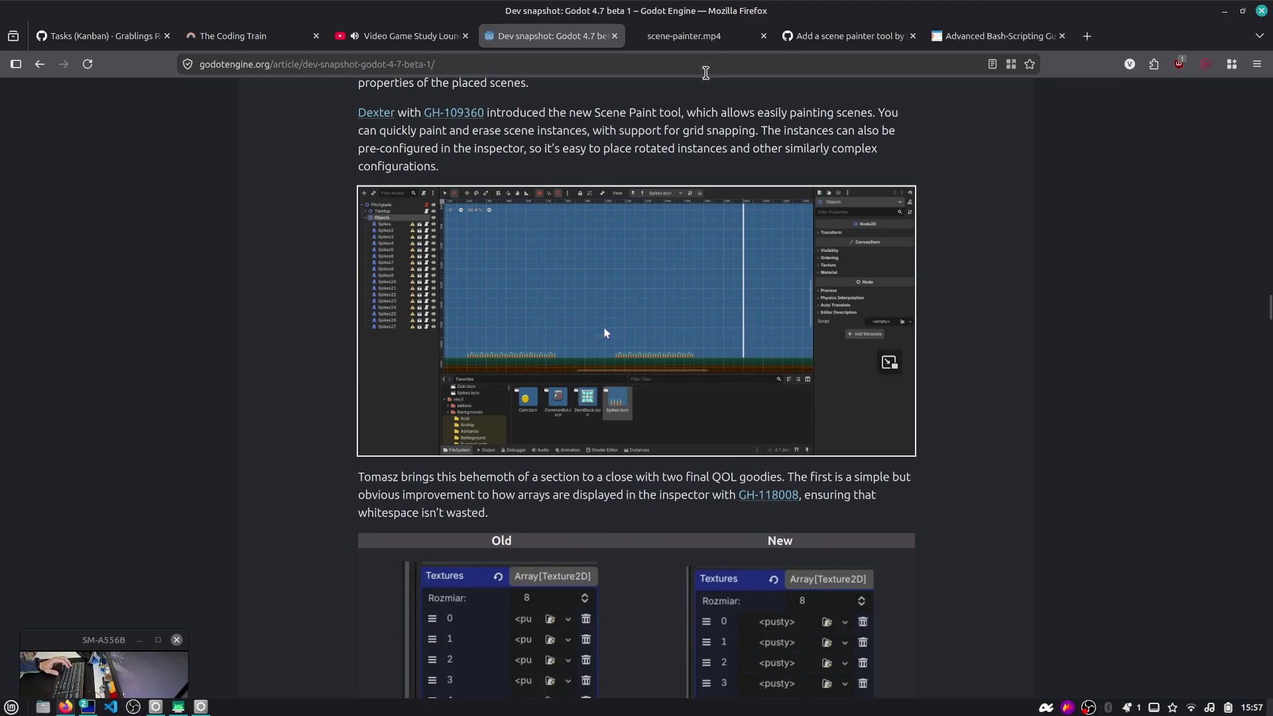
Watch scene-painter.mp4 in its own tab, then close it to return to the article.
{"action": "left_click", "coordinate": [701, 37]}
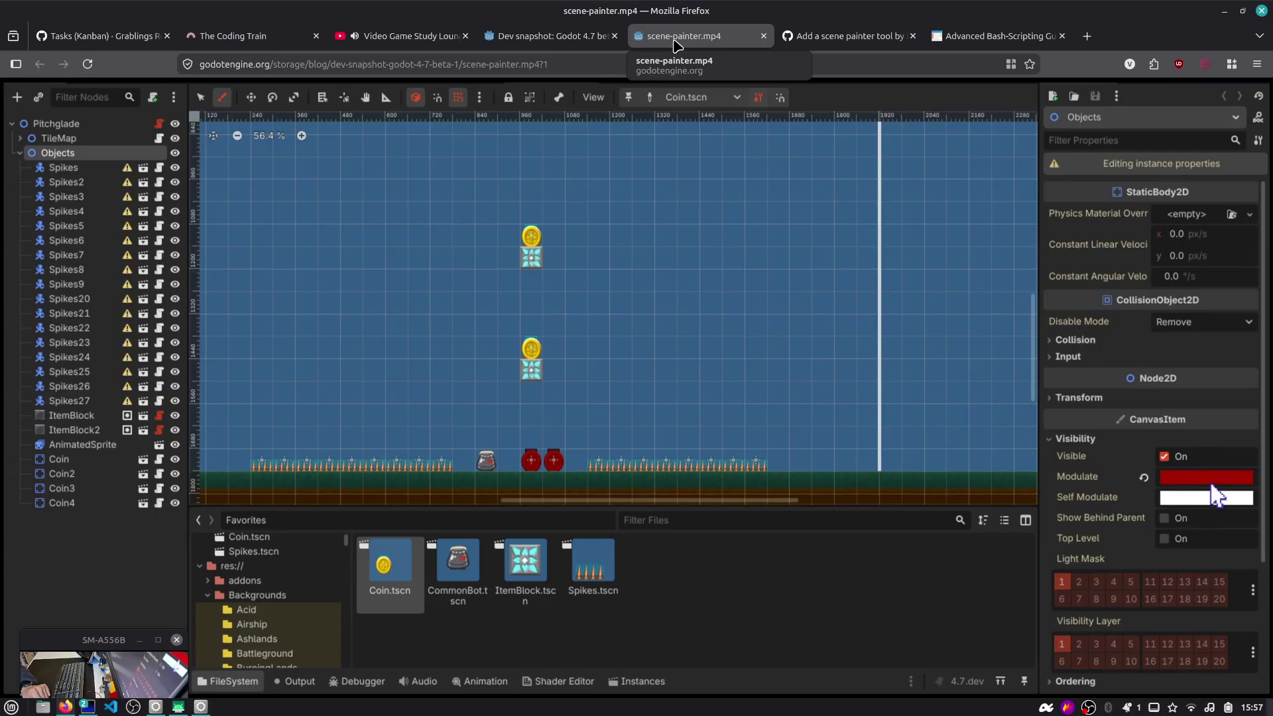
{"action": "middle_click", "coordinate": [676, 37]}
{"action": "scroll", "coordinate": [372, 265], "scroll_direction": "down", "scroll_amount": 3}
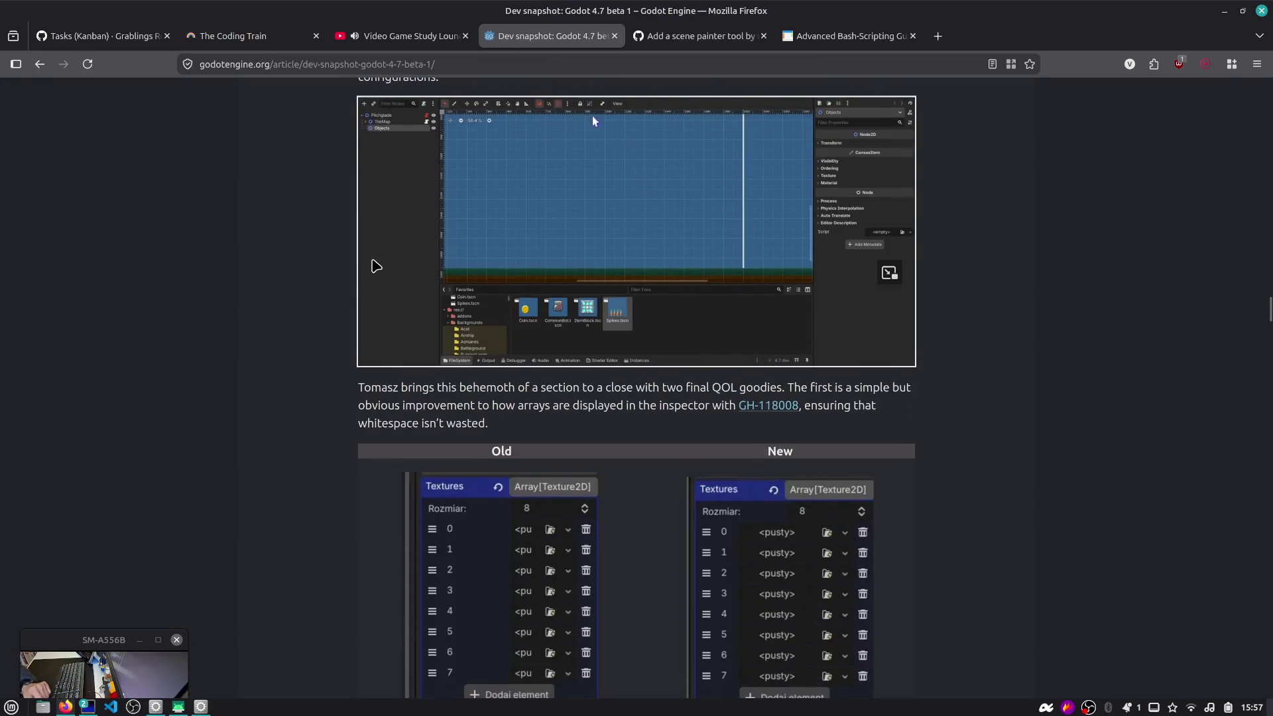
Scroll to the Export Template Manager image, then switch to Godot's gameplay.tscn scene.
{"action": "scroll", "coordinate": [391, 278], "scroll_direction": "down", "scroll_amount": 3}
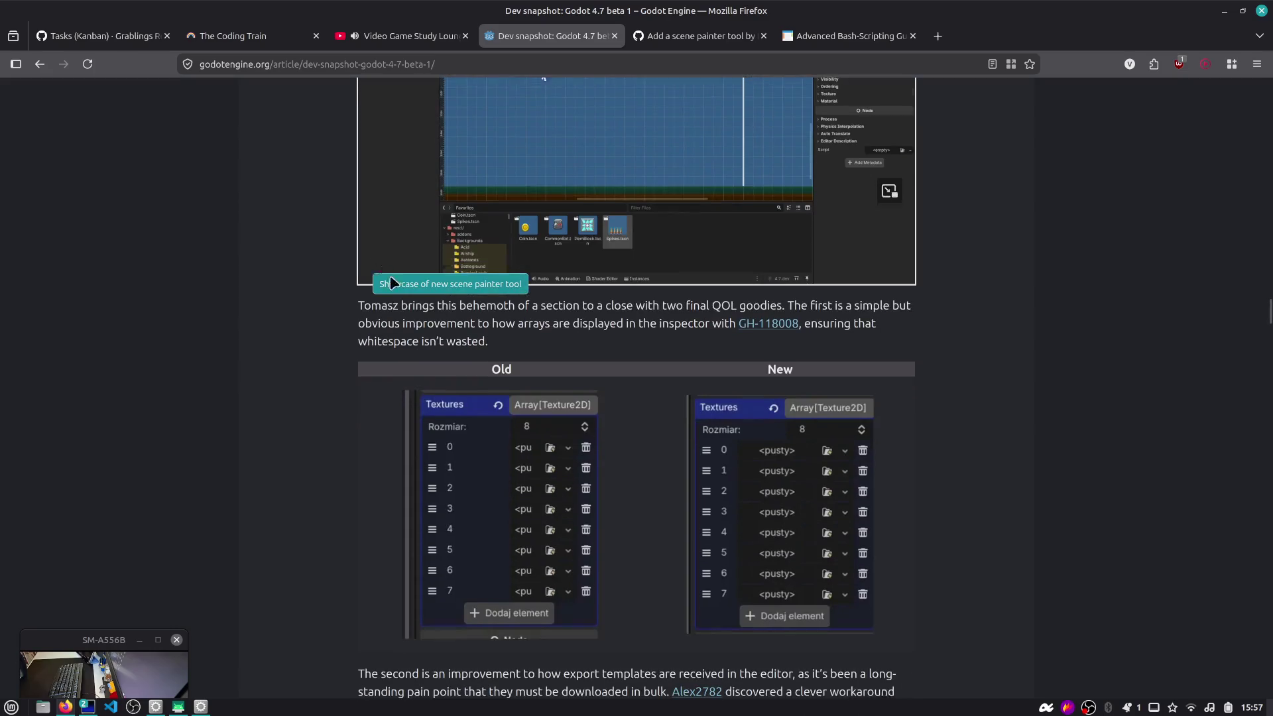
{"action": "scroll", "coordinate": [852, 308], "scroll_direction": "down", "scroll_amount": 6}
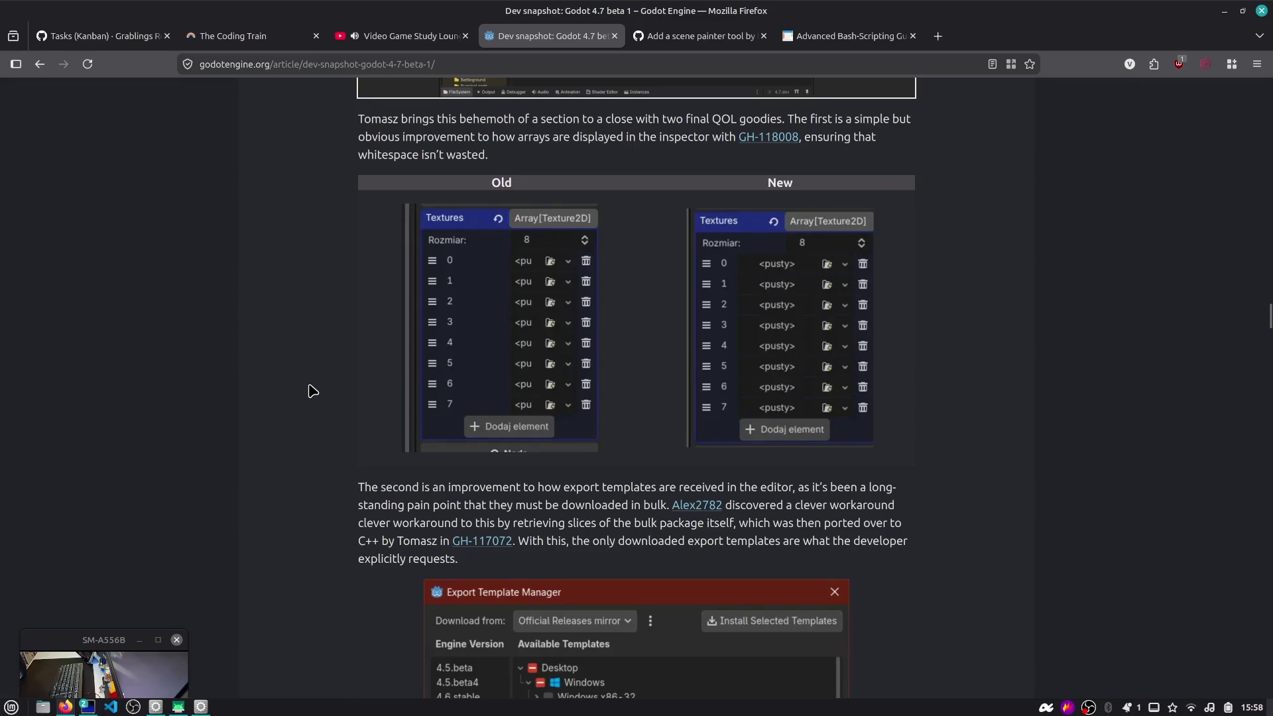
{"action": "key", "text": "alt+Tab"}
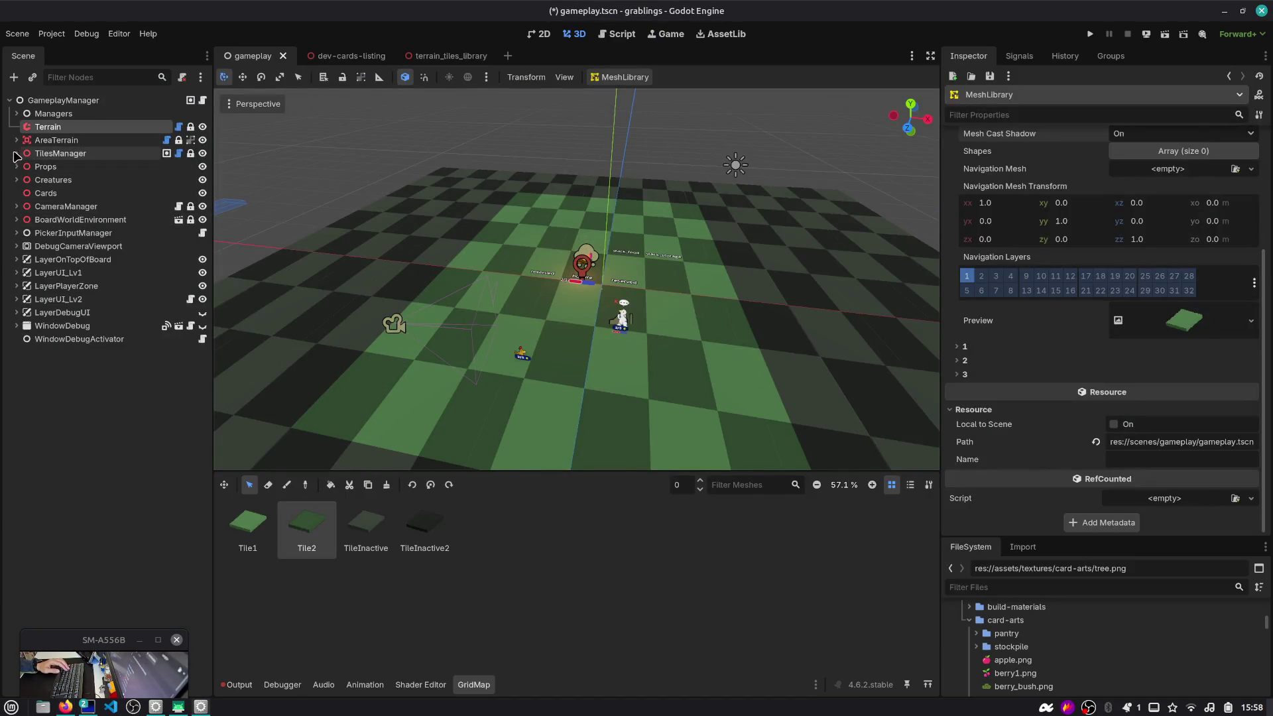
Filter the Scene dock for 'deck' and select the CardDeck node.
{"action": "left_click", "coordinate": [66, 101]}
{"action": "left_click", "coordinate": [77, 78]}
{"action": "type", "text": "deck"}
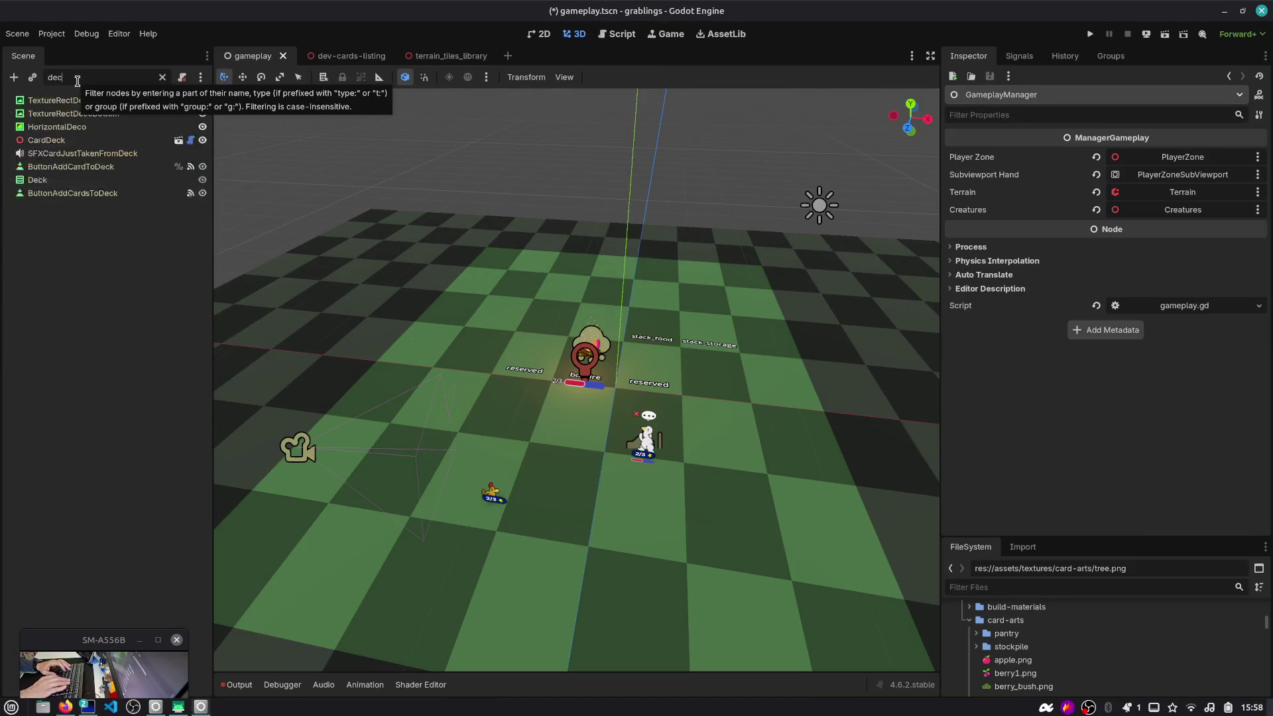
{"action": "left_click", "coordinate": [81, 101]}
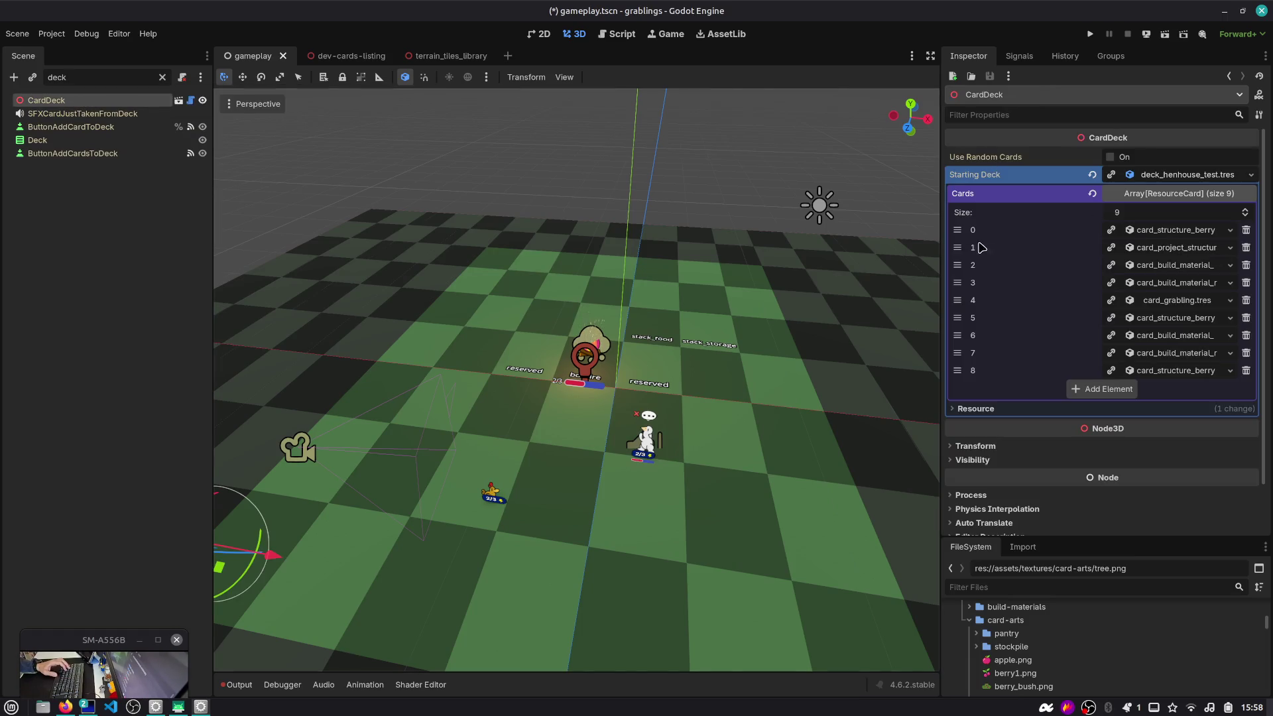
Widen the Inspector to read CardDeck's 9-card array from deck_henhouse_test.tres, then return to Firefox.
{"action": "left_click_drag", "start_coordinate": [941, 229], "coordinate": [1041, 238]}
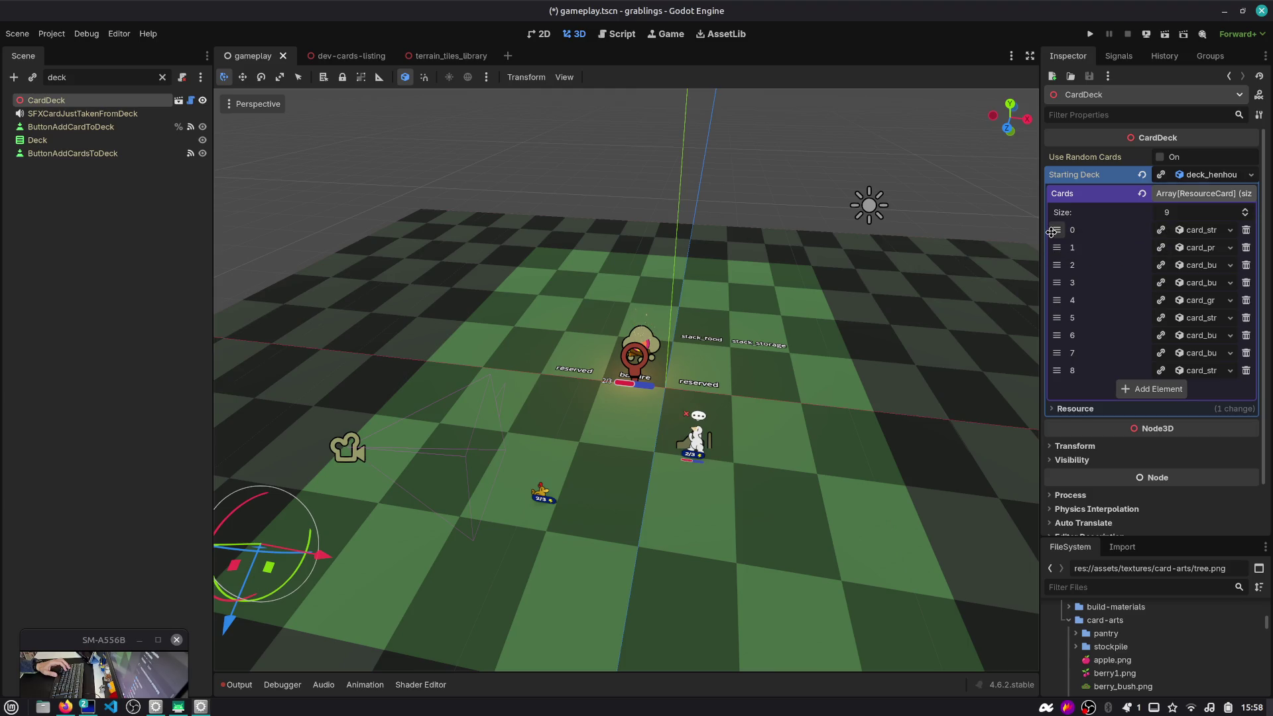
{"action": "left_click_drag", "start_coordinate": [1041, 286], "coordinate": [800, 314]}
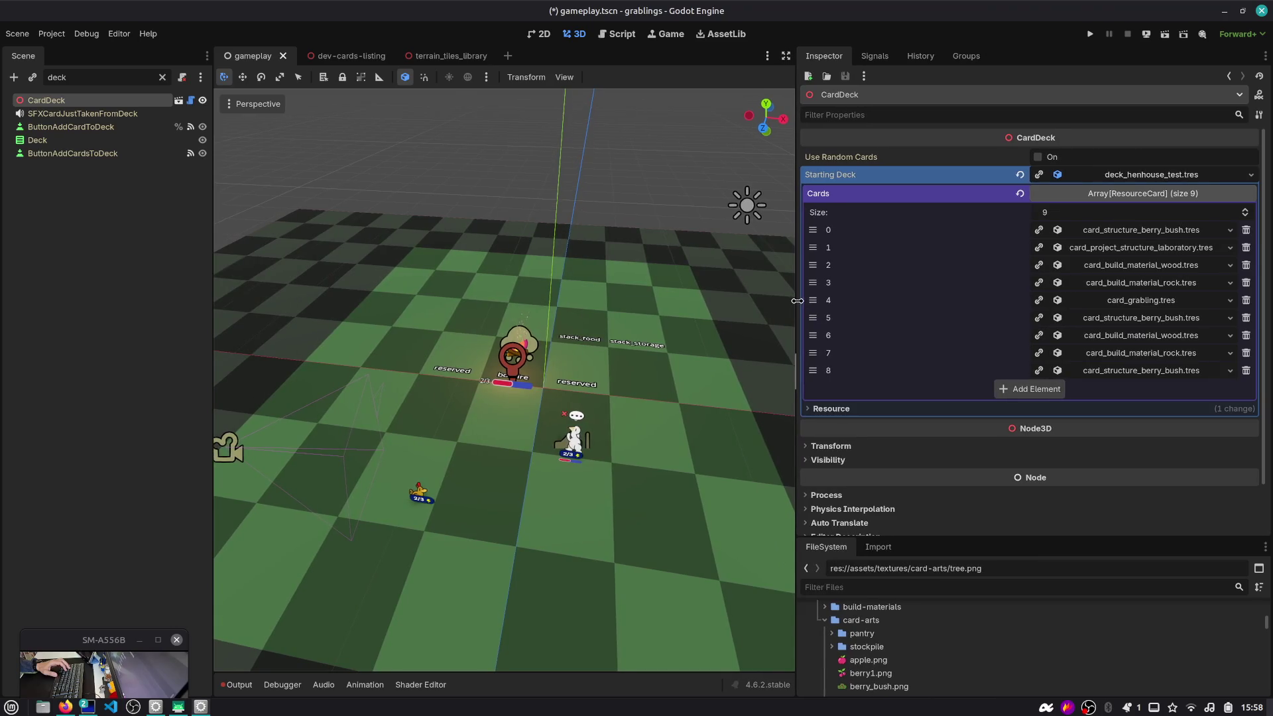
{"action": "left_click_drag", "start_coordinate": [798, 313], "coordinate": [985, 300]}
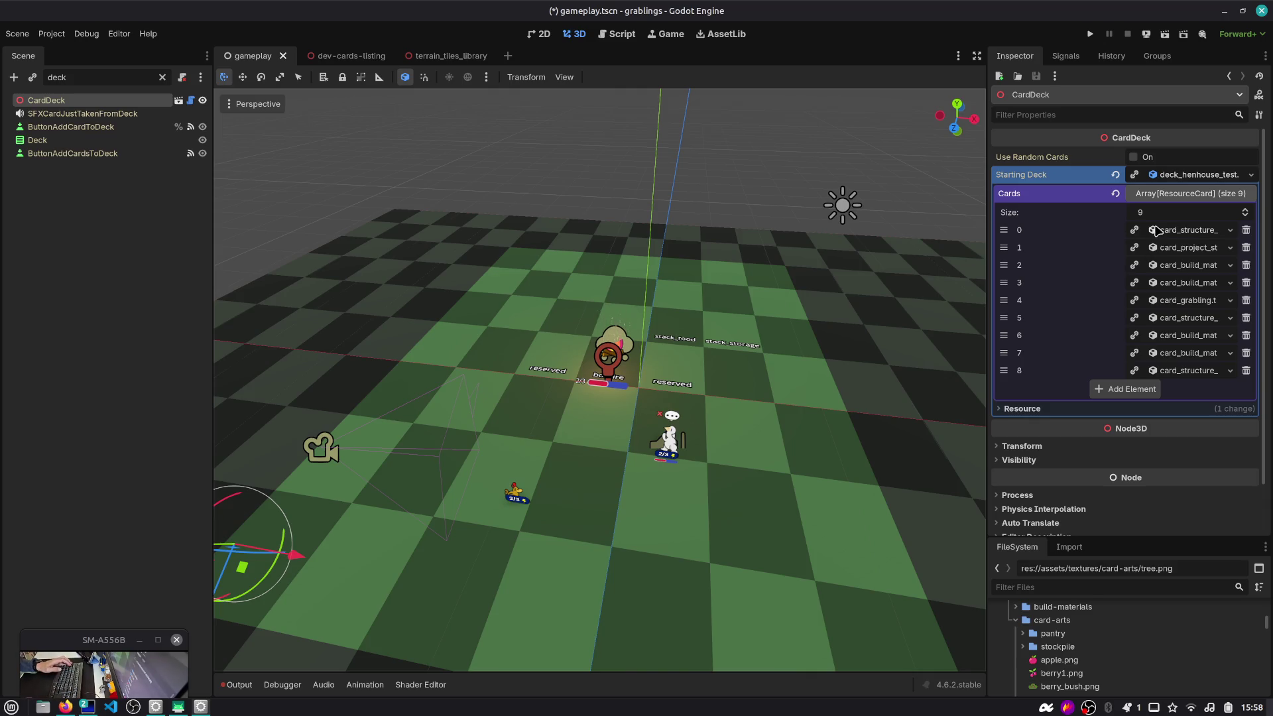
{"action": "key", "text": "alt+Tab"}
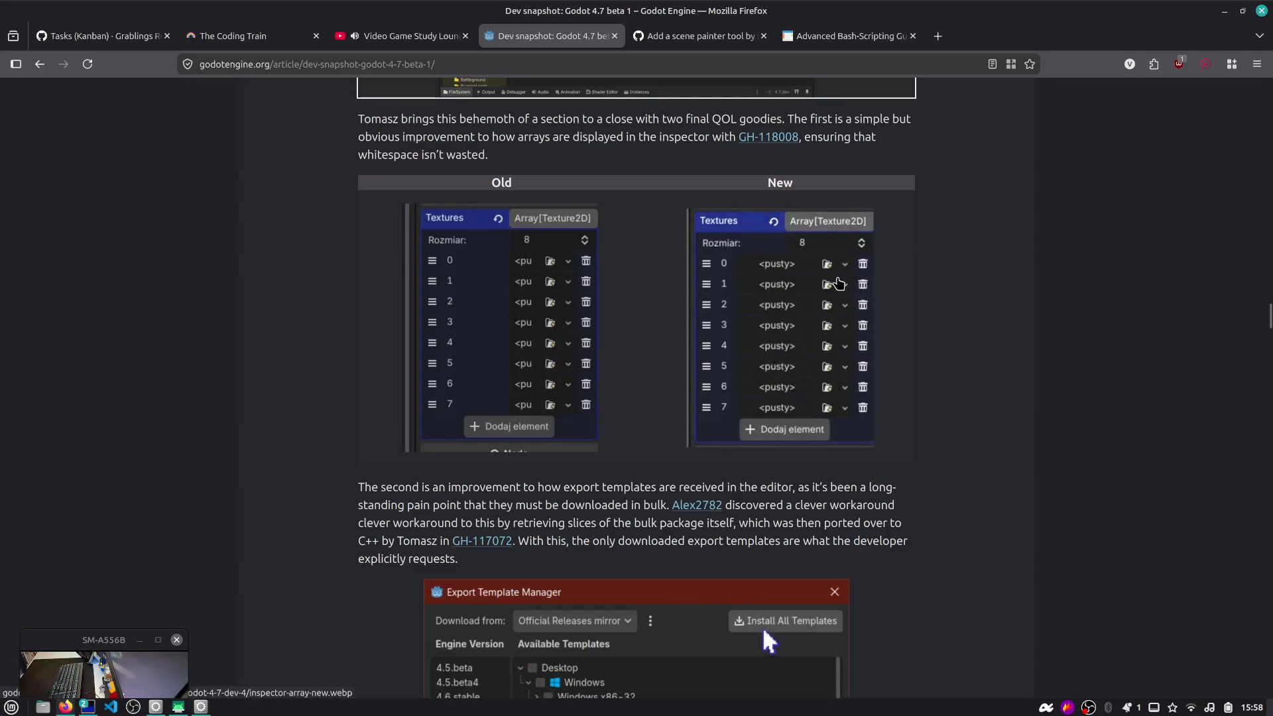
Read the export templates part past the Export Template Manager image, highlighting and clearing a passage.
{"action": "scroll", "coordinate": [839, 283], "scroll_direction": "down", "scroll_amount": 3}
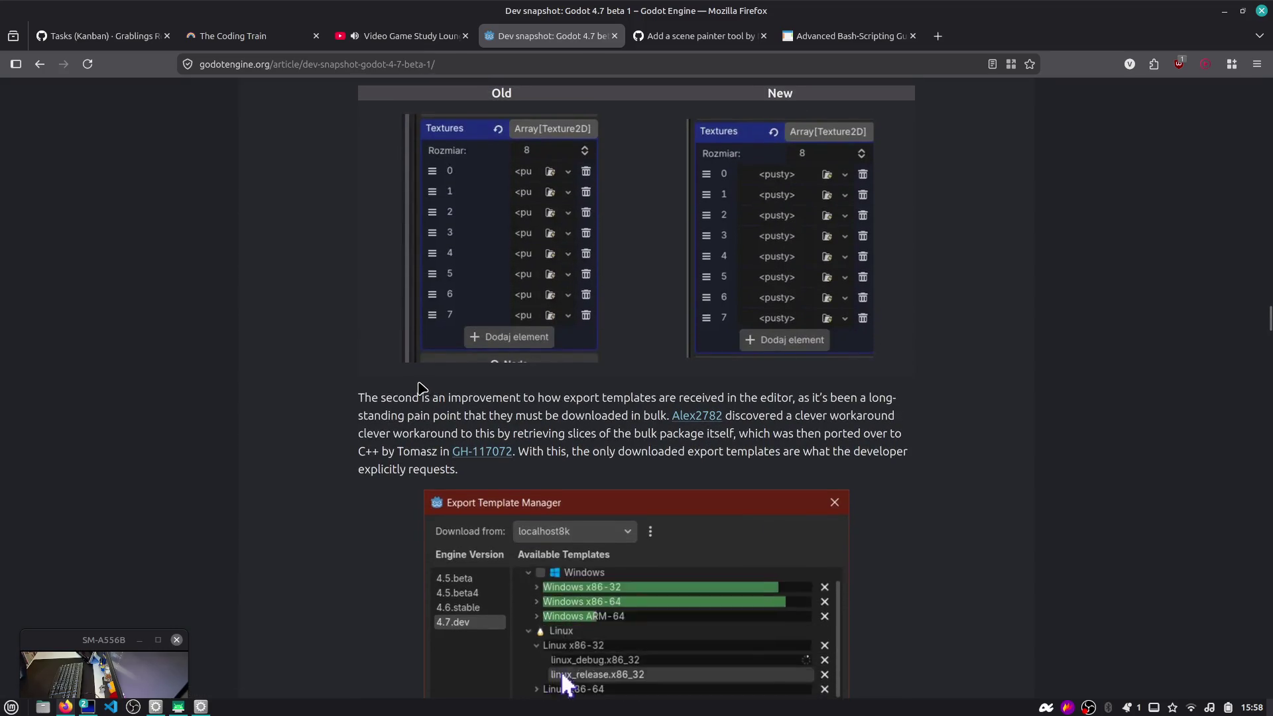
{"action": "scroll", "coordinate": [421, 387], "scroll_direction": "down", "scroll_amount": 3}
{"action": "left_click_drag", "start_coordinate": [364, 308], "coordinate": [652, 366]}
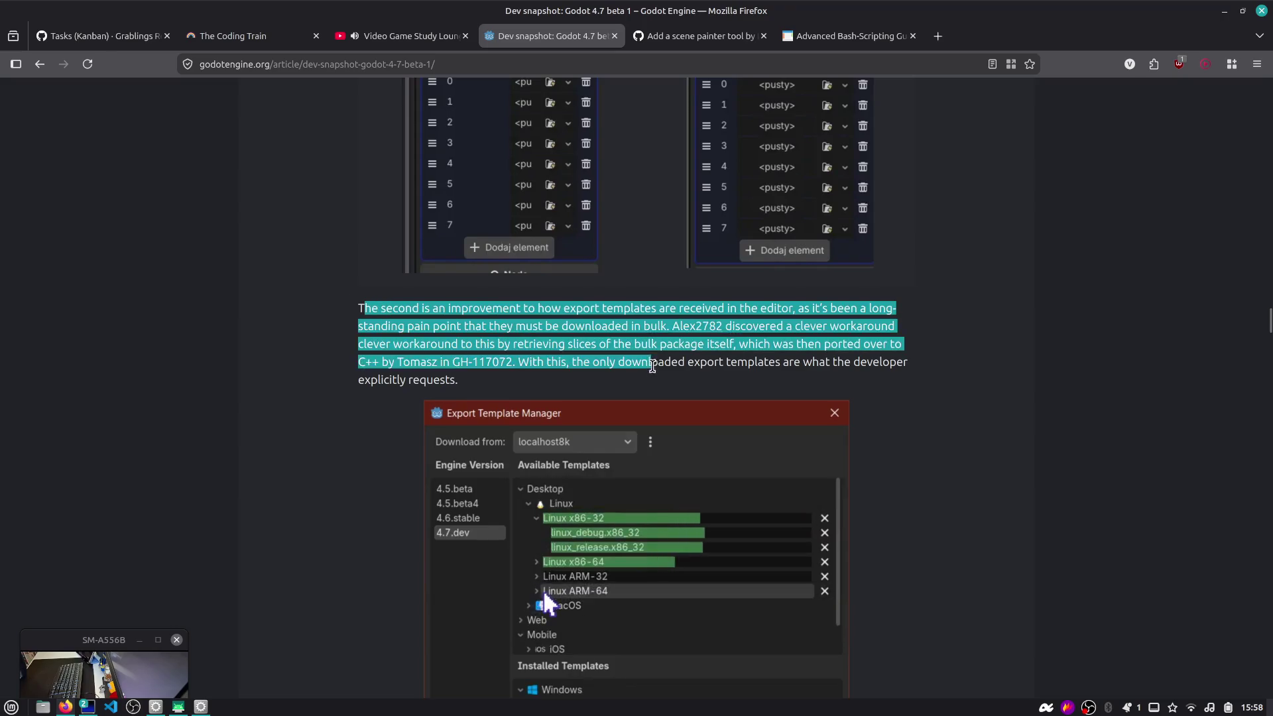
{"action": "left_click", "coordinate": [653, 366]}
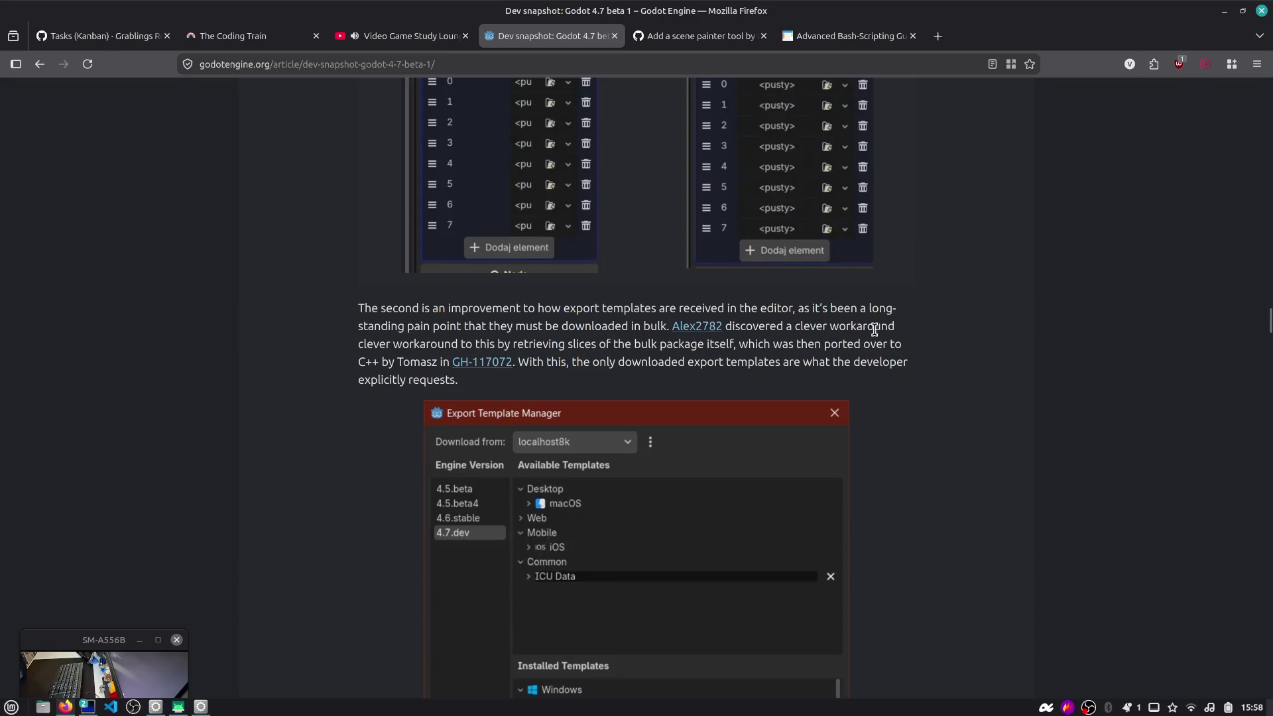
Continue through the And more list and GDExtension down to the GDScript heading.
{"action": "scroll", "coordinate": [873, 345], "scroll_direction": "down", "scroll_amount": 6}
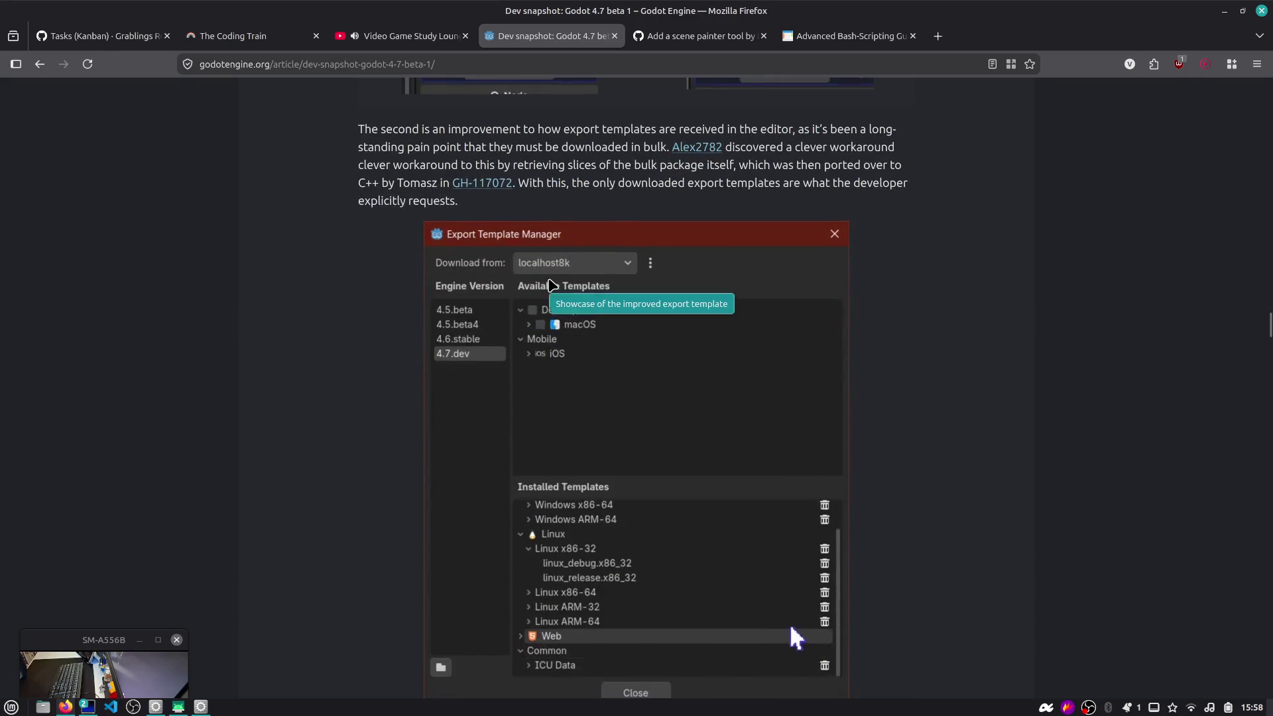
{"action": "scroll", "coordinate": [552, 285], "scroll_direction": "down", "scroll_amount": 10}
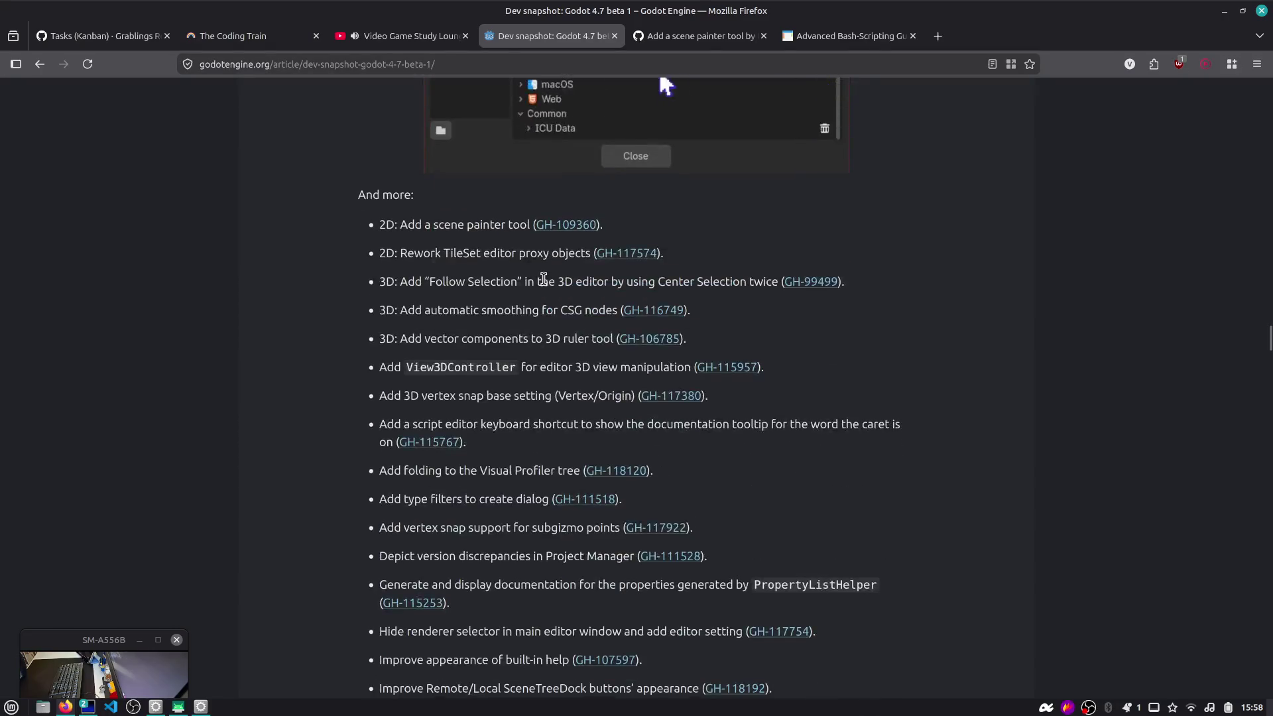
{"action": "scroll", "coordinate": [543, 278], "scroll_direction": "down", "scroll_amount": 5}
{"action": "scroll", "coordinate": [538, 280], "scroll_direction": "up", "scroll_amount": 8}
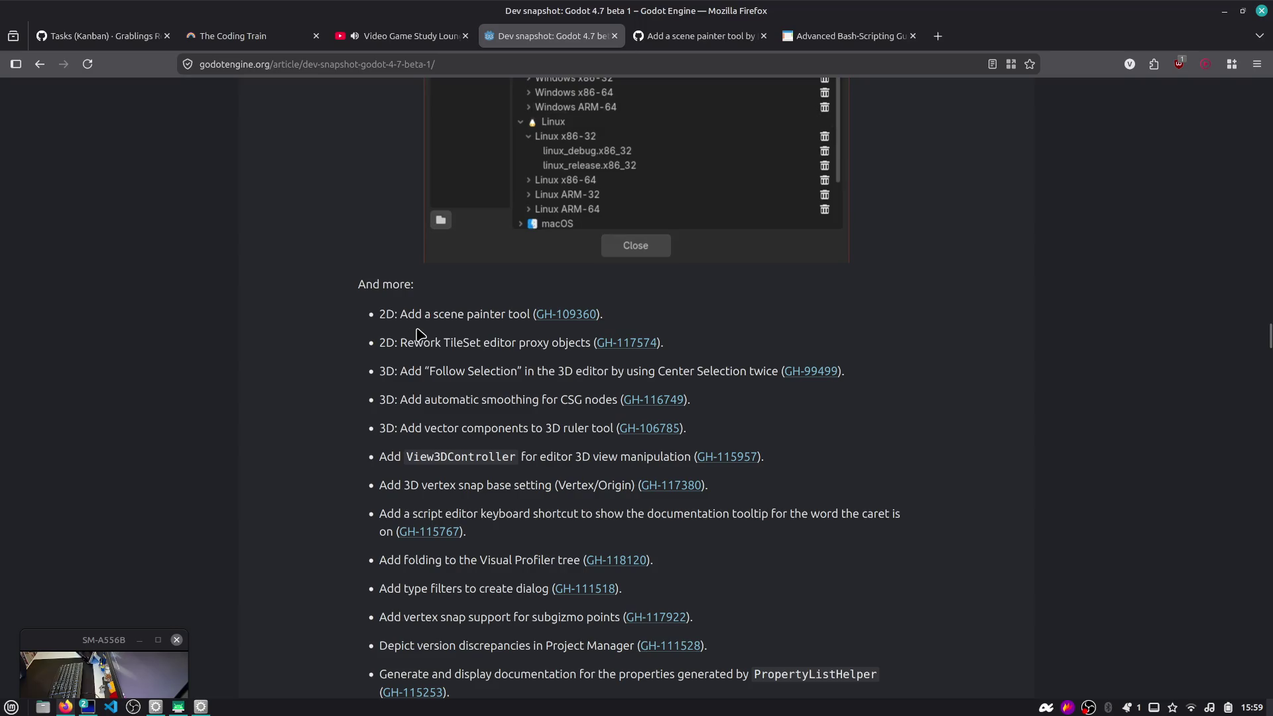
{"action": "scroll", "coordinate": [419, 333], "scroll_direction": "down", "scroll_amount": 3}
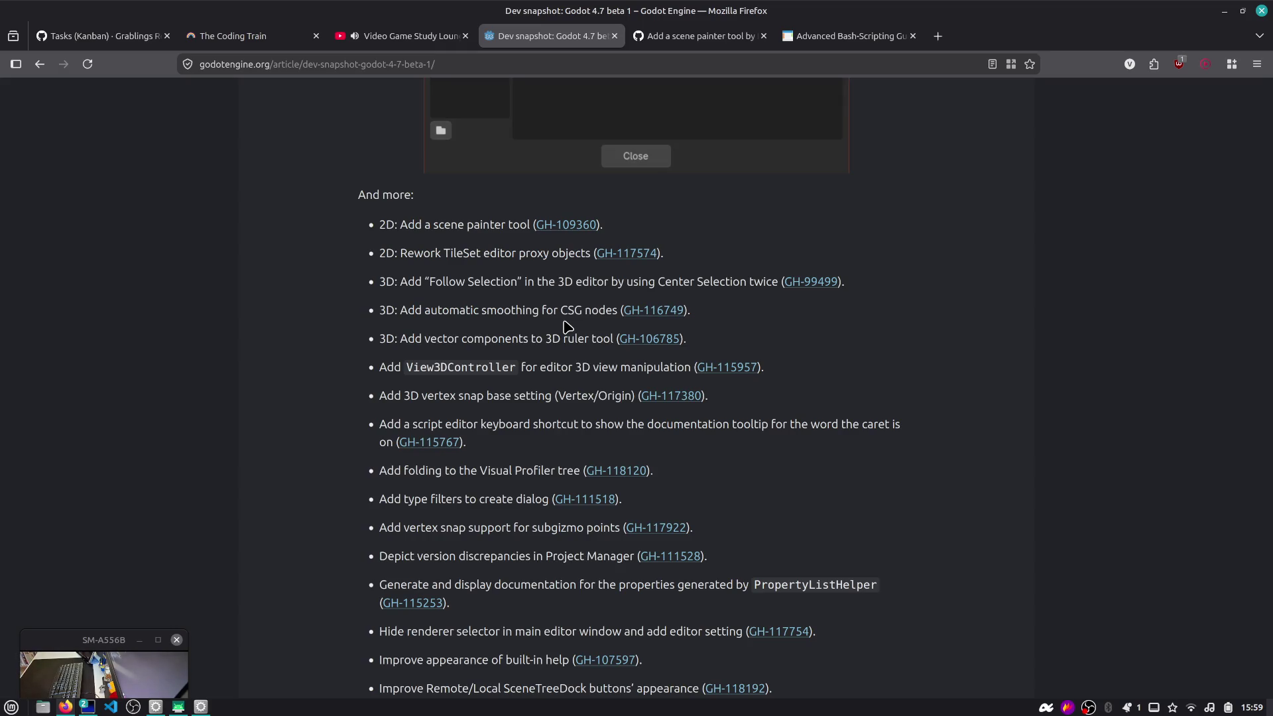
{"action": "scroll", "coordinate": [567, 327], "scroll_direction": "down", "scroll_amount": 2}
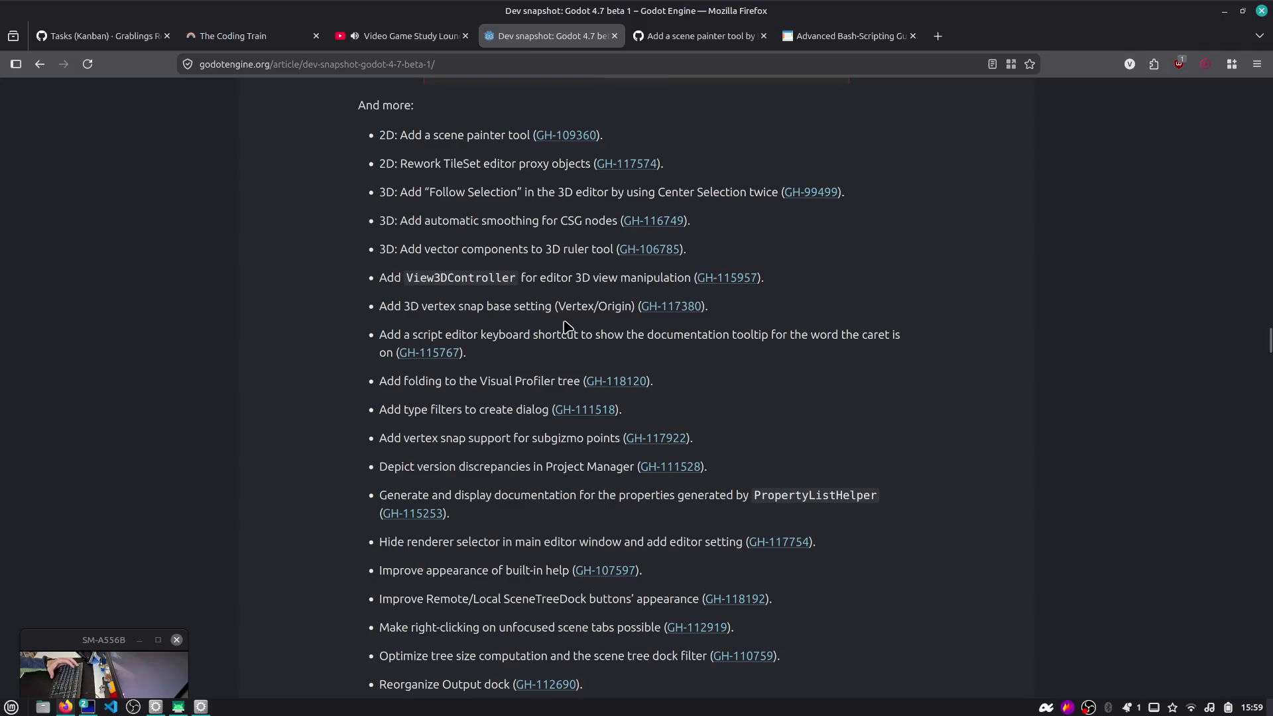
{"action": "scroll", "coordinate": [567, 326], "scroll_direction": "down", "scroll_amount": 5}
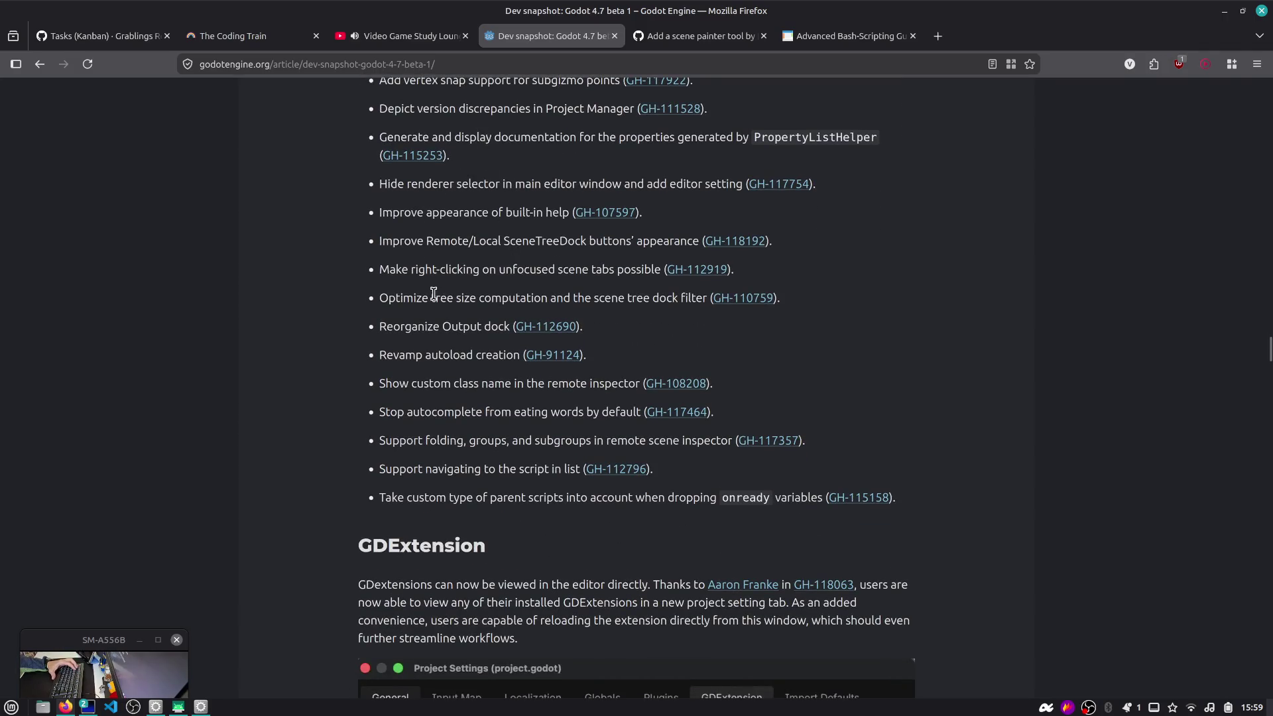
{"action": "scroll", "coordinate": [435, 294], "scroll_direction": "down", "scroll_amount": 5}
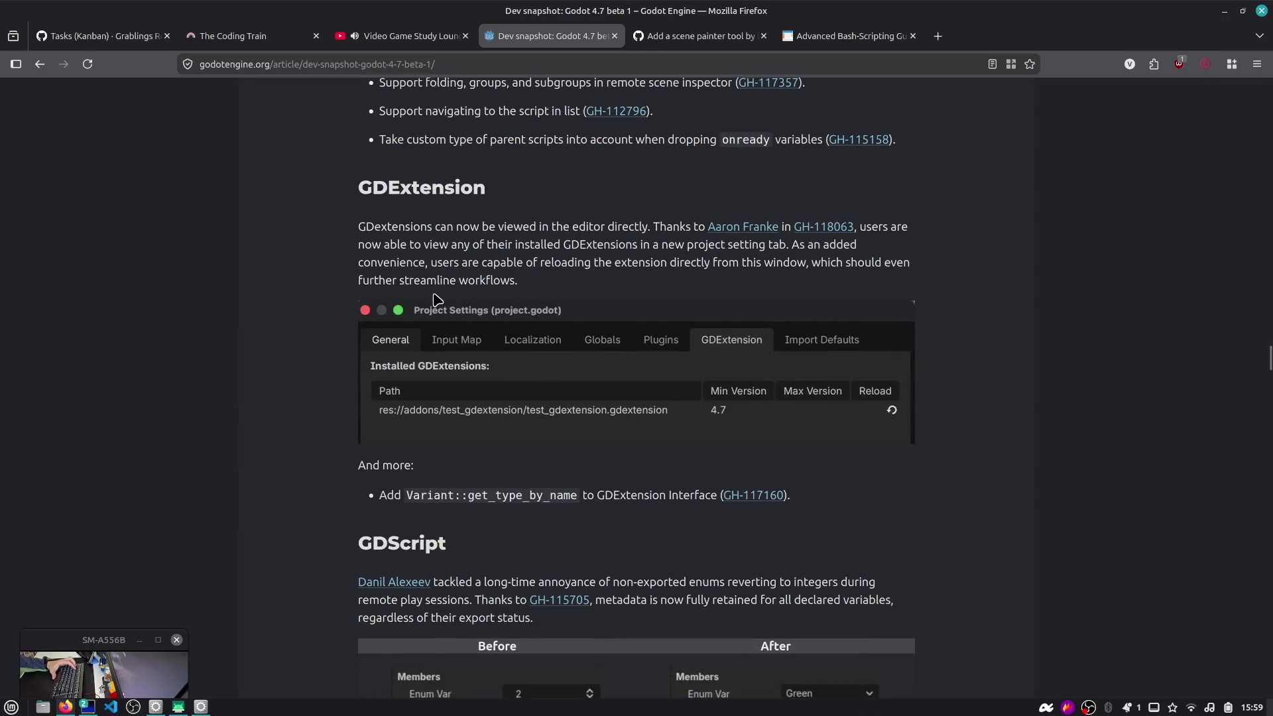
{"action": "scroll", "coordinate": [436, 300], "scroll_direction": "down", "scroll_amount": 6}
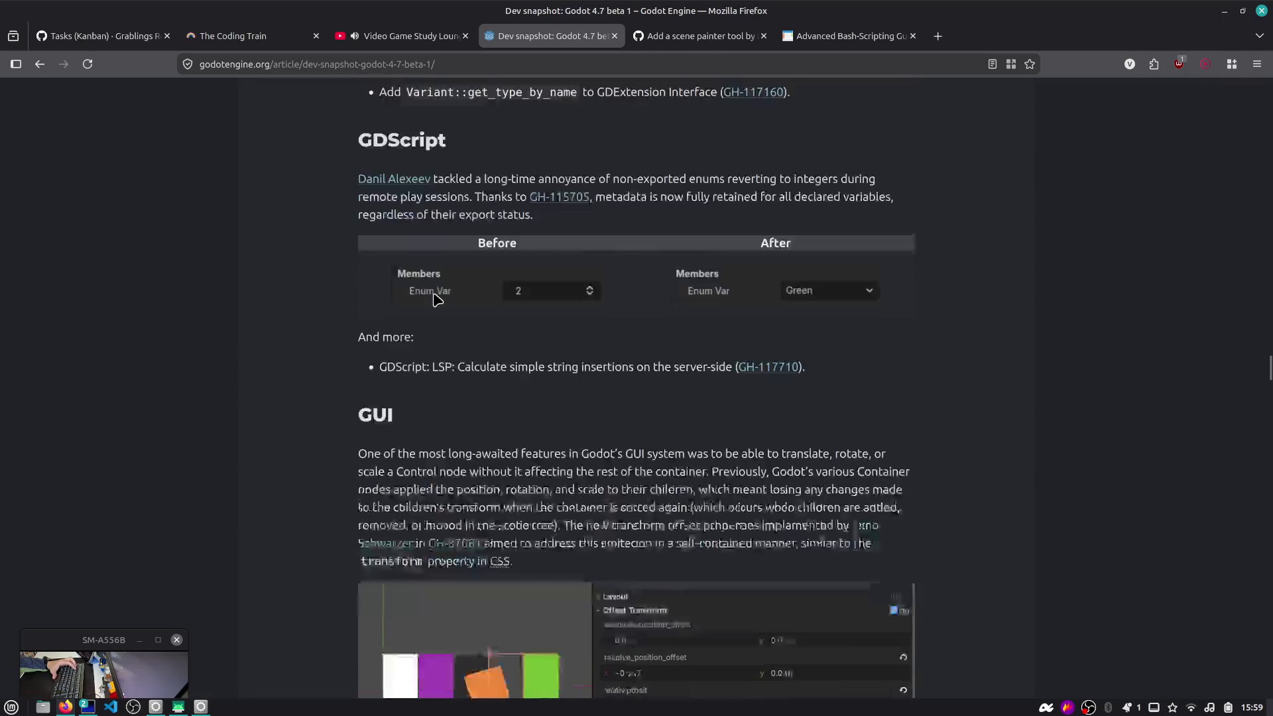
Read the GDScript enum-metadata comparison, highlighting the metadata-retained sentence, and reach the GUI heading.
{"action": "scroll", "coordinate": [437, 300], "scroll_direction": "up", "scroll_amount": 1}
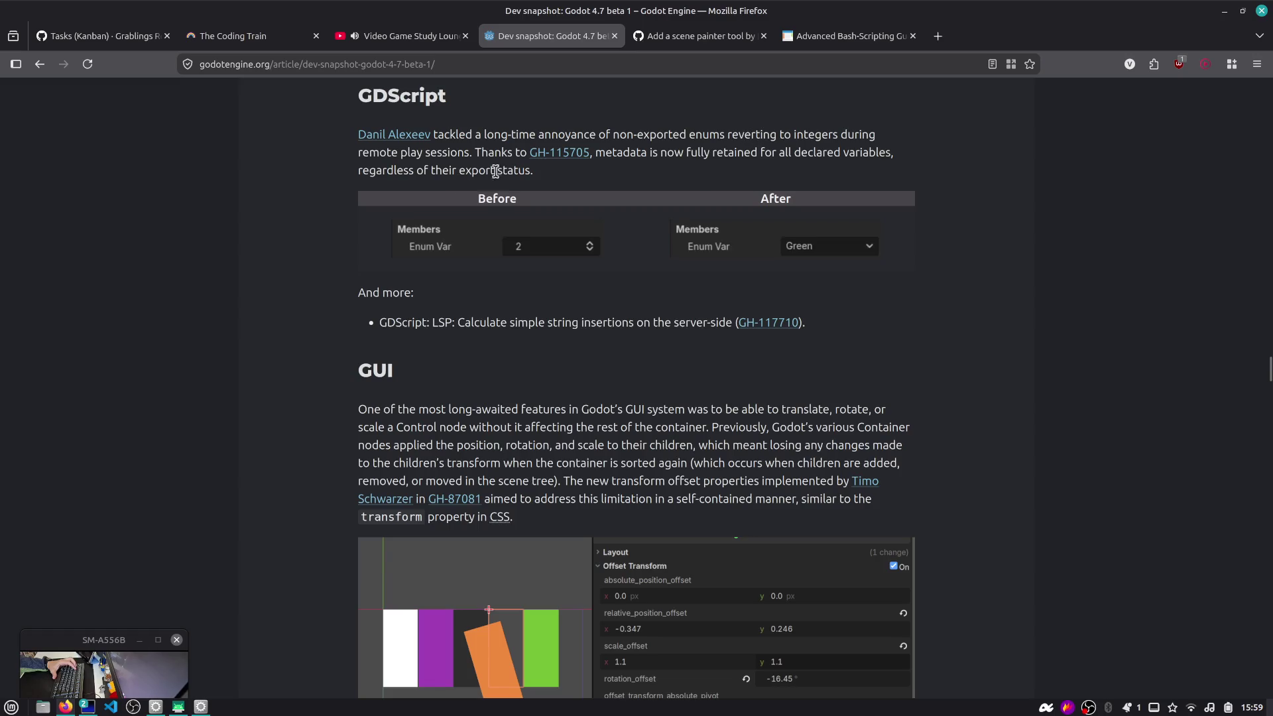
{"action": "left_click_drag", "start_coordinate": [659, 152], "coordinate": [767, 180]}
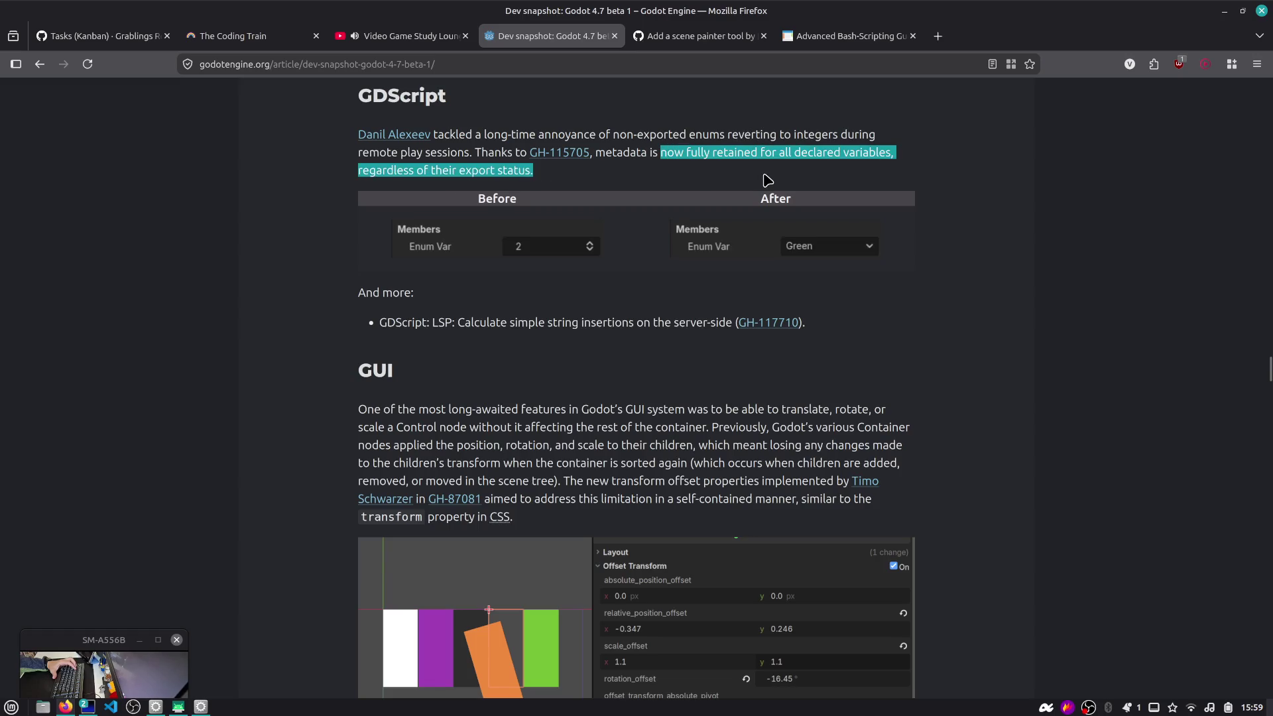
{"action": "left_click", "coordinate": [767, 180]}
{"action": "scroll", "coordinate": [670, 204], "scroll_direction": "up", "scroll_amount": 1}
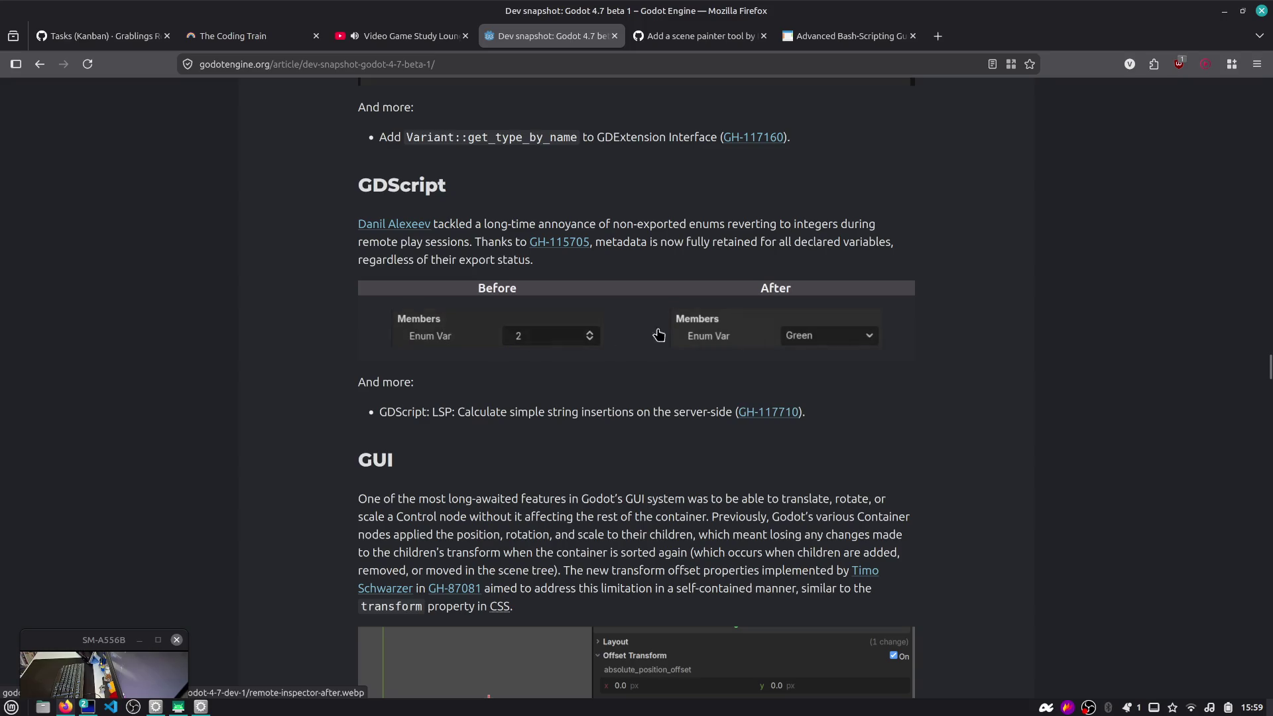
{"action": "scroll", "coordinate": [719, 335], "scroll_direction": "down", "scroll_amount": 1}
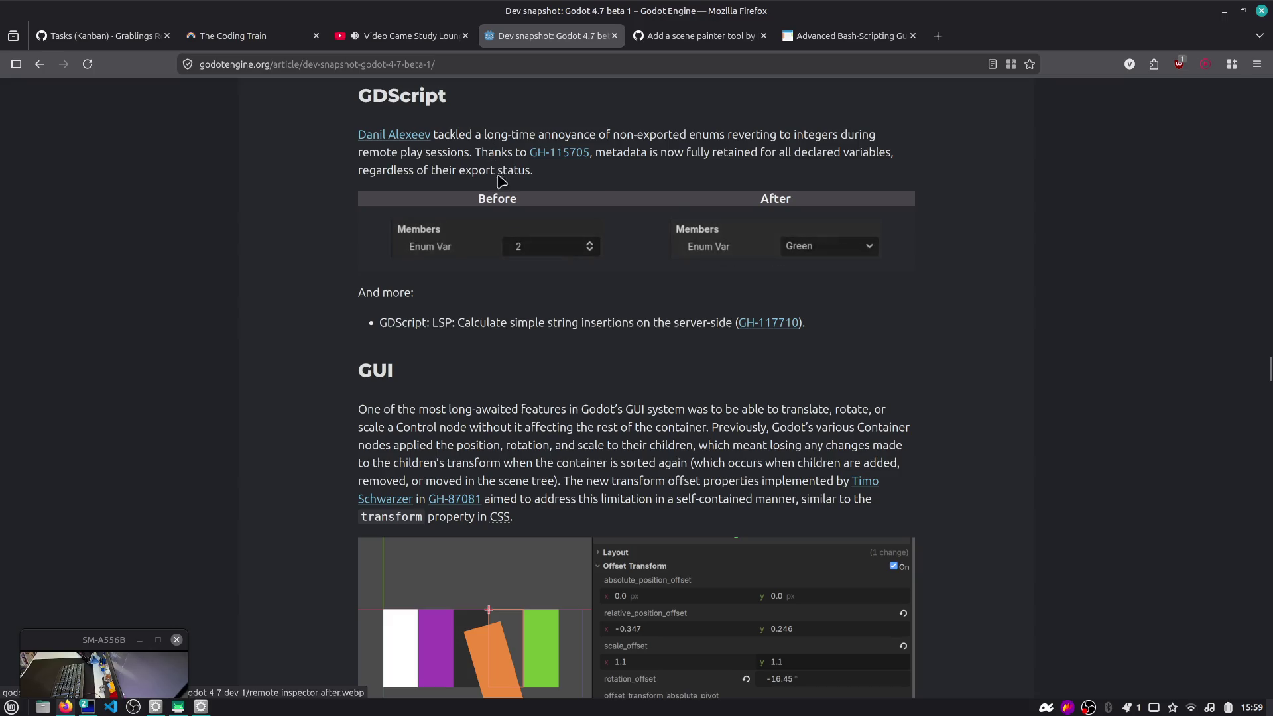
{"action": "scroll", "coordinate": [662, 288], "scroll_direction": "down", "scroll_amount": 2}
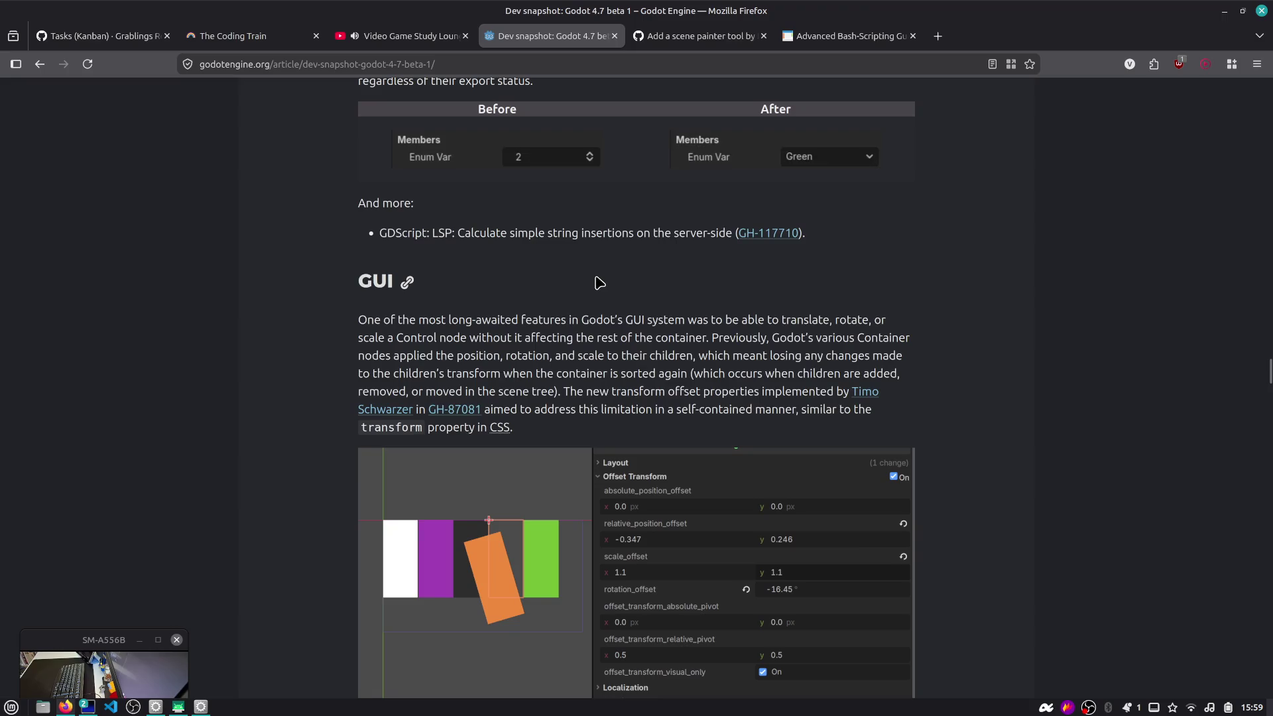
Read the transform offset images and paragraph, then continue to the PopupMenu search-bar paragraph.
{"action": "scroll", "coordinate": [600, 283], "scroll_direction": "down", "scroll_amount": 2}
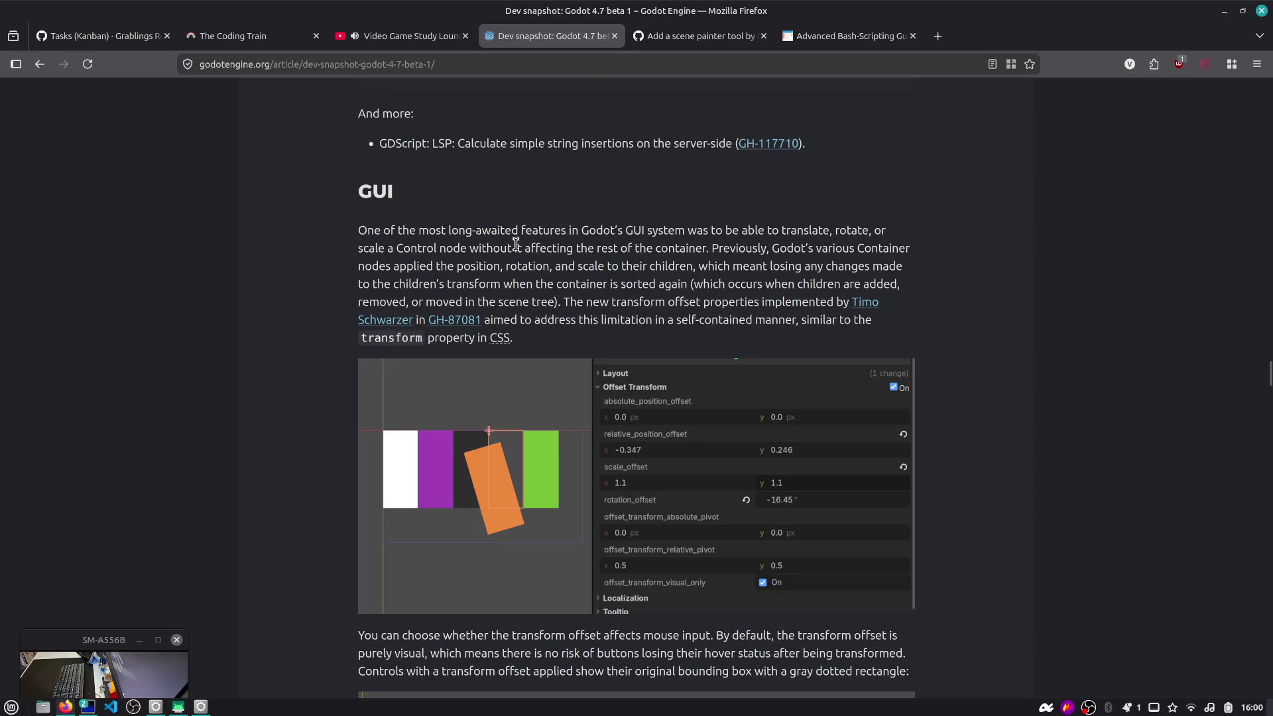
{"action": "scroll", "coordinate": [545, 246], "scroll_direction": "down", "scroll_amount": 2}
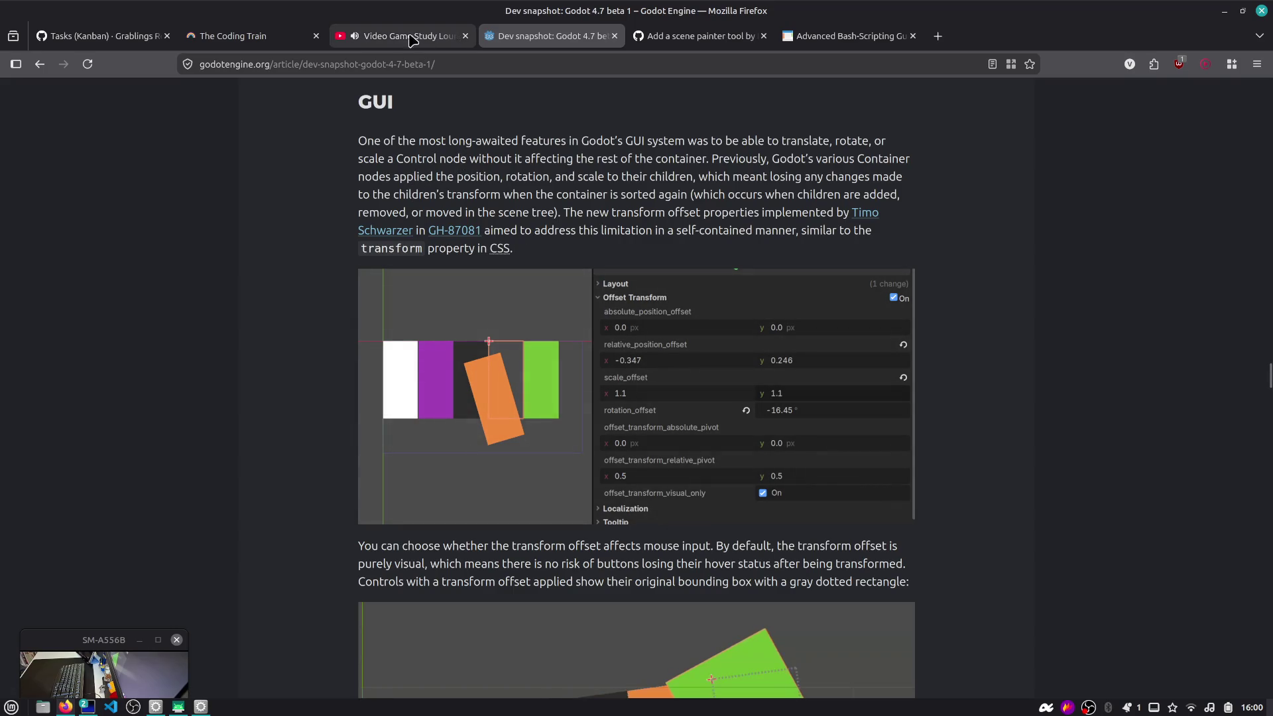
{"action": "mouse_move", "coordinate": [358, 38]}
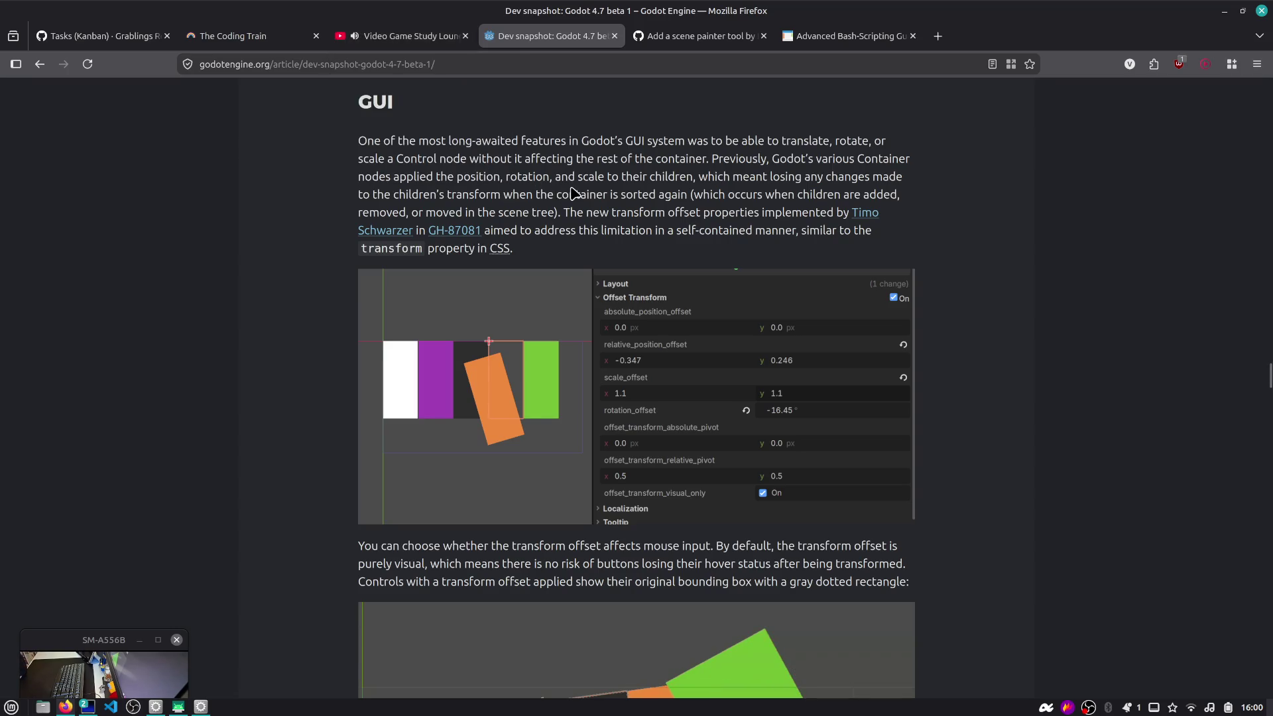
{"action": "scroll", "coordinate": [592, 235], "scroll_direction": "down", "scroll_amount": 5}
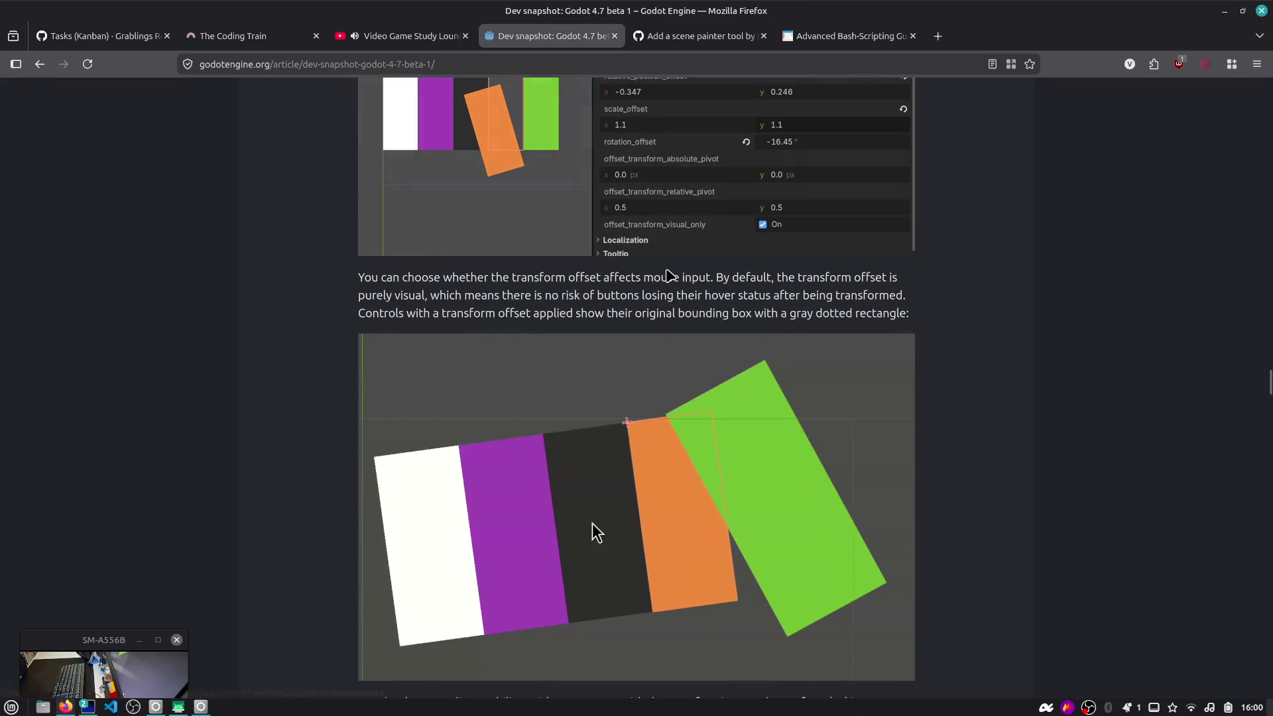
{"action": "left_click_drag", "start_coordinate": [429, 297], "coordinate": [945, 313]}
{"action": "left_click", "coordinate": [948, 314]}
{"action": "scroll", "coordinate": [949, 314], "scroll_direction": "down", "scroll_amount": 10}
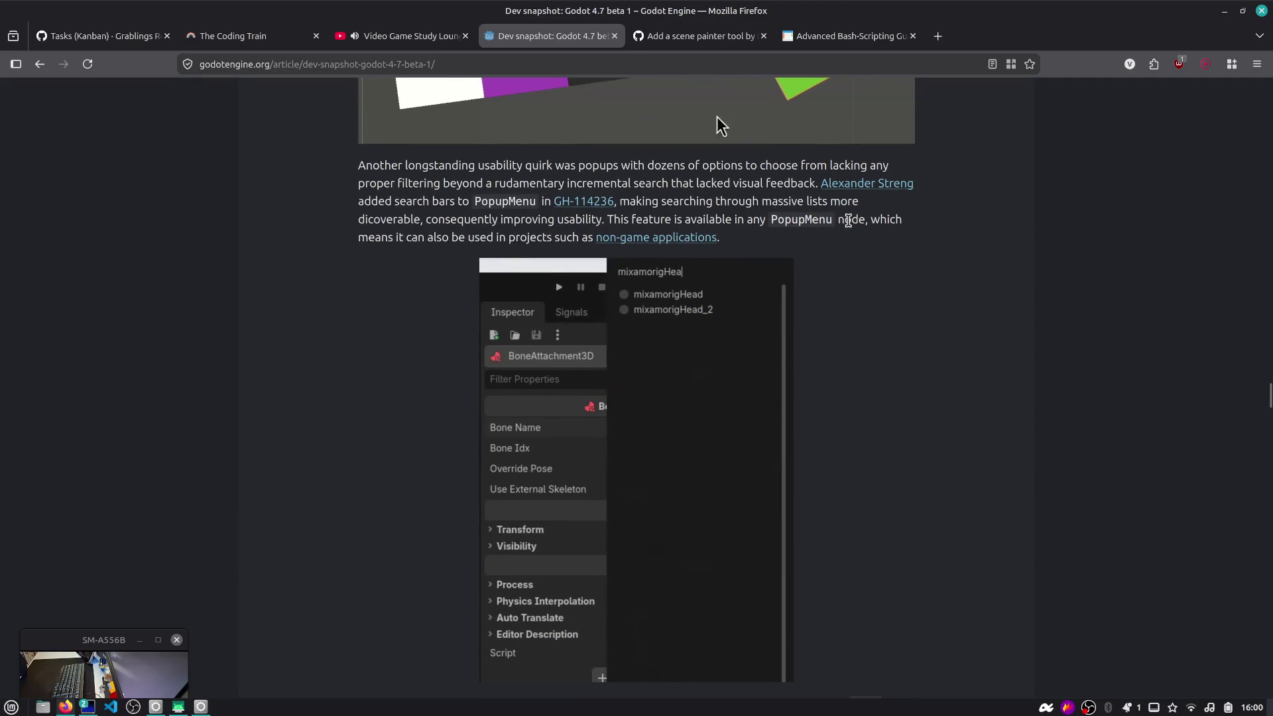
Highlight the sentence on searching massive lists, then read the Tree and RichTextLabel examples to Input.
{"action": "left_click_drag", "start_coordinate": [642, 201], "coordinate": [796, 236]}
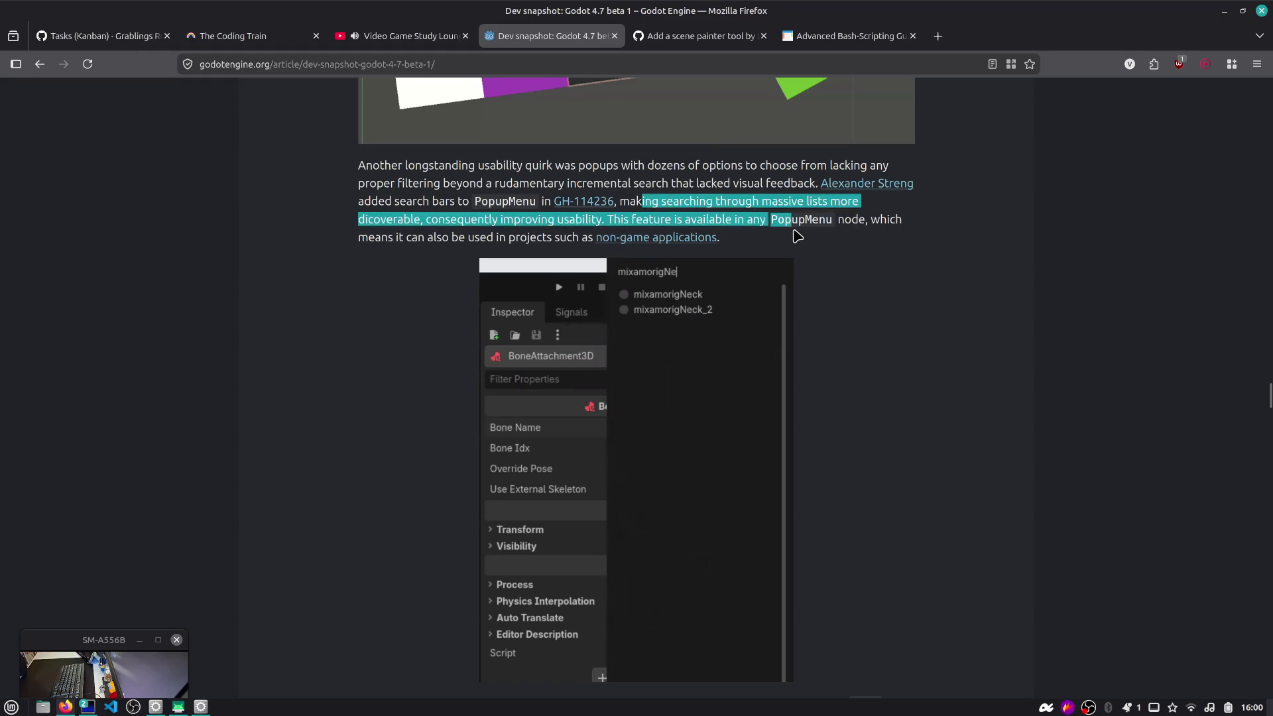
{"action": "scroll", "coordinate": [796, 236], "scroll_direction": "down", "scroll_amount": 3}
{"action": "scroll", "coordinate": [796, 236], "scroll_direction": "down", "scroll_amount": 3}
{"action": "scroll", "coordinate": [797, 236], "scroll_direction": "down", "scroll_amount": 3}
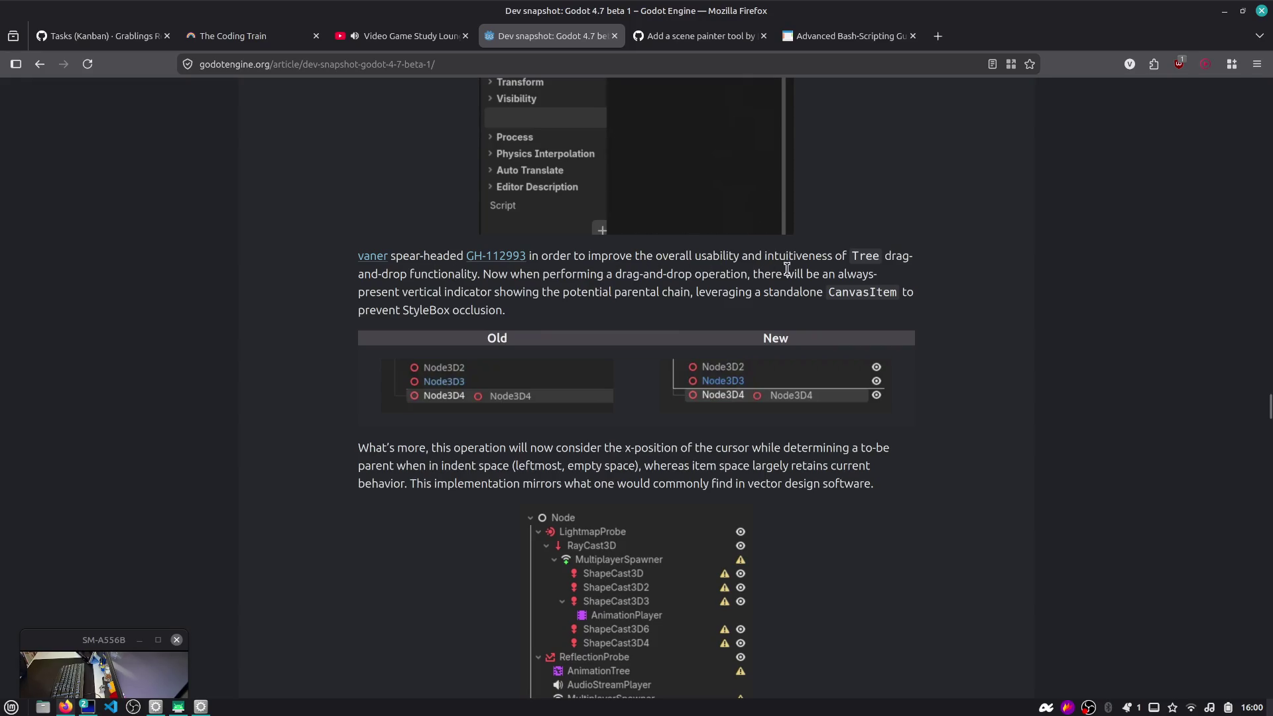
{"action": "scroll", "coordinate": [893, 276], "scroll_direction": "down", "scroll_amount": 5}
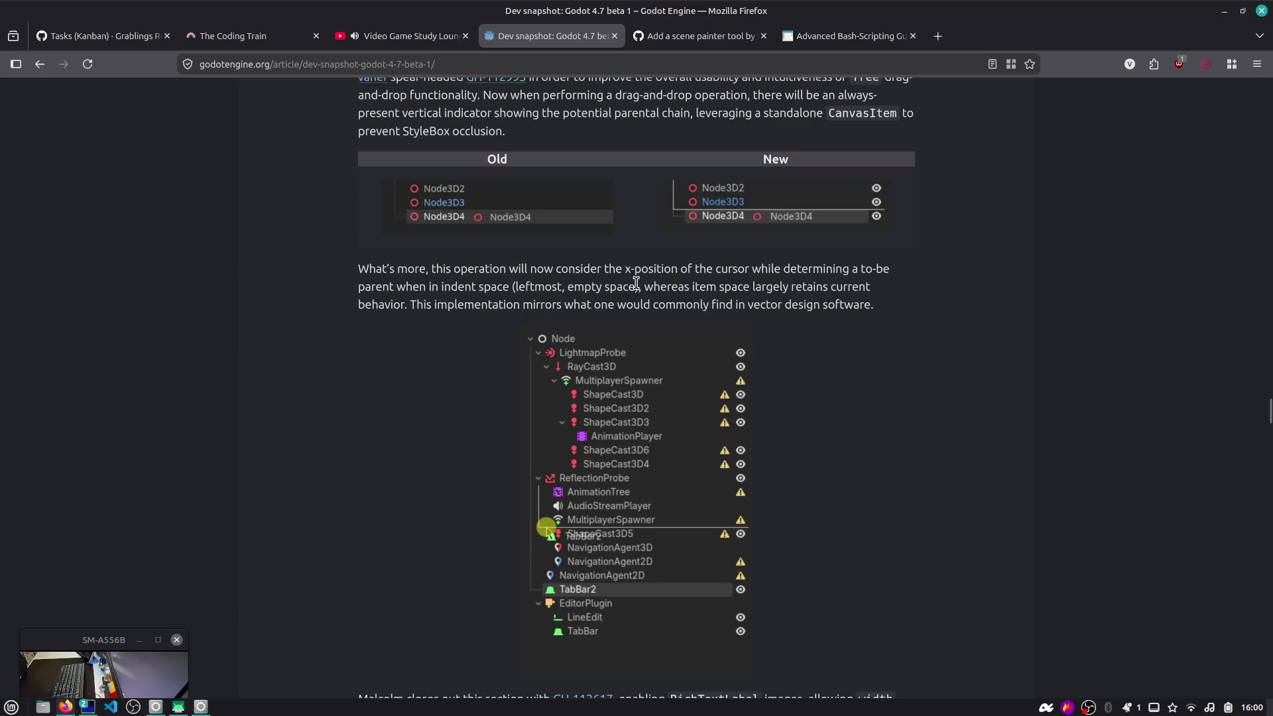
{"action": "scroll", "coordinate": [604, 493], "scroll_direction": "down", "scroll_amount": 3}
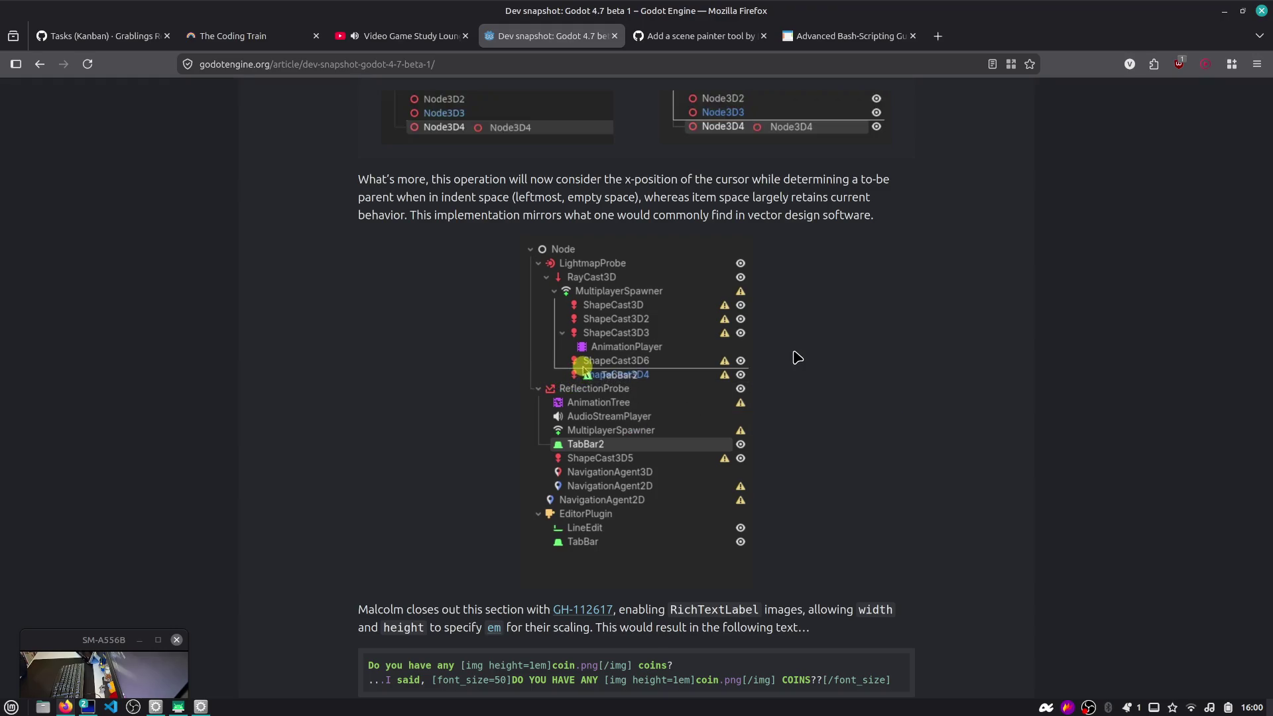
{"action": "scroll", "coordinate": [798, 358], "scroll_direction": "down", "scroll_amount": 5}
{"action": "scroll", "coordinate": [798, 358], "scroll_direction": "down", "scroll_amount": 2}
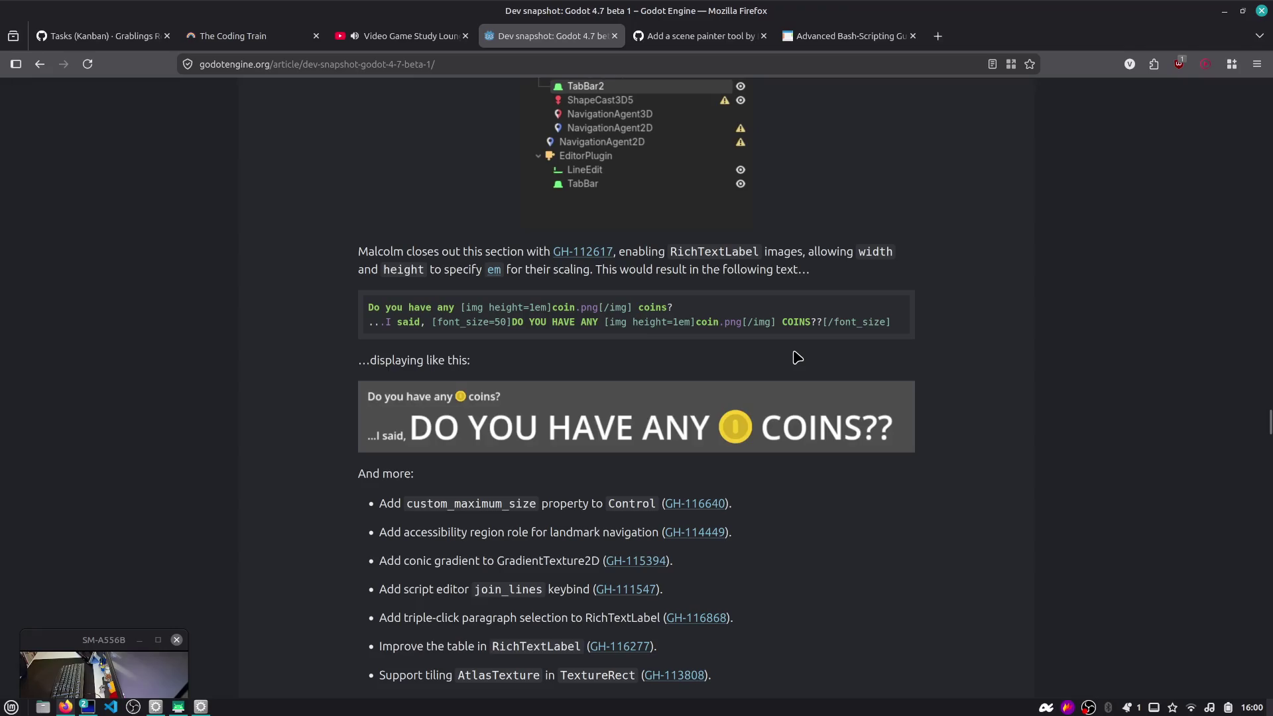
{"action": "scroll", "coordinate": [797, 358], "scroll_direction": "down", "scroll_amount": 2}
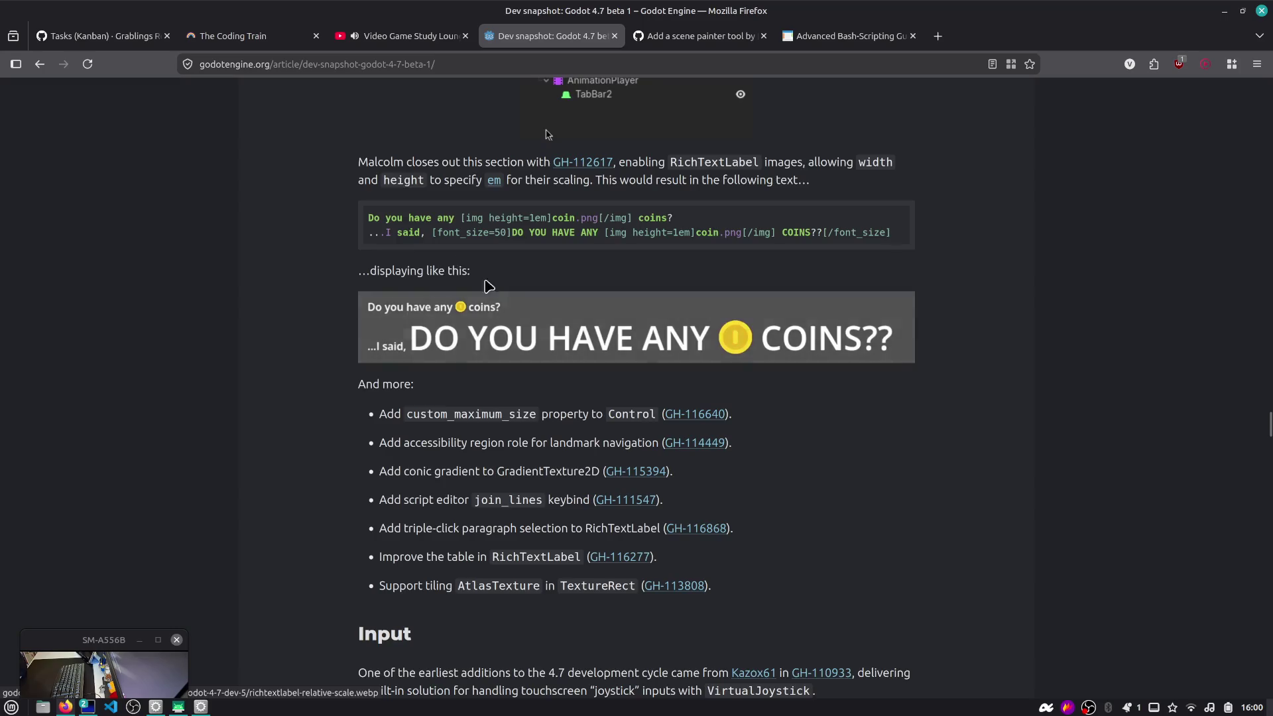
{"action": "scroll", "coordinate": [494, 282], "scroll_direction": "down", "scroll_amount": 6}
{"action": "scroll", "coordinate": [497, 292], "scroll_direction": "down", "scroll_amount": 1}
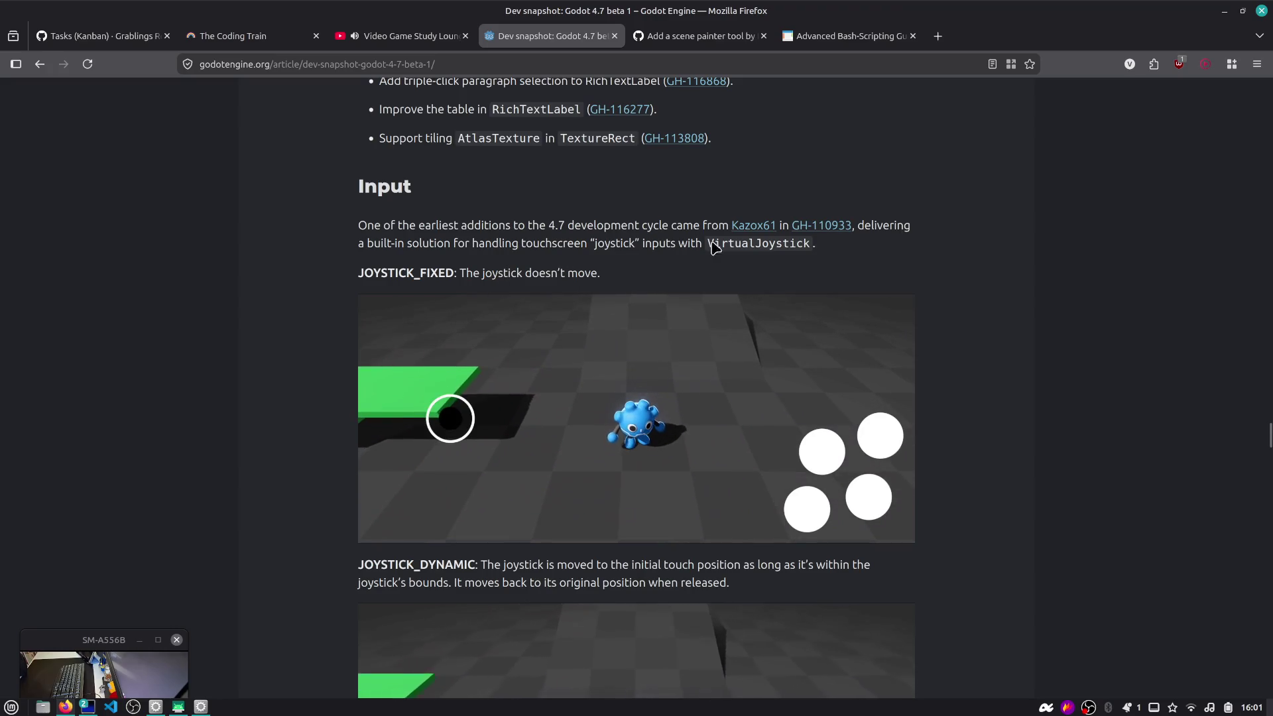
Look through the joystick demos and select the word VirtualJoystick.
{"action": "scroll", "coordinate": [885, 240], "scroll_direction": "down", "scroll_amount": 3}
{"action": "scroll", "coordinate": [888, 243], "scroll_direction": "down", "scroll_amount": 7}
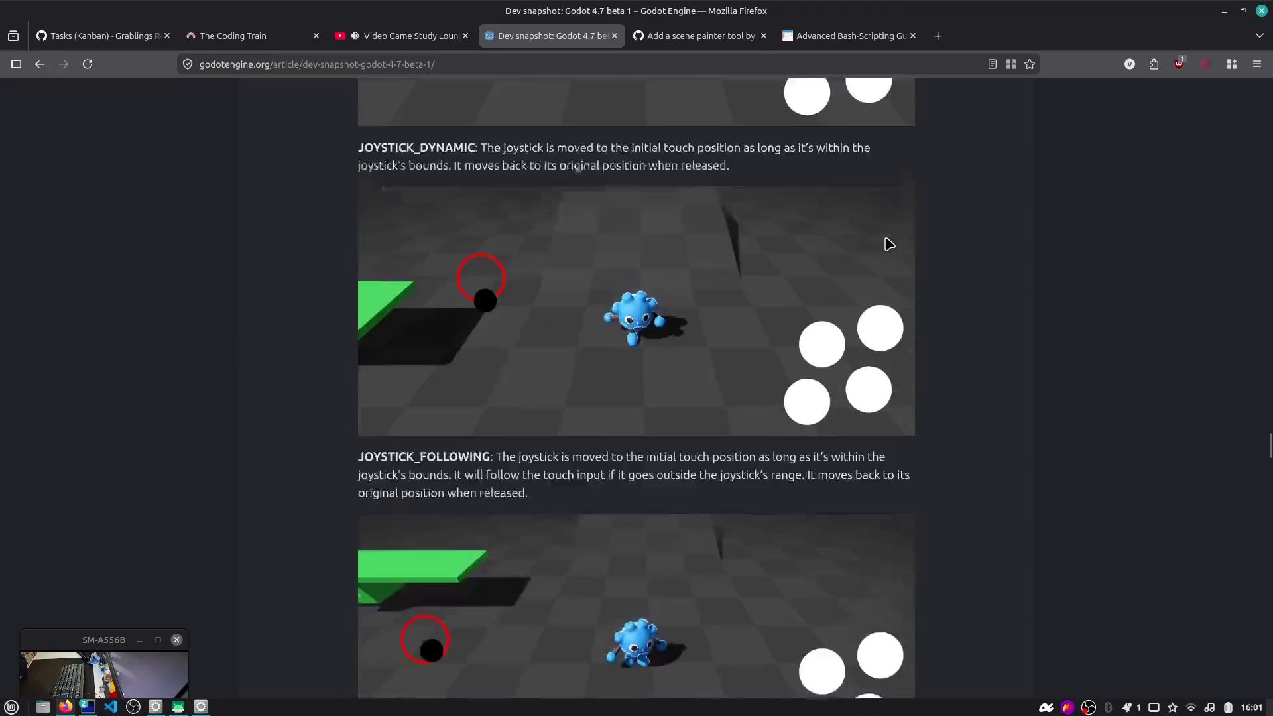
{"action": "scroll", "coordinate": [887, 244], "scroll_direction": "up", "scroll_amount": 11}
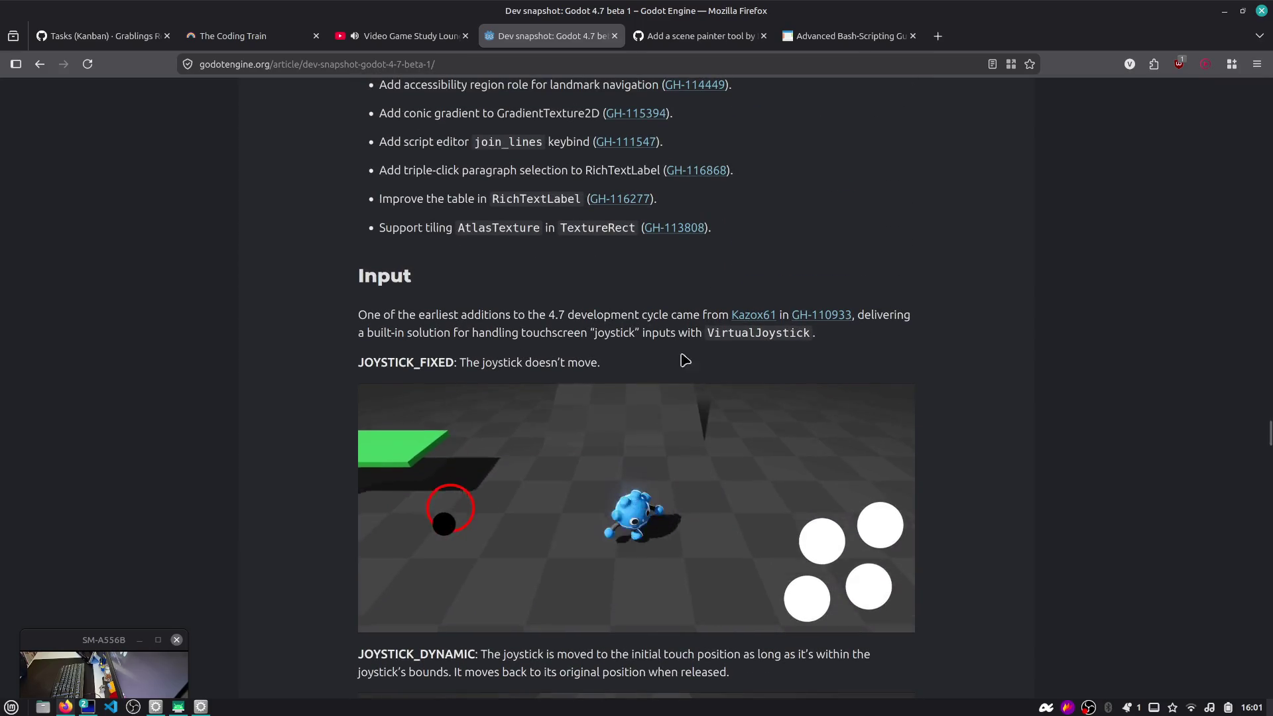
{"action": "double_click", "coordinate": [758, 332]}
Reach the Physics section and highlight the one-way collision direction sentence, 'direction' and 'up'.
{"action": "scroll", "coordinate": [903, 341], "scroll_direction": "down", "scroll_amount": 8}
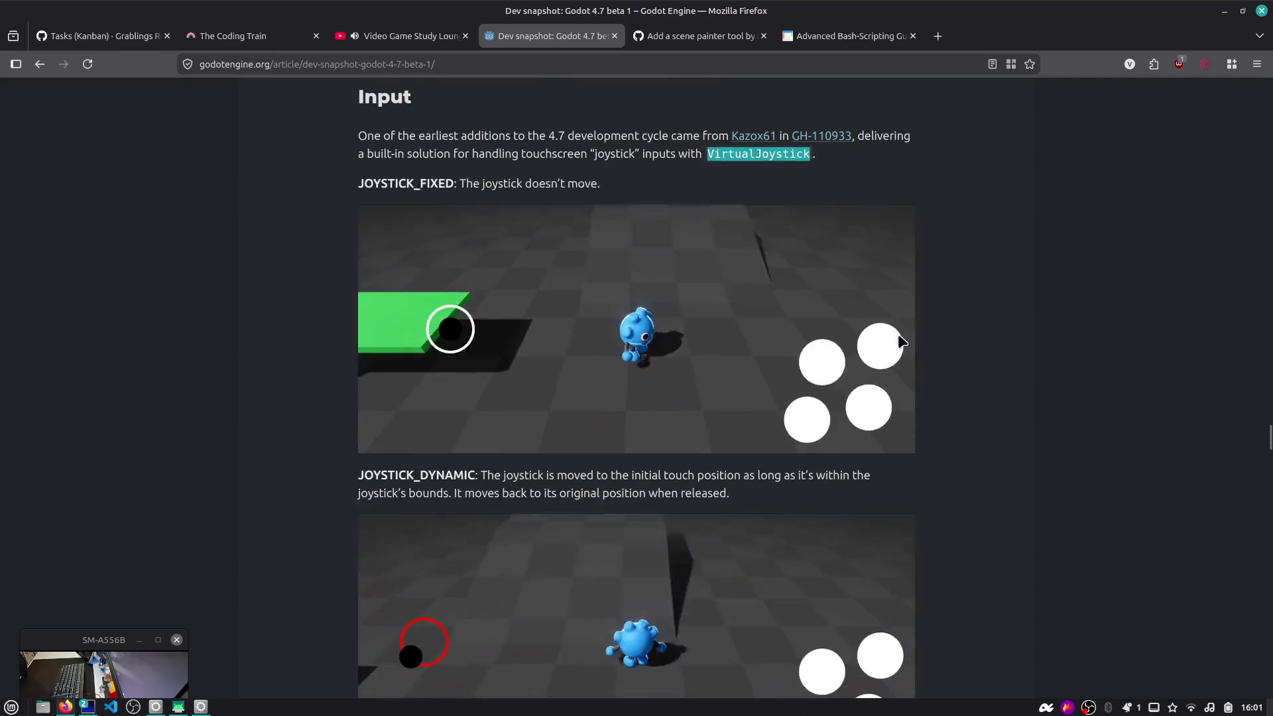
{"action": "scroll", "coordinate": [903, 341], "scroll_direction": "down", "scroll_amount": 5}
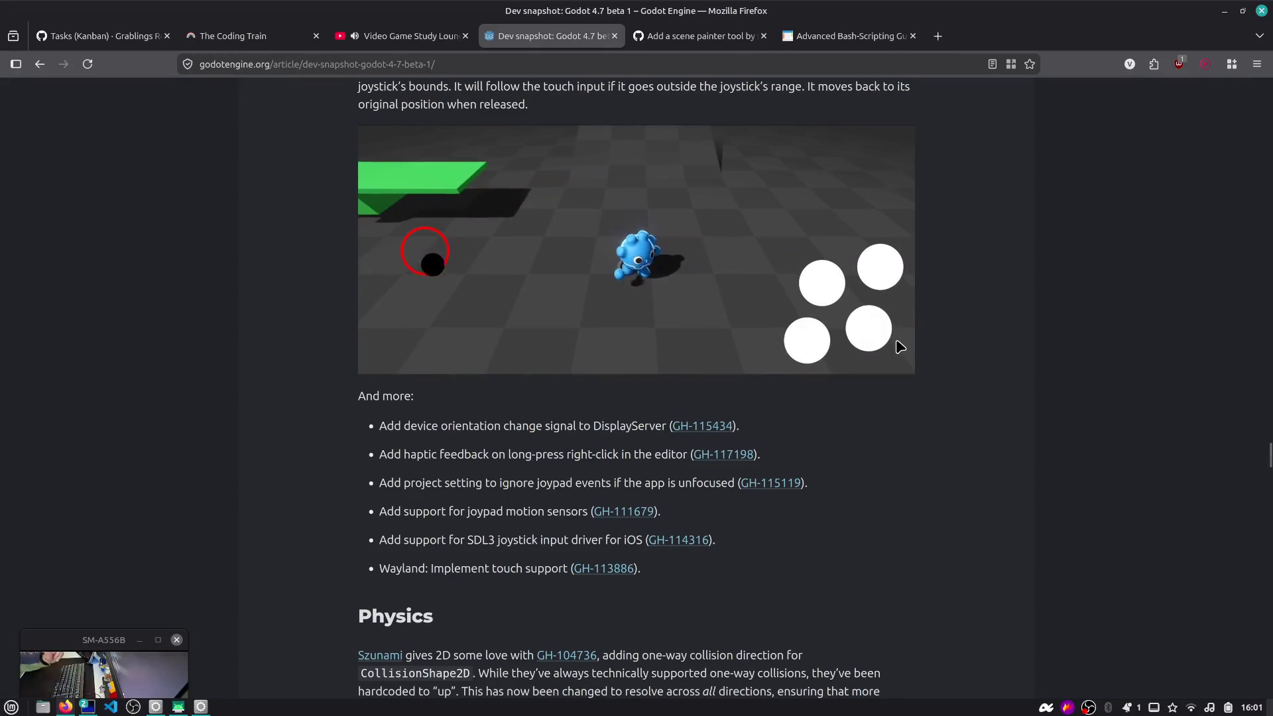
{"action": "scroll", "coordinate": [901, 344], "scroll_direction": "down", "scroll_amount": 3}
{"action": "scroll", "coordinate": [900, 346], "scroll_direction": "down", "scroll_amount": 1}
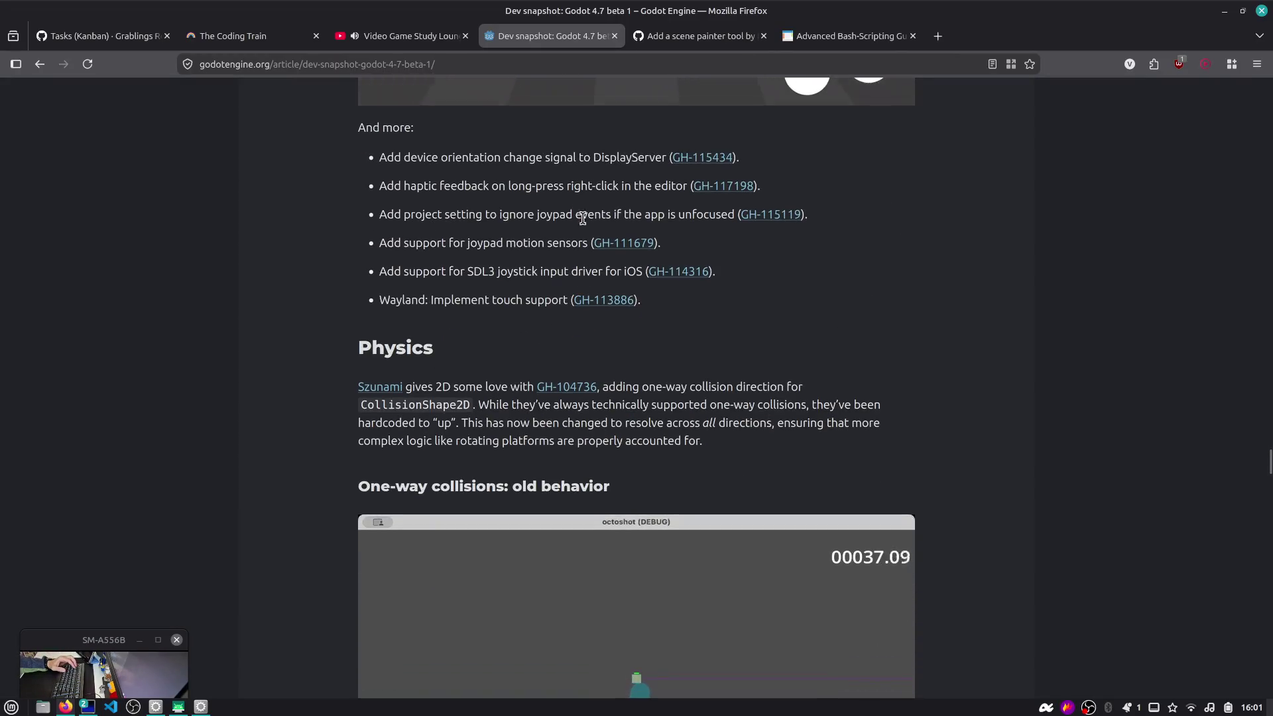
{"action": "scroll", "coordinate": [666, 239], "scroll_direction": "down", "scroll_amount": 1}
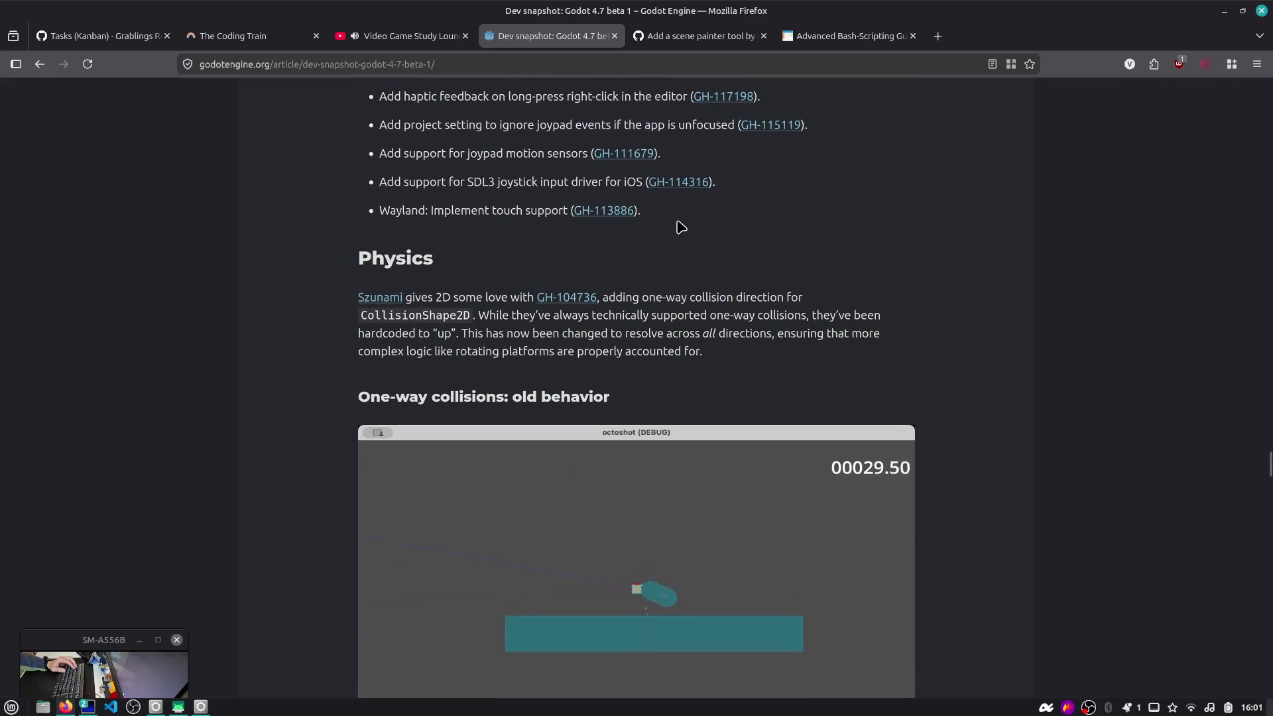
{"action": "scroll", "coordinate": [683, 216], "scroll_direction": "down", "scroll_amount": 2}
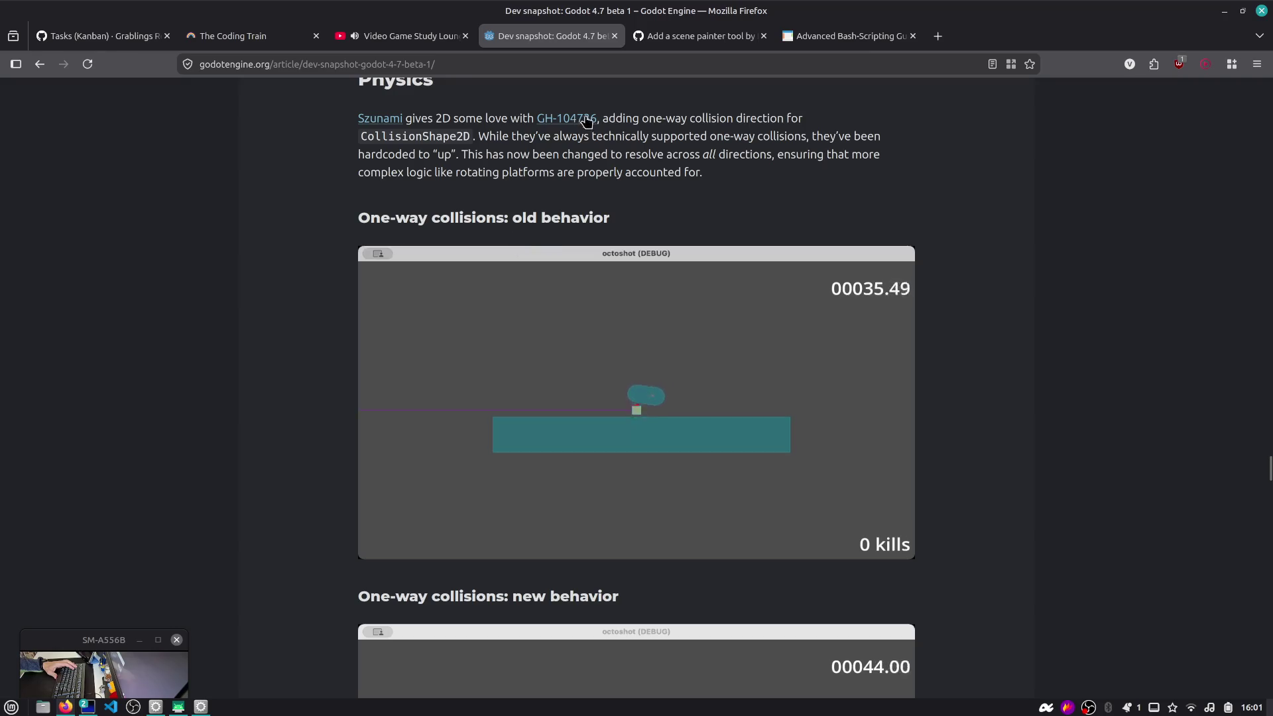
{"action": "left_click_drag", "start_coordinate": [649, 118], "coordinate": [837, 172]}
{"action": "left_click", "coordinate": [835, 172]}
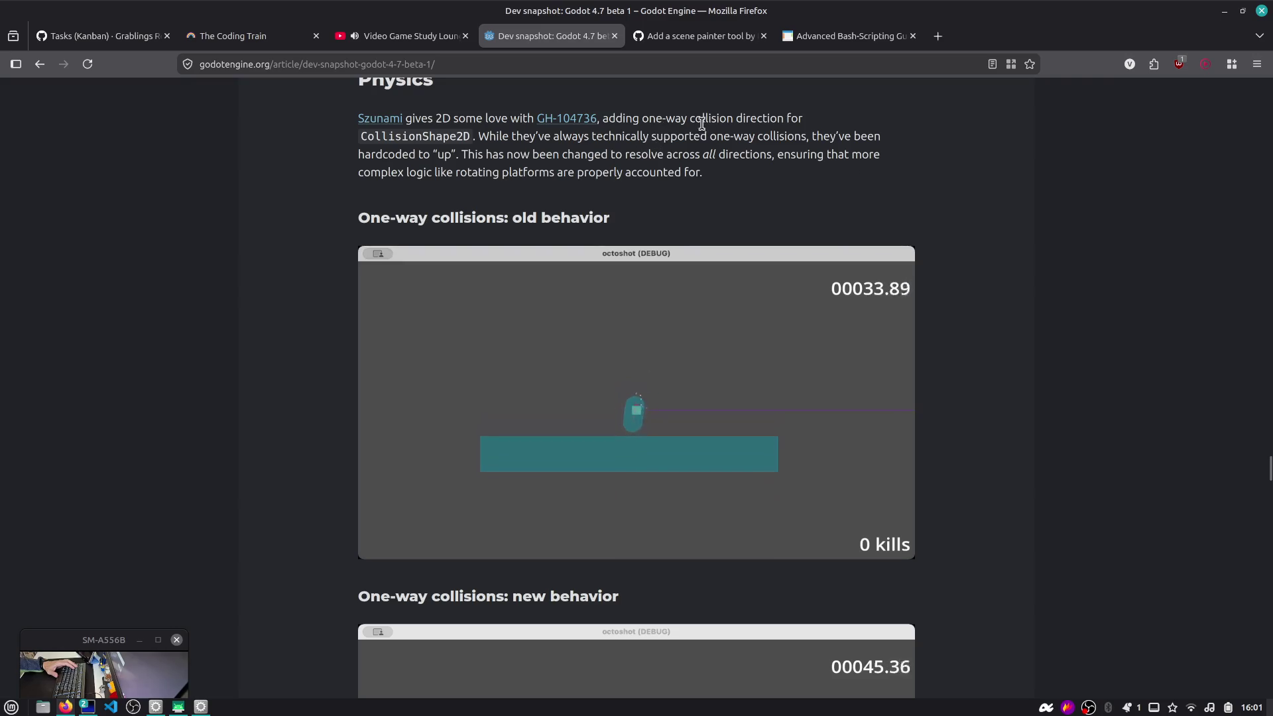
{"action": "double_click", "coordinate": [743, 117]}
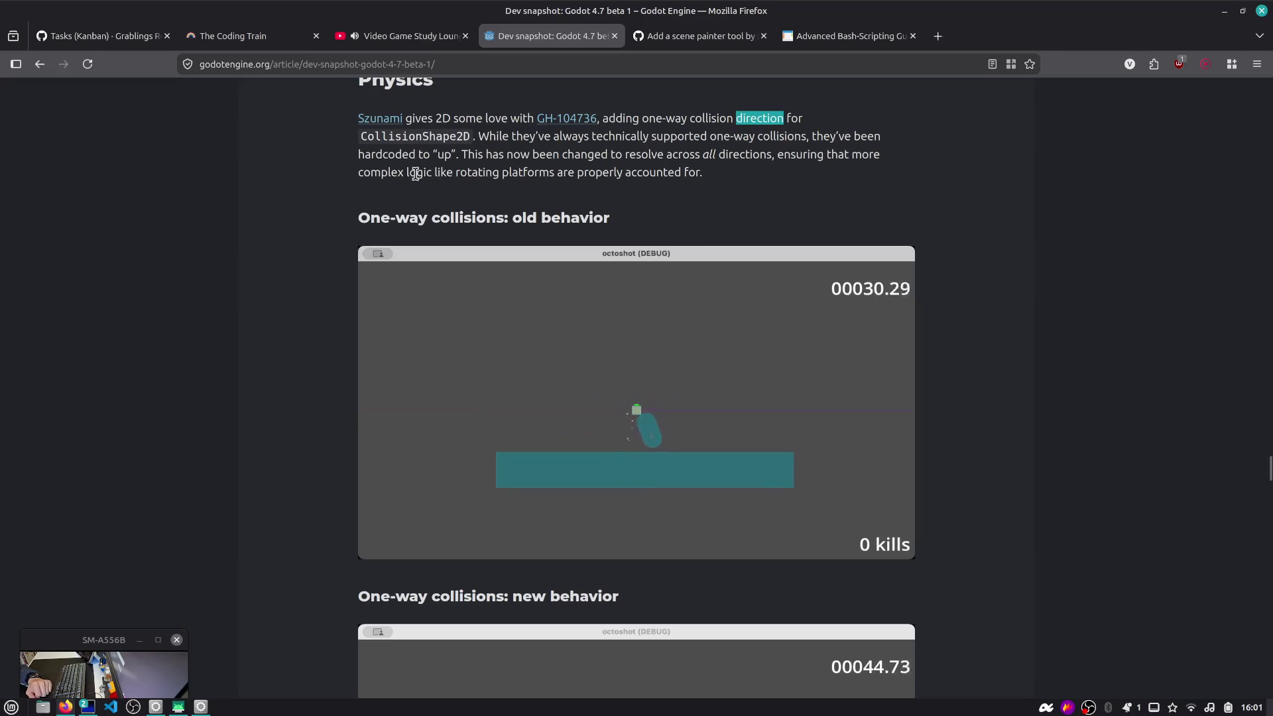
{"action": "left_click_drag", "start_coordinate": [359, 154], "coordinate": [453, 155]}
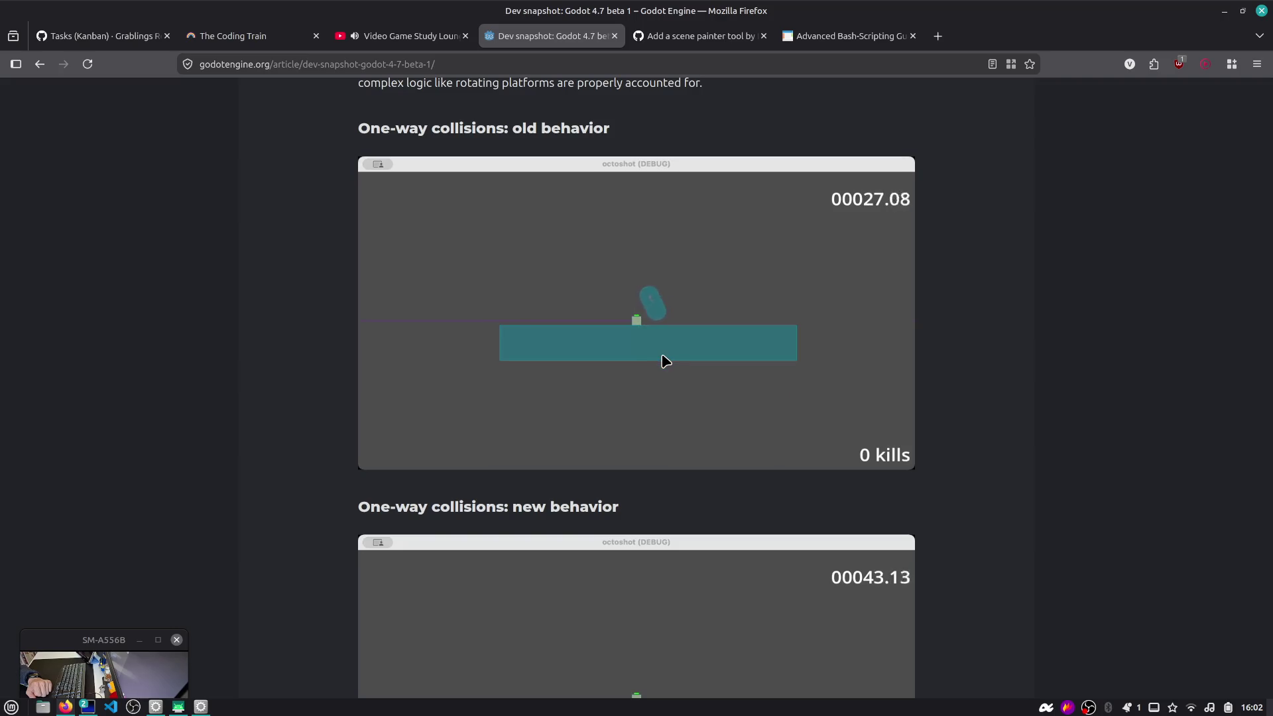
Read the old-behavior demo, highlighting 'resolving across all directions', and continue to Android picture-in-picture.
{"action": "scroll", "coordinate": [665, 362], "scroll_direction": "down", "scroll_amount": 4}
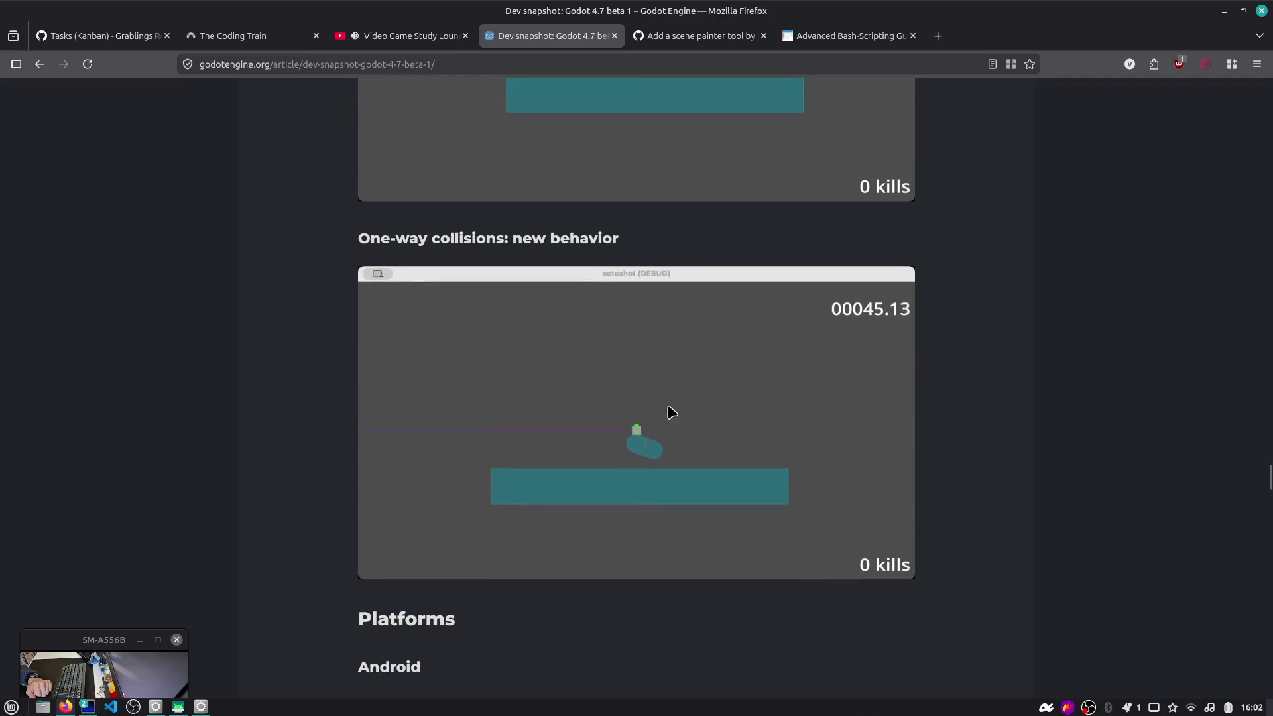
{"action": "scroll", "coordinate": [634, 477], "scroll_direction": "down", "scroll_amount": 1}
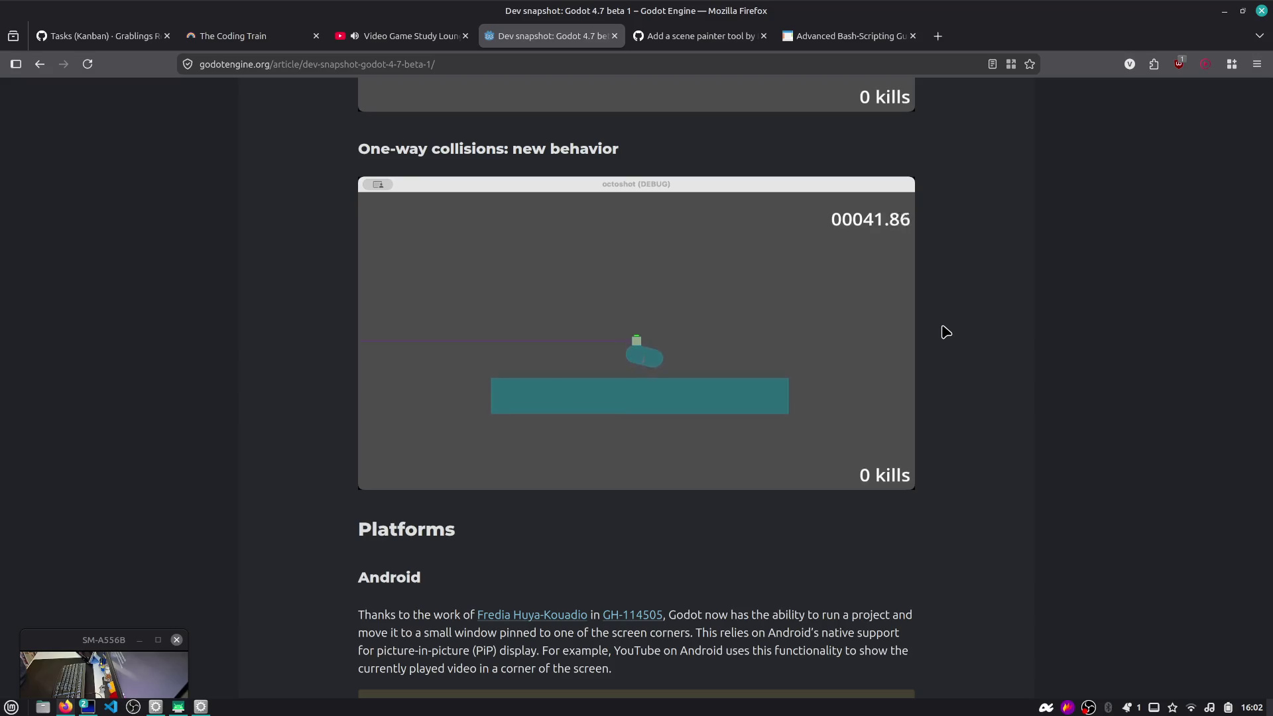
{"action": "scroll", "coordinate": [944, 332], "scroll_direction": "up", "scroll_amount": 8}
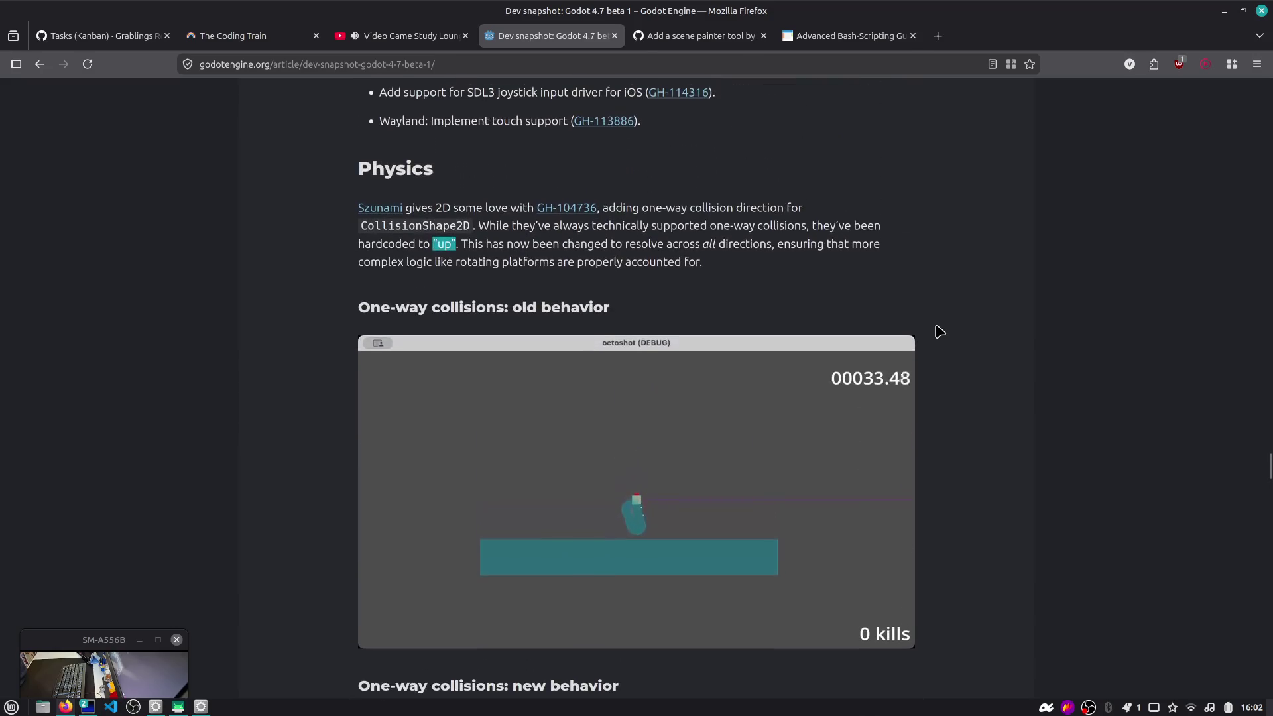
{"action": "left_click_drag", "start_coordinate": [677, 244], "coordinate": [828, 263]}
{"action": "left_click", "coordinate": [670, 264]}
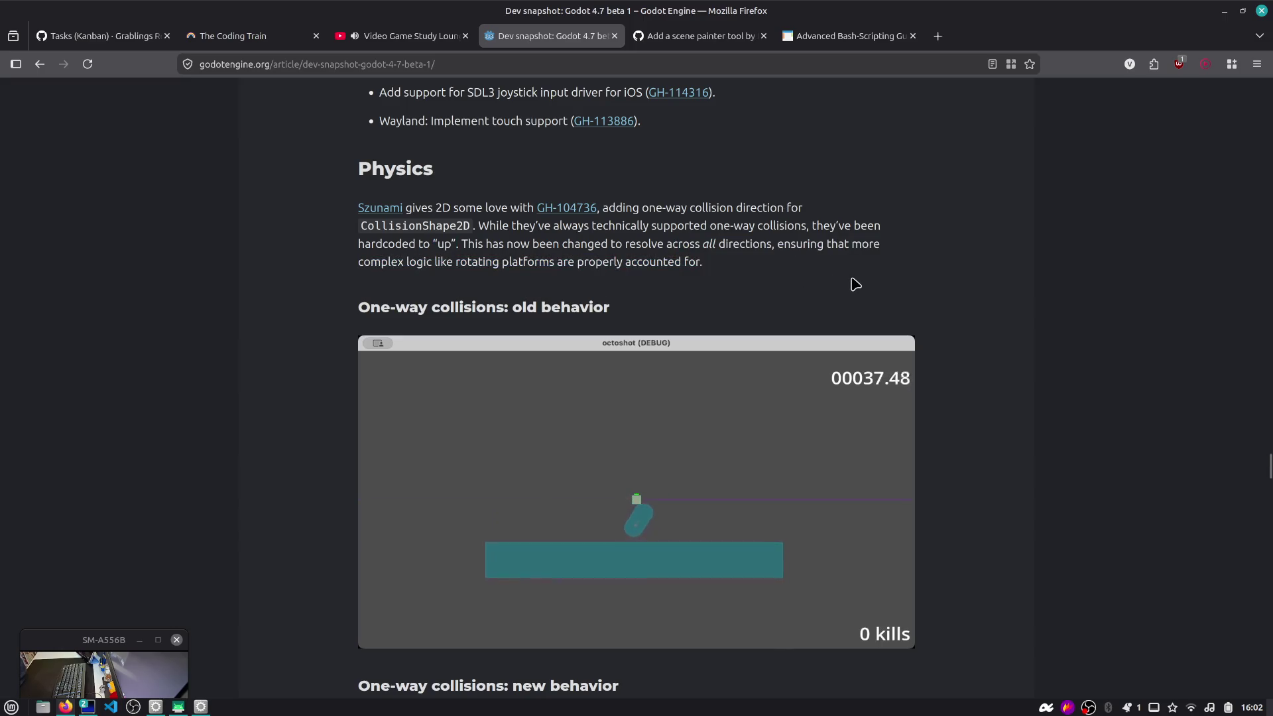
{"action": "scroll", "coordinate": [854, 280], "scroll_direction": "down", "scroll_amount": 4}
{"action": "scroll", "coordinate": [855, 281], "scroll_direction": "down", "scroll_amount": 4}
{"action": "scroll", "coordinate": [855, 281], "scroll_direction": "down", "scroll_amount": 3}
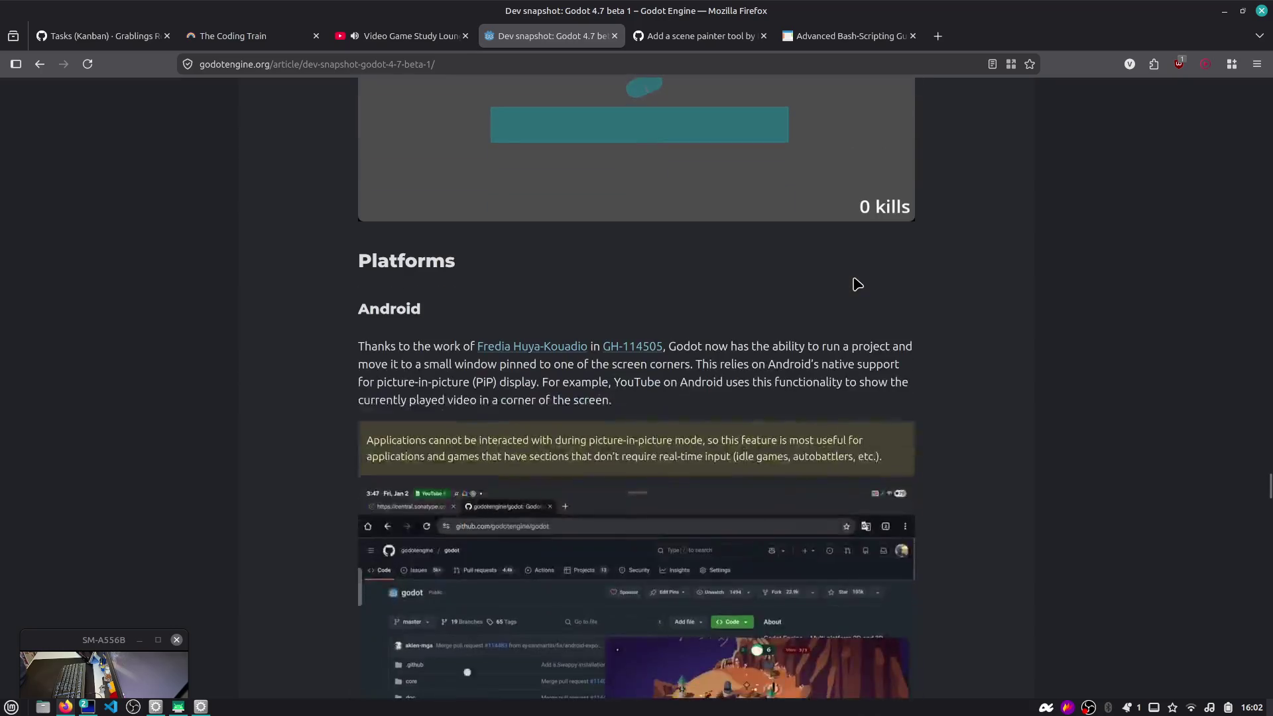
Read through the Android and Windows platform notes.
{"action": "scroll", "coordinate": [445, 307], "scroll_direction": "down", "scroll_amount": 2}
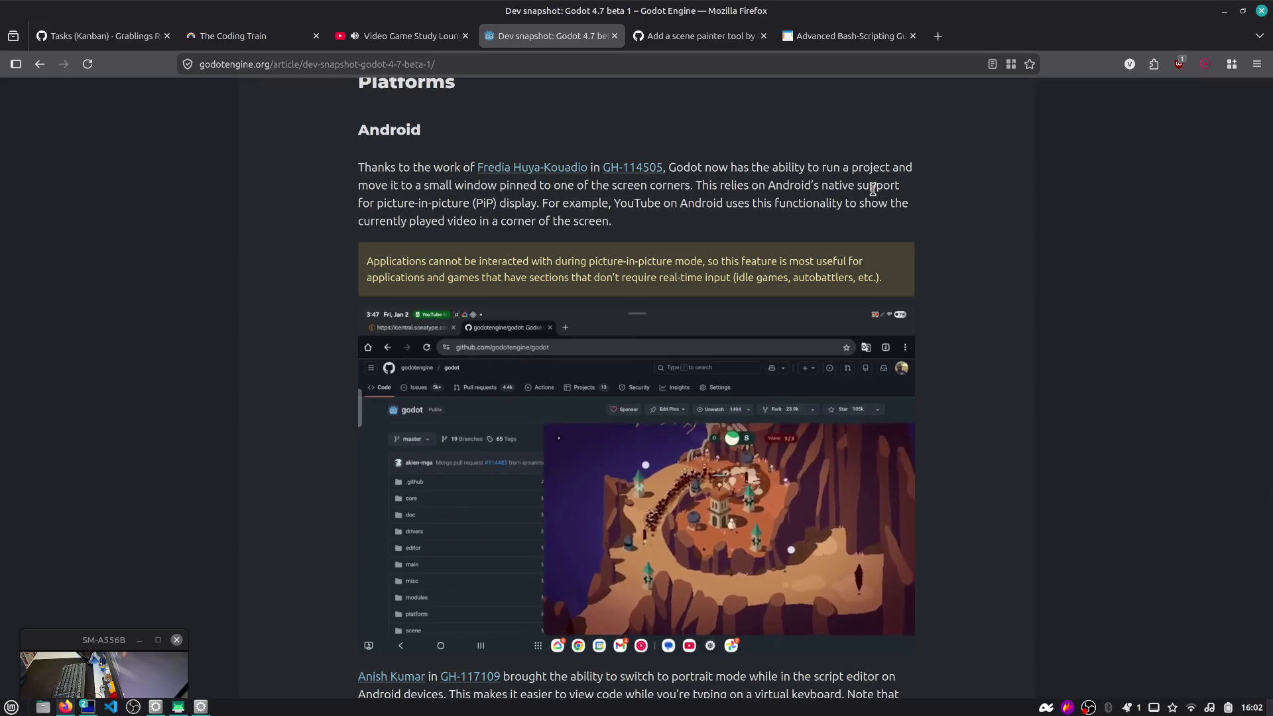
{"action": "scroll", "coordinate": [873, 190], "scroll_direction": "down", "scroll_amount": 5}
{"action": "scroll", "coordinate": [872, 197], "scroll_direction": "down", "scroll_amount": 1}
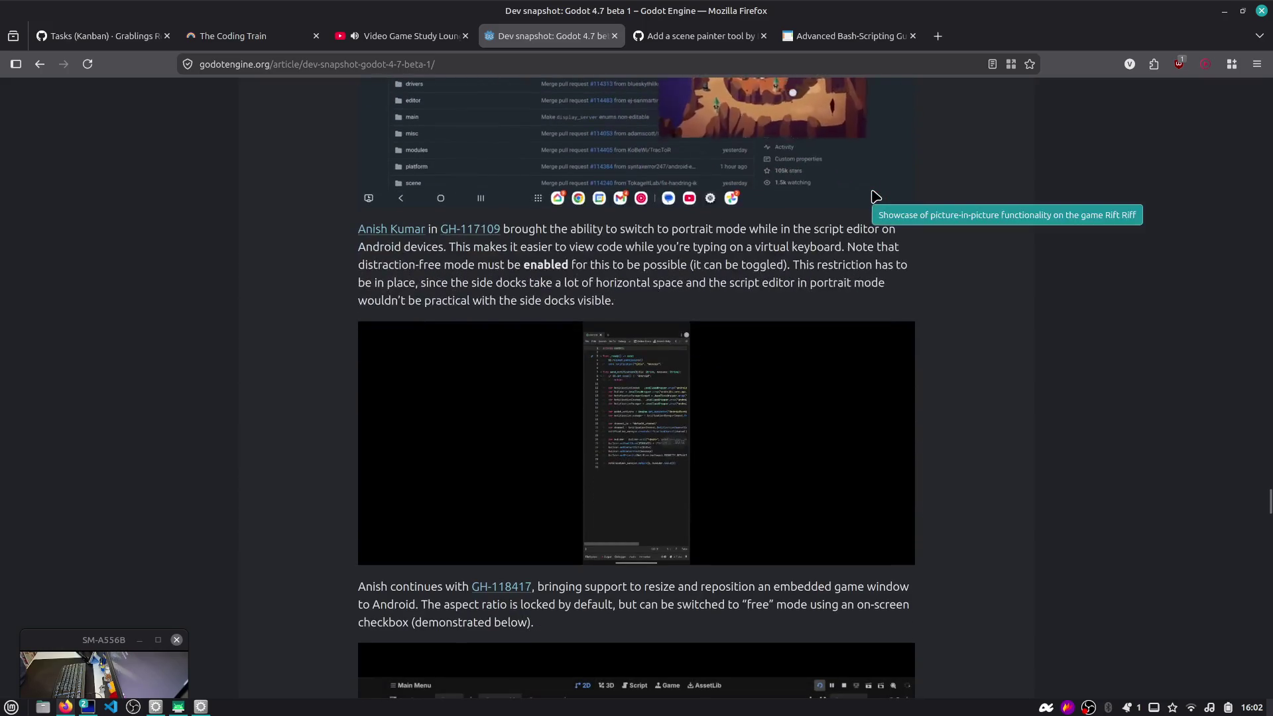
{"action": "scroll", "coordinate": [850, 246], "scroll_direction": "down", "scroll_amount": 4}
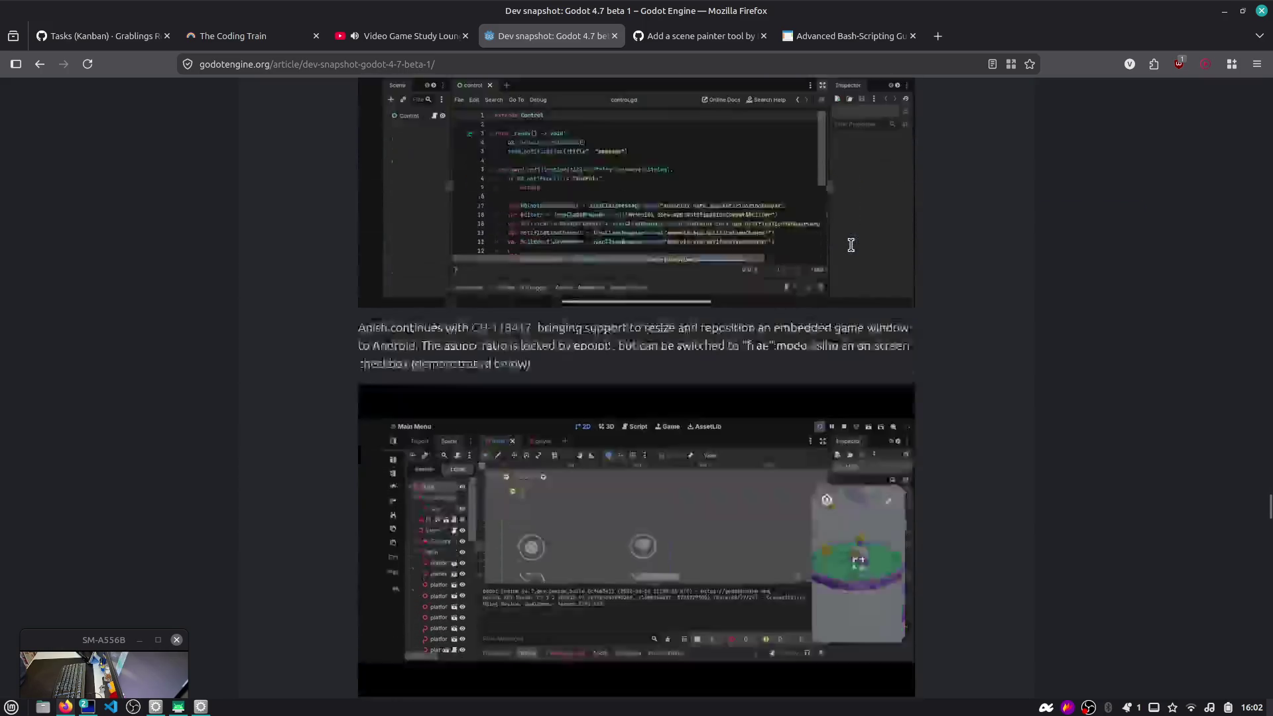
{"action": "scroll", "coordinate": [683, 246], "scroll_direction": "down", "scroll_amount": 2}
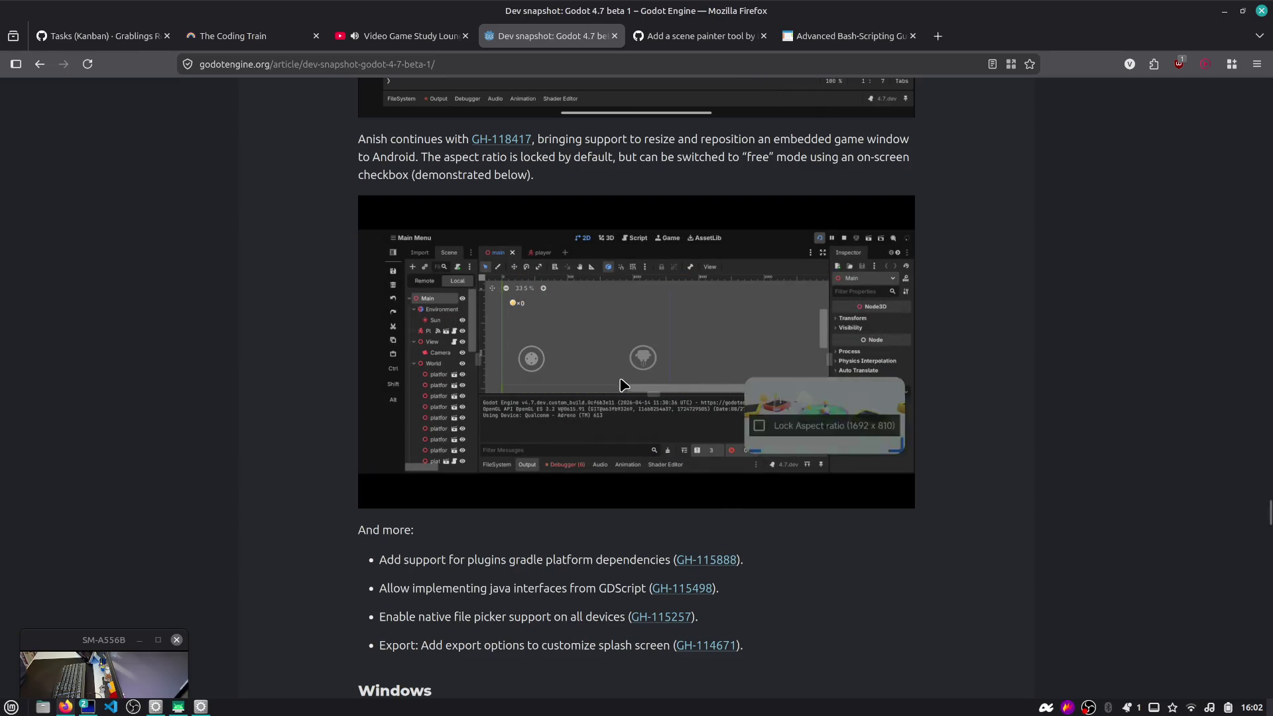
{"action": "scroll", "coordinate": [625, 384], "scroll_direction": "down", "scroll_amount": 1}
{"action": "scroll", "coordinate": [625, 383], "scroll_direction": "down", "scroll_amount": 1}
{"action": "scroll", "coordinate": [627, 385], "scroll_direction": "down", "scroll_amount": 3}
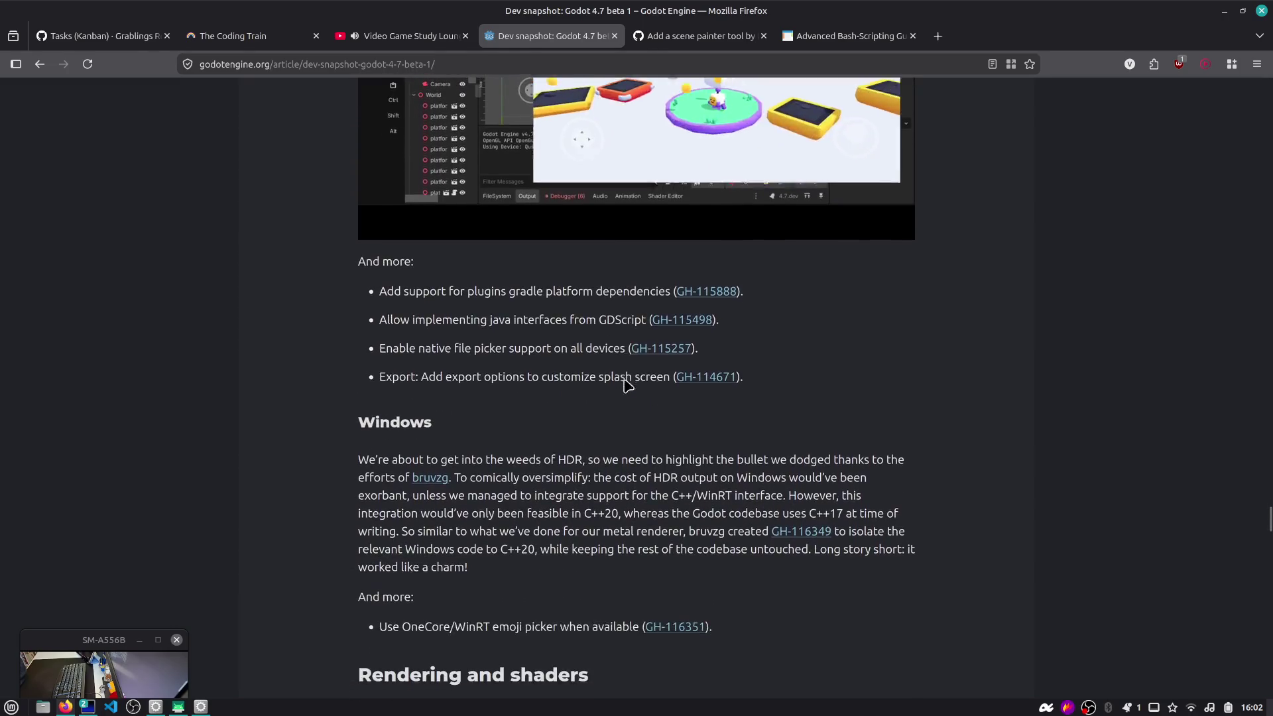
{"action": "scroll", "coordinate": [623, 386], "scroll_direction": "up", "scroll_amount": 2}
{"action": "scroll", "coordinate": [623, 386], "scroll_direction": "up", "scroll_amount": 5}
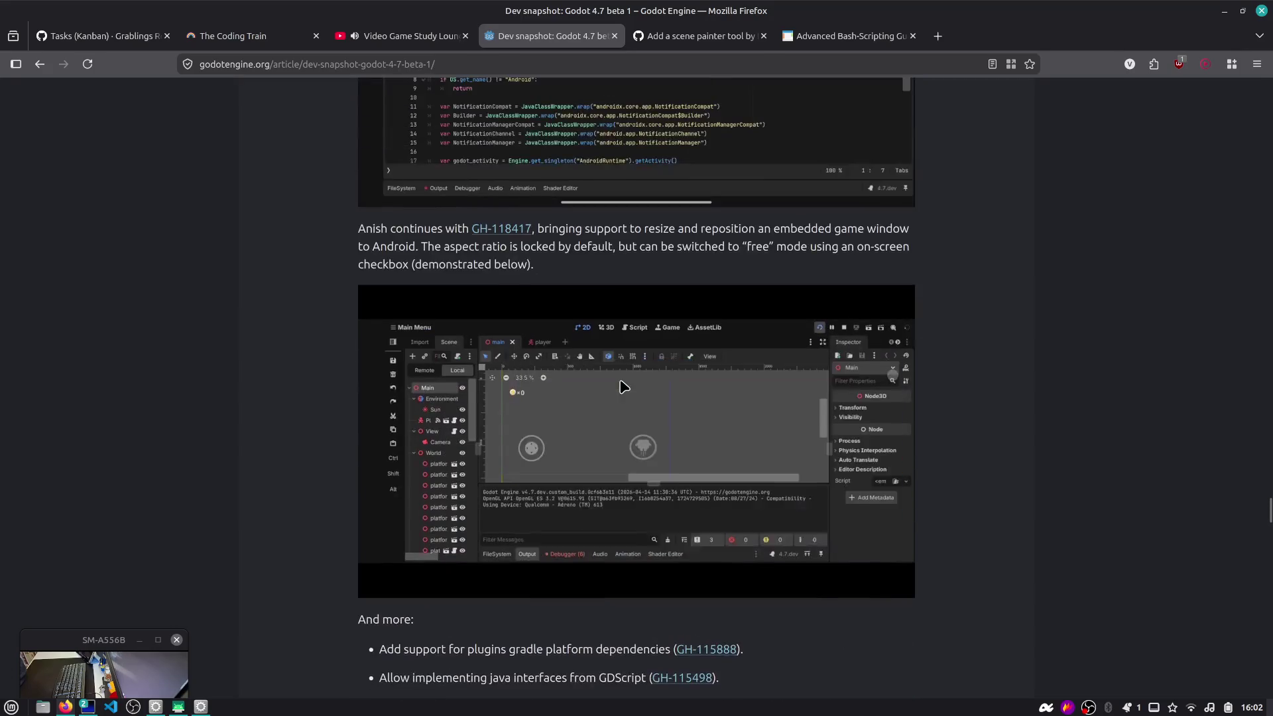
{"action": "scroll", "coordinate": [625, 385], "scroll_direction": "down", "scroll_amount": 3}
{"action": "scroll", "coordinate": [626, 384], "scroll_direction": "up", "scroll_amount": 1}
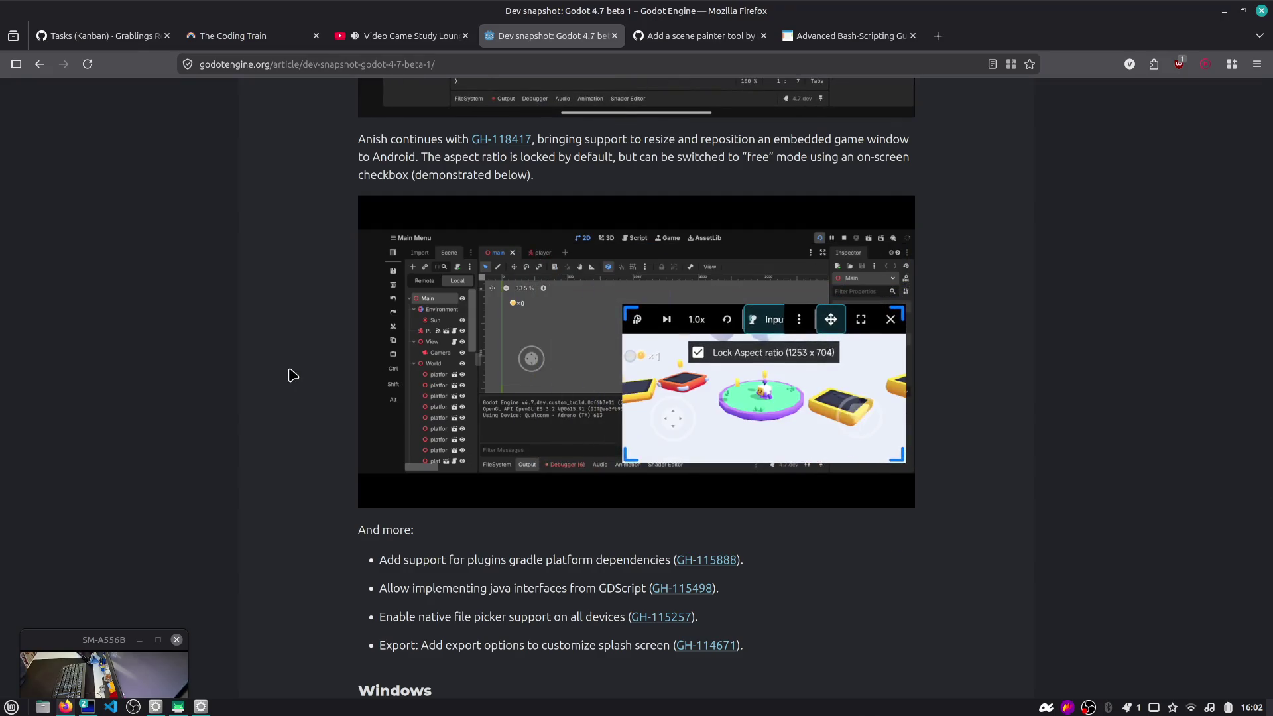
{"action": "scroll", "coordinate": [292, 376], "scroll_direction": "down", "scroll_amount": 5}
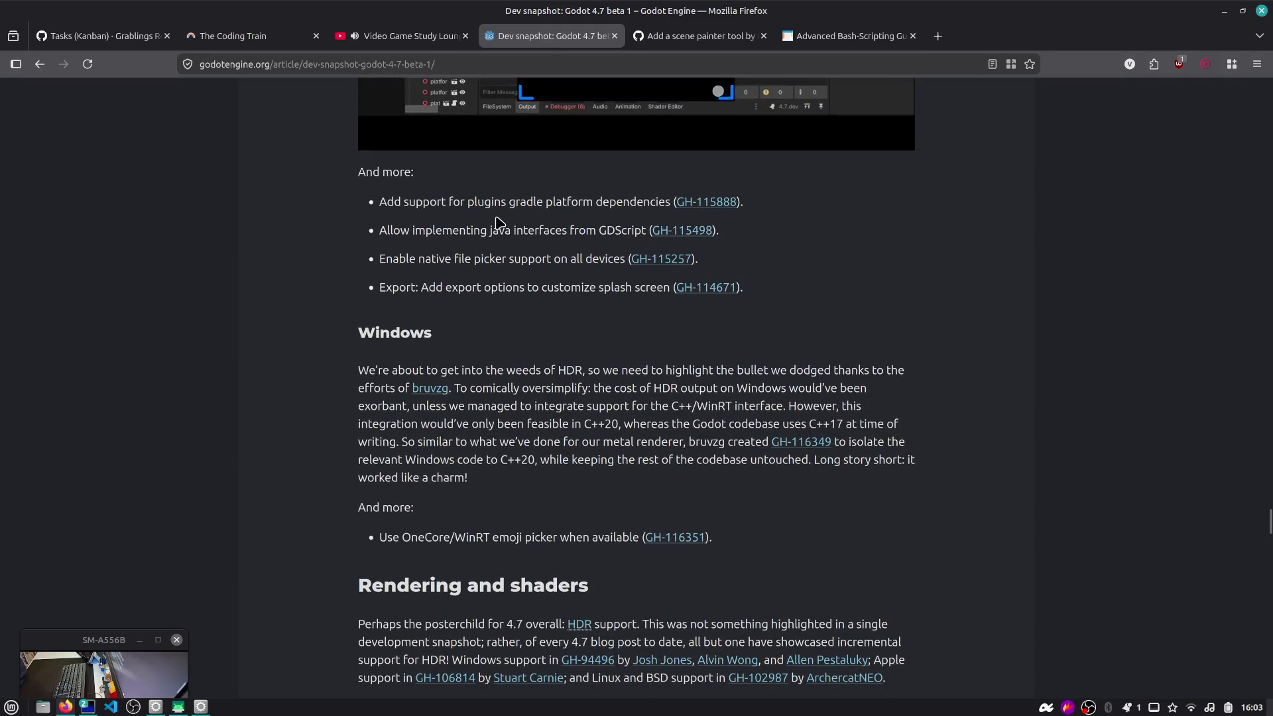
Glance at the terminal-and-chat workspace, return, and scroll into Rendering and shaders on HDR support.
{"action": "key", "text": "super+2"}
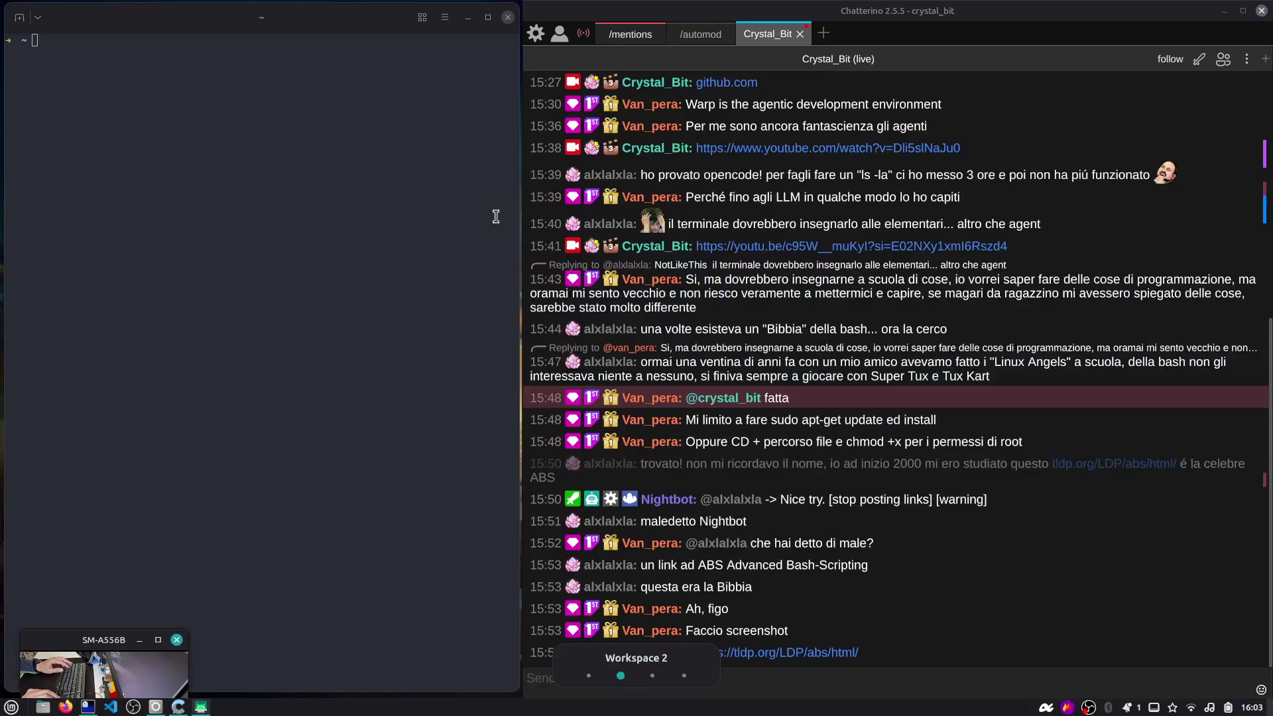
{"action": "key", "text": "super+1"}
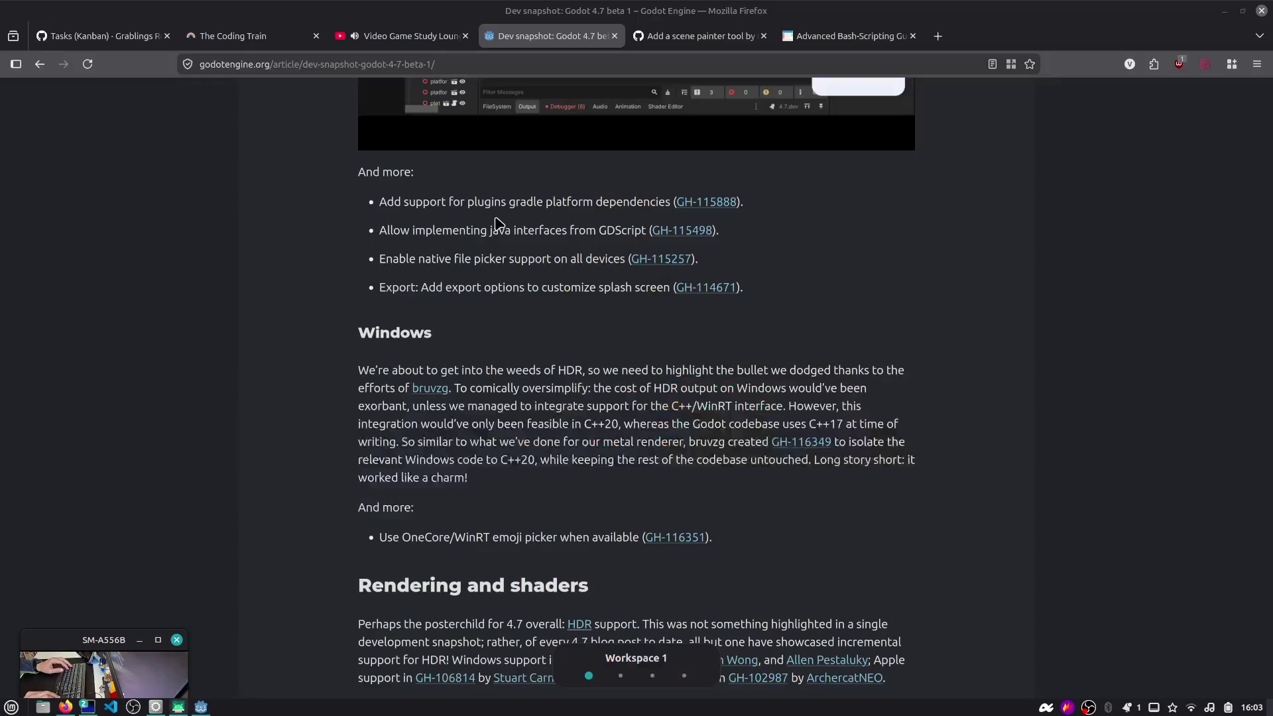
{"action": "scroll", "coordinate": [494, 221], "scroll_direction": "down", "scroll_amount": 2}
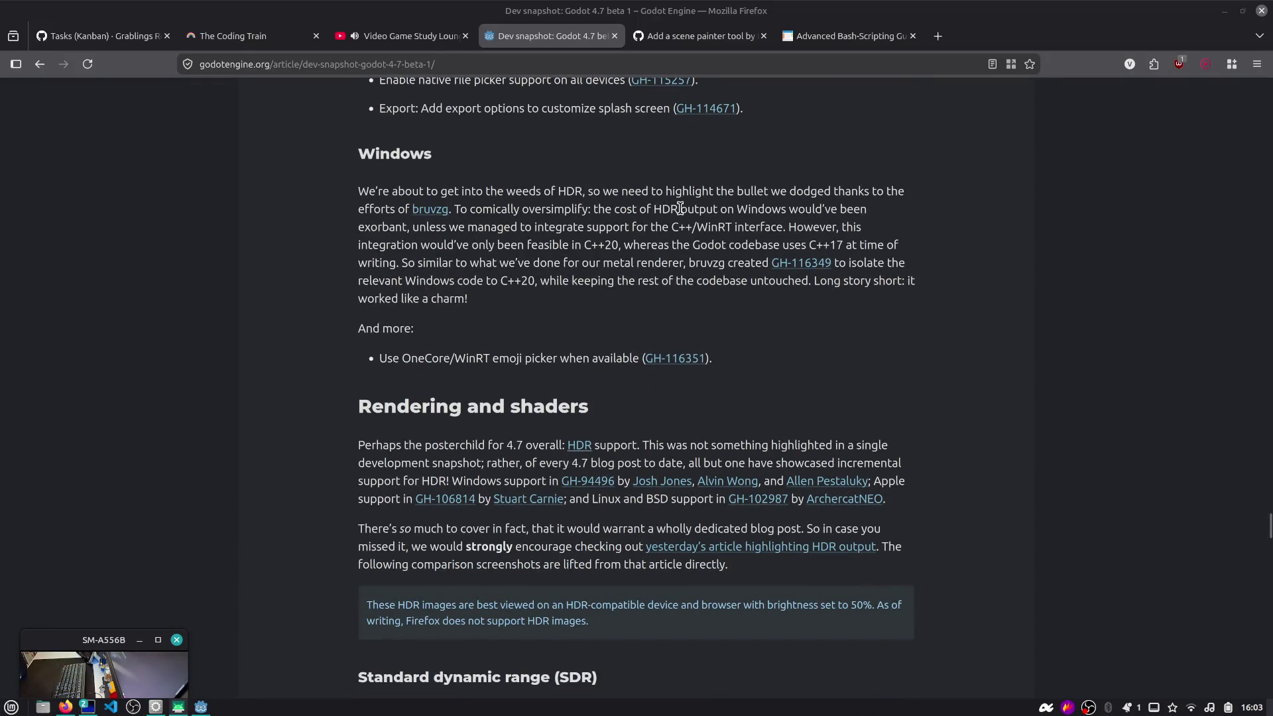
{"action": "scroll", "coordinate": [678, 209], "scroll_direction": "down", "scroll_amount": 1}
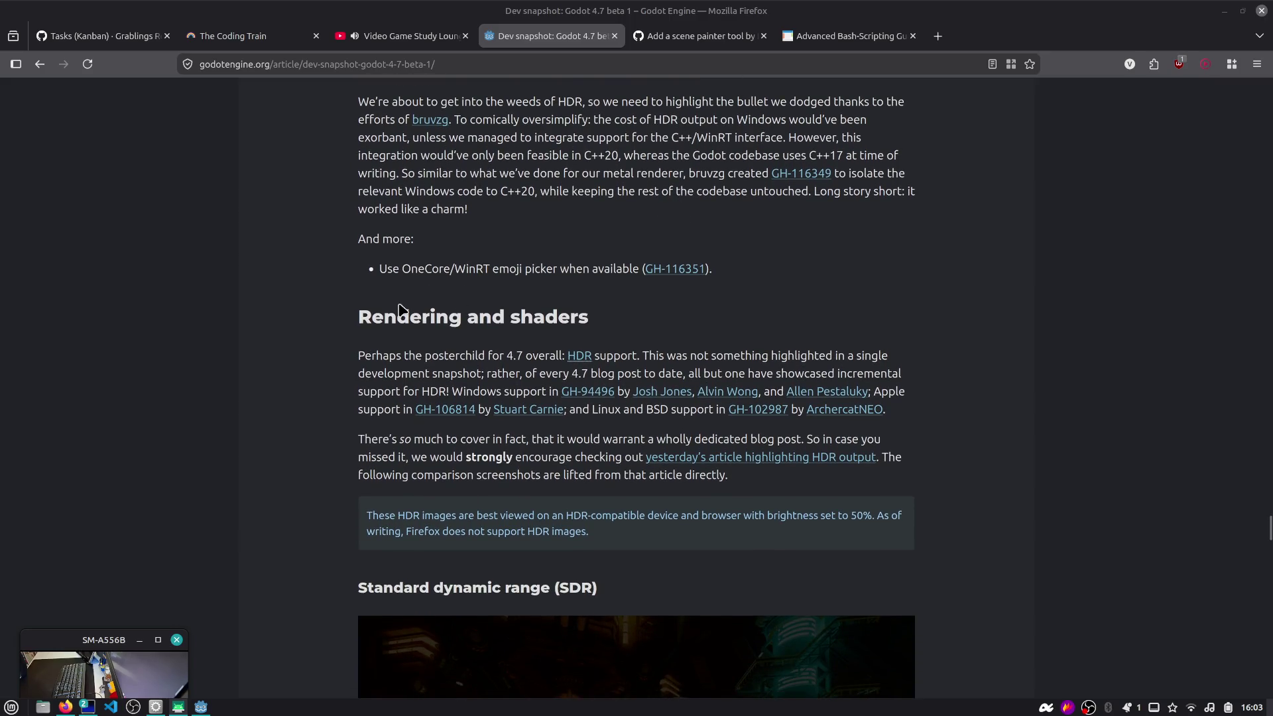
Read through the SDR/HDR comparison in the Rendering section.
{"action": "scroll", "coordinate": [397, 307], "scroll_direction": "down", "scroll_amount": 1}
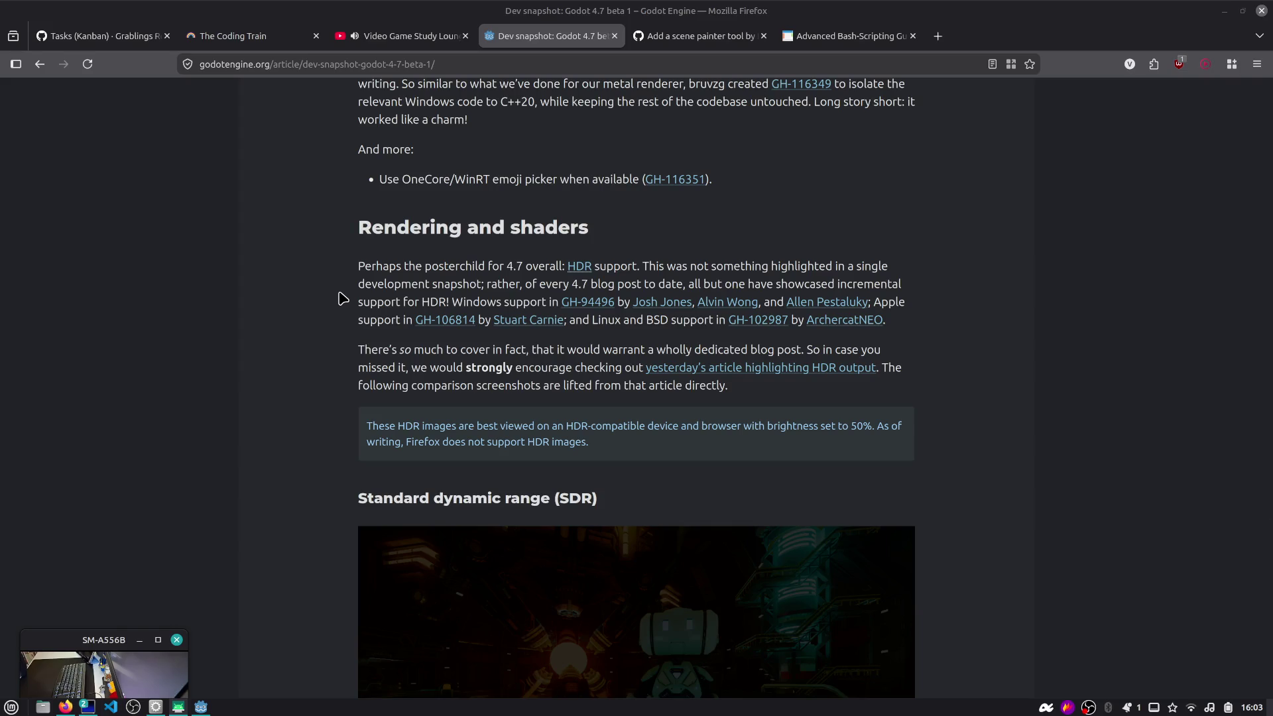
{"action": "scroll", "coordinate": [343, 298], "scroll_direction": "down", "scroll_amount": 1}
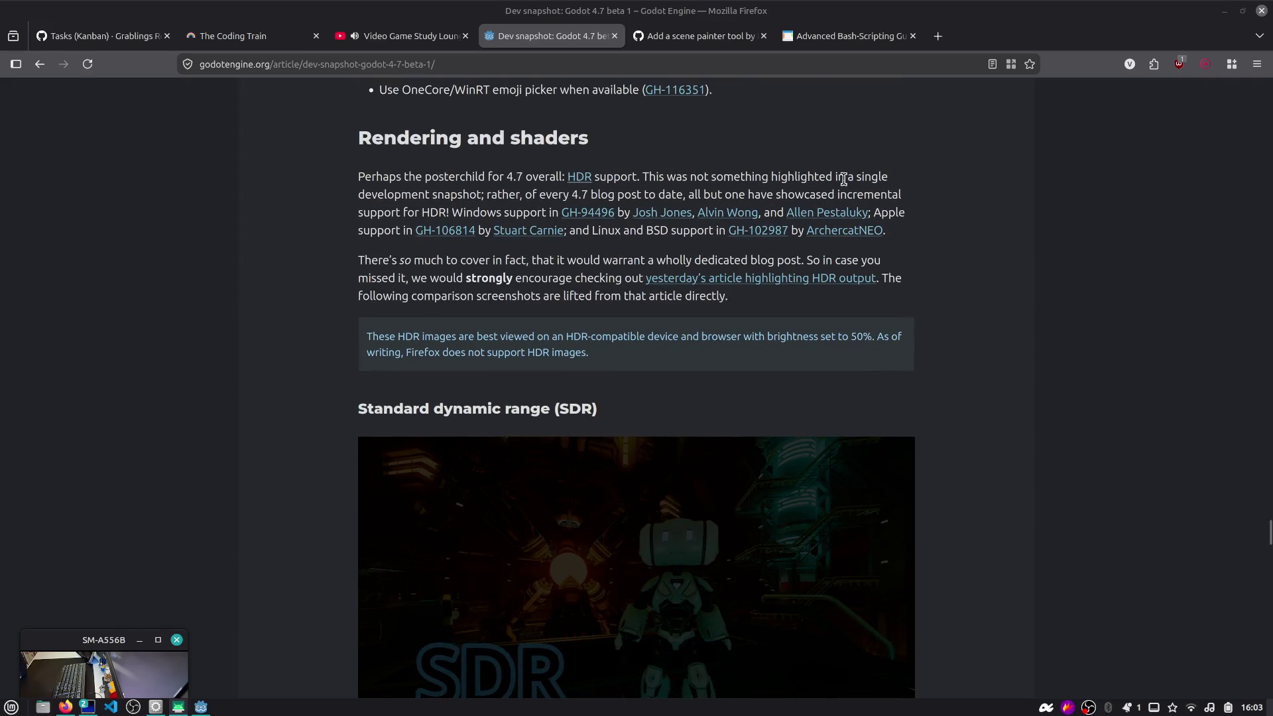
{"action": "scroll", "coordinate": [894, 209], "scroll_direction": "down", "scroll_amount": 1}
{"action": "scroll", "coordinate": [894, 208], "scroll_direction": "up", "scroll_amount": 1}
{"action": "scroll", "coordinate": [357, 252], "scroll_direction": "down", "scroll_amount": 2}
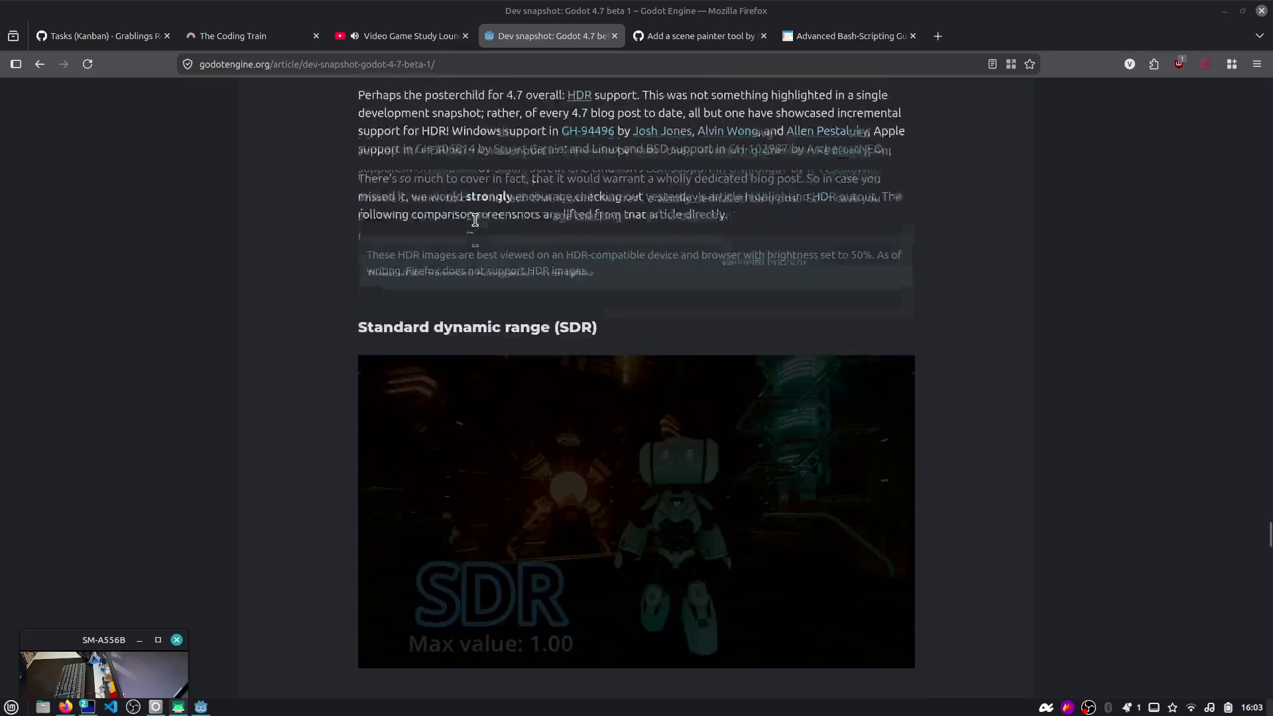
{"action": "scroll", "coordinate": [349, 253], "scroll_direction": "down", "scroll_amount": 7}
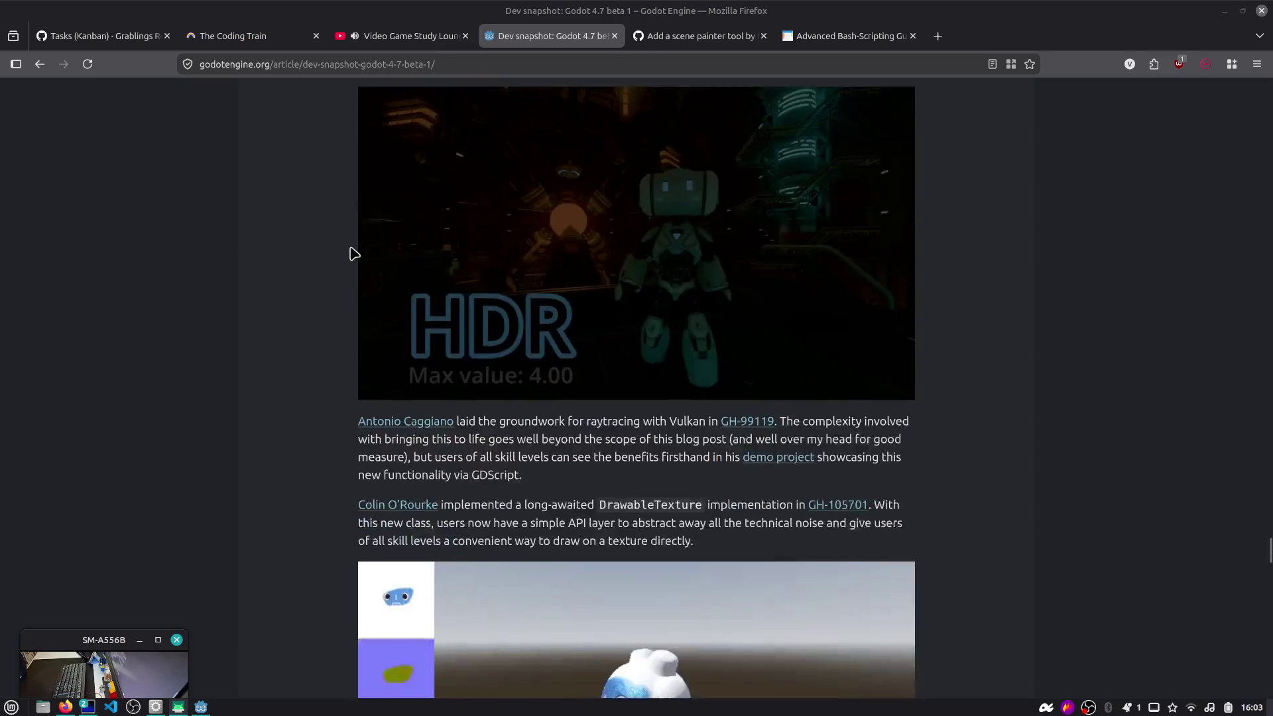
{"action": "scroll", "coordinate": [375, 269], "scroll_direction": "down", "scroll_amount": 2}
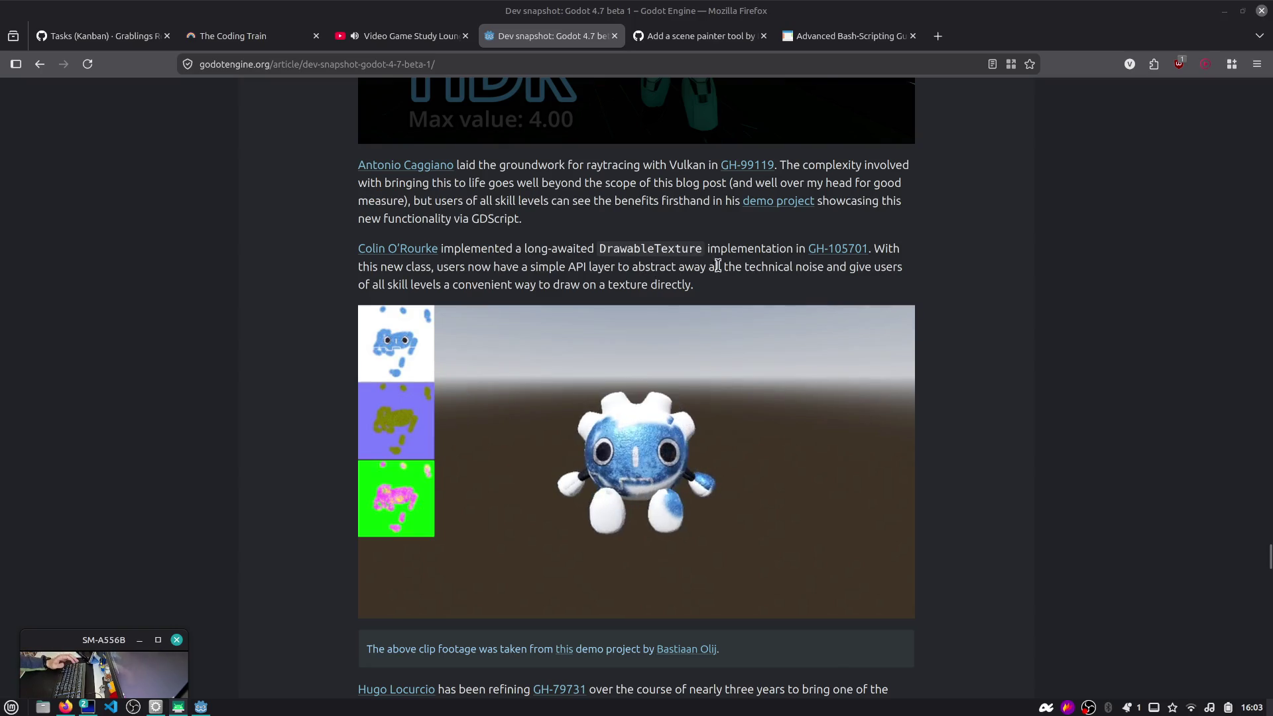
Watch the DrawableTexture clip and open pull request GH-105701 in a new tab.
{"action": "scroll", "coordinate": [784, 262], "scroll_direction": "down", "scroll_amount": 3}
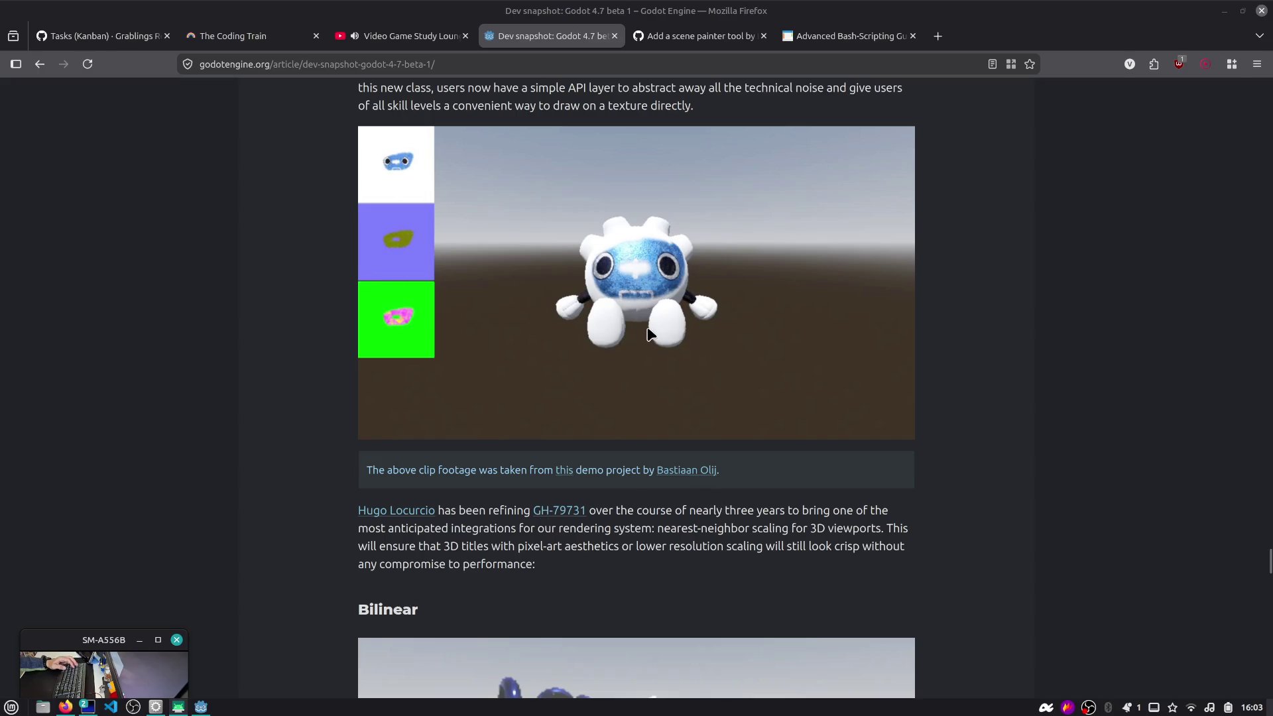
{"action": "scroll", "coordinate": [620, 266], "scroll_direction": "up", "scroll_amount": 2}
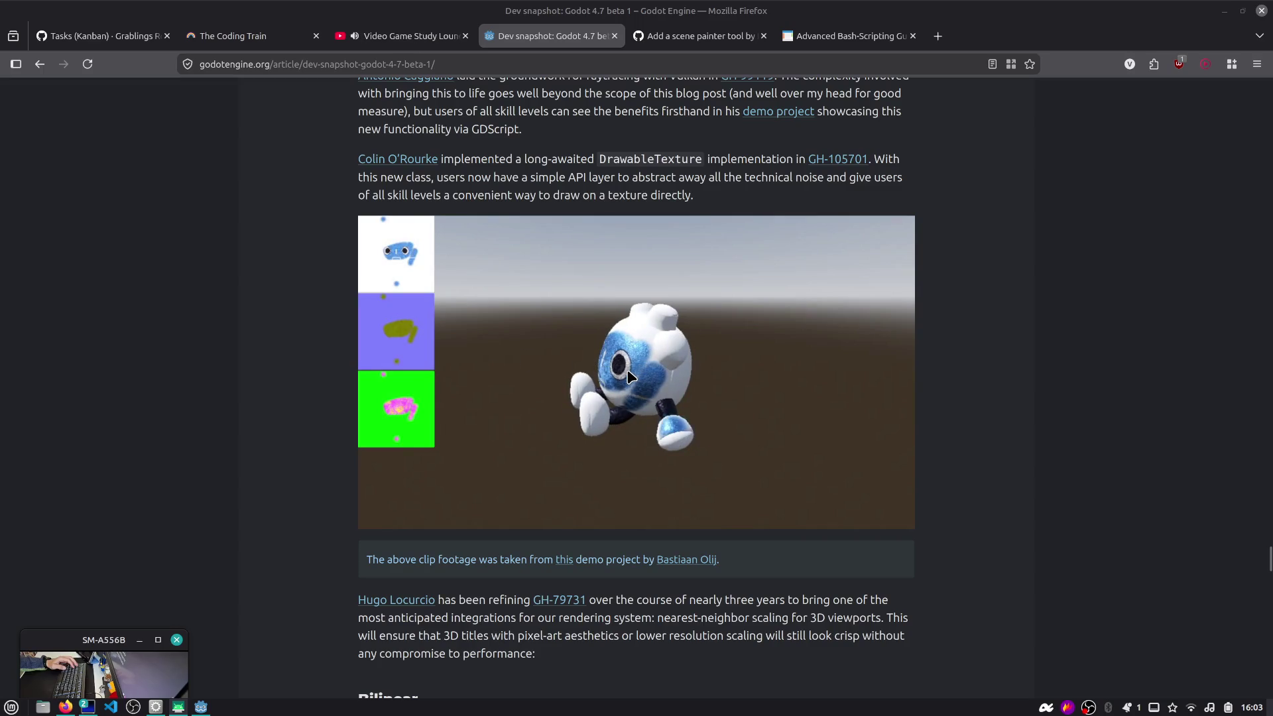
{"action": "middle_click", "coordinate": [838, 159]}
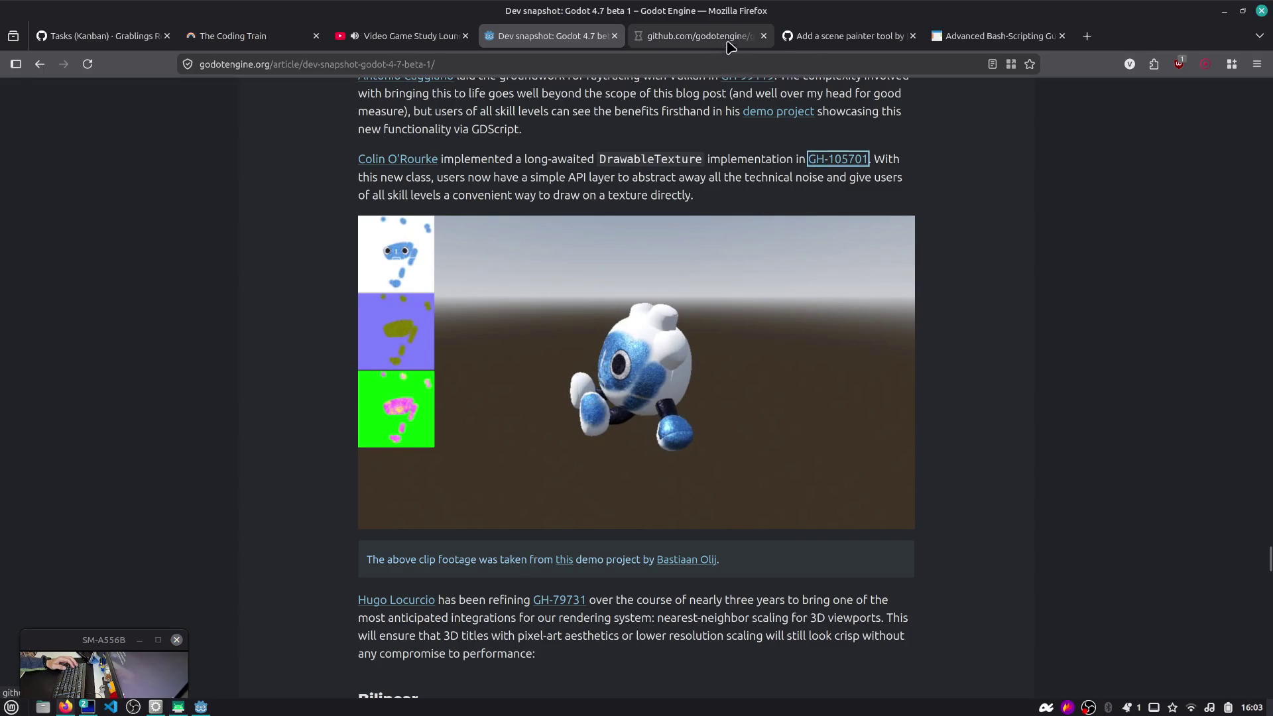
Skim the Implement DrawableTextures PR #105701 description, then close its tab.
{"action": "left_click", "coordinate": [728, 41]}
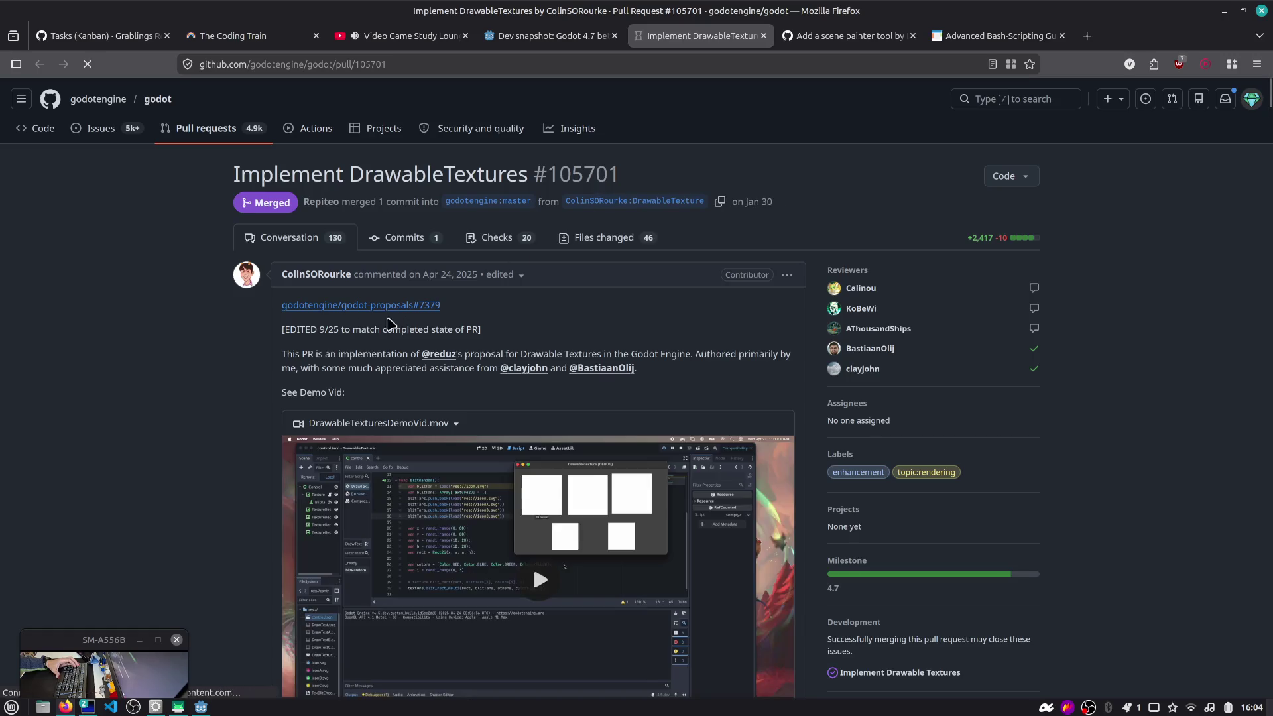
{"action": "scroll", "coordinate": [312, 353], "scroll_direction": "down", "scroll_amount": 2}
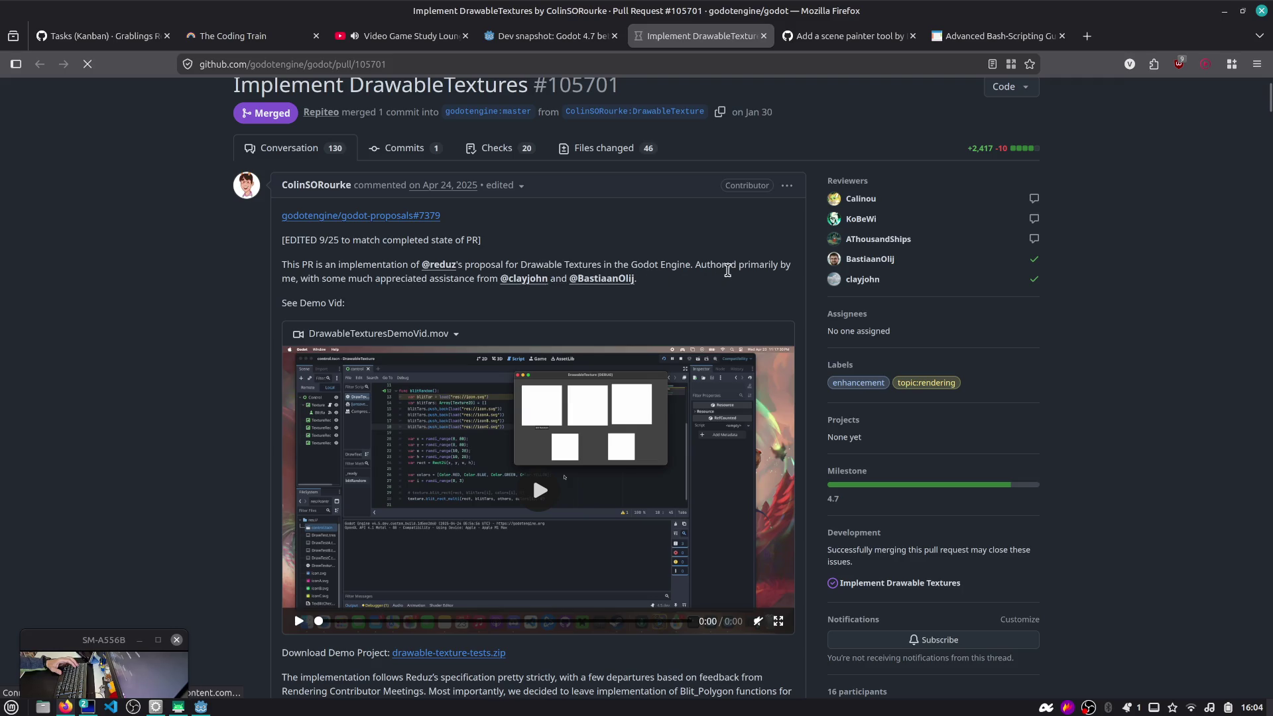
{"action": "scroll", "coordinate": [728, 270], "scroll_direction": "down", "scroll_amount": 3}
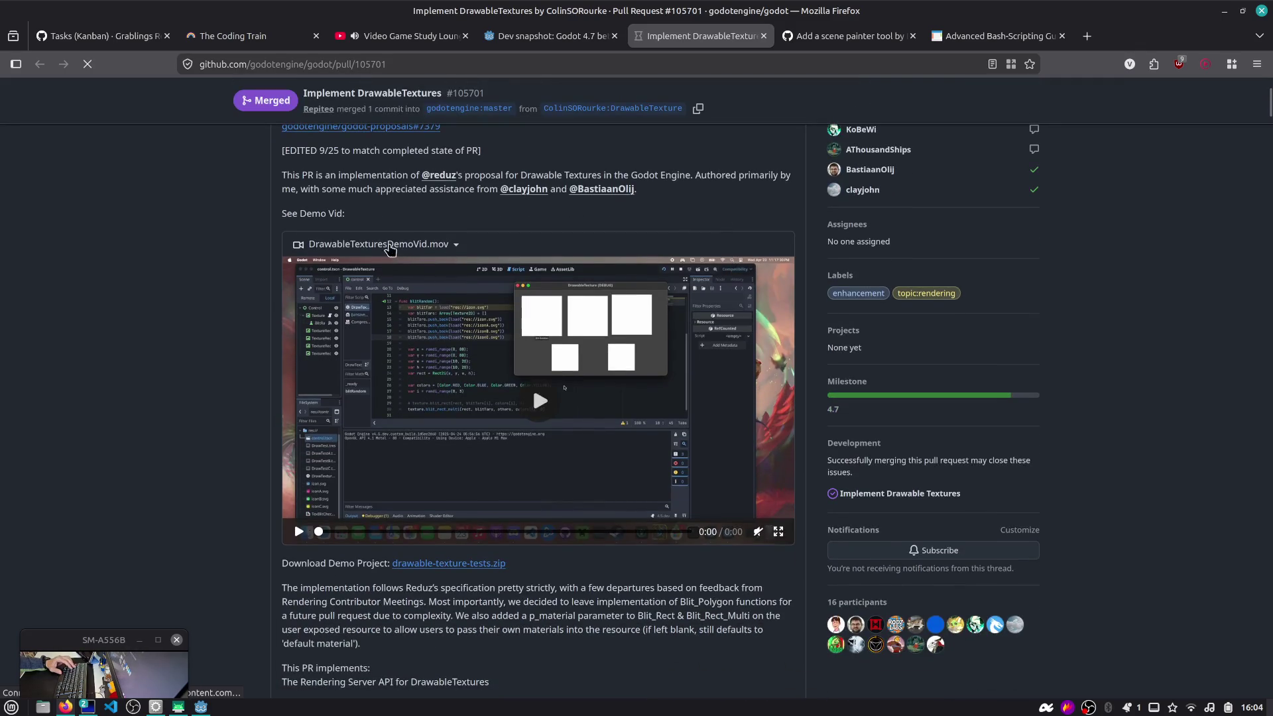
{"action": "scroll", "coordinate": [296, 262], "scroll_direction": "down", "scroll_amount": 3}
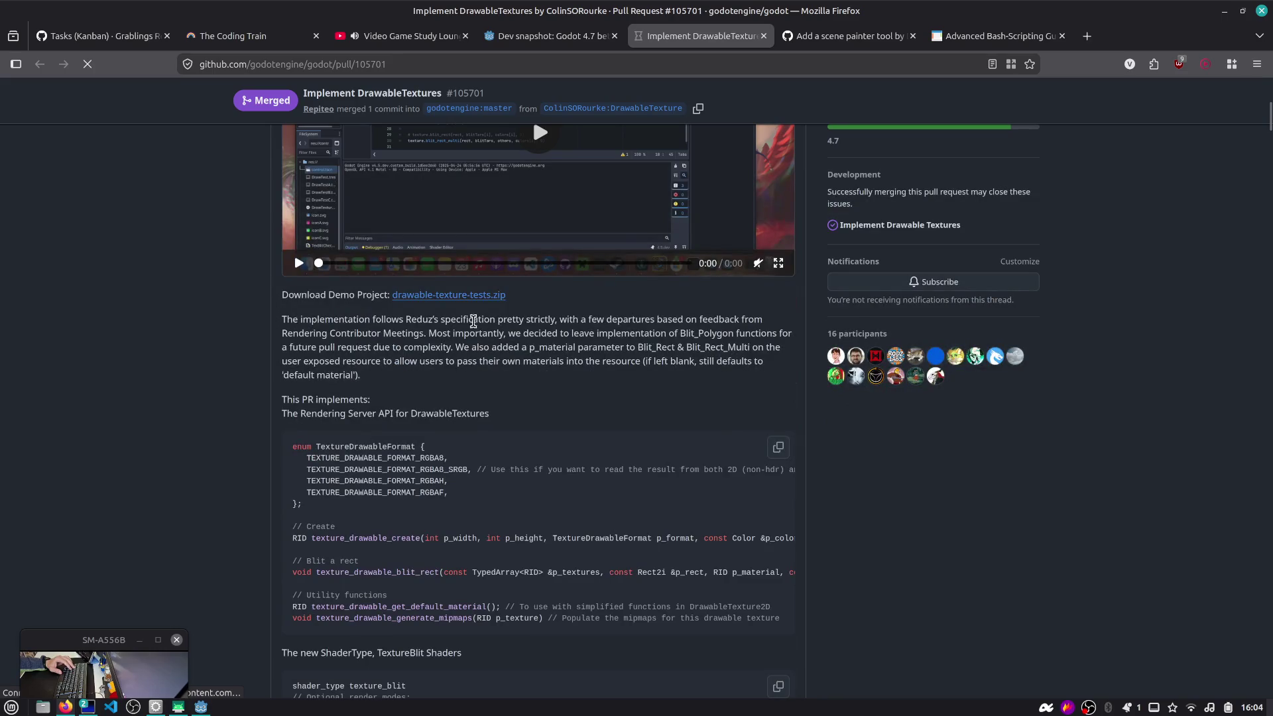
{"action": "left_click_drag", "start_coordinate": [604, 320], "coordinate": [417, 349]}
{"action": "key", "text": "ctrl+w"}
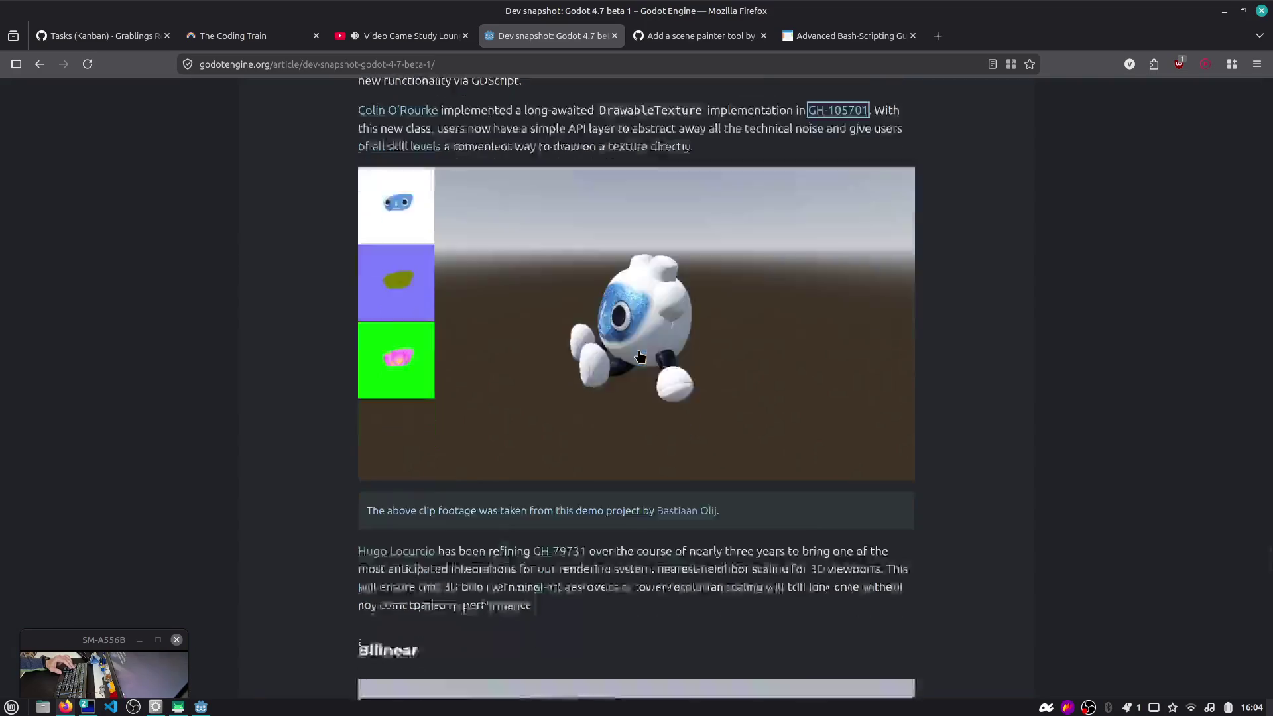
Read the Nearest filtering comparison and select the word Nearest in its heading.
{"action": "scroll", "coordinate": [639, 357], "scroll_direction": "down", "scroll_amount": 5}
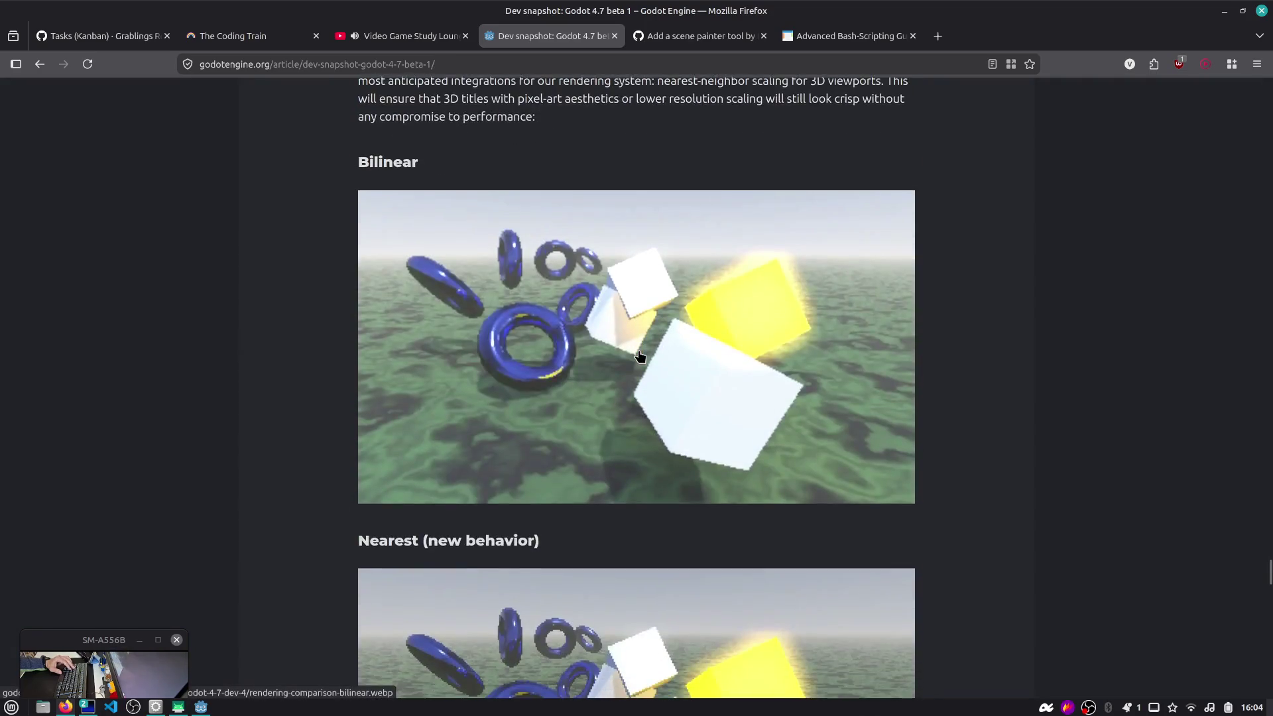
{"action": "scroll", "coordinate": [640, 357], "scroll_direction": "up", "scroll_amount": 5}
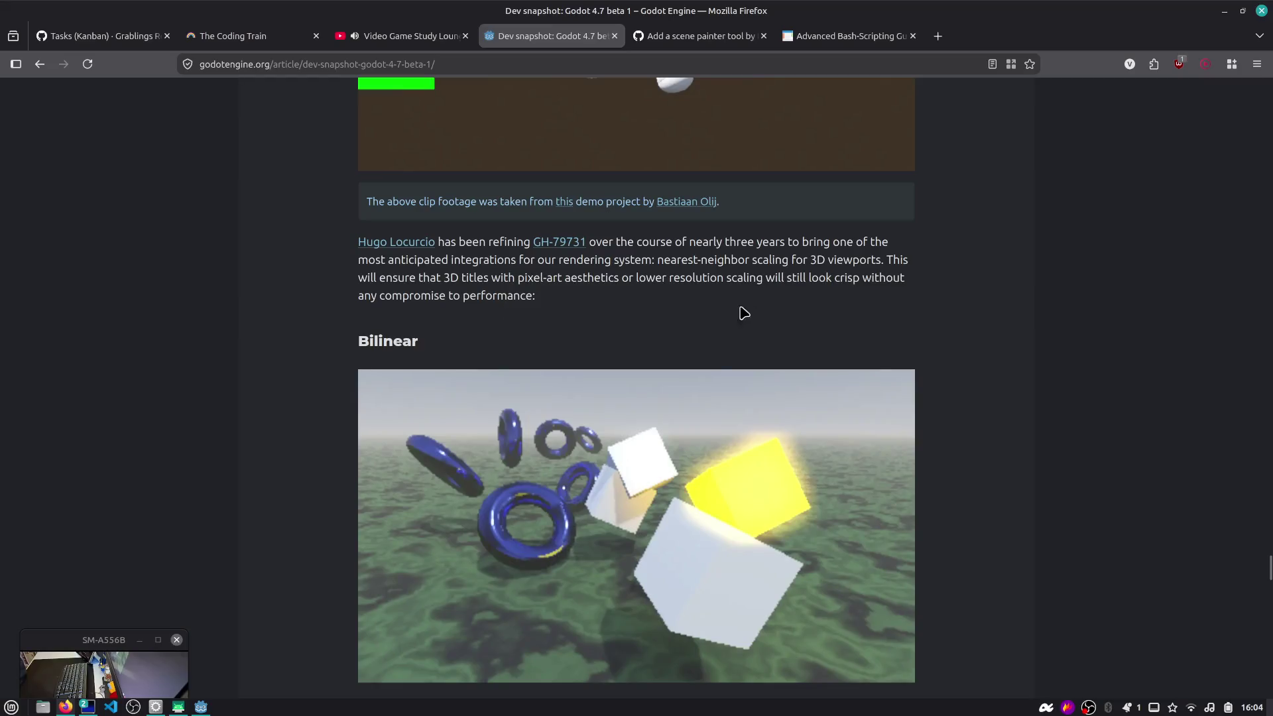
{"action": "scroll", "coordinate": [831, 311], "scroll_direction": "down", "scroll_amount": 6}
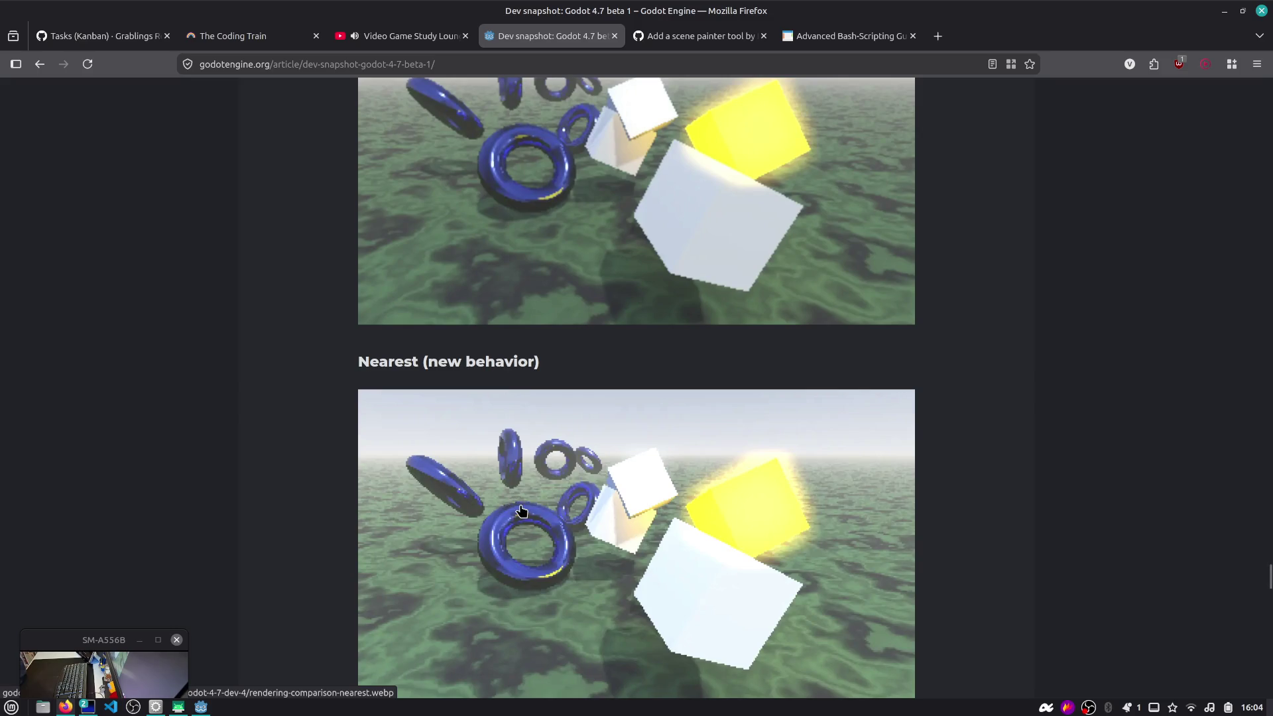
{"action": "scroll", "coordinate": [521, 511], "scroll_direction": "up", "scroll_amount": 4}
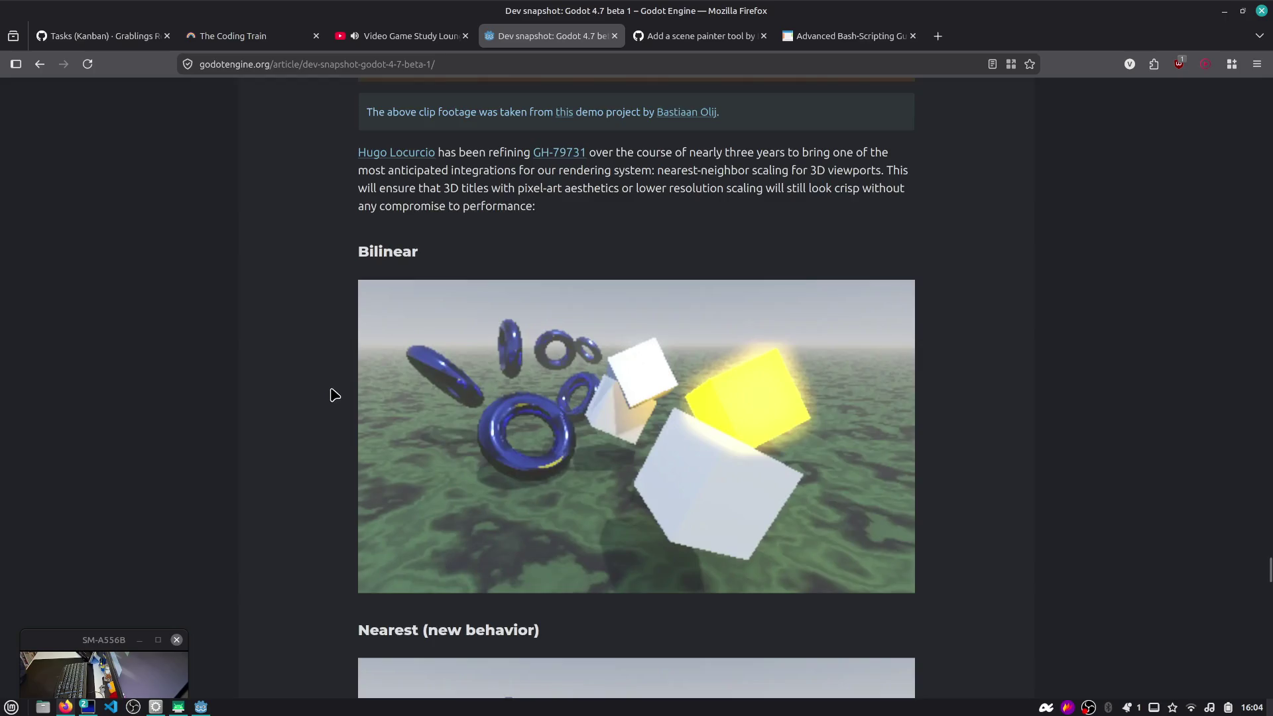
{"action": "scroll", "coordinate": [333, 395], "scroll_direction": "down", "scroll_amount": 4}
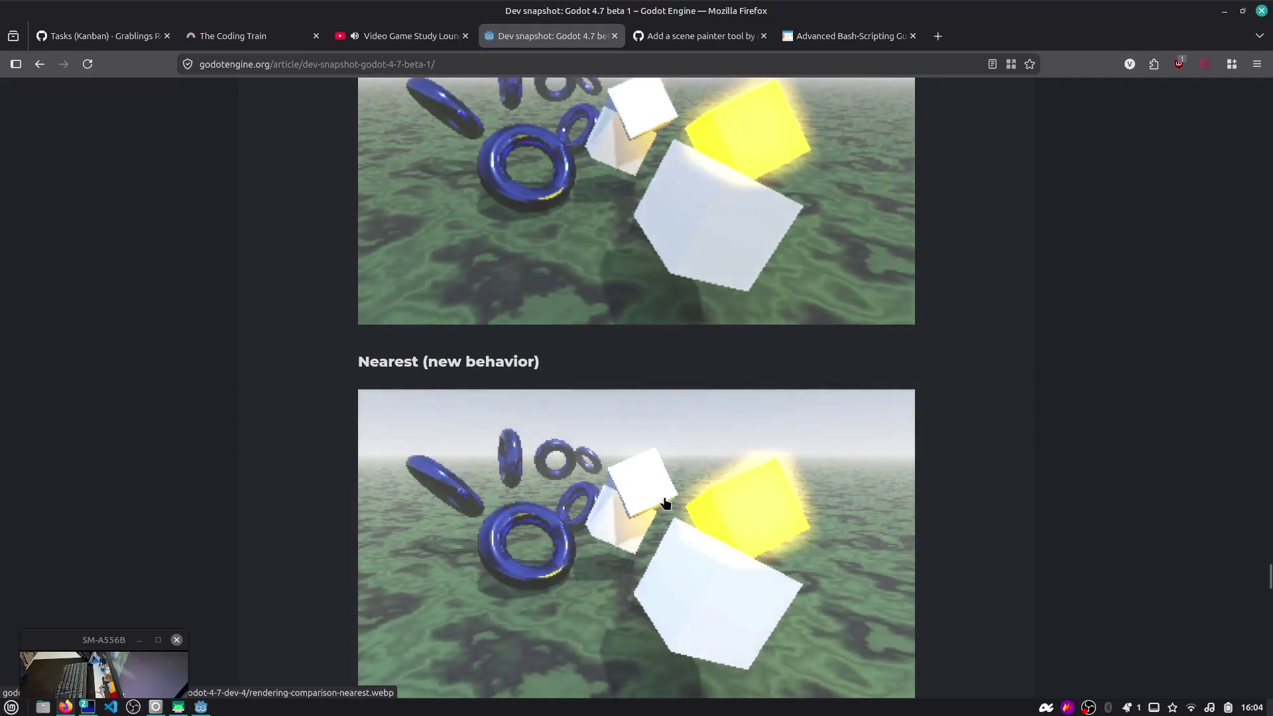
{"action": "double_click", "coordinate": [369, 363]}
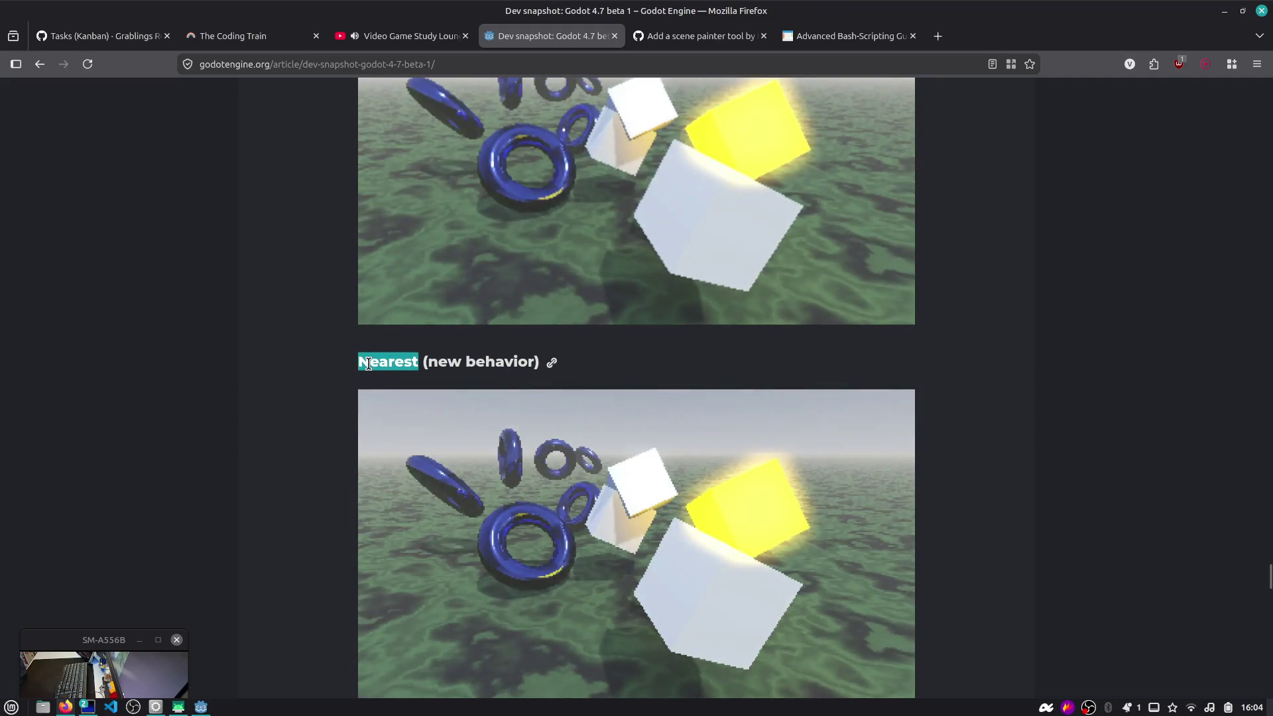
Continue past the AreaLight3D rectangular area light demos to the inline shader previews paragraph.
{"action": "scroll", "coordinate": [571, 488], "scroll_direction": "down", "scroll_amount": 2}
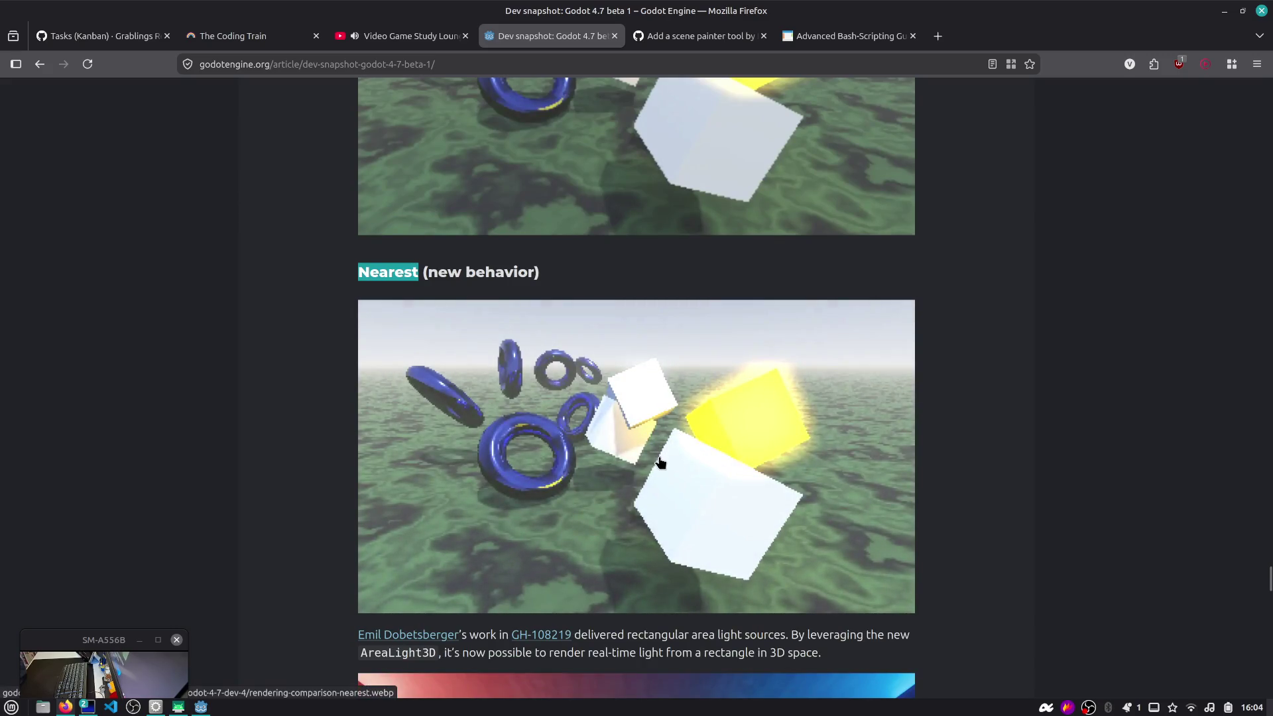
{"action": "scroll", "coordinate": [644, 482], "scroll_direction": "down", "scroll_amount": 2}
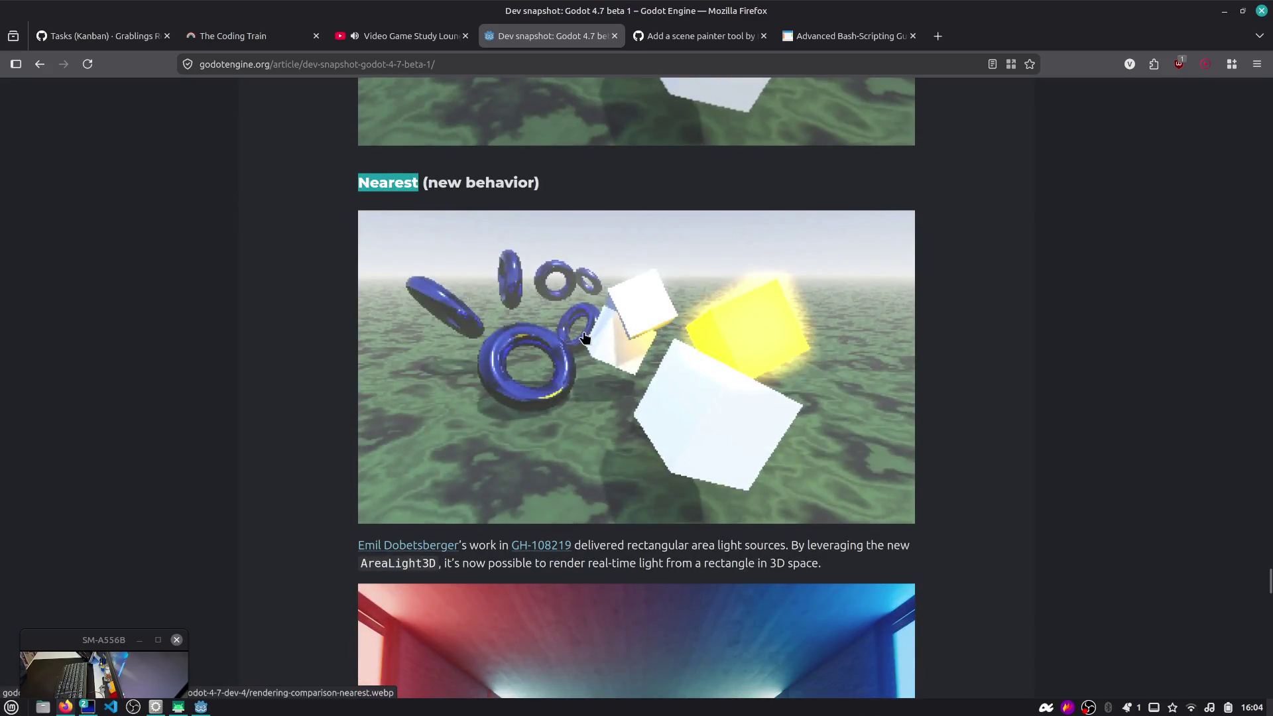
{"action": "scroll", "coordinate": [752, 345], "scroll_direction": "down", "scroll_amount": 4}
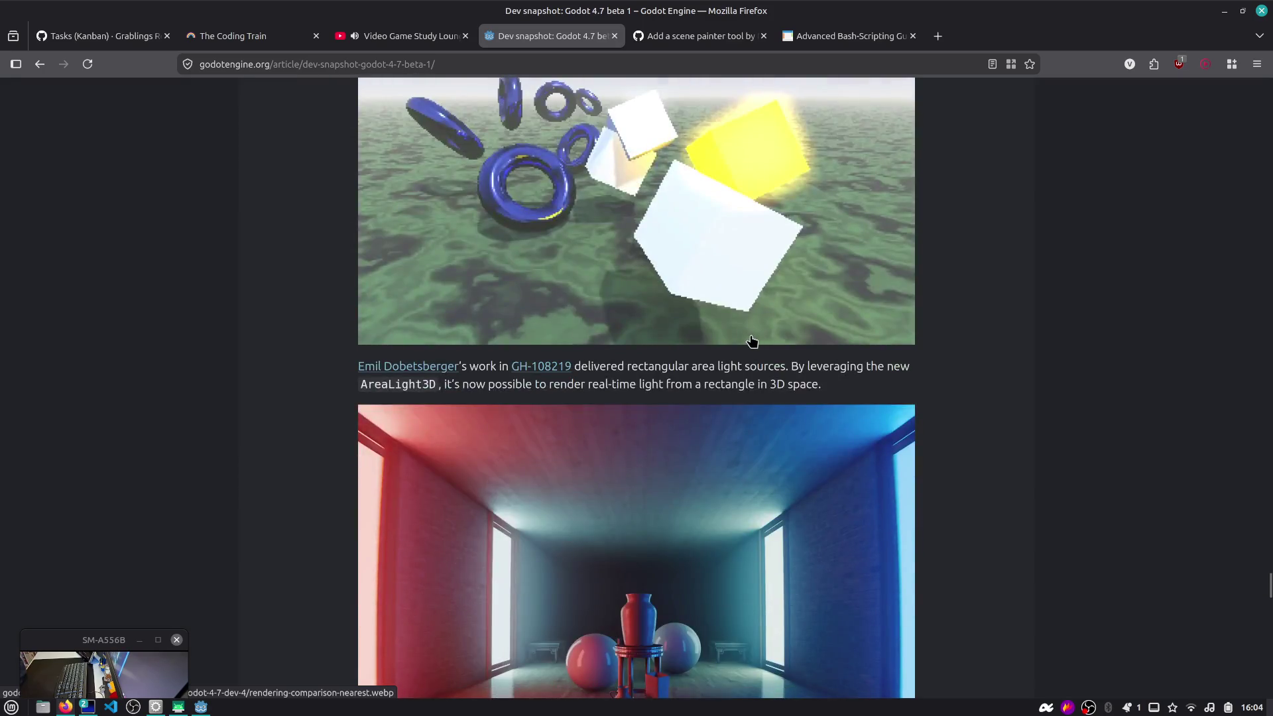
{"action": "scroll", "coordinate": [566, 314], "scroll_direction": "down", "scroll_amount": 4}
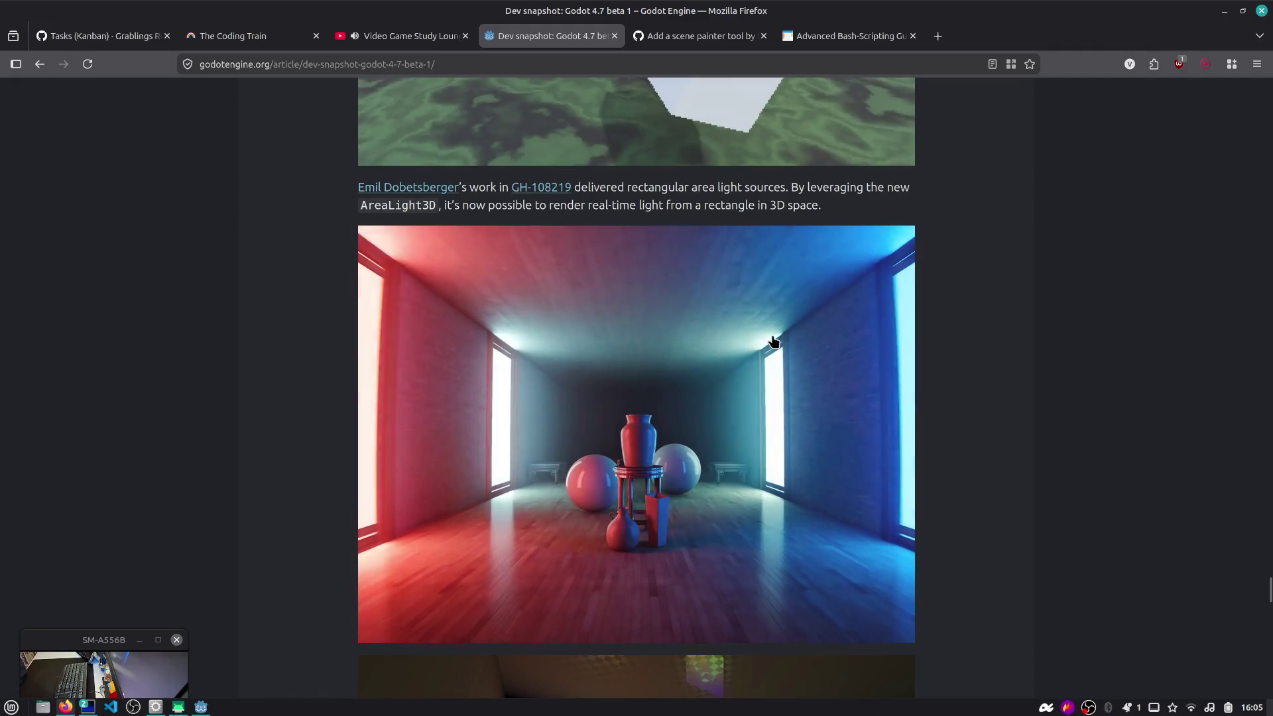
{"action": "scroll", "coordinate": [460, 165], "scroll_direction": "down", "scroll_amount": 2}
{"action": "scroll", "coordinate": [431, 165], "scroll_direction": "down", "scroll_amount": 14}
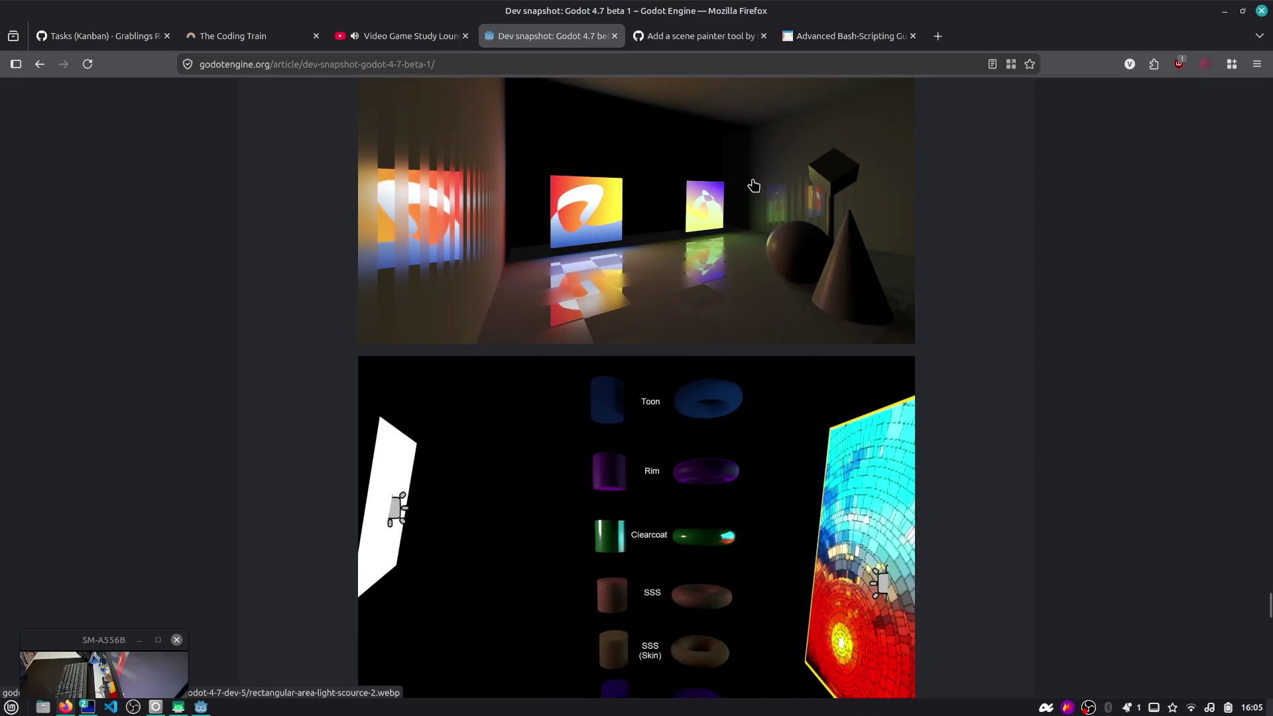
{"action": "scroll", "coordinate": [549, 185], "scroll_direction": "up", "scroll_amount": 2}
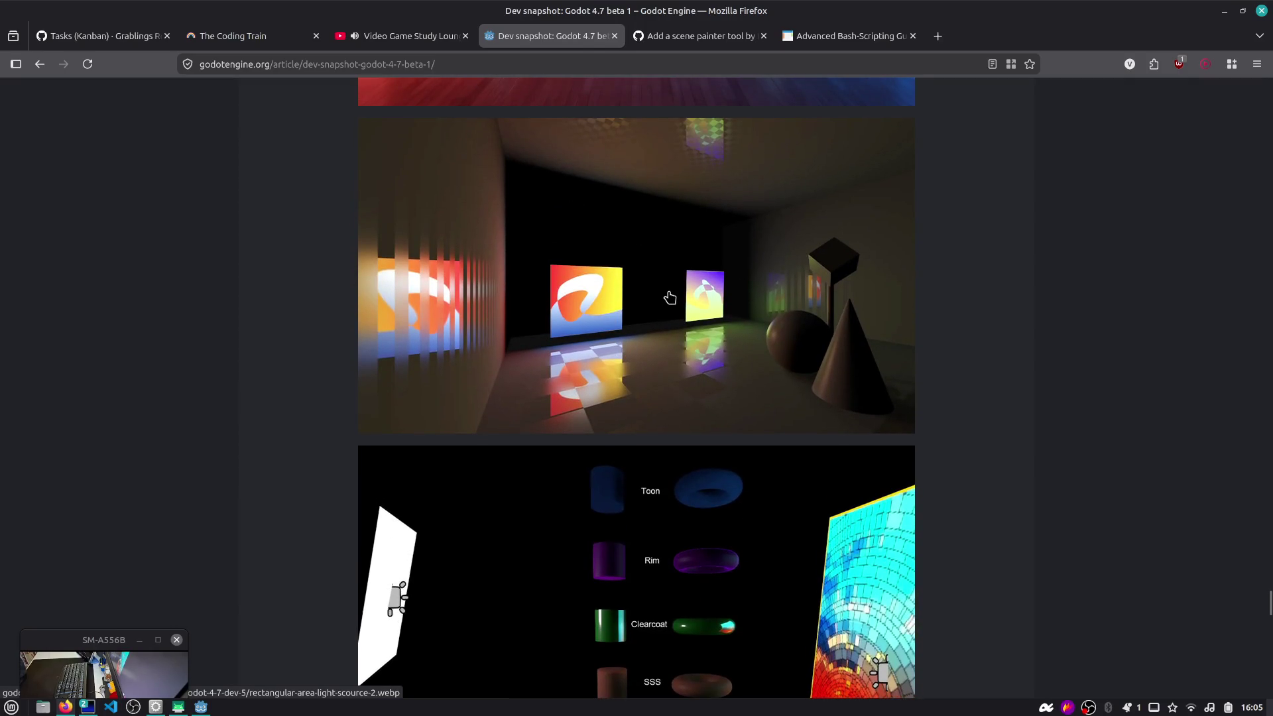
{"action": "scroll", "coordinate": [648, 299], "scroll_direction": "down", "scroll_amount": 6}
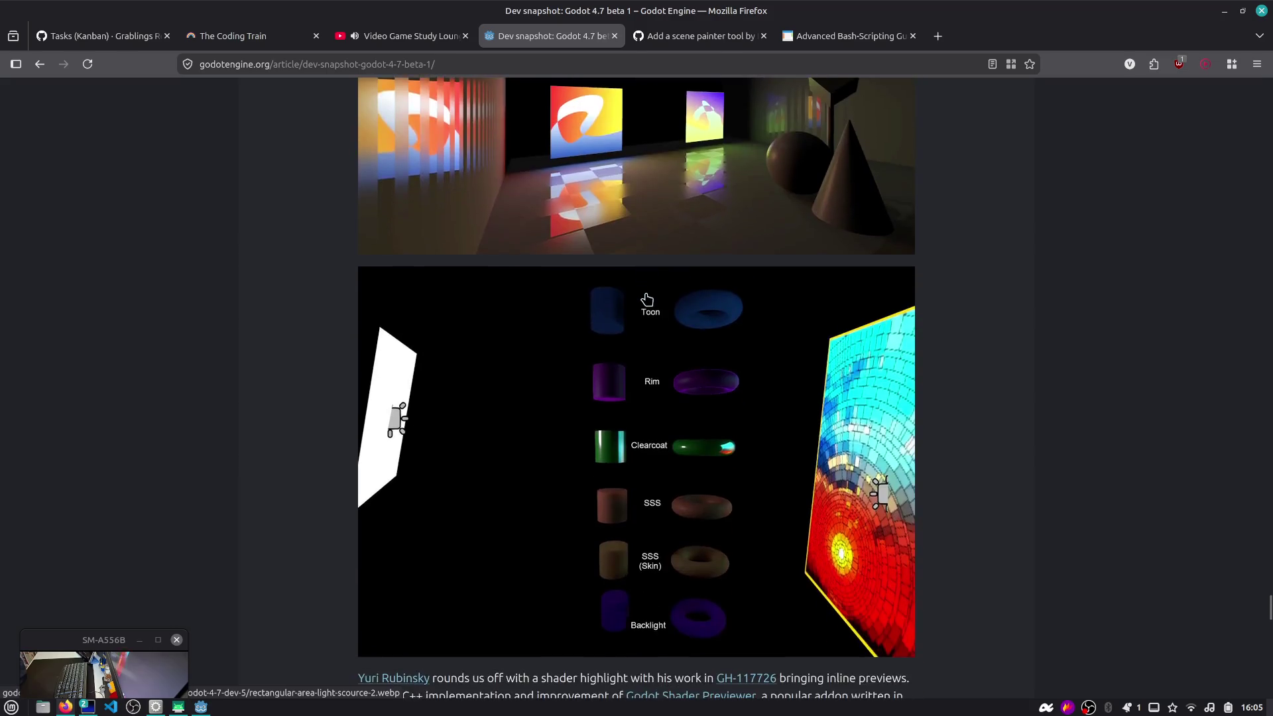
{"action": "scroll", "coordinate": [647, 300], "scroll_direction": "down", "scroll_amount": 7}
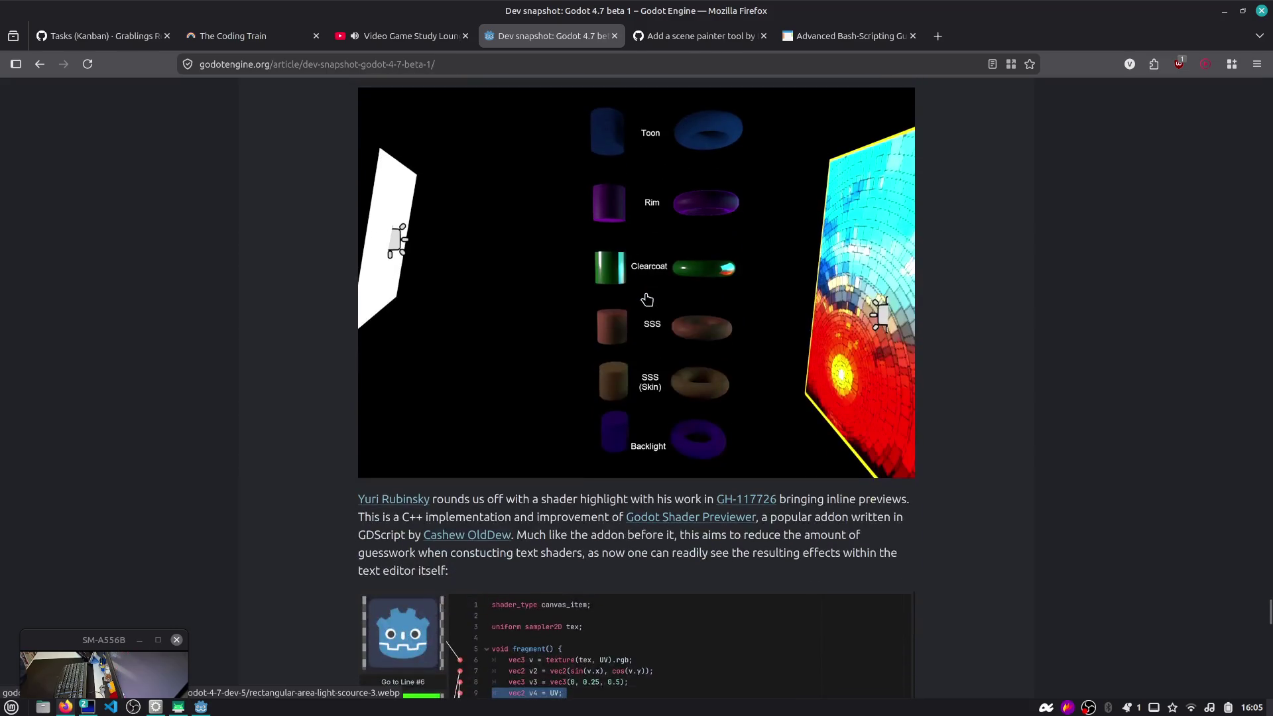
Scroll past the inline shader preview screenshots until the 'And more:' list and Changelog heading show.
{"action": "scroll", "coordinate": [647, 300], "scroll_direction": "down", "scroll_amount": 5}
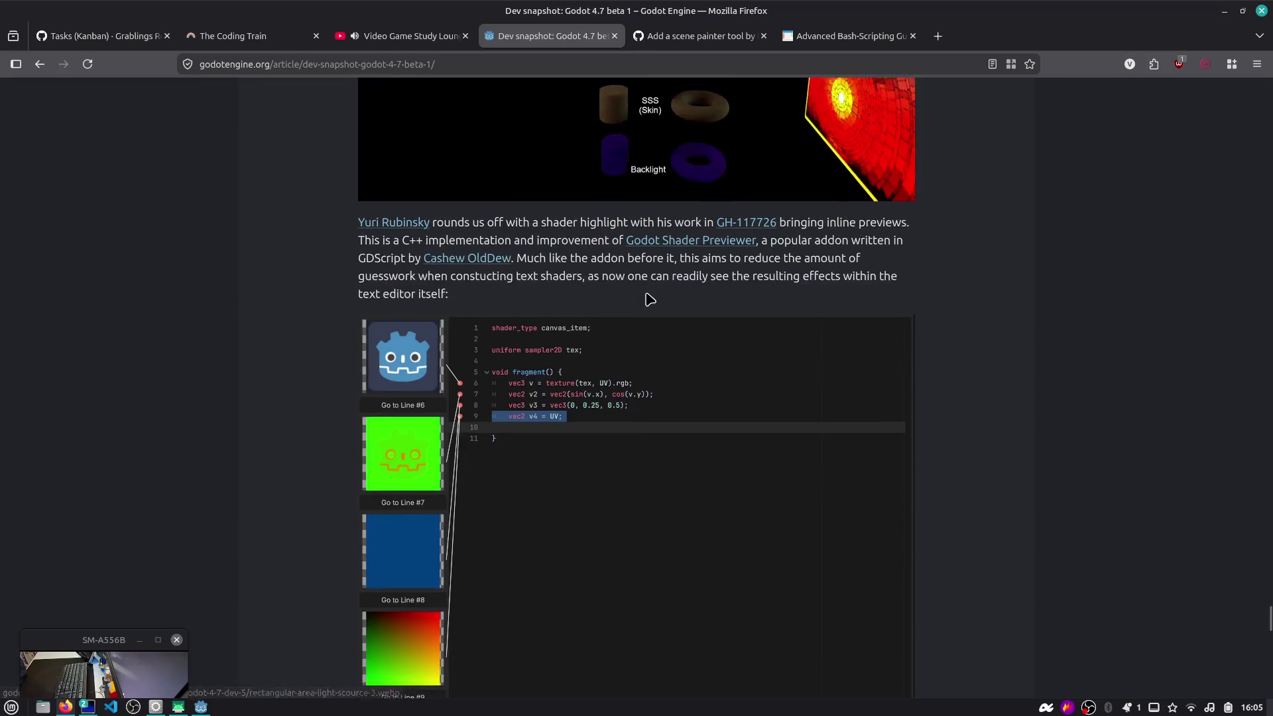
{"action": "scroll", "coordinate": [647, 300], "scroll_direction": "down", "scroll_amount": 5}
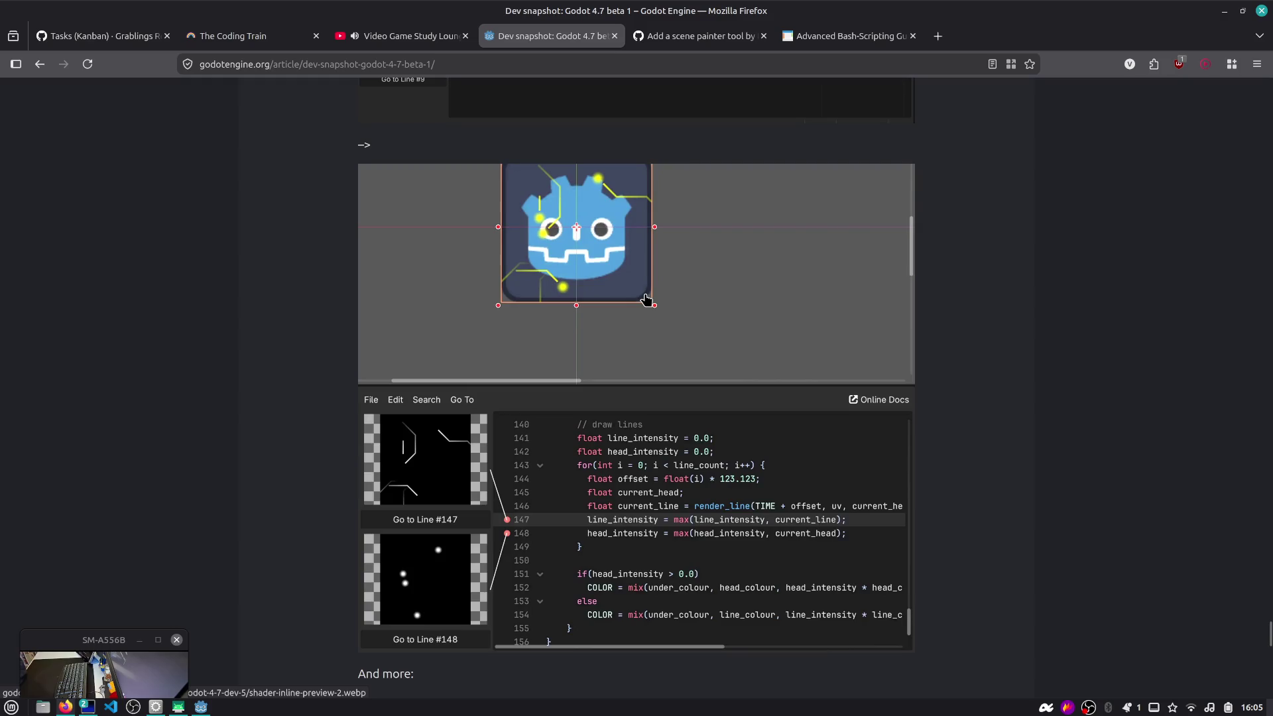
{"action": "scroll", "coordinate": [647, 300], "scroll_direction": "down", "scroll_amount": 4}
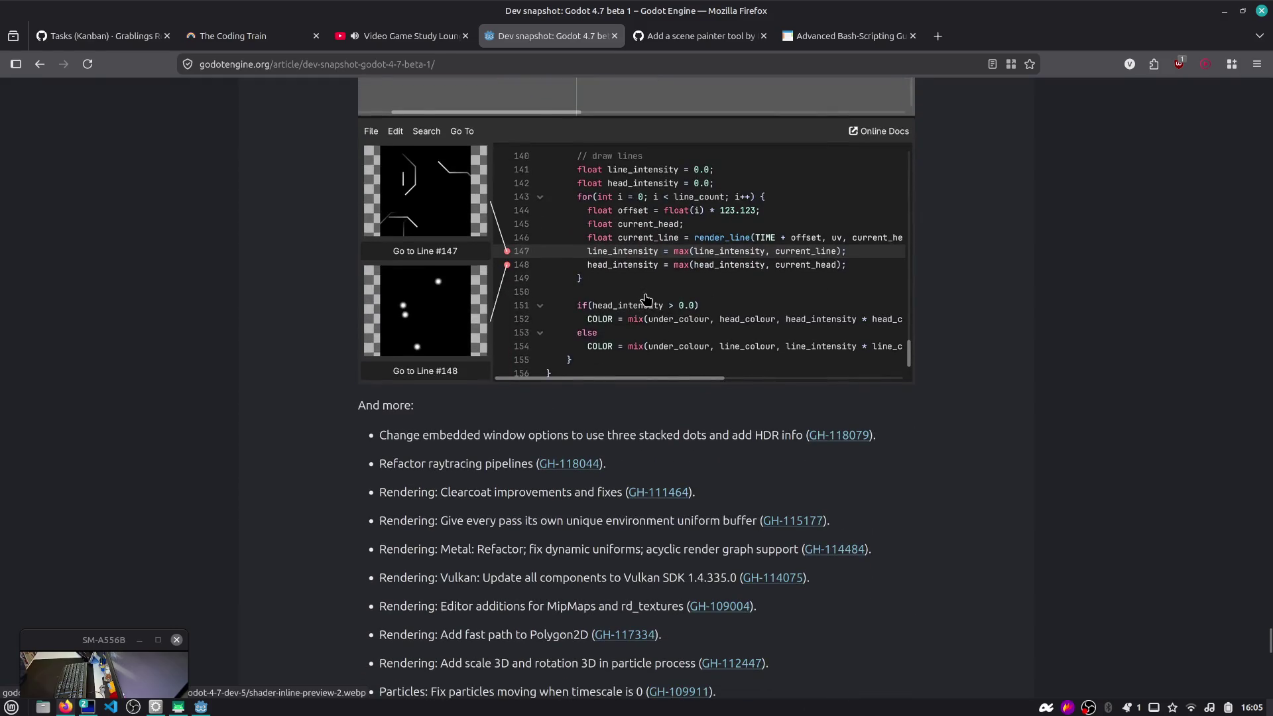
{"action": "scroll", "coordinate": [646, 300], "scroll_direction": "up", "scroll_amount": 5}
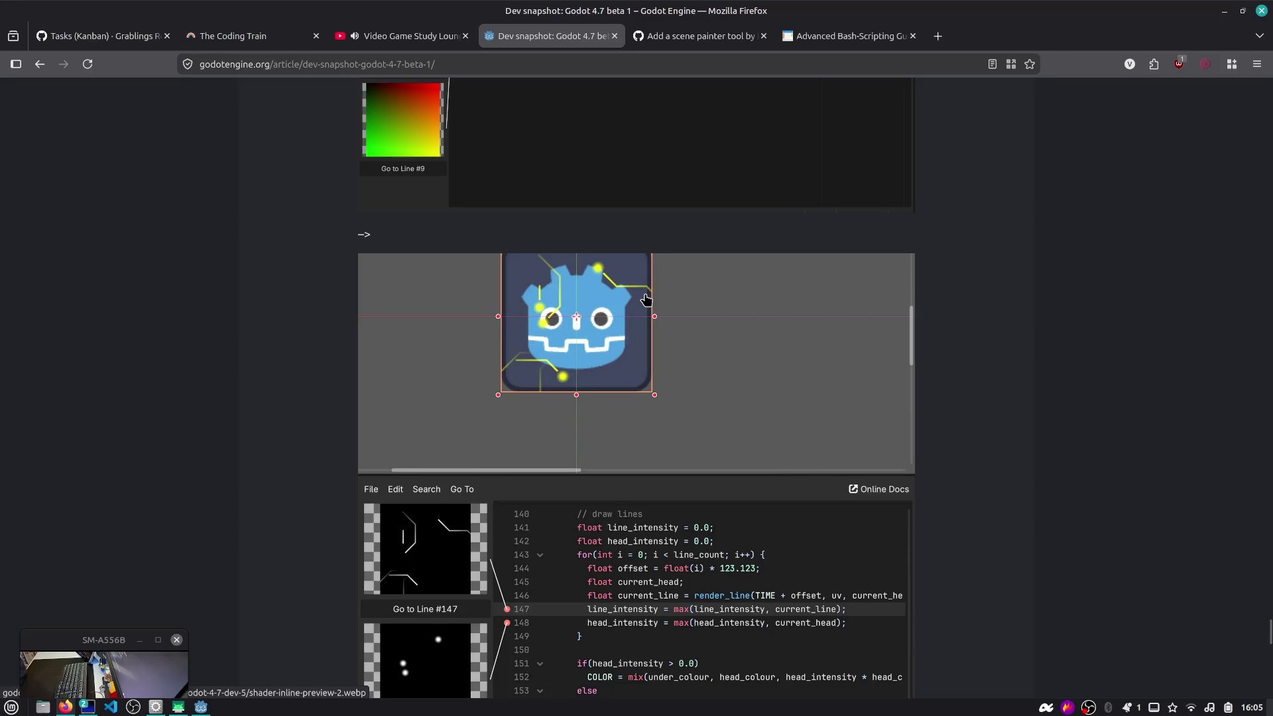
{"action": "scroll", "coordinate": [646, 300], "scroll_direction": "down", "scroll_amount": 4}
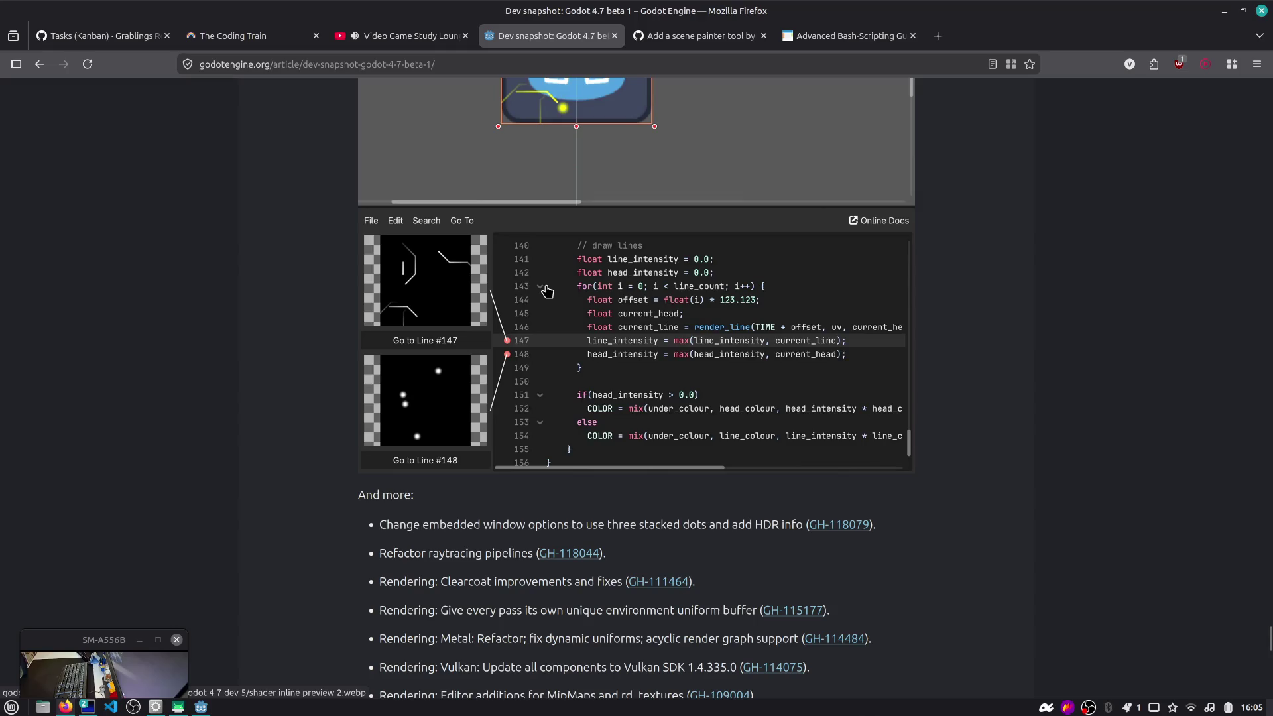
{"action": "scroll", "coordinate": [544, 358], "scroll_direction": "up", "scroll_amount": 3}
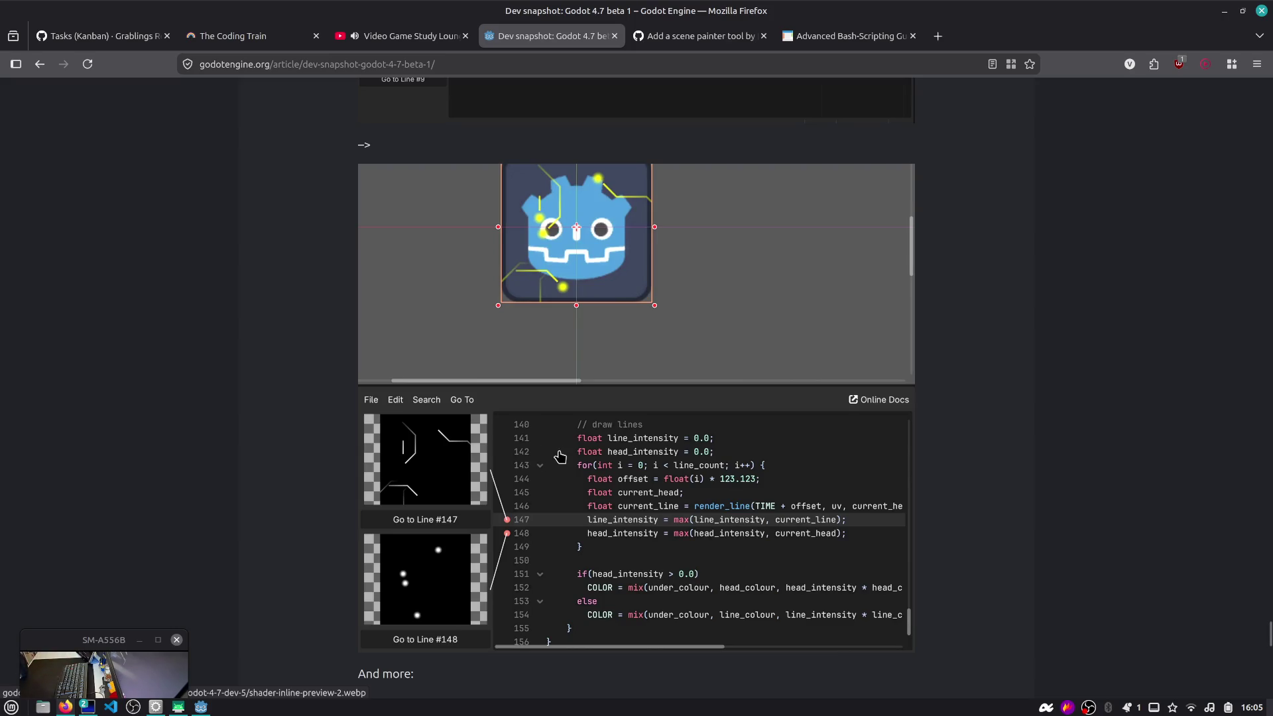
{"action": "scroll", "coordinate": [469, 489], "scroll_direction": "down", "scroll_amount": 3}
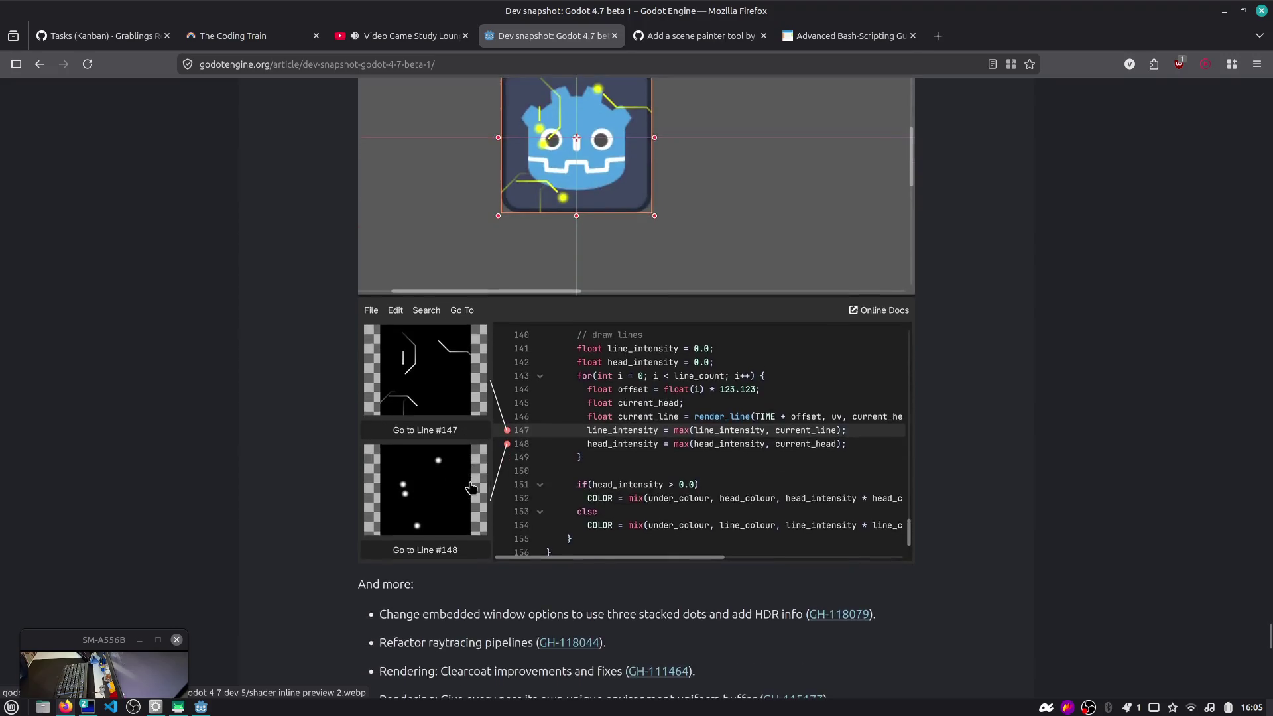
{"action": "scroll", "coordinate": [548, 258], "scroll_direction": "up", "scroll_amount": 3}
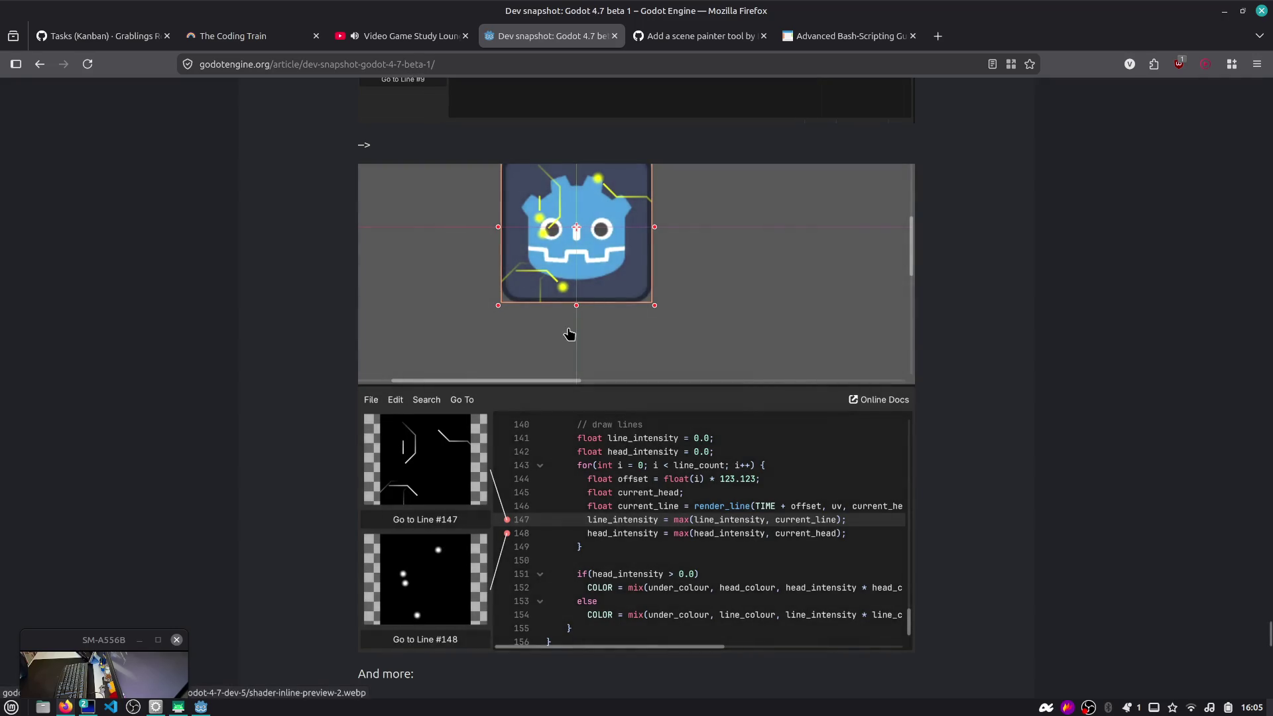
{"action": "scroll", "coordinate": [547, 415], "scroll_direction": "down", "scroll_amount": 7}
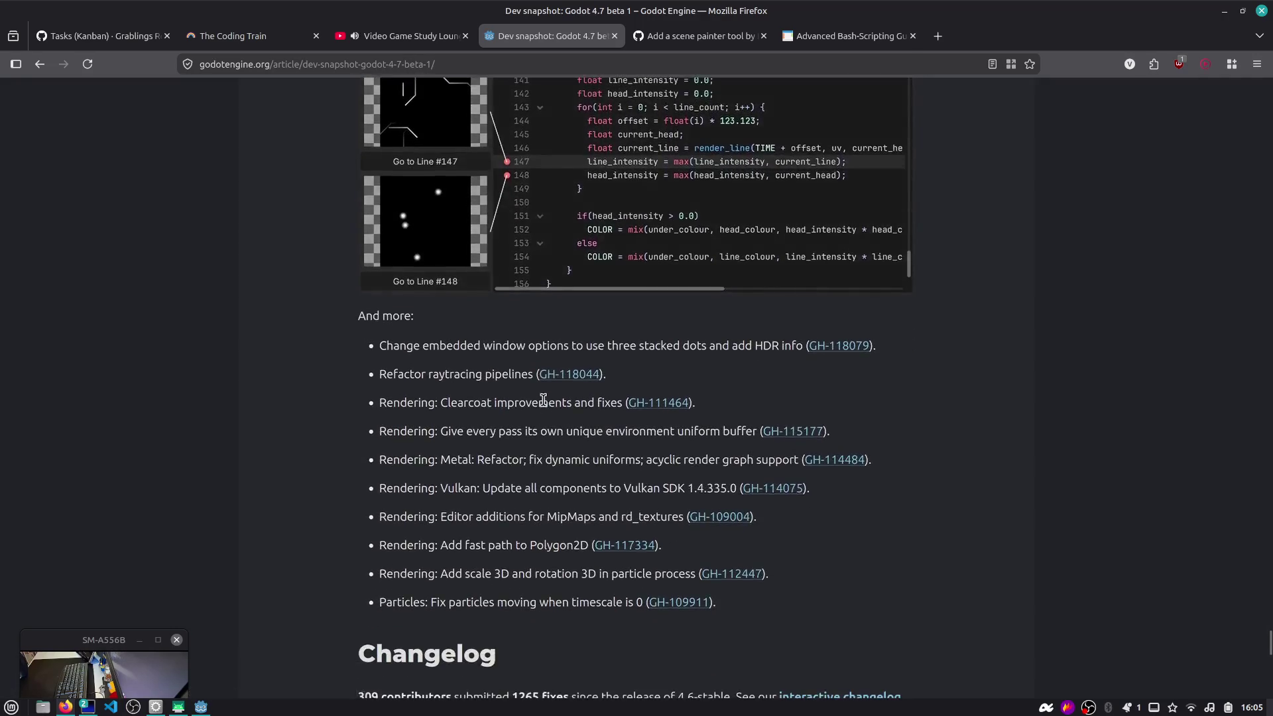
Highlight several entries of the 'And more:' list, including part of the particles timescale fix.
{"action": "scroll", "coordinate": [543, 395], "scroll_direction": "down", "scroll_amount": 1}
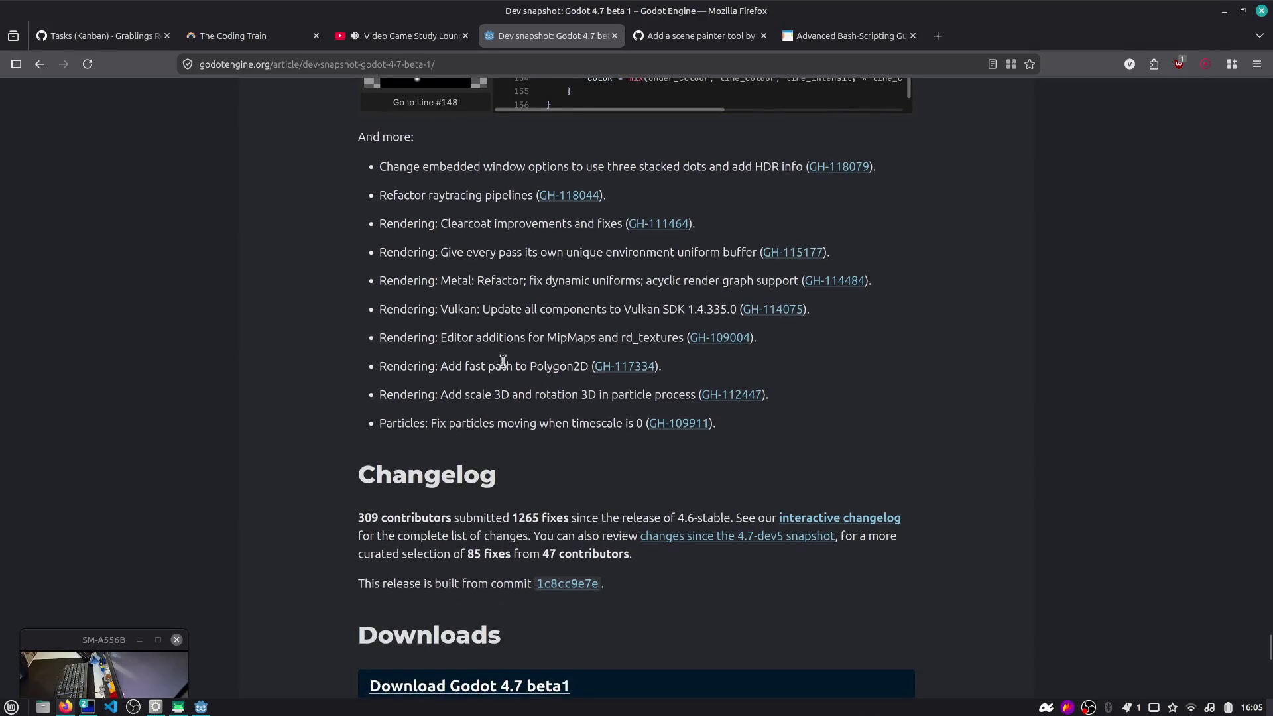
{"action": "mouse_move", "coordinate": [471, 252]}
{"action": "left_mouse_down"}
{"action": "mouse_move", "coordinate": [734, 253]}
{"action": "mouse_move", "coordinate": [784, 277]}
{"action": "mouse_move", "coordinate": [568, 329]}
{"action": "mouse_move", "coordinate": [664, 311]}
{"action": "mouse_move", "coordinate": [649, 332]}
{"action": "mouse_move", "coordinate": [720, 352]}
{"action": "mouse_move", "coordinate": [734, 382]}
{"action": "mouse_move", "coordinate": [710, 420]}
{"action": "mouse_move", "coordinate": [621, 443]}
{"action": "left_mouse_up"}
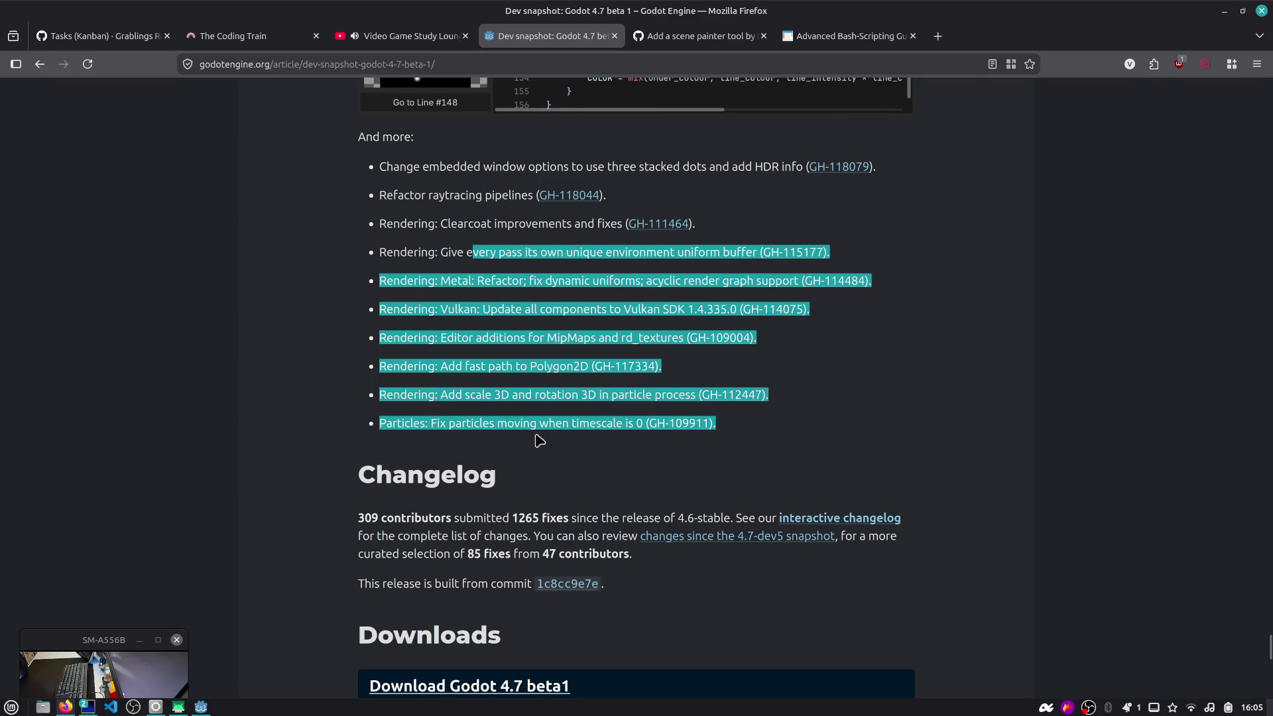
{"action": "left_click_drag", "start_coordinate": [482, 424], "coordinate": [636, 423]}
Skim down through Changelog, Downloads and Bug reports, then back toward the shader preview.
{"action": "scroll", "coordinate": [645, 423], "scroll_direction": "down", "scroll_amount": 10}
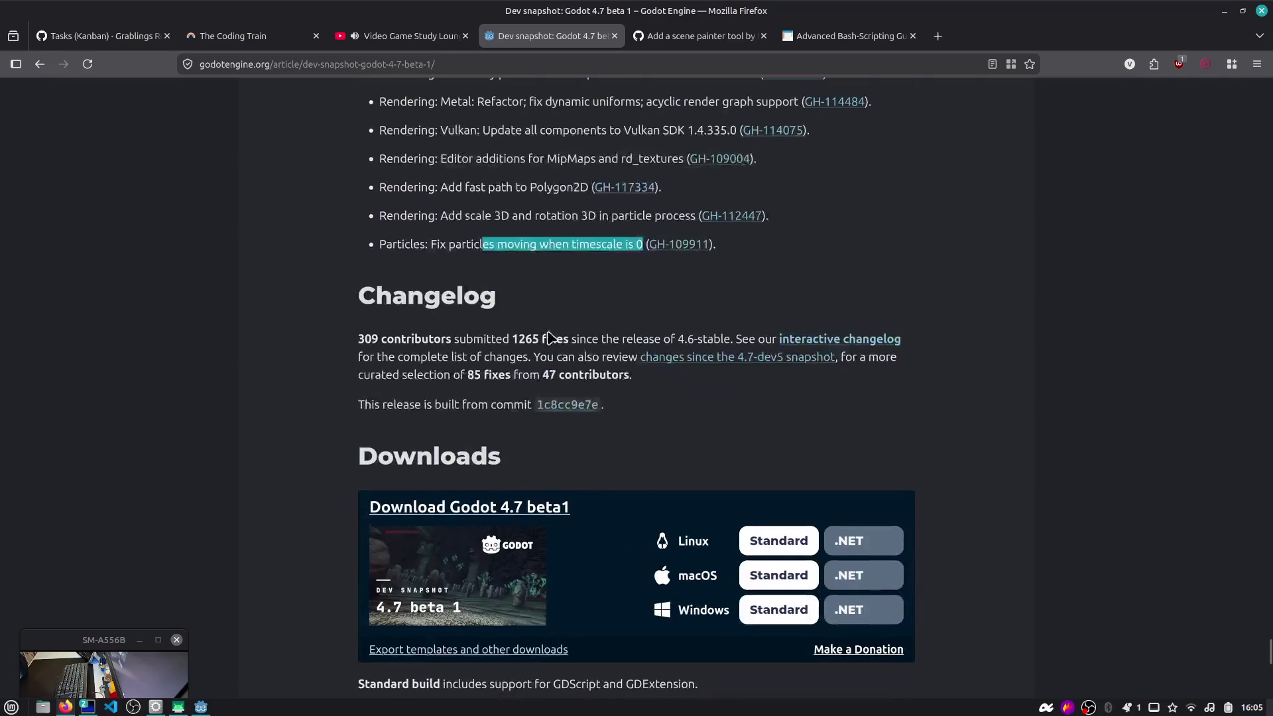
{"action": "scroll", "coordinate": [550, 336], "scroll_direction": "down", "scroll_amount": 5}
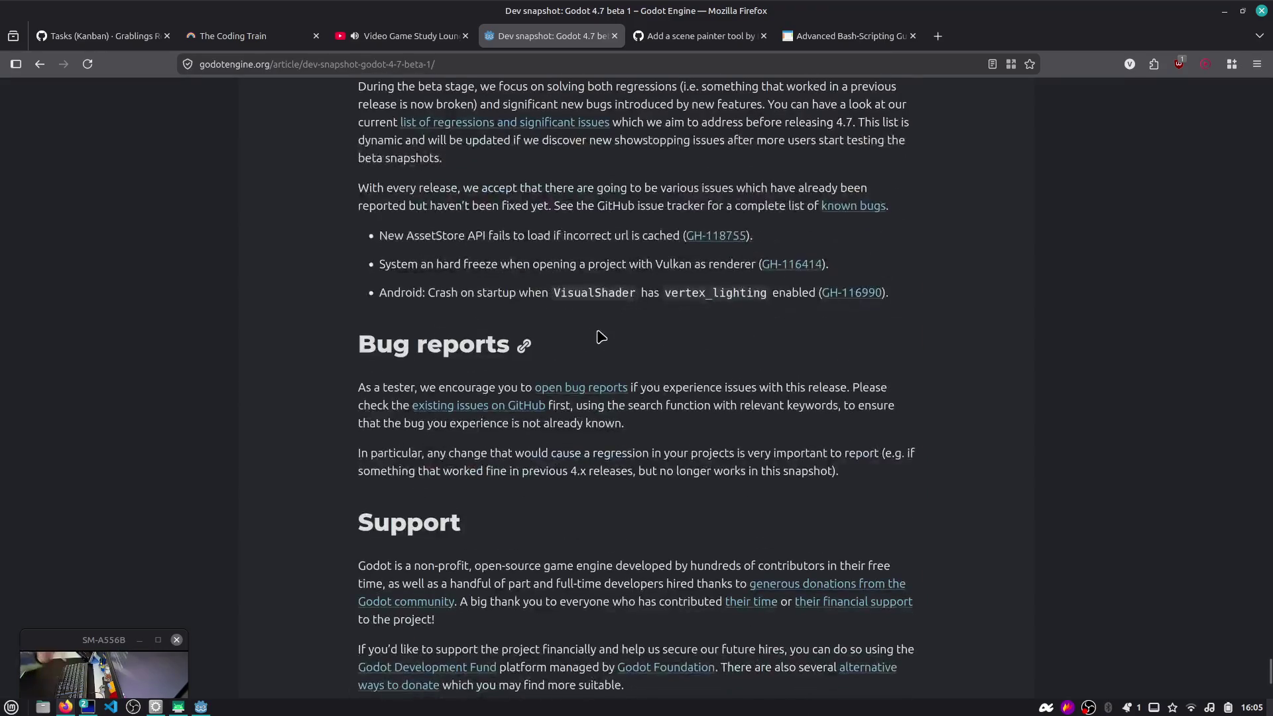
{"action": "scroll", "coordinate": [598, 338], "scroll_direction": "up", "scroll_amount": 20}
{"action": "scroll", "coordinate": [598, 337], "scroll_direction": "down", "scroll_amount": 7}
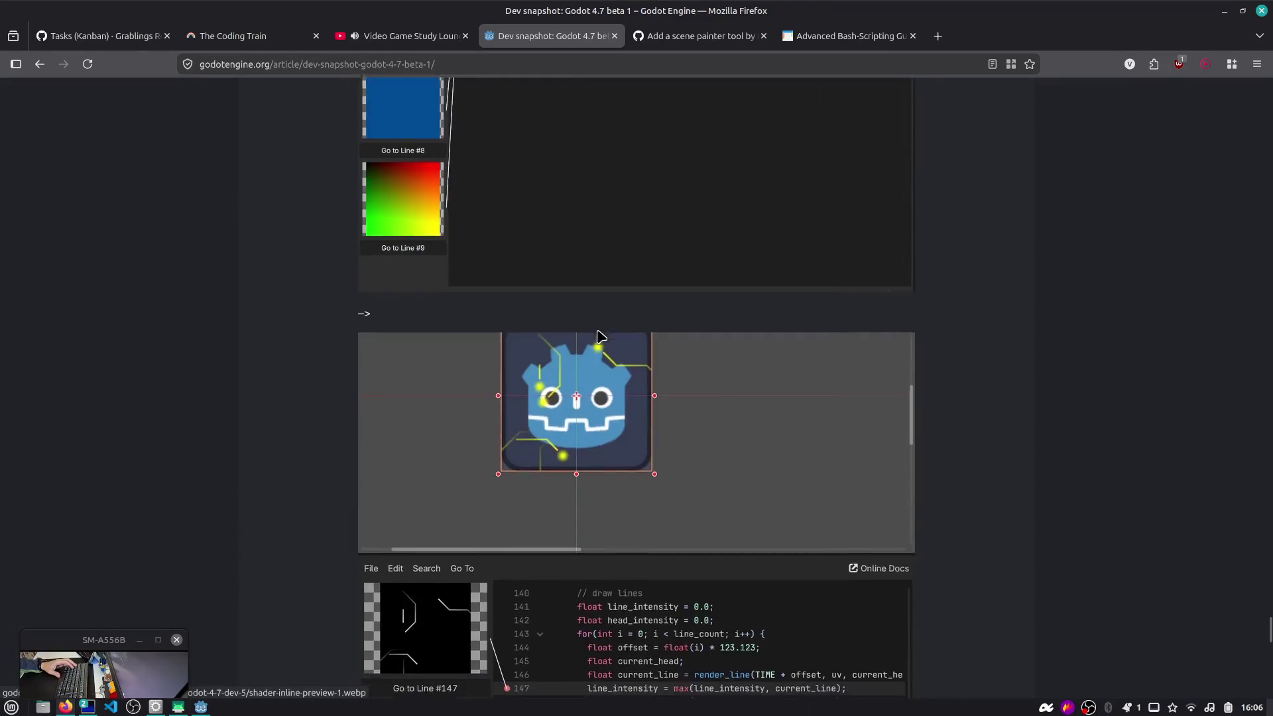
In Godot, save and quit the grablings project, then open light-projector-disco from the Project Manager.
{"action": "key", "text": "alt+Tab"}
{"action": "key", "text": "Tab"}
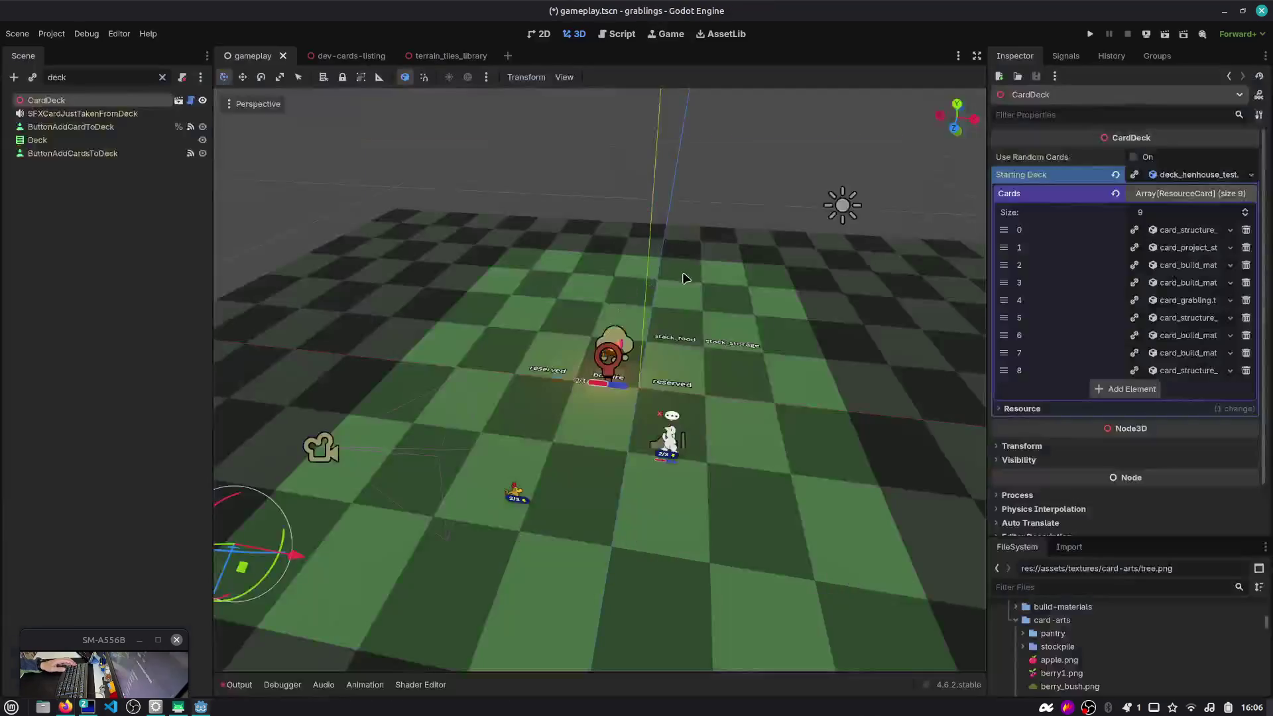
{"action": "key", "text": "ctrl+s"}
{"action": "key", "text": "ctrl+shift+q"}
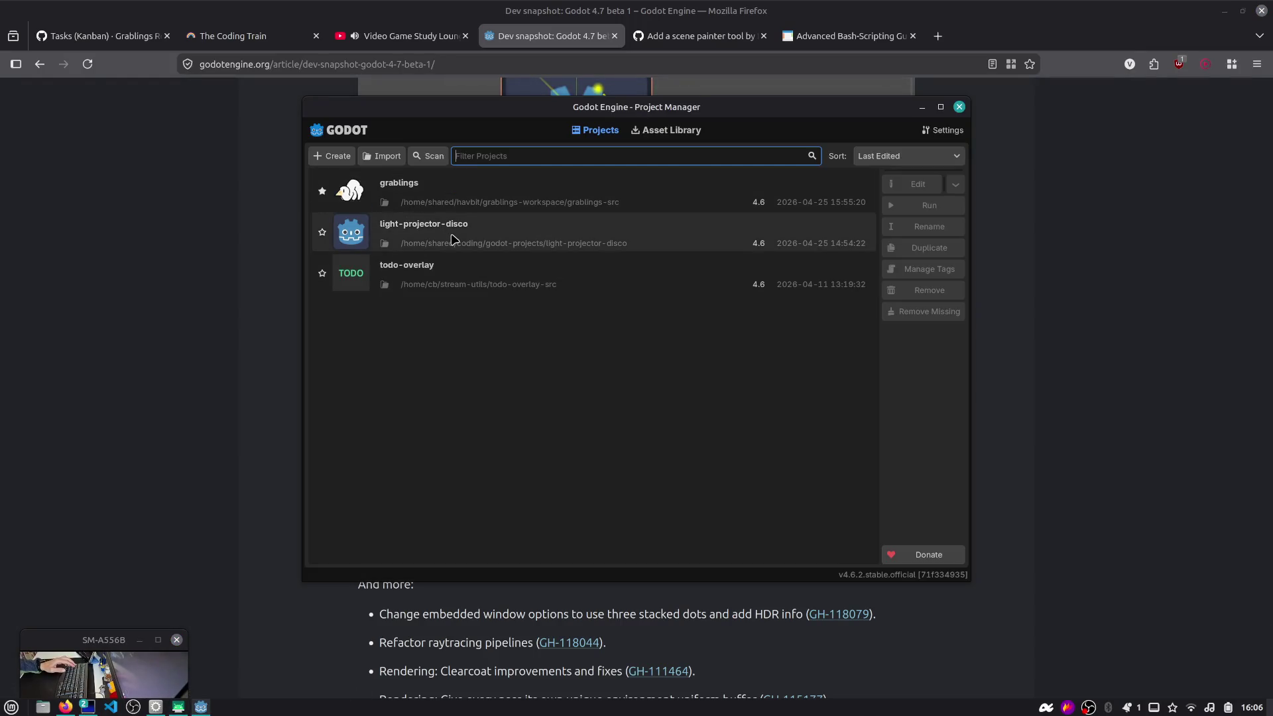
{"action": "left_click", "coordinate": [453, 239]}
{"action": "double_click", "coordinate": [488, 238]}
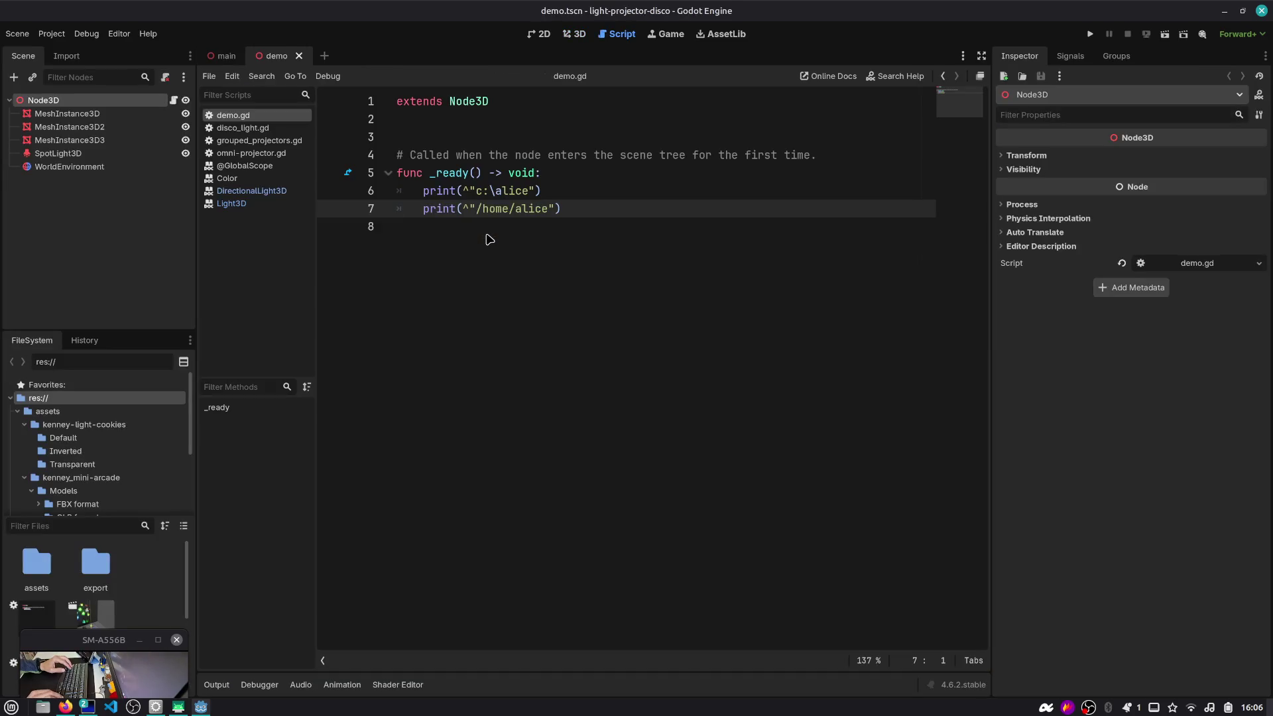
Return to the Godot script editor and place the cursor on empty line 8 of demo.gd.
{"action": "key", "text": "super+2"}
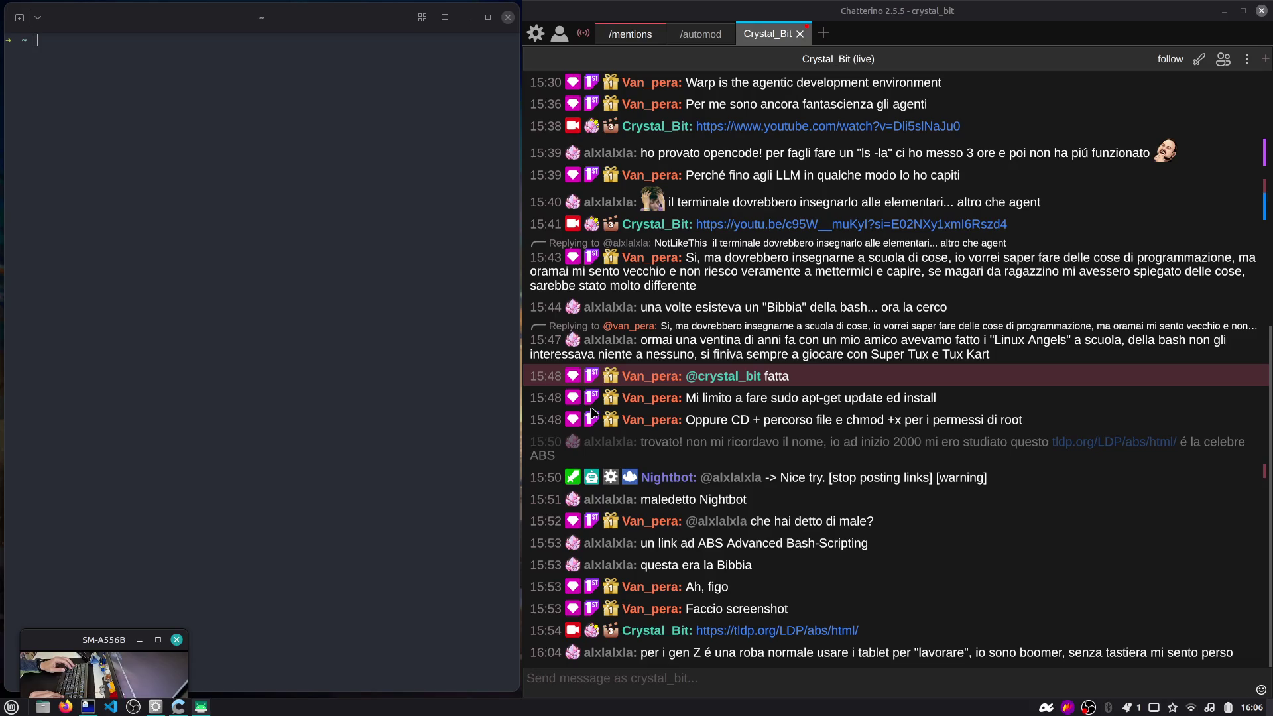
{"action": "key", "text": "alt+Tab"}
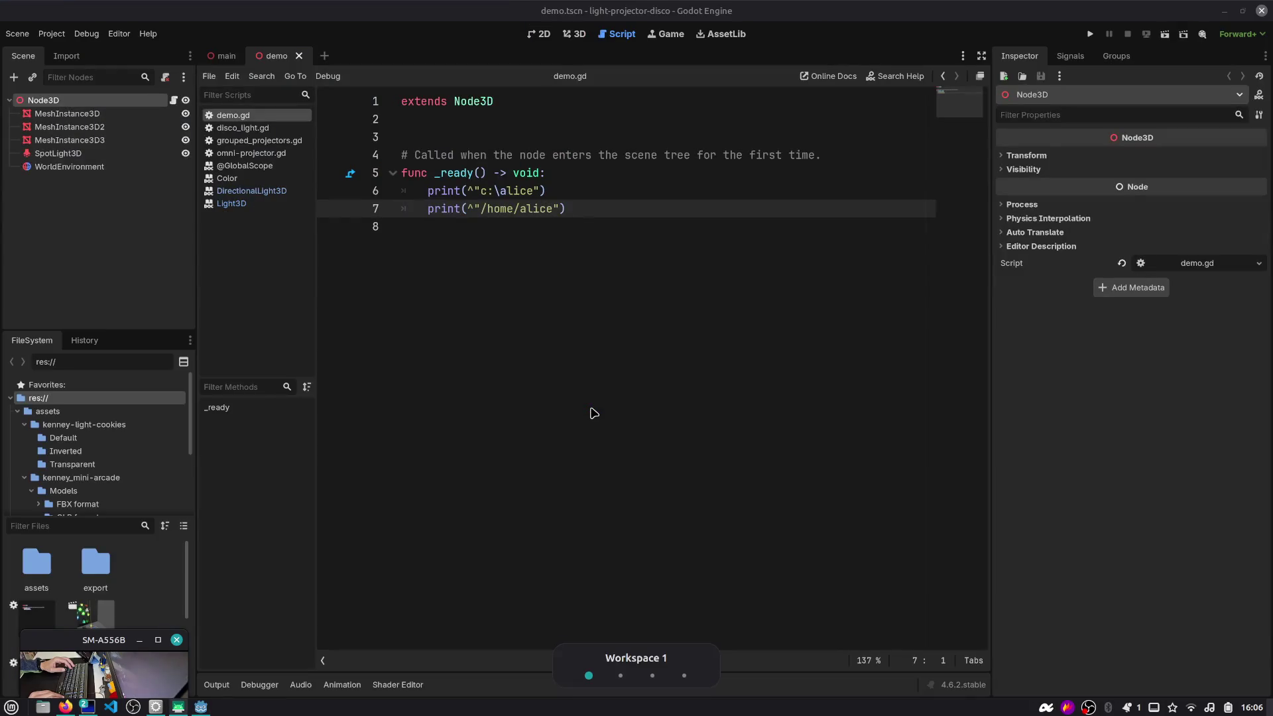
{"action": "left_click", "coordinate": [616, 259]}
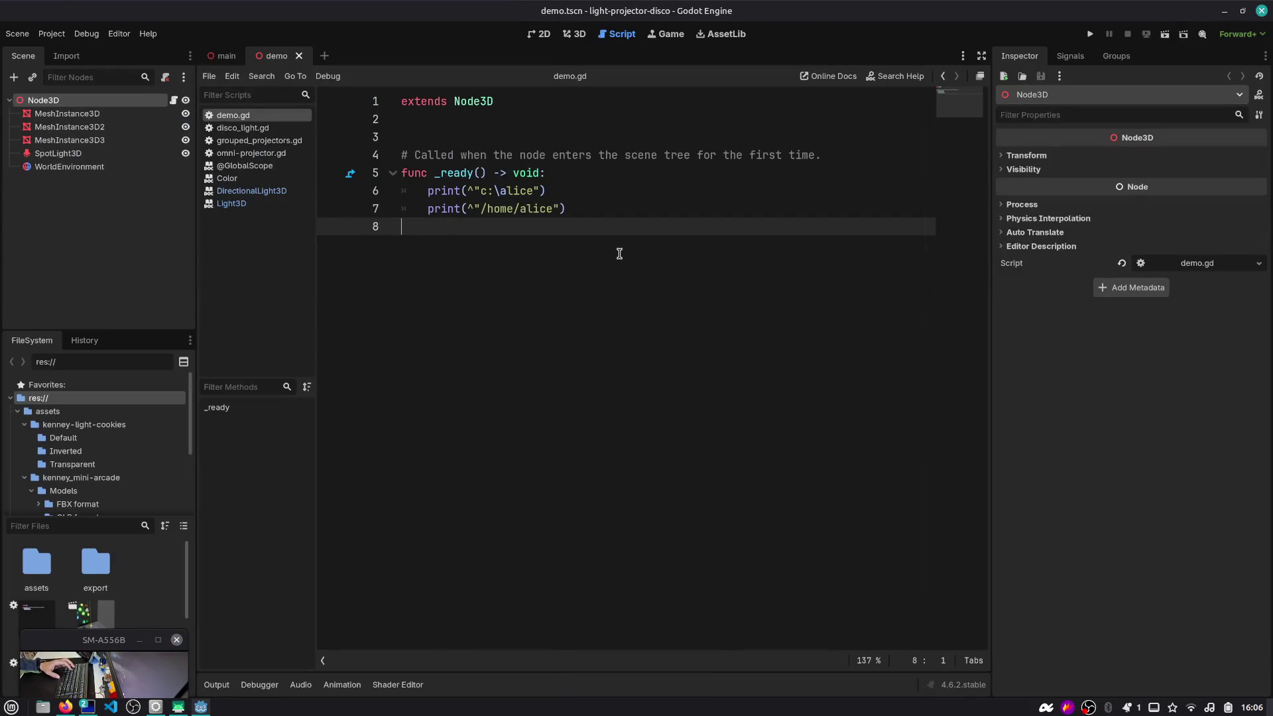
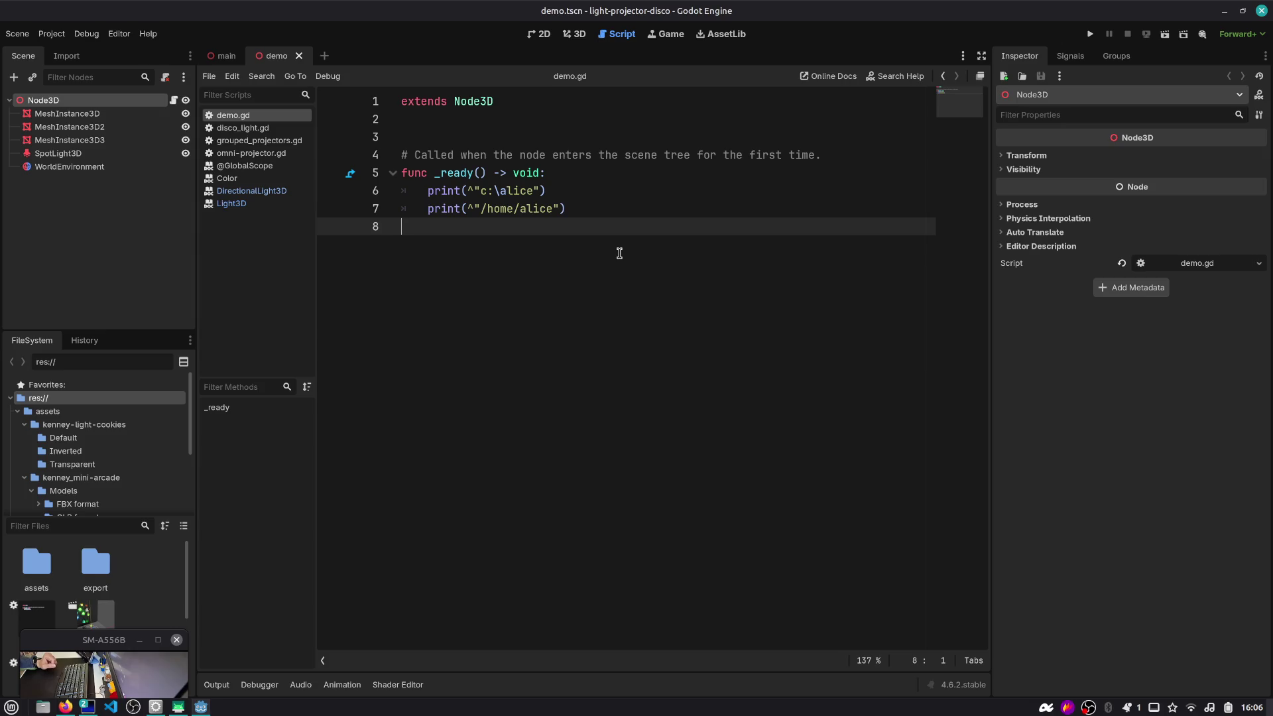
Close the four open class documentation pages in the script list.
{"action": "left_click", "coordinate": [649, 203]}
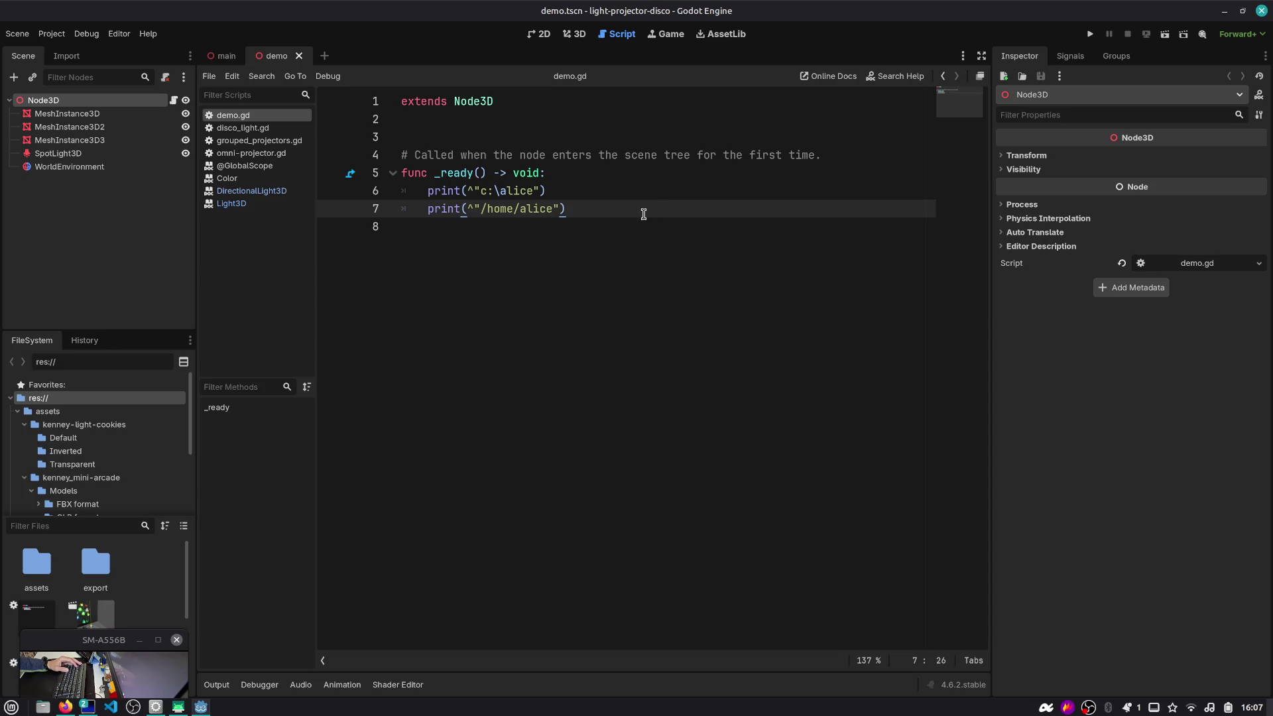
{"action": "middle_click", "coordinate": [287, 202]}
{"action": "middle_click", "coordinate": [285, 191]}
{"action": "middle_click", "coordinate": [279, 177]}
{"action": "middle_click", "coordinate": [272, 166]}
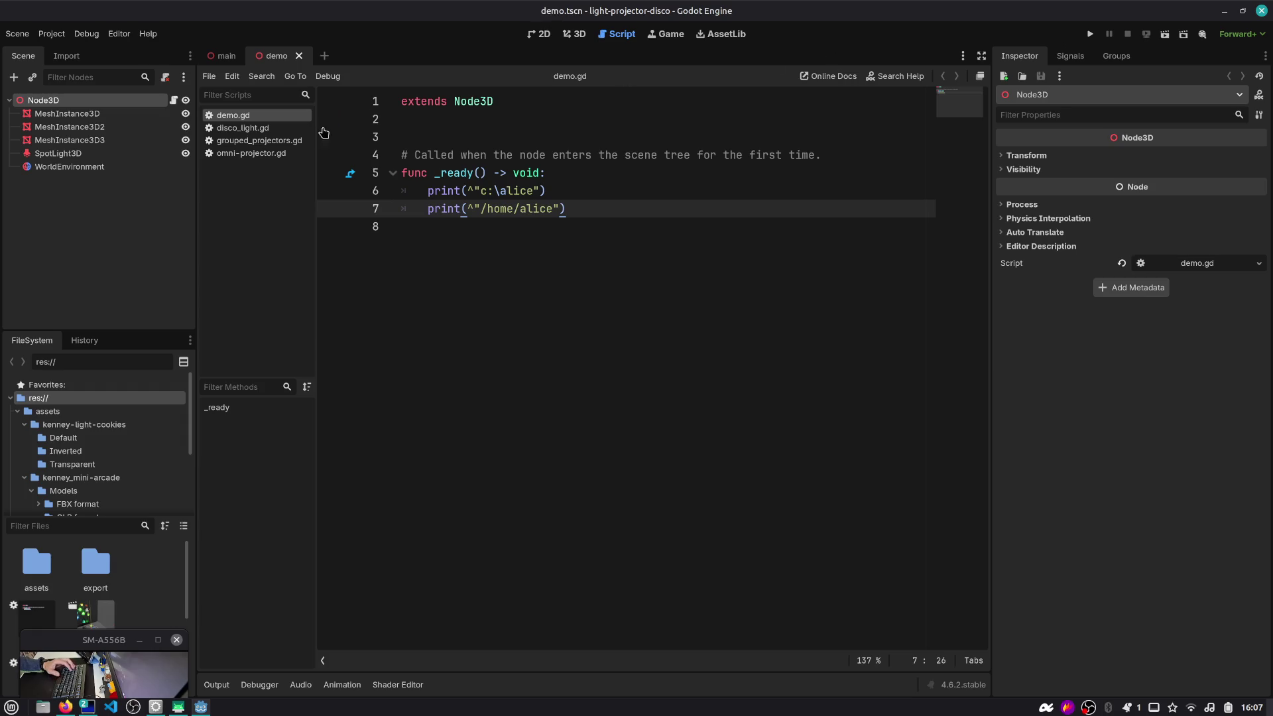
Widen the script editor and script list panels, then switch to main.tscn.
{"action": "left_click_drag", "start_coordinate": [197, 177], "coordinate": [171, 178]}
{"action": "left_click_drag", "start_coordinate": [290, 172], "coordinate": [293, 173]}
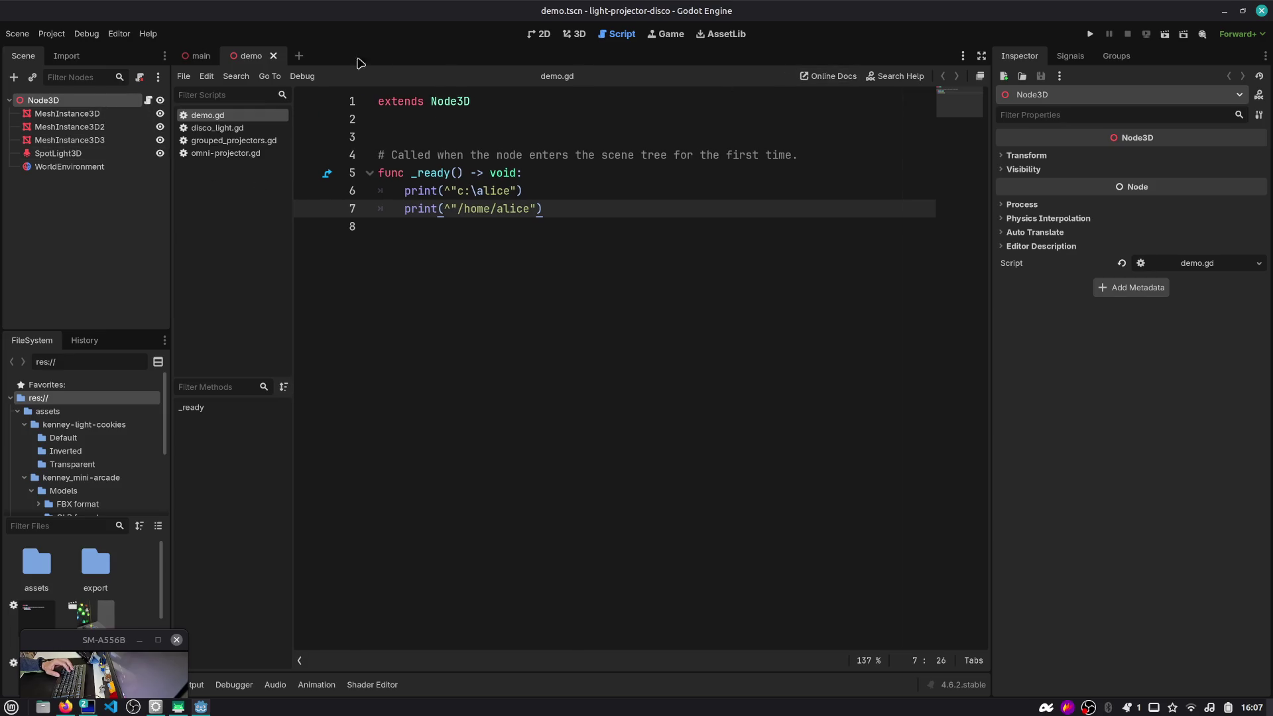
{"action": "left_click", "coordinate": [200, 57]}
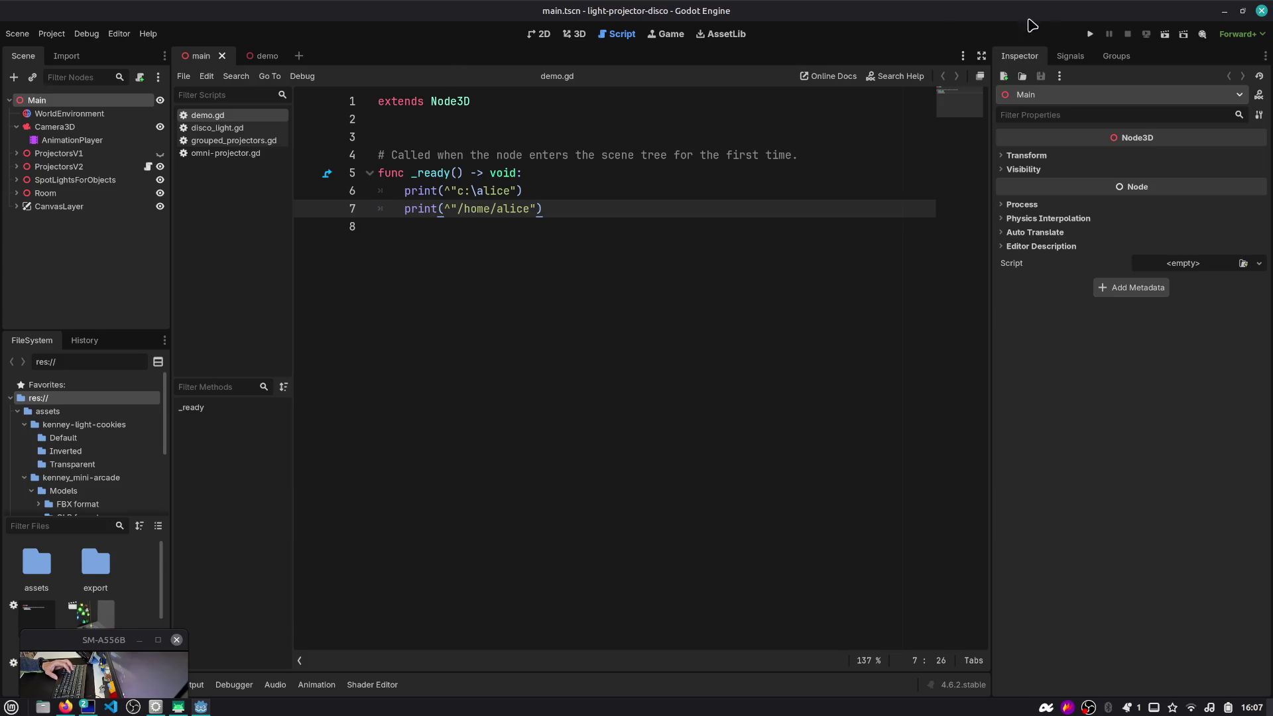
Run the project and widen the game view to check the projector lighting.
{"action": "key", "text": "F5"}
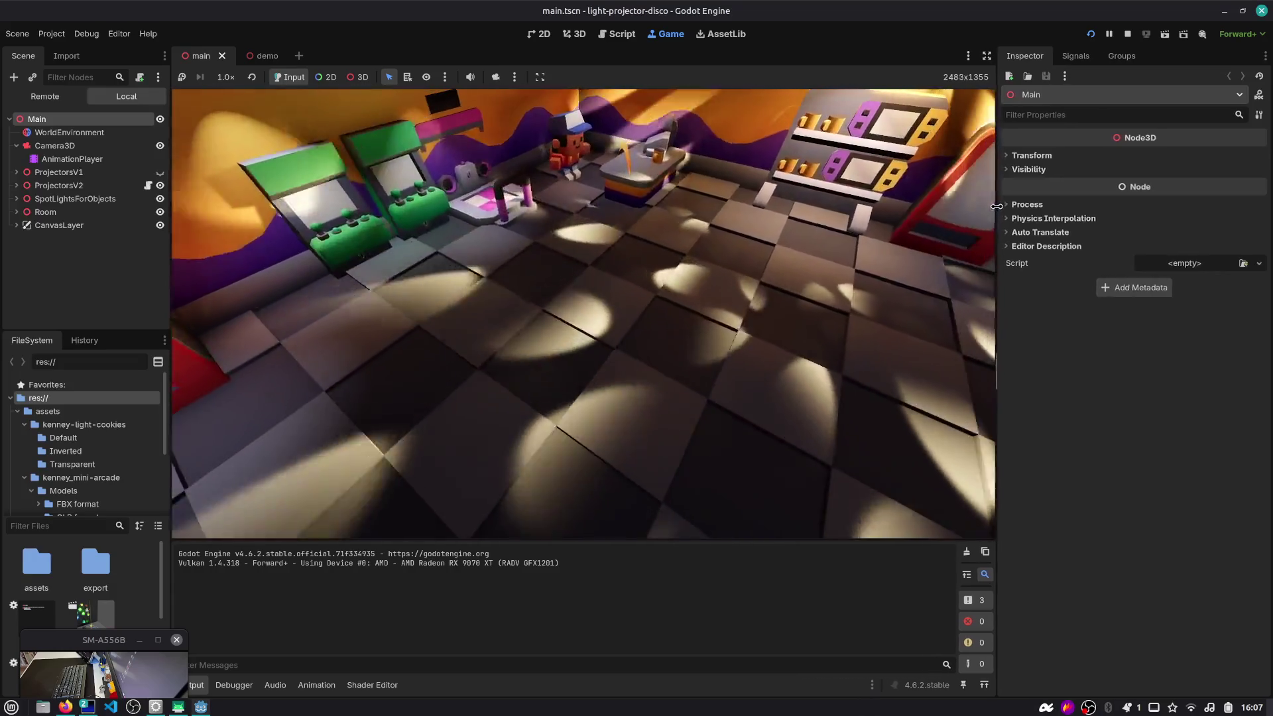
{"action": "left_click_drag", "start_coordinate": [991, 212], "coordinate": [1011, 205]}
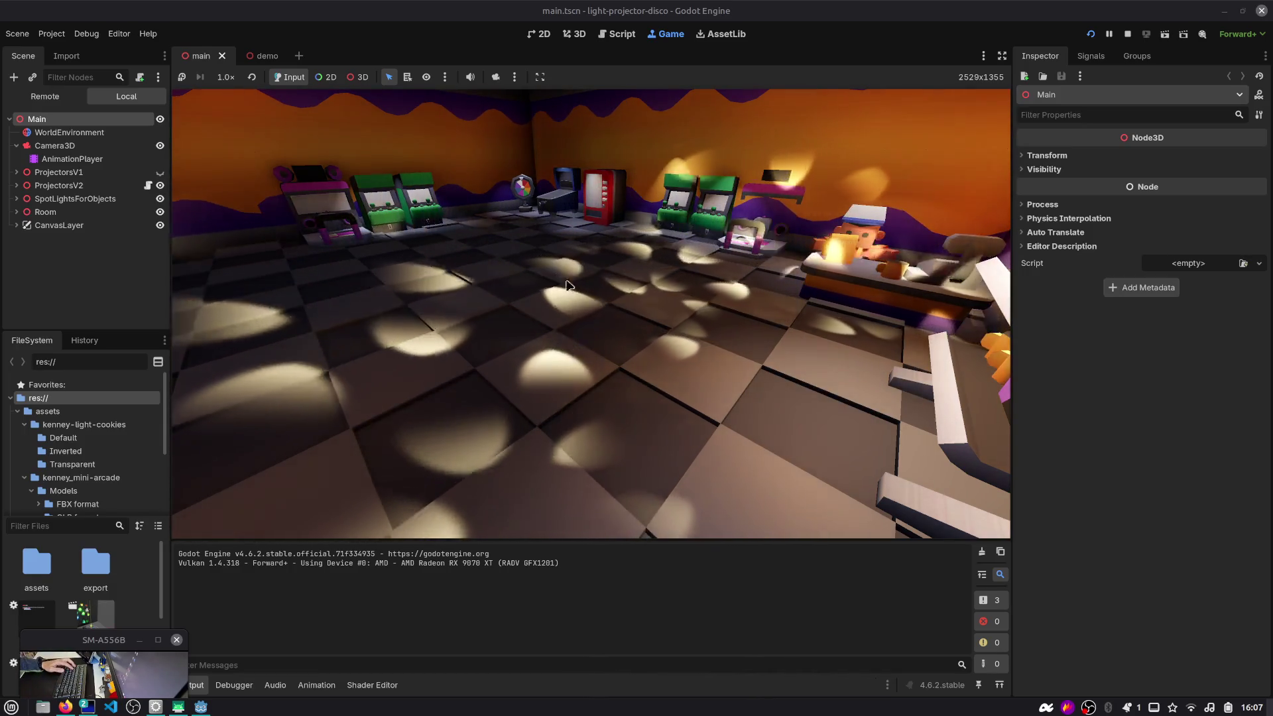
{"action": "key", "text": "alt+Tab"}
{"action": "key", "text": "alt+Tab"}
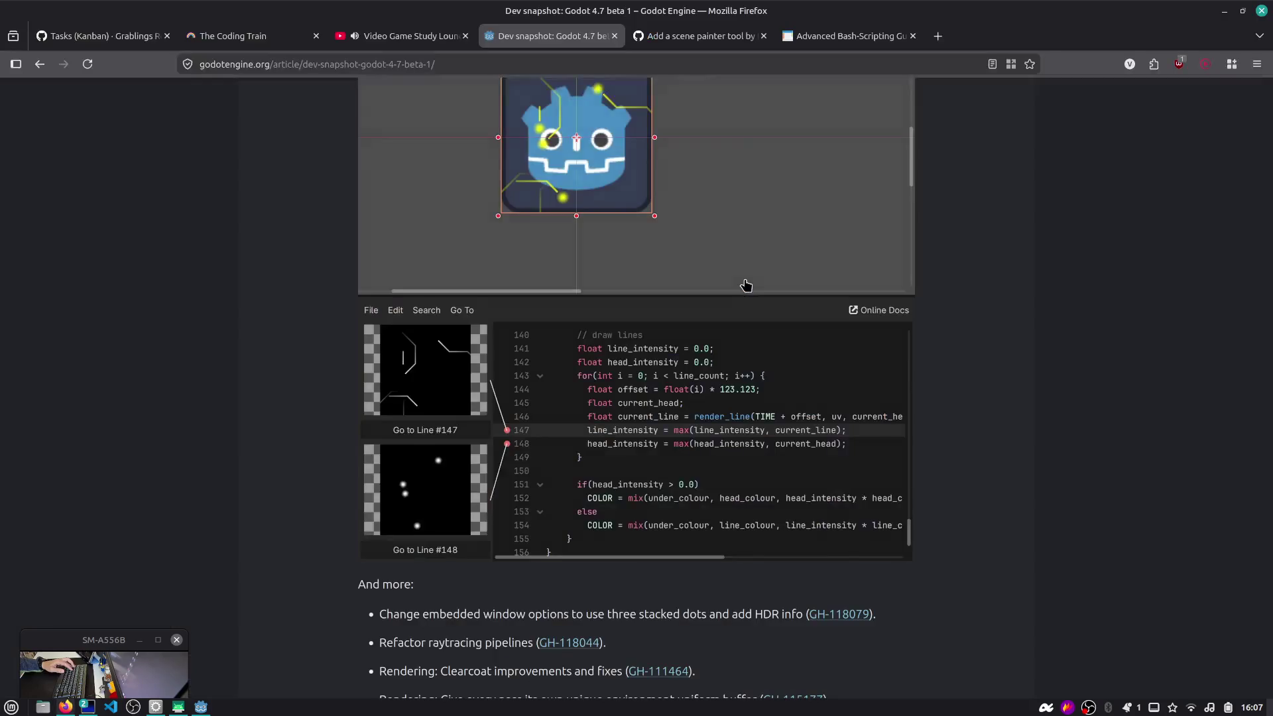
Search YouTube for 'disco elysium' in a new browser tab.
{"action": "key", "text": "ctrl+t"}
{"action": "type", "text": "@youtube "}
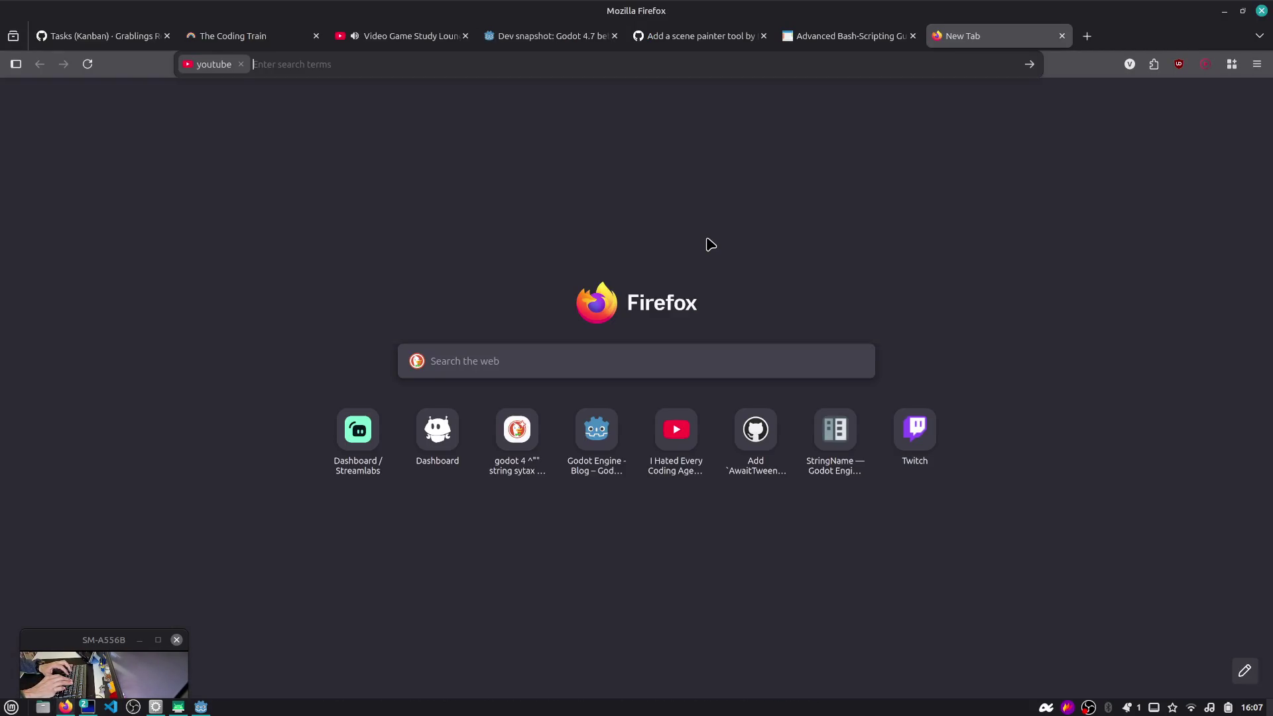
{"action": "type", "text": "disco ely"}
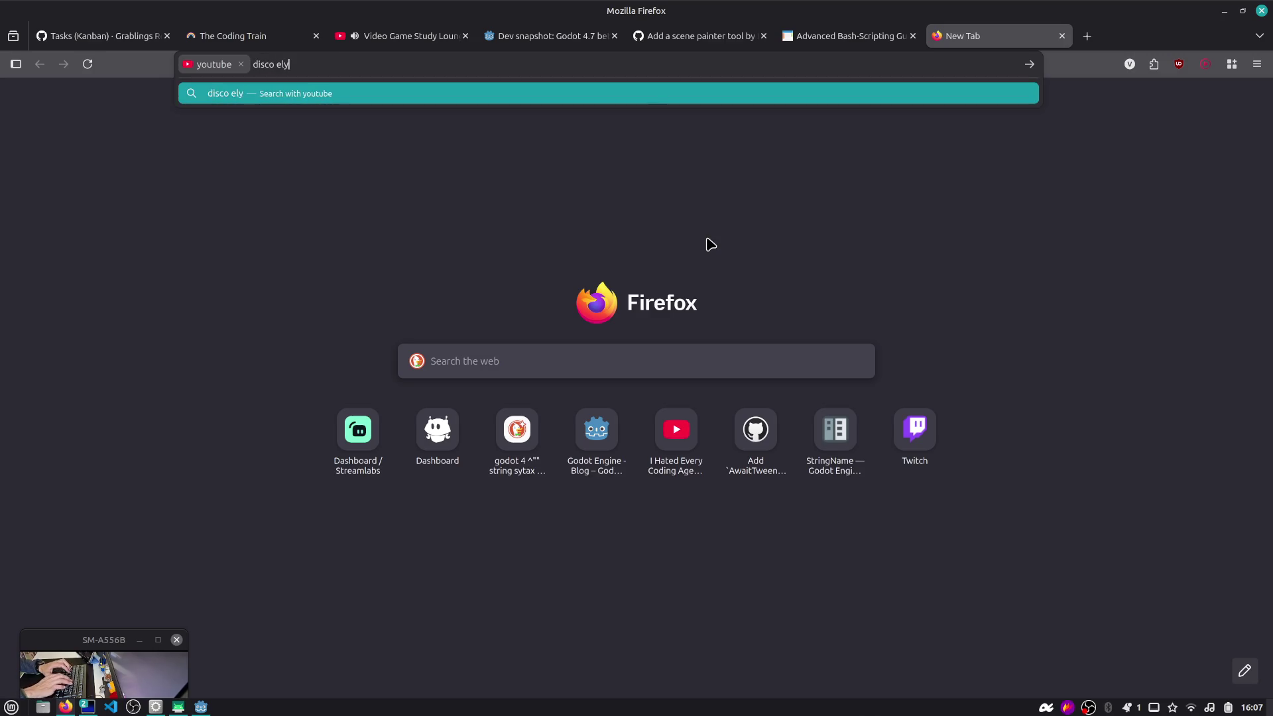
{"action": "type", "text": "sium"}
{"action": "key", "text": "Return"}
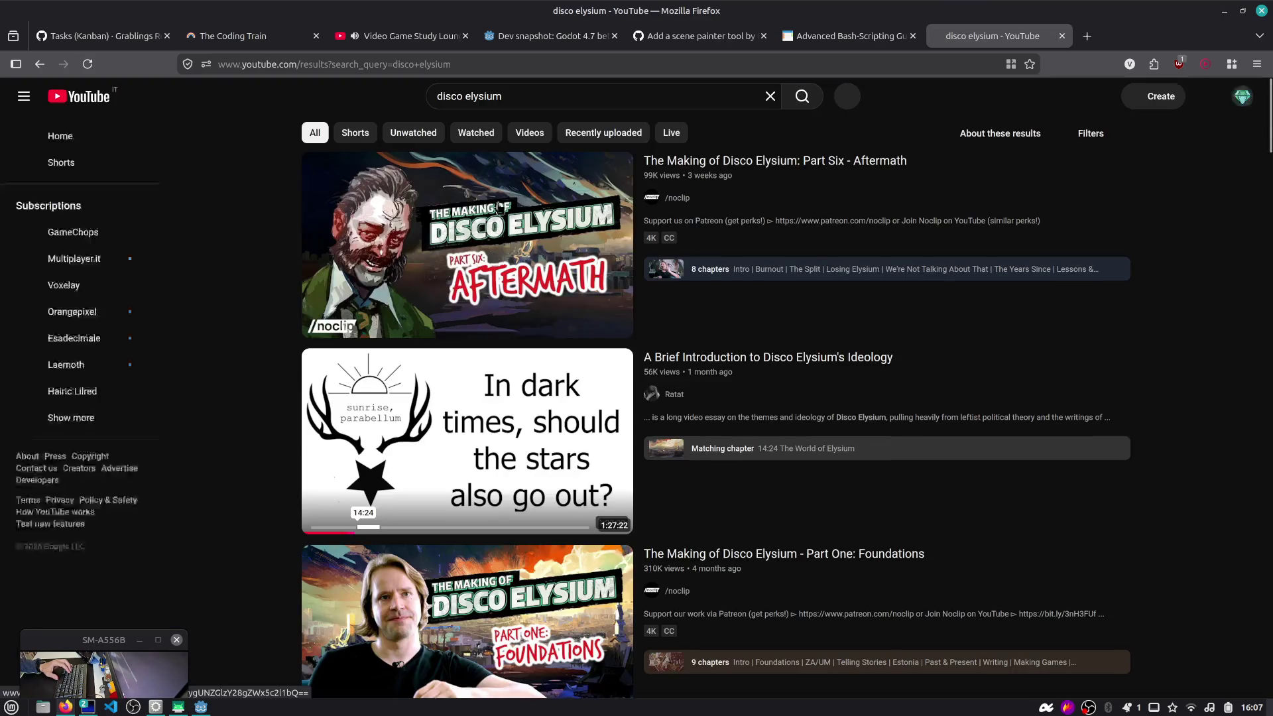
Refine the search to 'disco elysium whirling in rags night' and open the ambient OST video.
{"action": "left_click", "coordinate": [531, 98]}
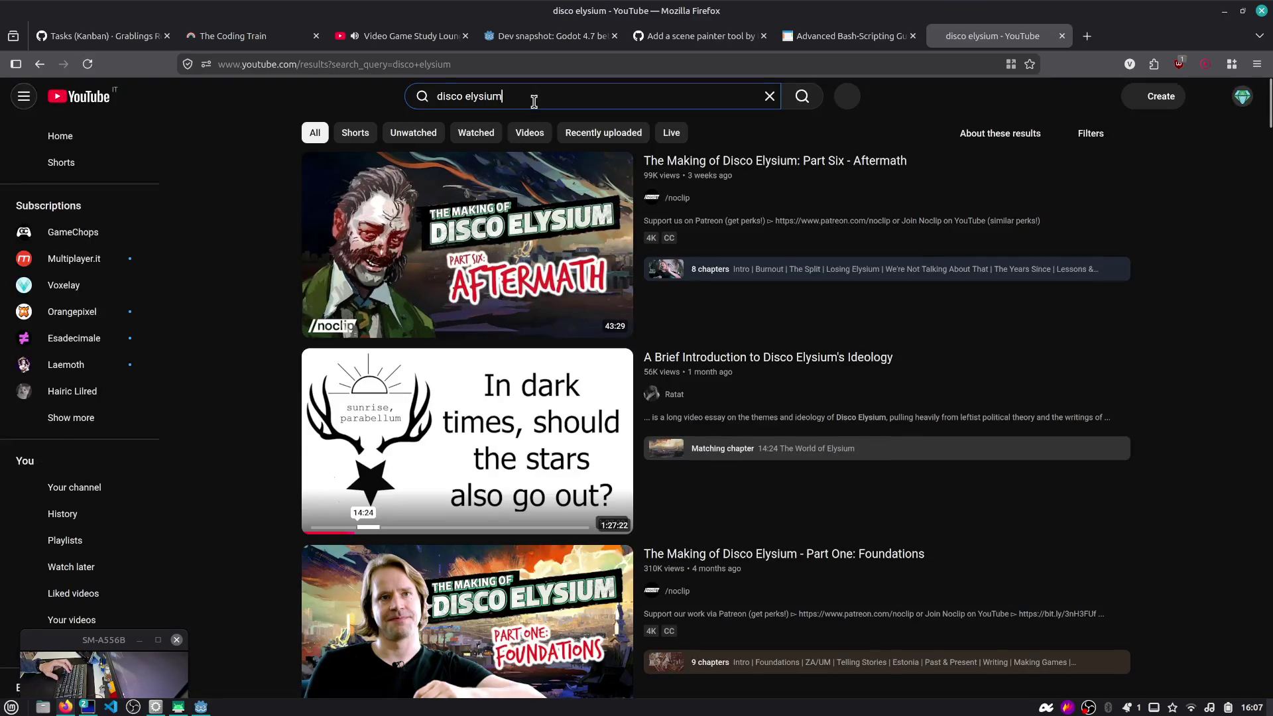
{"action": "type", "text": "whil"}
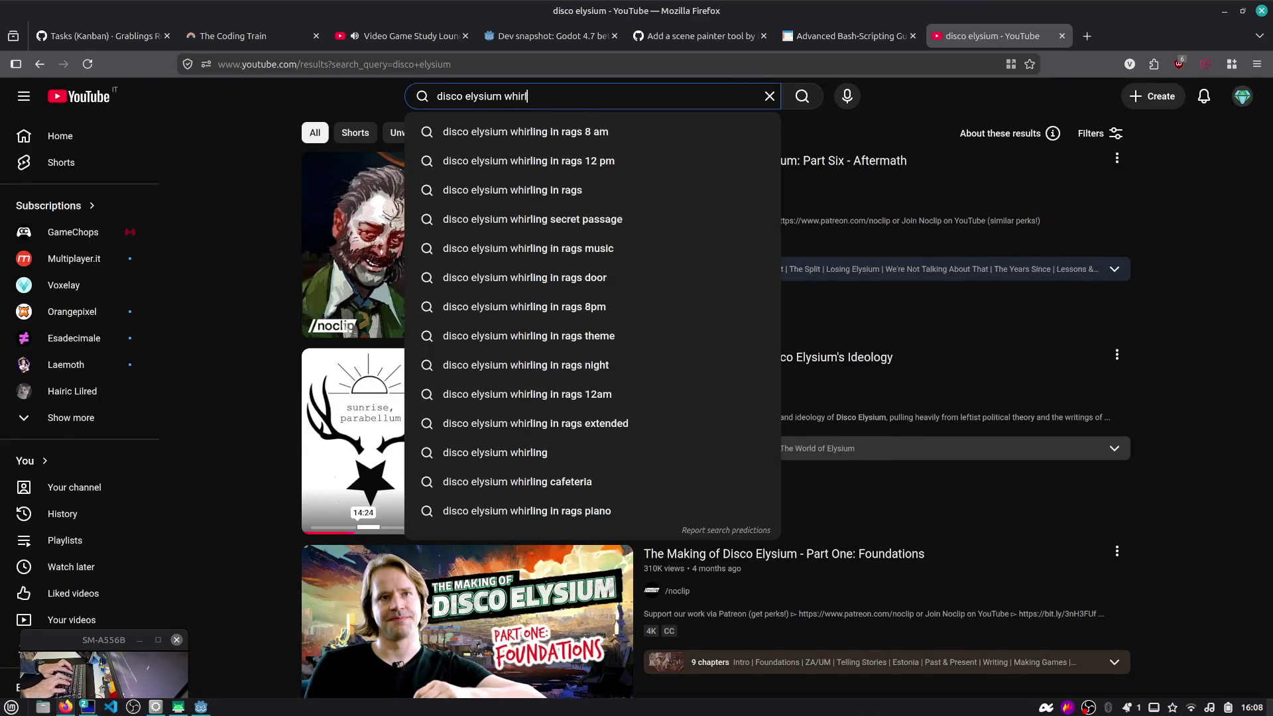
{"action": "key", "text": "Down"}
{"action": "key", "text": "ctrl+shift+Left"}
{"action": "key", "text": "ctrl+shift+Left"}
{"action": "type", "text": "n"}
{"action": "left_click", "coordinate": [525, 365]}
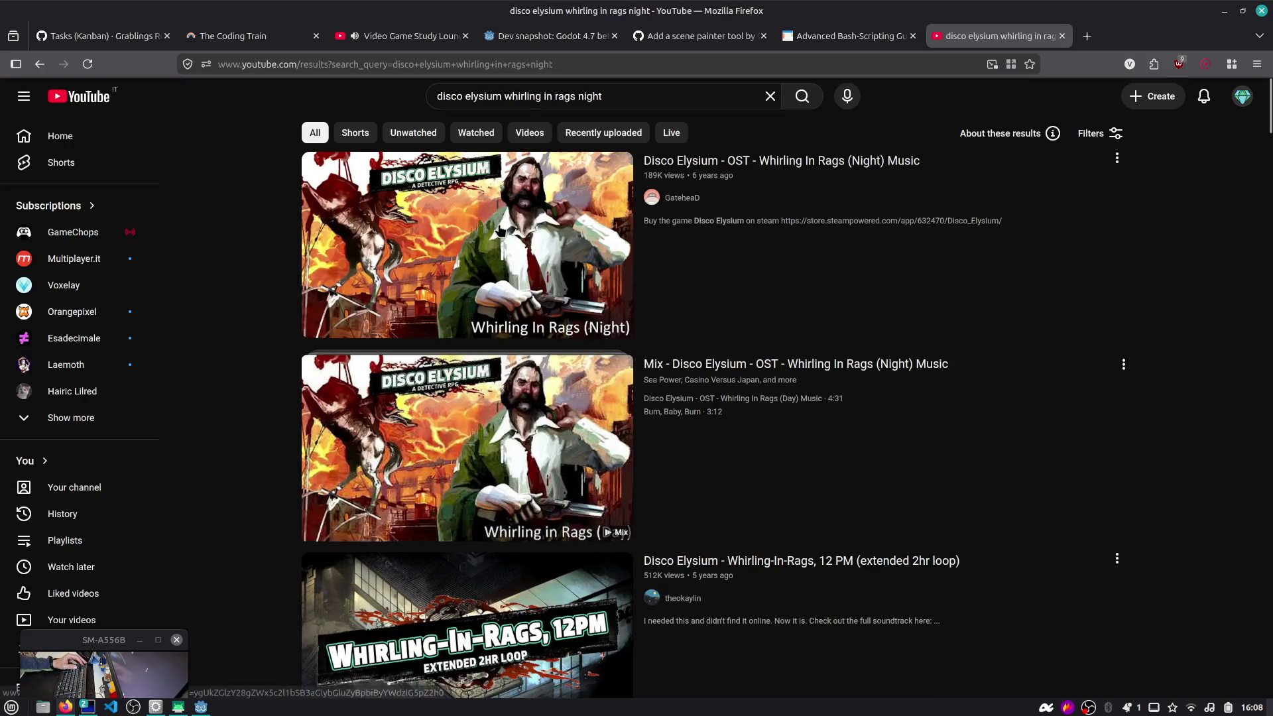
{"action": "scroll", "coordinate": [514, 235], "scroll_direction": "down", "scroll_amount": 8}
{"action": "scroll", "coordinate": [514, 235], "scroll_direction": "down", "scroll_amount": 5}
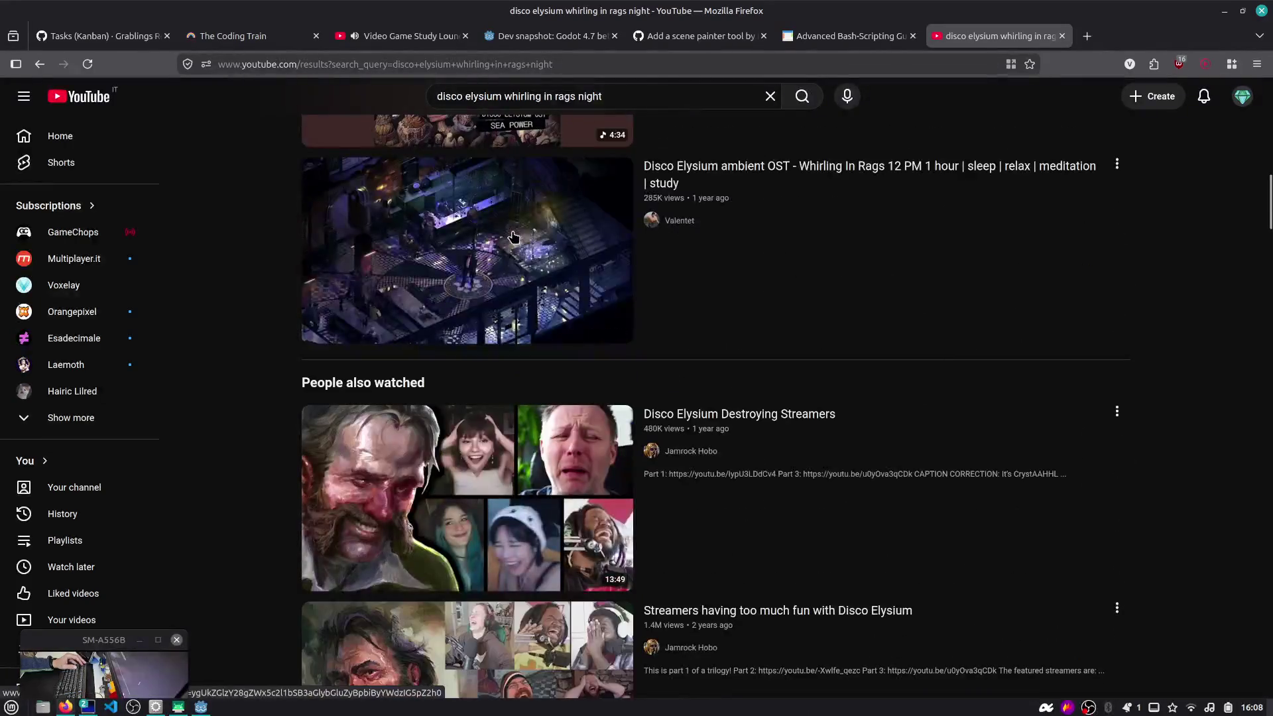
{"action": "left_click", "coordinate": [484, 259]}
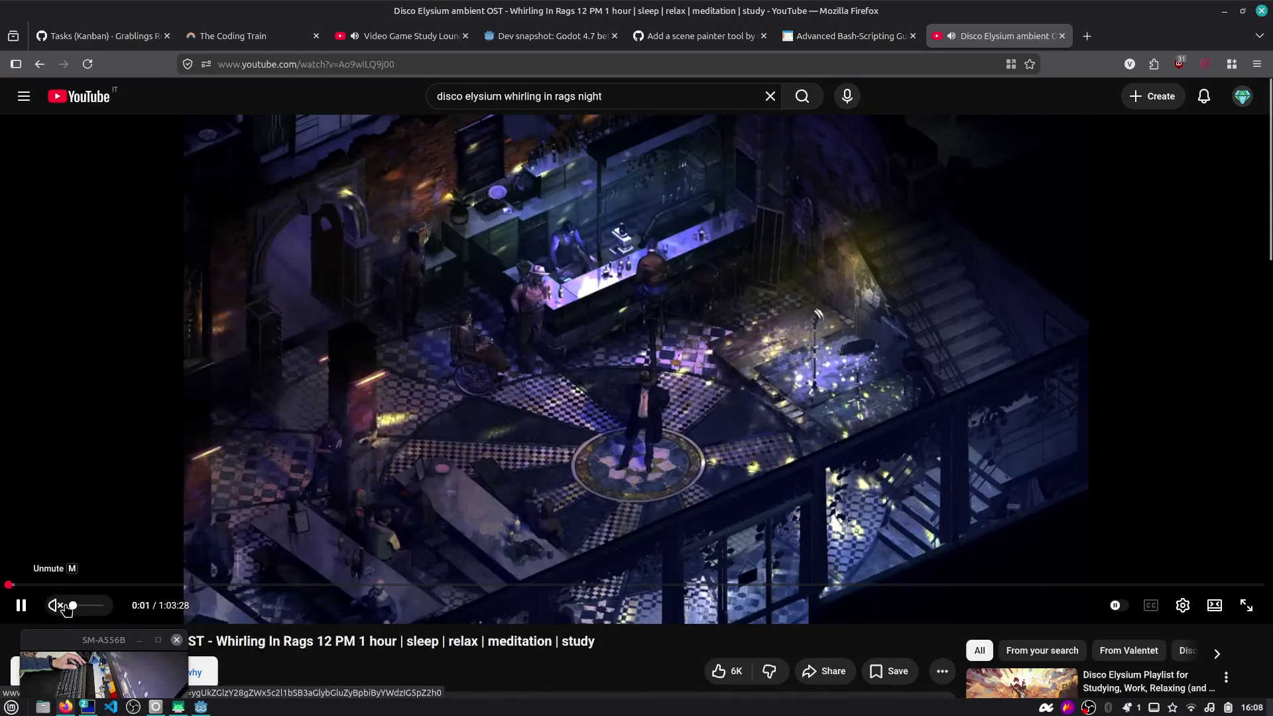
Mute the Video Game Study Lounge tab and keep the Disco Elysium video audible.
{"action": "left_click", "coordinate": [54, 606]}
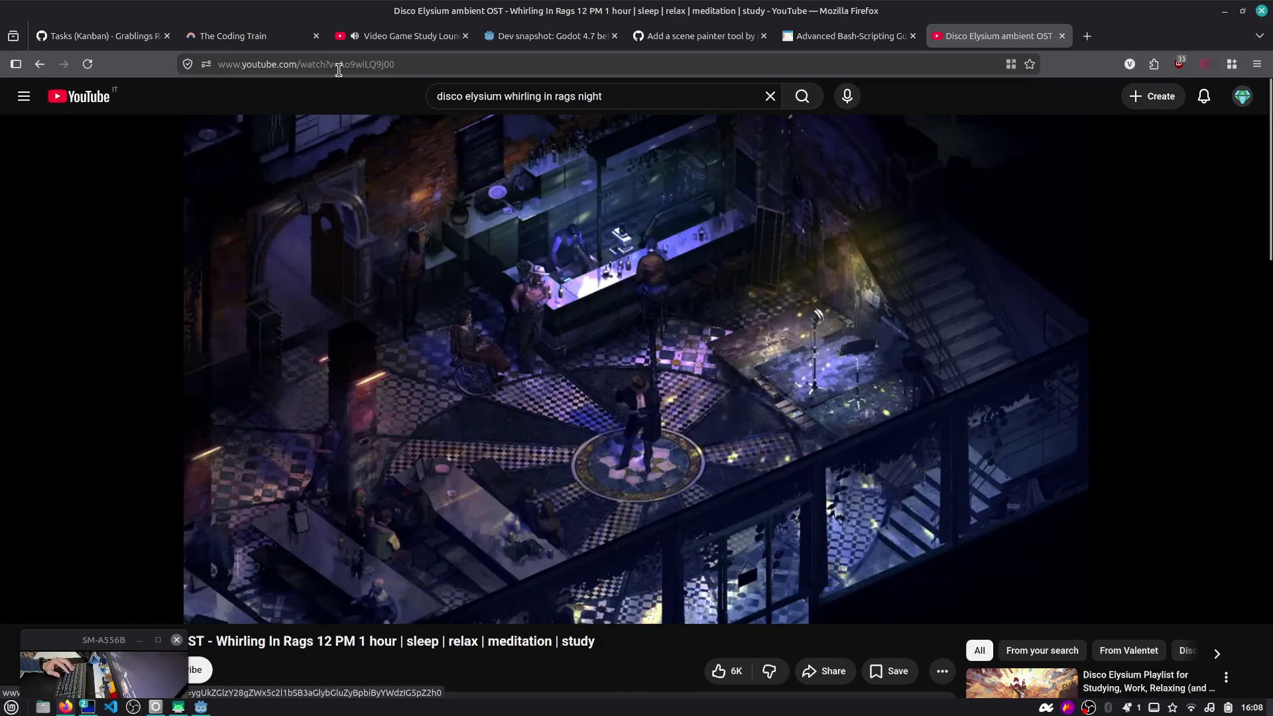
{"action": "left_click", "coordinate": [354, 36]}
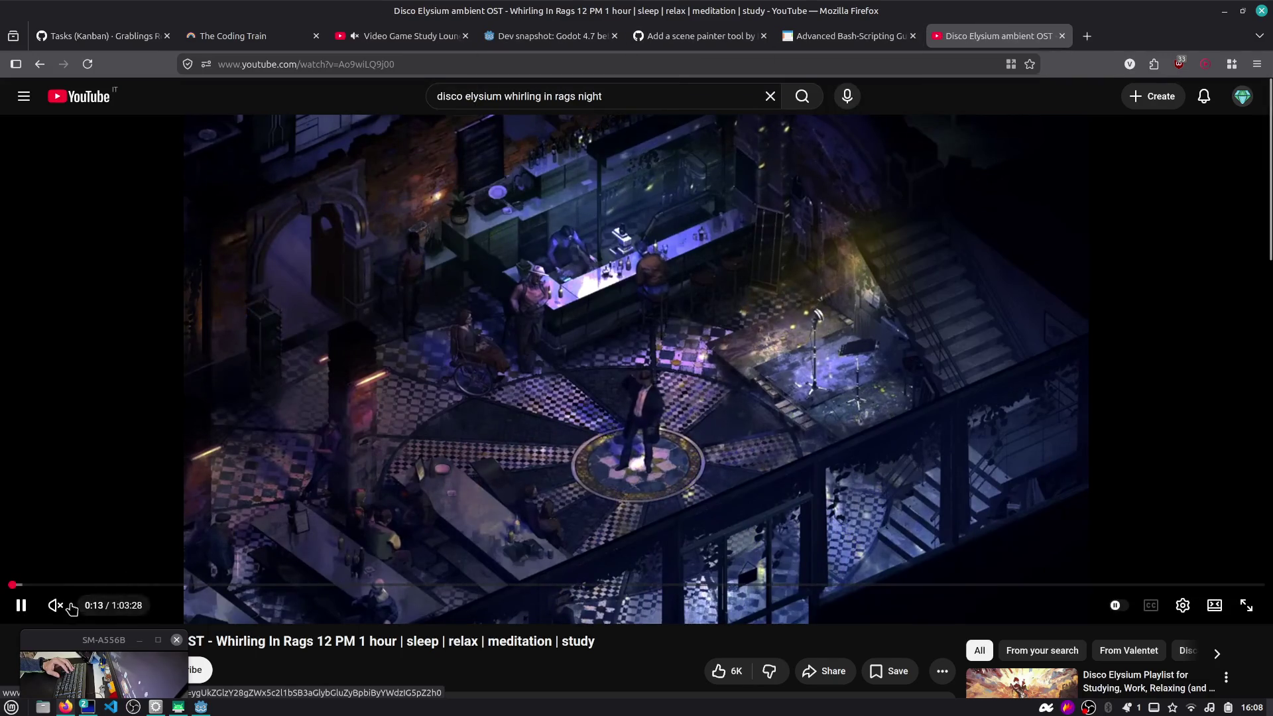
{"action": "left_click", "coordinate": [54, 605]}
Watch the video full screen while repositioning the phone camera window.
{"action": "key", "text": "f"}
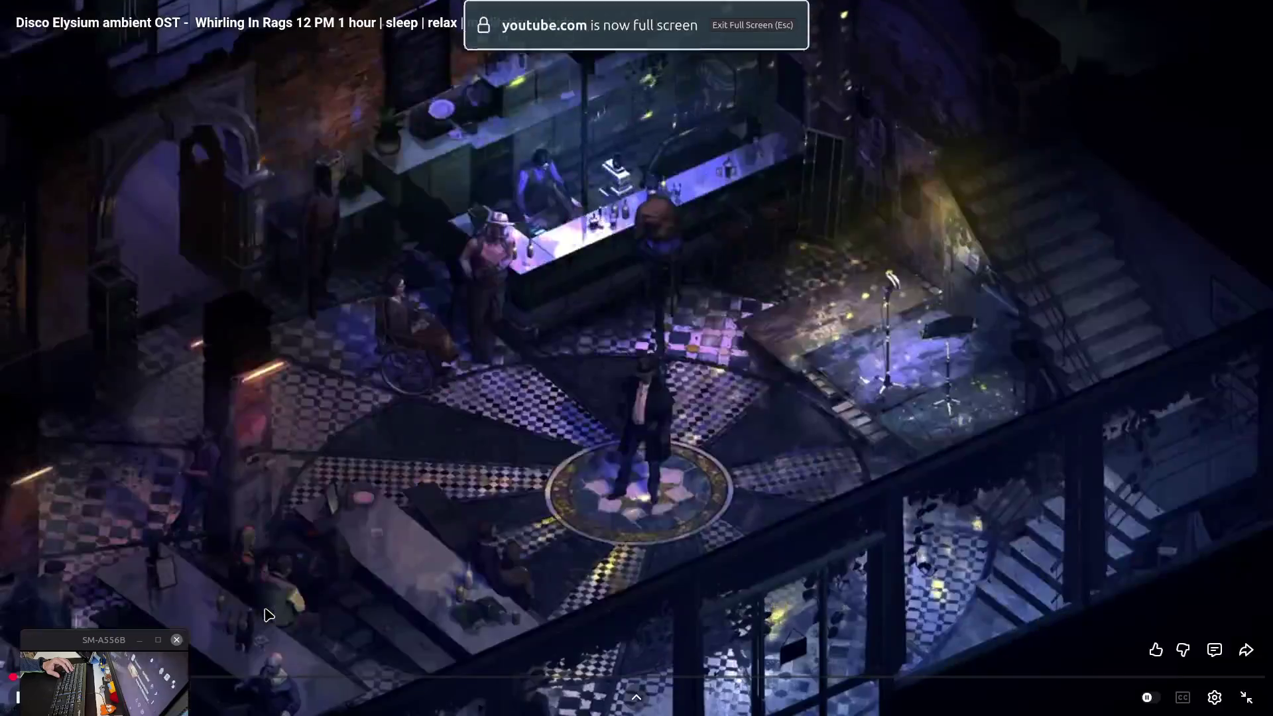
{"action": "left_click_drag", "start_coordinate": [111, 640], "coordinate": [94, 580]}
{"action": "mouse_move", "coordinate": [562, 339]}
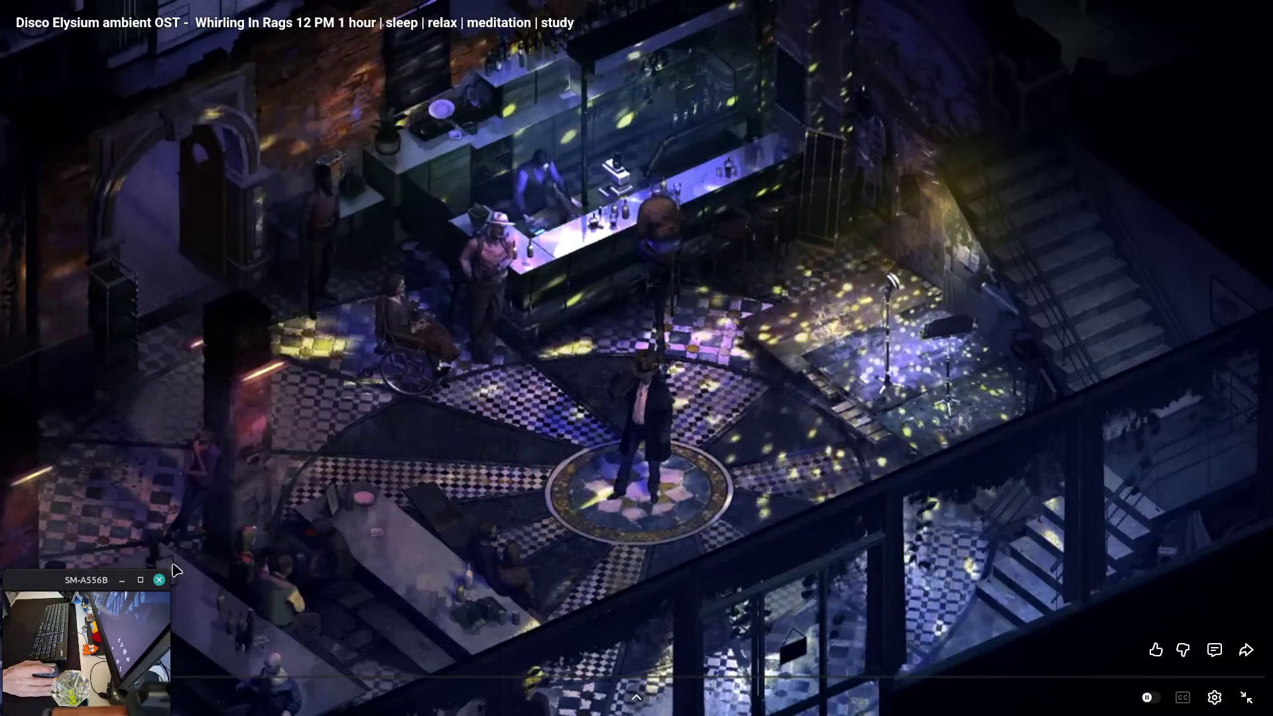
{"action": "left_click_drag", "start_coordinate": [104, 582], "coordinate": [105, 573]}
{"action": "mouse_move", "coordinate": [1005, 297]}
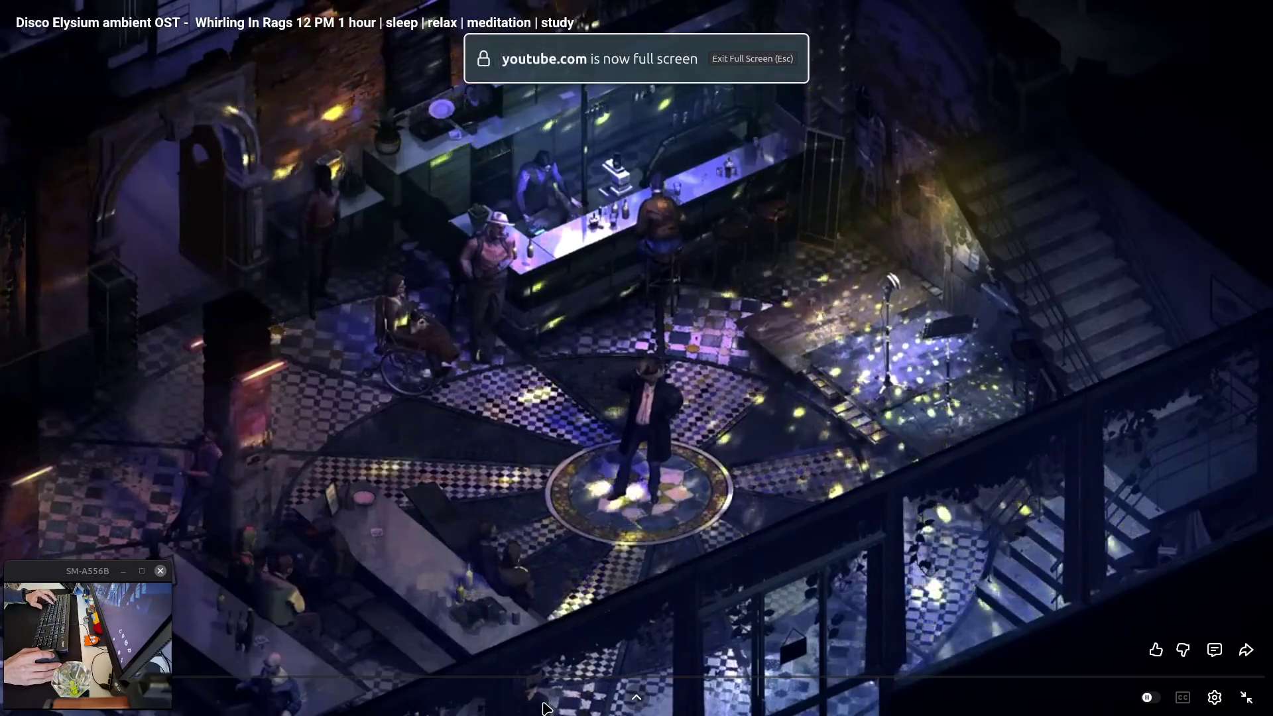
{"action": "key", "text": "f"}
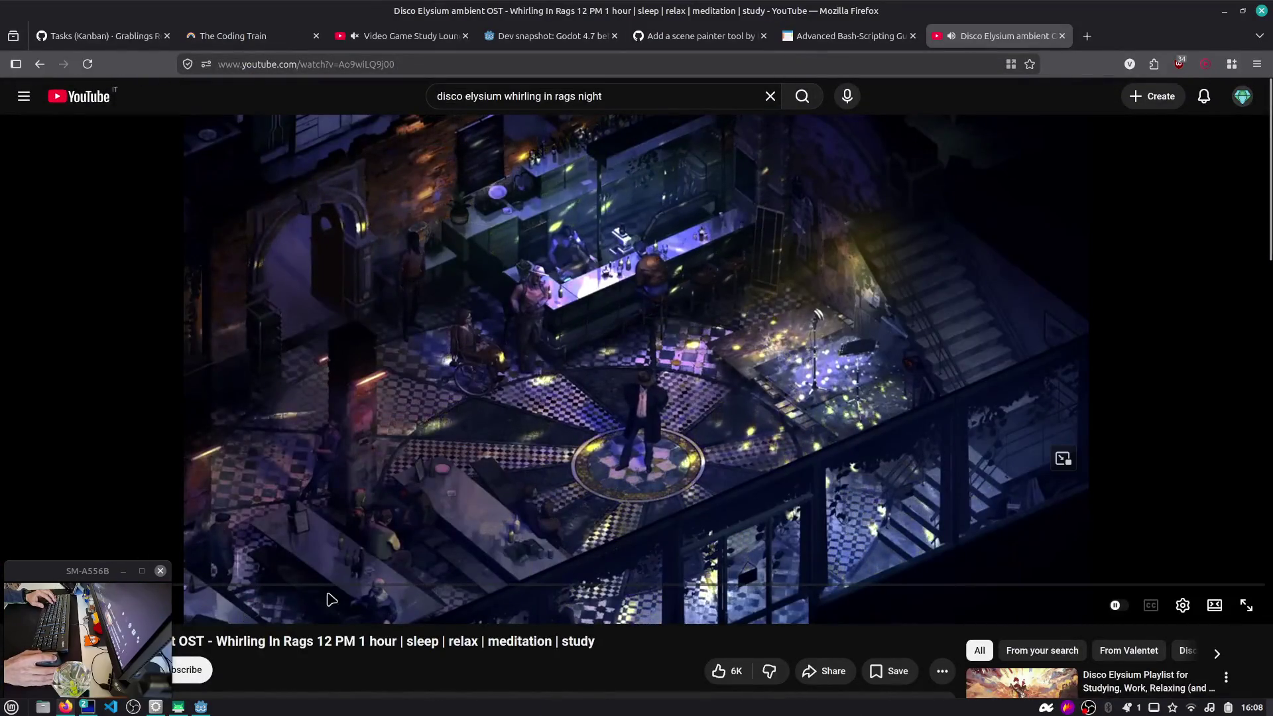
Skip ahead in the video, clear the YouTube search text, and return to Godot.
{"action": "left_click_drag", "start_coordinate": [642, 584], "coordinate": [643, 585]}
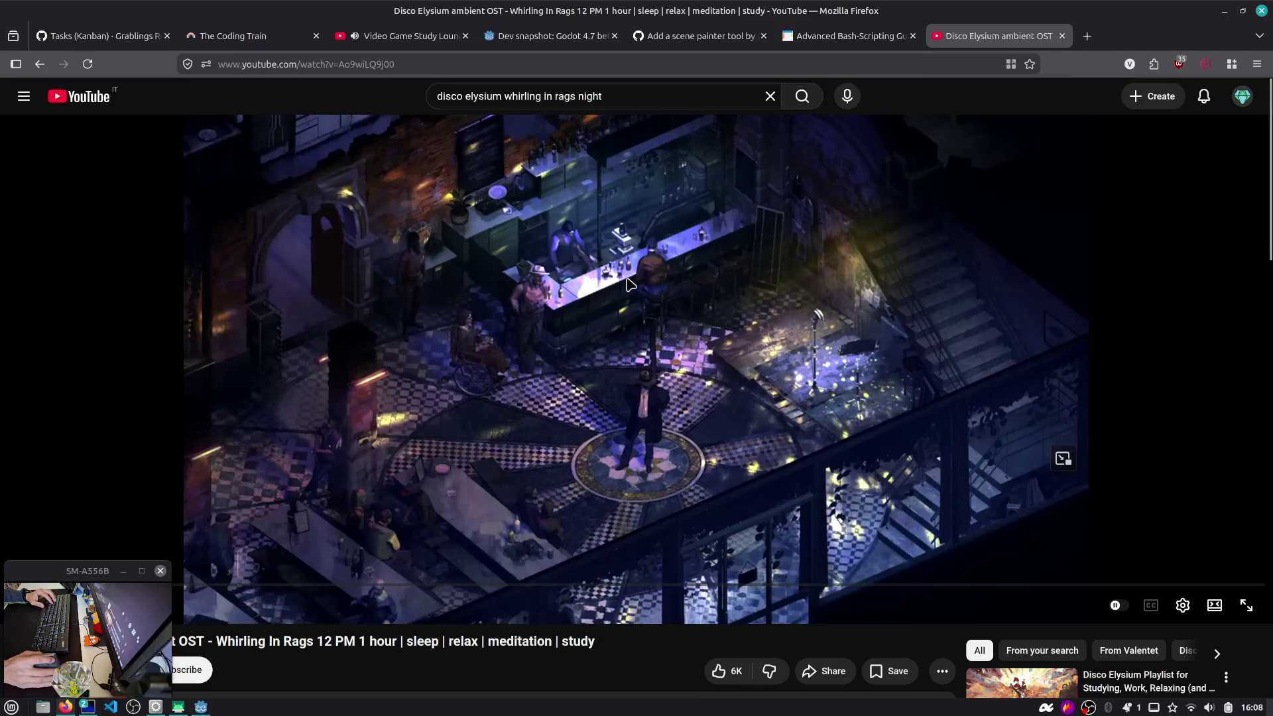
{"action": "double_click", "coordinate": [617, 96]}
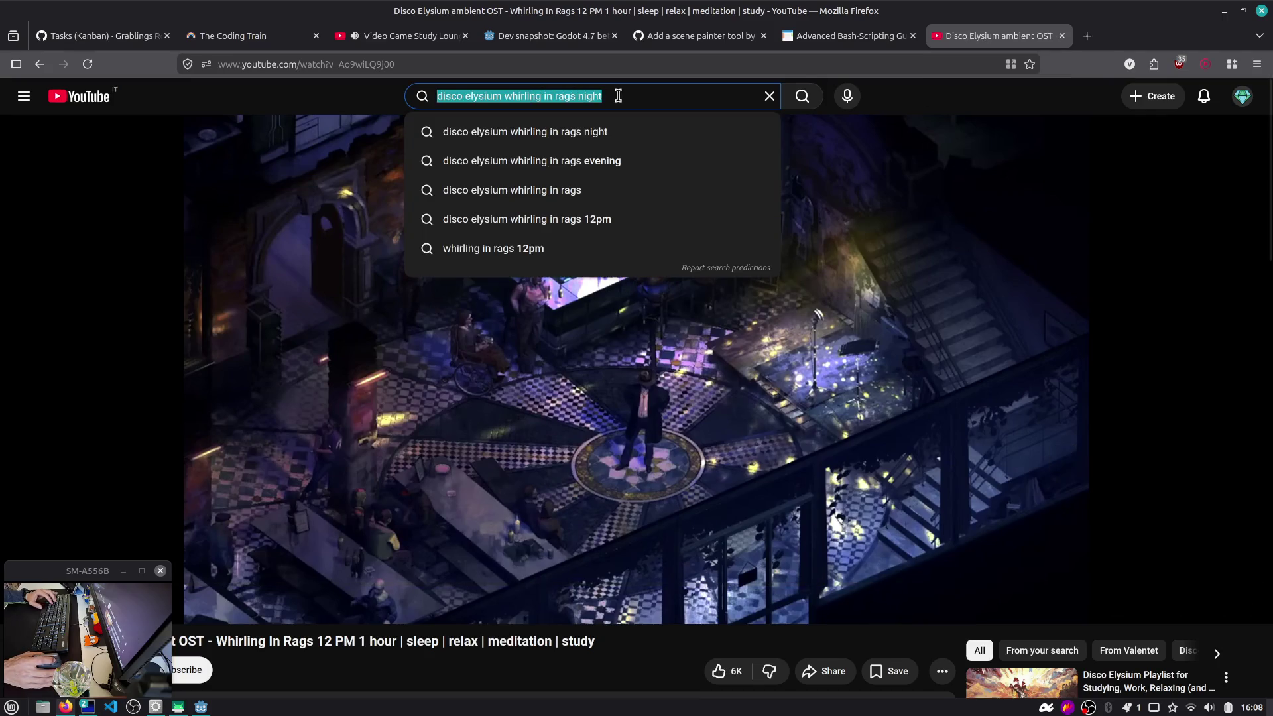
{"action": "left_click", "coordinate": [769, 97]}
{"action": "key", "text": "alt+Tab"}
{"action": "key", "text": "alt+Tab"}
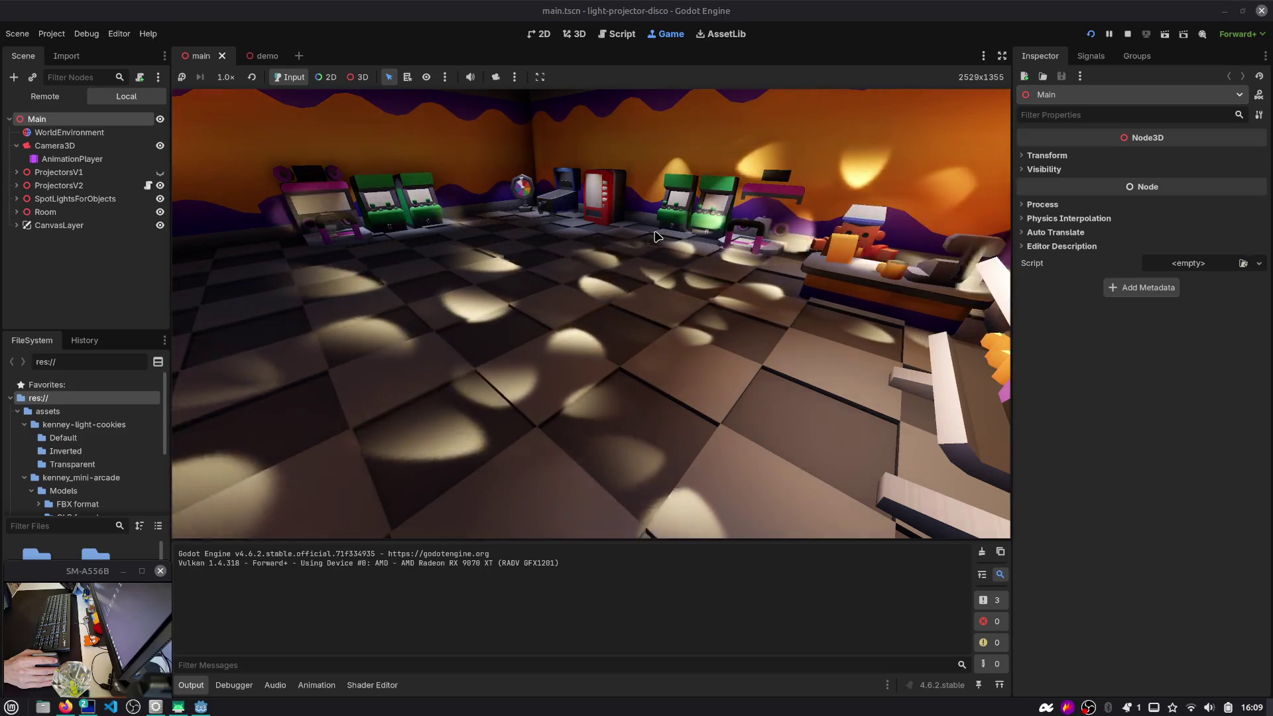
Stop the game, select ProjectorLight under ProjectorsV2, and view it in the 3D editor.
{"action": "left_click", "coordinate": [1127, 34]}
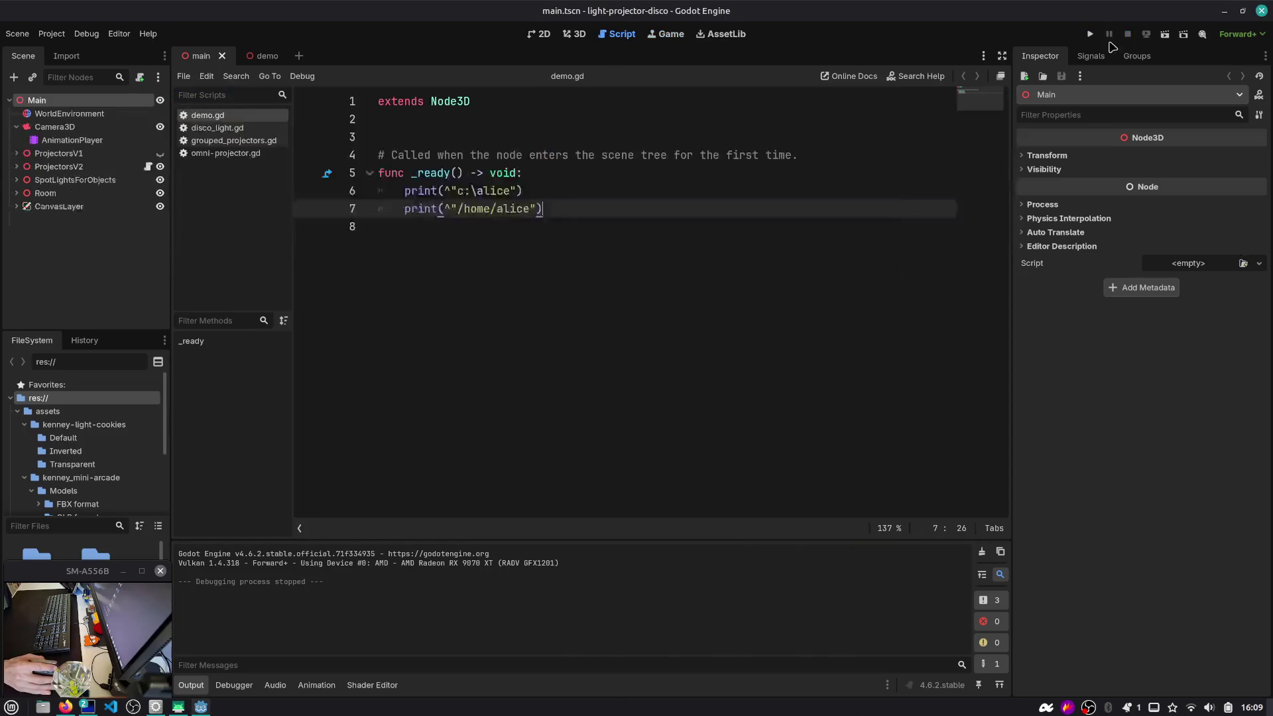
{"action": "left_click", "coordinate": [54, 127]}
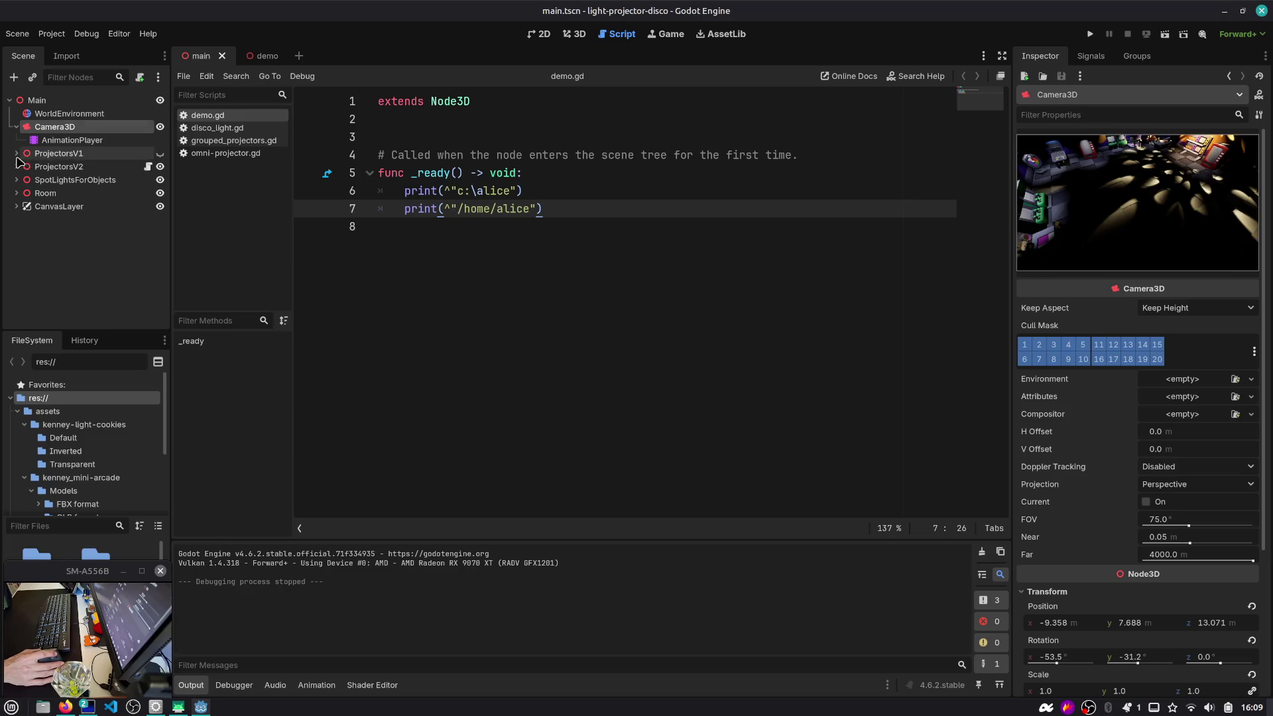
{"action": "left_click", "coordinate": [16, 166]}
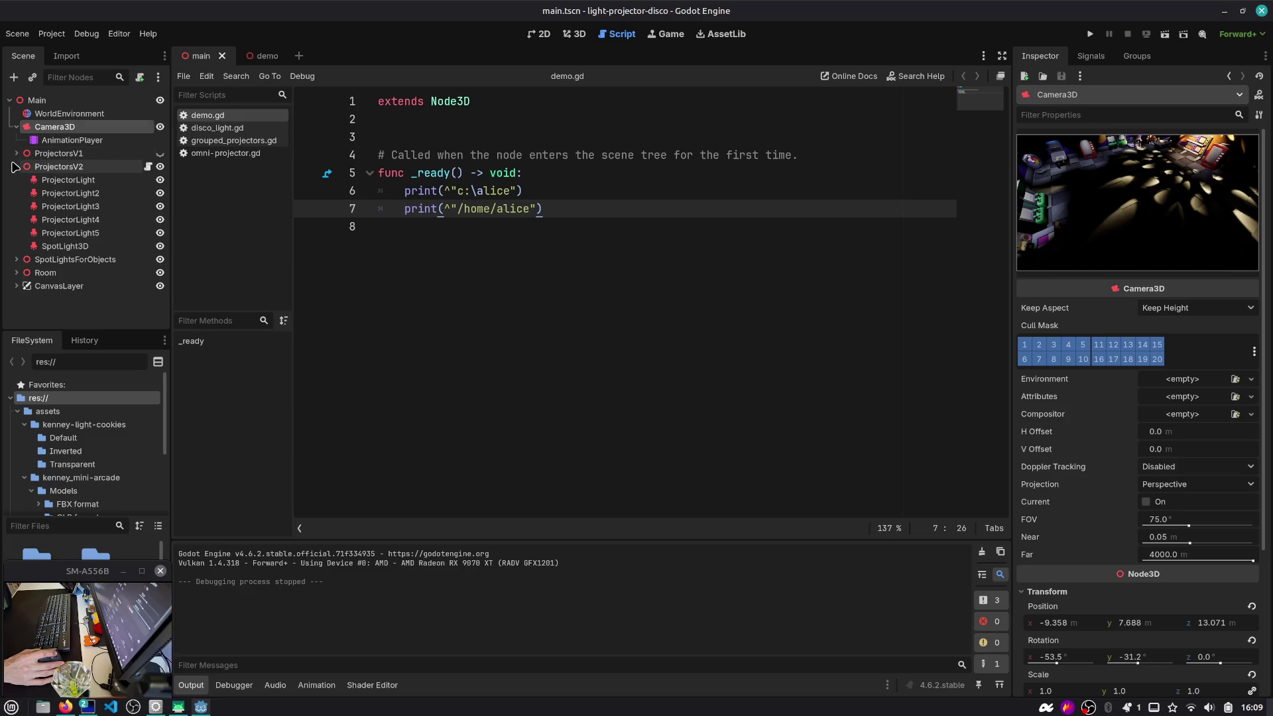
{"action": "left_click", "coordinate": [39, 186]}
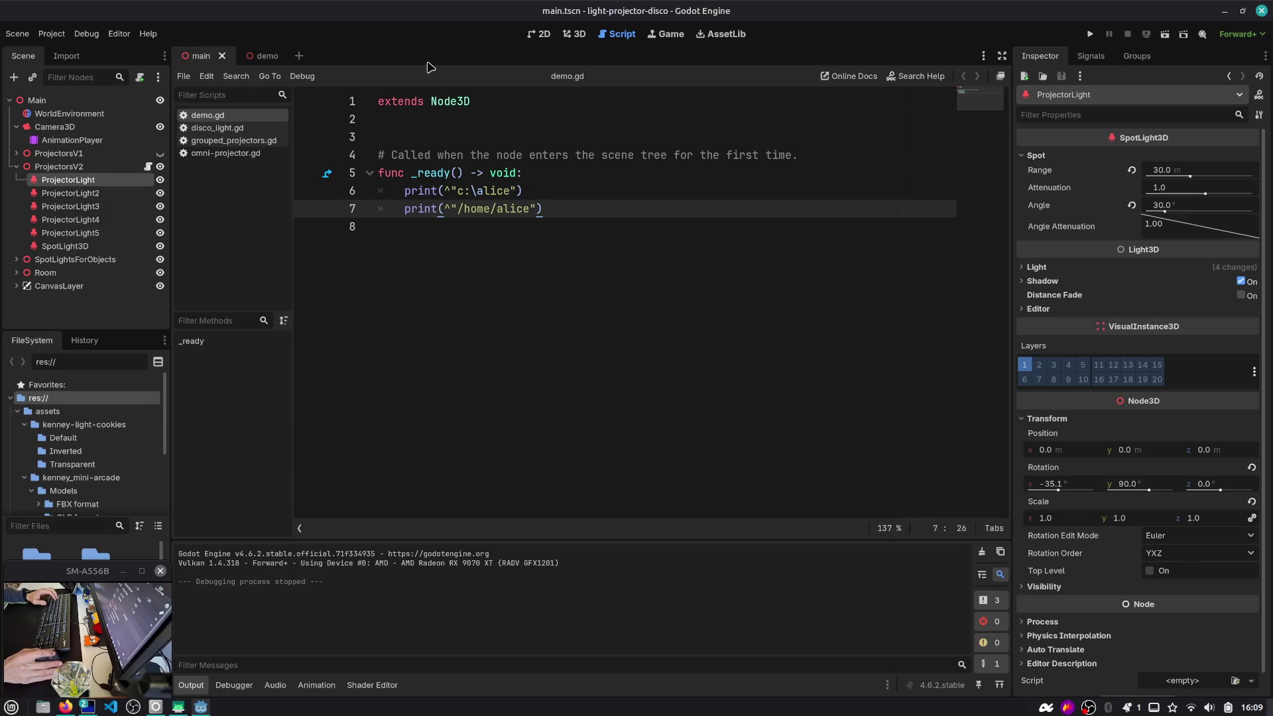
{"action": "left_click", "coordinate": [587, 33]}
{"action": "scroll", "coordinate": [578, 163], "scroll_direction": "down", "scroll_amount": 5}
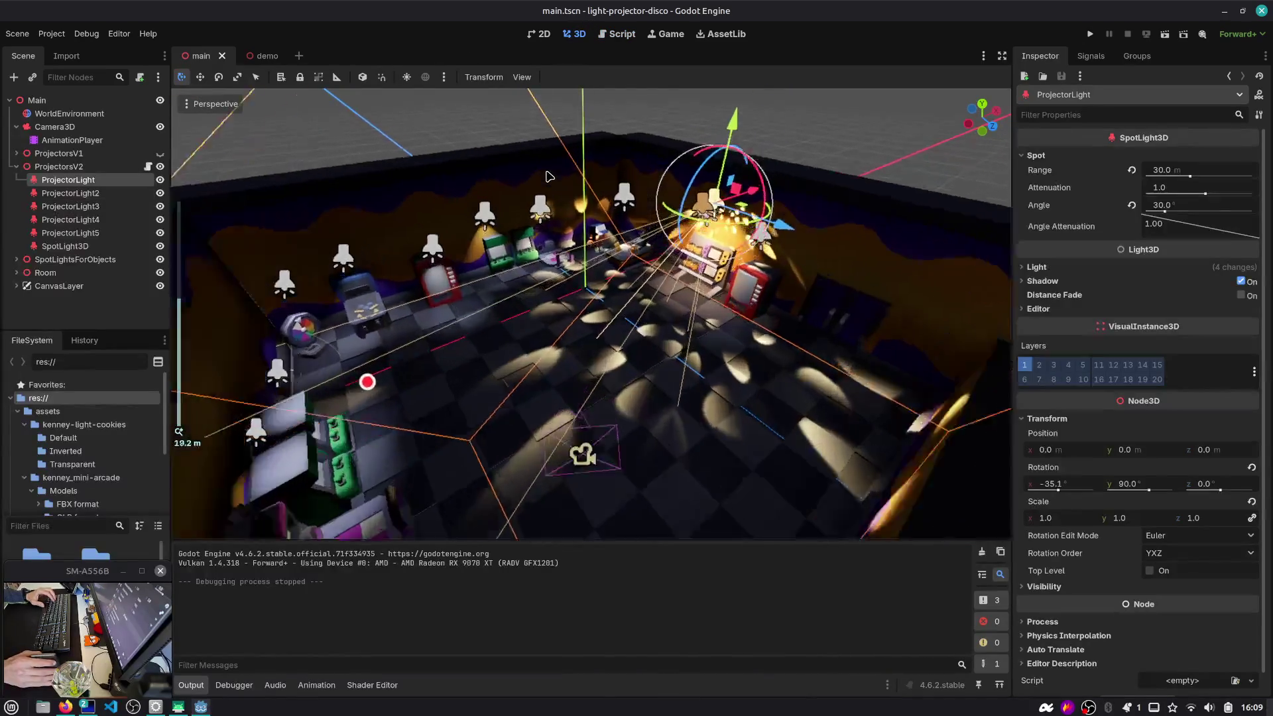
Preview ProjectorLight's 512×512 foliage_canopy_a_blur.png projector texture in the Inspector.
{"action": "scroll", "coordinate": [656, 184], "scroll_direction": "up", "scroll_amount": 3}
{"action": "scroll", "coordinate": [633, 189], "scroll_direction": "up", "scroll_amount": 2}
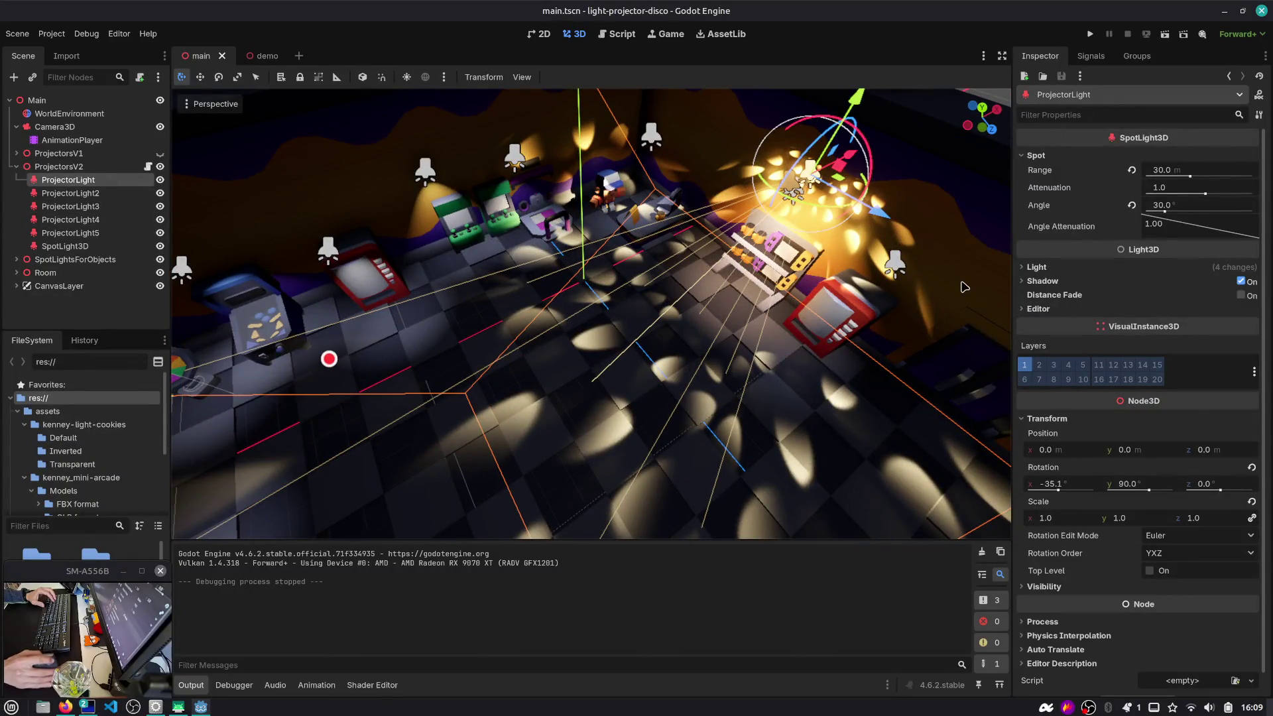
{"action": "left_click", "coordinate": [1037, 267]}
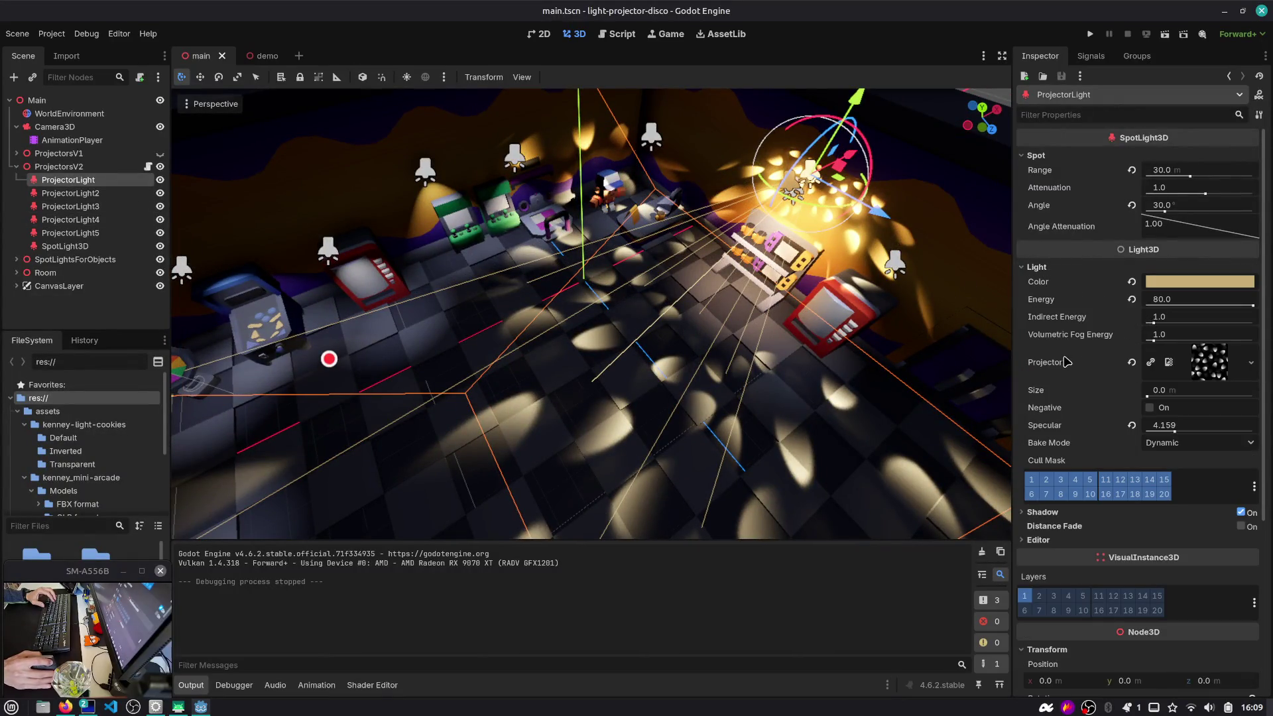
{"action": "mouse_move", "coordinate": [1096, 370]}
{"action": "mouse_move", "coordinate": [1213, 368]}
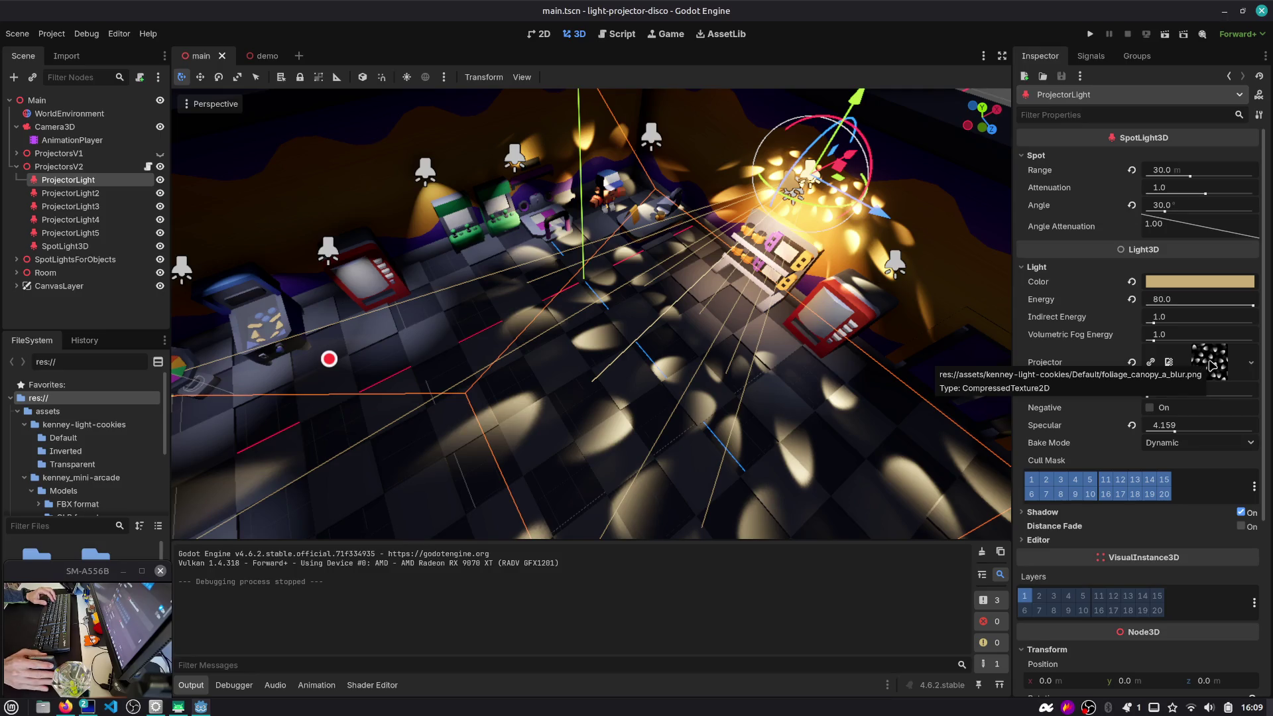
{"action": "left_click", "coordinate": [1205, 359]}
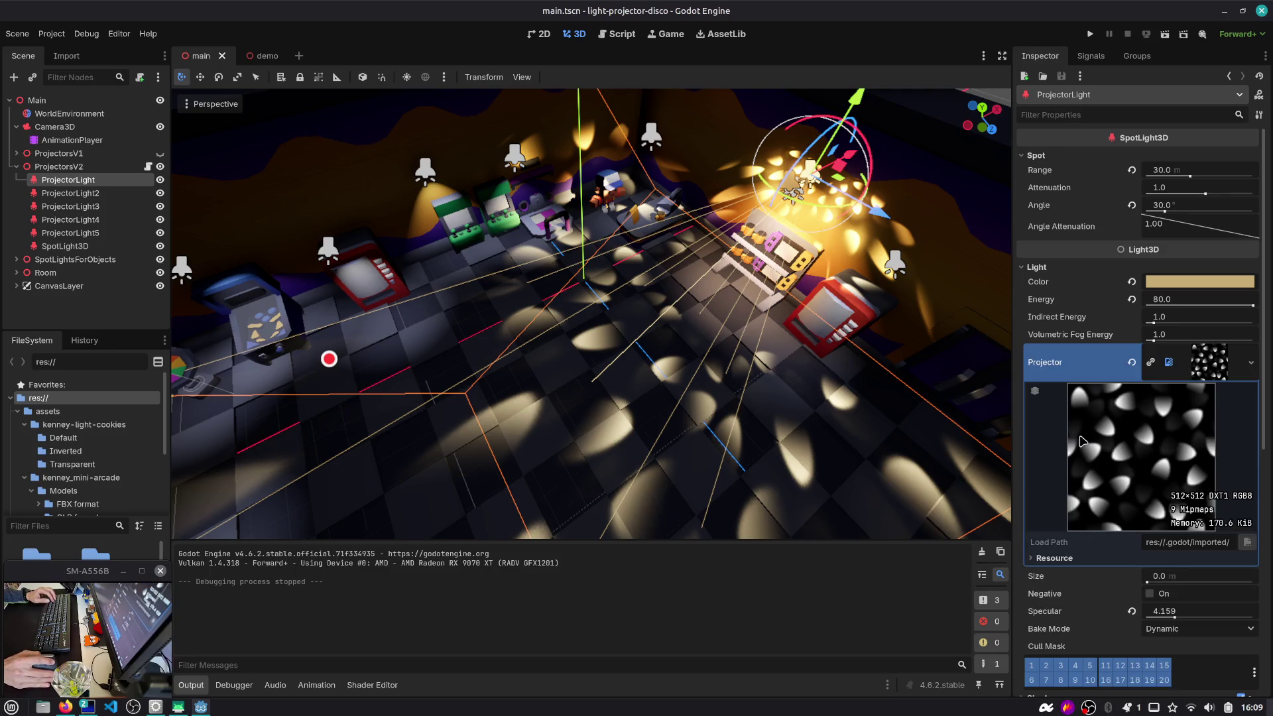
{"action": "mouse_move", "coordinate": [1204, 363]}
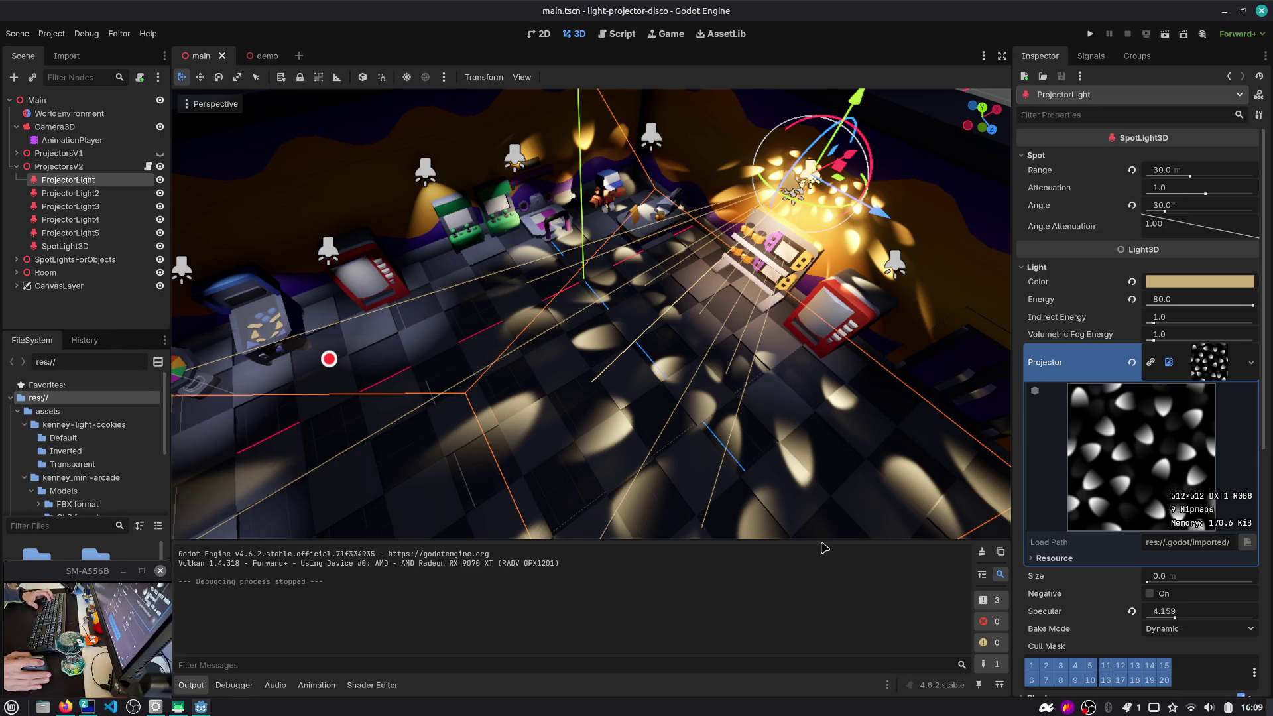
Browse the FileSystem to the assets/kenney-light-cookies/Default cookie textures.
{"action": "left_click_drag", "start_coordinate": [823, 541], "coordinate": [822, 528]}
{"action": "scroll", "coordinate": [86, 494], "scroll_direction": "down", "scroll_amount": 3}
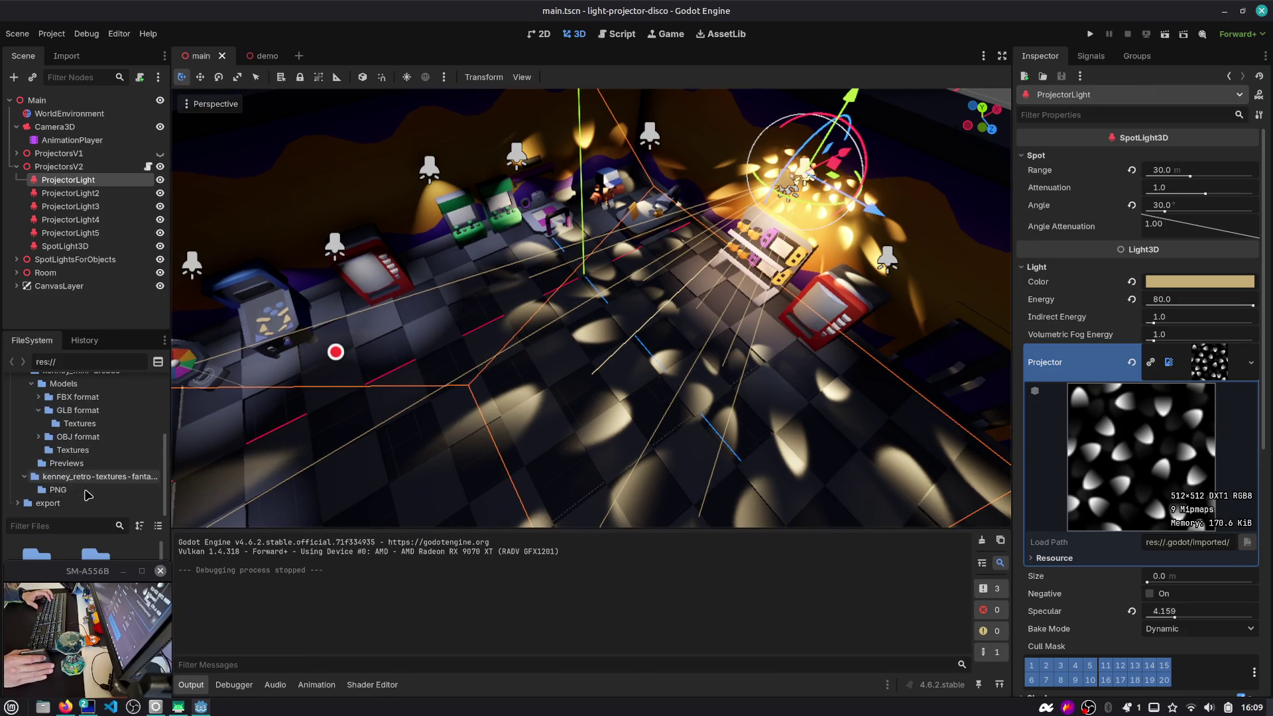
{"action": "scroll", "coordinate": [70, 417], "scroll_direction": "up", "scroll_amount": 1}
{"action": "left_click", "coordinate": [25, 403]}
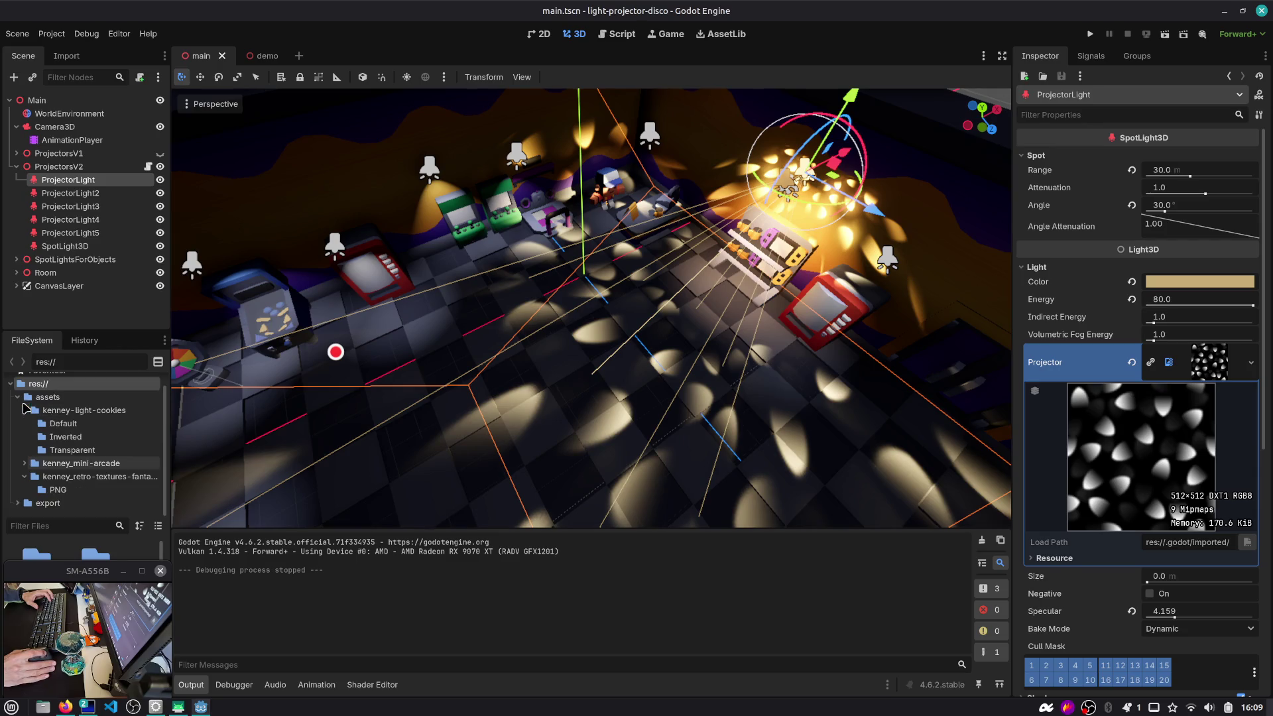
{"action": "left_click", "coordinate": [46, 396]}
{"action": "scroll", "coordinate": [49, 424], "scroll_direction": "up", "scroll_amount": 1}
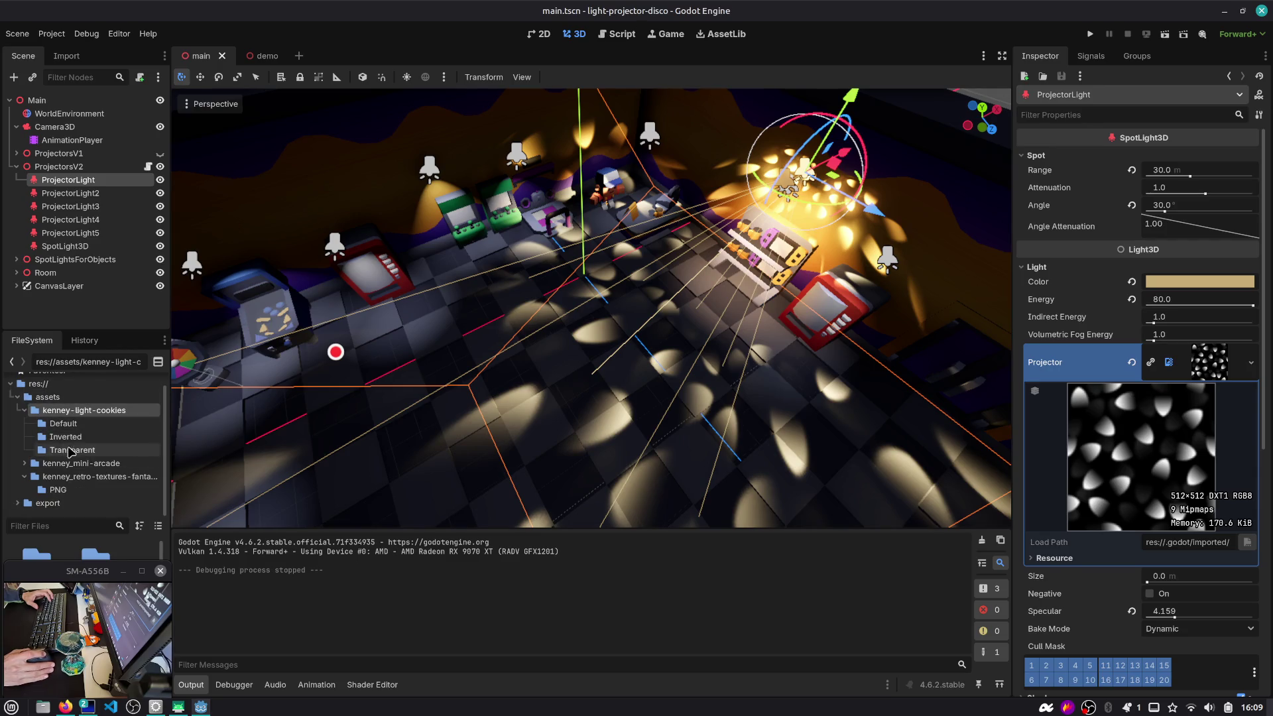
{"action": "left_click", "coordinate": [69, 428]}
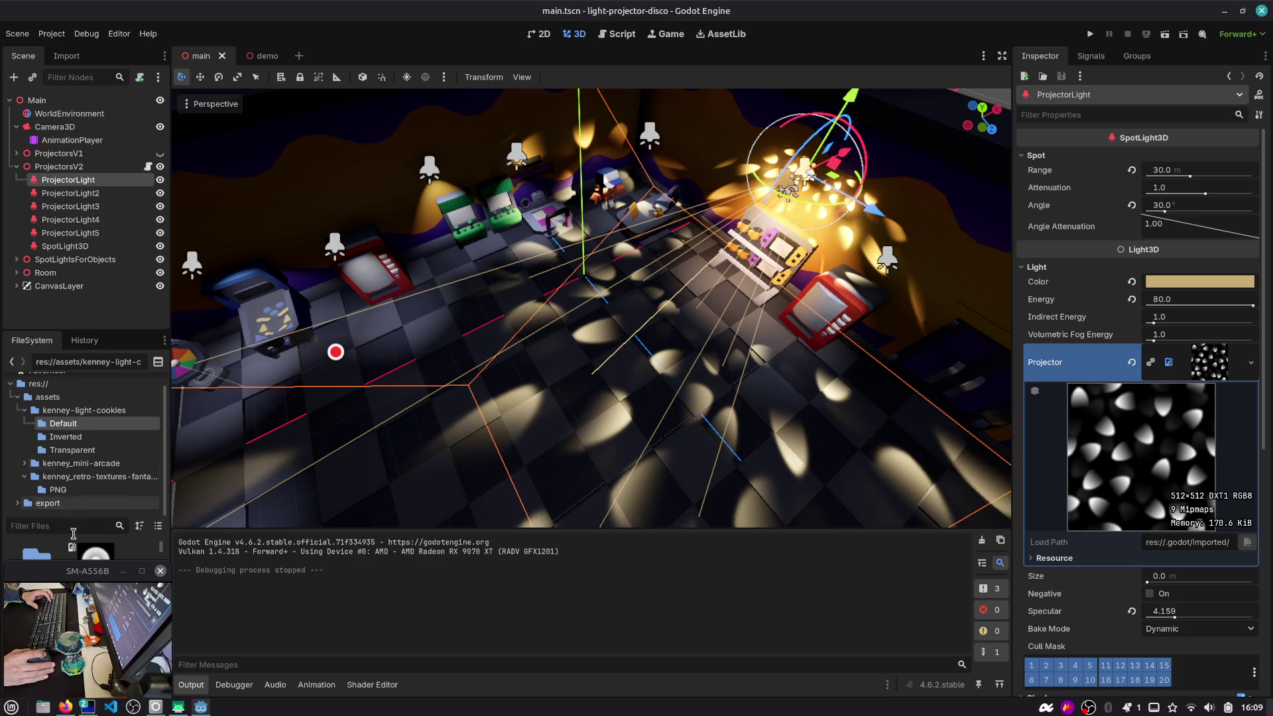
Move the FileSystem dock to the lower-right slot of the right dock.
{"action": "mouse_move", "coordinate": [41, 344]}
{"action": "left_mouse_down"}
{"action": "mouse_move", "coordinate": [1056, 693]}
{"action": "mouse_move", "coordinate": [1088, 683]}
{"action": "mouse_move", "coordinate": [1104, 631]}
{"action": "mouse_move", "coordinate": [1092, 620]}
{"action": "left_mouse_up"}
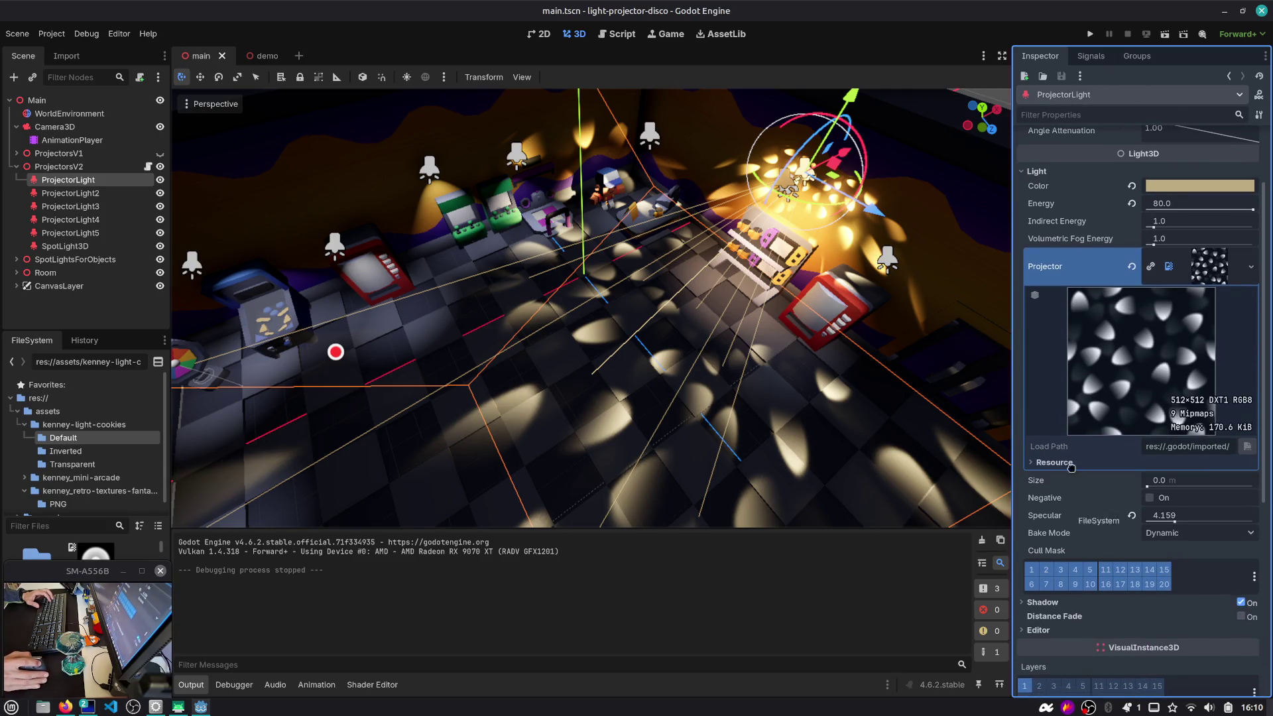
{"action": "left_click_drag", "start_coordinate": [1063, 247], "coordinate": [1107, 69]}
{"action": "left_click", "coordinate": [1265, 57]}
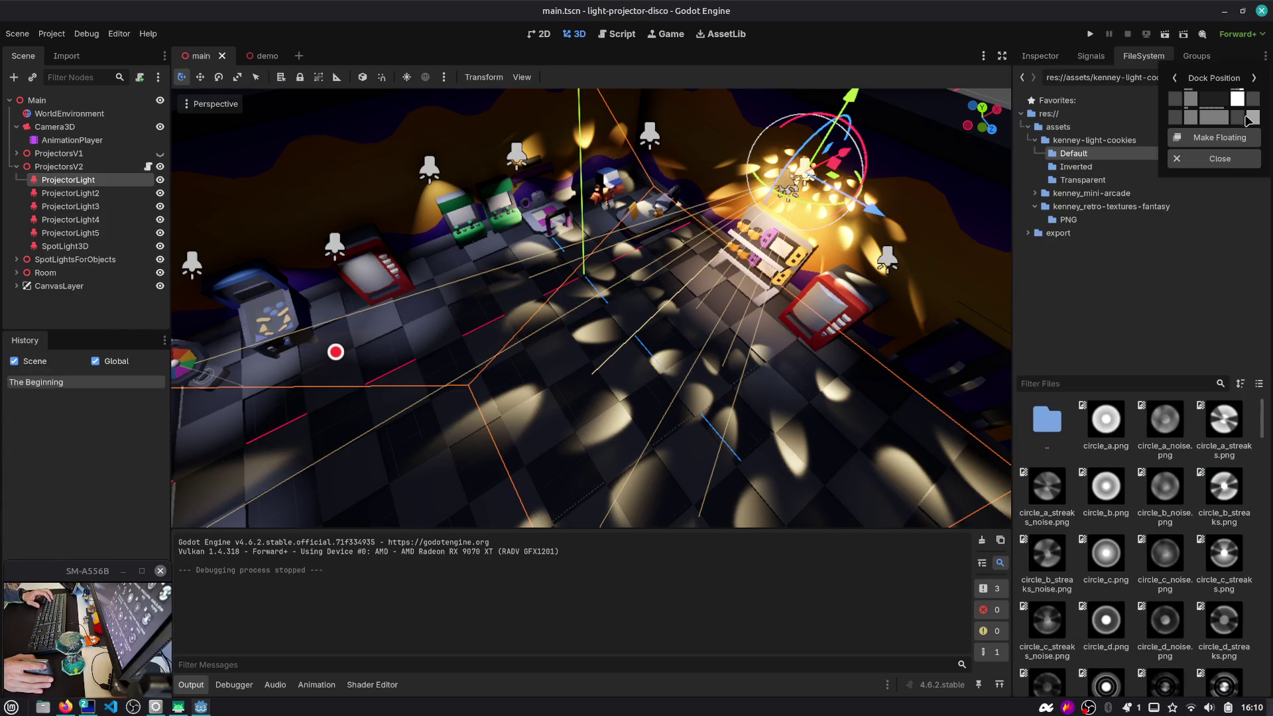
{"action": "left_click", "coordinate": [1249, 118]}
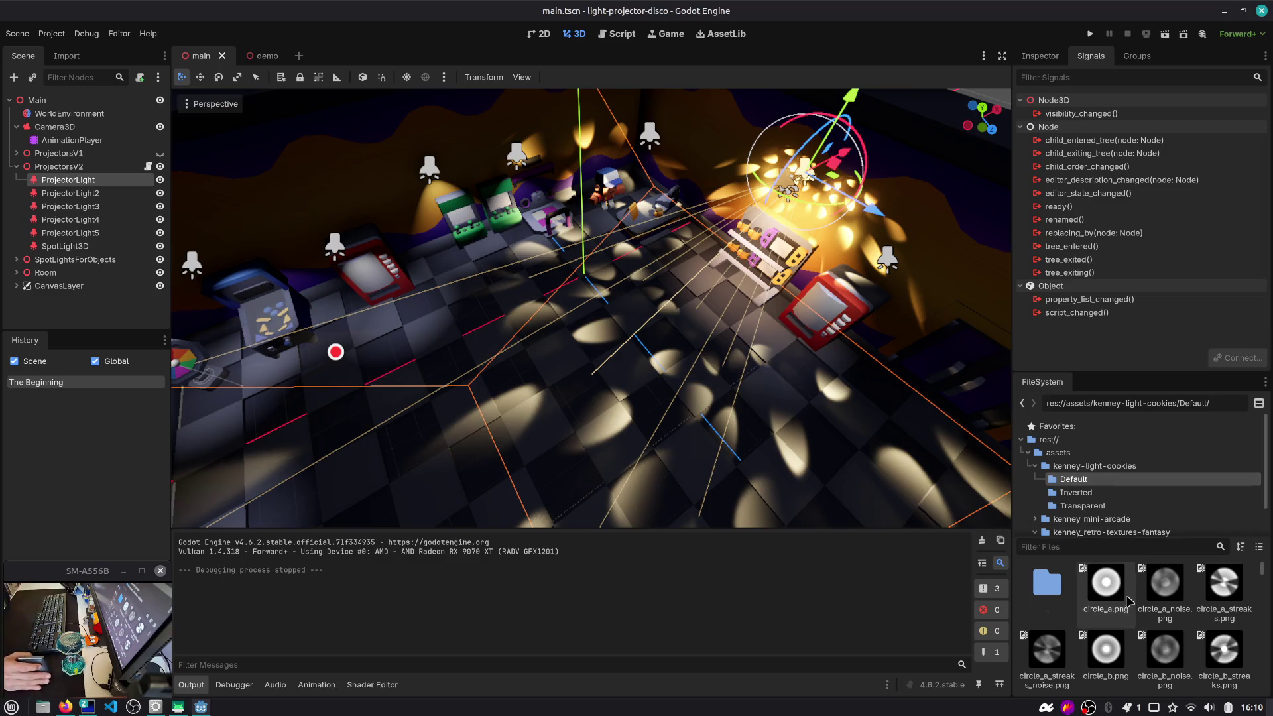
{"action": "scroll", "coordinate": [1127, 605], "scroll_direction": "down", "scroll_amount": 1}
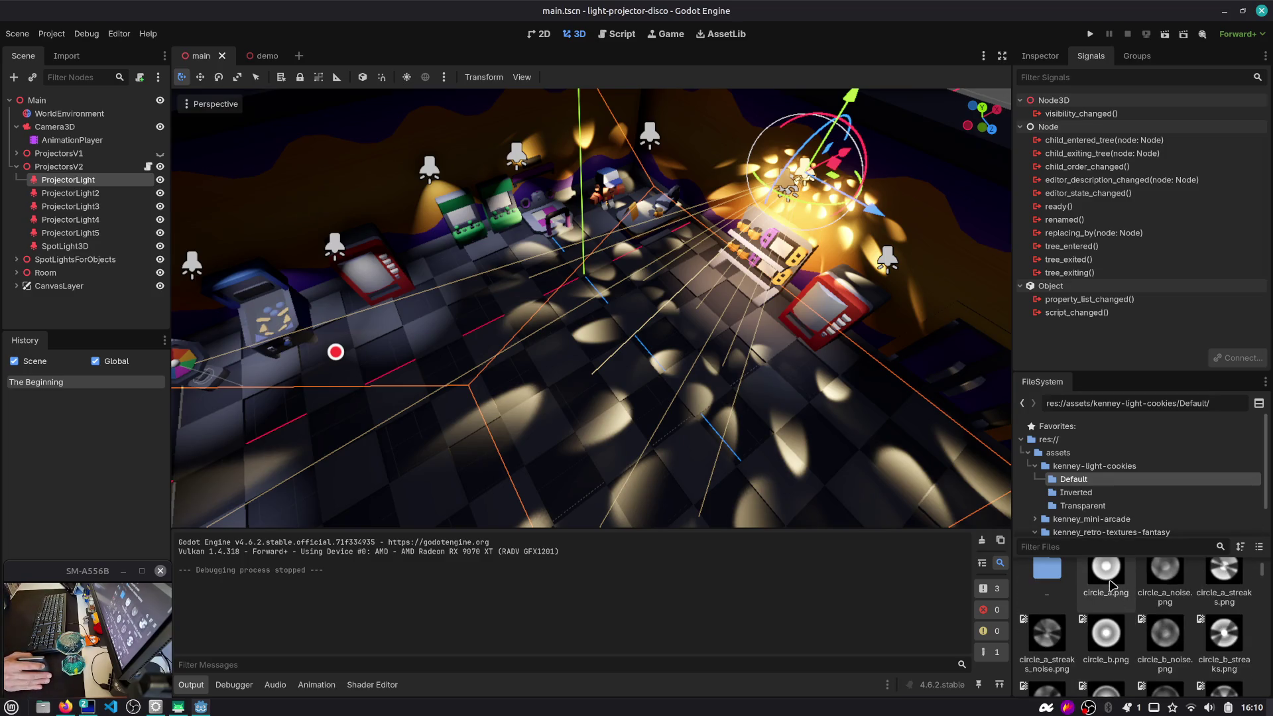
Hide the ProjectorsV2 lights and show the ProjectorsV1 lights.
{"action": "scroll", "coordinate": [1115, 588], "scroll_direction": "up", "scroll_amount": 1}
{"action": "mouse_move", "coordinate": [1113, 592]}
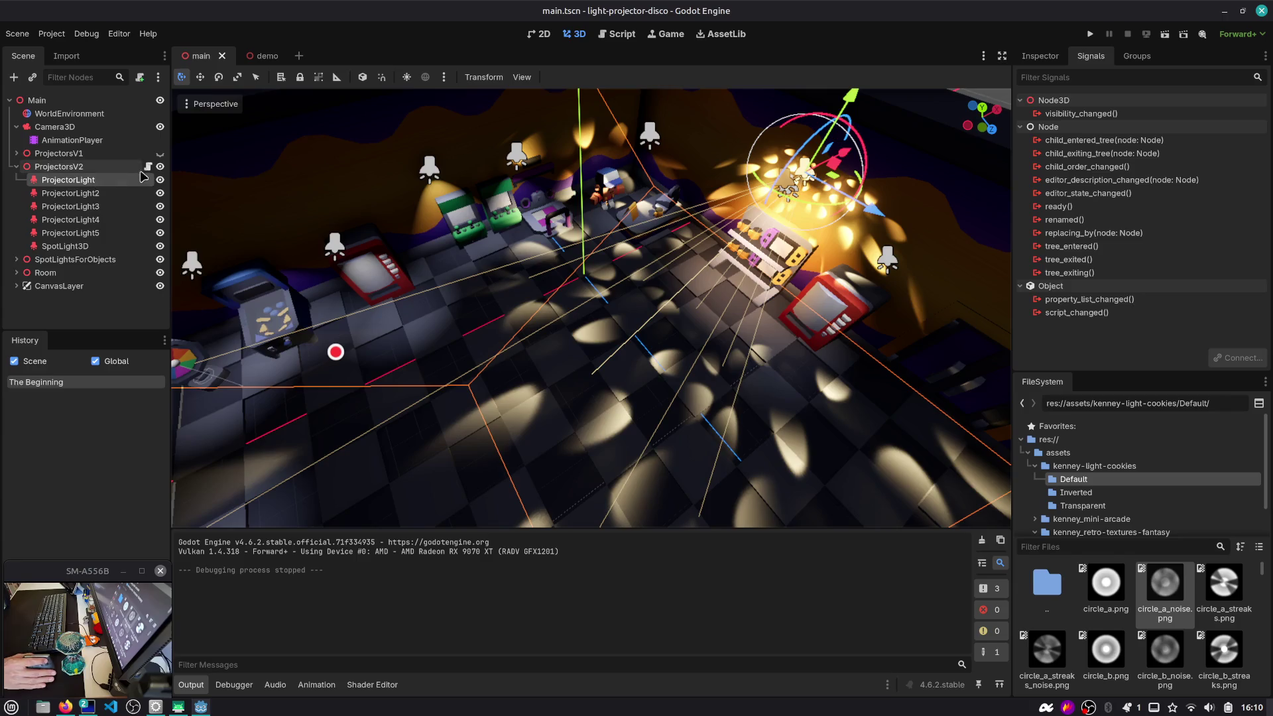
{"action": "left_click", "coordinate": [160, 166]}
{"action": "left_click", "coordinate": [160, 153]}
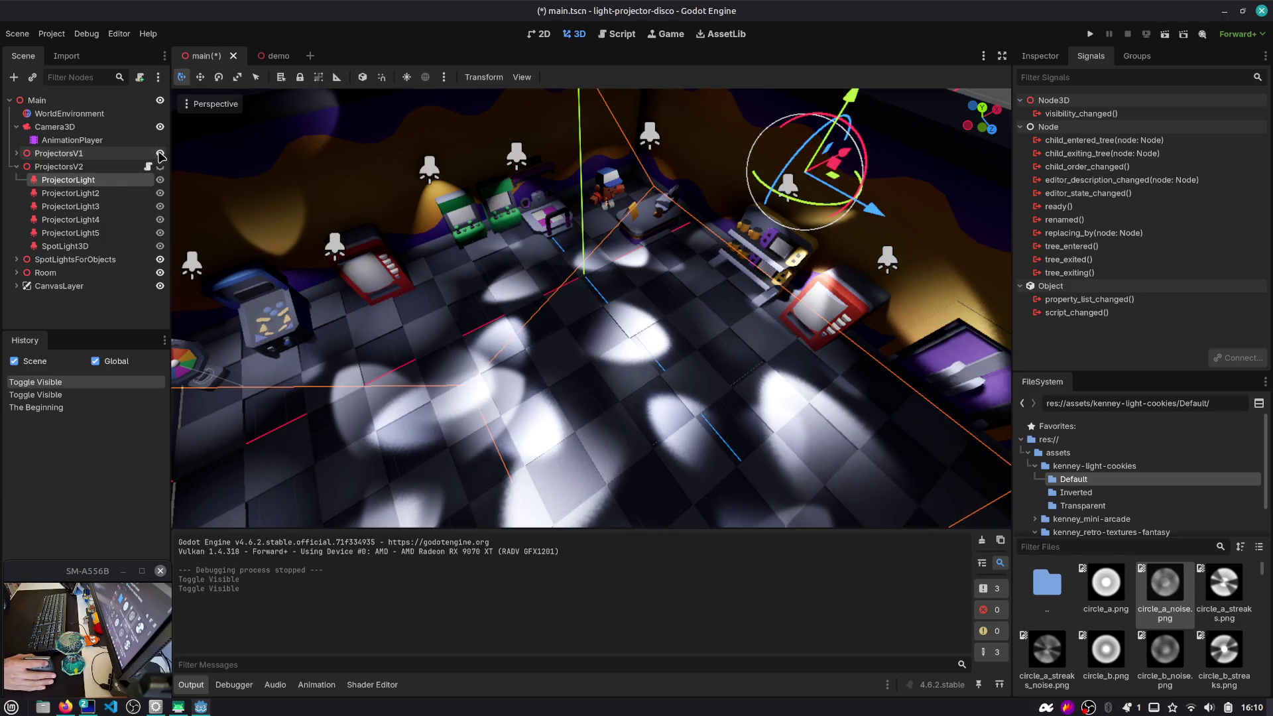
{"action": "left_click", "coordinate": [16, 166]}
{"action": "left_click", "coordinate": [16, 153]}
Inspect the first ProjectorsV1 ProjectorLight, collapse the group, and open demo.tscn.
{"action": "left_click", "coordinate": [67, 167]}
{"action": "scroll", "coordinate": [527, 282], "scroll_direction": "down", "scroll_amount": 5}
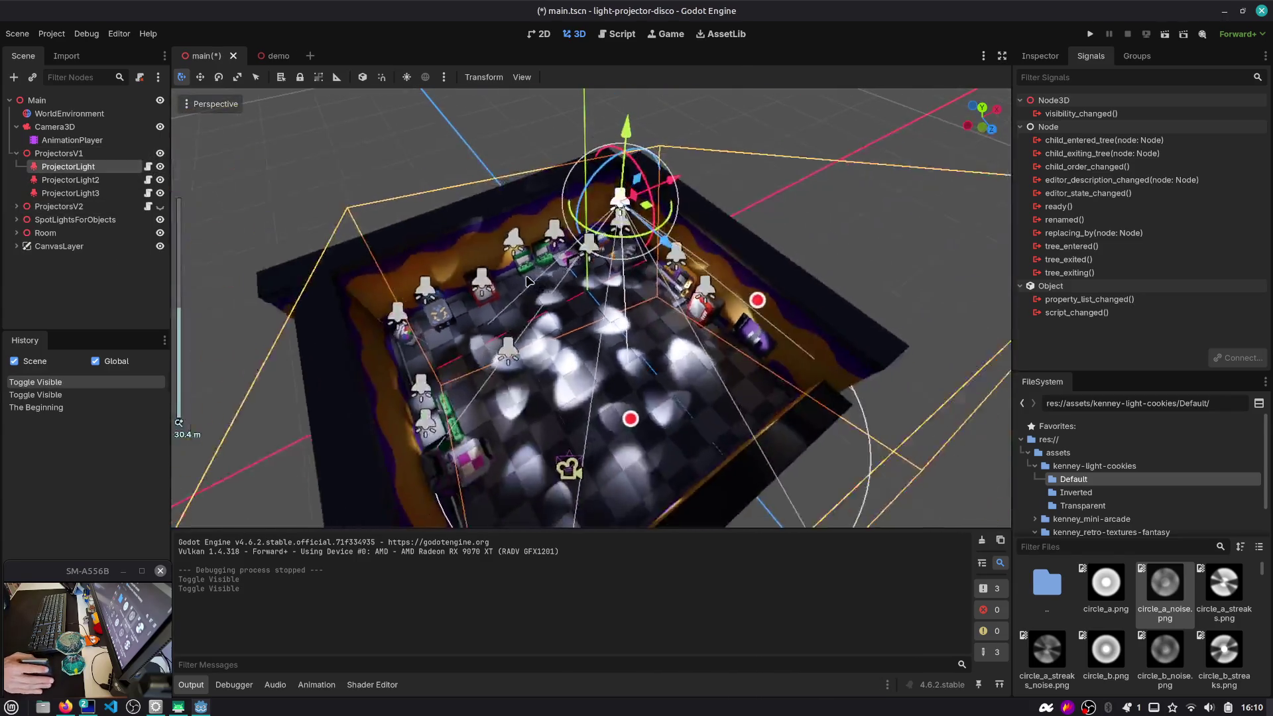
{"action": "left_click", "coordinate": [16, 153]}
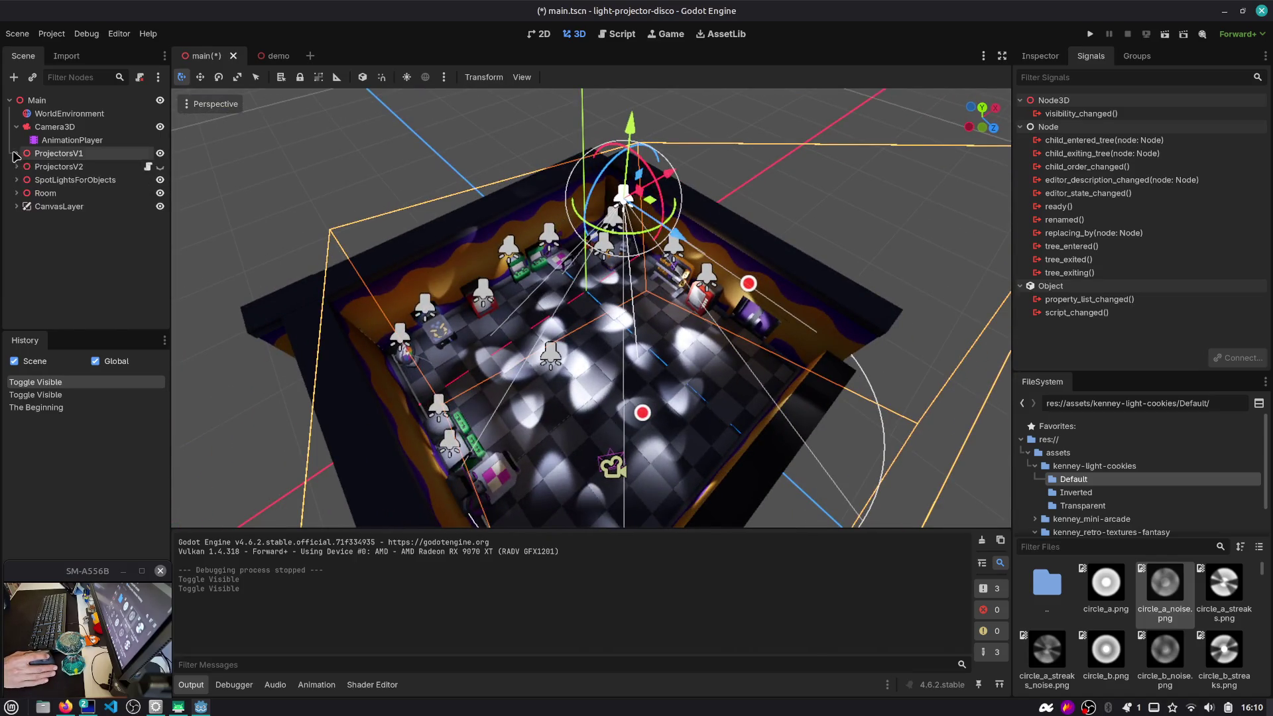
{"action": "left_click", "coordinate": [273, 55]}
{"action": "scroll", "coordinate": [414, 205], "scroll_direction": "up", "scroll_amount": 5}
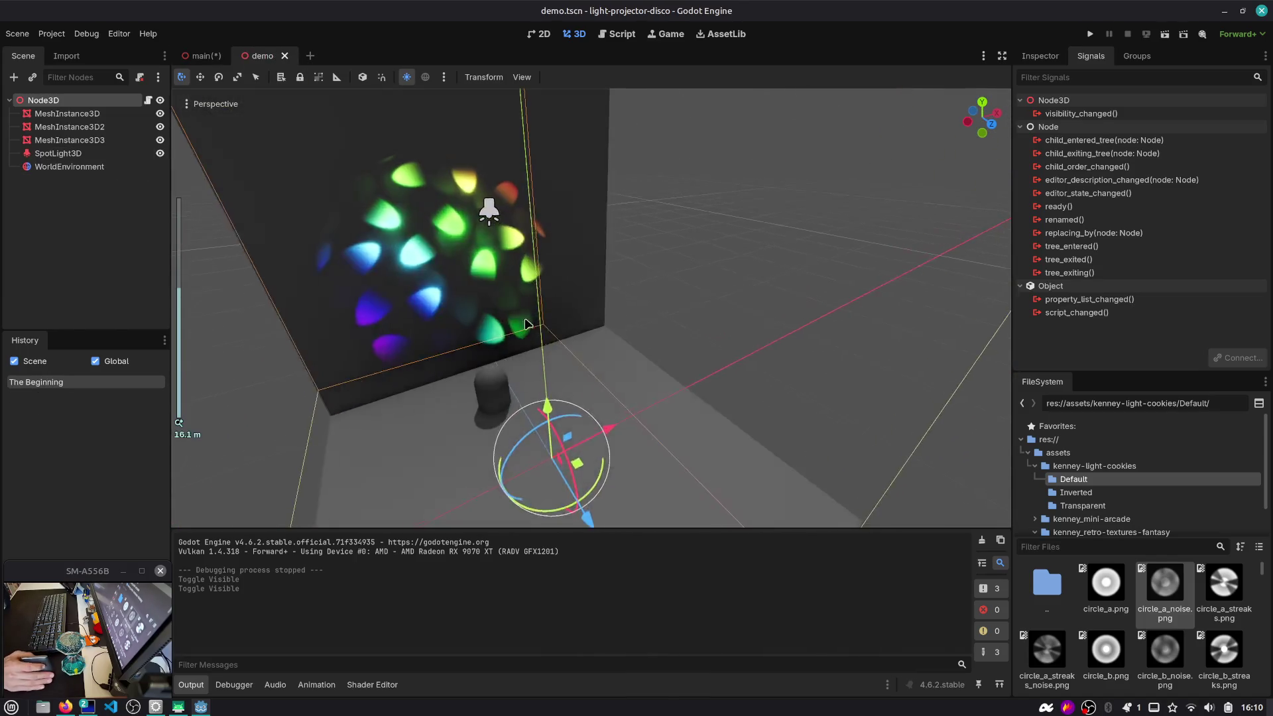
Select the demo scene's SpotLight3D and review its projector properties.
{"action": "left_click", "coordinate": [99, 153]}
{"action": "scroll", "coordinate": [456, 321], "scroll_direction": "down", "scroll_amount": 1}
{"action": "left_click_drag", "start_coordinate": [456, 321], "coordinate": [525, 297]}
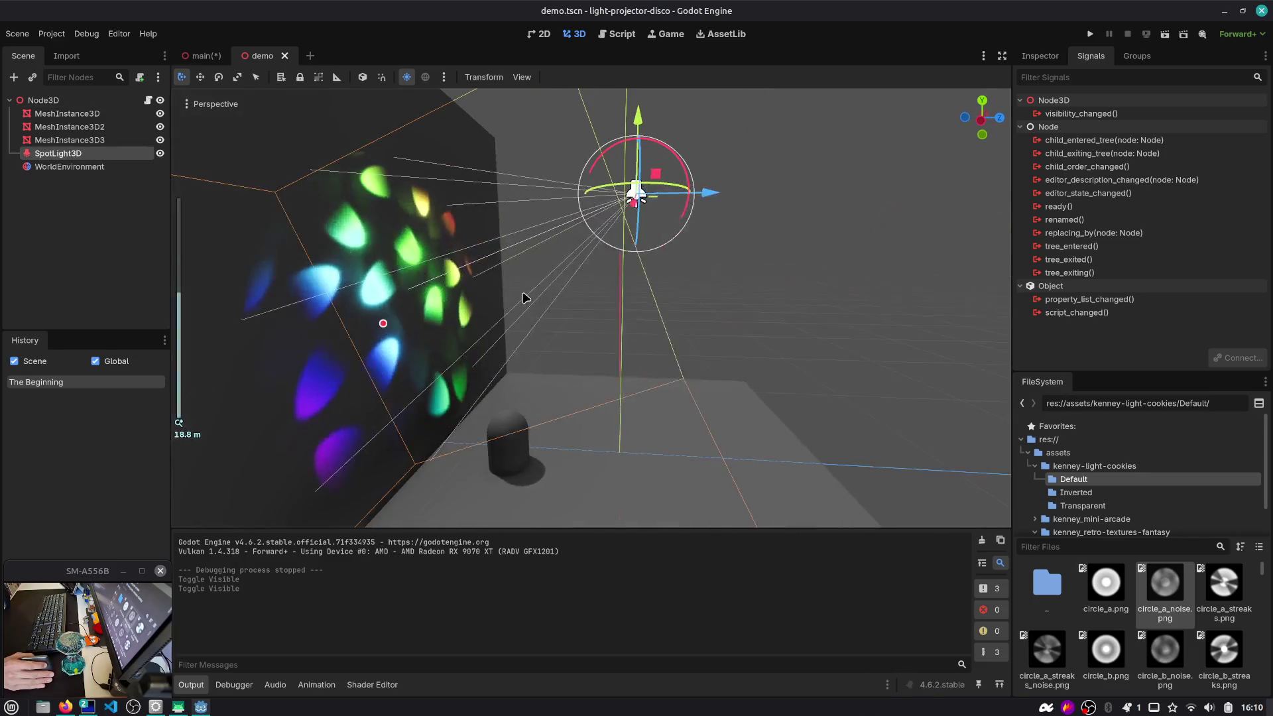
{"action": "left_click", "coordinate": [1054, 57]}
{"action": "scroll", "coordinate": [1117, 249], "scroll_direction": "down", "scroll_amount": 3}
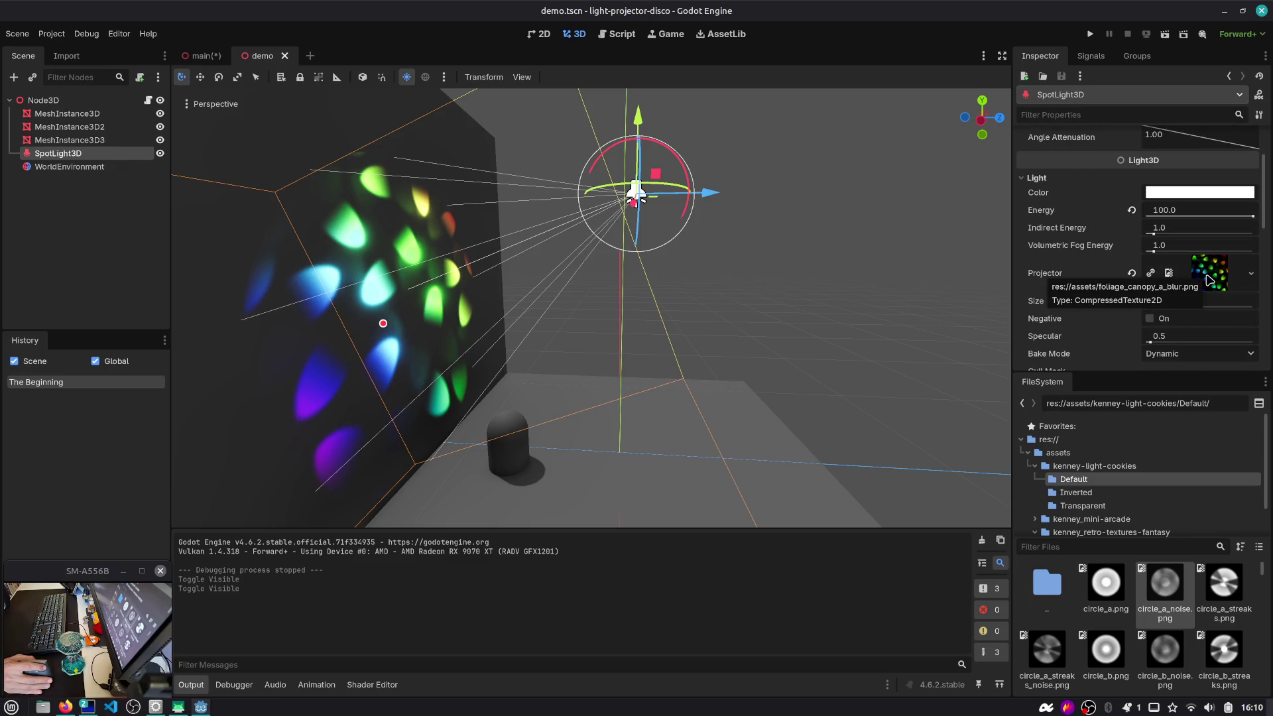
{"action": "scroll", "coordinate": [541, 307], "scroll_direction": "up", "scroll_amount": 3}
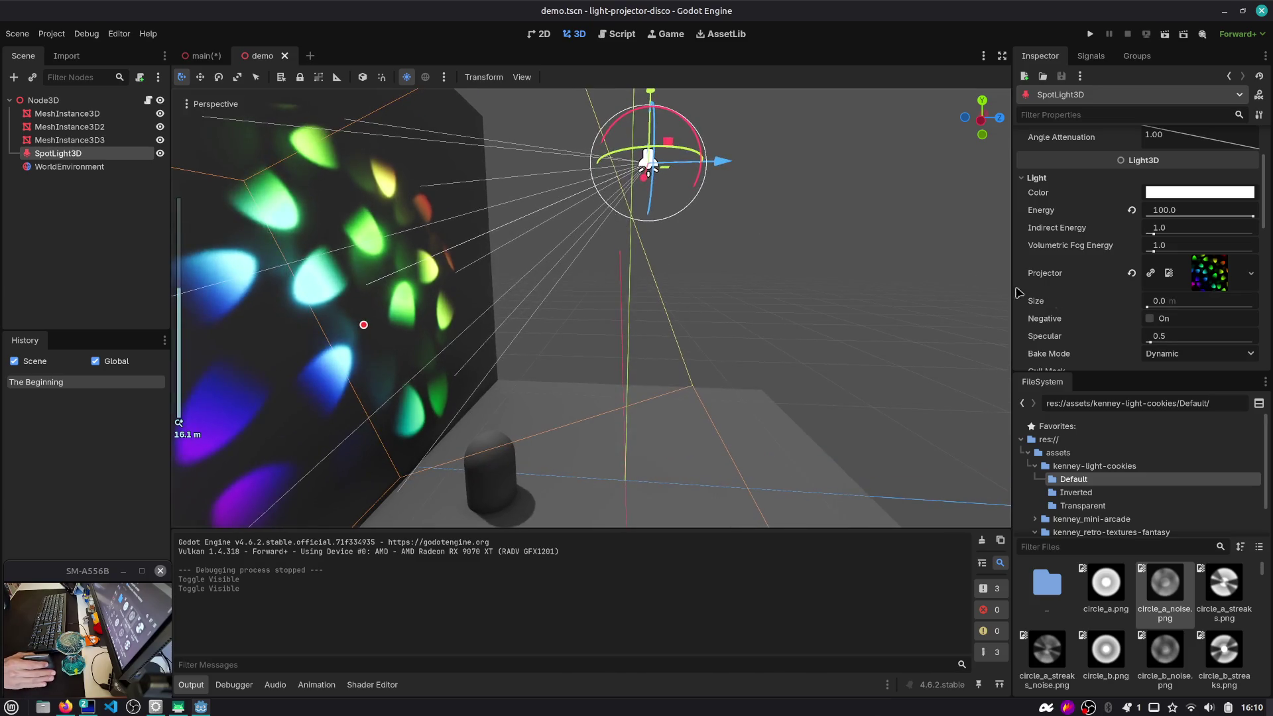
Orbit around the lit wall, undo the spotlight rotation, and switch to Firefox.
{"action": "left_click_drag", "start_coordinate": [482, 264], "coordinate": [373, 286]}
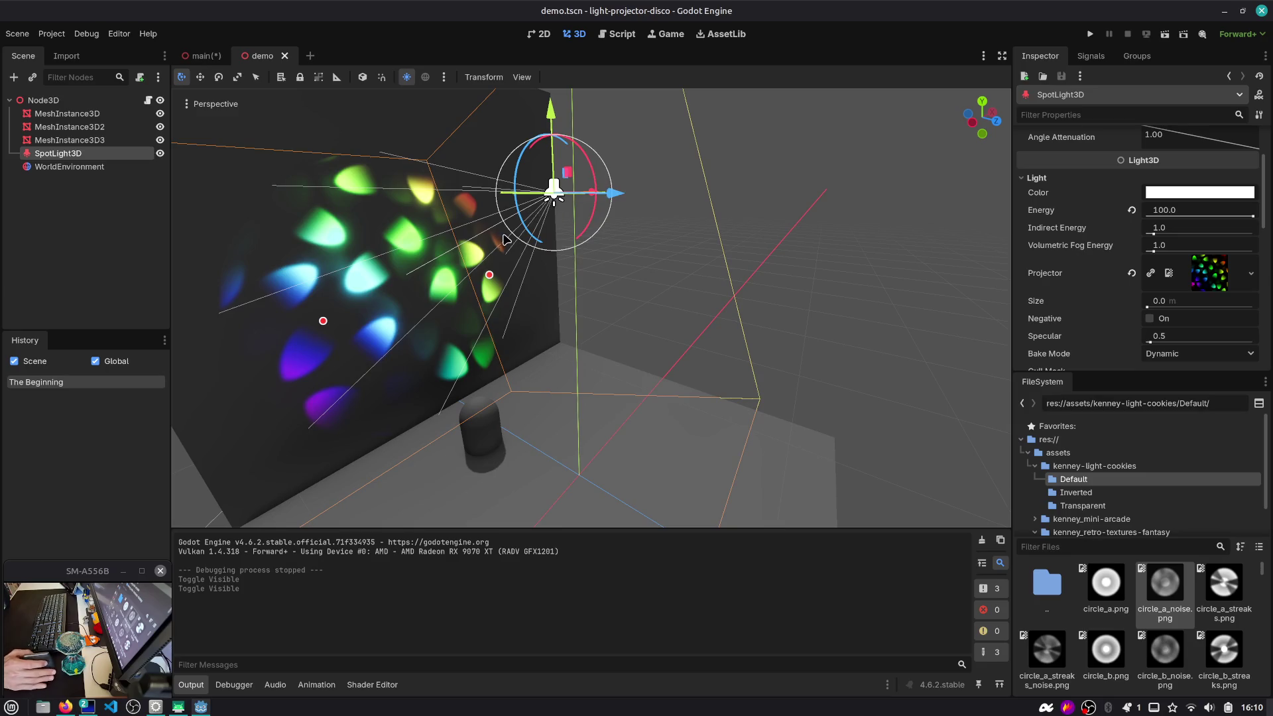
{"action": "mouse_move", "coordinate": [418, 294]}
{"action": "left_mouse_down"}
{"action": "mouse_move", "coordinate": [531, 199]}
{"action": "mouse_move", "coordinate": [469, 249]}
{"action": "mouse_move", "coordinate": [464, 211]}
{"action": "mouse_move", "coordinate": [474, 244]}
{"action": "mouse_move", "coordinate": [572, 284]}
{"action": "mouse_move", "coordinate": [471, 301]}
{"action": "mouse_move", "coordinate": [464, 285]}
{"action": "mouse_move", "coordinate": [617, 341]}
{"action": "mouse_move", "coordinate": [464, 205]}
{"action": "mouse_move", "coordinate": [593, 298]}
{"action": "mouse_move", "coordinate": [434, 305]}
{"action": "mouse_move", "coordinate": [467, 236]}
{"action": "mouse_move", "coordinate": [560, 339]}
{"action": "mouse_move", "coordinate": [479, 255]}
{"action": "mouse_move", "coordinate": [532, 260]}
{"action": "left_mouse_up"}
{"action": "key", "text": "ctrl+z"}
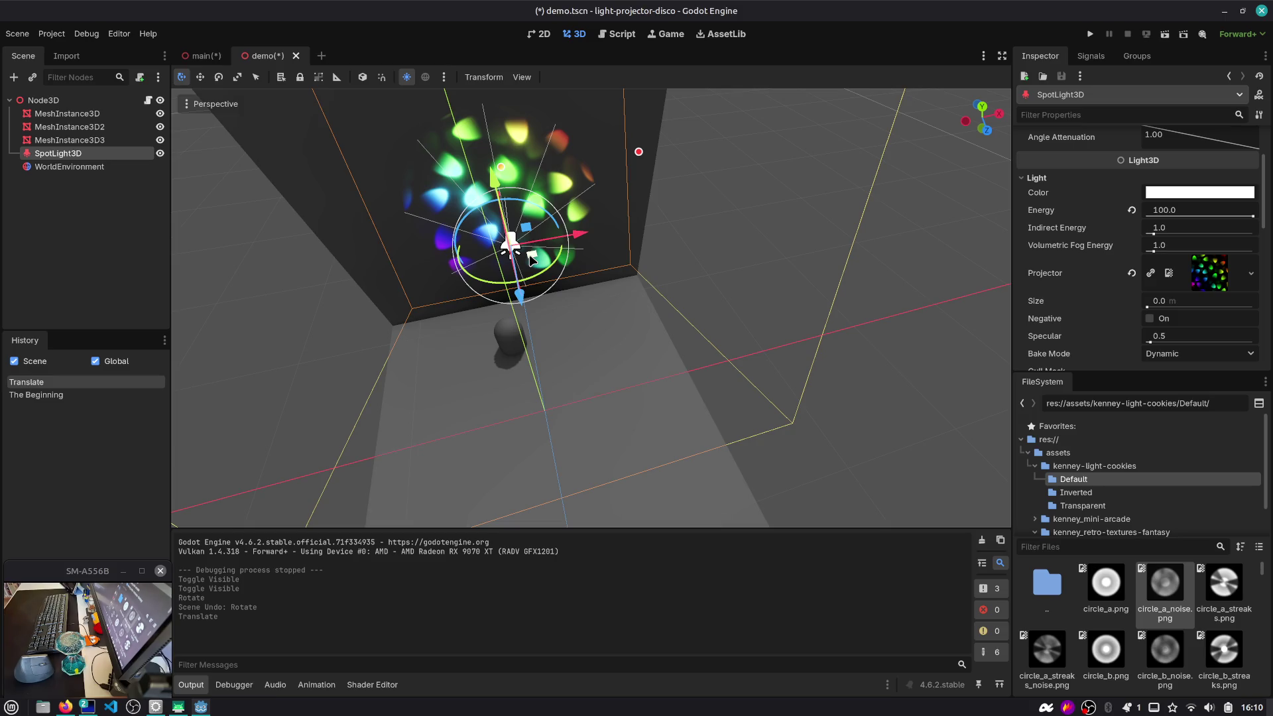
{"action": "key", "text": "alt+Tab"}
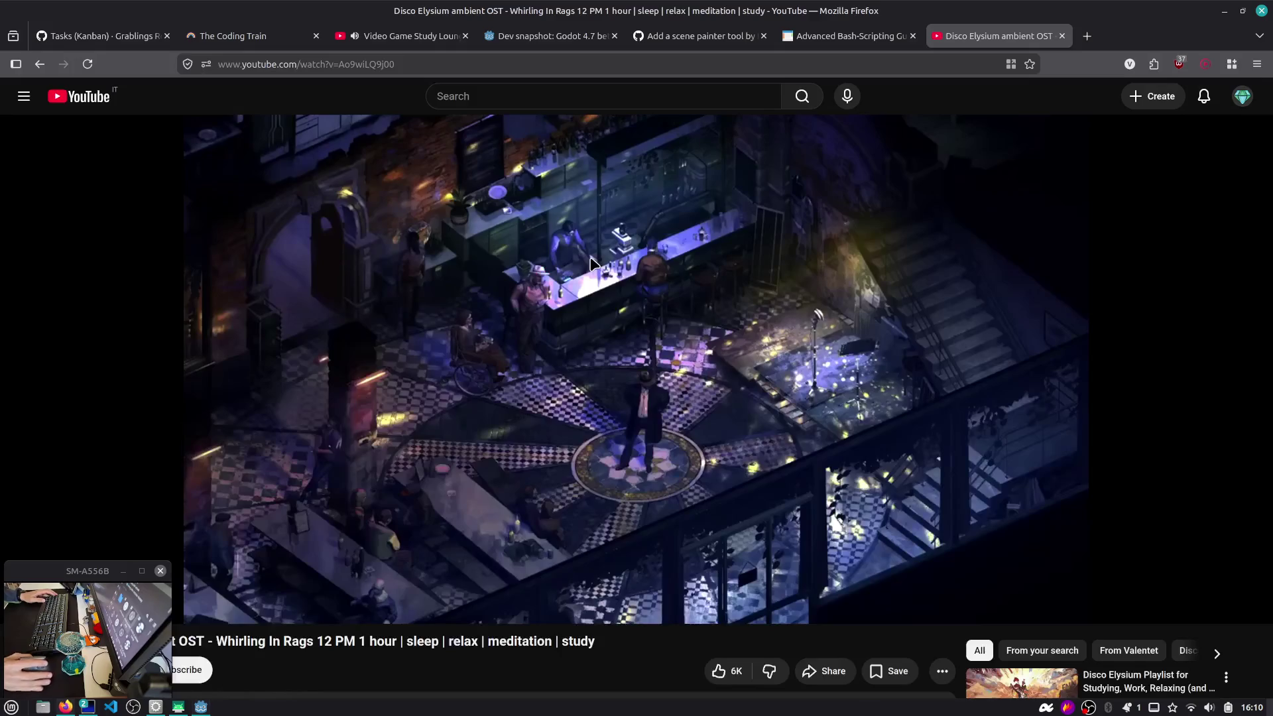
Start a YouTube search for Splinter Cell in a new browser tab.
{"action": "key", "text": "ctrl+t"}
{"action": "type", "text": "@youtube spli"}
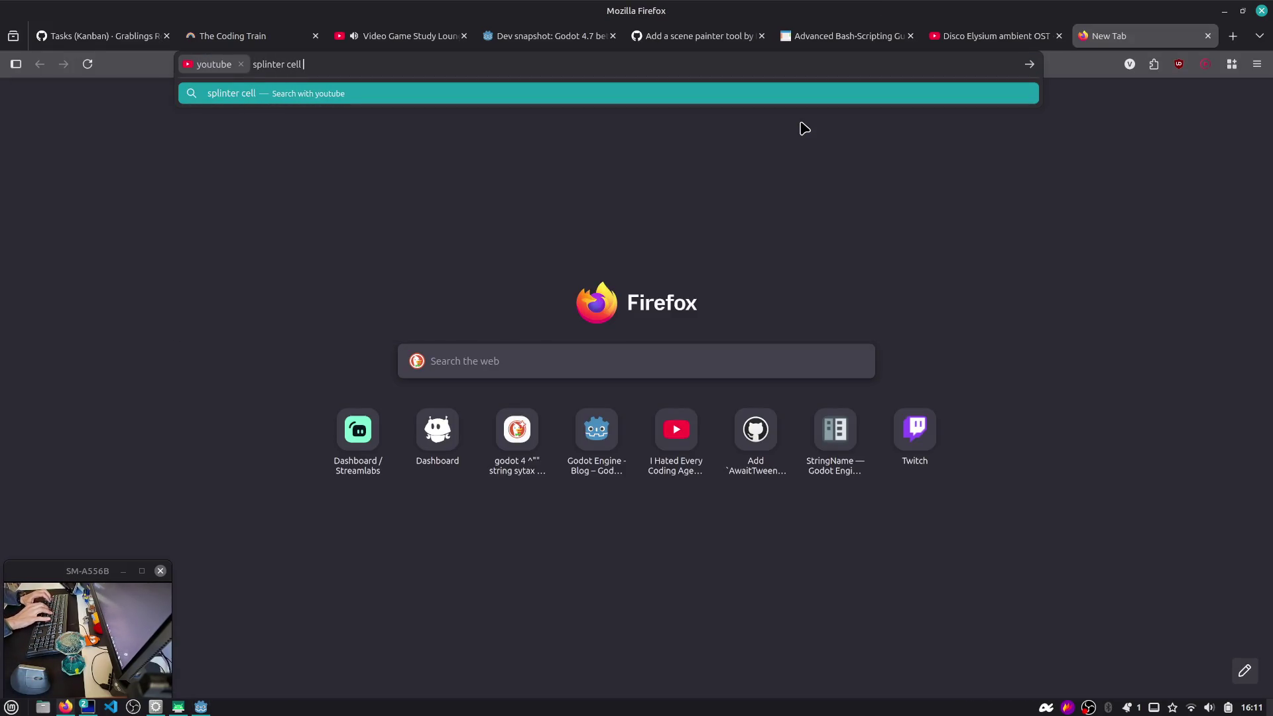
{"action": "type", "text": "22"}
{"action": "key", "text": "Return"}
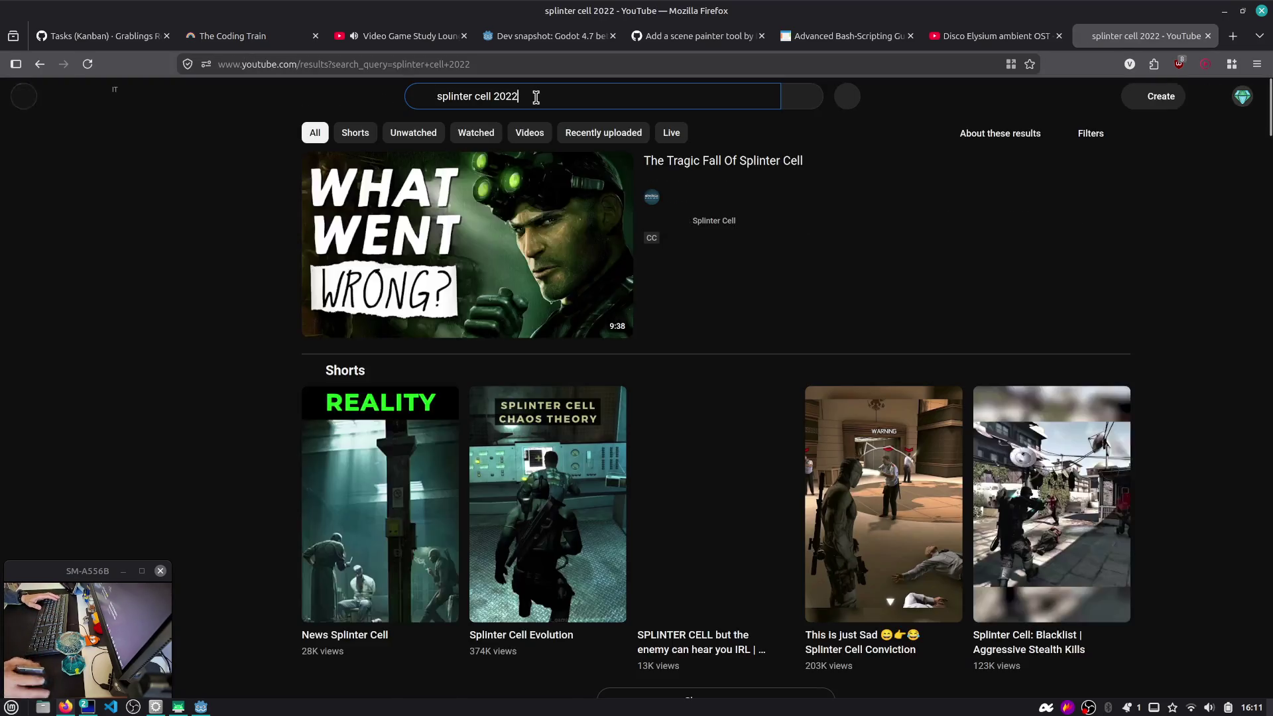
Correct the query to 'splinter cell 2002' and open the full-game stealth walkthrough video.
{"action": "left_click", "coordinate": [536, 97]}
{"action": "key", "text": "BackSpace"}
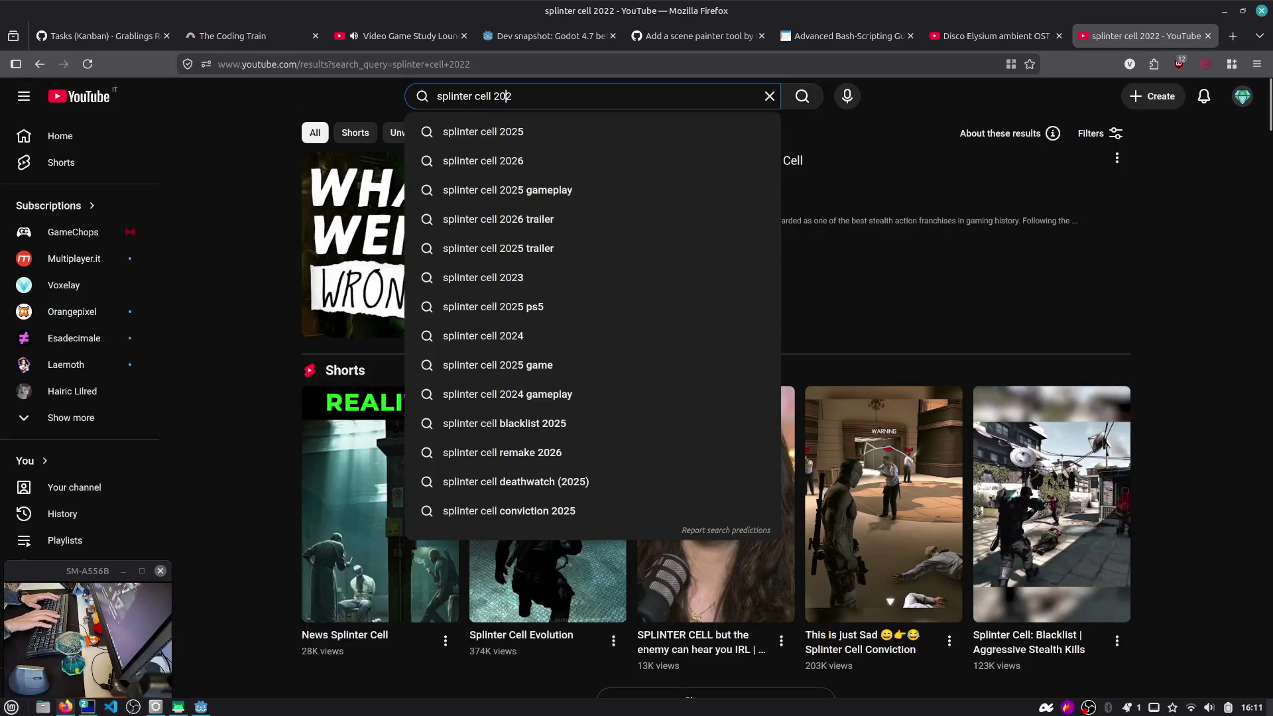
{"action": "type", "text": "0"}
{"action": "key", "text": "Return"}
{"action": "left_click", "coordinate": [672, 98]}
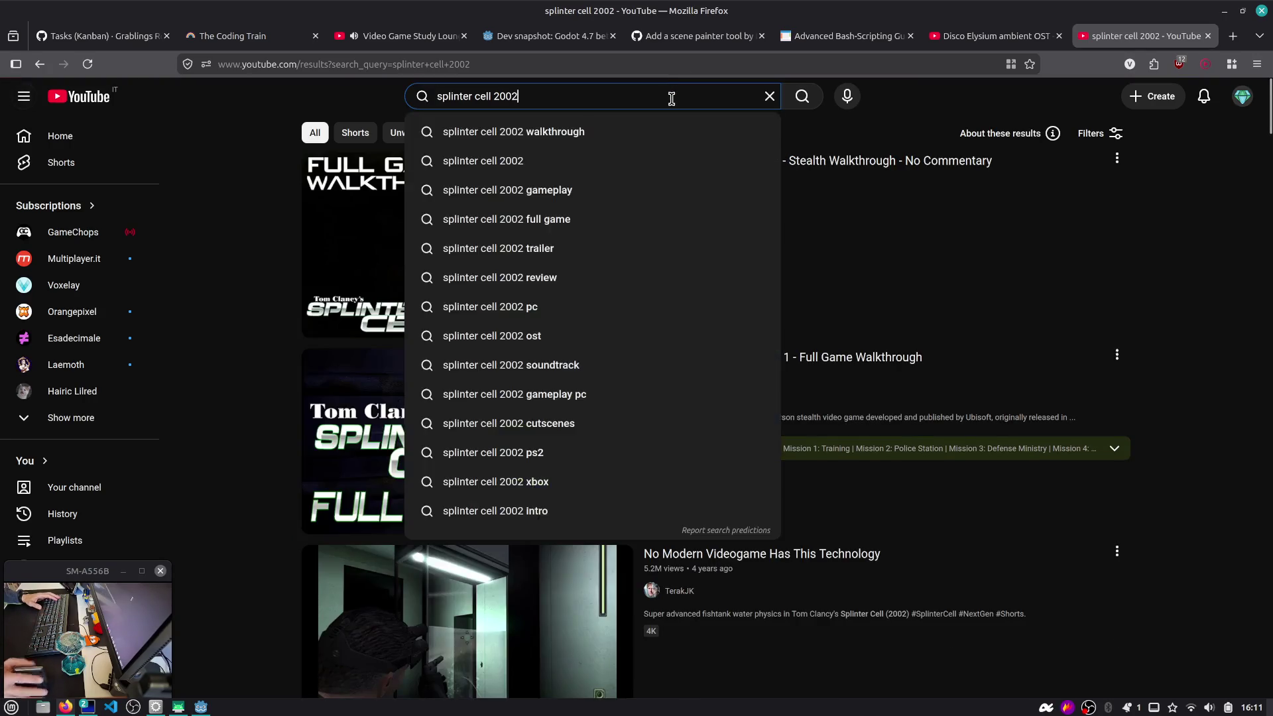
{"action": "key", "text": "Escape"}
{"action": "left_click", "coordinate": [600, 200]}
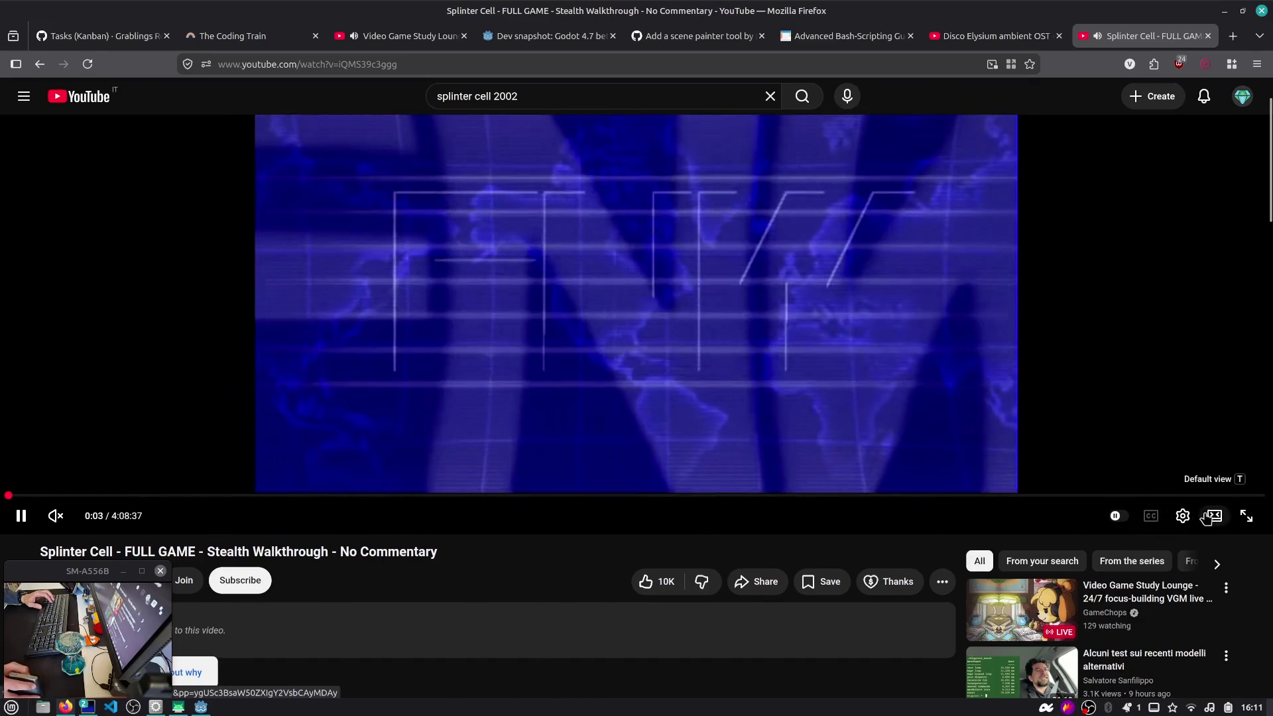
Leave theater mode and jump the Splinter Cell walkthrough to around 30:26.
{"action": "left_click", "coordinate": [1214, 516]}
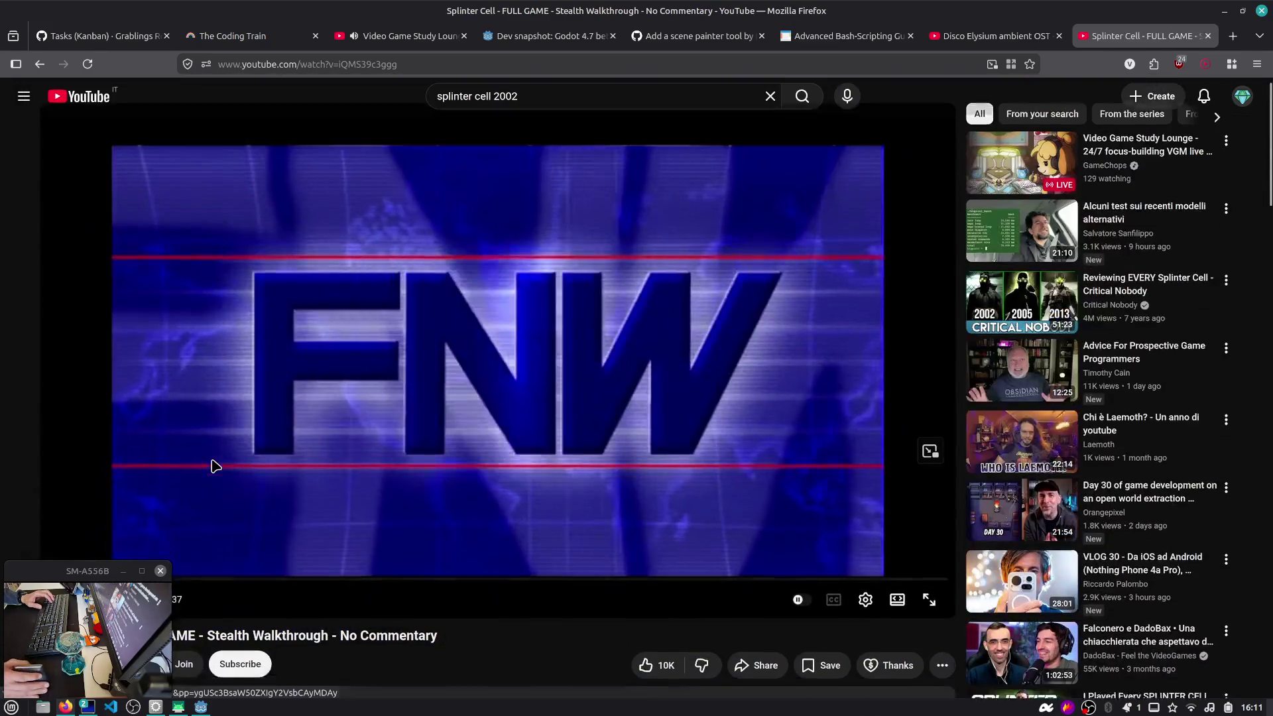
{"action": "mouse_move", "coordinate": [139, 510]}
{"action": "left_mouse_down"}
{"action": "mouse_move", "coordinate": [128, 510]}
{"action": "mouse_move", "coordinate": [171, 513]}
{"action": "left_mouse_up"}
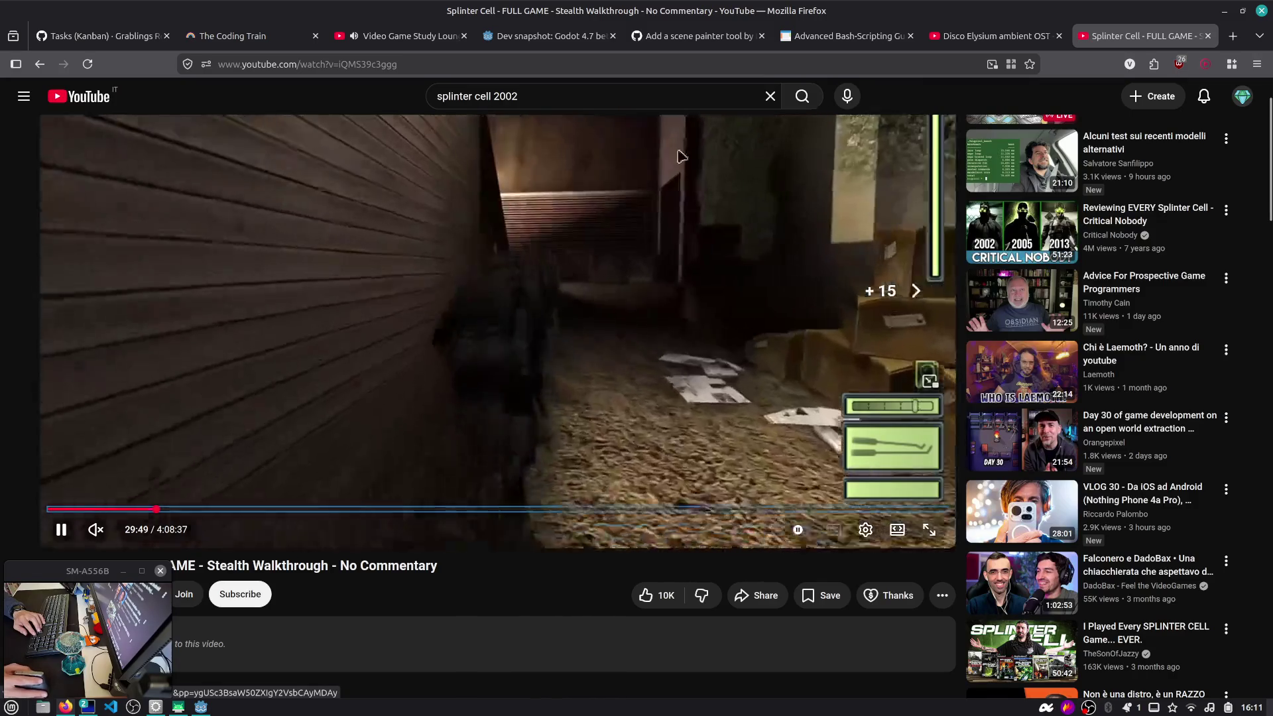
{"action": "key", "text": "l"}
{"action": "key", "text": "l"}
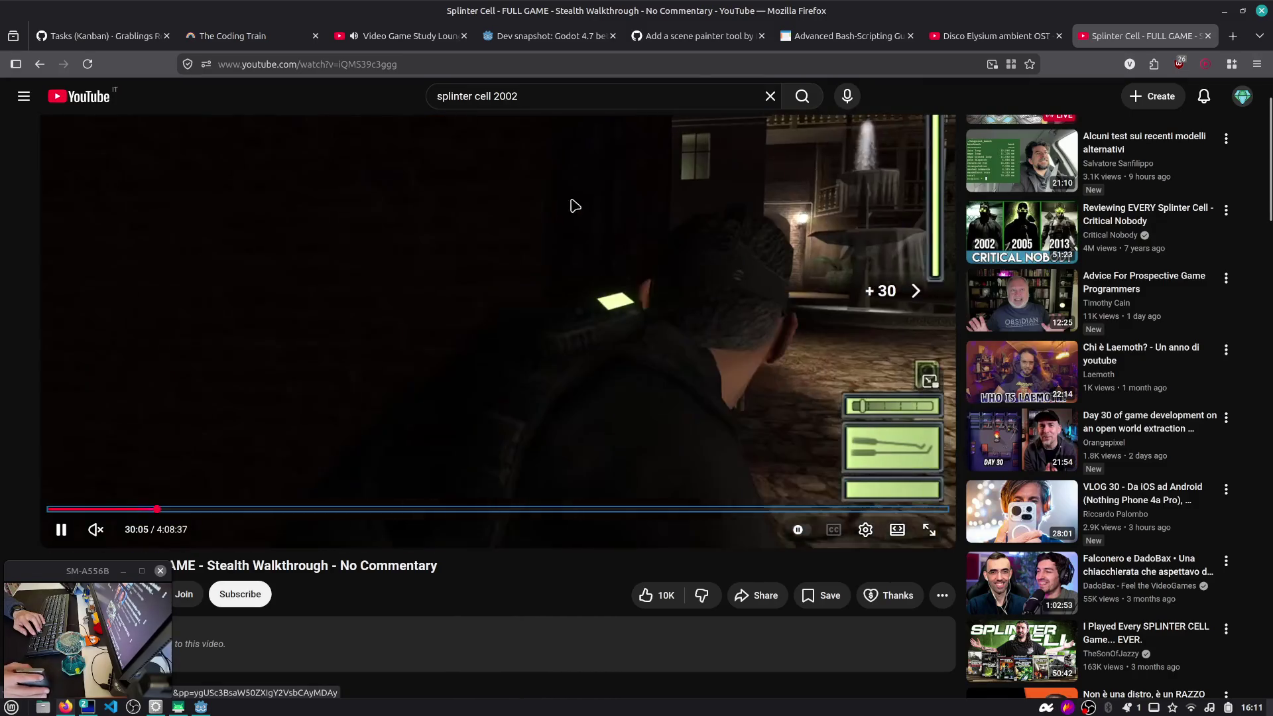
{"action": "key", "text": "Right"}
{"action": "key", "text": "Right"}
{"action": "key", "text": "Right"}
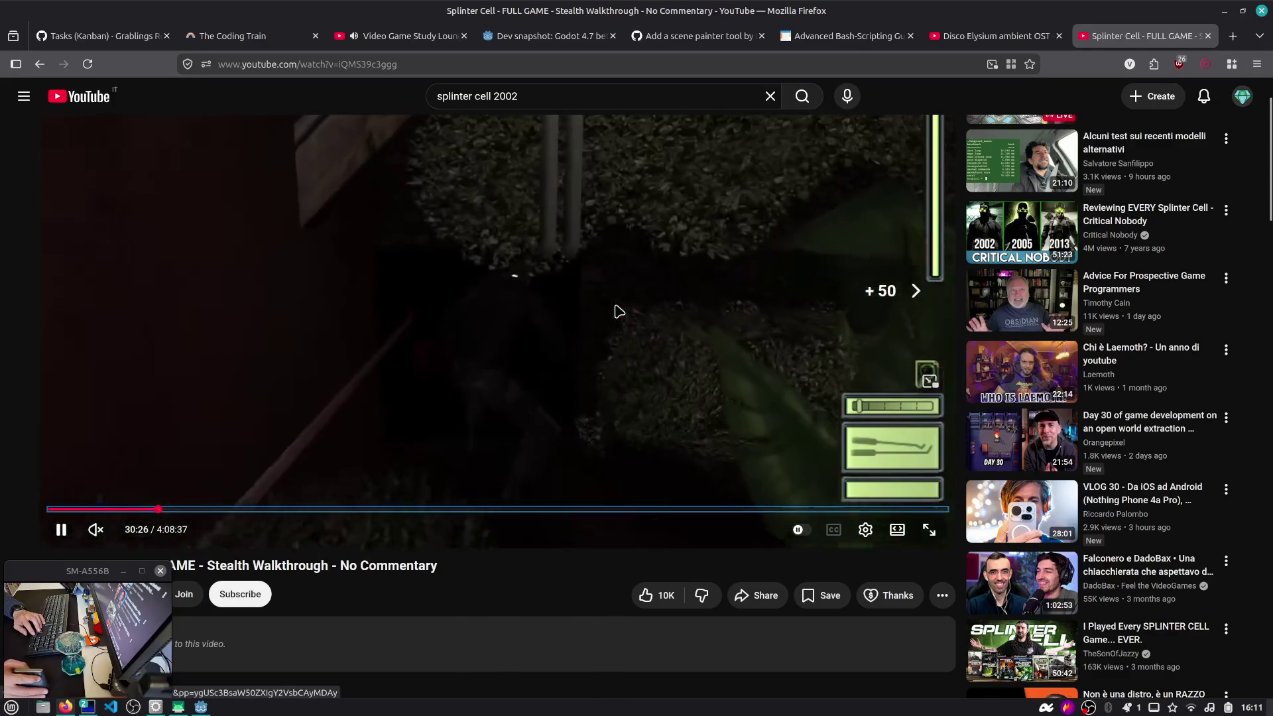
{"action": "key", "text": "Right"}
{"action": "key", "text": "Left"}
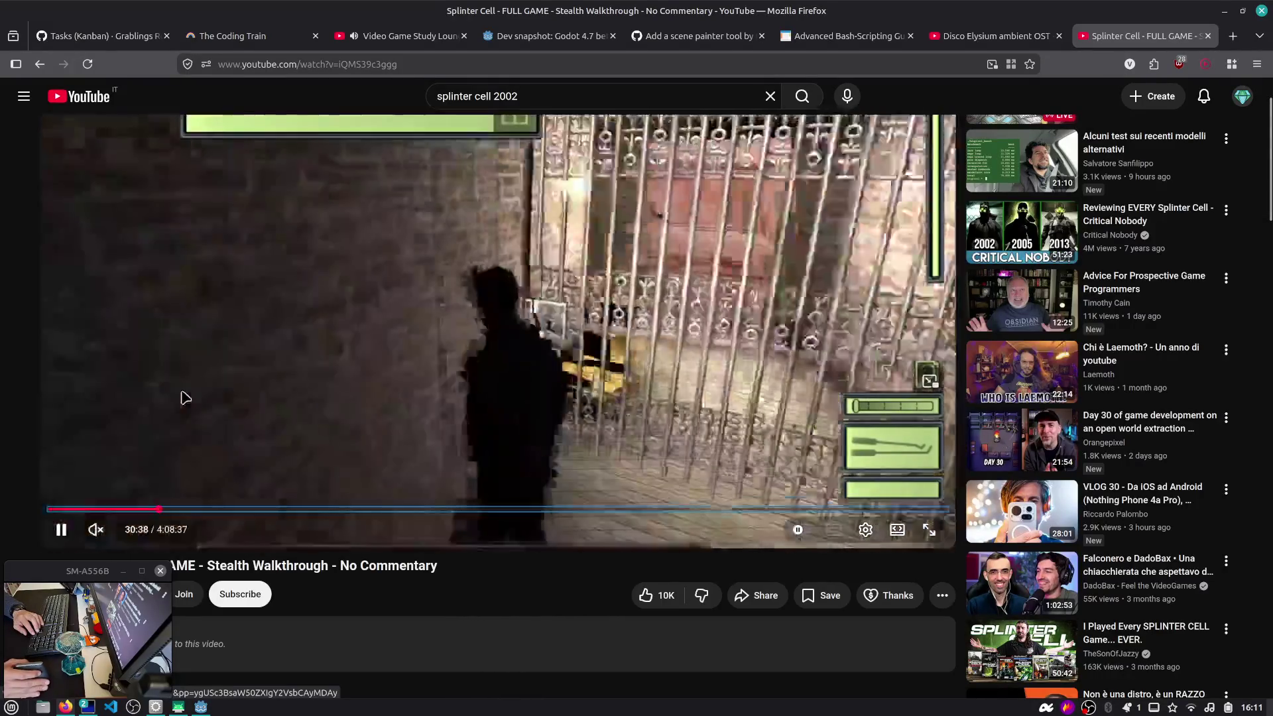
Skip ahead past 31:10, then close the Splinter Cell walkthrough tab.
{"action": "key", "text": "Right"}
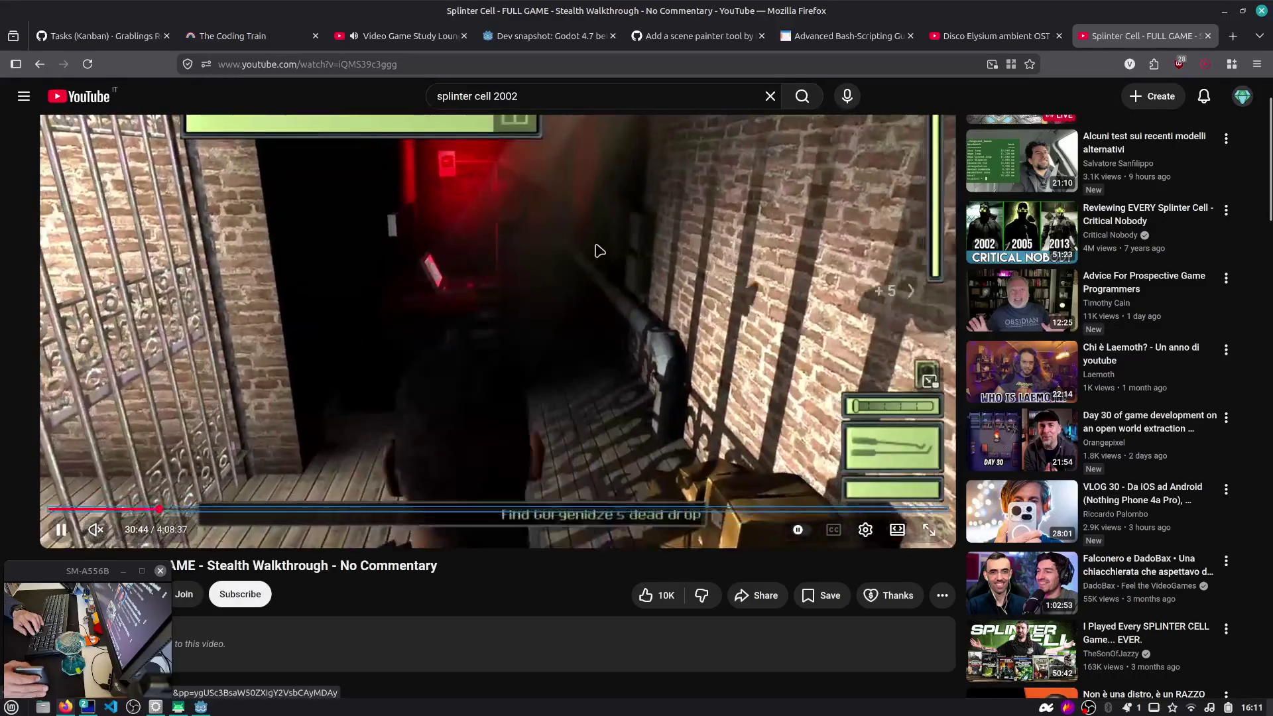
{"action": "key", "text": "Right"}
{"action": "key", "text": "Right"}
{"action": "key", "text": "Right"}
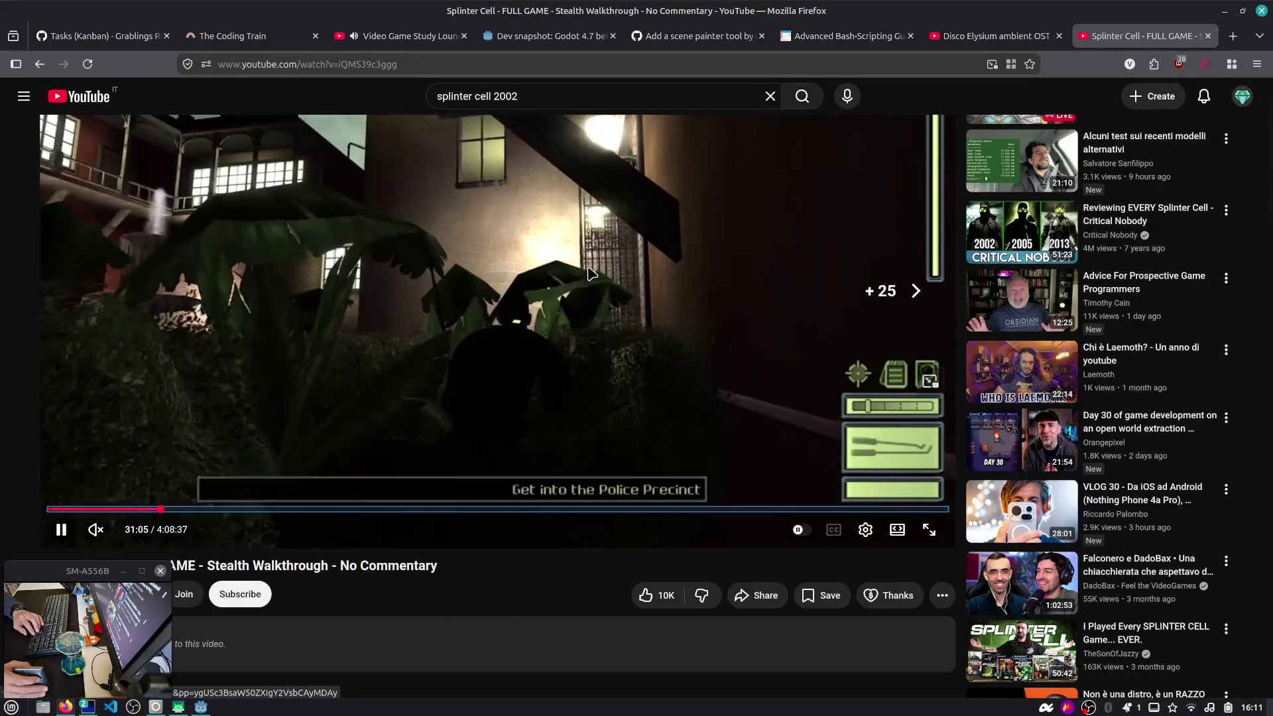
{"action": "key", "text": "Right"}
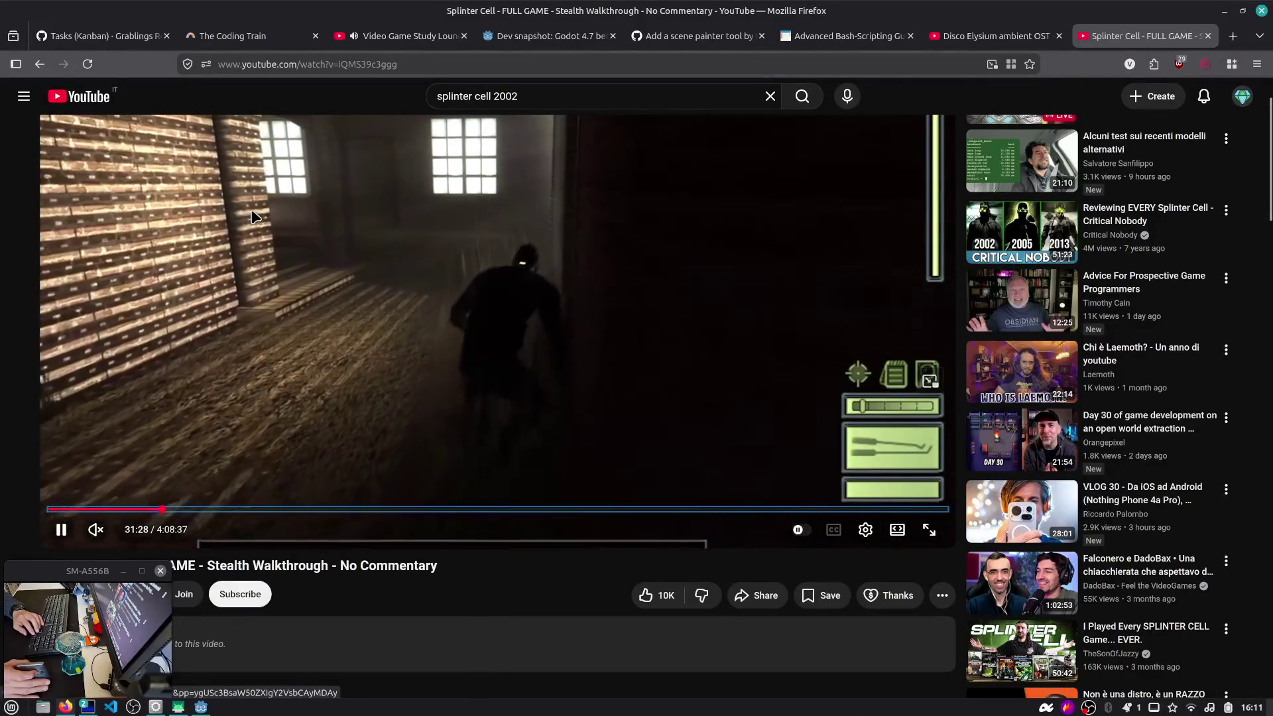
{"action": "key", "text": "Right"}
{"action": "key", "text": "Right"}
{"action": "key", "text": "Right"}
{"action": "key", "text": "Right"}
{"action": "key", "text": "Right"}
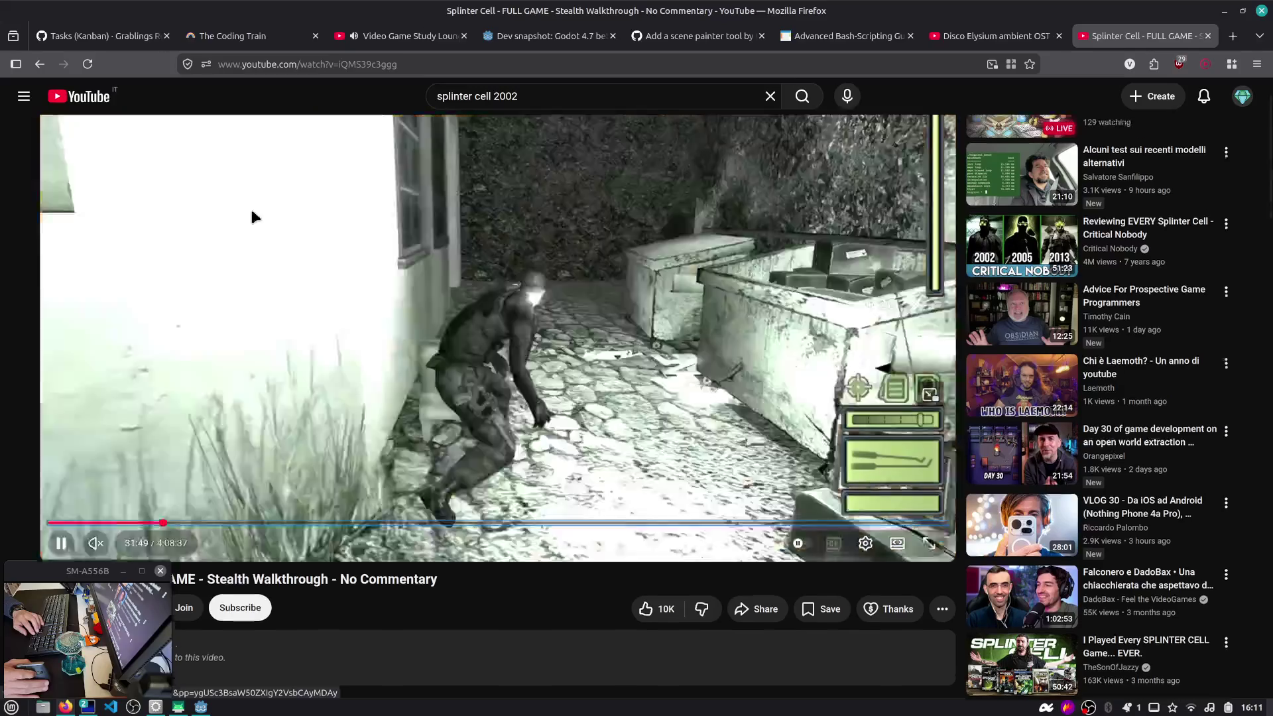
{"action": "scroll", "coordinate": [256, 218], "scroll_direction": "up", "scroll_amount": 2}
{"action": "key", "text": "Right"}
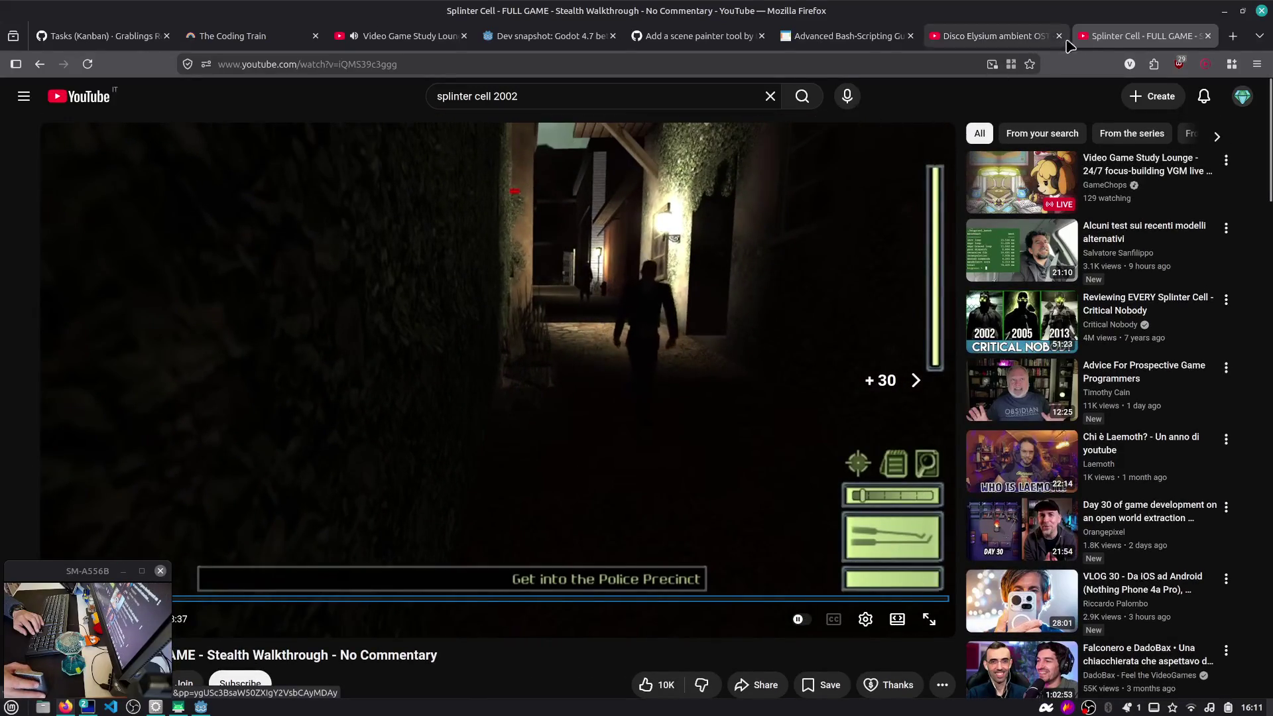
{"action": "left_click", "coordinate": [1207, 36]}
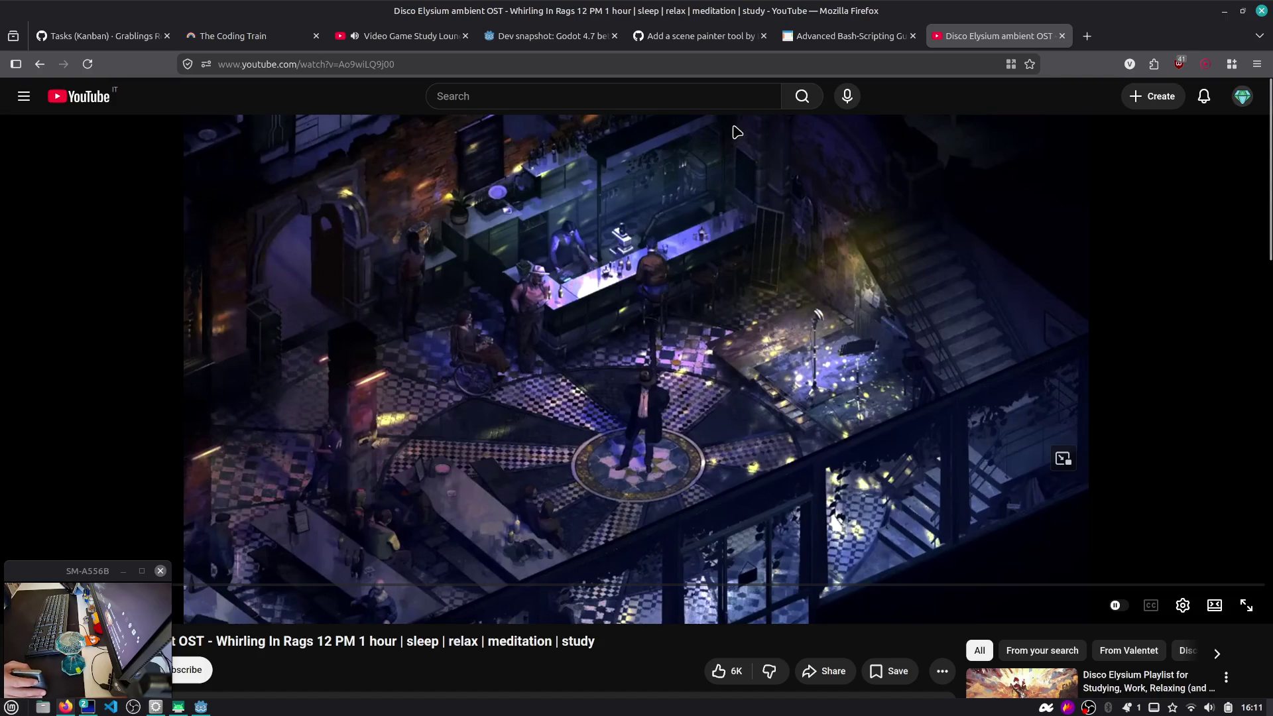
View the top of the 'Add a scene painter tool' pull request, then return to Godot.
{"action": "left_click", "coordinate": [700, 36]}
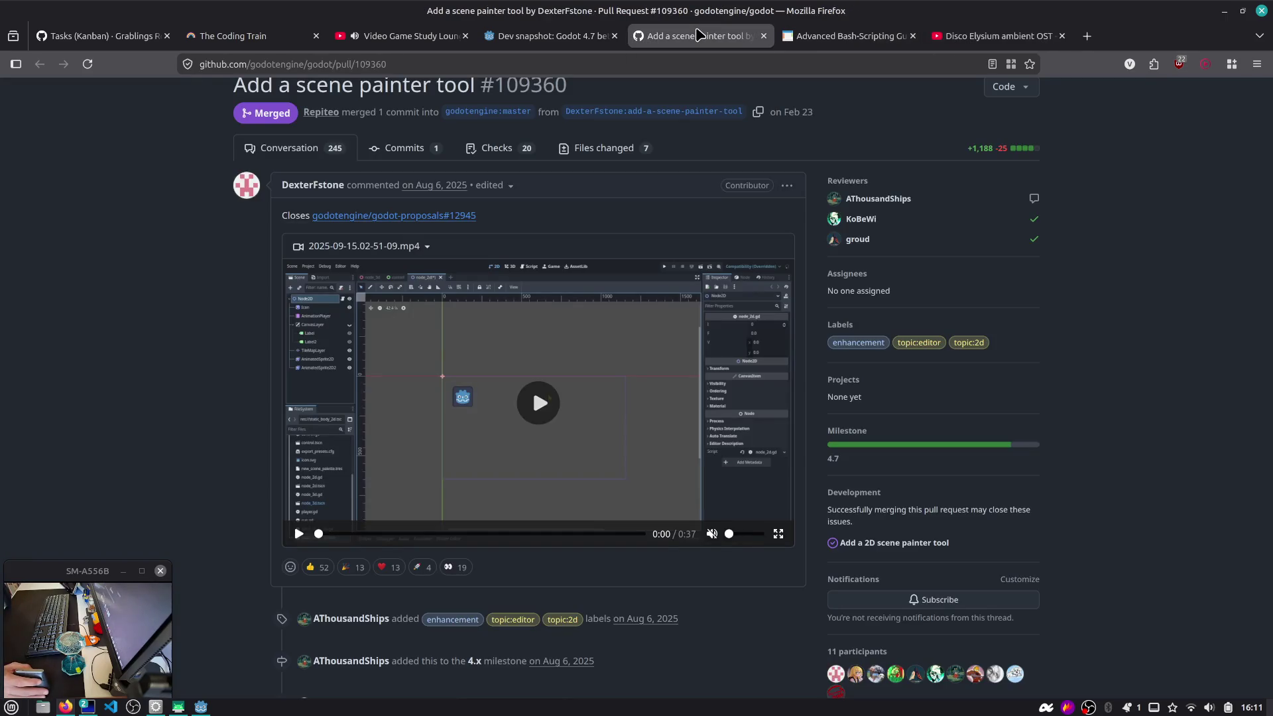
{"action": "scroll", "coordinate": [517, 153], "scroll_direction": "up", "scroll_amount": 3}
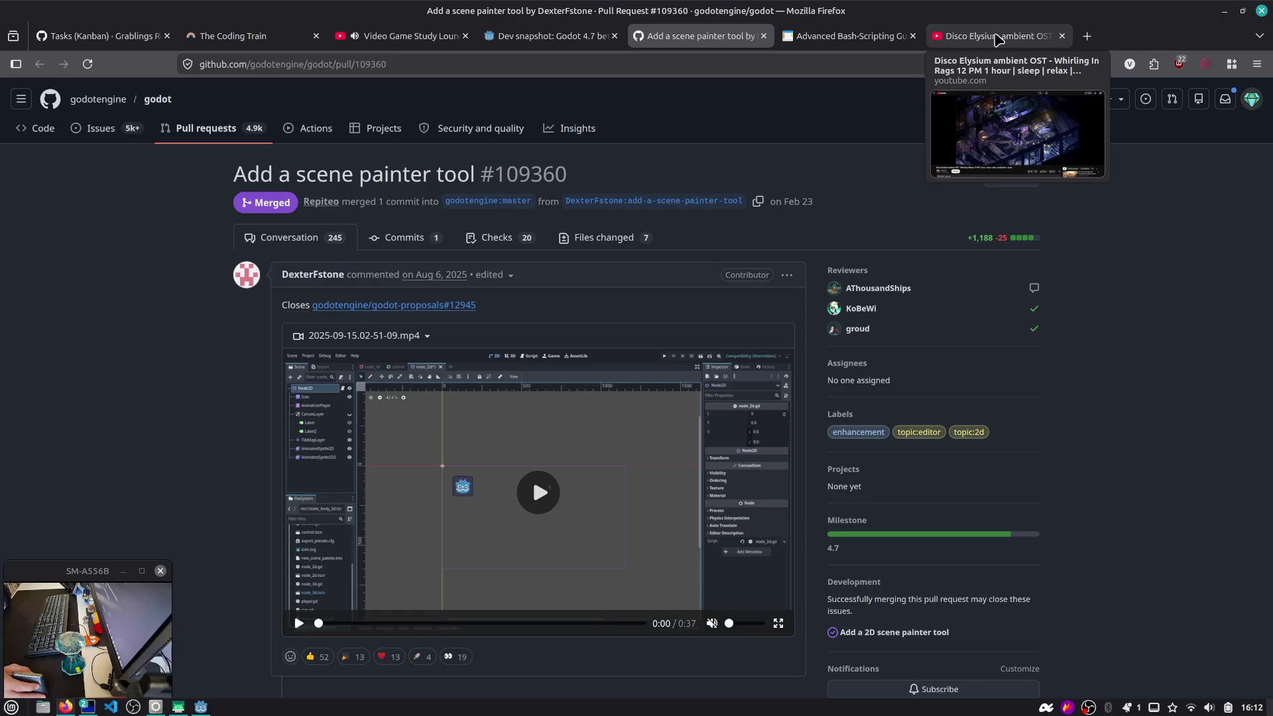
{"action": "key", "text": "alt+Tab"}
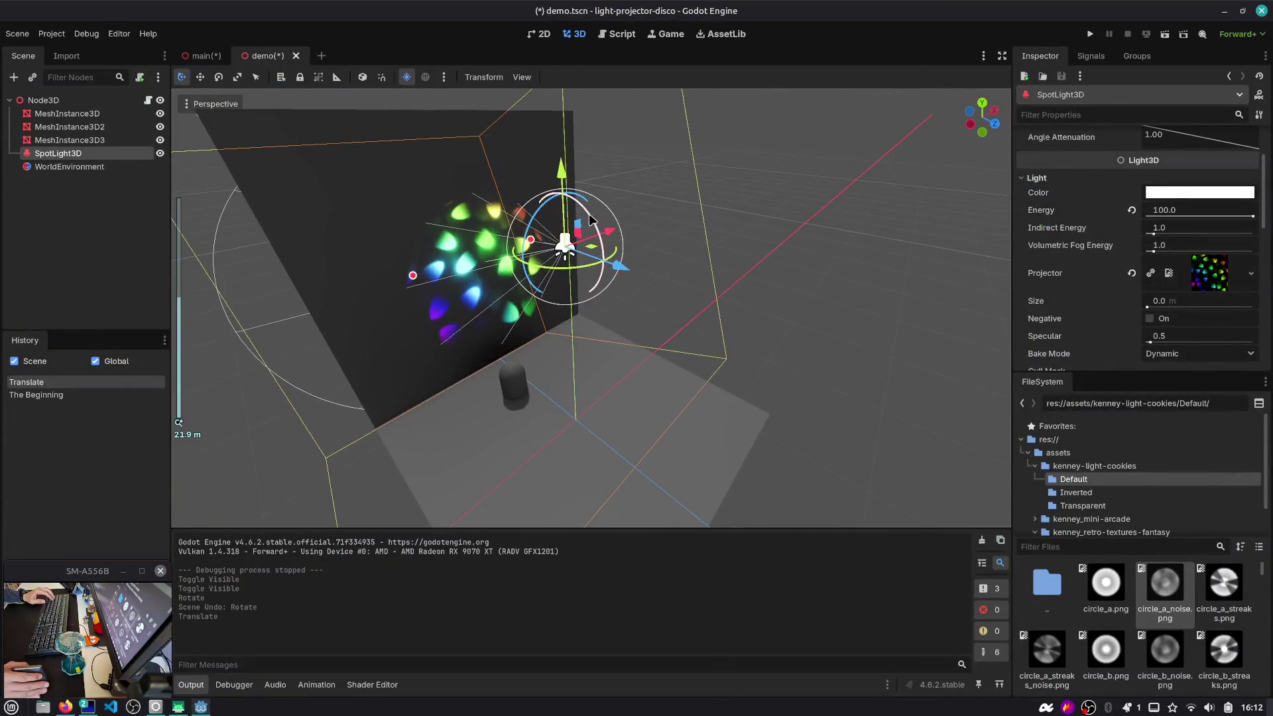
Close the demo scene and orbit to look down on the main disco room.
{"action": "left_click", "coordinate": [294, 55]}
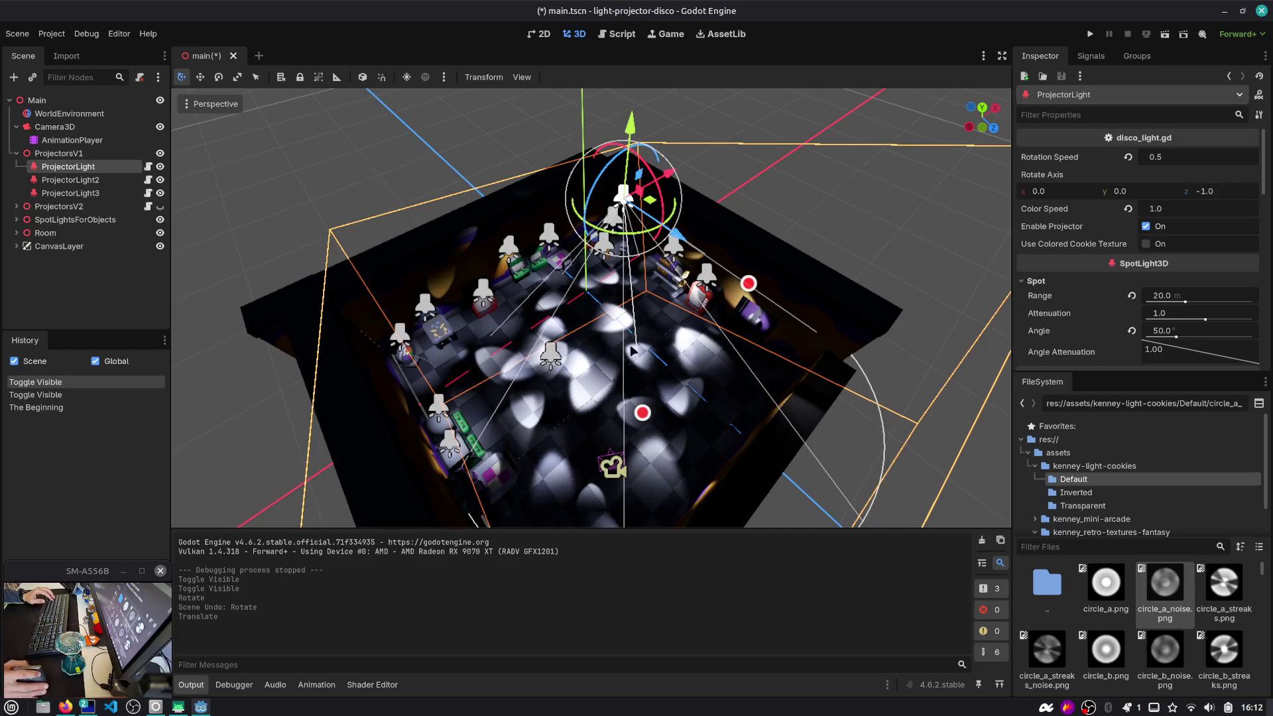
{"action": "scroll", "coordinate": [472, 335], "scroll_direction": "down", "scroll_amount": 5}
{"action": "mouse_move", "coordinate": [472, 335]}
{"action": "left_mouse_down"}
{"action": "mouse_move", "coordinate": [646, 371]}
{"action": "mouse_move", "coordinate": [704, 361]}
{"action": "mouse_move", "coordinate": [655, 336]}
{"action": "left_mouse_up"}
{"action": "scroll", "coordinate": [647, 372], "scroll_direction": "up", "scroll_amount": 4}
{"action": "scroll", "coordinate": [561, 236], "scroll_direction": "down", "scroll_amount": 3}
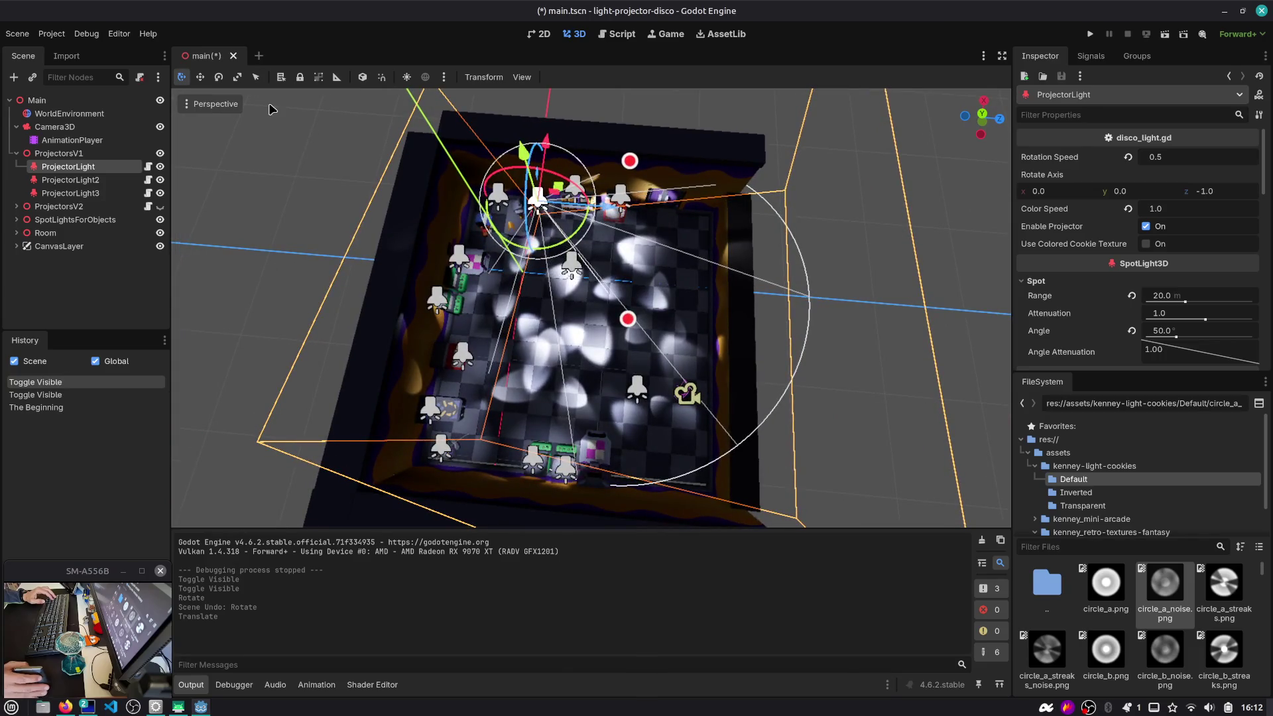
Keep normal display mode, orbit around ProjectorLight, then save and quit to the project list.
{"action": "left_click", "coordinate": [212, 104]}
{"action": "left_click", "coordinate": [225, 287]}
{"action": "left_click_drag", "start_coordinate": [675, 131], "coordinate": [650, 212]}
{"action": "scroll", "coordinate": [650, 212], "scroll_direction": "up", "scroll_amount": 2}
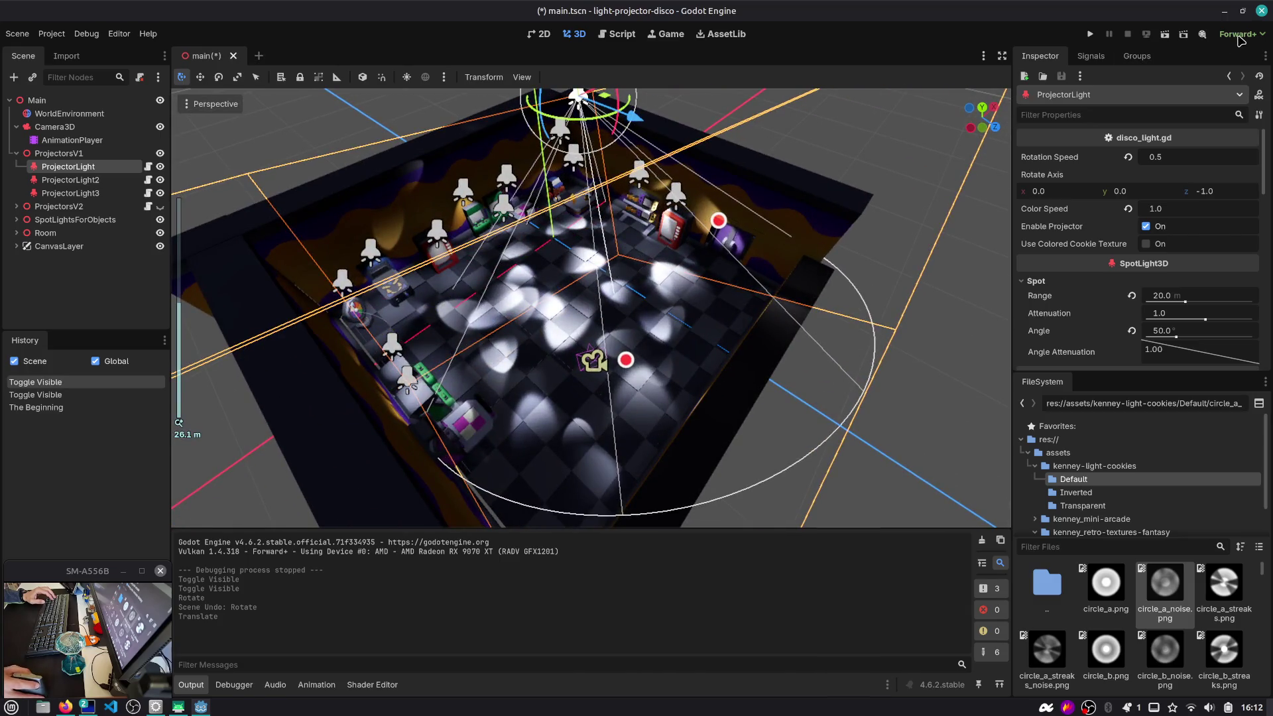
{"action": "scroll", "coordinate": [584, 212], "scroll_direction": "down", "scroll_amount": 3}
{"action": "left_click_drag", "start_coordinate": [583, 213], "coordinate": [564, 170]}
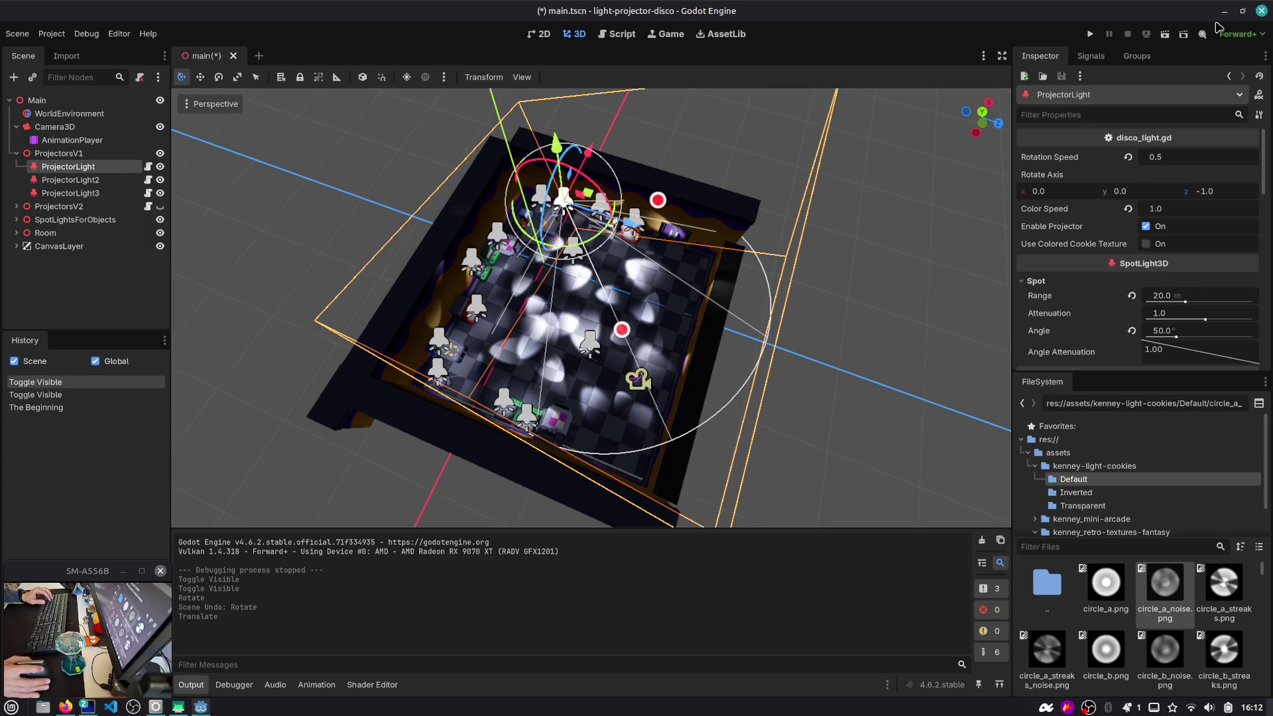
{"action": "key", "text": "ctrl+shift+q"}
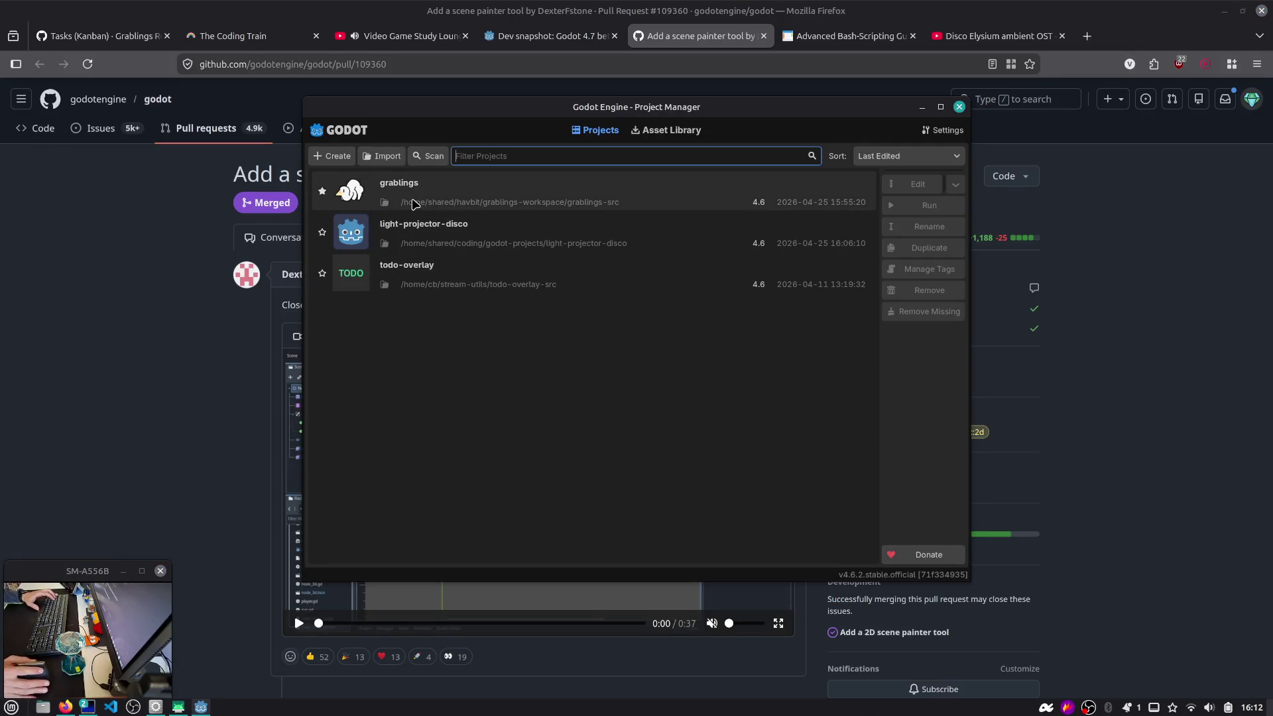
Open the grablings project from the Project Manager, then switch to the chat workspace.
{"action": "left_click", "coordinate": [456, 231]}
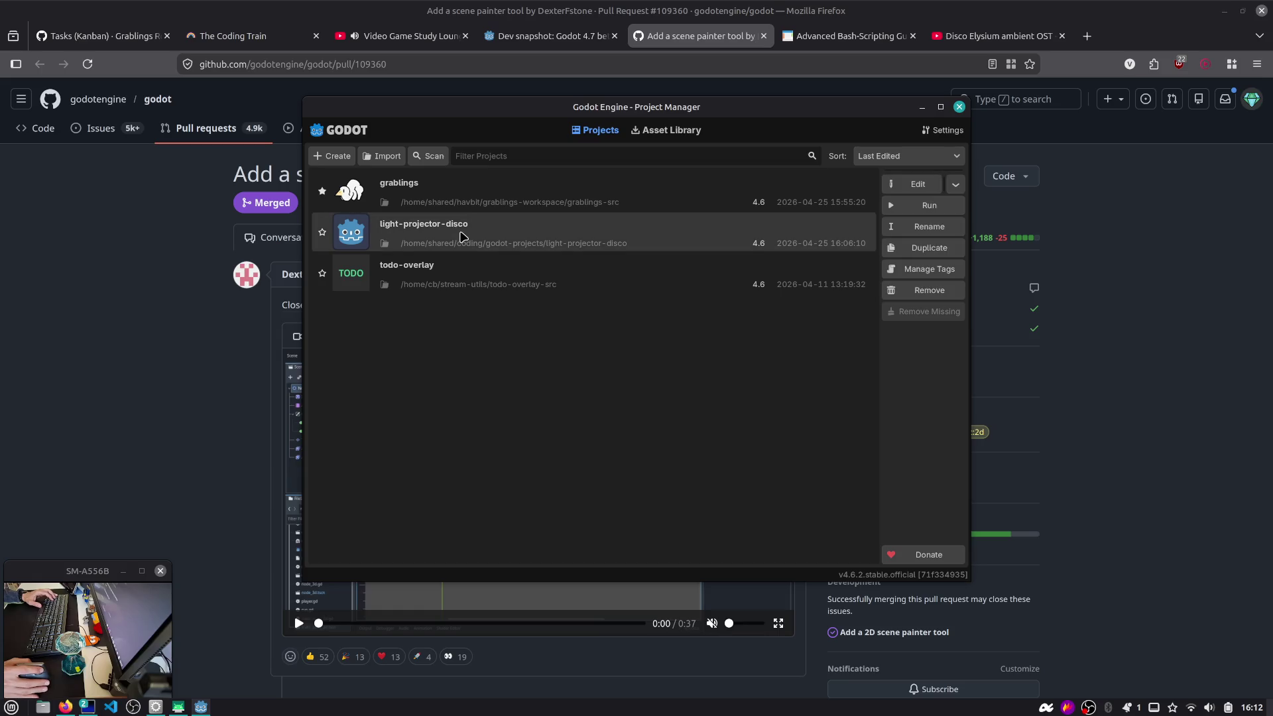
{"action": "double_click", "coordinate": [463, 193]}
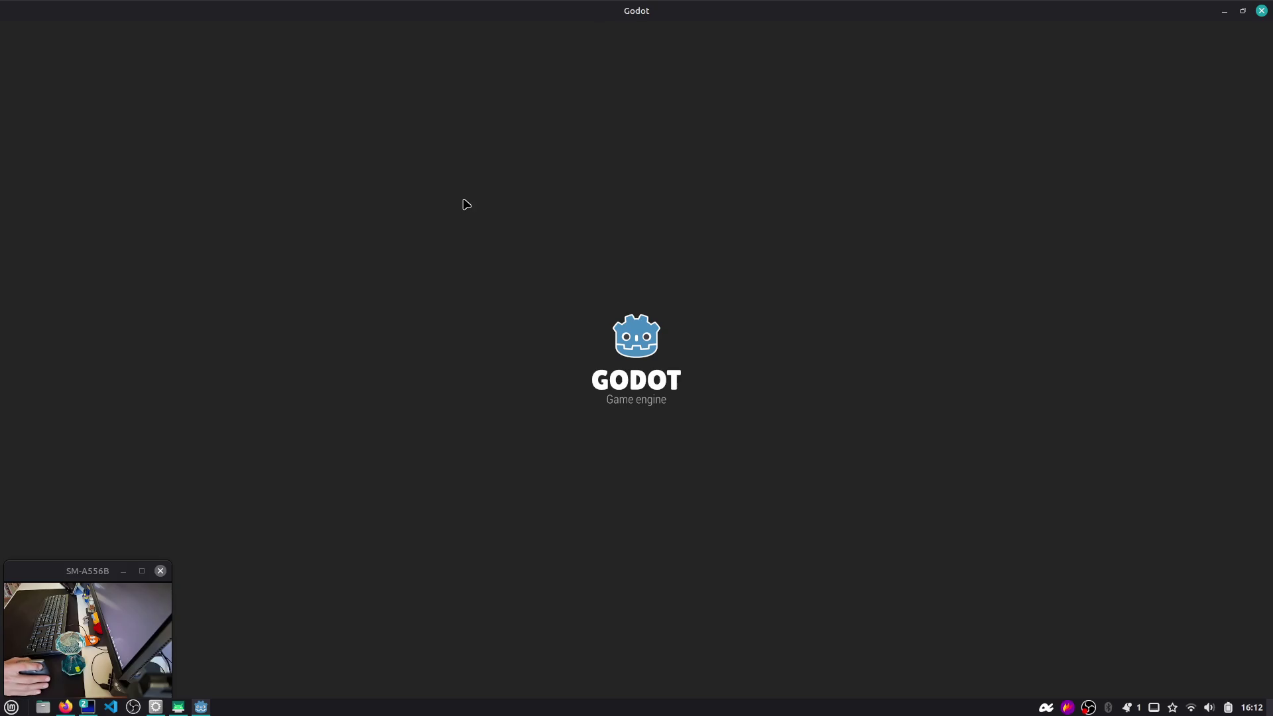
{"action": "key", "text": "ctrl+alt+Right"}
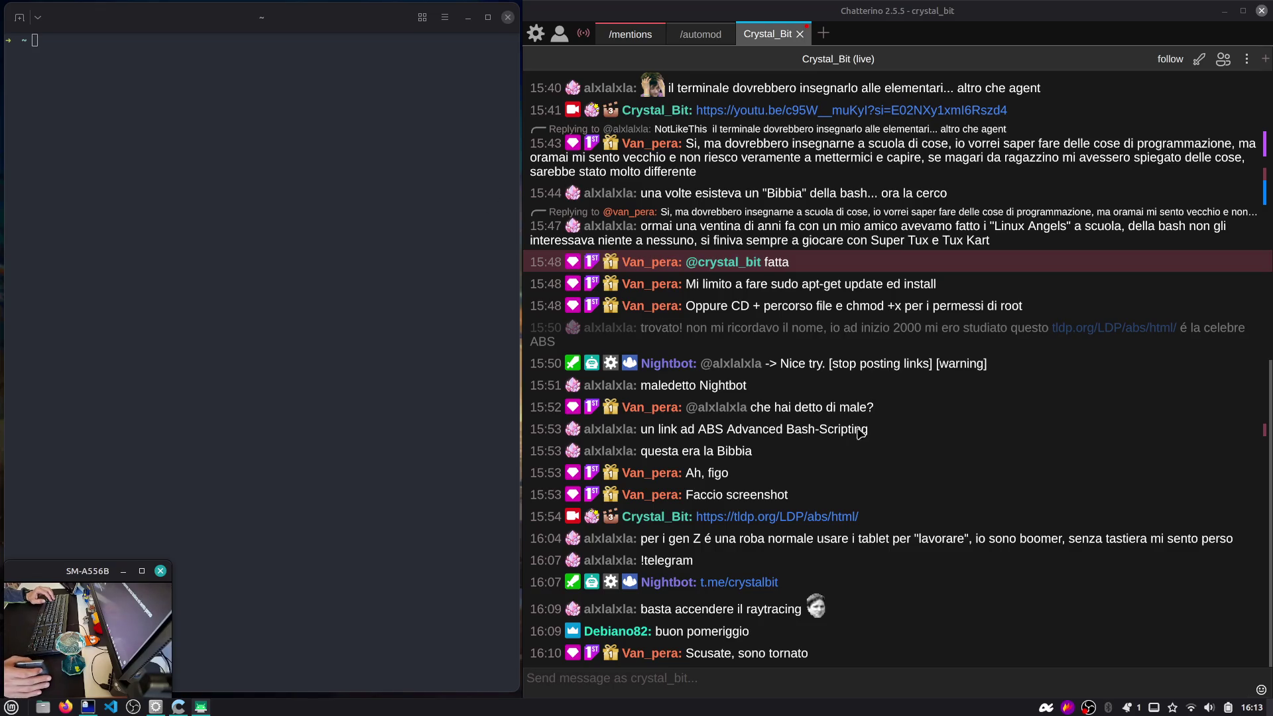
Check the tldp.org Advanced Bash-Scripting link in chat, then go back to the Godot workspace.
{"action": "scroll", "coordinate": [862, 438], "scroll_direction": "up", "scroll_amount": 5}
{"action": "scroll", "coordinate": [865, 448], "scroll_direction": "down", "scroll_amount": 5}
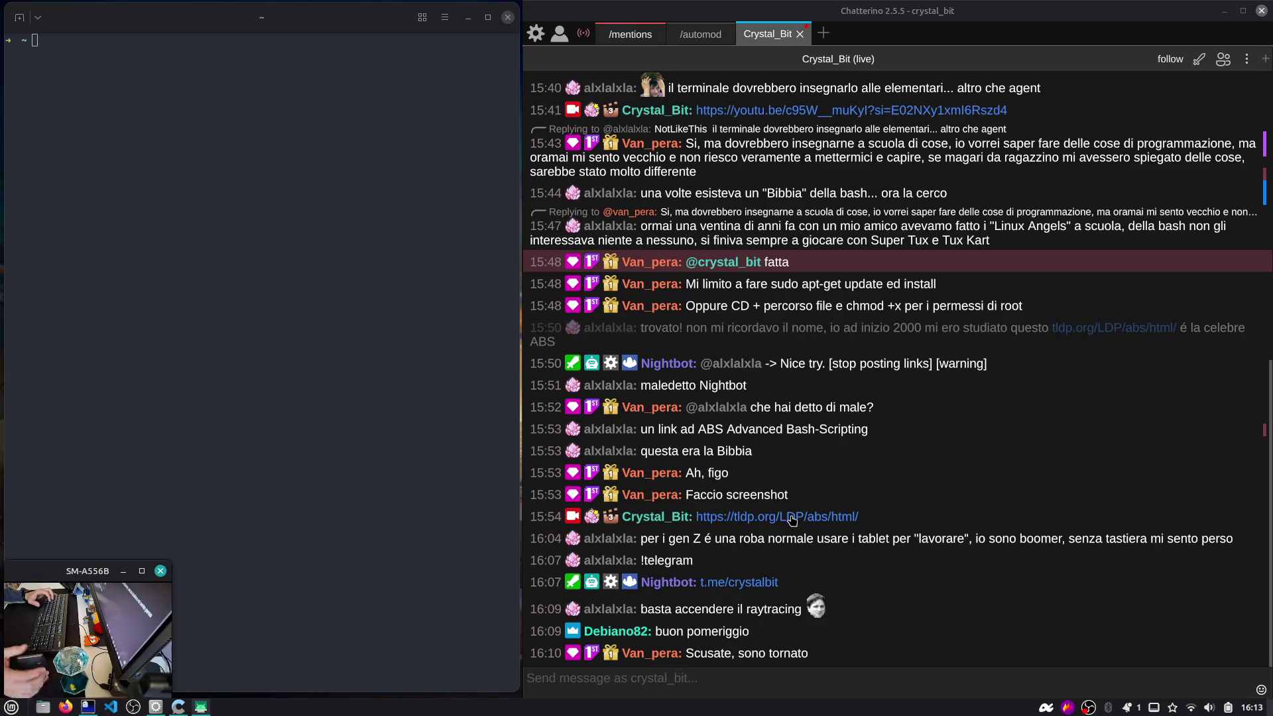
{"action": "right_click", "coordinate": [787, 517]}
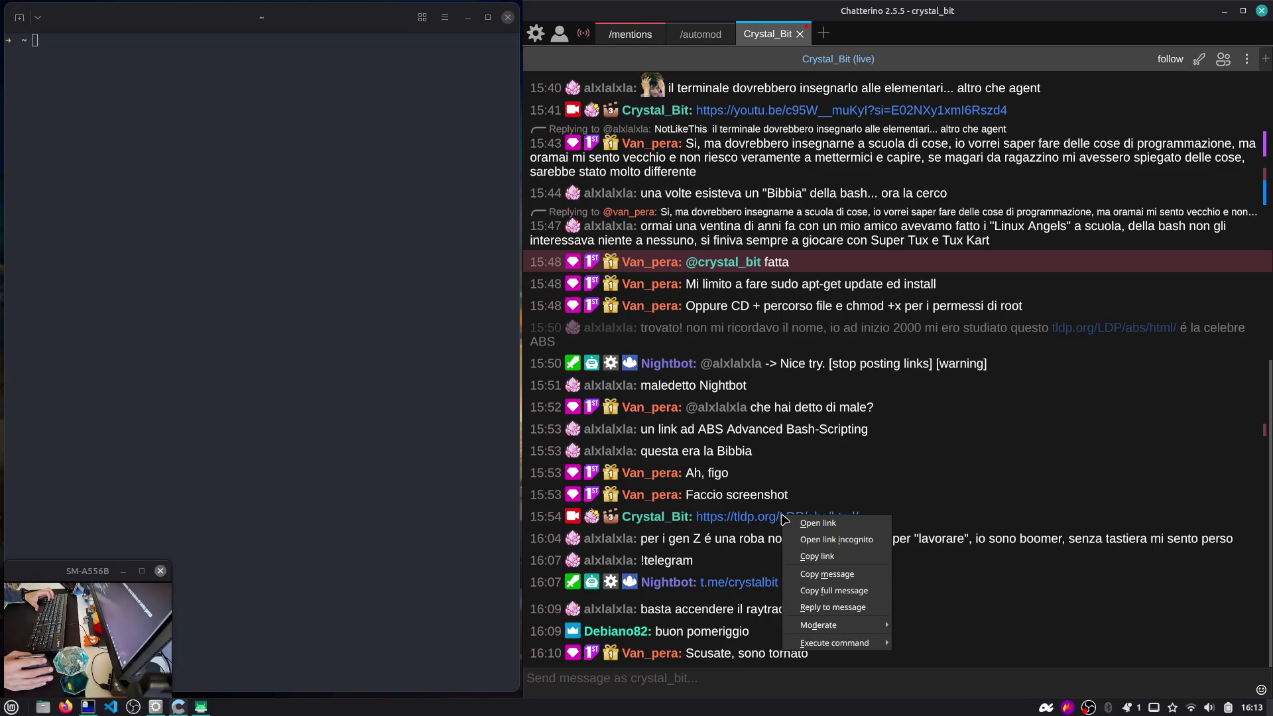
{"action": "left_click", "coordinate": [935, 509]}
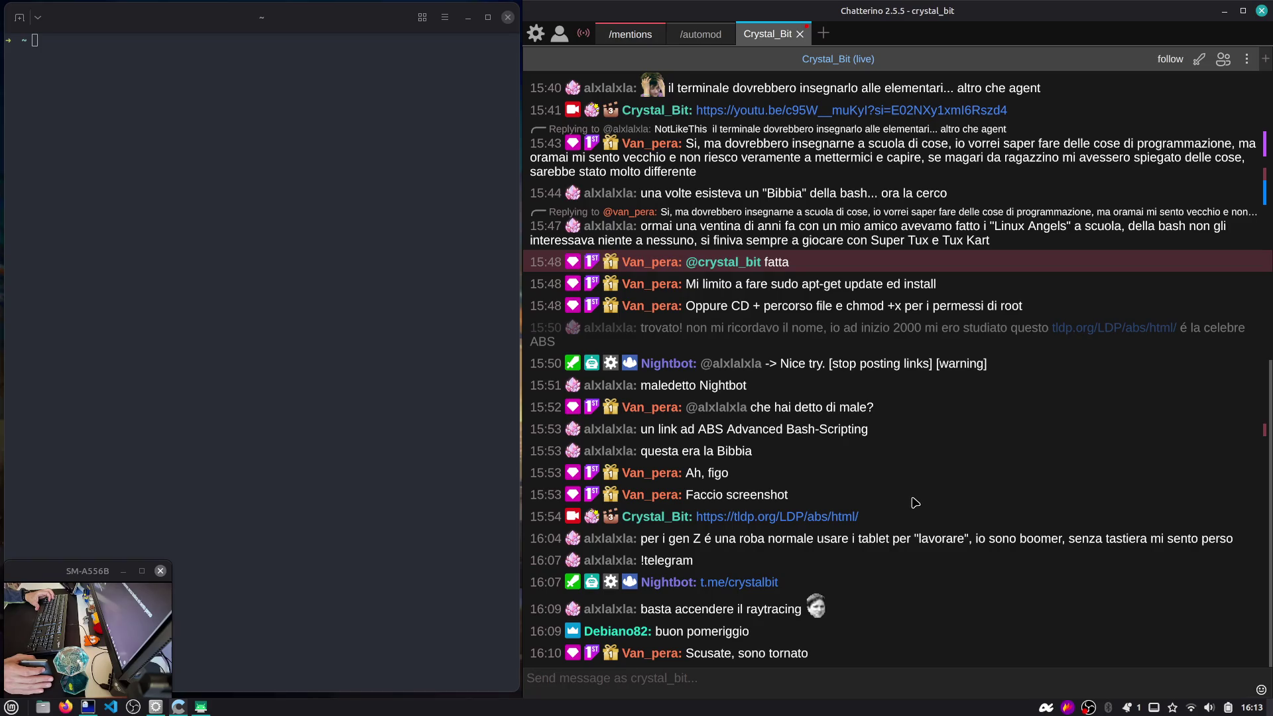
{"action": "left_click", "coordinate": [387, 295]}
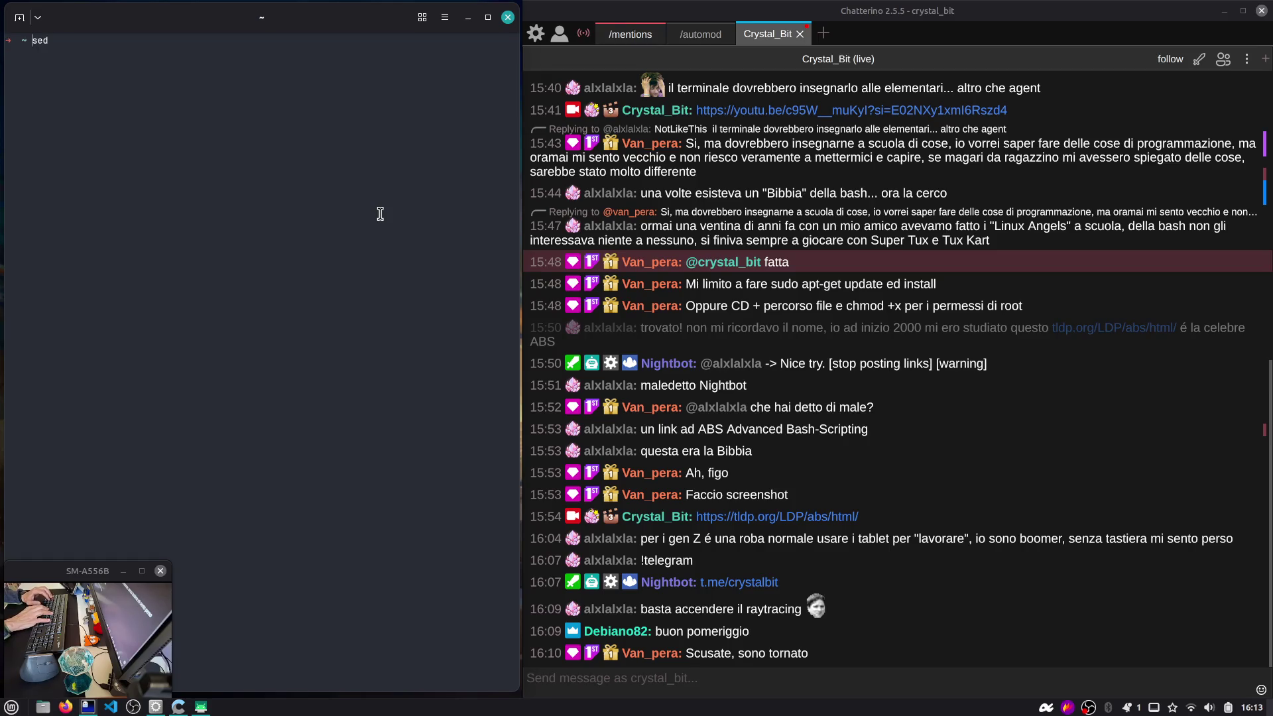
{"action": "key", "text": "super+1"}
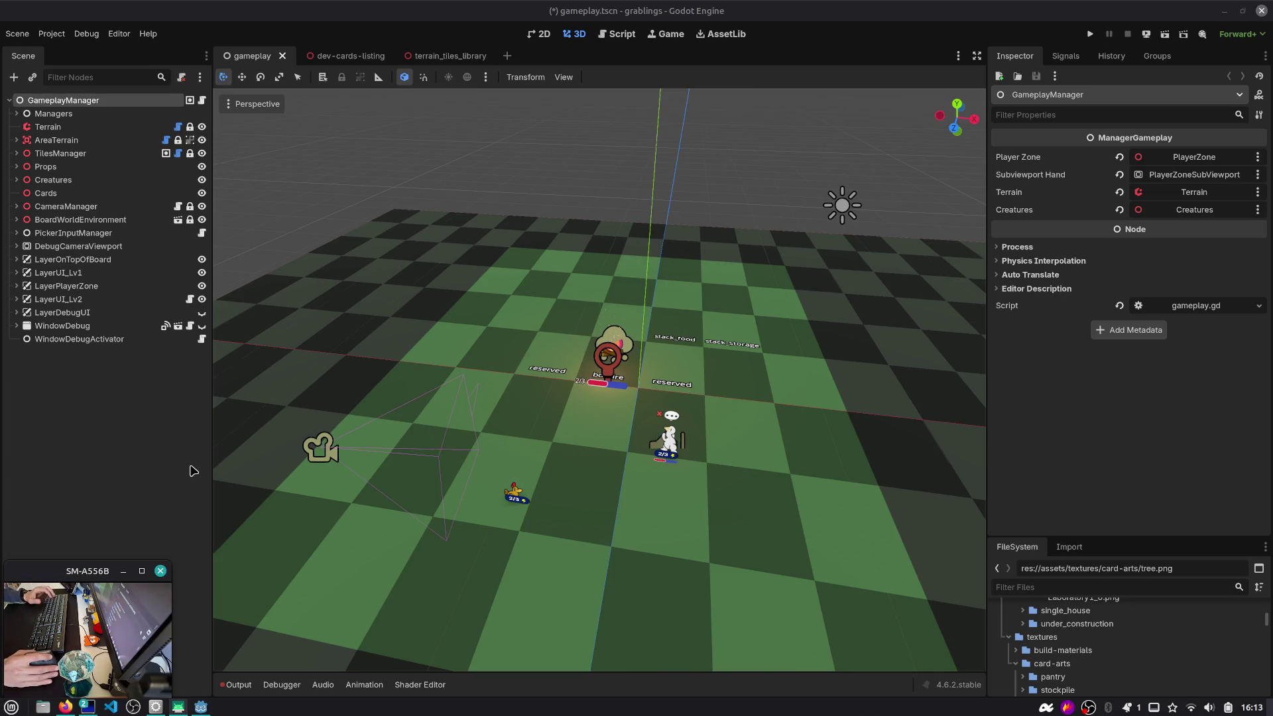
Expand and collapse the Managers node, then save gameplay.tscn.
{"action": "left_click", "coordinate": [179, 438]}
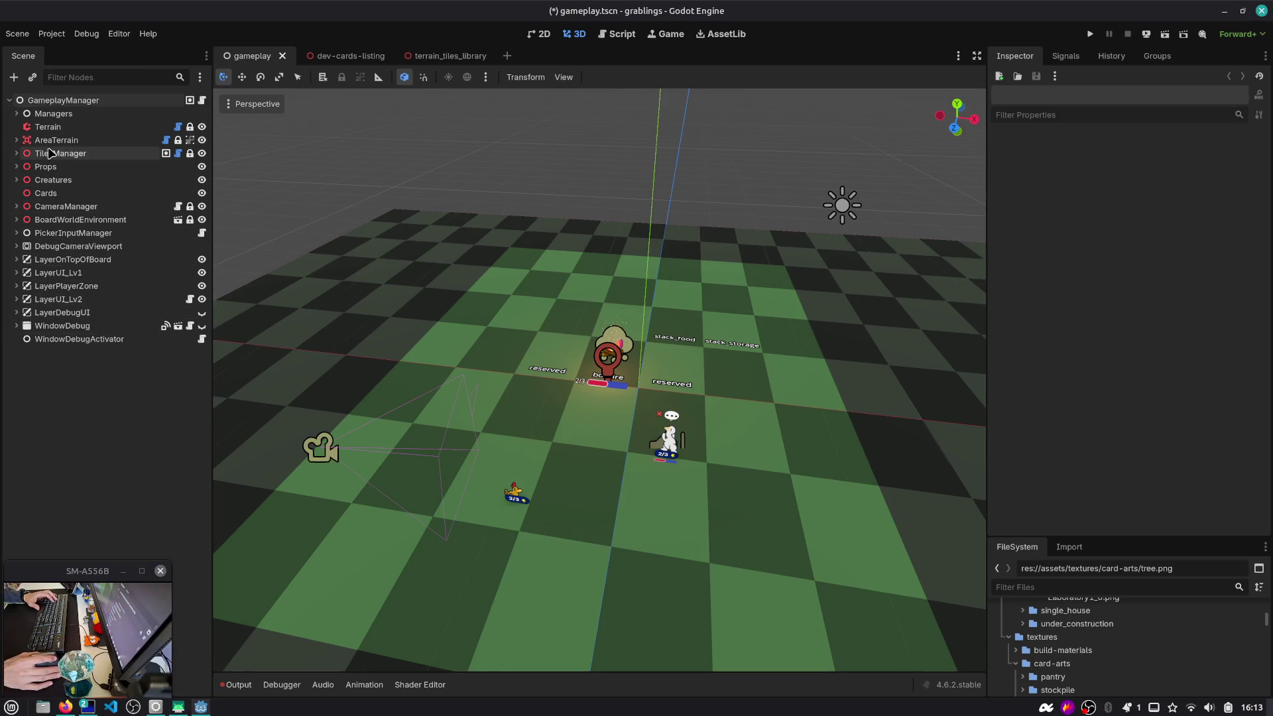
{"action": "left_click", "coordinate": [17, 113]}
{"action": "left_click", "coordinate": [17, 113]}
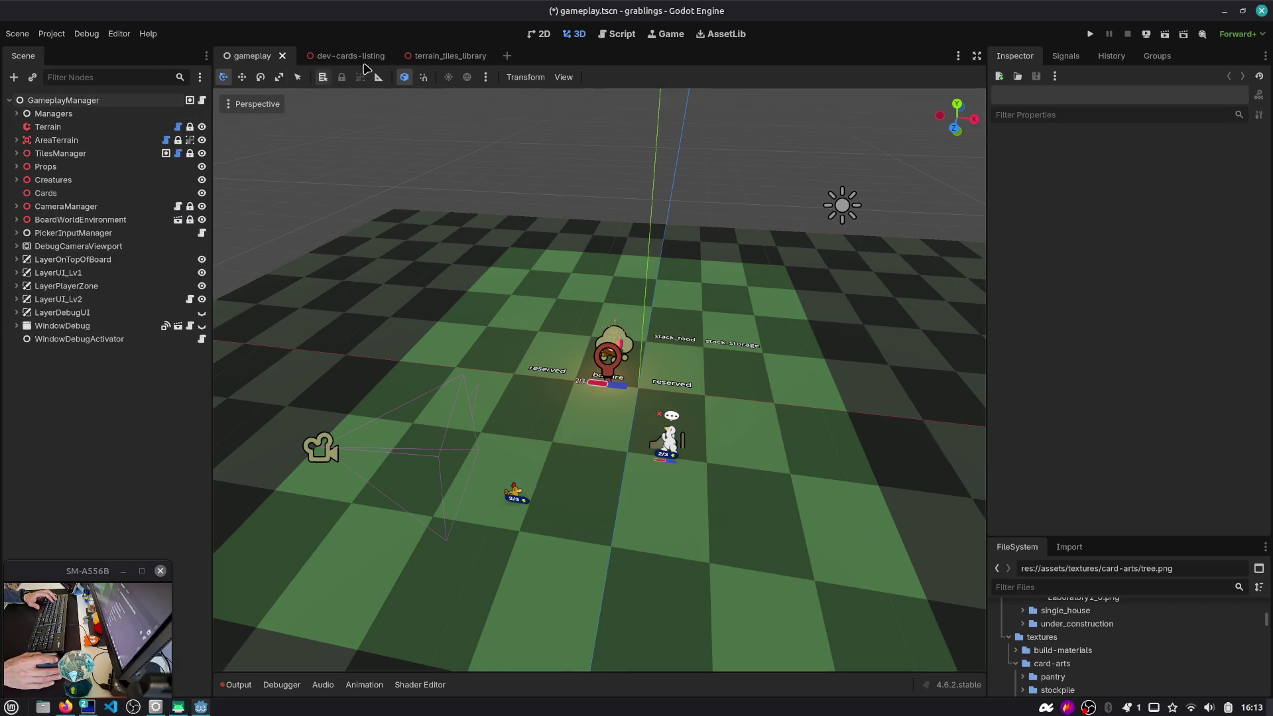
{"action": "key", "text": "ctrl+s"}
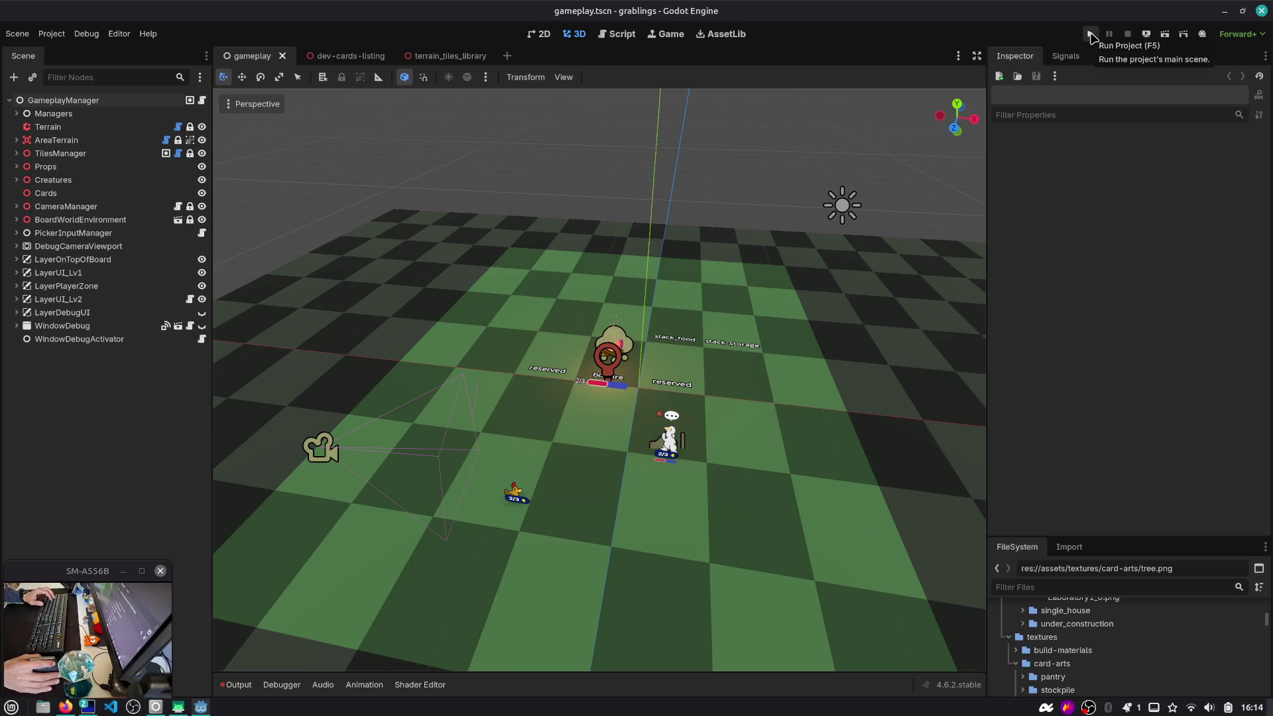
{"action": "scroll", "coordinate": [768, 227], "scroll_direction": "down", "scroll_amount": 5}
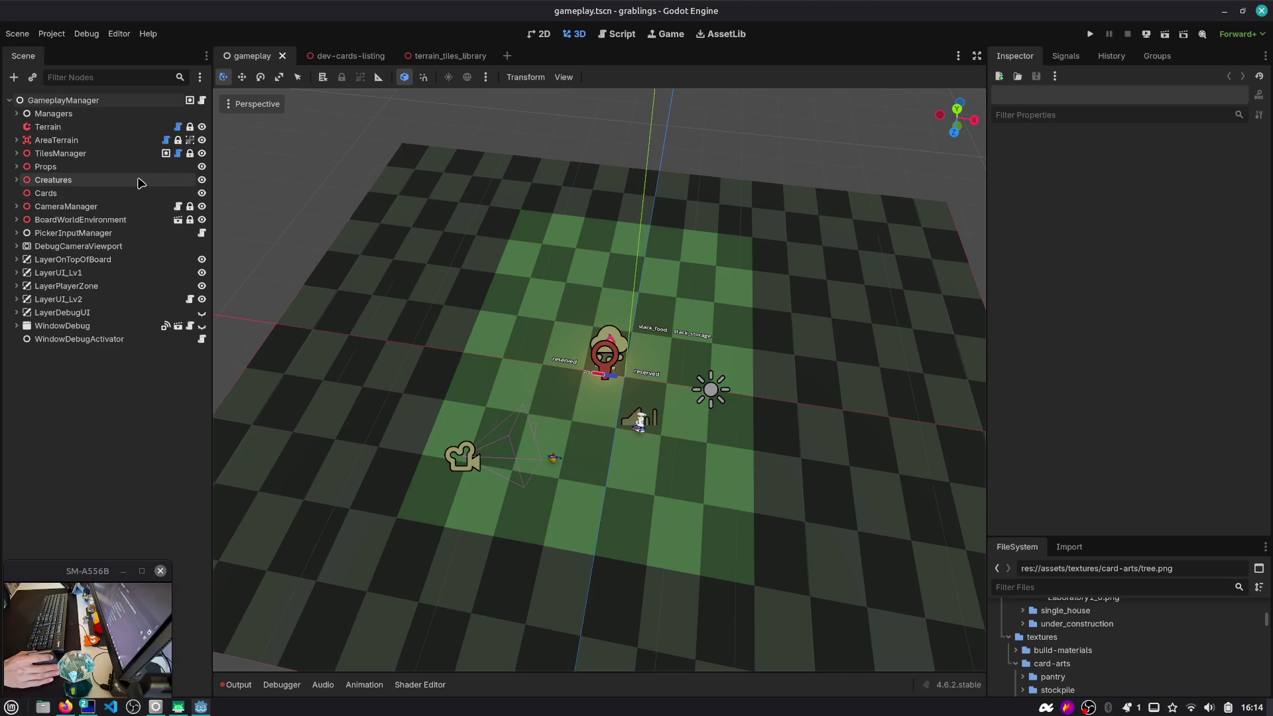
Select the GameplayManager root node and run the game.
{"action": "mouse_move", "coordinate": [328, 60]}
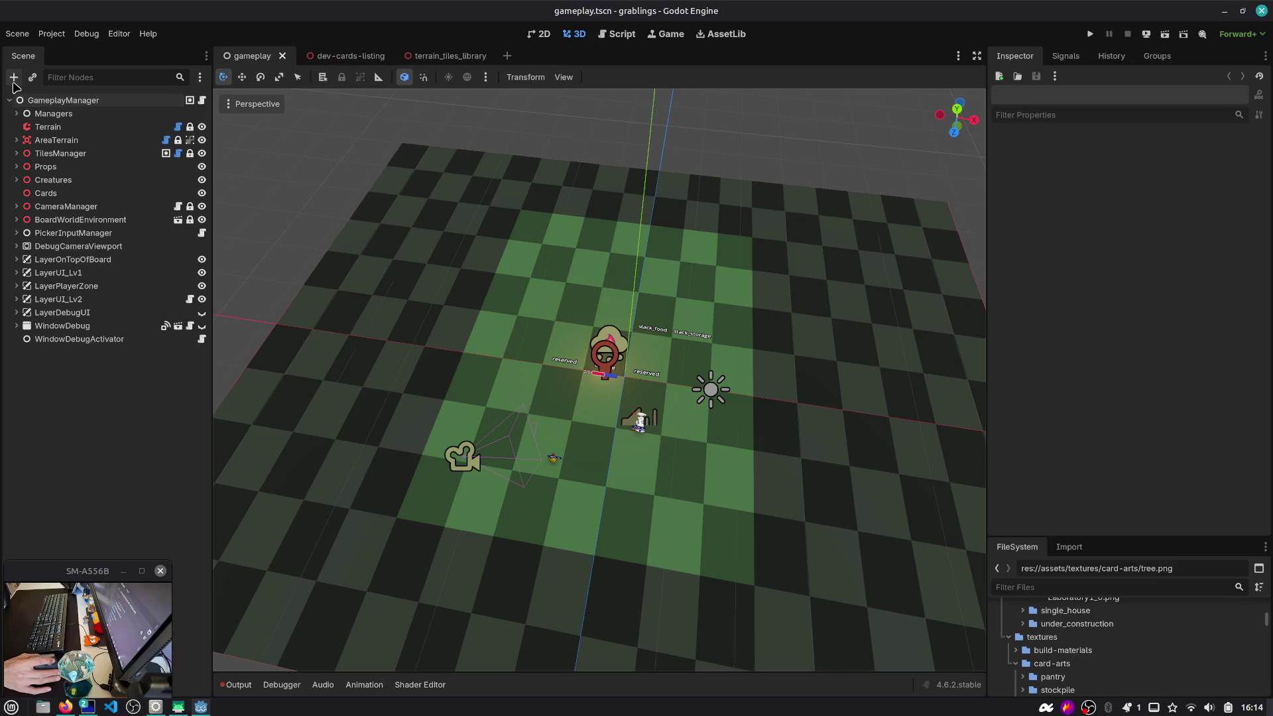
{"action": "left_click", "coordinate": [27, 99]}
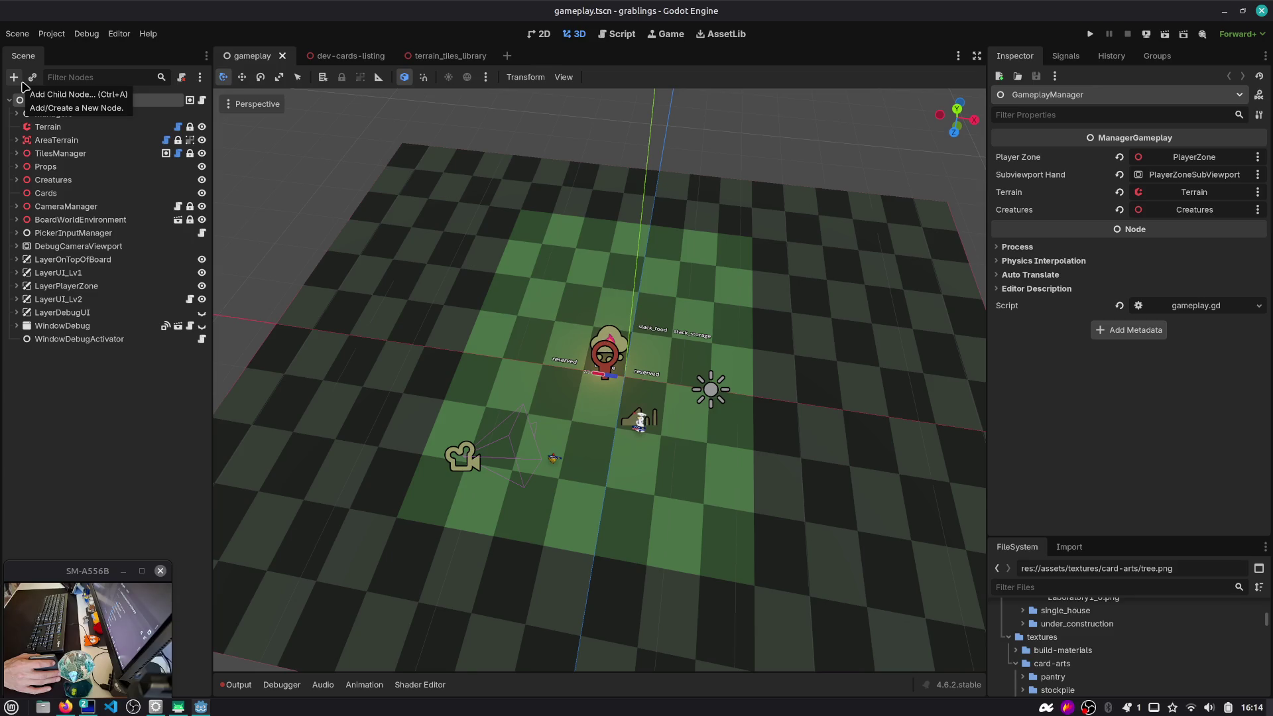
{"action": "scroll", "coordinate": [487, 214], "scroll_direction": "down", "scroll_amount": 2}
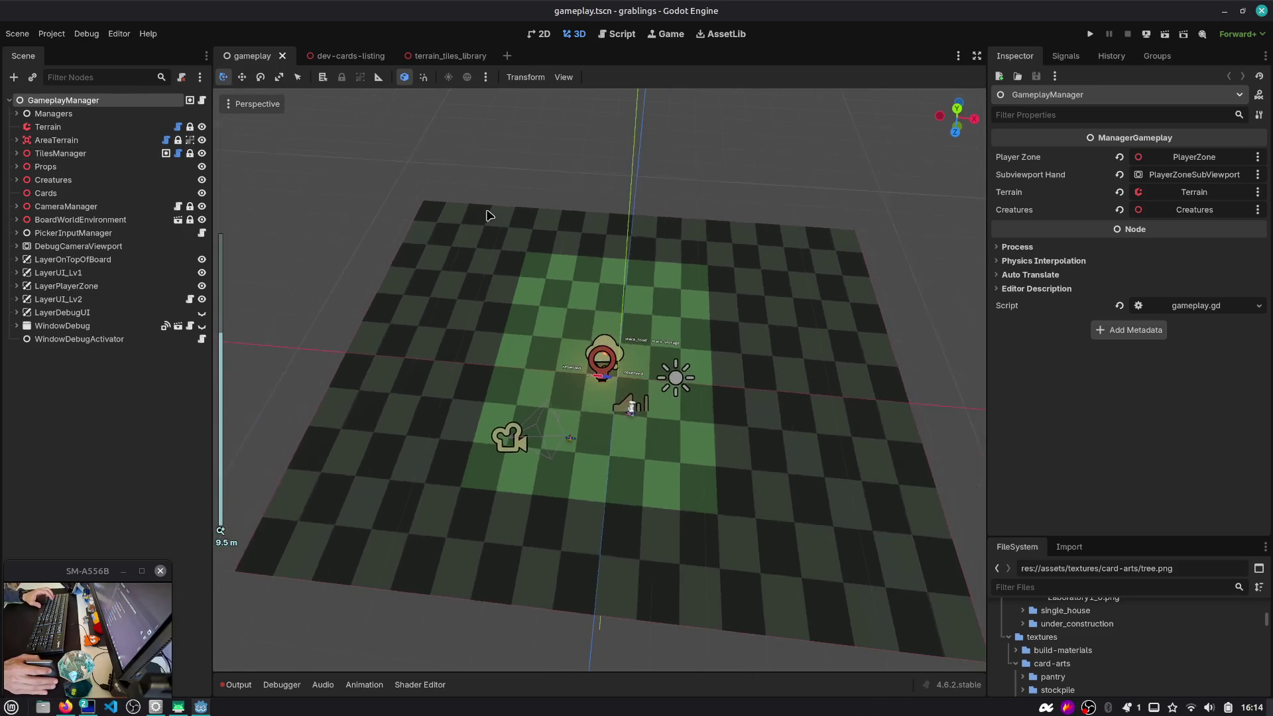
{"action": "left_click", "coordinate": [1090, 33]}
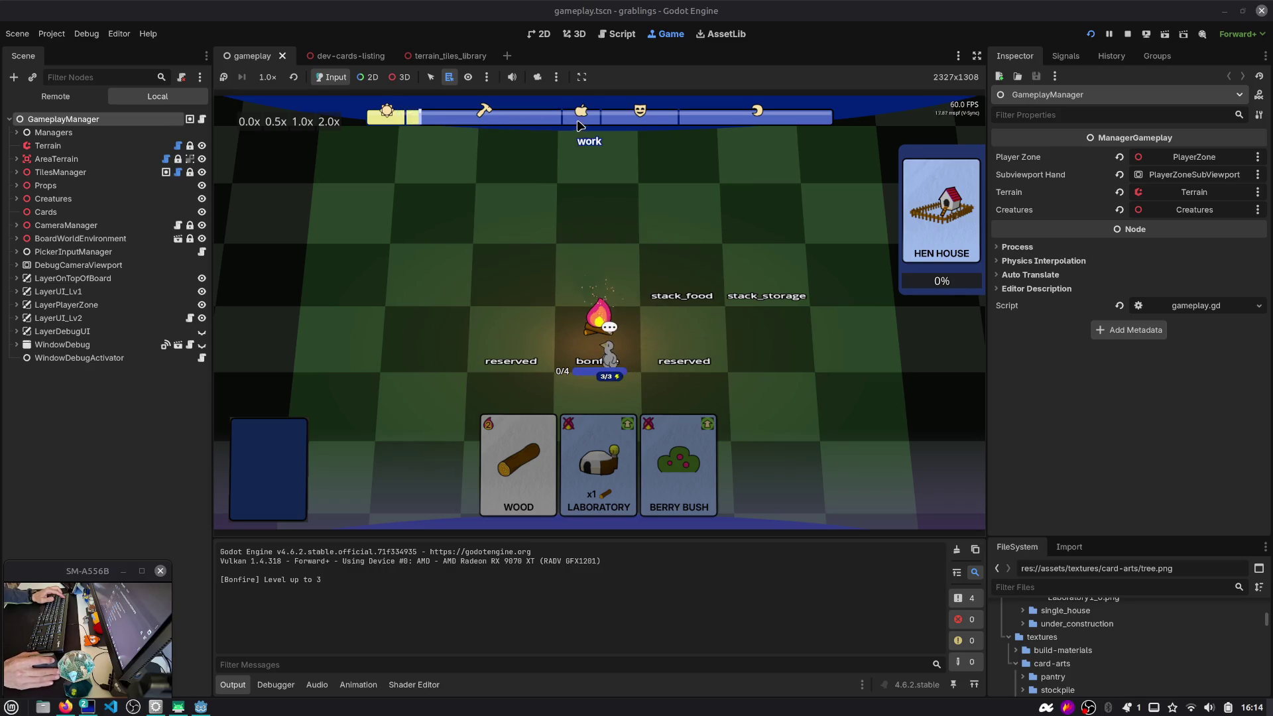
Watch the running board game and switch it to 0.5x speed.
{"action": "scroll", "coordinate": [559, 192], "scroll_direction": "down", "scroll_amount": 3}
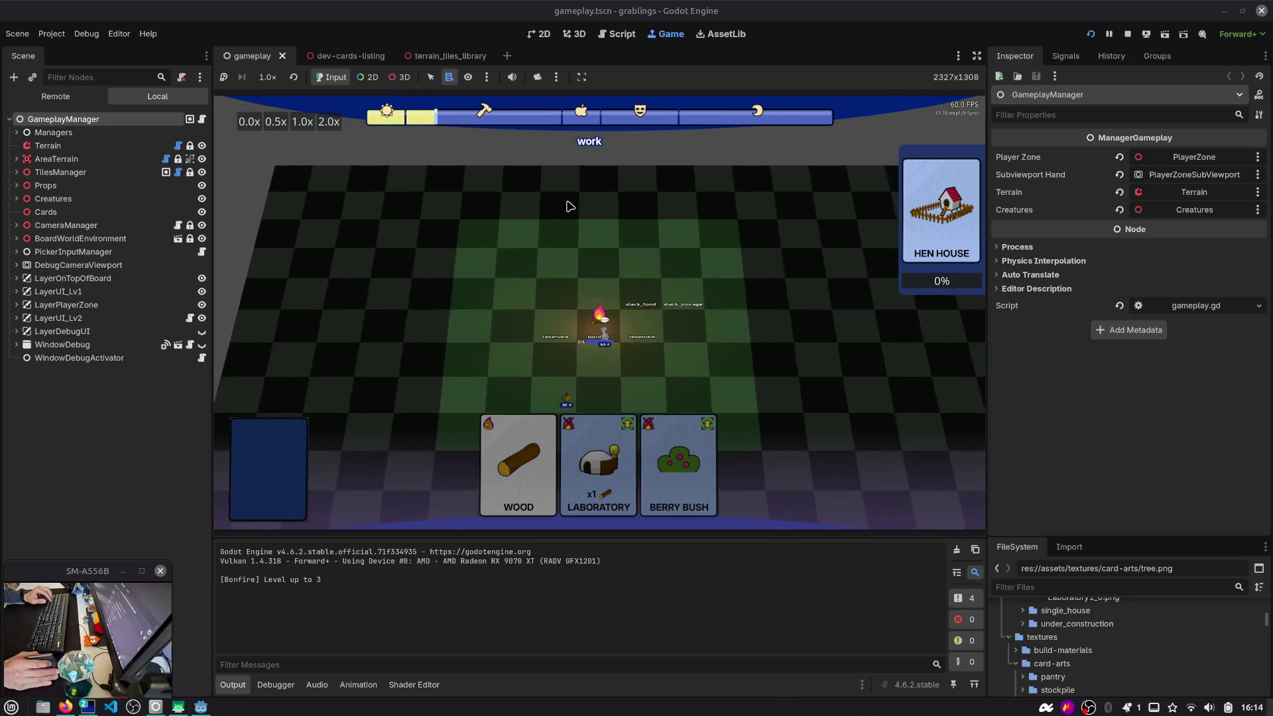
{"action": "scroll", "coordinate": [575, 235], "scroll_direction": "down", "scroll_amount": 2}
{"action": "scroll", "coordinate": [574, 236], "scroll_direction": "down", "scroll_amount": 2}
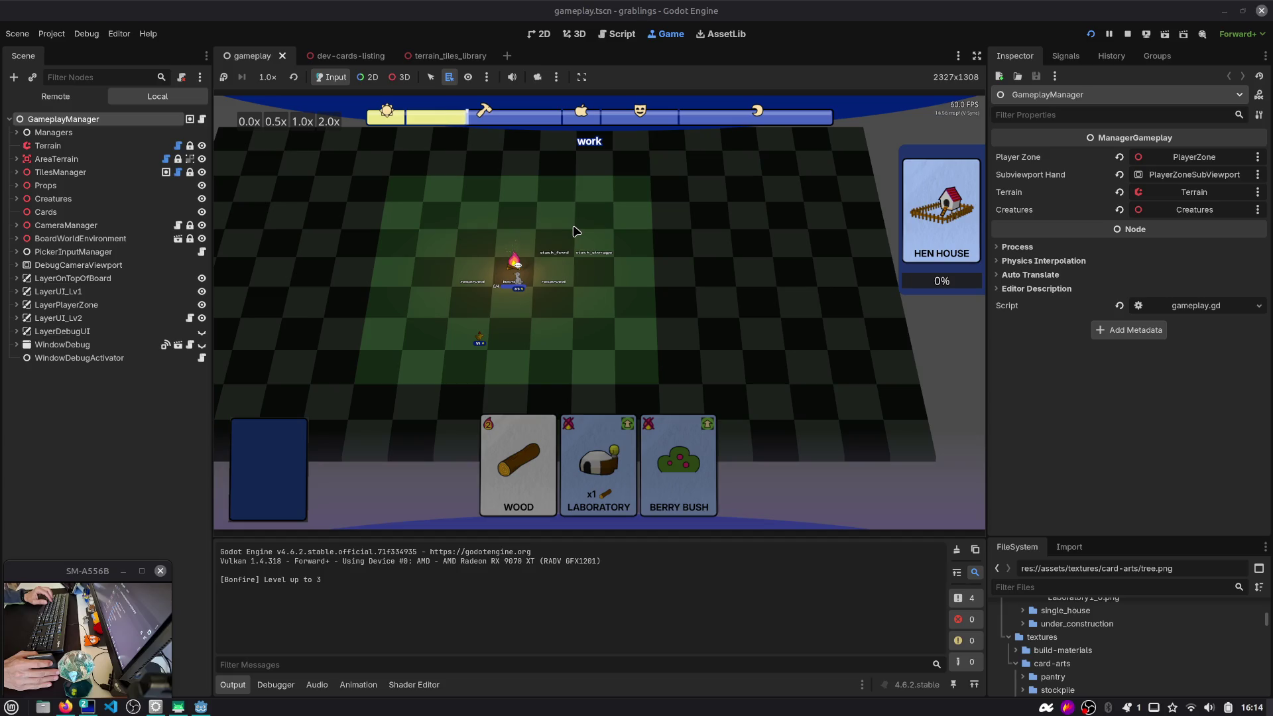
{"action": "scroll", "coordinate": [574, 231], "scroll_direction": "down", "scroll_amount": 2}
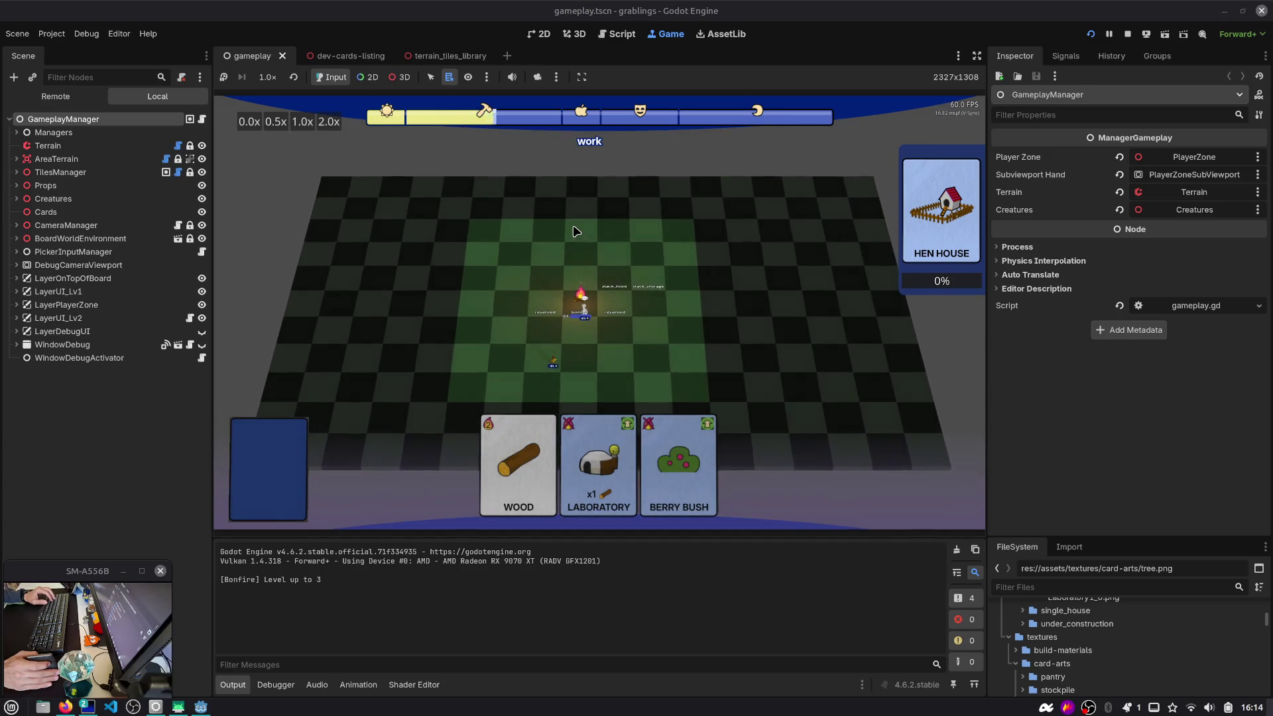
{"action": "scroll", "coordinate": [576, 232], "scroll_direction": "up", "scroll_amount": 5}
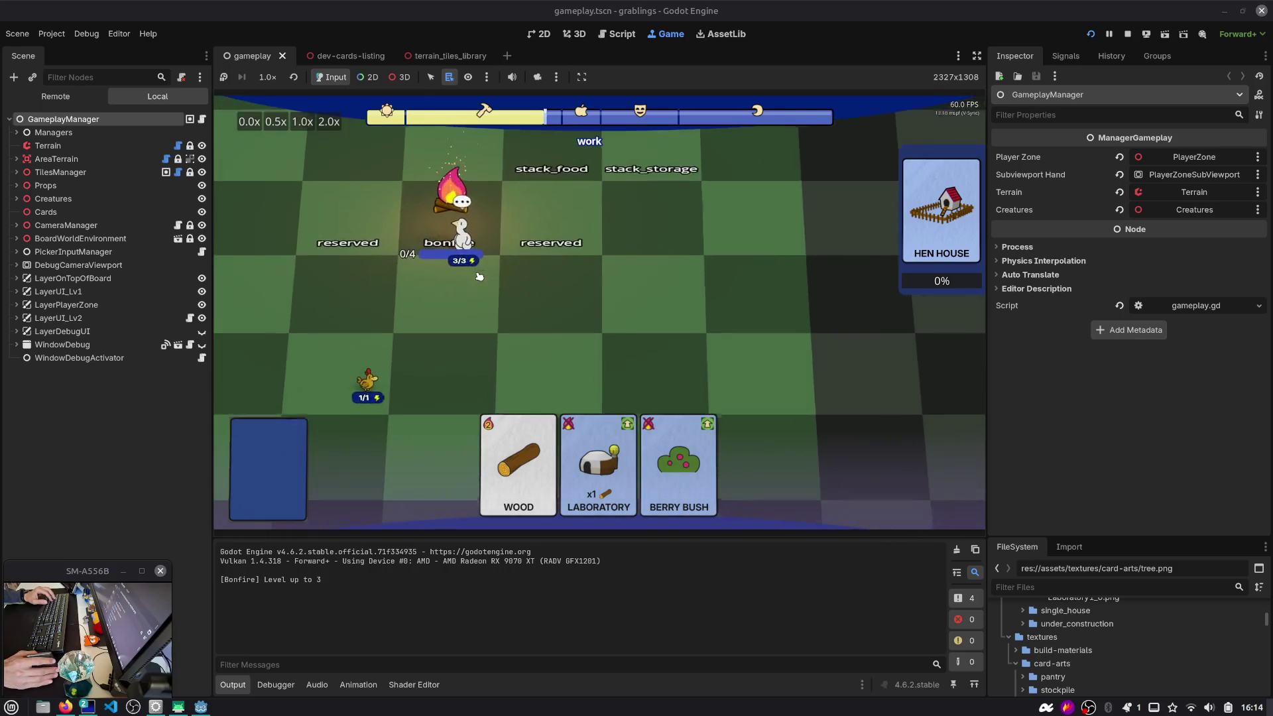
{"action": "scroll", "coordinate": [475, 276], "scroll_direction": "up", "scroll_amount": 5}
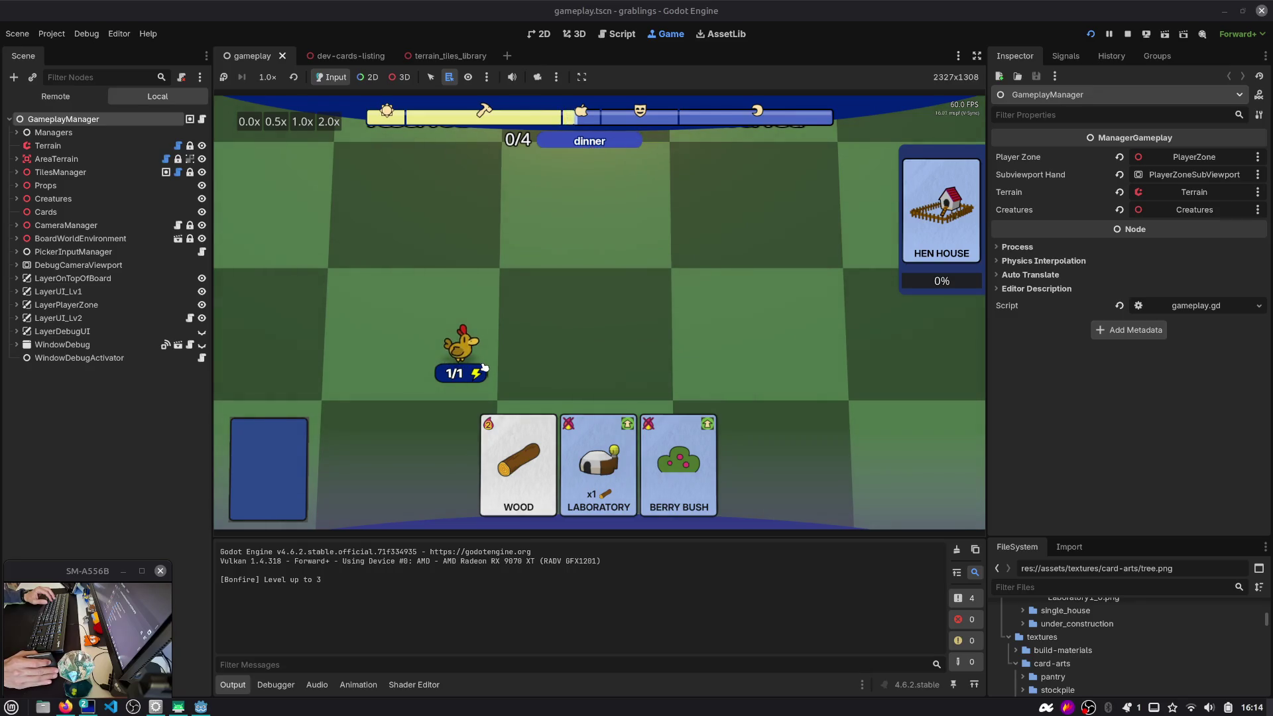
{"action": "scroll", "coordinate": [483, 367], "scroll_direction": "down", "scroll_amount": 3}
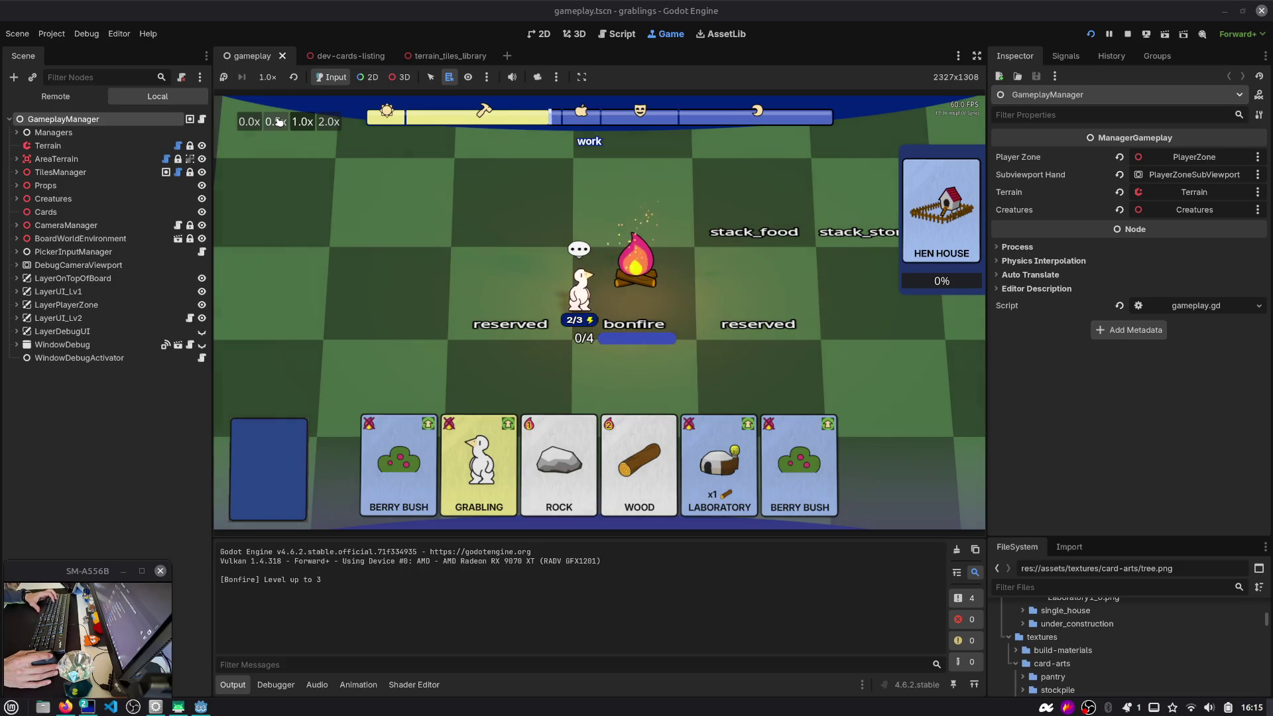
{"action": "left_click", "coordinate": [277, 122]}
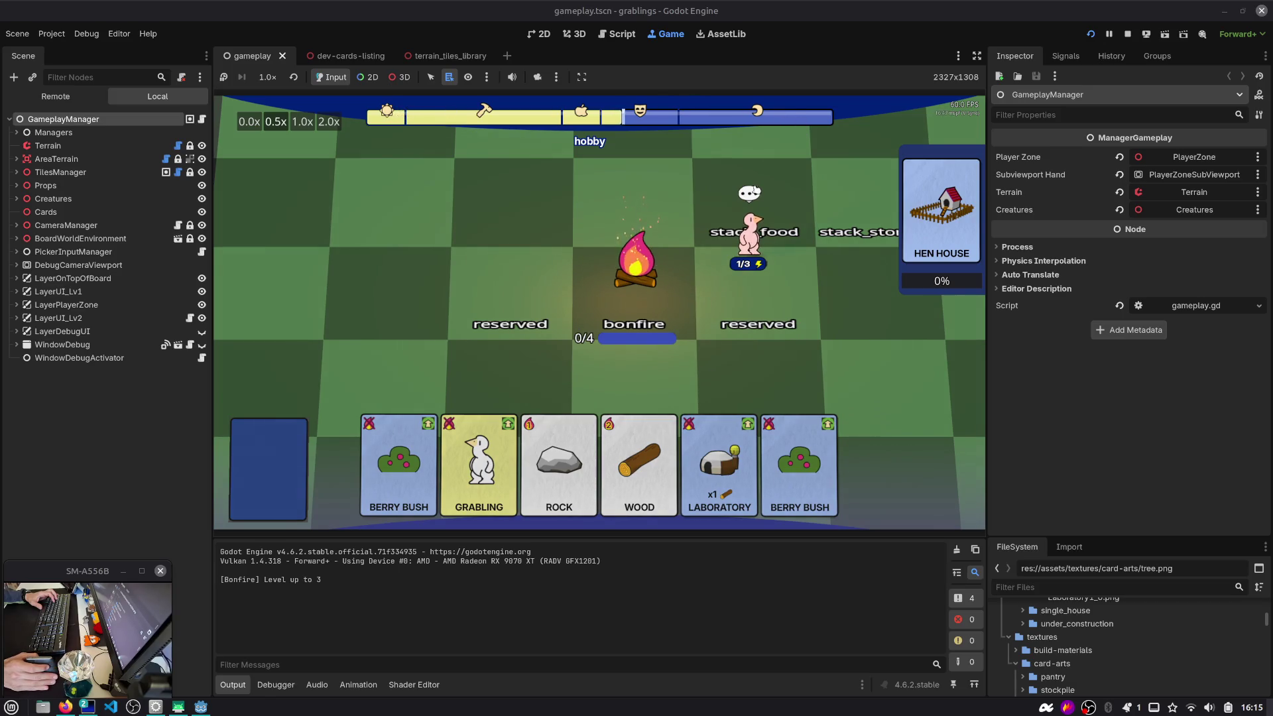
Stop the game after the bonfire reaches level 3.
{"action": "scroll", "coordinate": [754, 191], "scroll_direction": "down", "scroll_amount": 5}
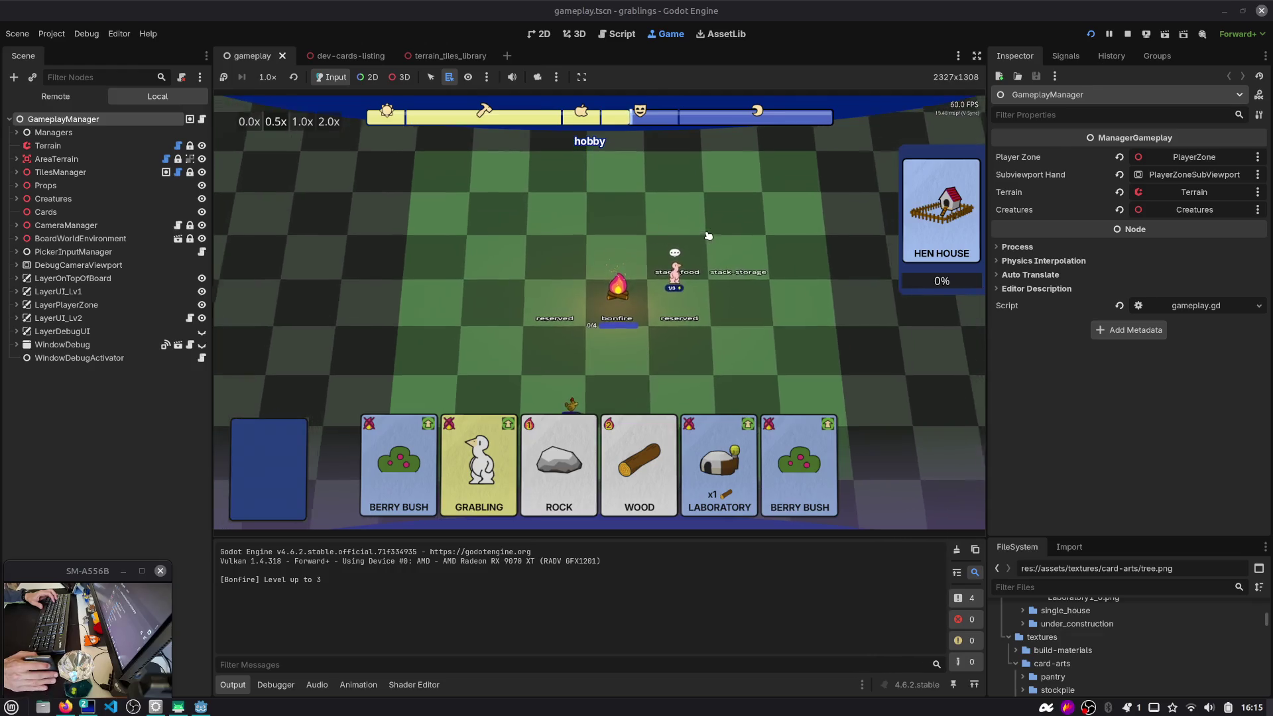
{"action": "scroll", "coordinate": [706, 236], "scroll_direction": "down", "scroll_amount": 3}
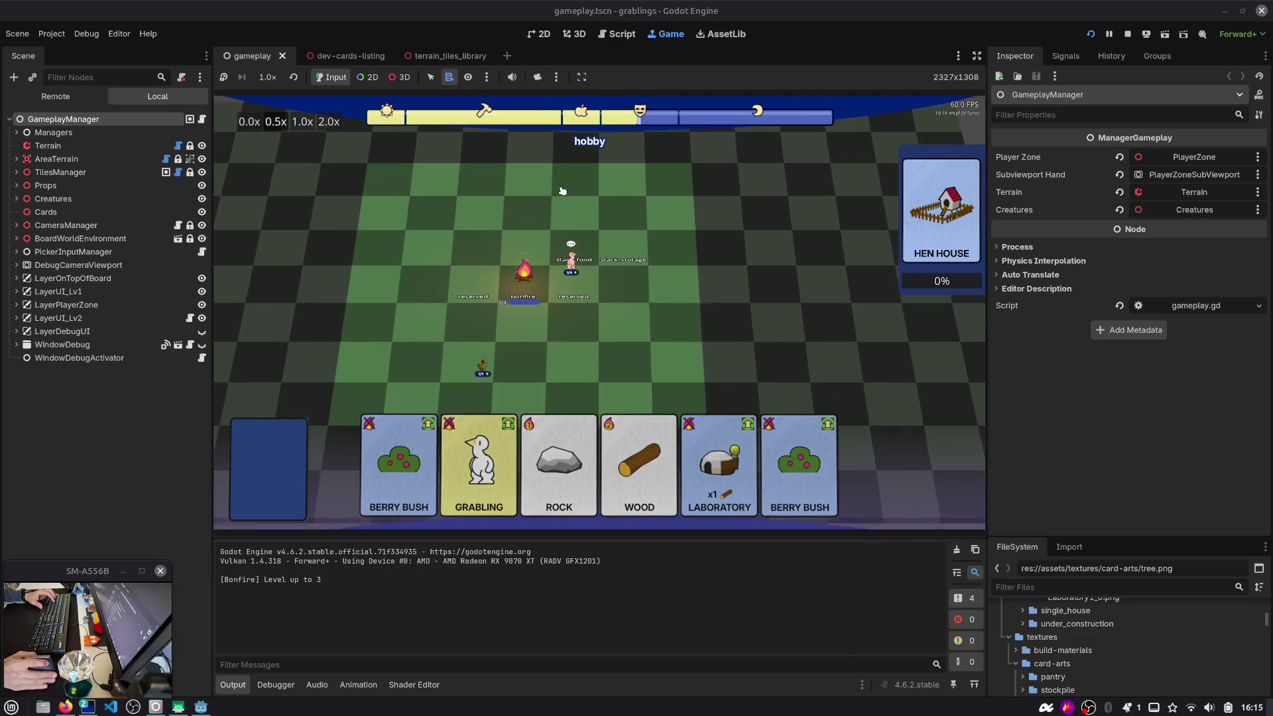
{"action": "left_click", "coordinate": [1126, 34]}
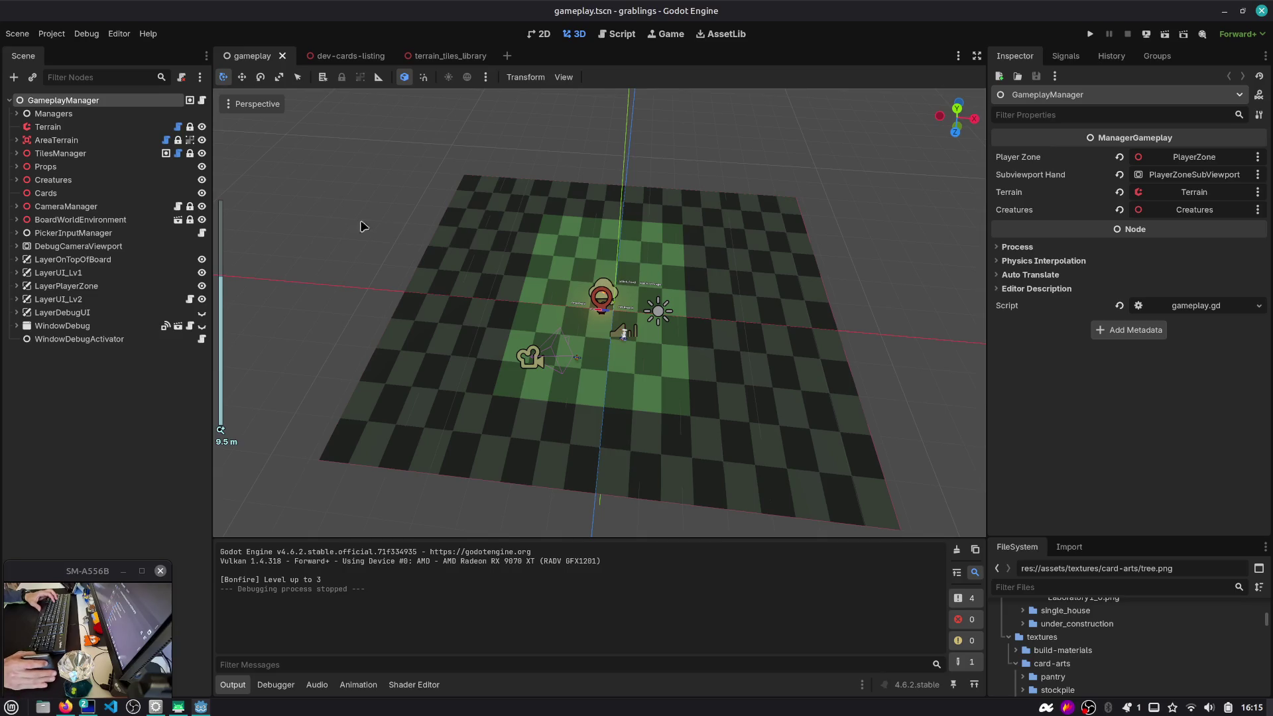
Close the dev-cards-listing and terrain_tiles_library tabs, then inspect the GameplayManager and Managers nodes.
{"action": "middle_click", "coordinate": [341, 58]}
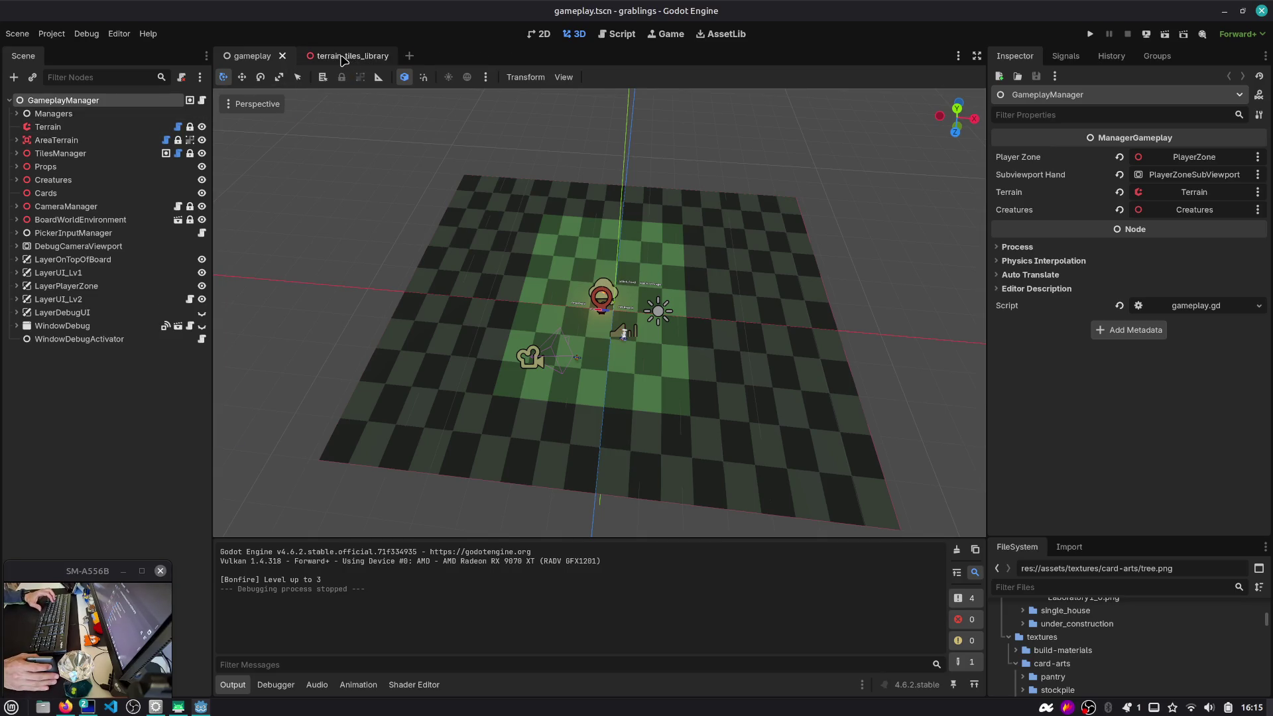
{"action": "middle_click", "coordinate": [341, 57]}
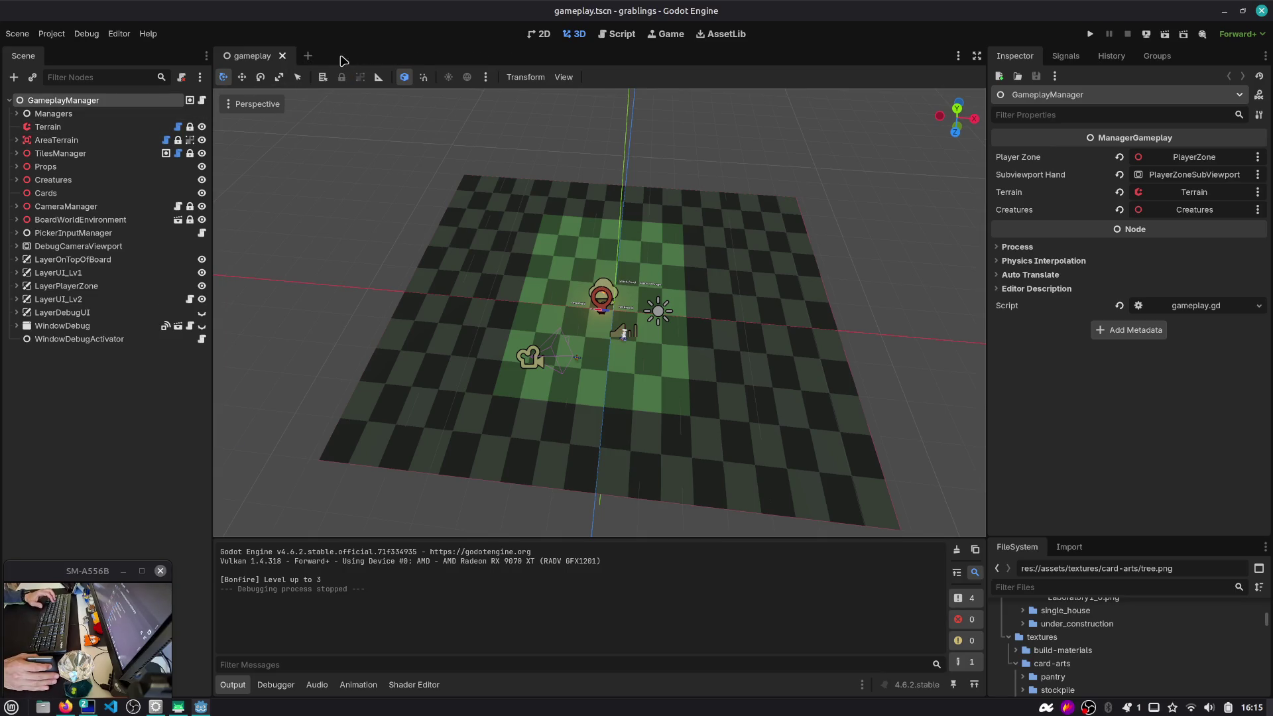
{"action": "left_click", "coordinate": [56, 102]}
{"action": "scroll", "coordinate": [597, 312], "scroll_direction": "up", "scroll_amount": 3}
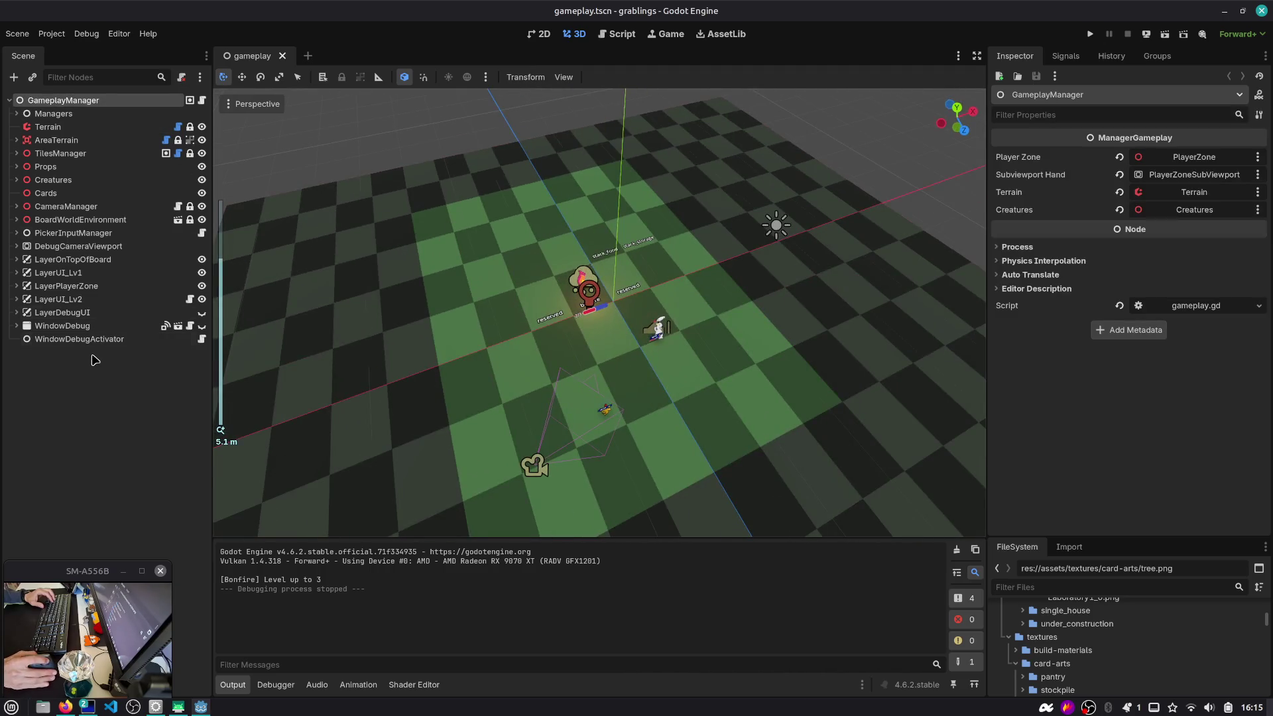
{"action": "left_click", "coordinate": [95, 360]}
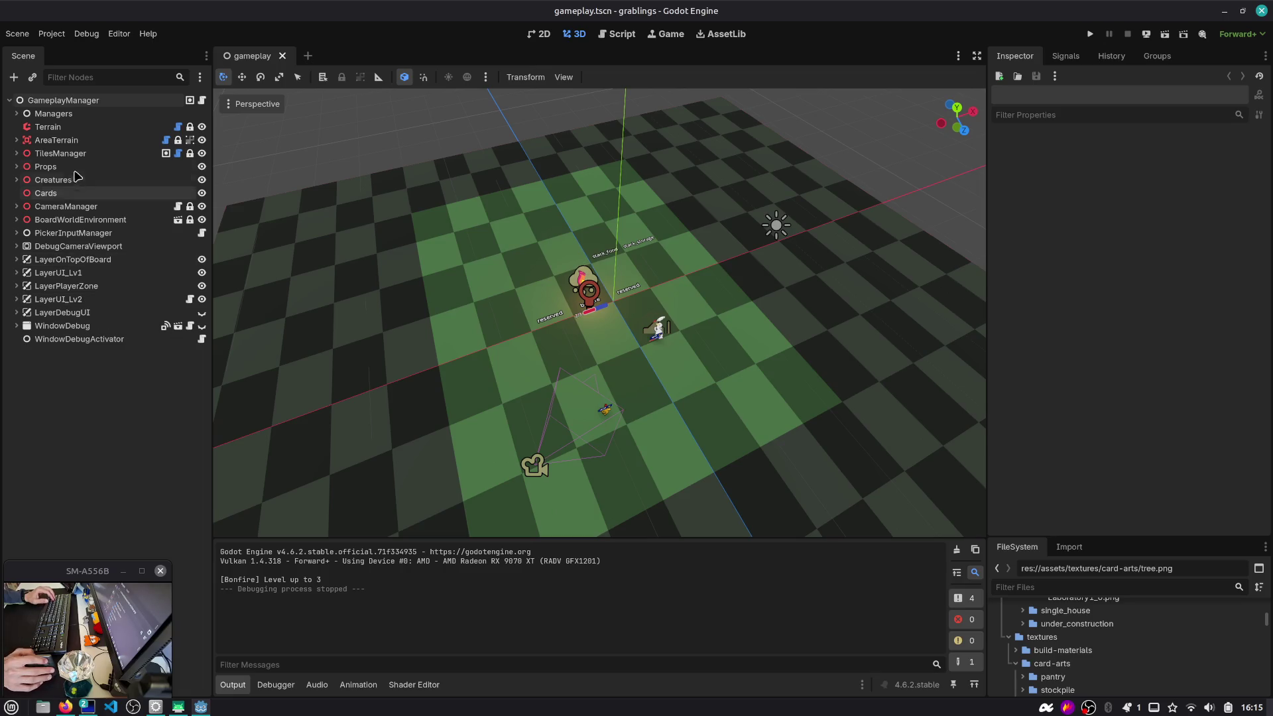
{"action": "left_click", "coordinate": [108, 101]}
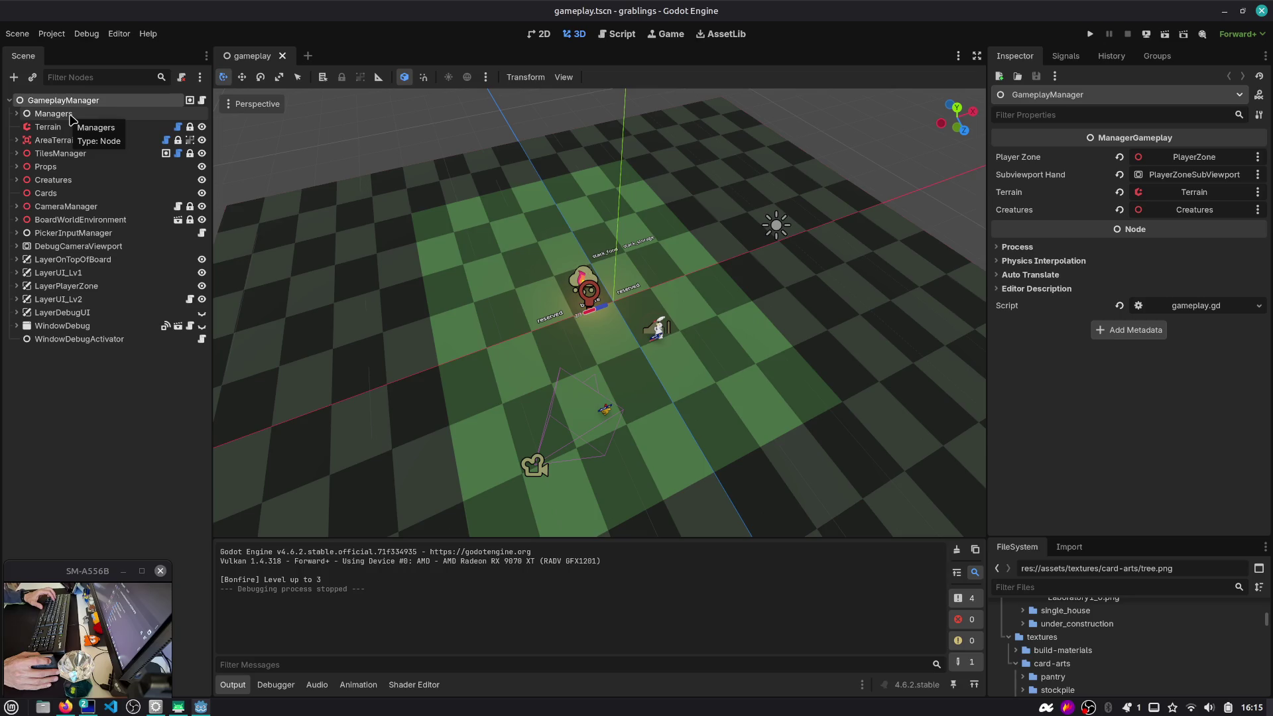
{"action": "left_click", "coordinate": [66, 114]}
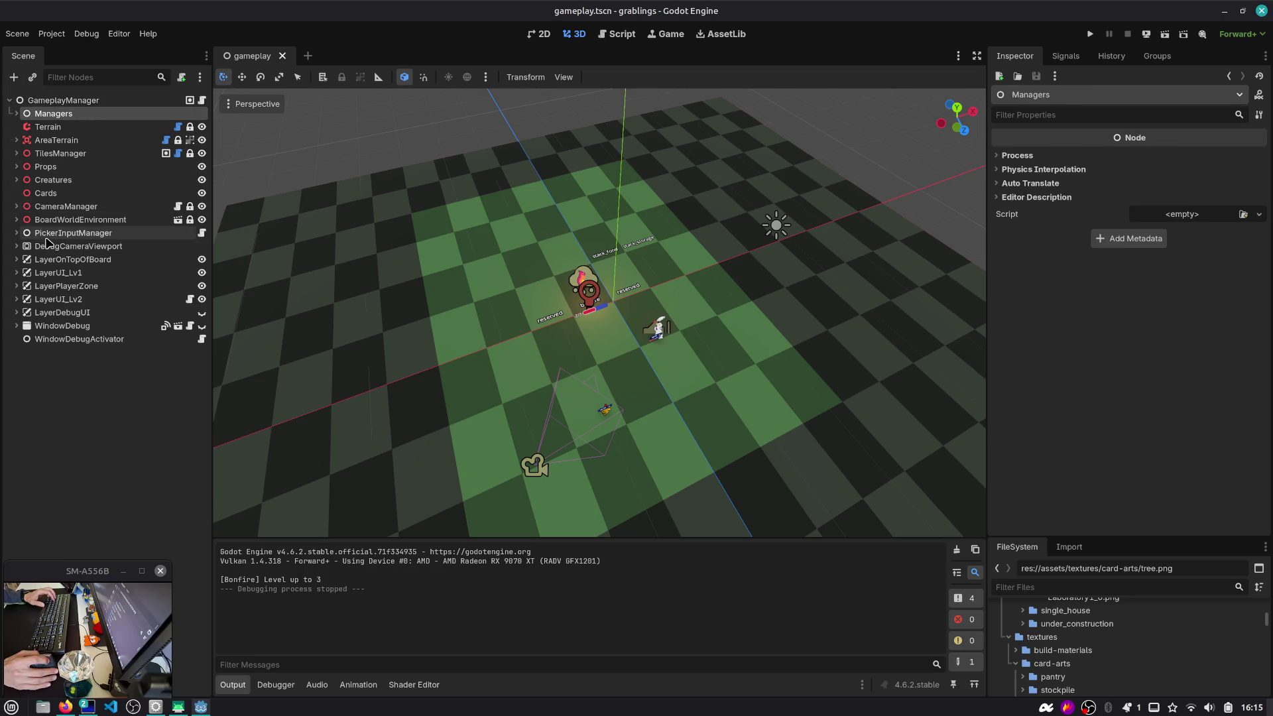
{"action": "left_click", "coordinate": [42, 102]}
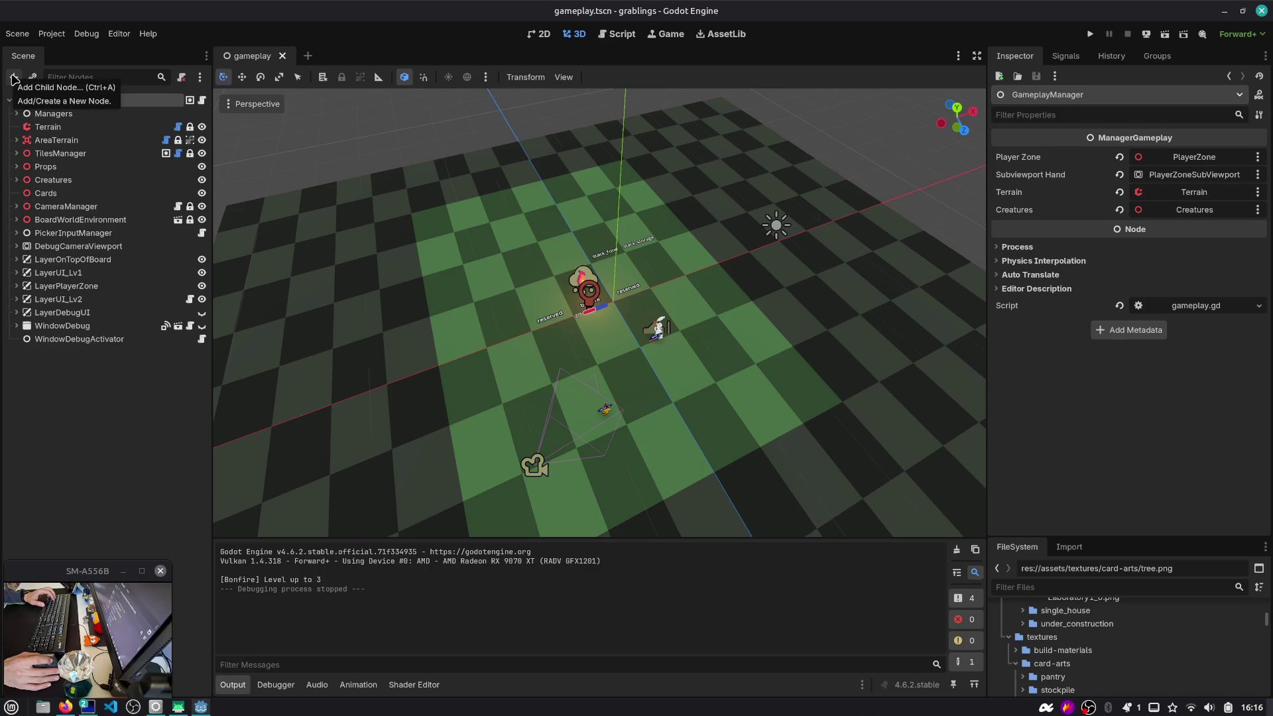
Add a SpotLight3D found by searching 'spot' and move it over the board.
{"action": "left_click", "coordinate": [14, 77]}
{"action": "type", "text": "pro"}
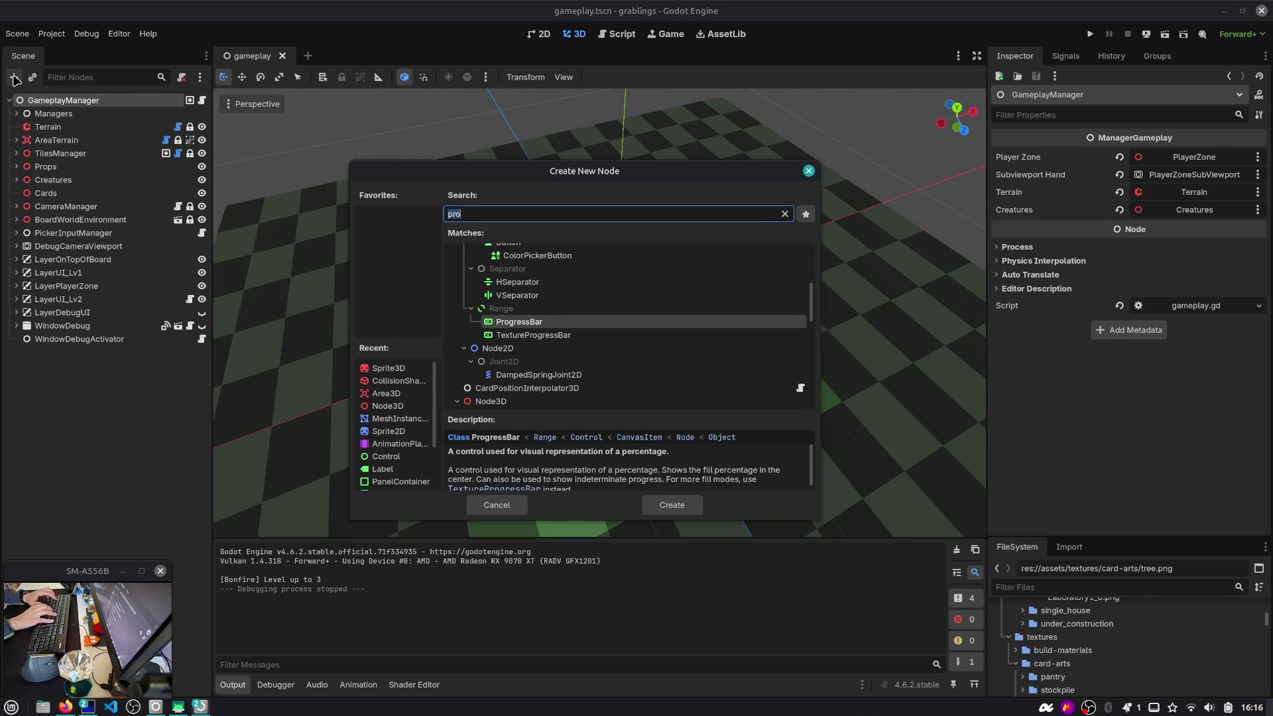
{"action": "type", "text": "spot"}
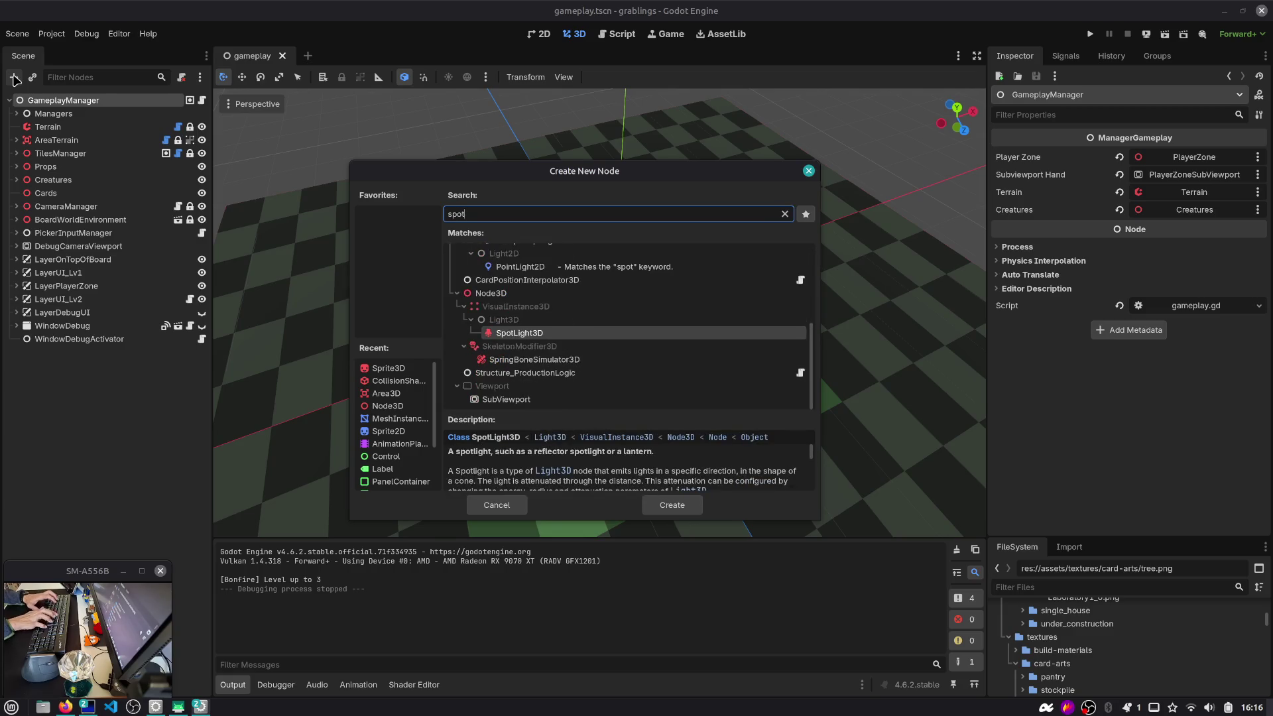
{"action": "key", "text": "Return"}
{"action": "left_click_drag", "start_coordinate": [451, 298], "coordinate": [406, 295]}
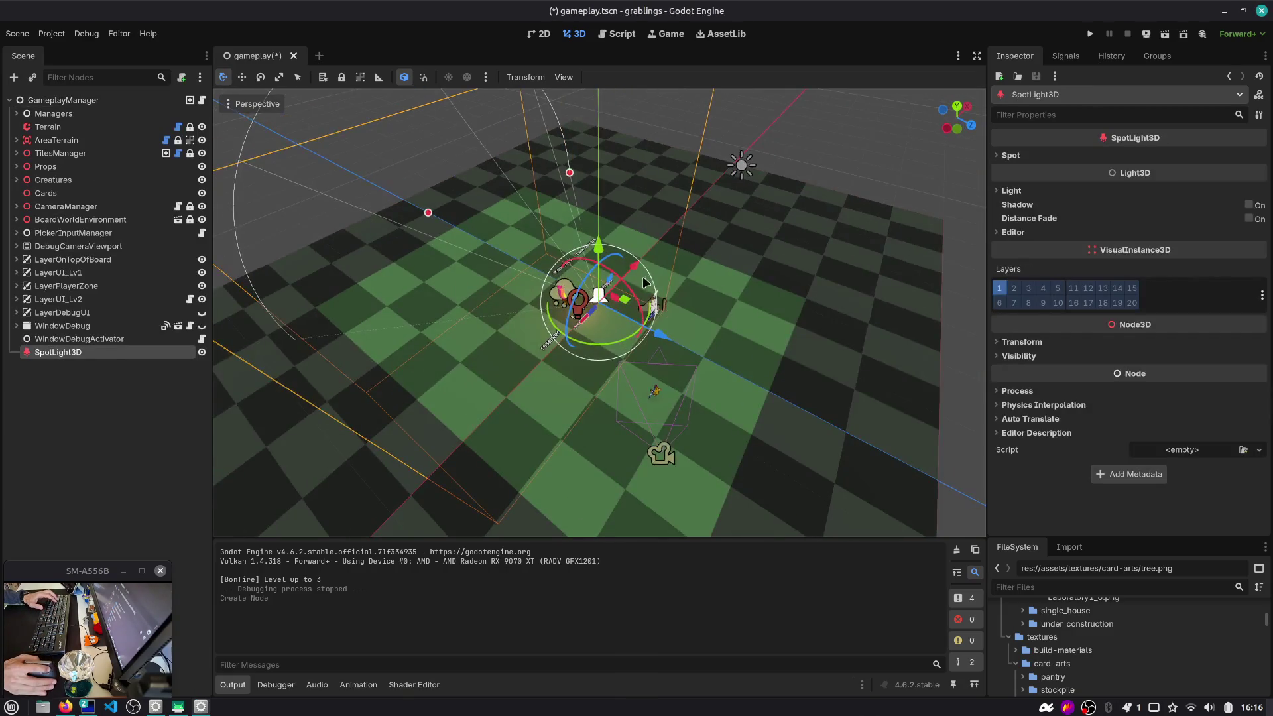
{"action": "mouse_move", "coordinate": [640, 332]}
{"action": "left_mouse_down"}
{"action": "mouse_move", "coordinate": [681, 373]}
{"action": "mouse_move", "coordinate": [787, 402]}
{"action": "left_mouse_up"}
{"action": "mouse_move", "coordinate": [747, 332]}
{"action": "left_mouse_down"}
{"action": "mouse_move", "coordinate": [827, 238]}
{"action": "mouse_move", "coordinate": [806, 222]}
{"action": "left_mouse_up"}
{"action": "scroll", "coordinate": [805, 221], "scroll_direction": "down", "scroll_amount": 3}
{"action": "left_click_drag", "start_coordinate": [704, 284], "coordinate": [683, 287]}
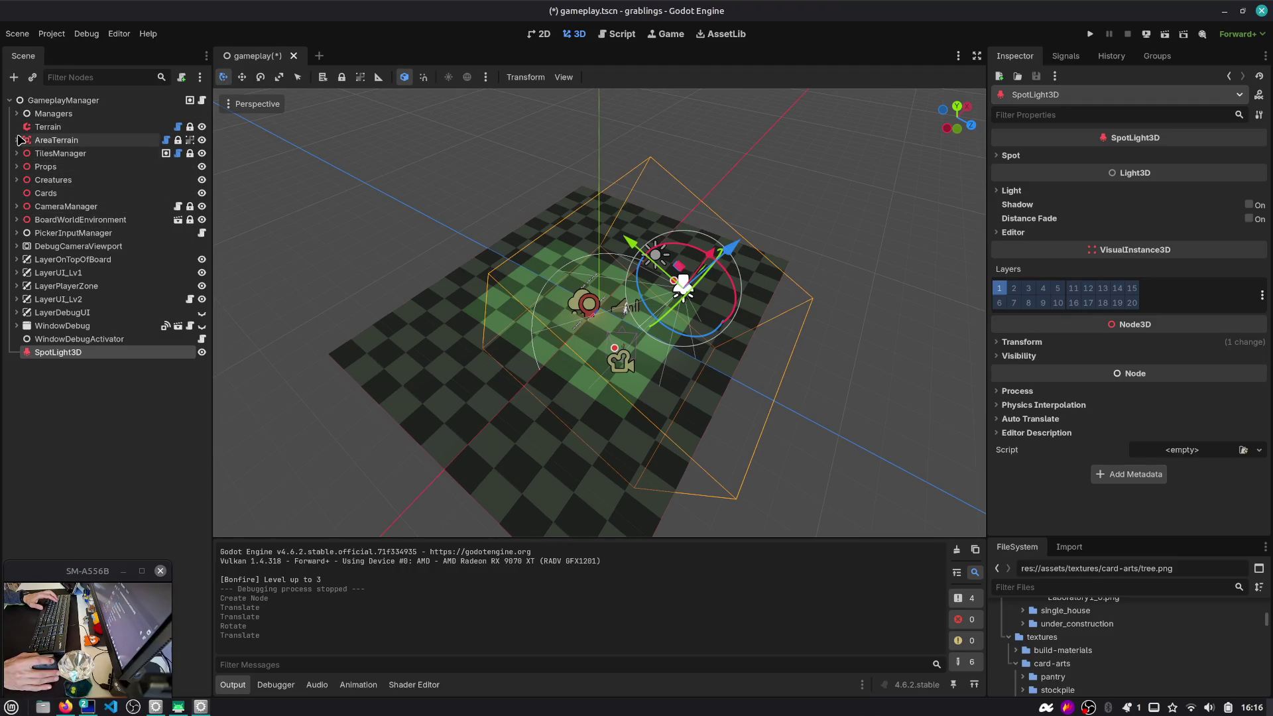
Place SpotLight3D just above BoardWorldEnvironment in the tree and expand its Spot and Light settings.
{"action": "left_click", "coordinate": [17, 220]}
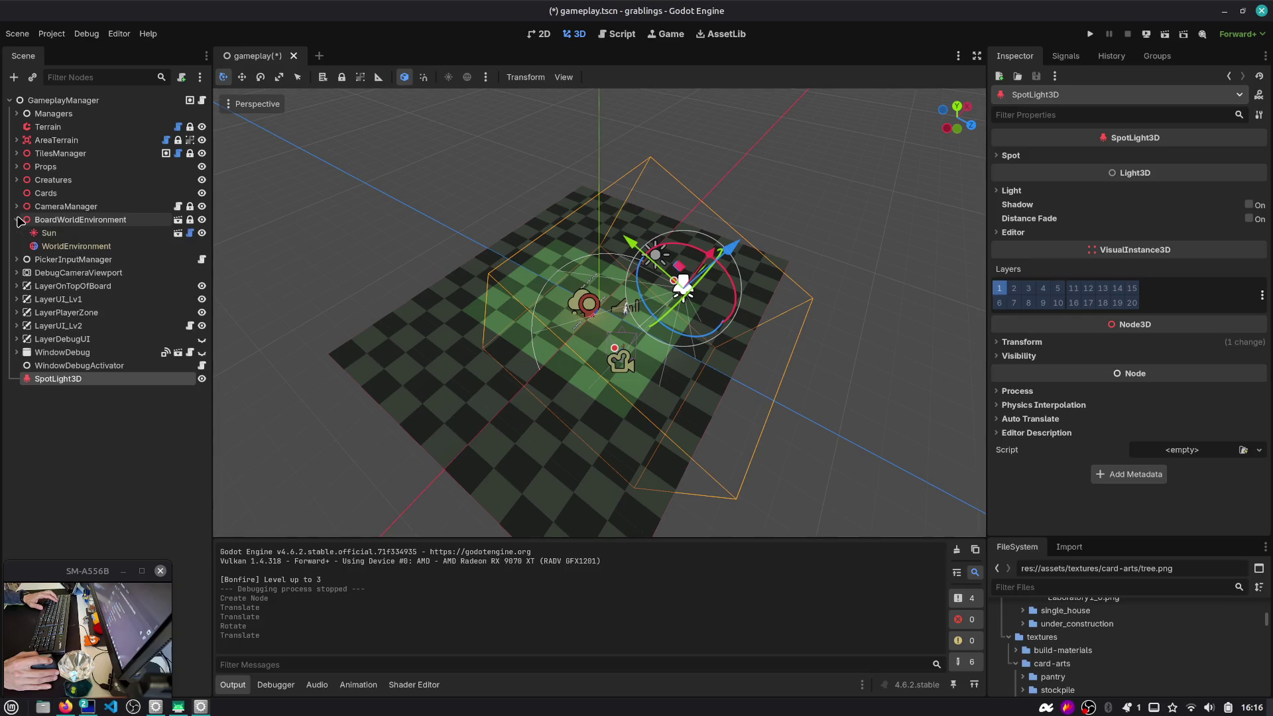
{"action": "left_click", "coordinate": [79, 235]}
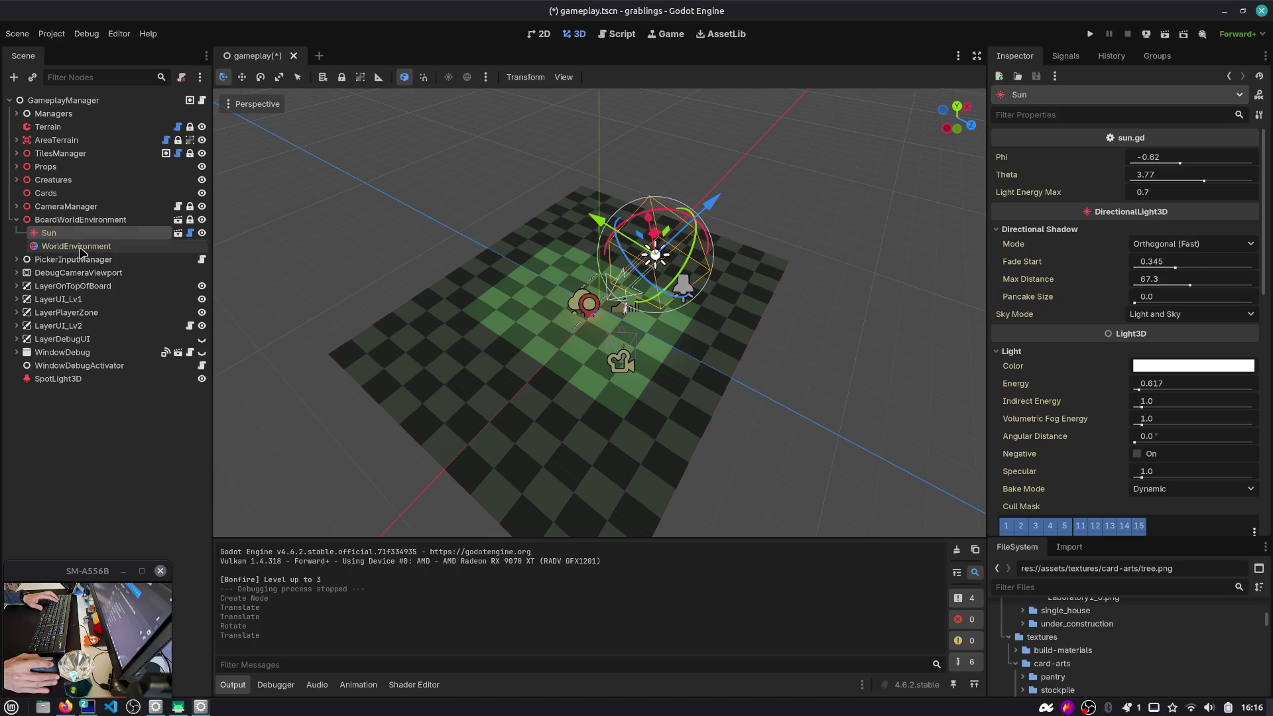
{"action": "left_click", "coordinate": [68, 377]}
{"action": "left_click_drag", "start_coordinate": [69, 369], "coordinate": [59, 223]}
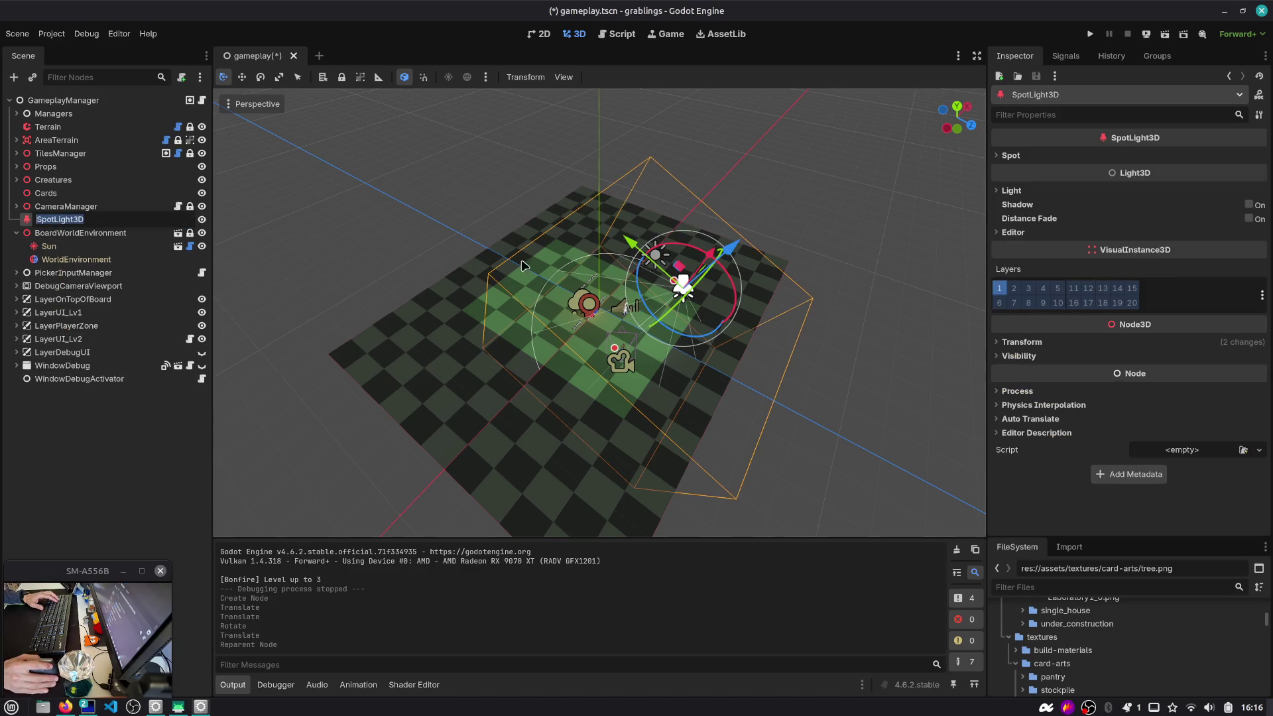
{"action": "scroll", "coordinate": [630, 264], "scroll_direction": "up", "scroll_amount": 5}
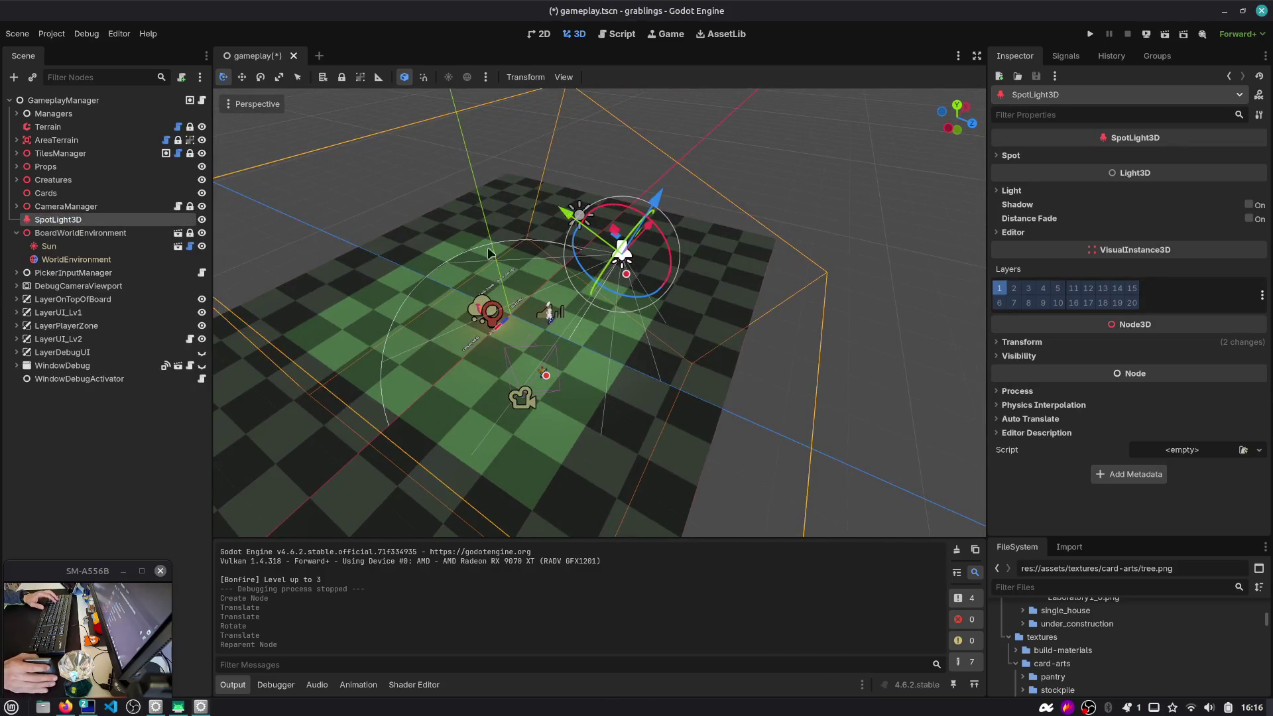
{"action": "left_click", "coordinate": [1074, 157]}
{"action": "left_click", "coordinate": [1077, 266]}
Set the SpotLight3D energy to 100 and raise it above the board.
{"action": "left_click", "coordinate": [1164, 297]}
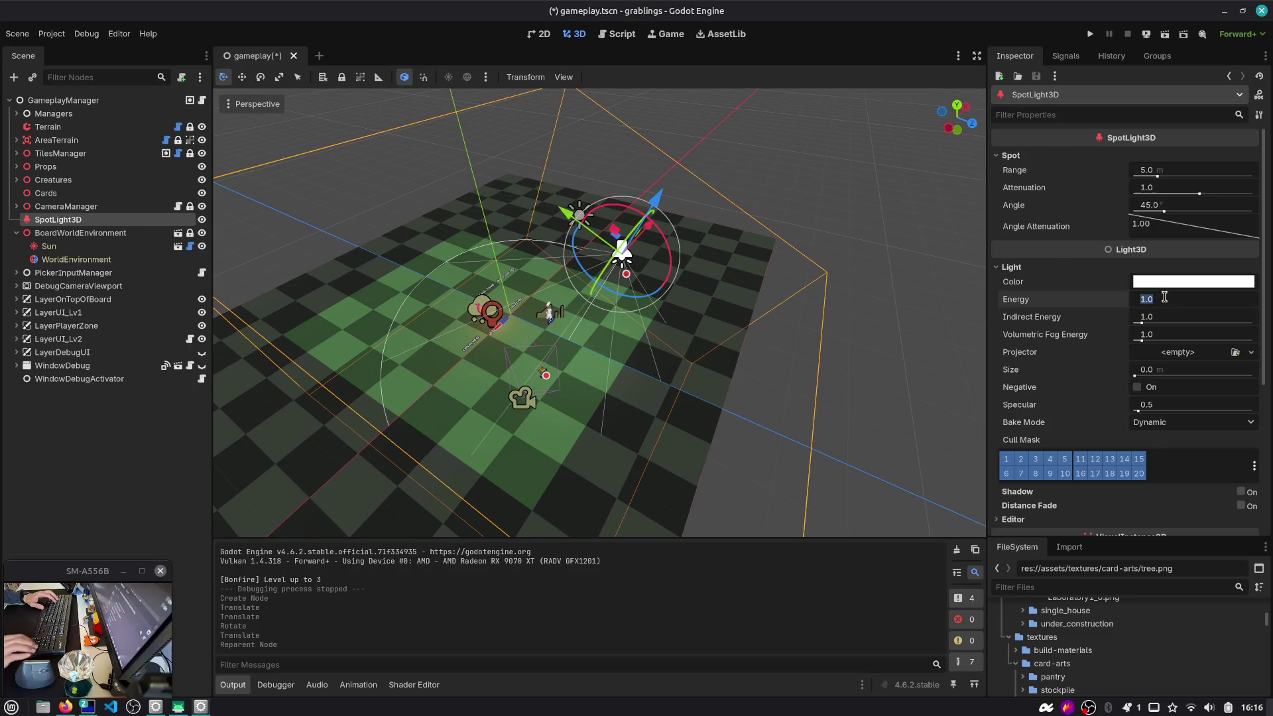
{"action": "type", "text": "0"}
{"action": "key", "text": "Return"}
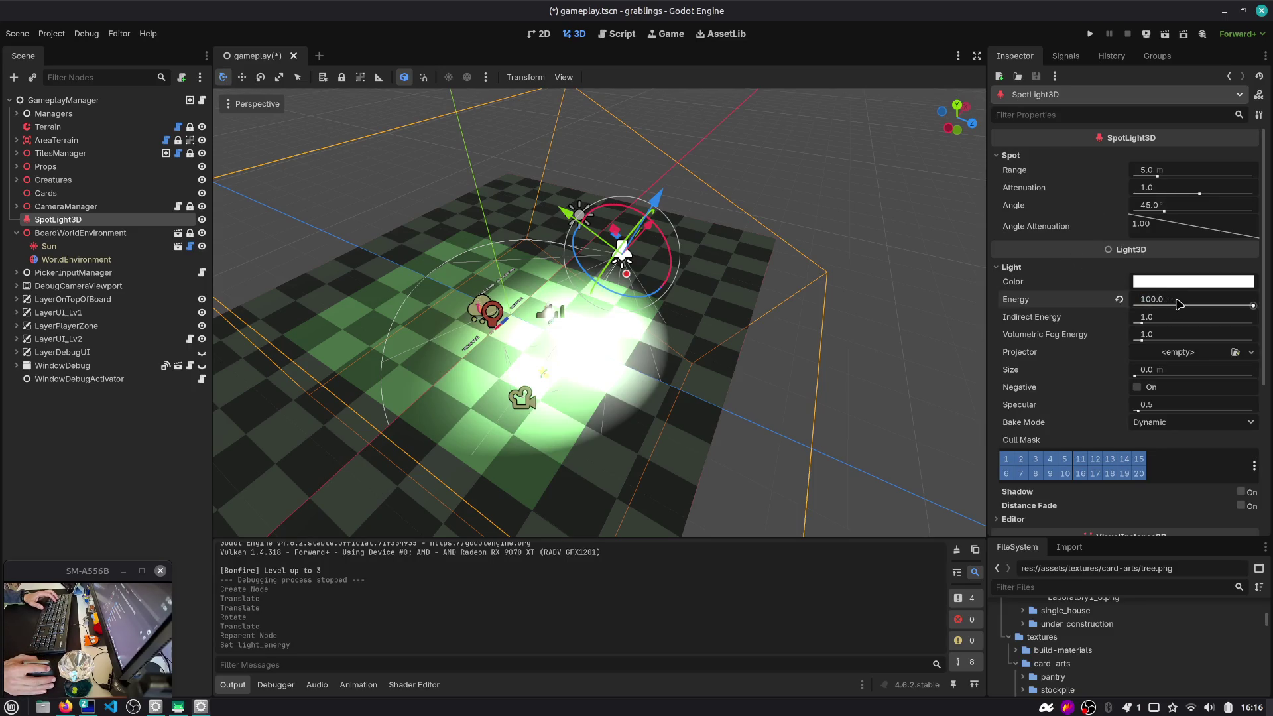
{"action": "scroll", "coordinate": [608, 320], "scroll_direction": "down", "scroll_amount": 3}
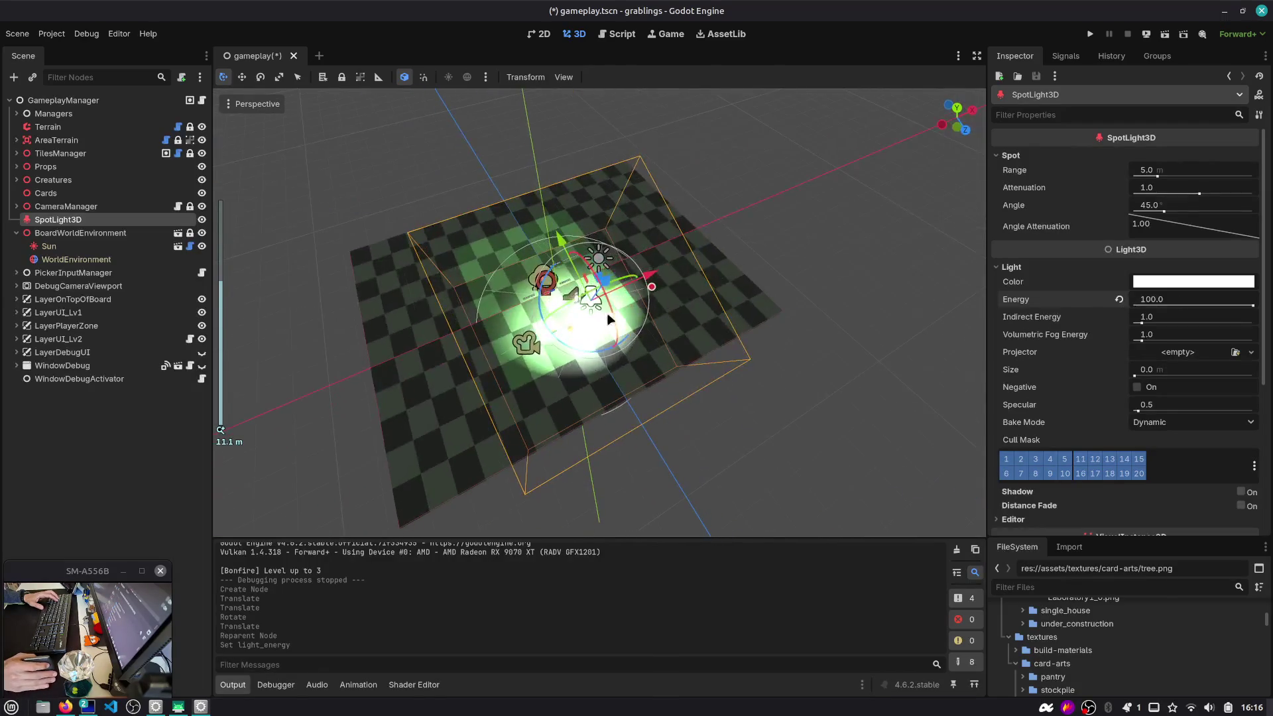
{"action": "left_click_drag", "start_coordinate": [605, 287], "coordinate": [650, 243]}
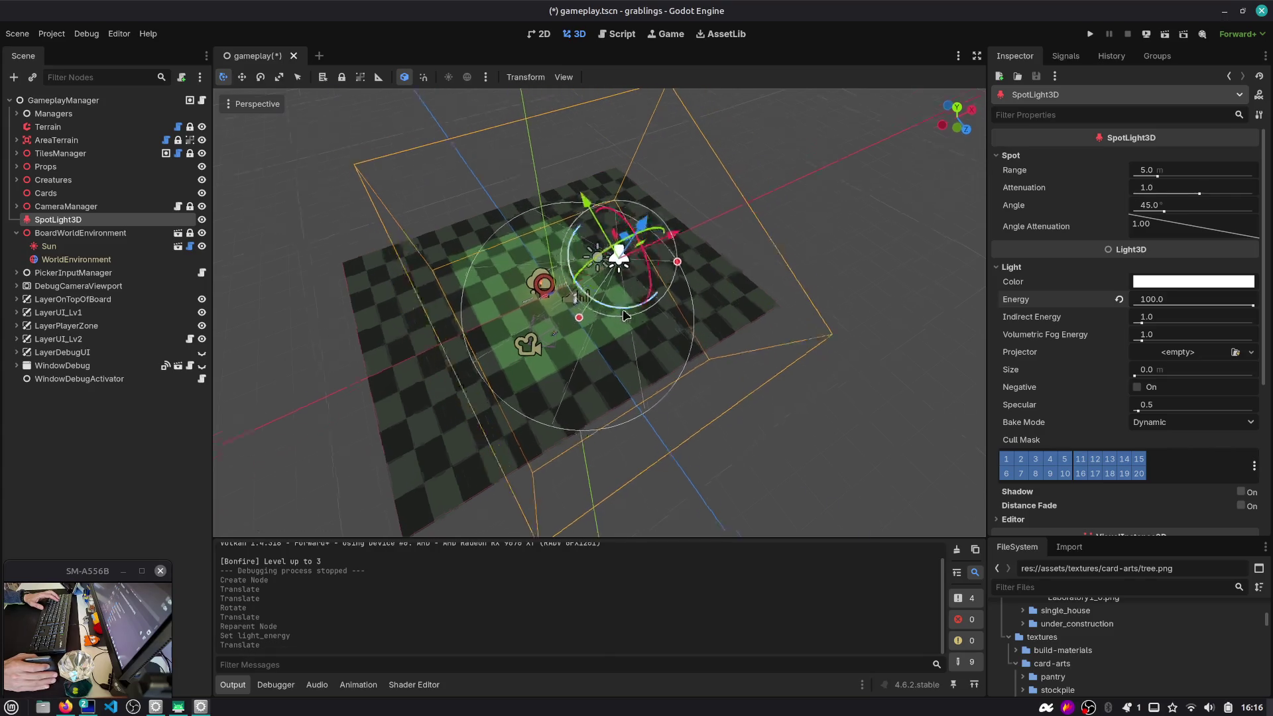
Set the spotlight range to about 11.065 m and lift it further.
{"action": "left_click_drag", "start_coordinate": [592, 328], "coordinate": [487, 421]}
{"action": "scroll", "coordinate": [561, 324], "scroll_direction": "down", "scroll_amount": 3}
{"action": "mouse_move", "coordinate": [561, 324]}
{"action": "left_mouse_down"}
{"action": "mouse_move", "coordinate": [714, 224]}
{"action": "mouse_move", "coordinate": [676, 285]}
{"action": "mouse_move", "coordinate": [758, 199]}
{"action": "mouse_move", "coordinate": [502, 445]}
{"action": "left_mouse_up"}
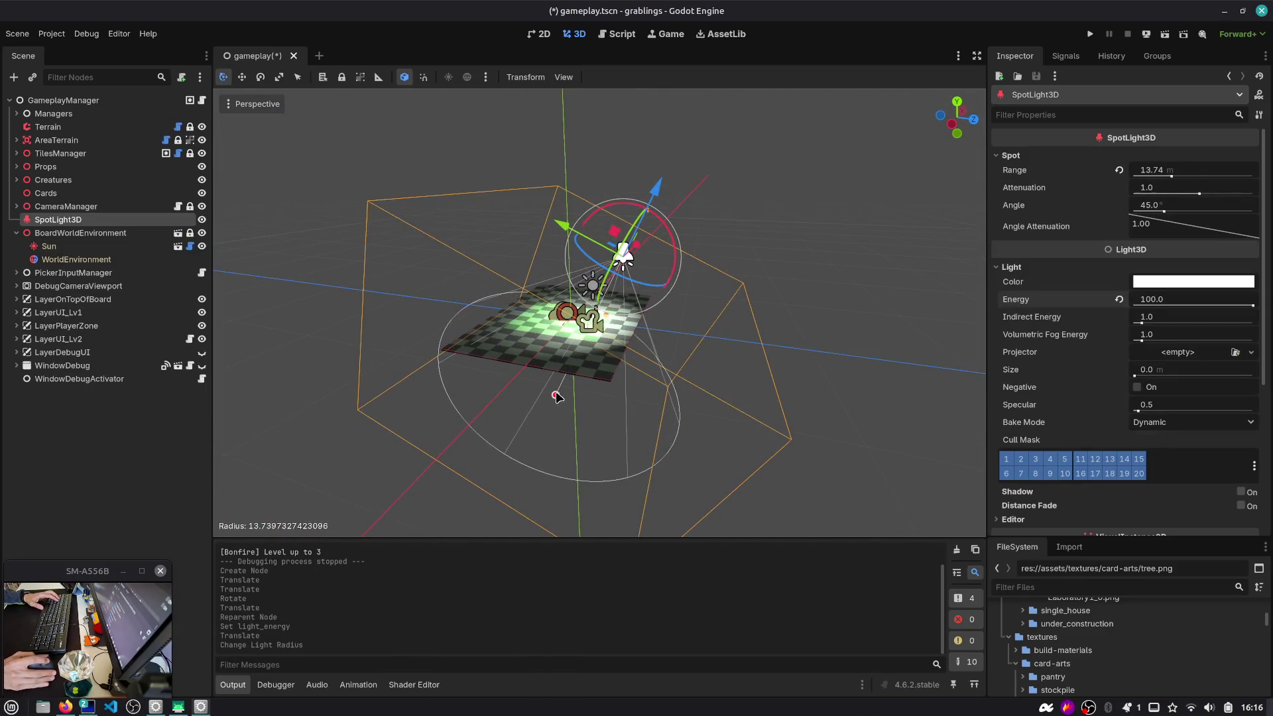
{"action": "left_click_drag", "start_coordinate": [557, 396], "coordinate": [563, 361]}
{"action": "scroll", "coordinate": [582, 232], "scroll_direction": "down", "scroll_amount": 2}
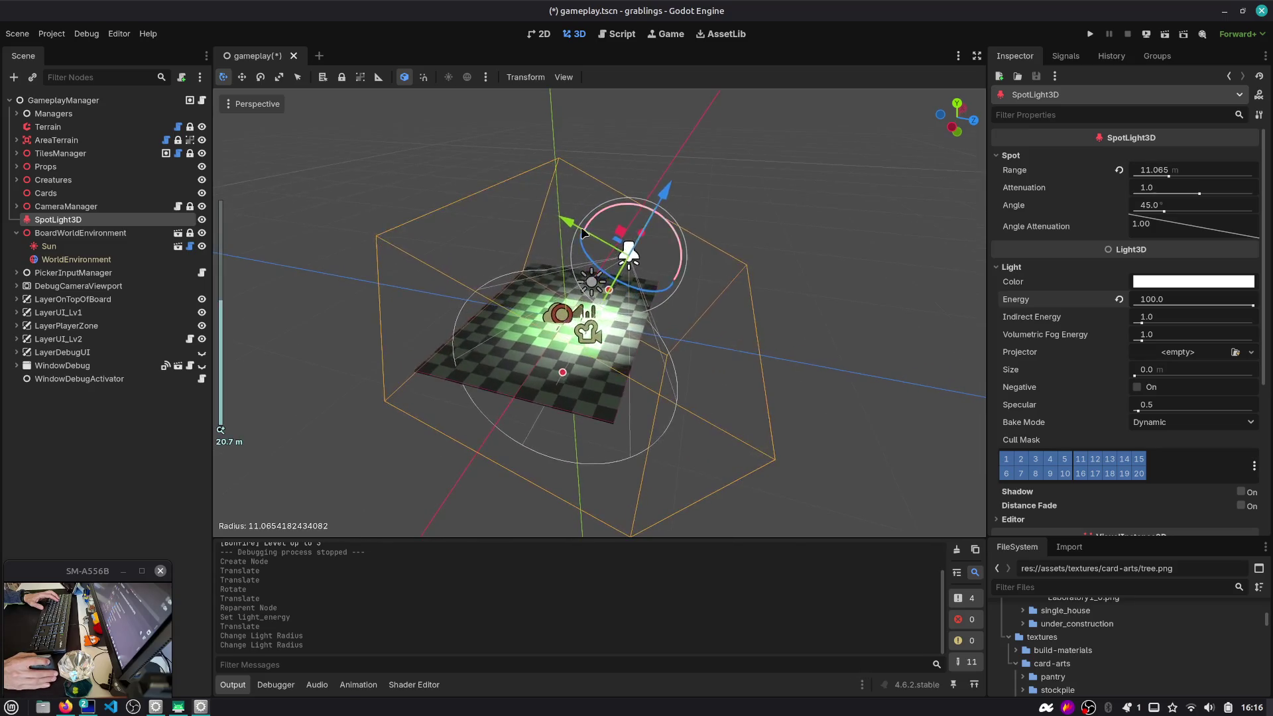
{"action": "left_click_drag", "start_coordinate": [583, 232], "coordinate": [559, 218]}
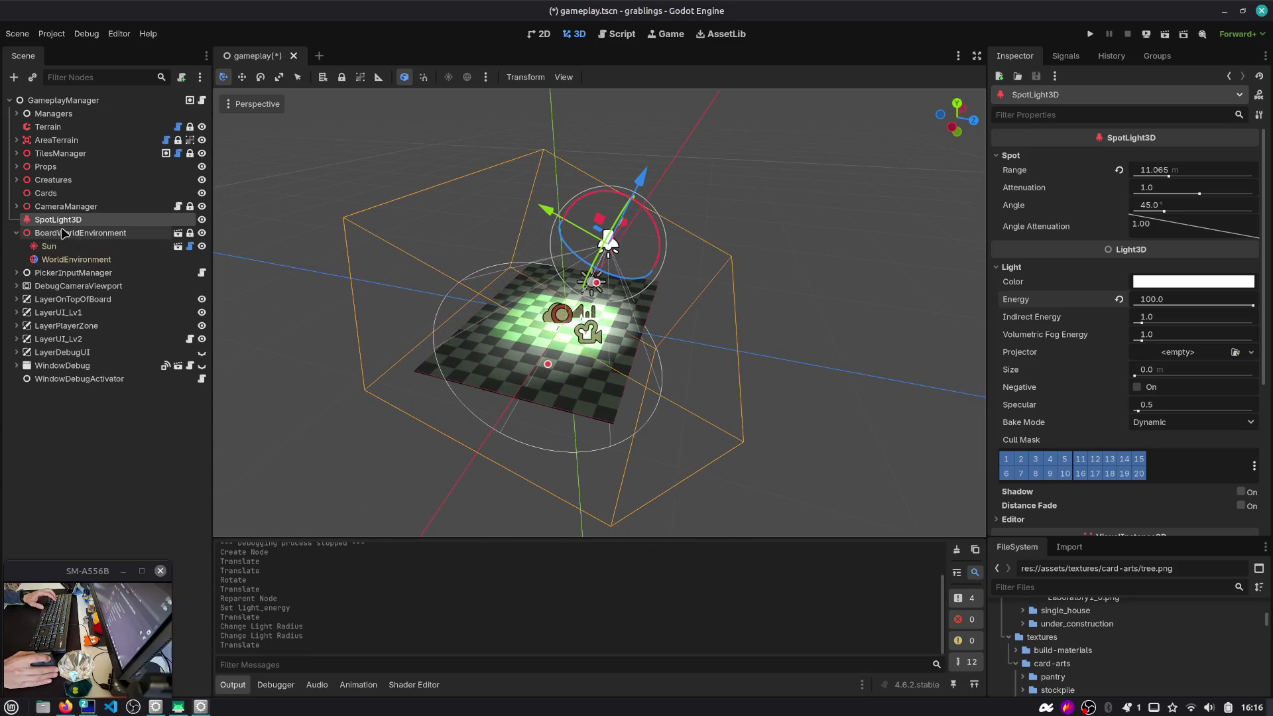
Collapse BoardWorldEnvironment, view the lit board, reselect SpotLight3D, and switch to Firefox.
{"action": "left_click", "coordinate": [16, 234]}
{"action": "left_click", "coordinate": [62, 100]}
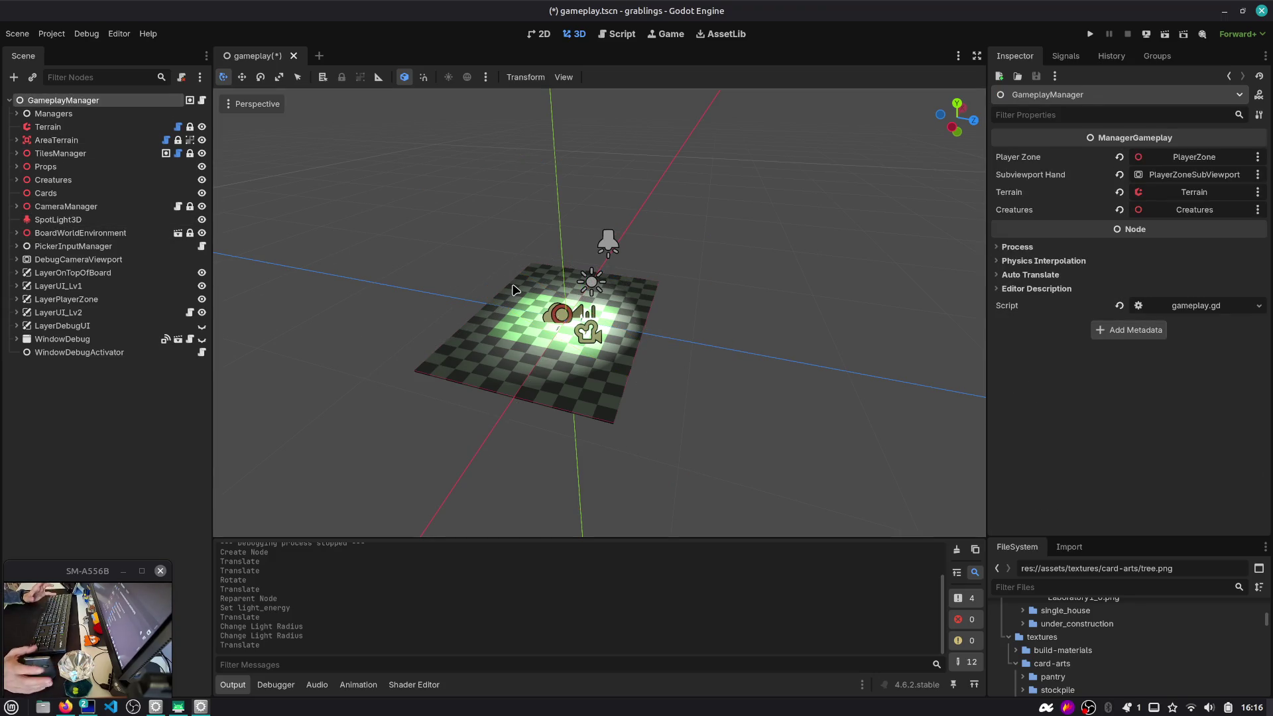
{"action": "left_click_drag", "start_coordinate": [665, 230], "coordinate": [515, 278]}
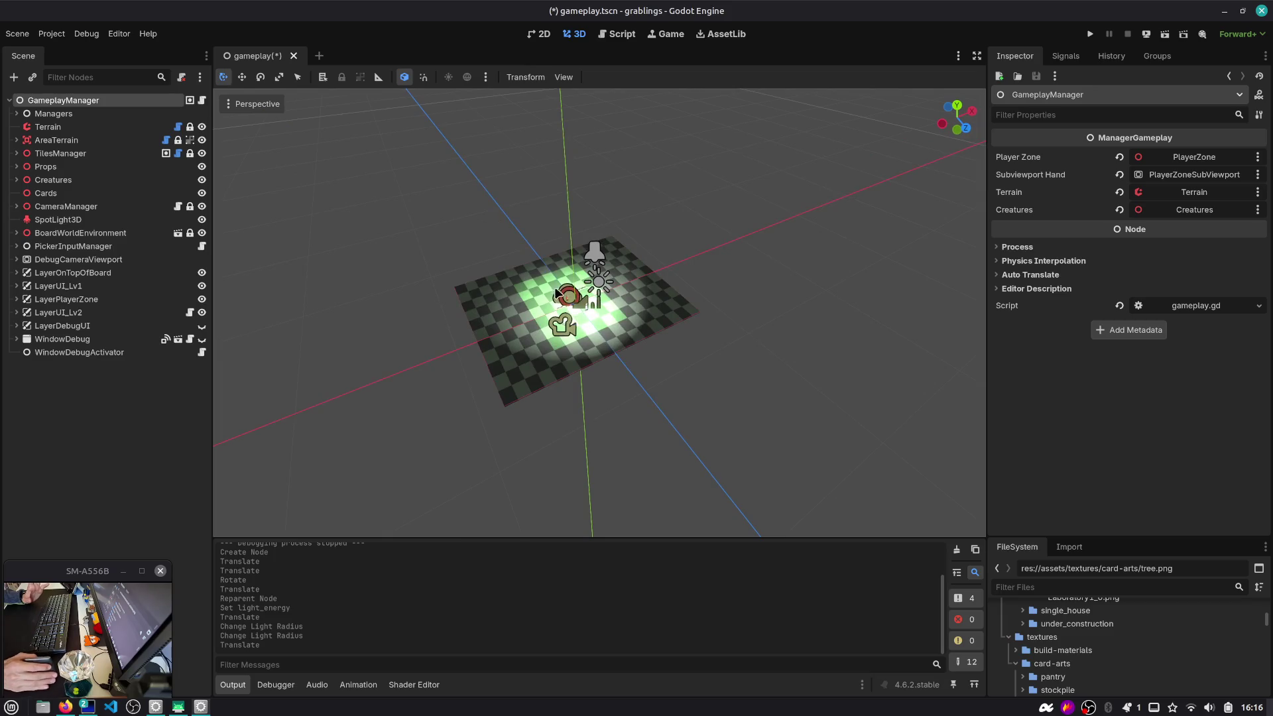
{"action": "left_click", "coordinate": [80, 220]}
{"action": "key", "text": "alt+Tab"}
{"action": "key", "text": "Tab"}
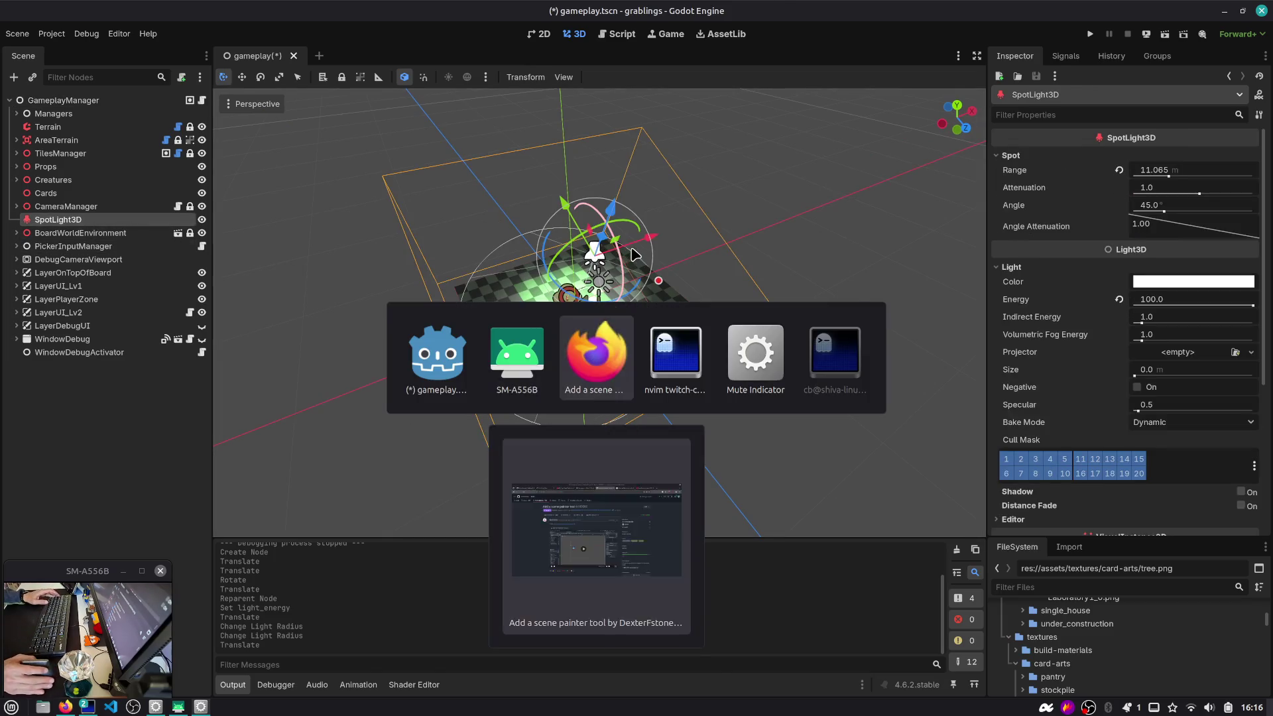
Search the web for Godot directional light projector textures and open godot-proposals issue #8237.
{"action": "key", "text": "ctrl+t"}
{"action": "type", "text": "githu"}
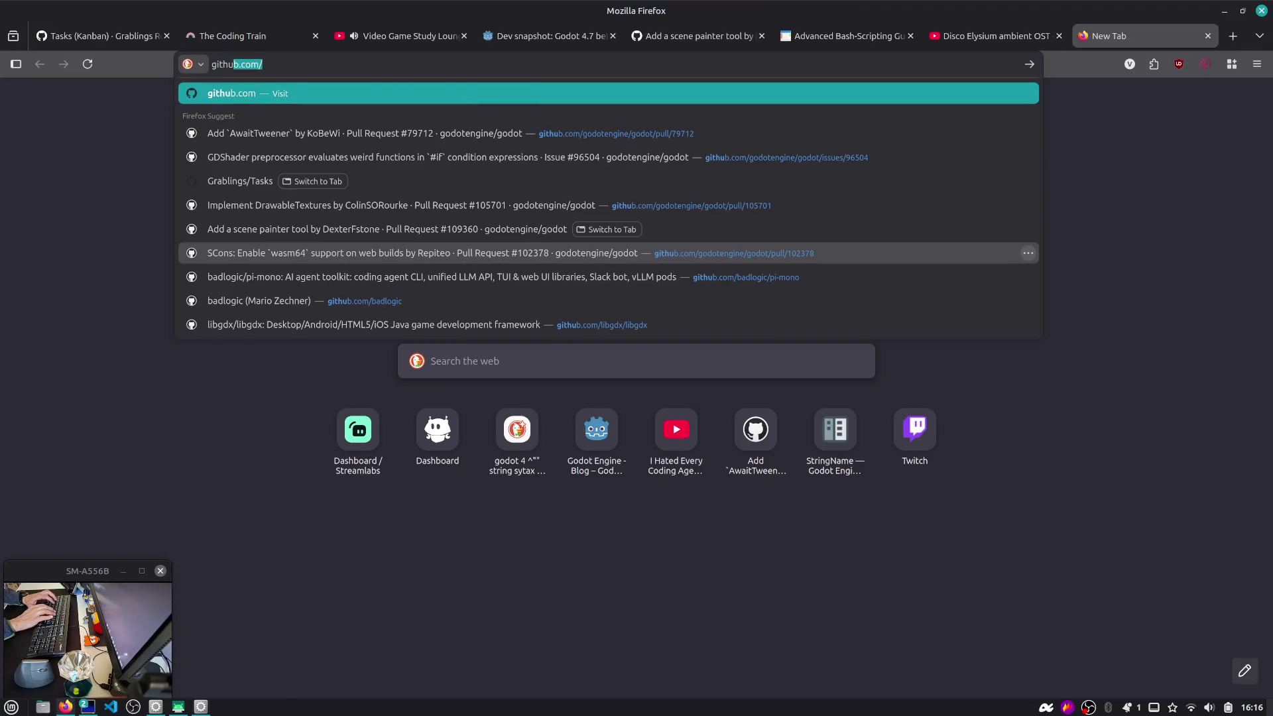
{"action": "key", "text": "BackSpace"}
{"action": "key", "text": "BackSpace"}
{"action": "key", "text": "BackSpace"}
{"action": "type", "text": "godot engi"}
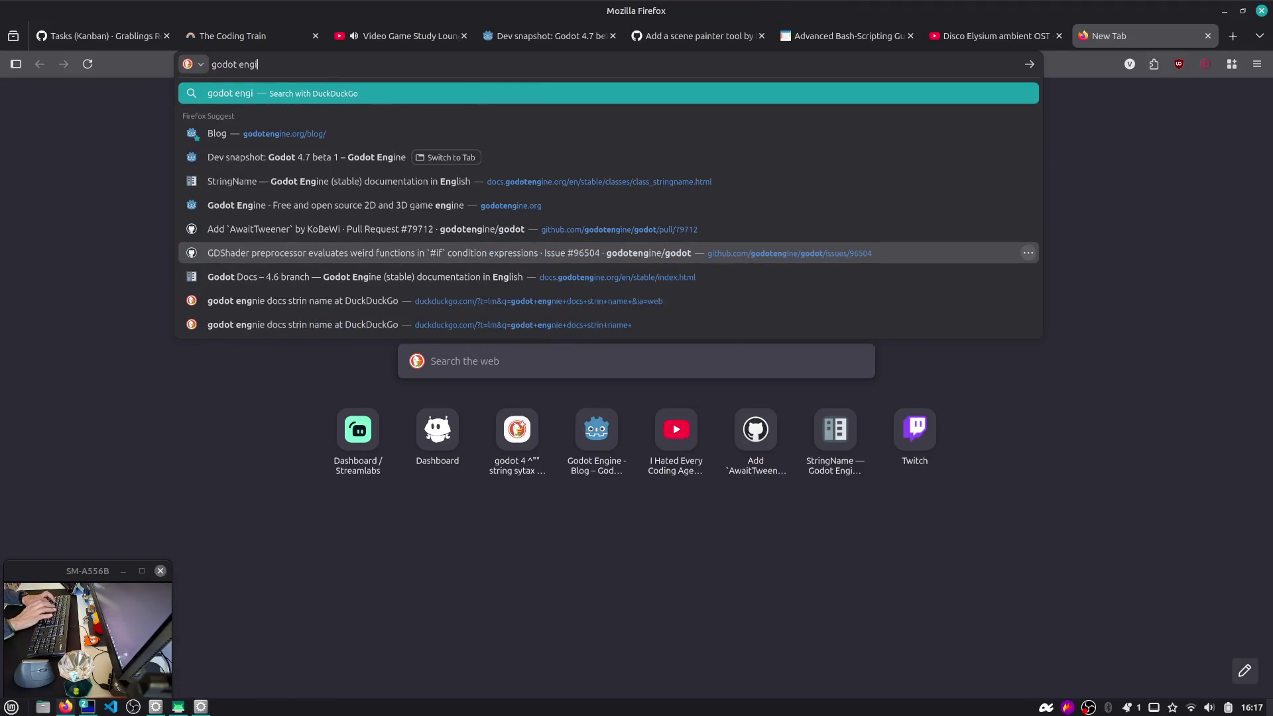
{"action": "type", "text": "ne directional light pr"}
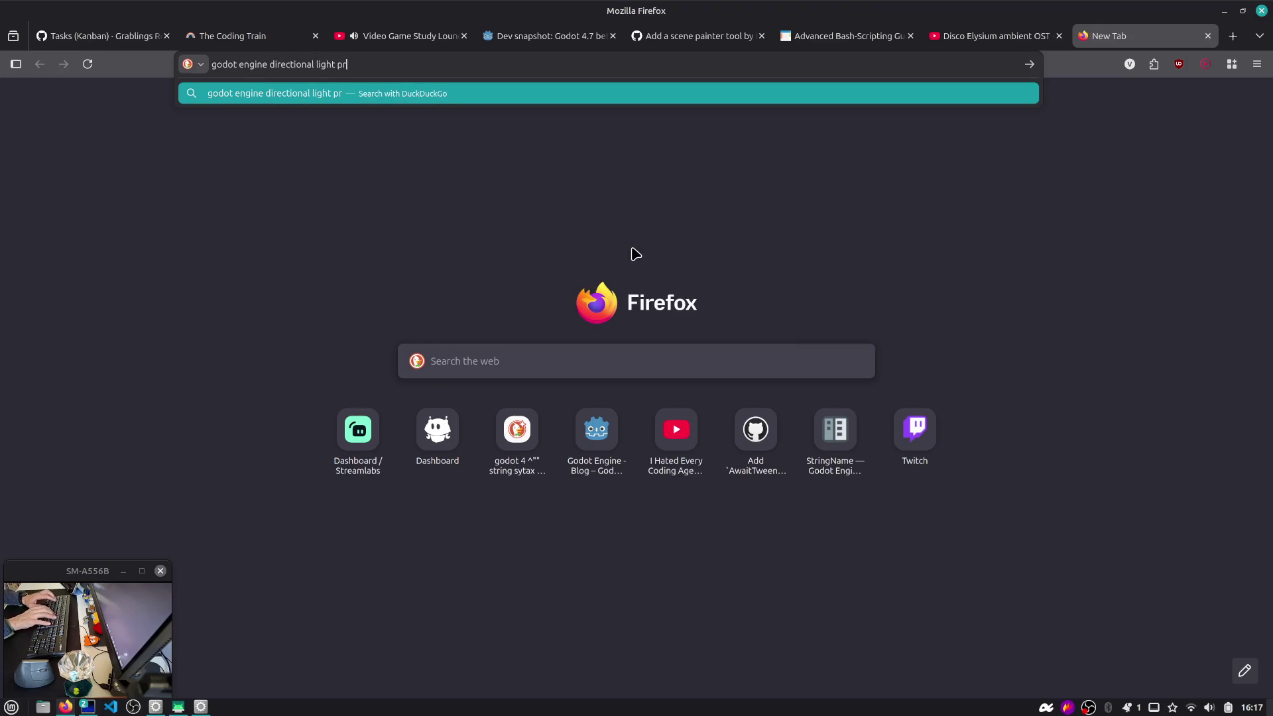
{"action": "type", "text": "turde"}
{"action": "key", "text": "Return"}
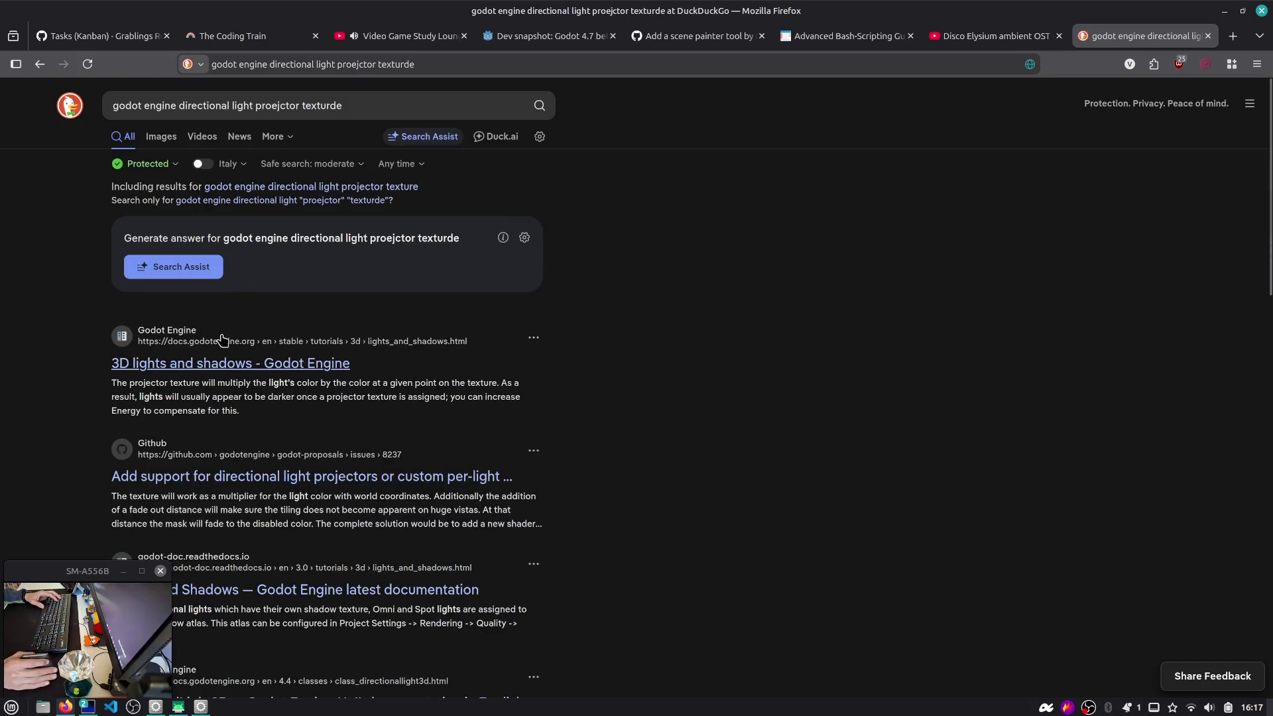
{"action": "left_click", "coordinate": [270, 478]}
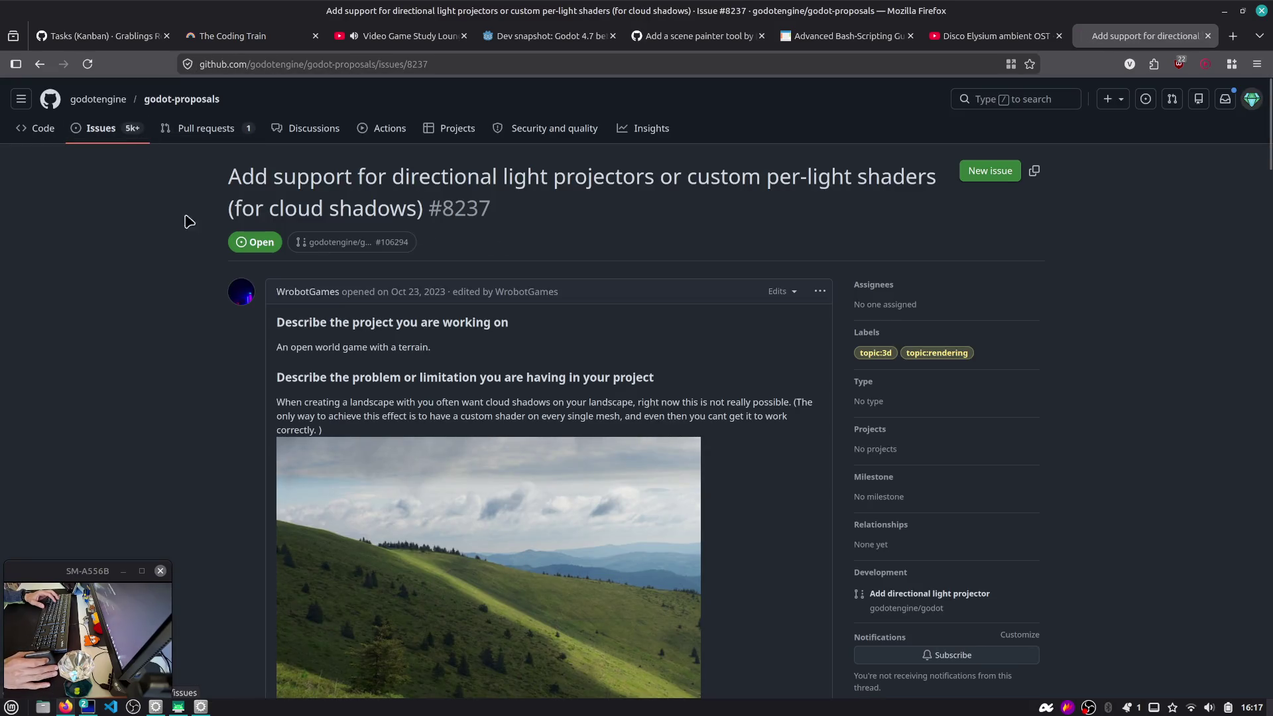
Scroll to pull request #106294 'Add directional light projector' and highlight words in its title.
{"action": "scroll", "coordinate": [205, 255], "scroll_direction": "down", "scroll_amount": 15}
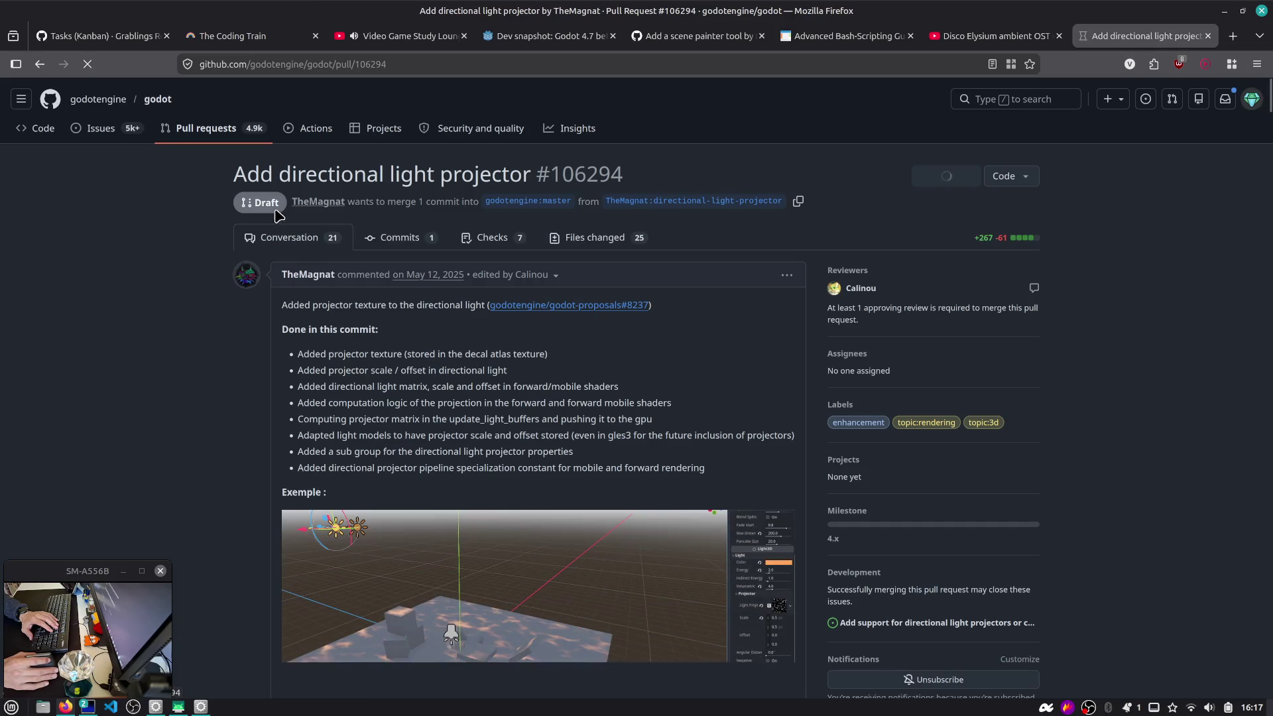
{"action": "scroll", "coordinate": [259, 354], "scroll_direction": "down", "scroll_amount": 2}
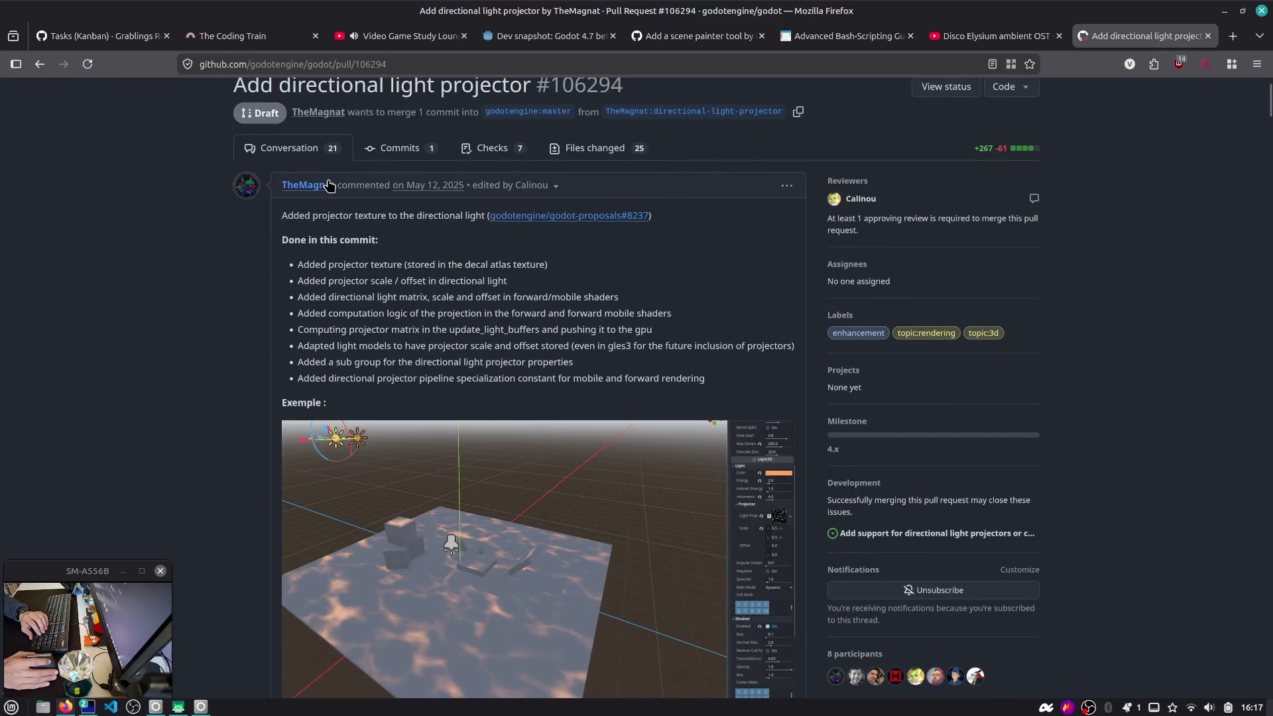
{"action": "double_click", "coordinate": [339, 88]}
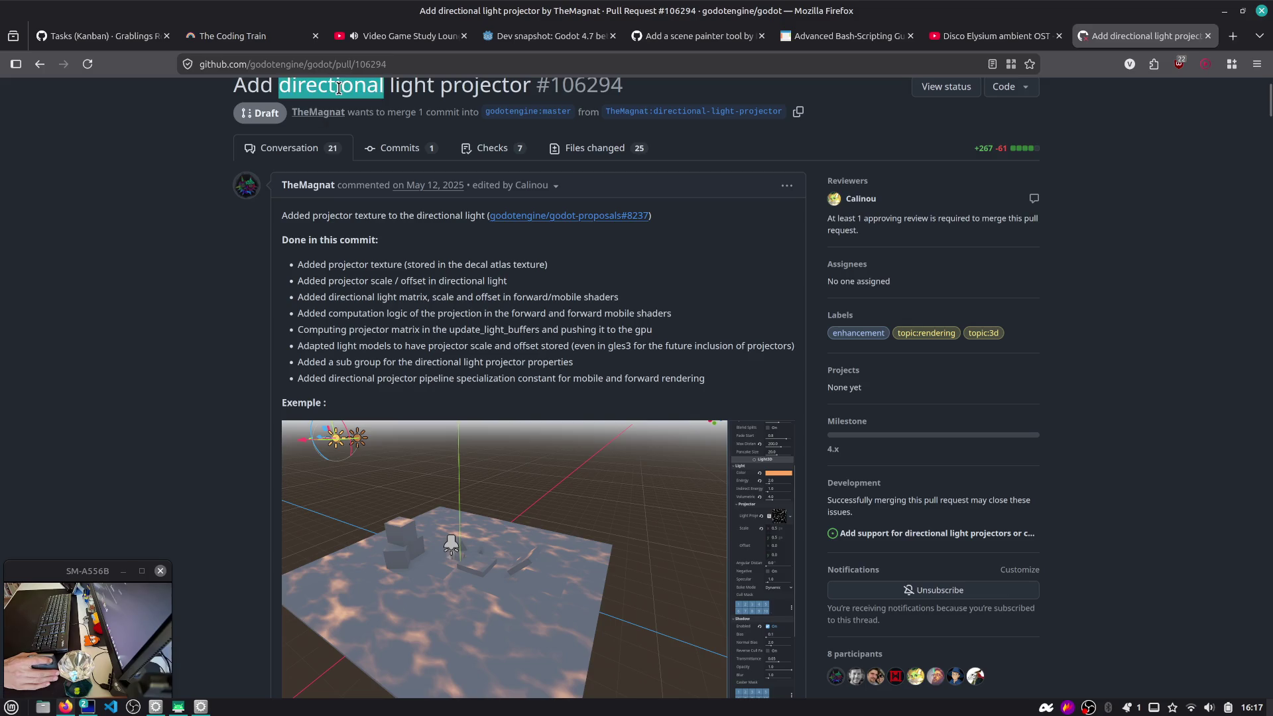
{"action": "double_click", "coordinate": [452, 85]}
{"action": "double_click", "coordinate": [352, 88]}
View the pull request's example screenshot at full size, then close it and clear the selection.
{"action": "scroll", "coordinate": [366, 259], "scroll_direction": "down", "scroll_amount": 2}
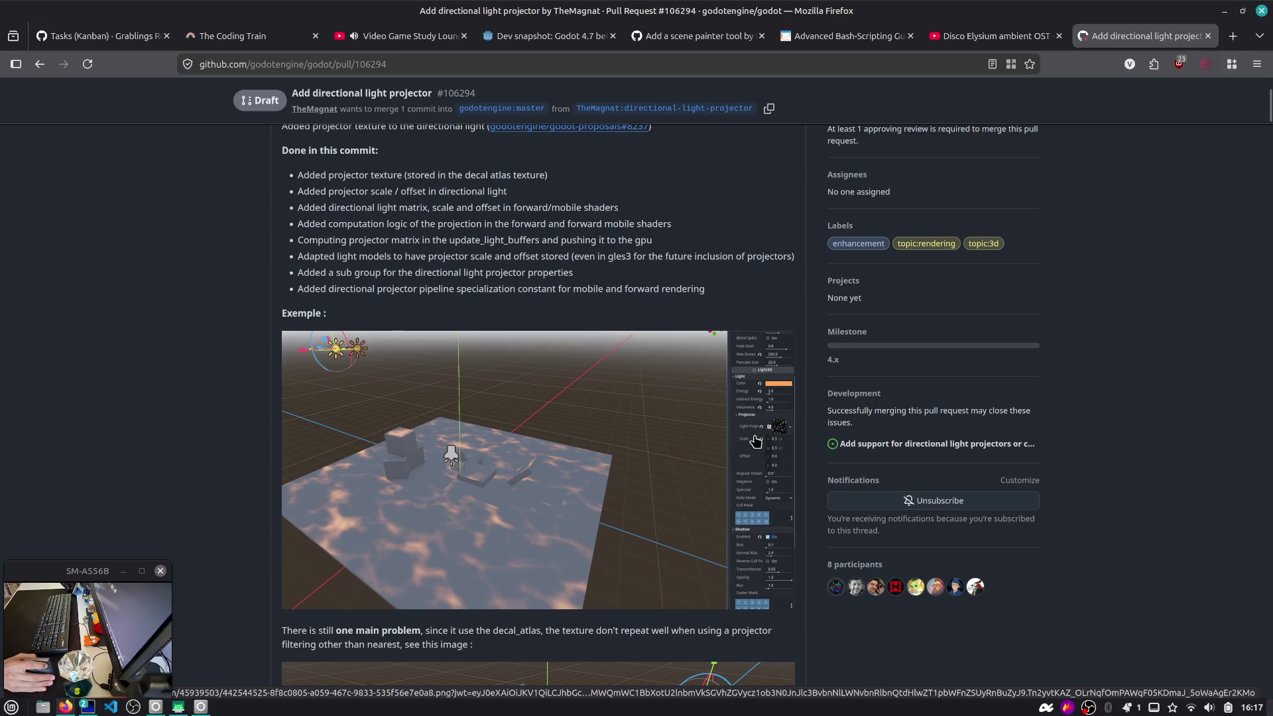
{"action": "left_click", "coordinate": [756, 441]}
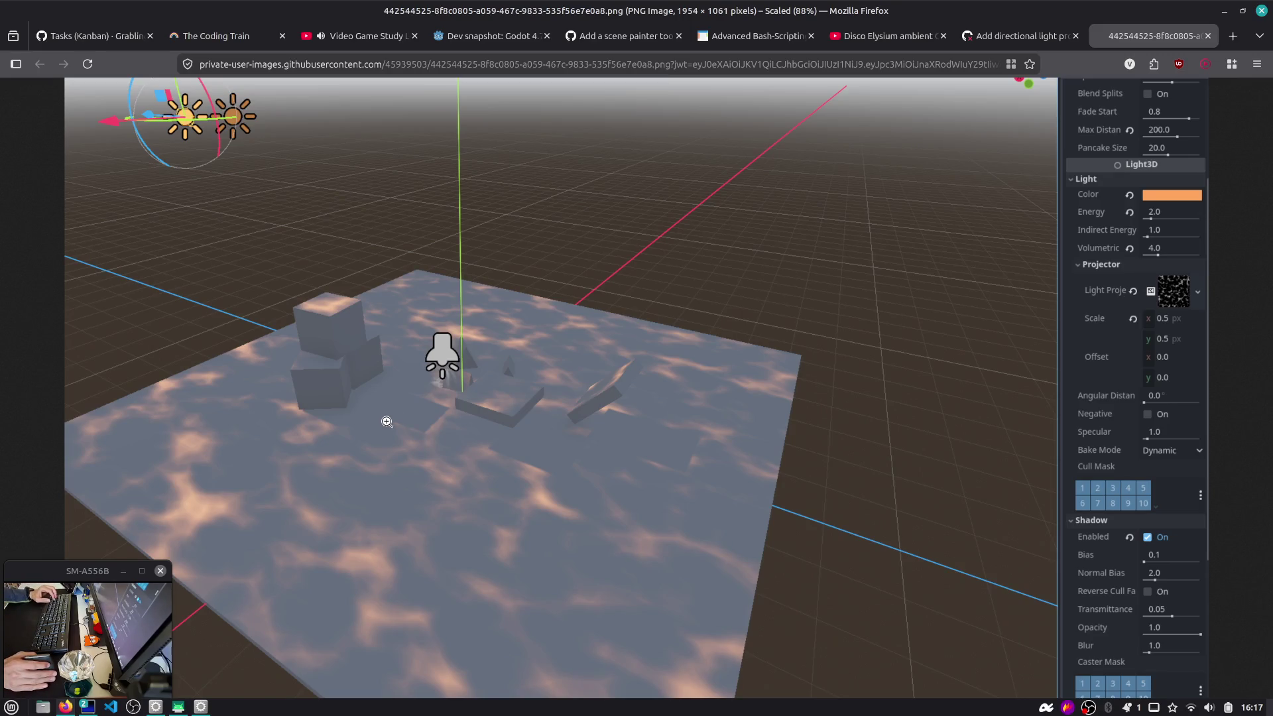
{"action": "key", "text": "ctrl+w"}
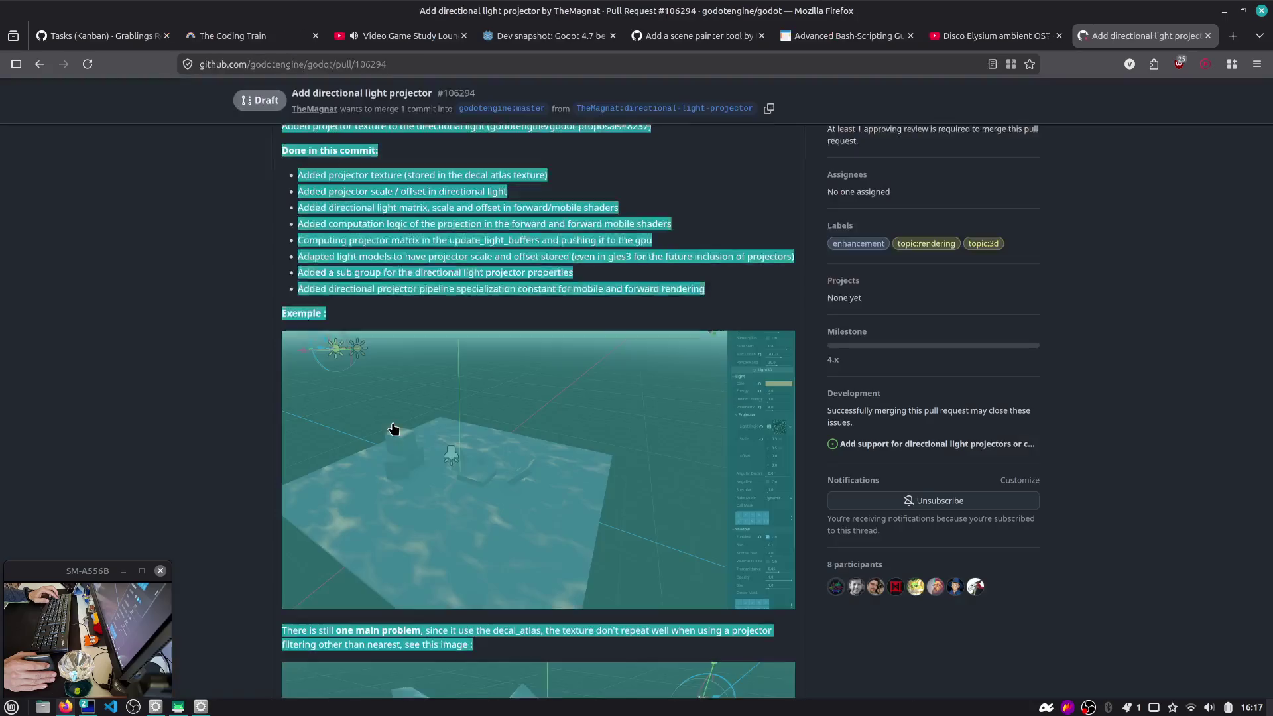
{"action": "left_click", "coordinate": [199, 355]}
Find directional-projector-demo.mp4 in the pull request comments and play it.
{"action": "scroll", "coordinate": [344, 244], "scroll_direction": "down", "scroll_amount": 15}
{"action": "scroll", "coordinate": [344, 245], "scroll_direction": "down", "scroll_amount": 20}
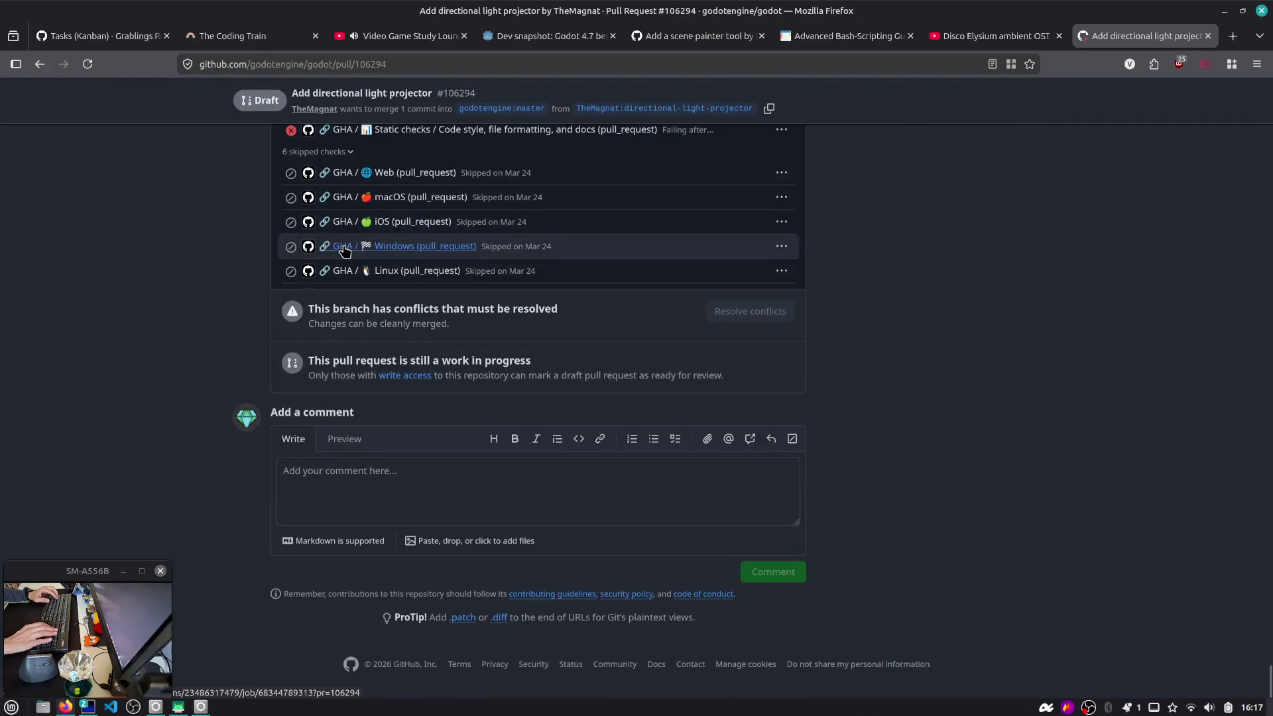
{"action": "scroll", "coordinate": [344, 250], "scroll_direction": "up", "scroll_amount": 8}
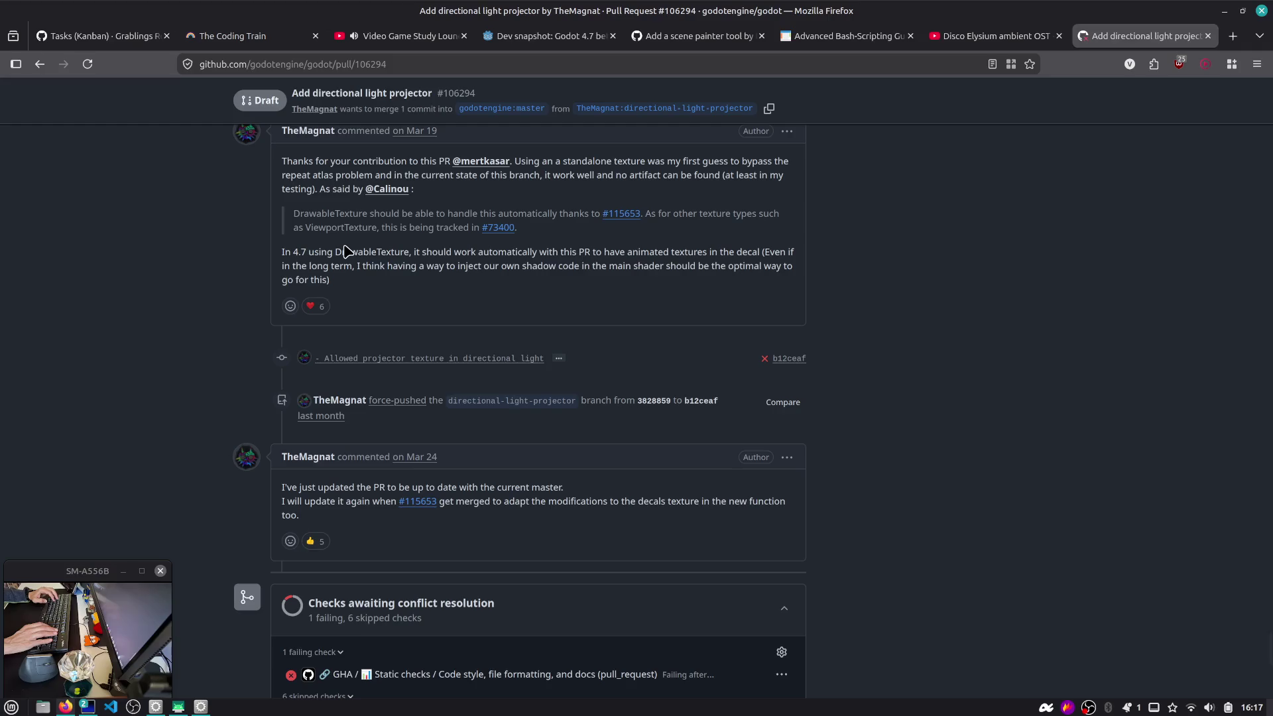
{"action": "scroll", "coordinate": [328, 500], "scroll_direction": "down", "scroll_amount": 1}
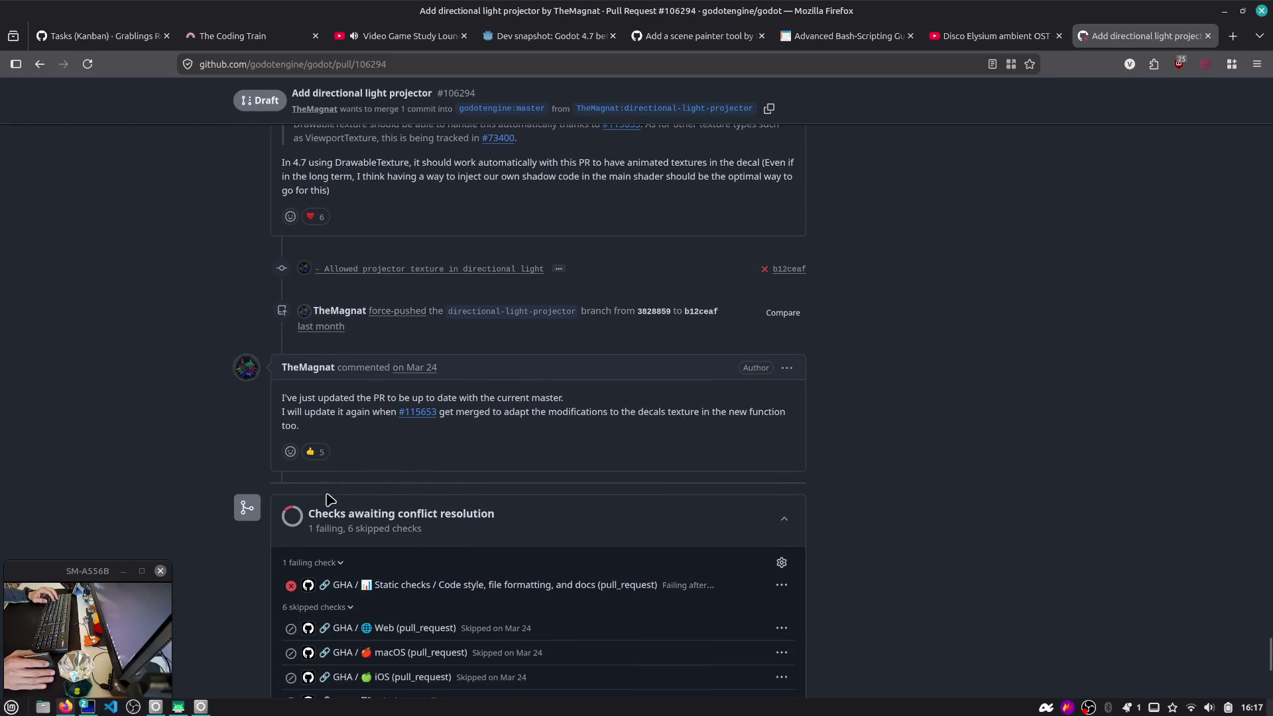
{"action": "scroll", "coordinate": [448, 400], "scroll_direction": "up", "scroll_amount": 7}
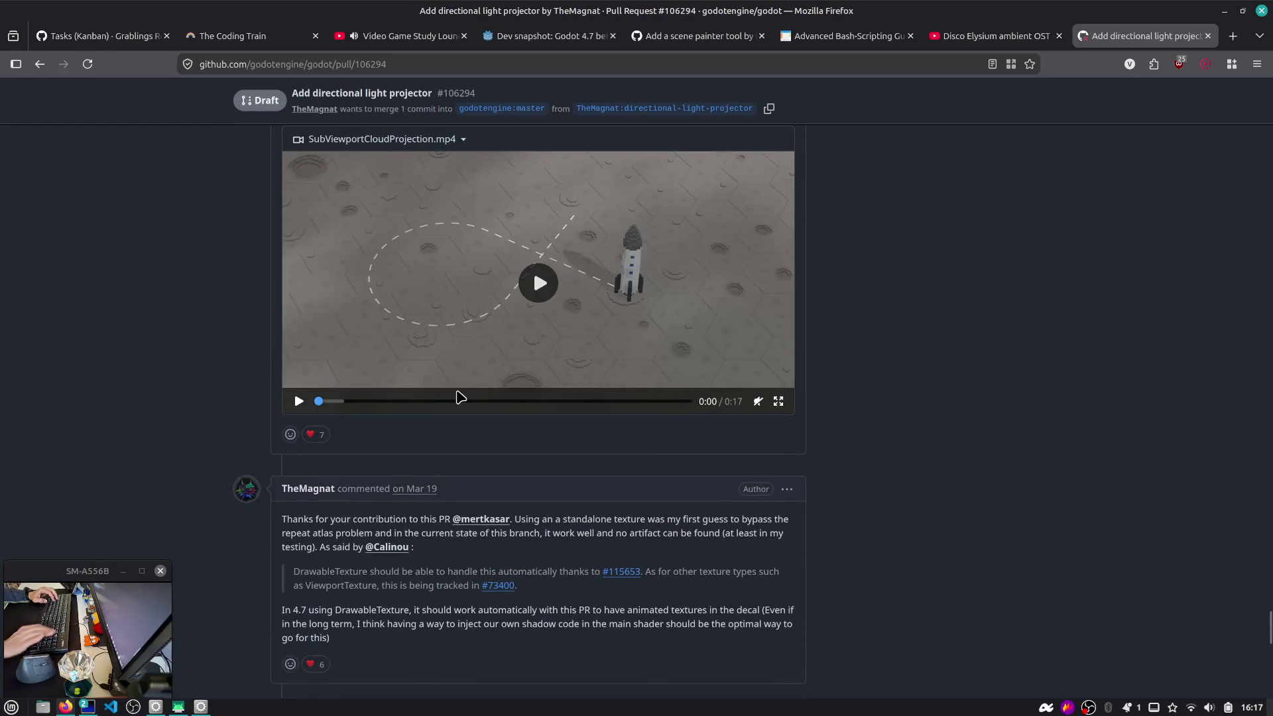
{"action": "scroll", "coordinate": [460, 396], "scroll_direction": "up", "scroll_amount": 10}
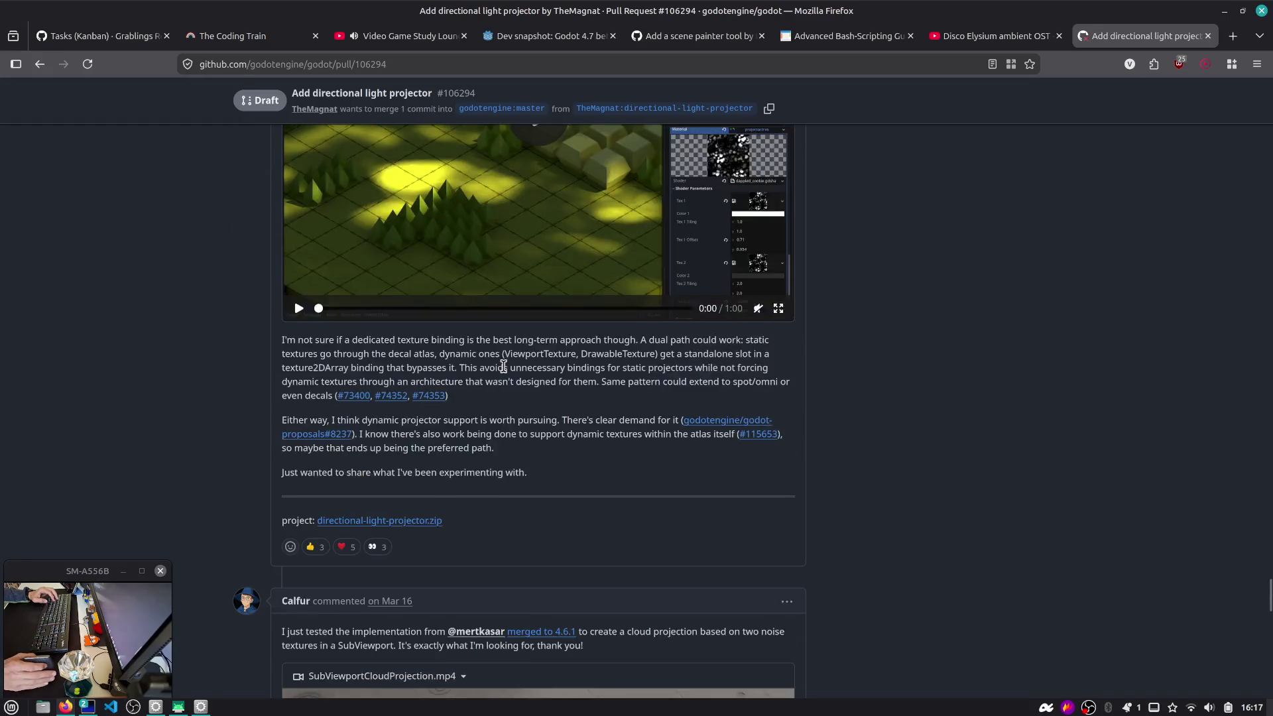
{"action": "scroll", "coordinate": [504, 373], "scroll_direction": "up", "scroll_amount": 5}
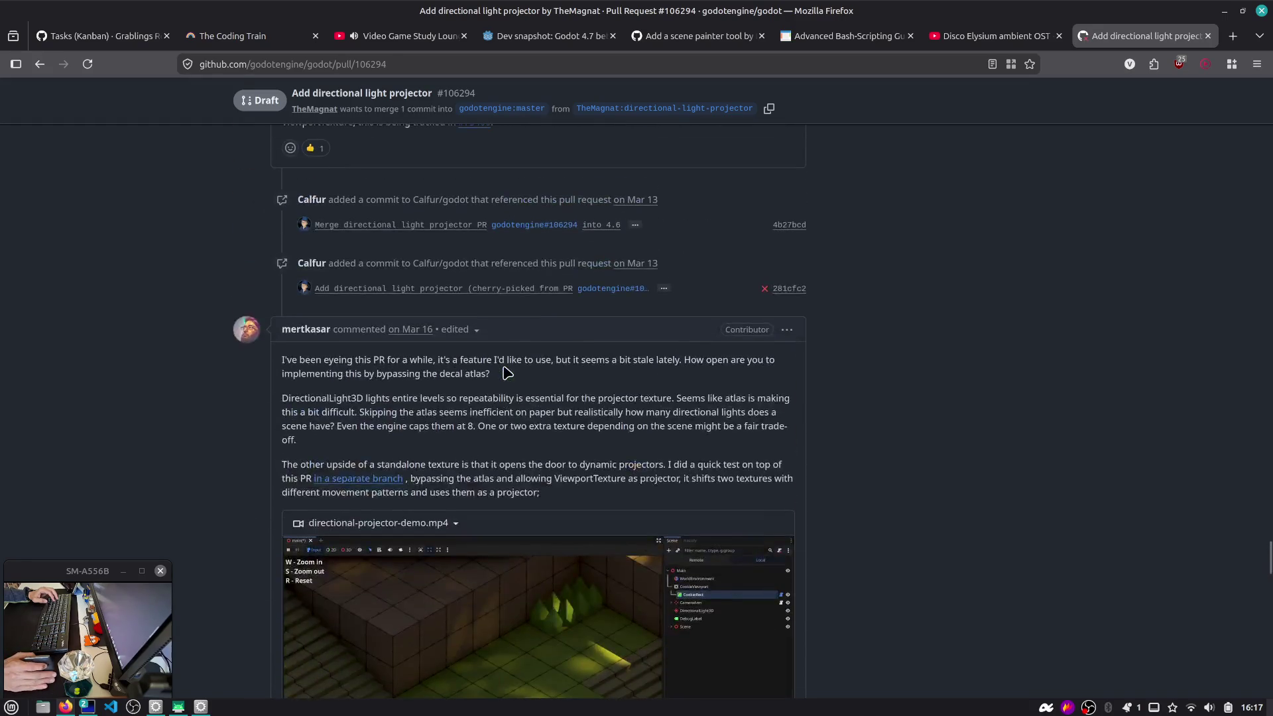
{"action": "scroll", "coordinate": [504, 373], "scroll_direction": "down", "scroll_amount": 4}
{"action": "left_click", "coordinate": [494, 464]}
Skip ahead in the demo video, then return to the Godot editor.
{"action": "scroll", "coordinate": [498, 463], "scroll_direction": "down", "scroll_amount": 1}
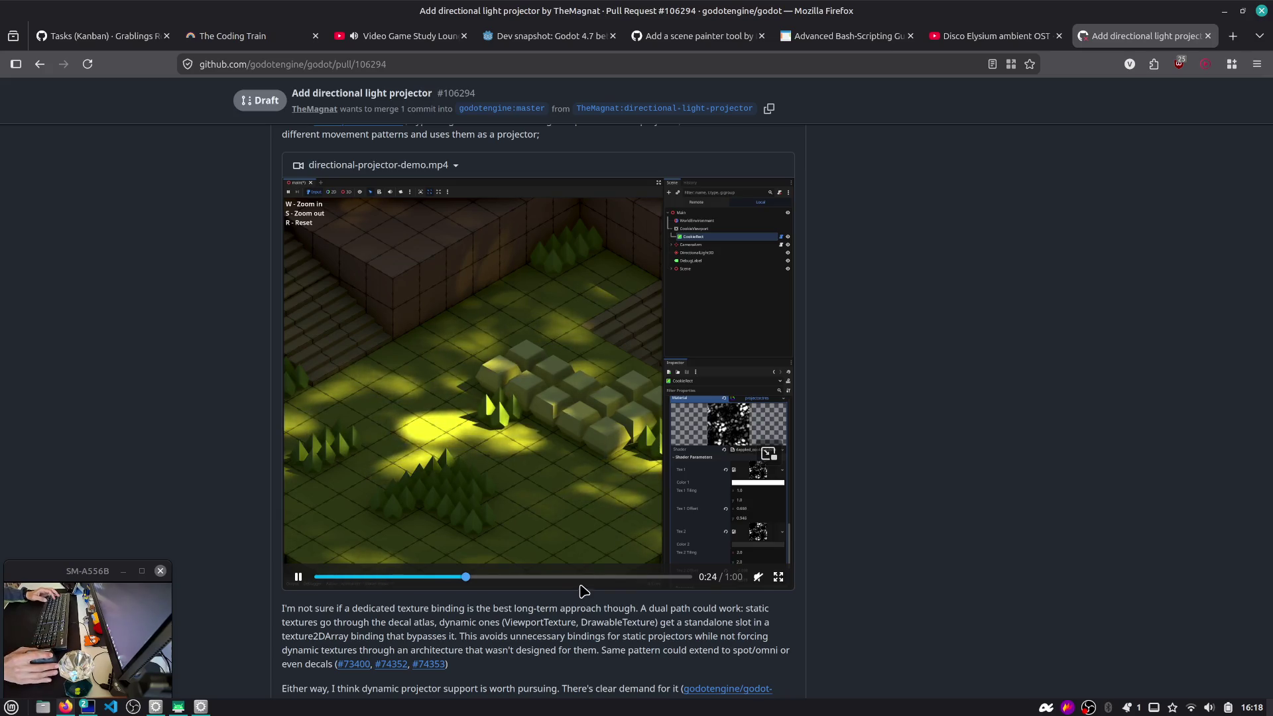
{"action": "left_click", "coordinate": [612, 578]}
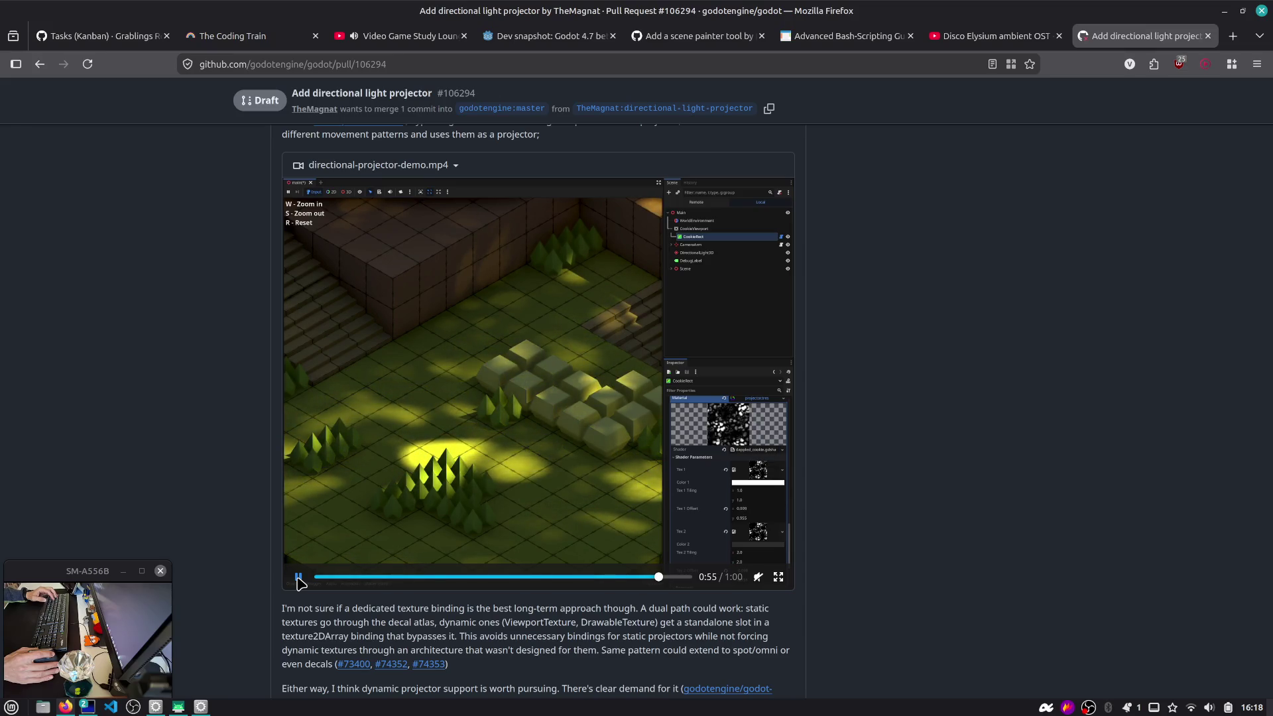
{"action": "key", "text": "alt+Tab"}
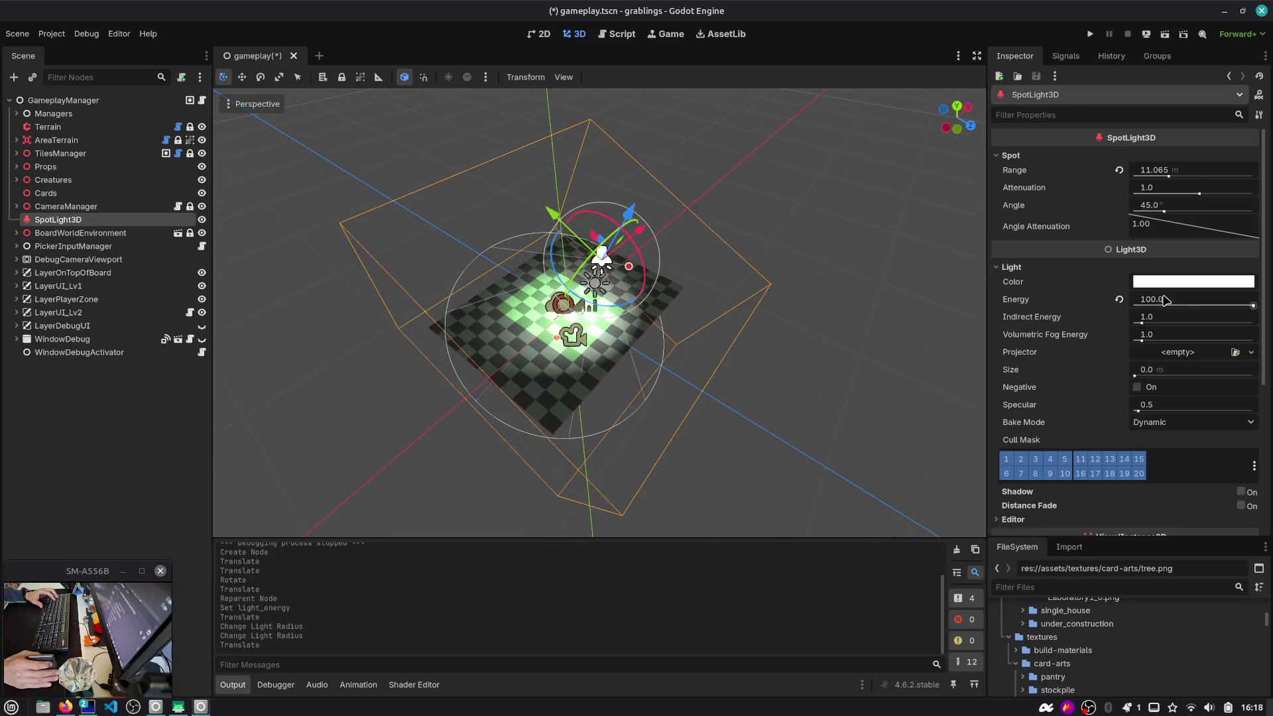
Select the SpotLight3D and give it a new NoiseTexture2D as its Projector.
{"action": "left_click", "coordinate": [124, 470]}
{"action": "left_click", "coordinate": [59, 219]}
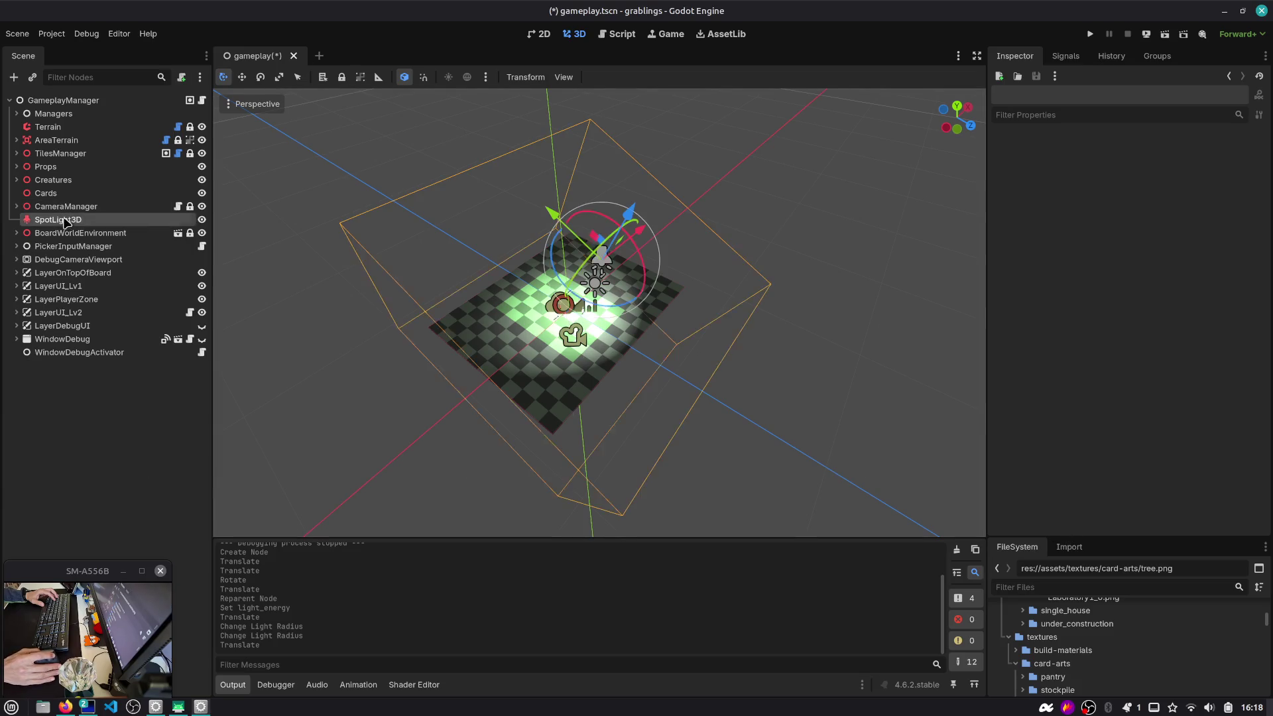
{"action": "mouse_move", "coordinate": [1090, 536]}
{"action": "left_mouse_down"}
{"action": "mouse_move", "coordinate": [1087, 392]}
{"action": "mouse_move", "coordinate": [1074, 383]}
{"action": "left_mouse_up"}
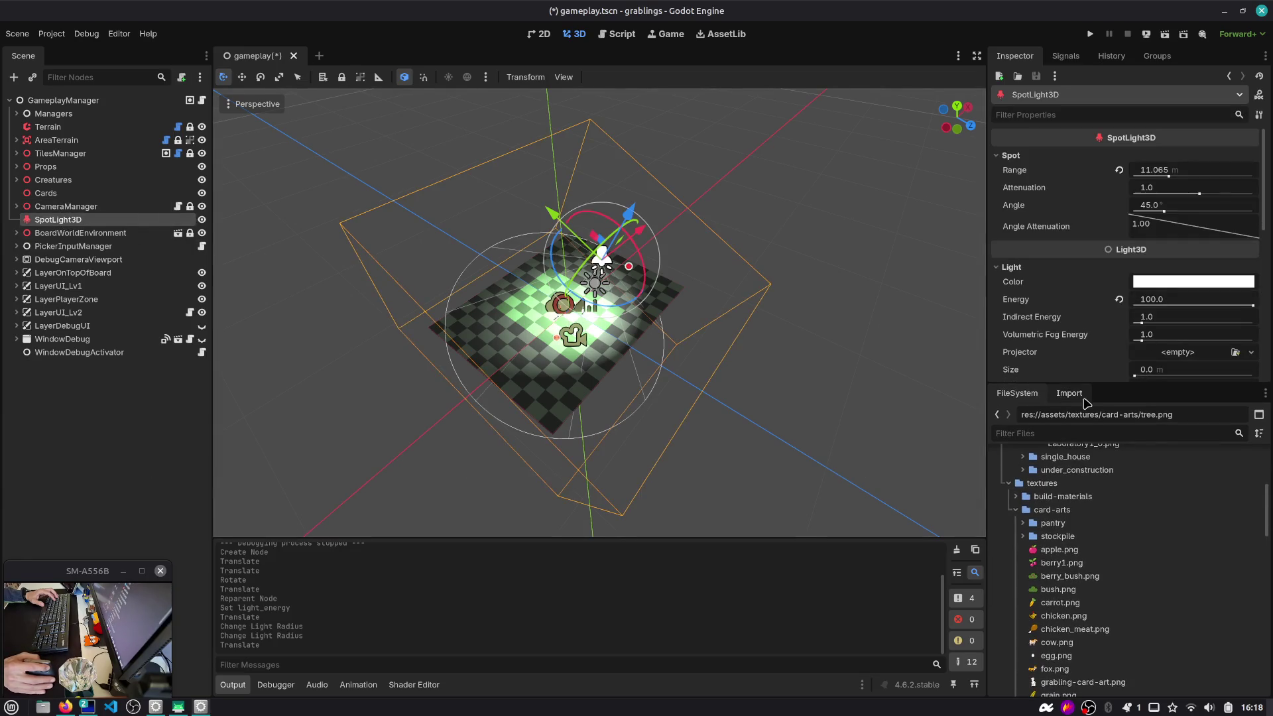
{"action": "scroll", "coordinate": [1157, 304], "scroll_direction": "down", "scroll_amount": 1}
{"action": "left_click", "coordinate": [1167, 321]}
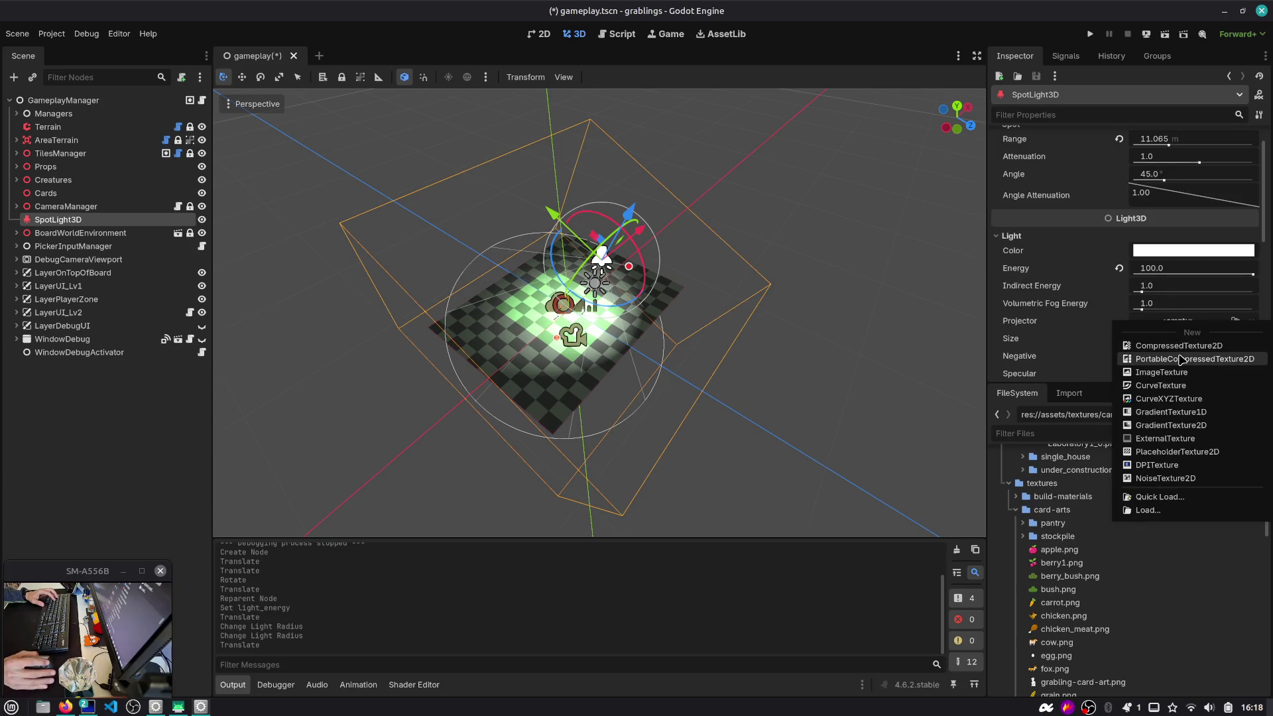
{"action": "left_click", "coordinate": [1165, 478]}
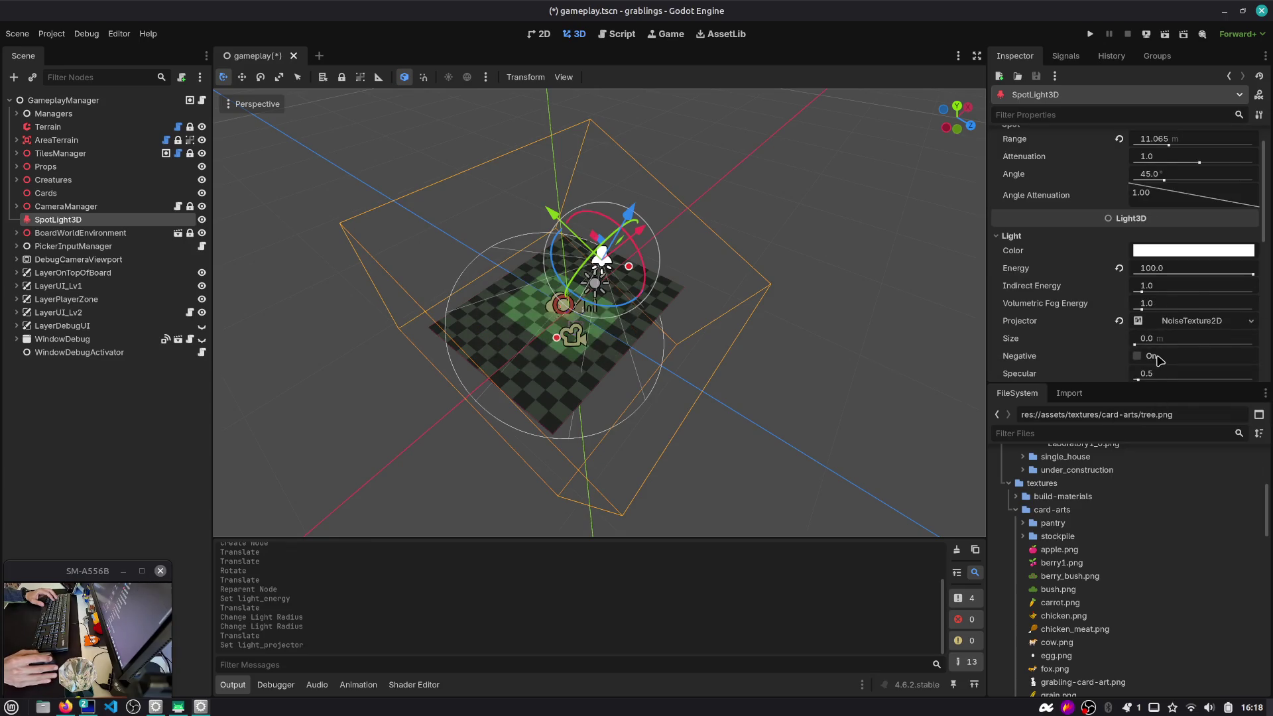
{"action": "left_click", "coordinate": [1187, 320]}
Assign a new FastNoiseLite as the NoiseTexture2D's Noise.
{"action": "scroll", "coordinate": [1183, 311], "scroll_direction": "down", "scroll_amount": 4}
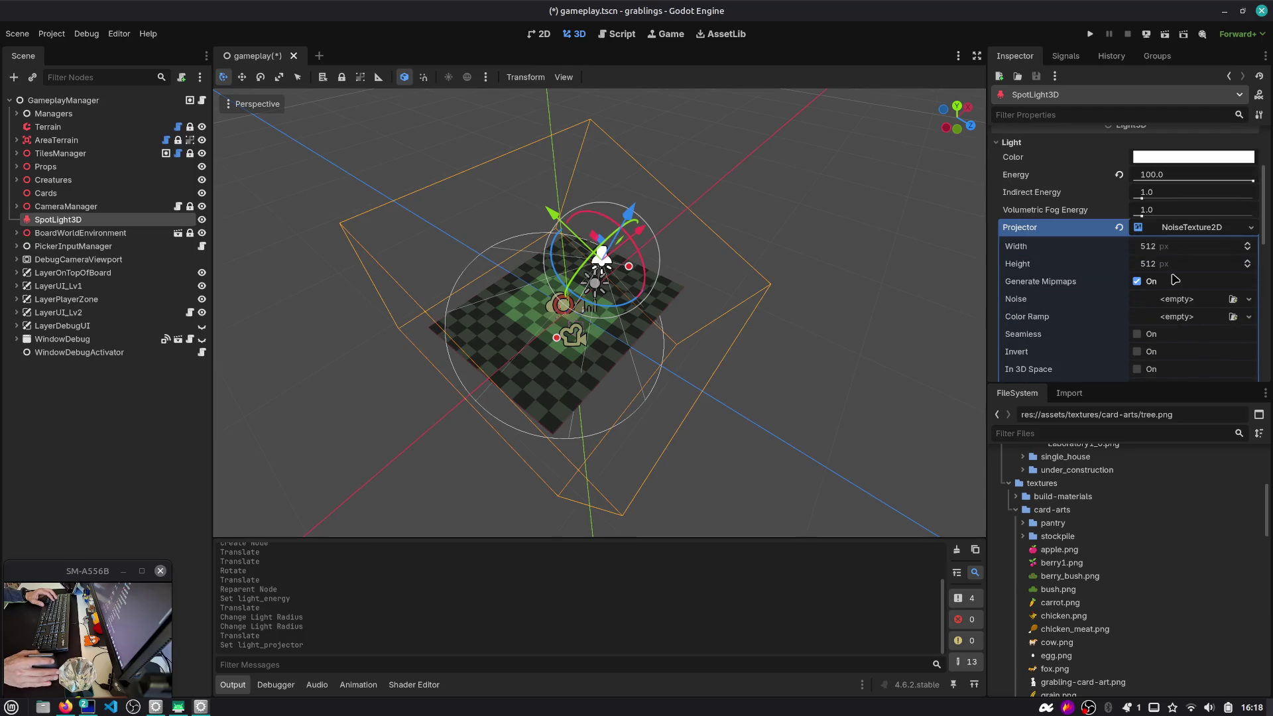
{"action": "left_click", "coordinate": [1177, 270]}
{"action": "left_click", "coordinate": [1177, 302]}
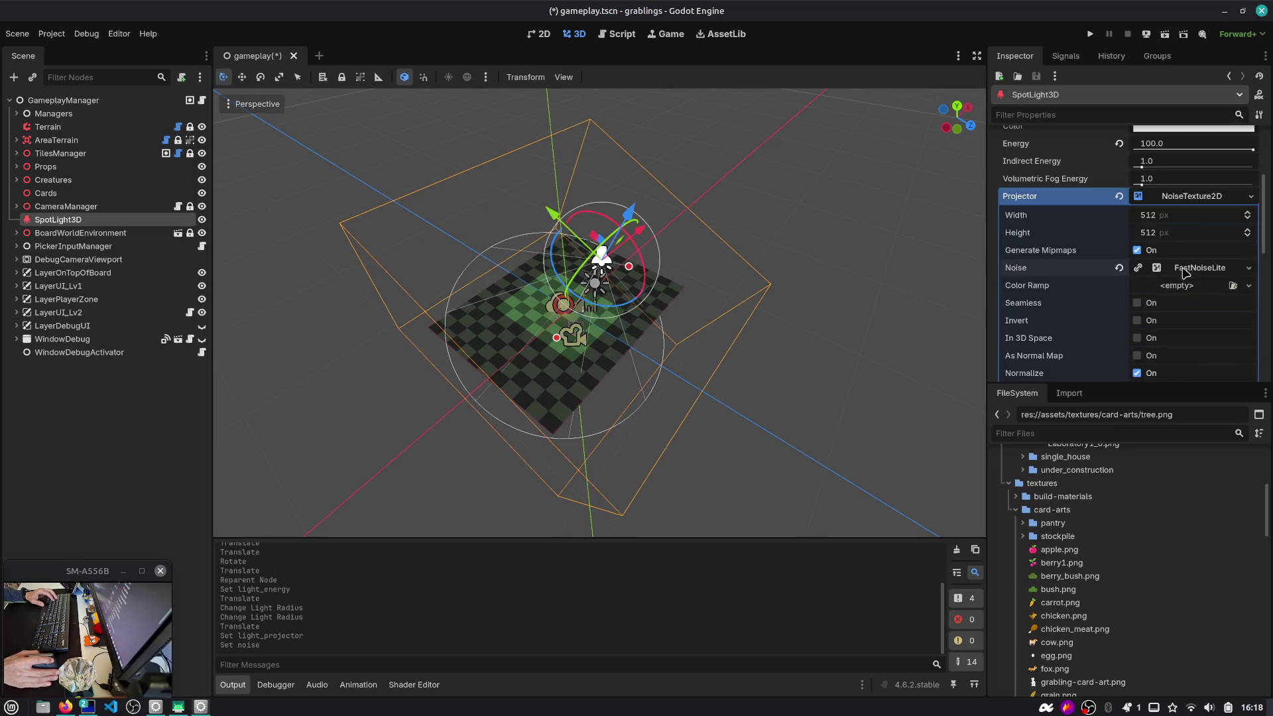
{"action": "left_click", "coordinate": [1187, 270]}
{"action": "scroll", "coordinate": [1183, 294], "scroll_direction": "down", "scroll_amount": 2}
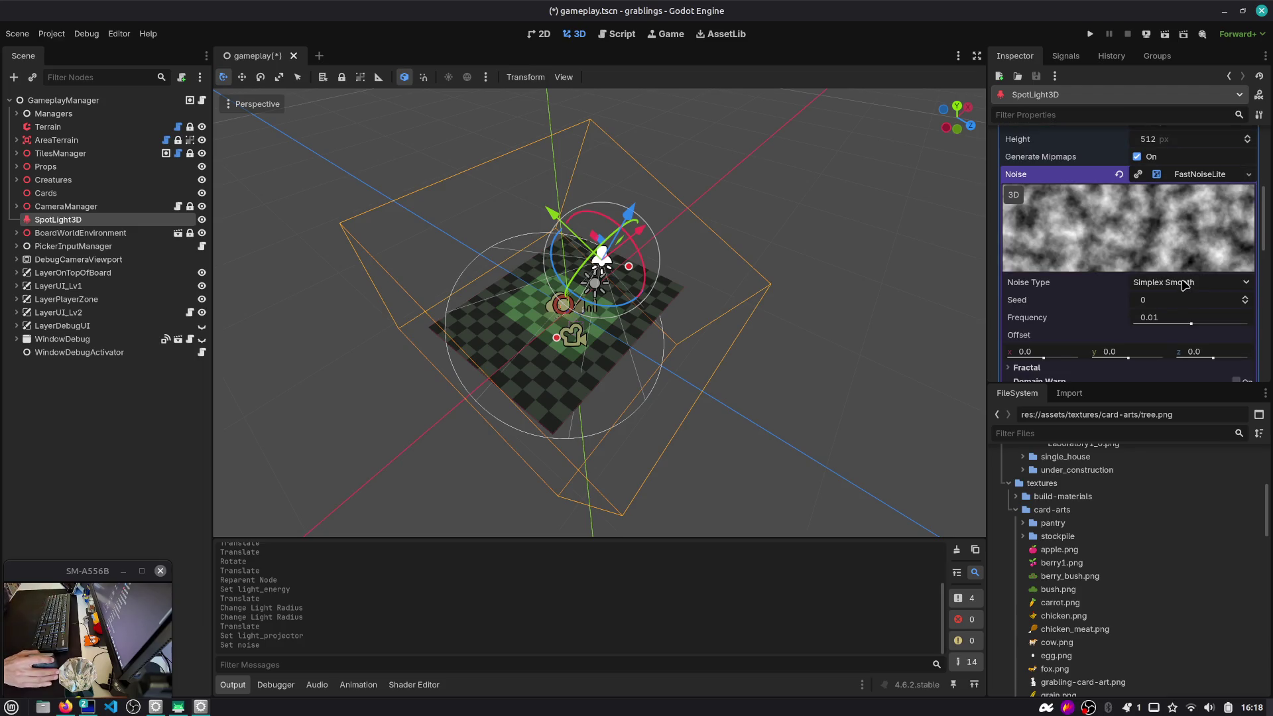
Try Simplex and Cellular noise, settle on Perlin, and lower the frequency to 0.0096.
{"action": "left_click", "coordinate": [1178, 284]}
{"action": "left_click", "coordinate": [1177, 305]}
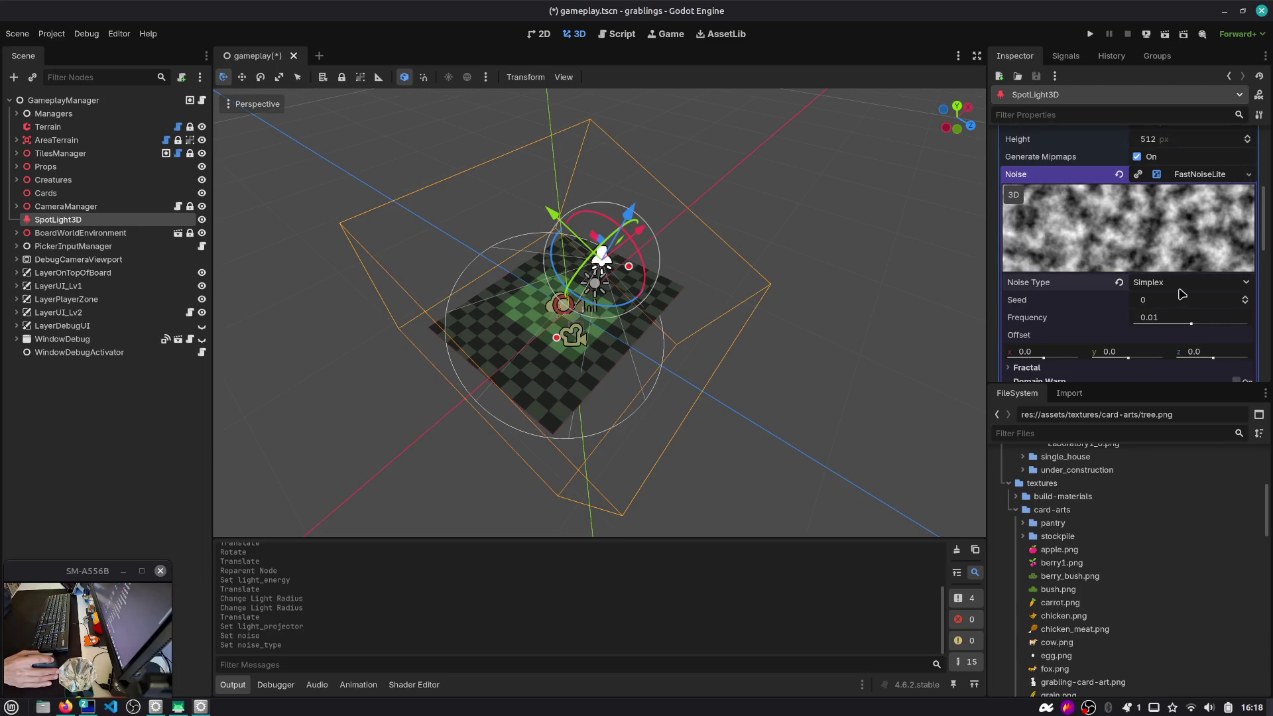
{"action": "left_click", "coordinate": [1179, 285]}
{"action": "left_click", "coordinate": [1173, 328]}
{"action": "left_click", "coordinate": [1179, 287]}
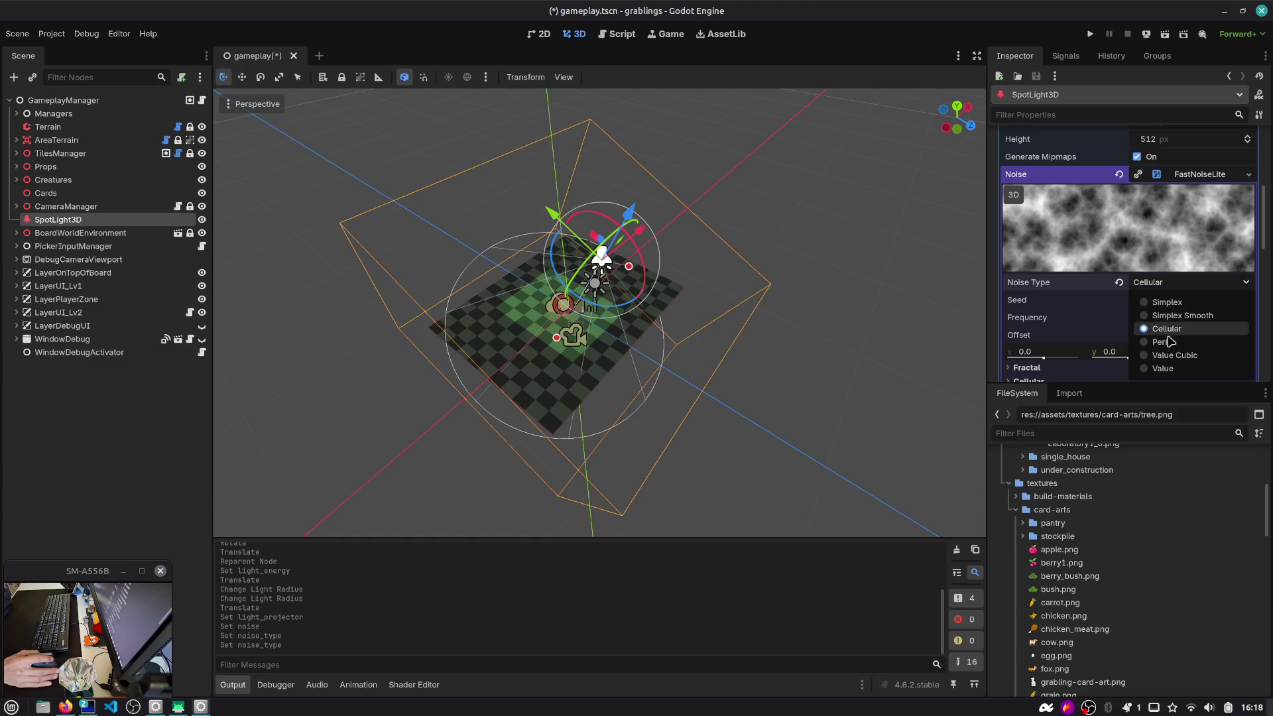
{"action": "left_click", "coordinate": [1169, 347]}
{"action": "left_click", "coordinate": [1173, 283]}
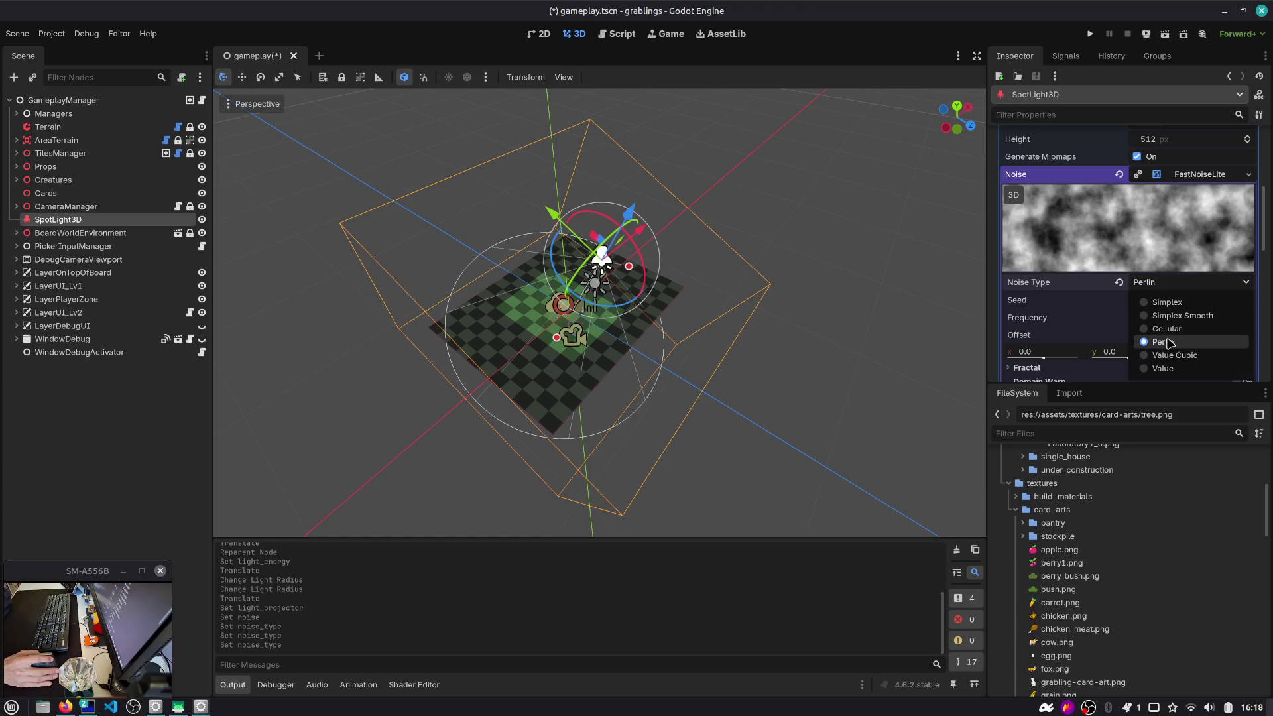
{"action": "left_click", "coordinate": [1166, 351]}
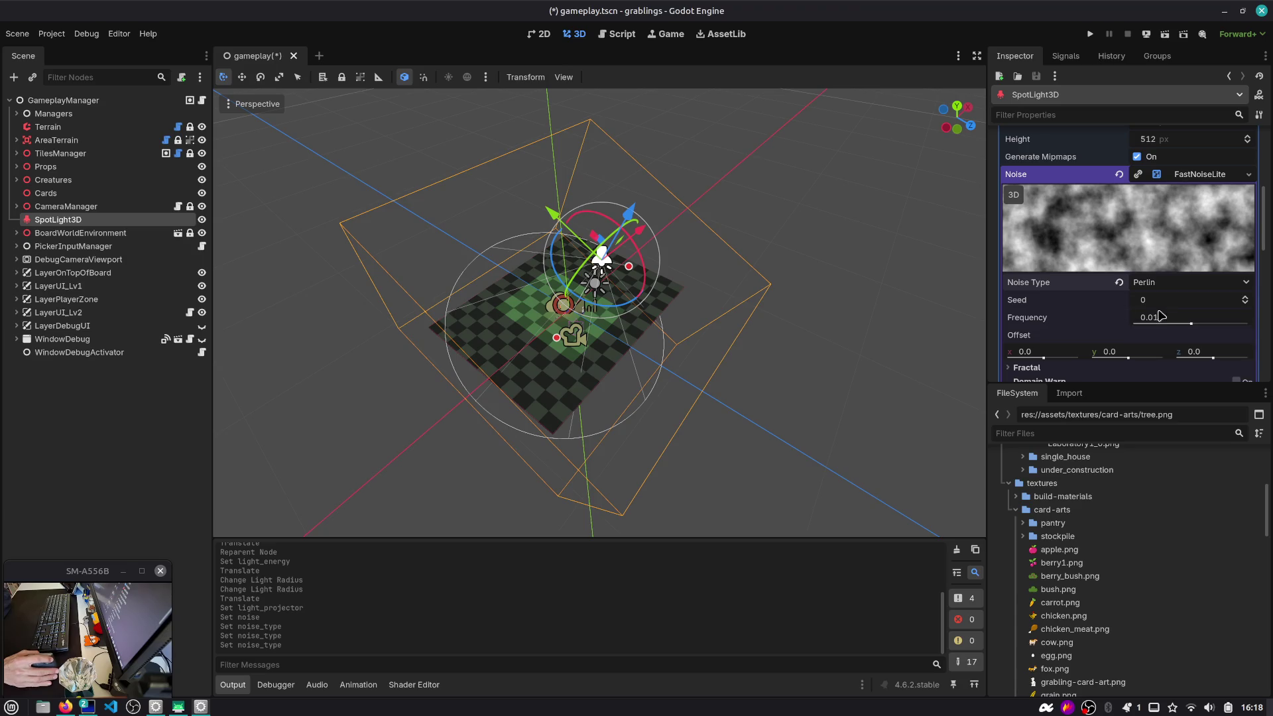
{"action": "mouse_move", "coordinate": [1160, 316]}
{"action": "left_mouse_down"}
{"action": "mouse_move", "coordinate": [1134, 317]}
{"action": "mouse_move", "coordinate": [1193, 321]}
{"action": "mouse_move", "coordinate": [1135, 321]}
{"action": "mouse_move", "coordinate": [1213, 321]}
{"action": "mouse_move", "coordinate": [1190, 322]}
{"action": "left_mouse_up"}
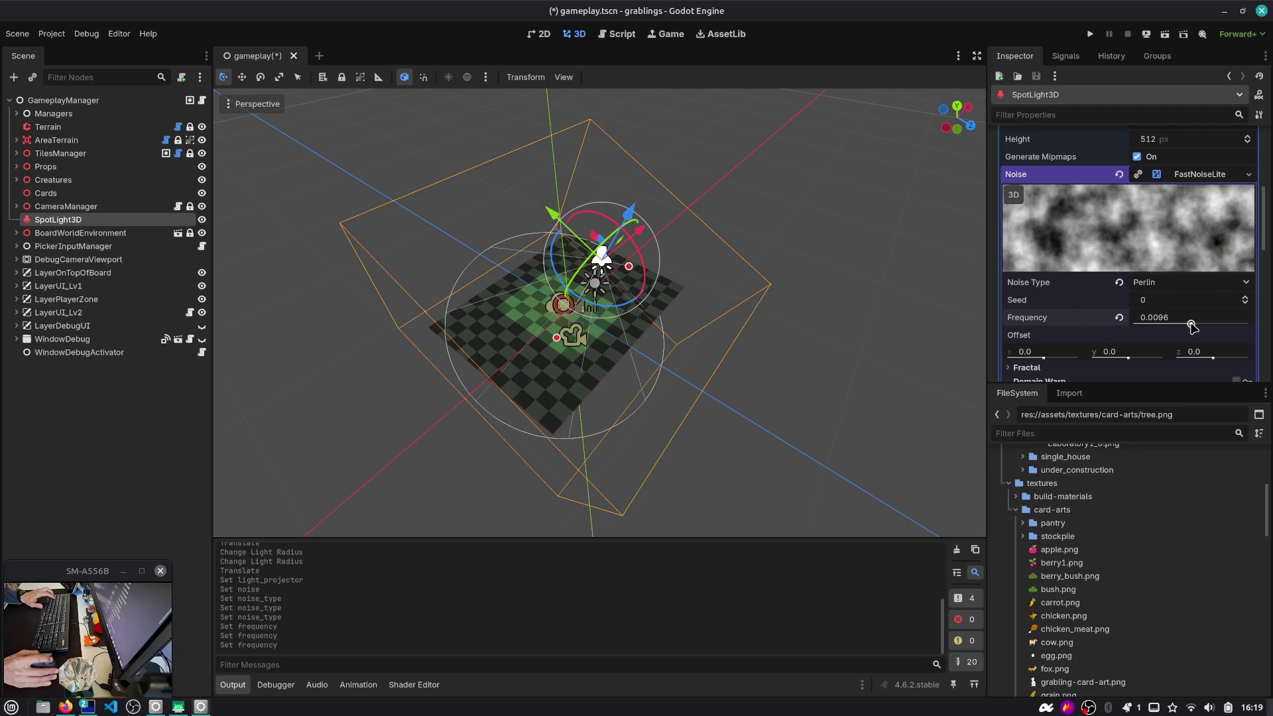
Expand the Fractal noise settings and set Octaves to 3.
{"action": "scroll", "coordinate": [1130, 325], "scroll_direction": "down", "scroll_amount": 2}
{"action": "left_click", "coordinate": [1088, 336]}
{"action": "scroll", "coordinate": [1091, 335], "scroll_direction": "down", "scroll_amount": 2}
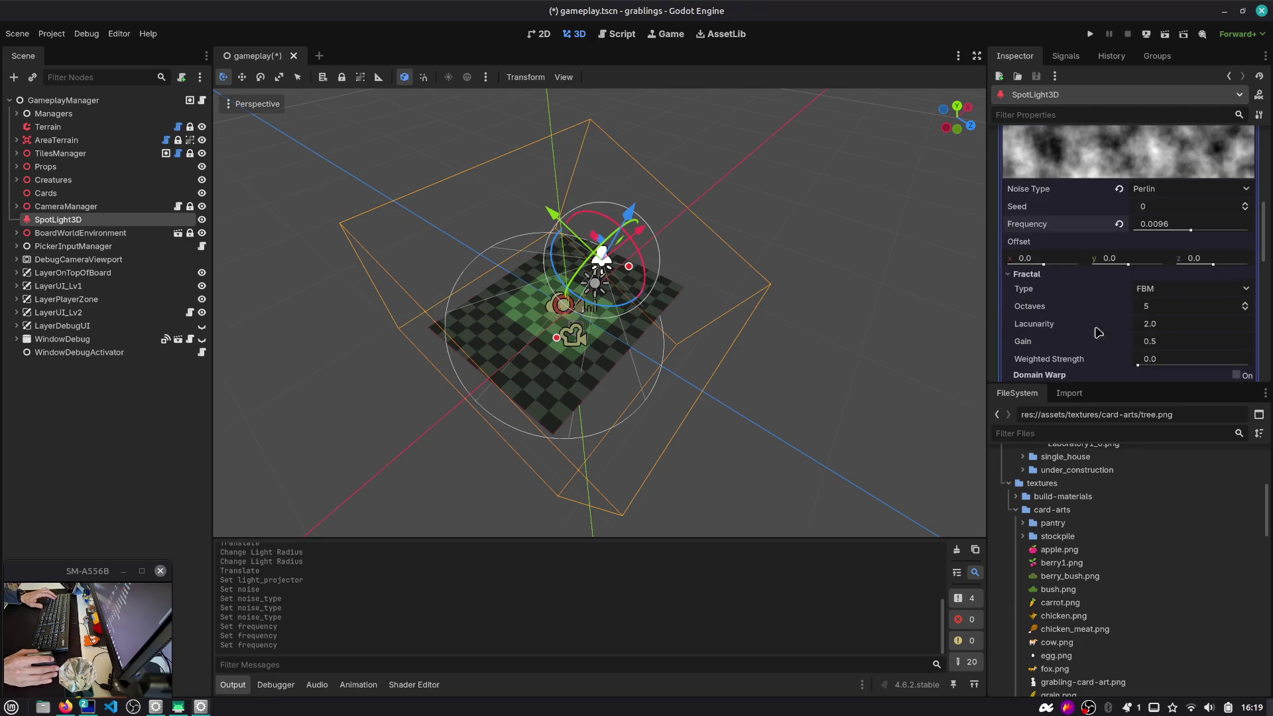
{"action": "left_click", "coordinate": [1245, 310]}
{"action": "left_click", "coordinate": [1245, 310]}
{"action": "left_click", "coordinate": [1245, 310]}
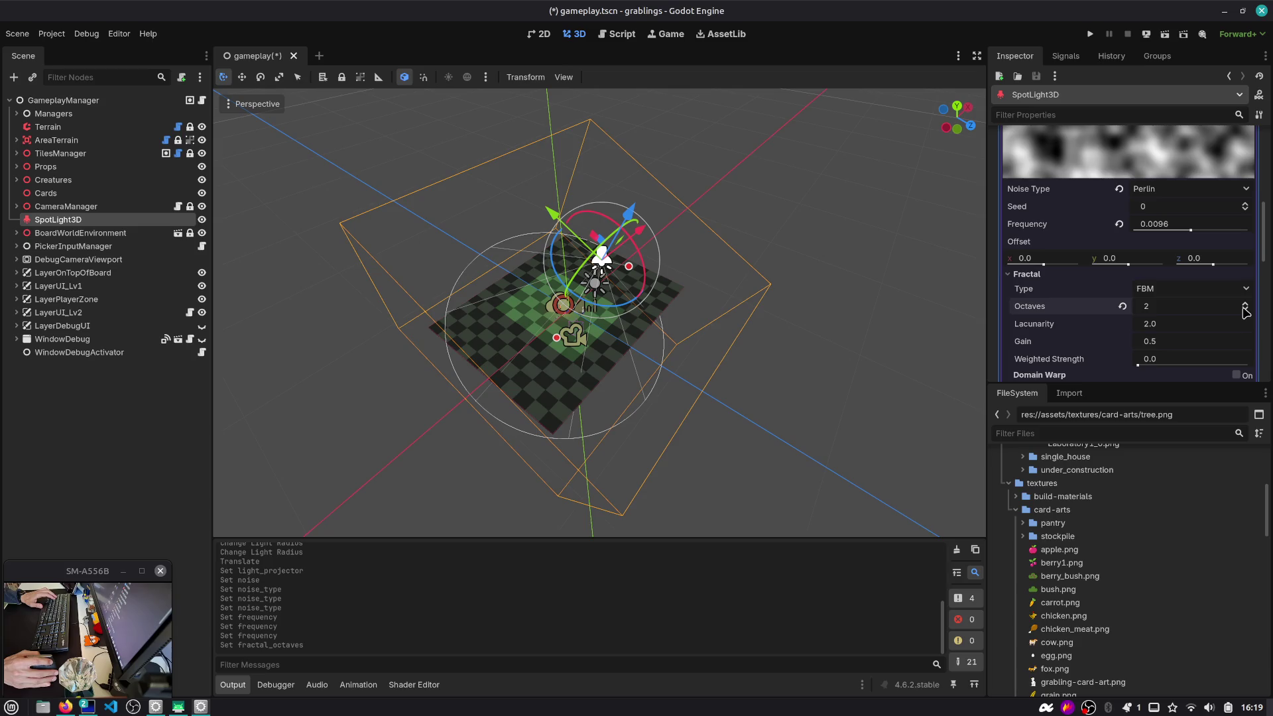
{"action": "scroll", "coordinate": [1245, 312], "scroll_direction": "up", "scroll_amount": 2}
{"action": "left_click", "coordinate": [1246, 366]}
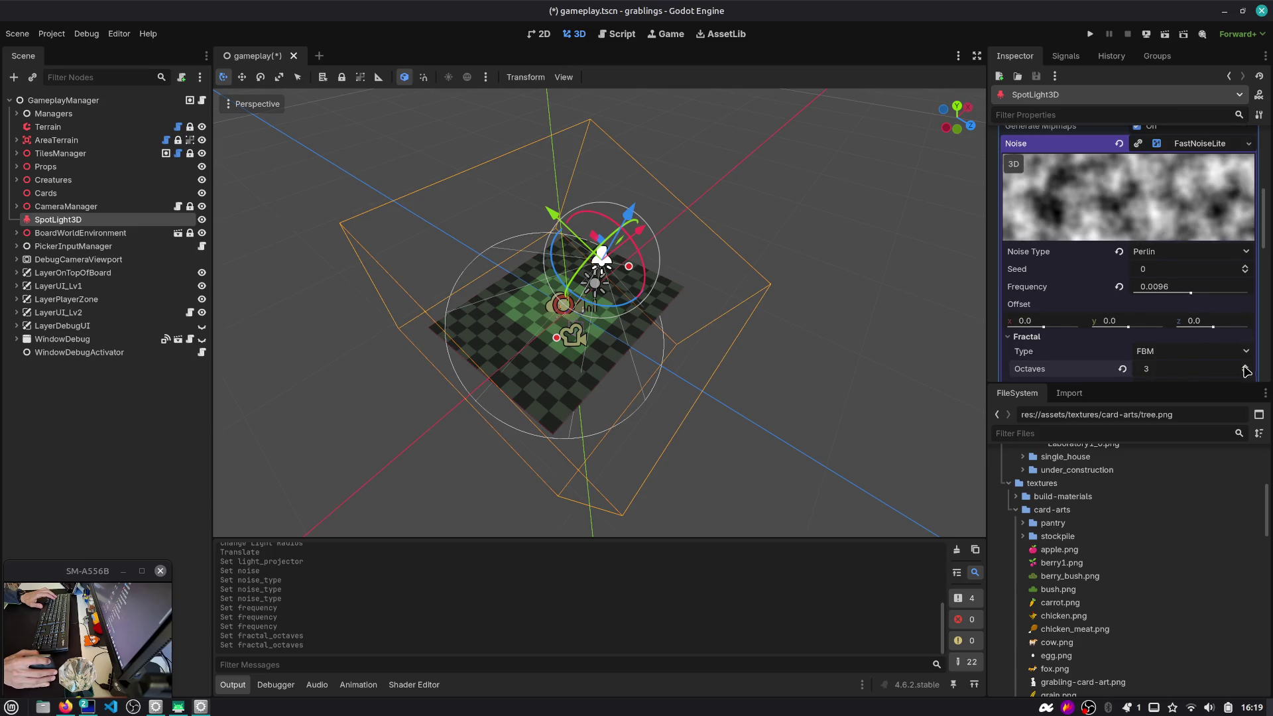
{"action": "scroll", "coordinate": [1250, 354], "scroll_direction": "down", "scroll_amount": 1}
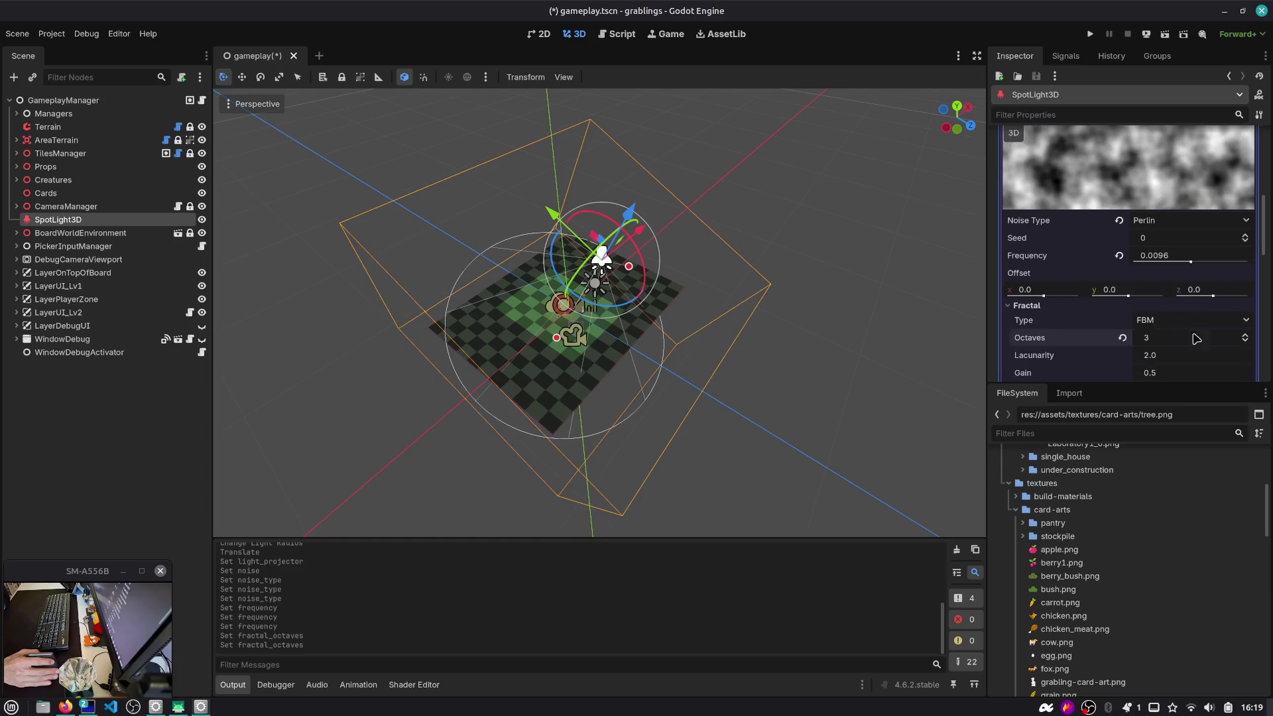
{"action": "left_click", "coordinate": [1245, 342]}
{"action": "scroll", "coordinate": [1249, 344], "scroll_direction": "up", "scroll_amount": 1}
{"action": "scroll", "coordinate": [1157, 315], "scroll_direction": "down", "scroll_amount": 1}
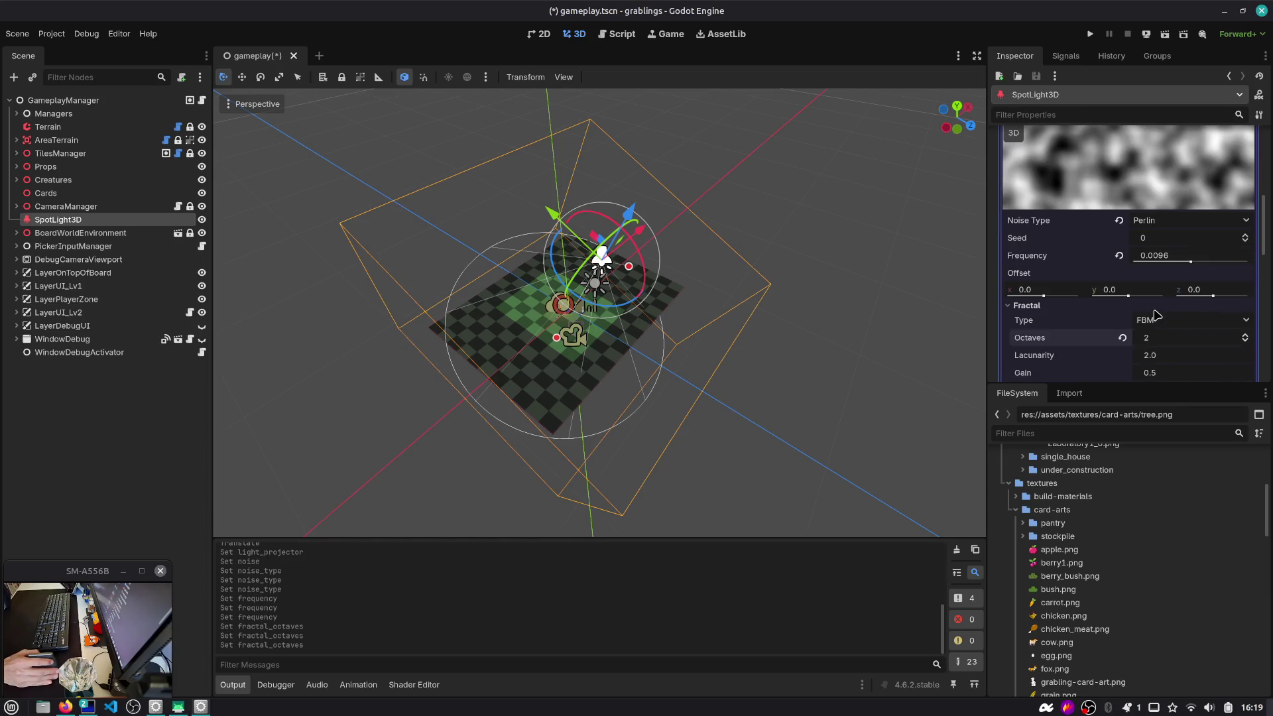
{"action": "scroll", "coordinate": [1085, 346], "scroll_direction": "down", "scroll_amount": 1}
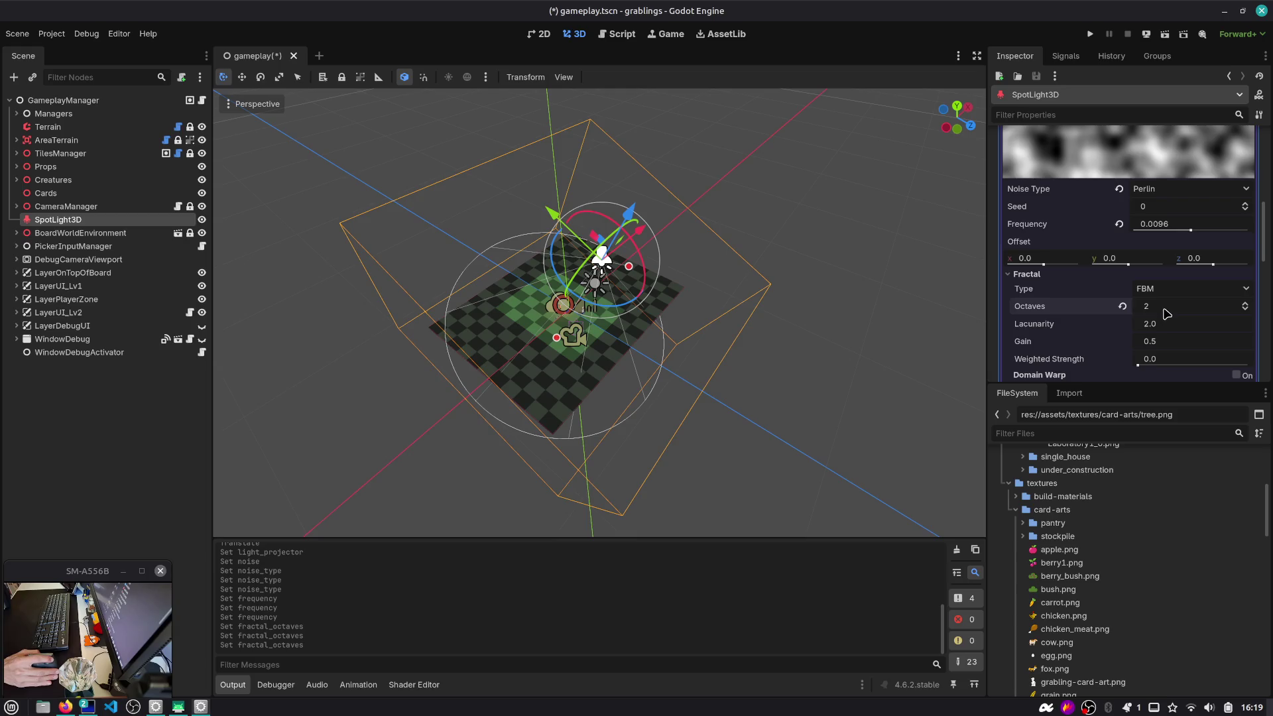
{"action": "scroll", "coordinate": [1154, 324], "scroll_direction": "up", "scroll_amount": 1}
{"action": "left_click", "coordinate": [1201, 336]}
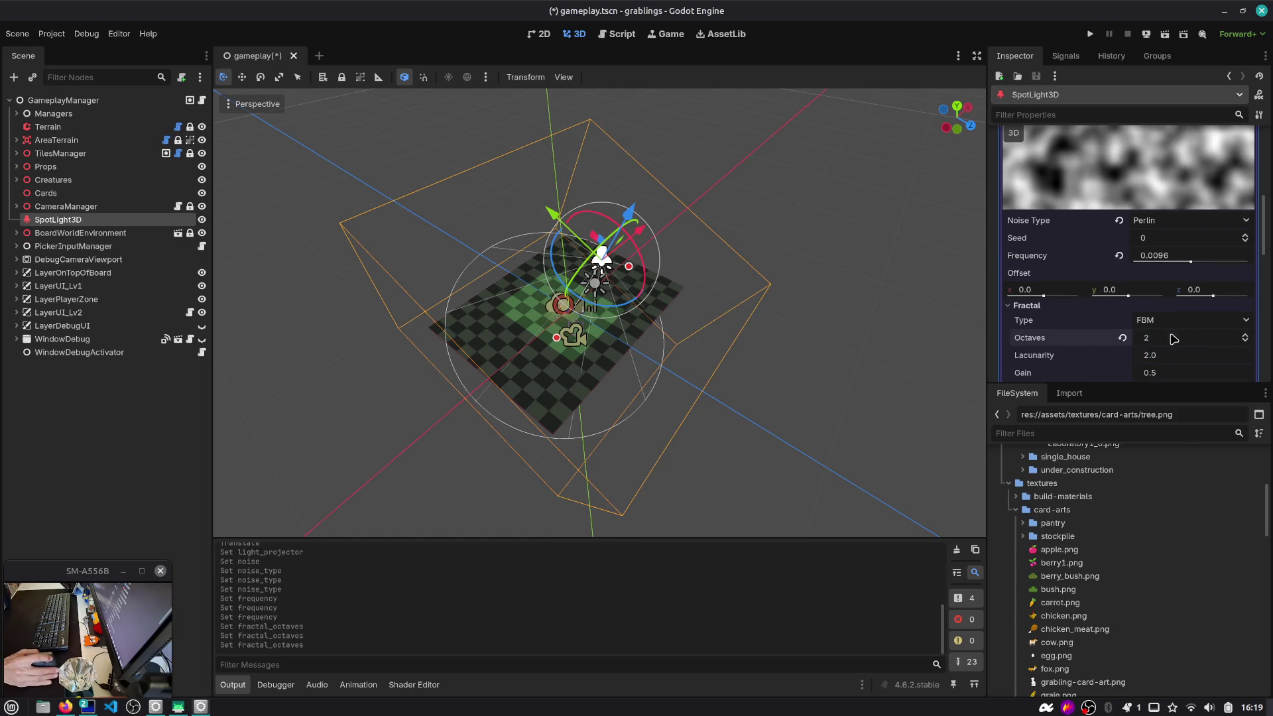
{"action": "left_click", "coordinate": [1247, 335]}
Set Lacunarity to 0.485 and leave the noise non-seamless after toggling Seamless on and off.
{"action": "mouse_move", "coordinate": [1187, 355]}
{"action": "left_mouse_down"}
{"action": "mouse_move", "coordinate": [1213, 356]}
{"action": "mouse_move", "coordinate": [1161, 356]}
{"action": "left_mouse_up"}
{"action": "scroll", "coordinate": [1081, 352], "scroll_direction": "down", "scroll_amount": 1}
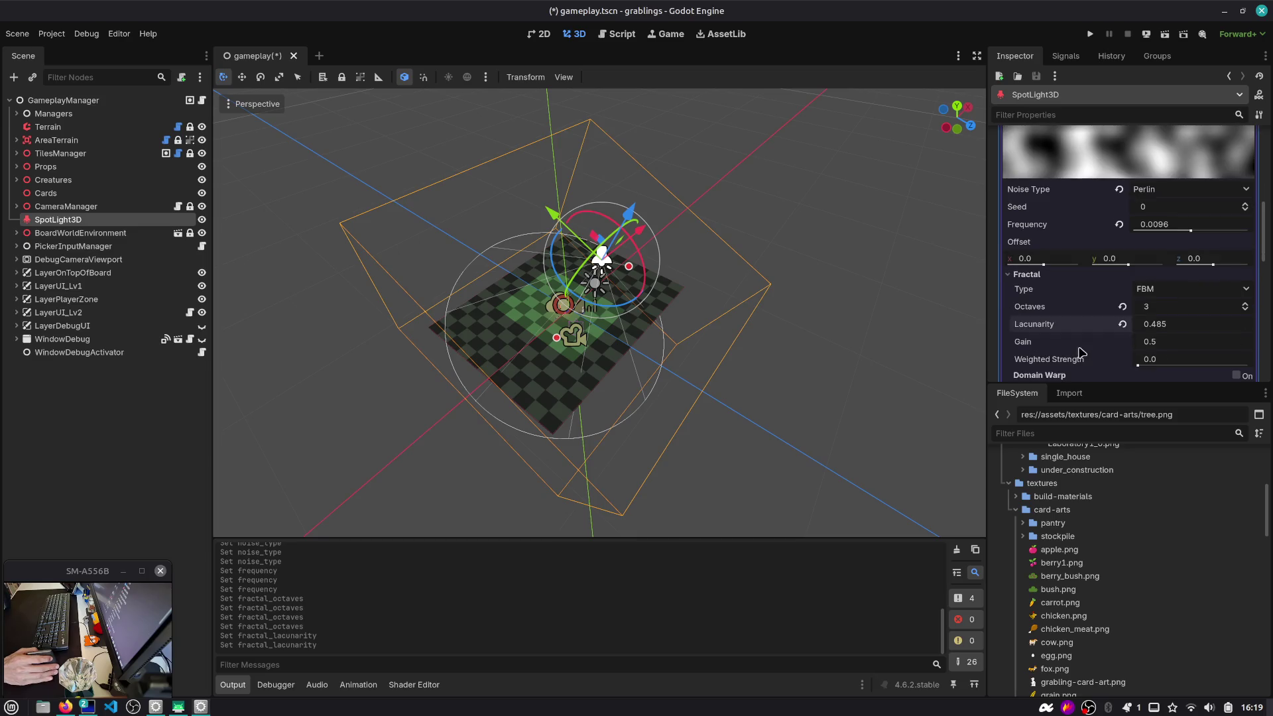
{"action": "scroll", "coordinate": [1147, 349], "scroll_direction": "down", "scroll_amount": 2}
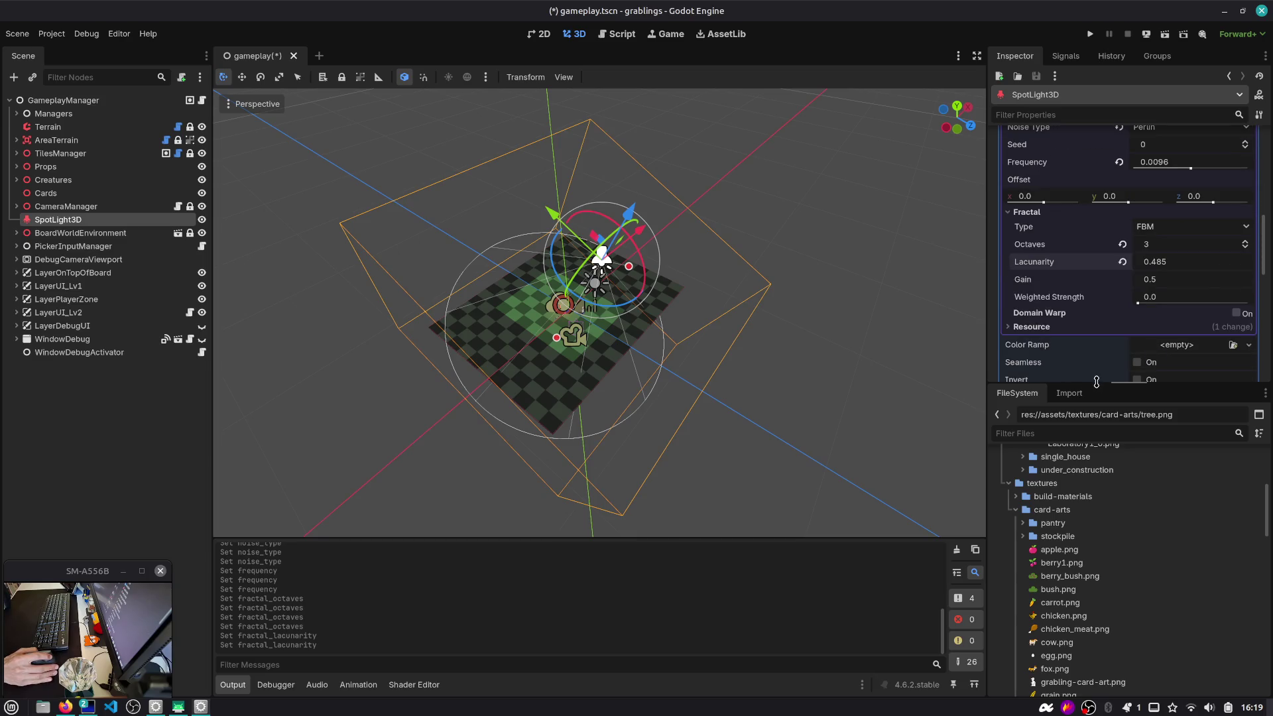
{"action": "mouse_move", "coordinate": [1096, 383]}
{"action": "left_mouse_down"}
{"action": "mouse_move", "coordinate": [1093, 663]}
{"action": "mouse_move", "coordinate": [1093, 555]}
{"action": "left_mouse_up"}
{"action": "left_click", "coordinate": [1139, 364]}
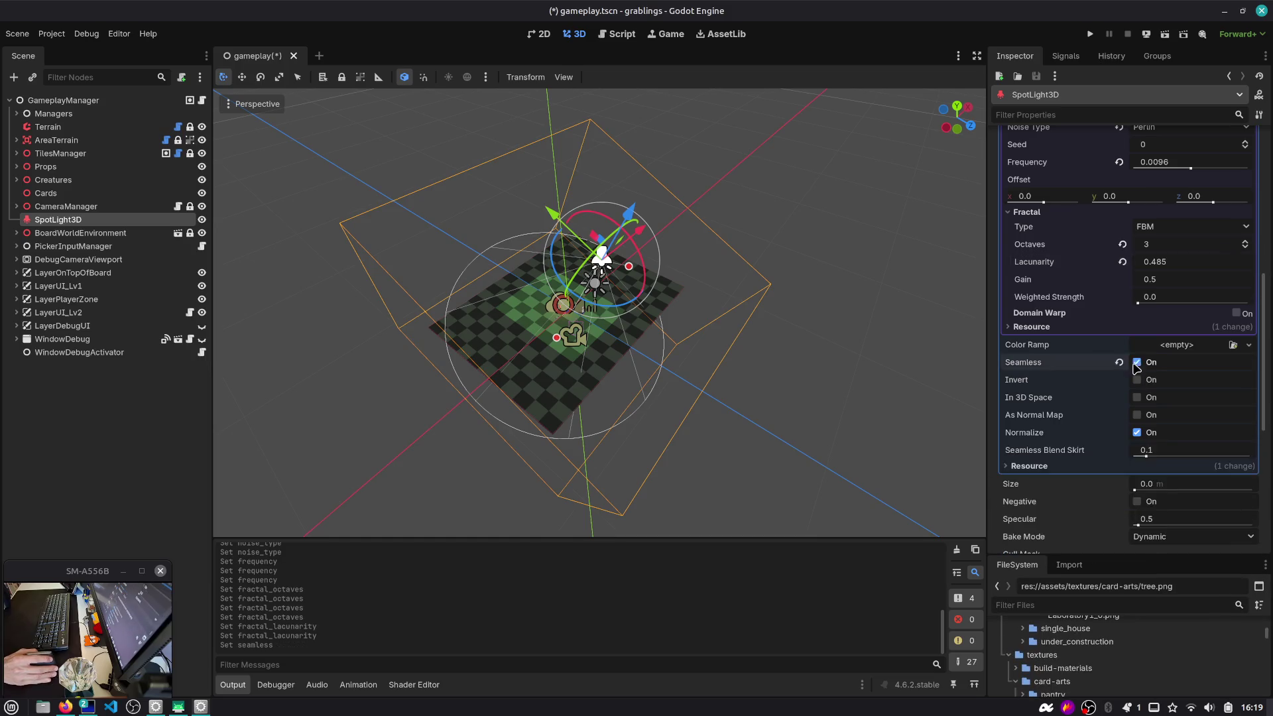
{"action": "left_click", "coordinate": [1119, 469]}
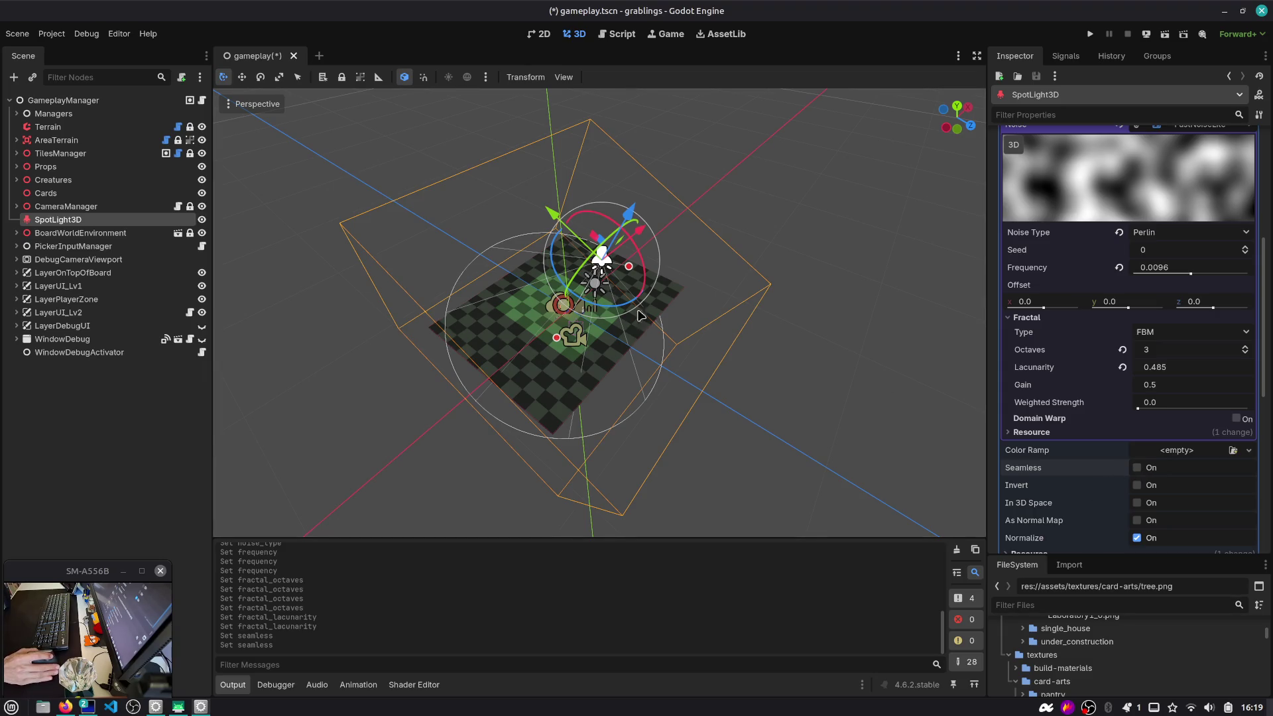
Inspect the lit board, save gameplay.tscn, and collapse the projector noise settings.
{"action": "left_click_drag", "start_coordinate": [626, 249], "coordinate": [621, 247]}
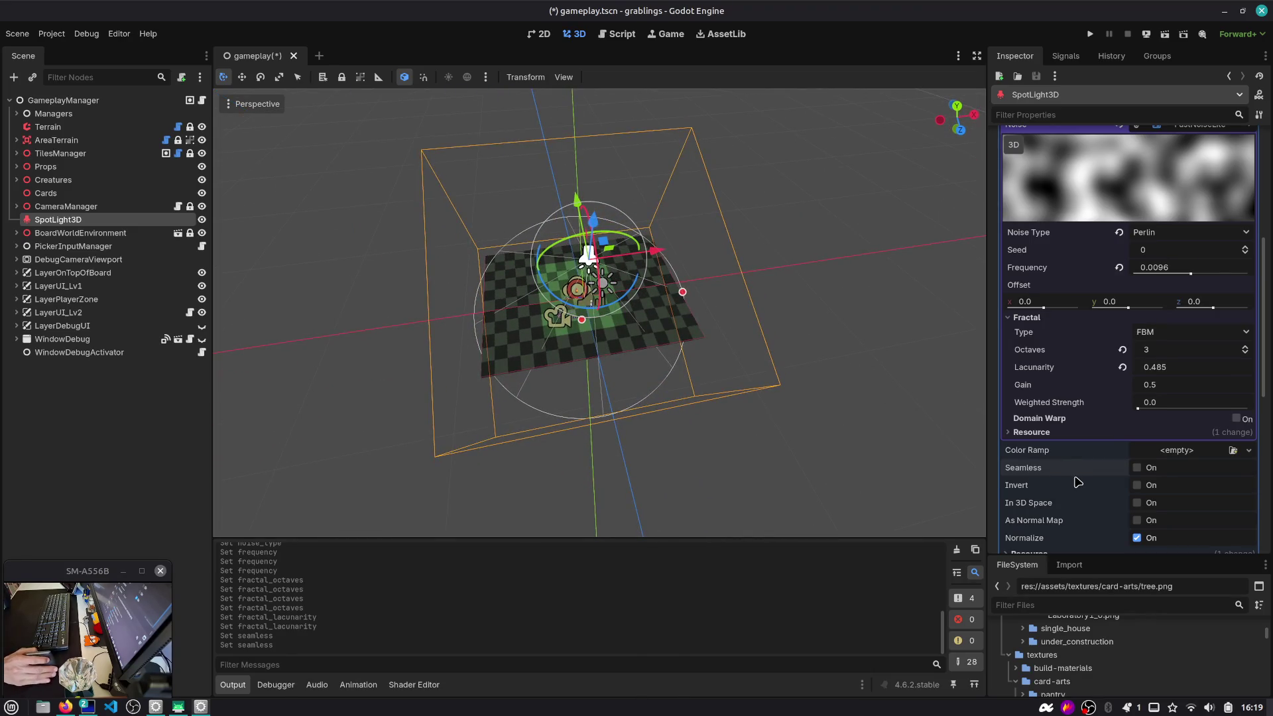
{"action": "scroll", "coordinate": [1077, 482], "scroll_direction": "down", "scroll_amount": 2}
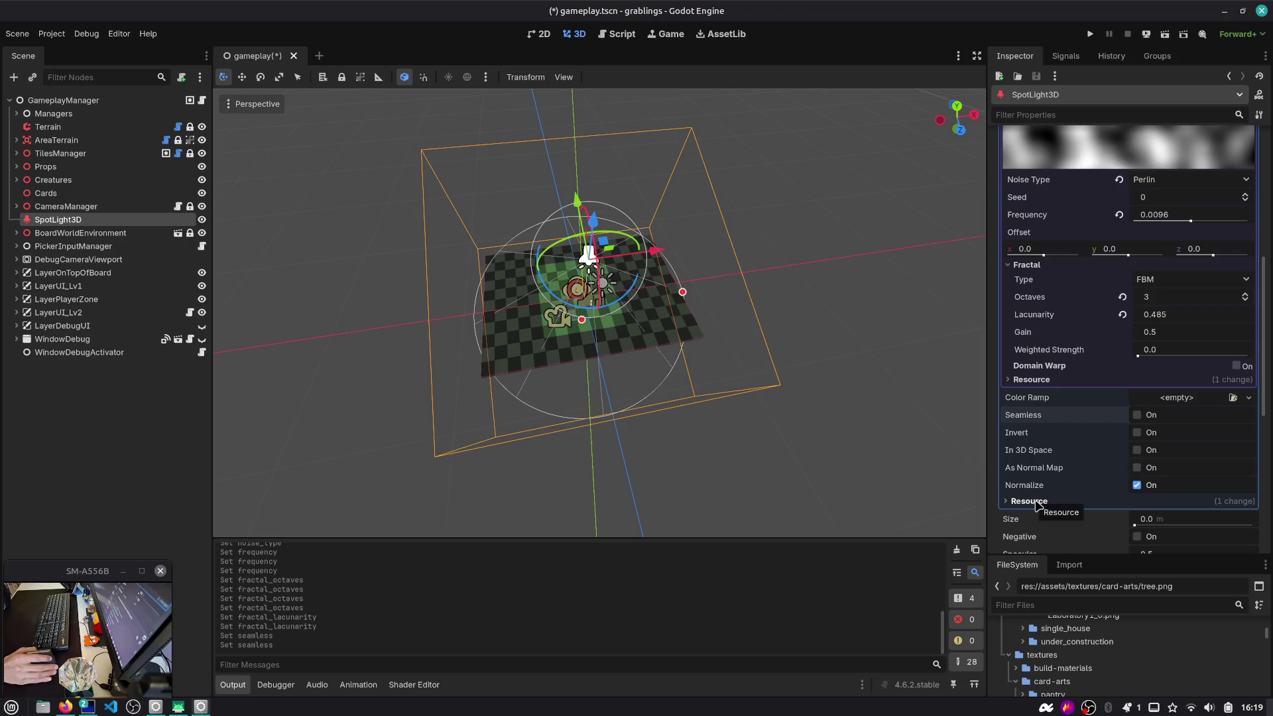
{"action": "scroll", "coordinate": [1034, 491], "scroll_direction": "up", "scroll_amount": 8}
{"action": "scroll", "coordinate": [649, 305], "scroll_direction": "up", "scroll_amount": 3}
{"action": "key", "text": "ctrl+s"}
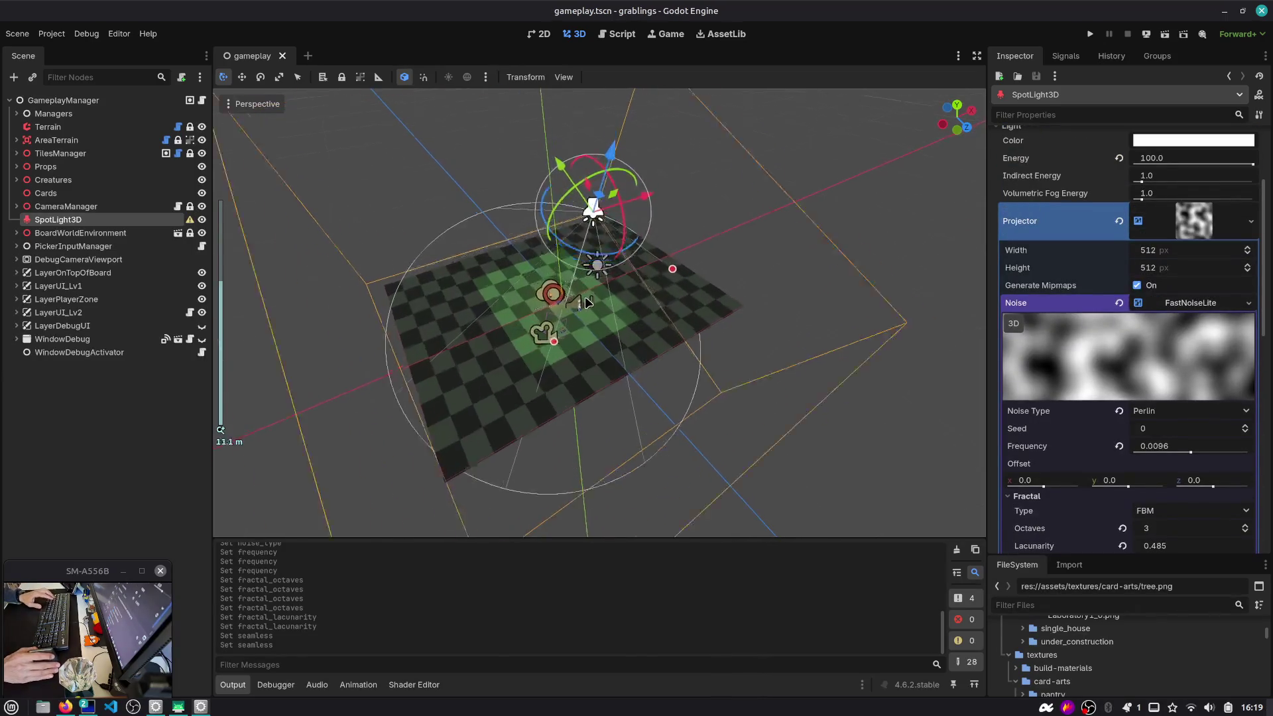
{"action": "scroll", "coordinate": [650, 305], "scroll_direction": "up", "scroll_amount": 15}
{"action": "scroll", "coordinate": [473, 360], "scroll_direction": "down", "scroll_amount": 15}
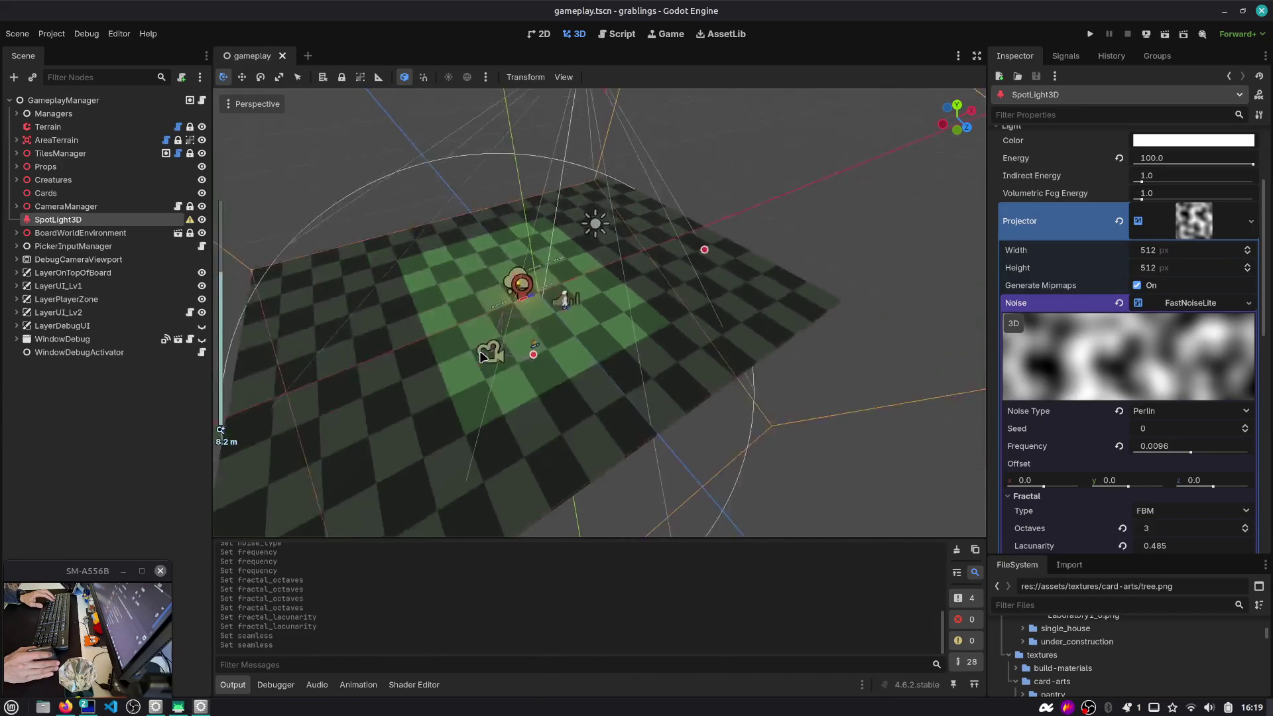
{"action": "left_click", "coordinate": [1200, 308]}
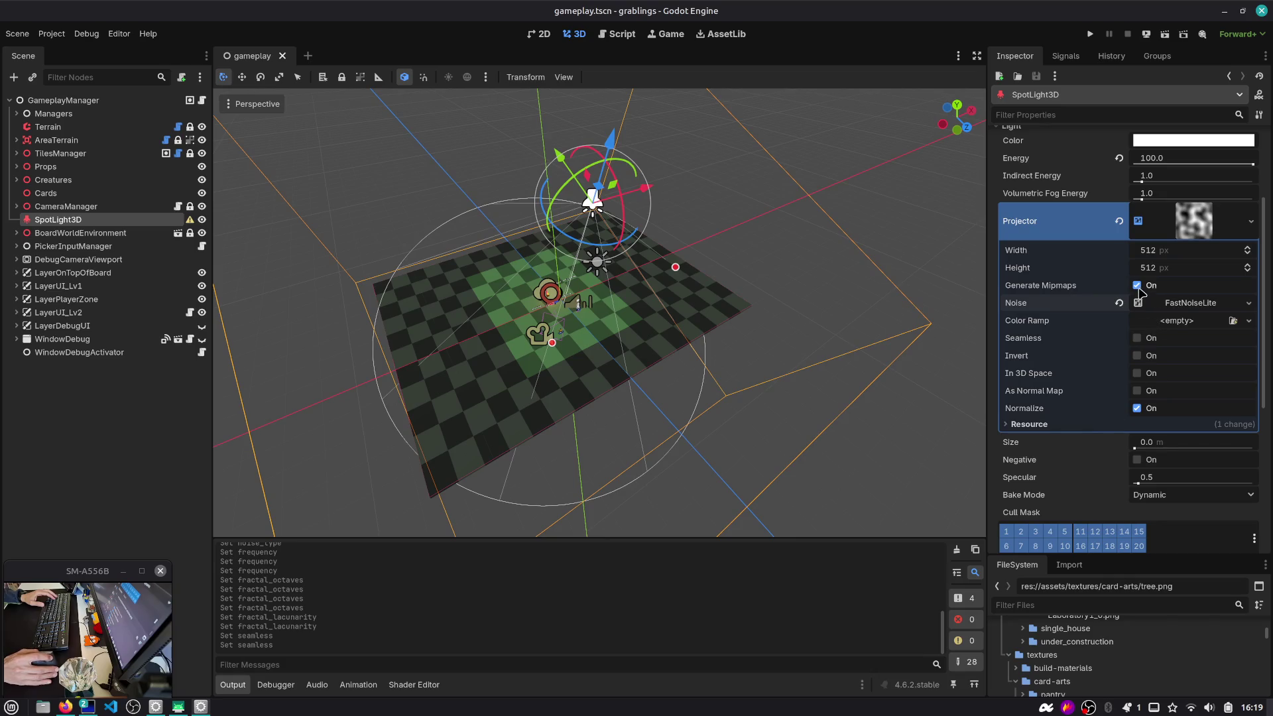
Set the spotlight's Energy to 600 and save the scene.
{"action": "left_click", "coordinate": [1175, 233]}
{"action": "scroll", "coordinate": [1167, 252], "scroll_direction": "up", "scroll_amount": 2}
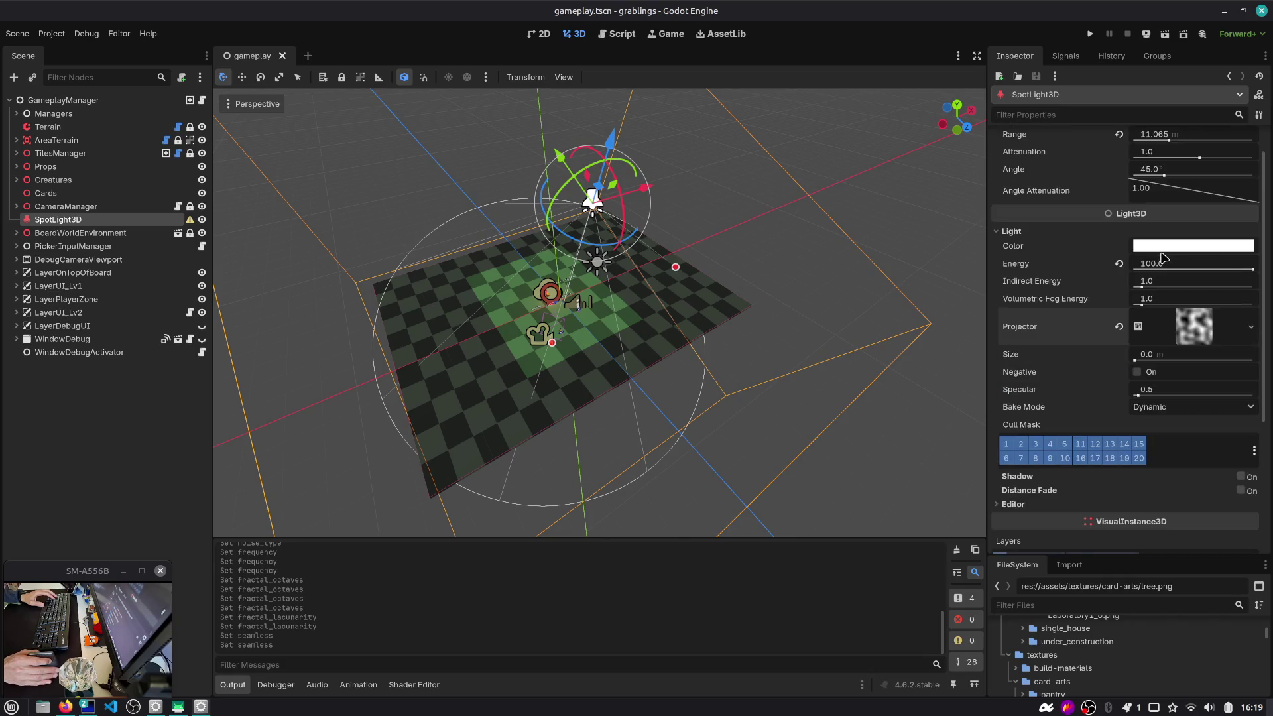
{"action": "left_click", "coordinate": [1154, 264]}
{"action": "type", "text": "600"}
{"action": "key", "text": "Return"}
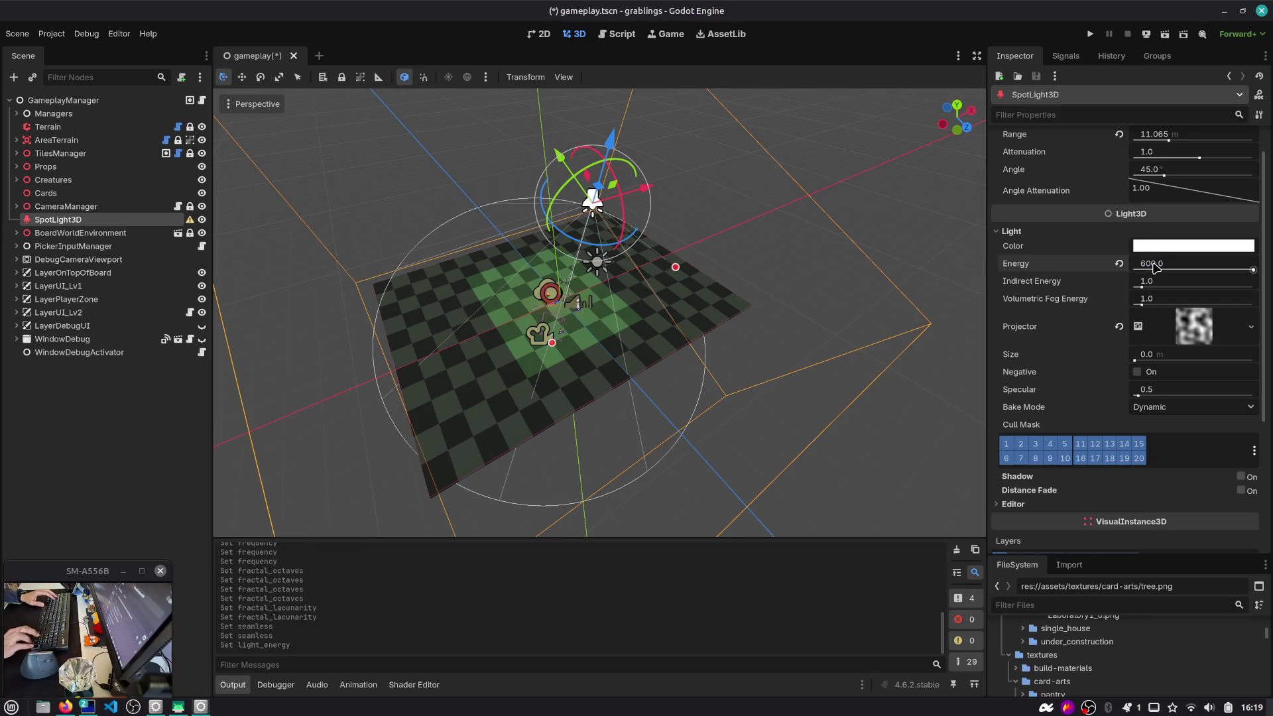
{"action": "key", "text": "ctrl+s"}
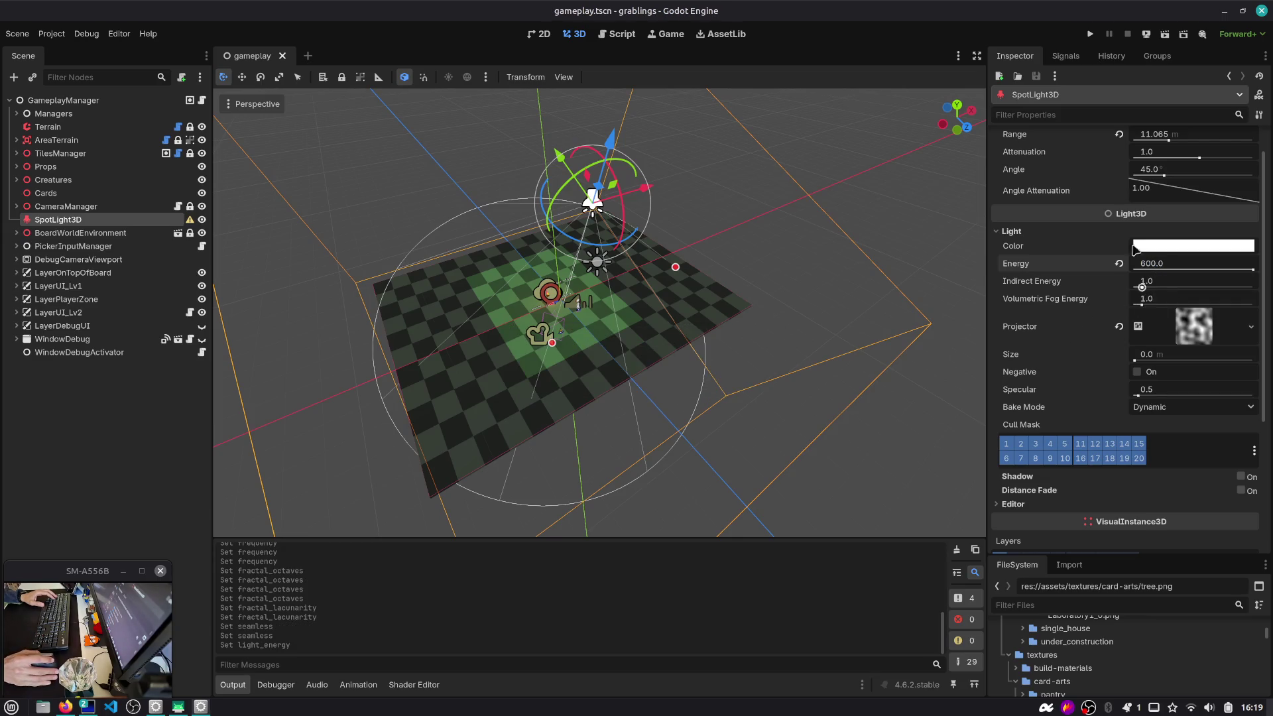
Test-run the scene, then shrink the spotlight range to about 10.577 m and save.
{"action": "left_click", "coordinate": [1165, 34]}
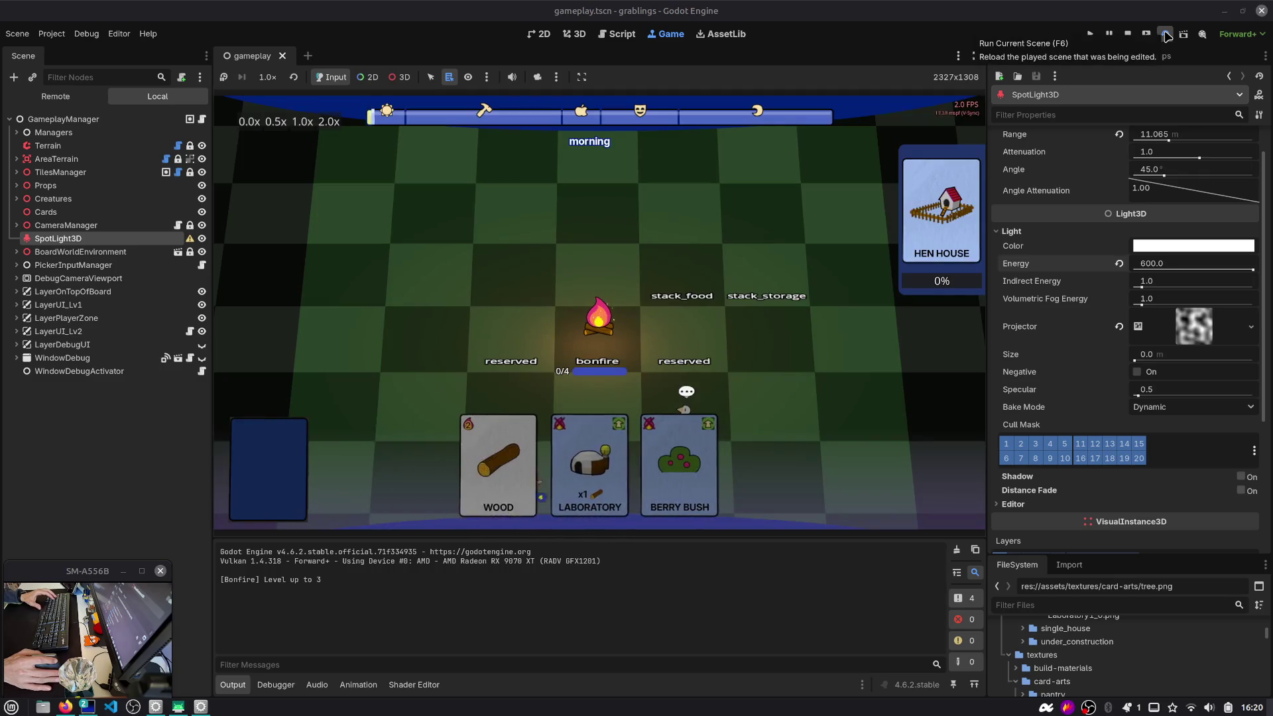
{"action": "left_click", "coordinate": [1127, 34]}
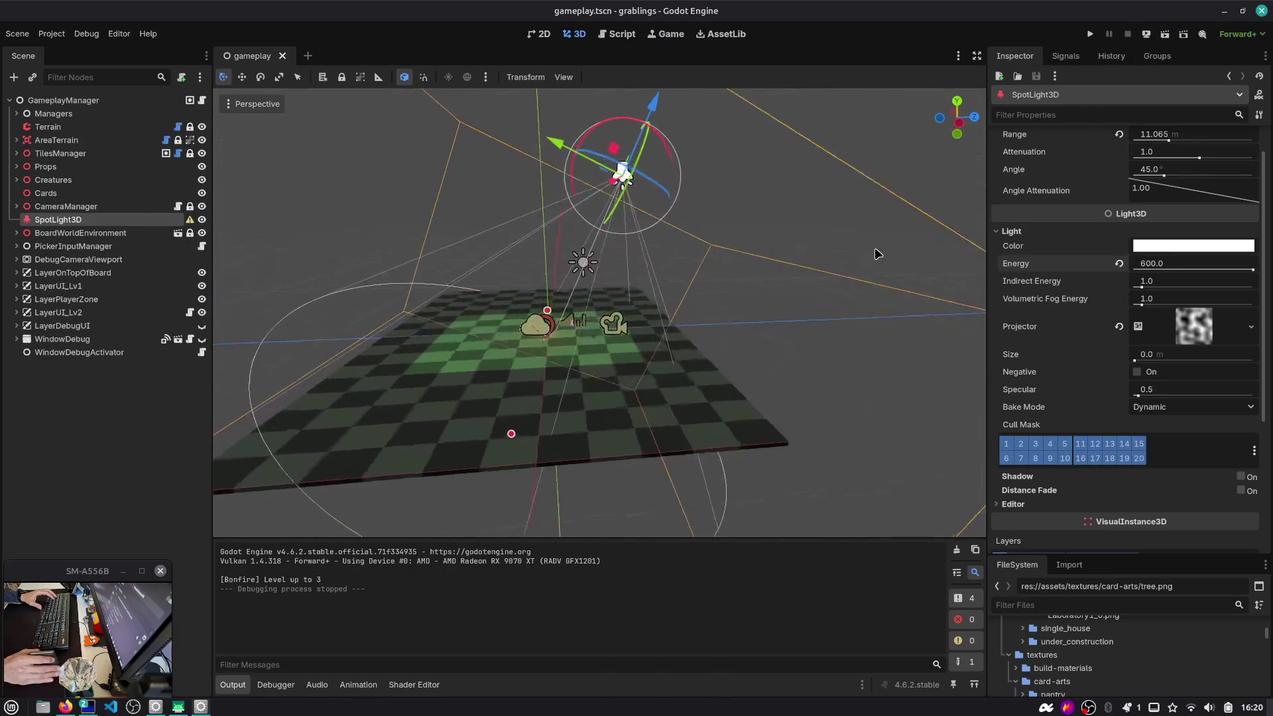
{"action": "mouse_move", "coordinate": [510, 436]}
{"action": "left_mouse_down"}
{"action": "mouse_move", "coordinate": [499, 456]}
{"action": "mouse_move", "coordinate": [510, 399]}
{"action": "mouse_move", "coordinate": [535, 406]}
{"action": "left_mouse_up"}
{"action": "scroll", "coordinate": [767, 304], "scroll_direction": "down", "scroll_amount": 3}
{"action": "key", "text": "ctrl+s"}
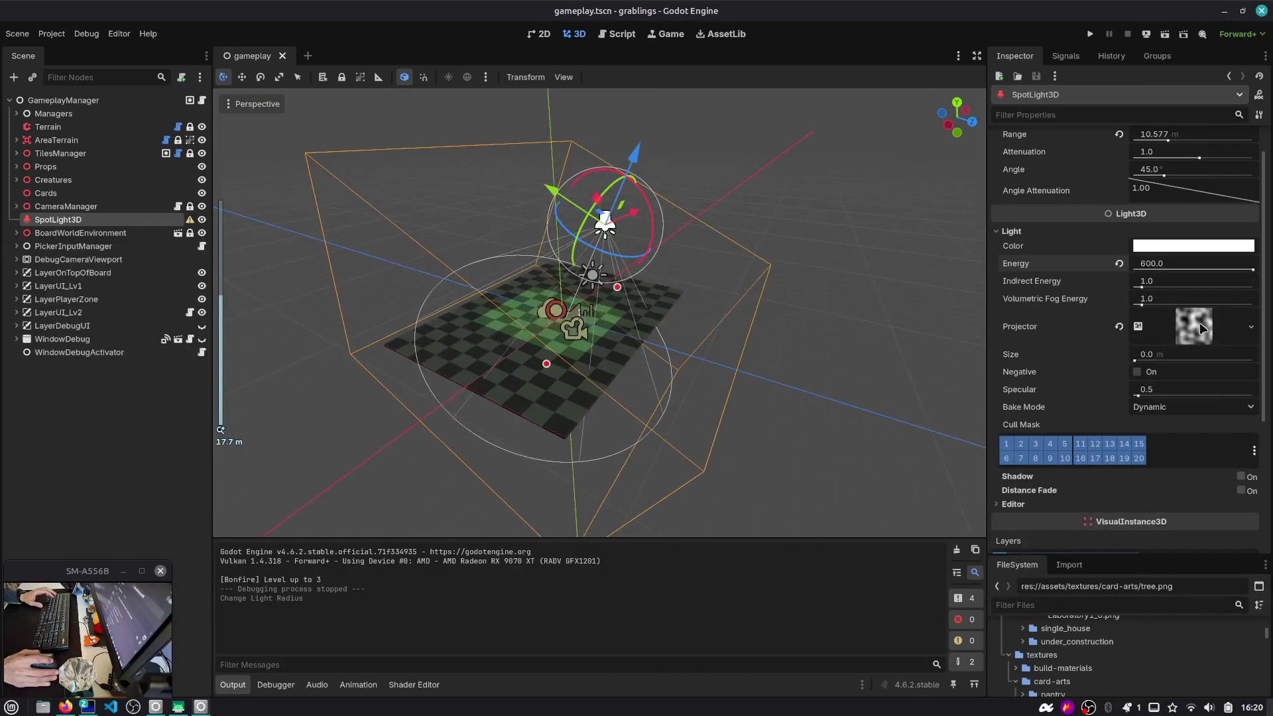
Remove the projector texture's noise, and undo an accidental clearing of the projector.
{"action": "left_click", "coordinate": [1199, 323]}
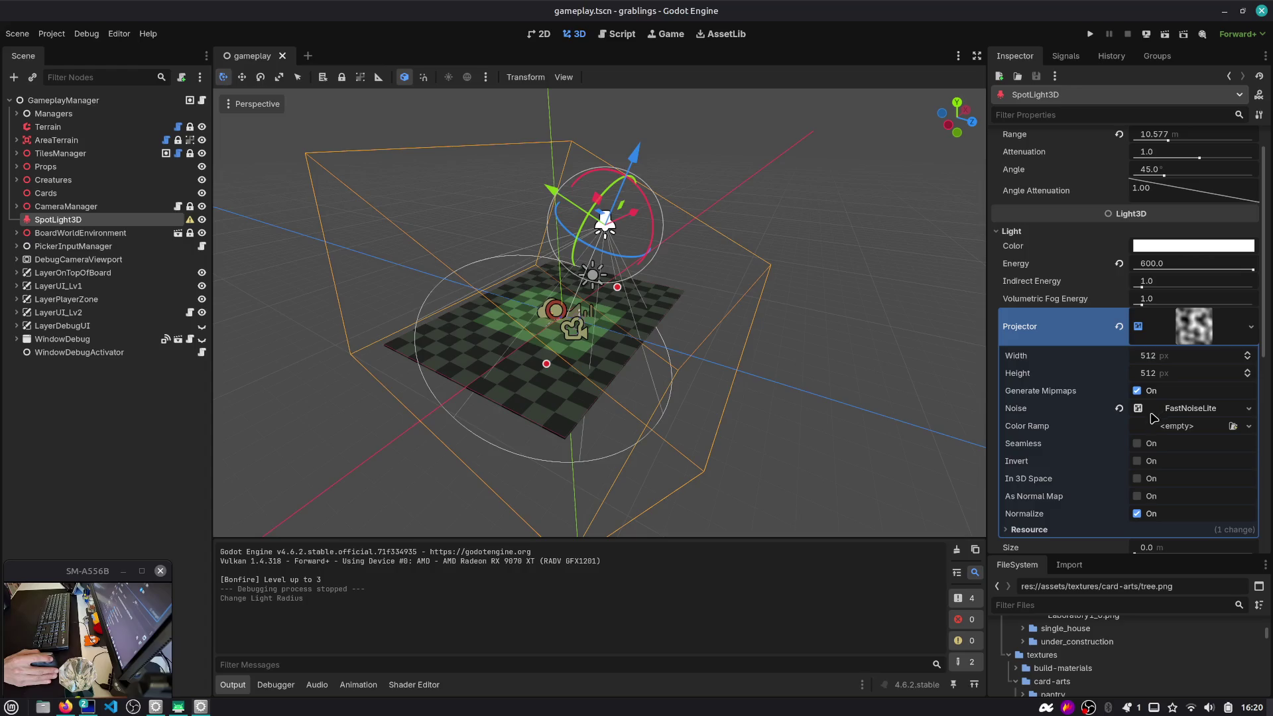
{"action": "left_click", "coordinate": [1119, 408]}
{"action": "left_click", "coordinate": [1119, 326]}
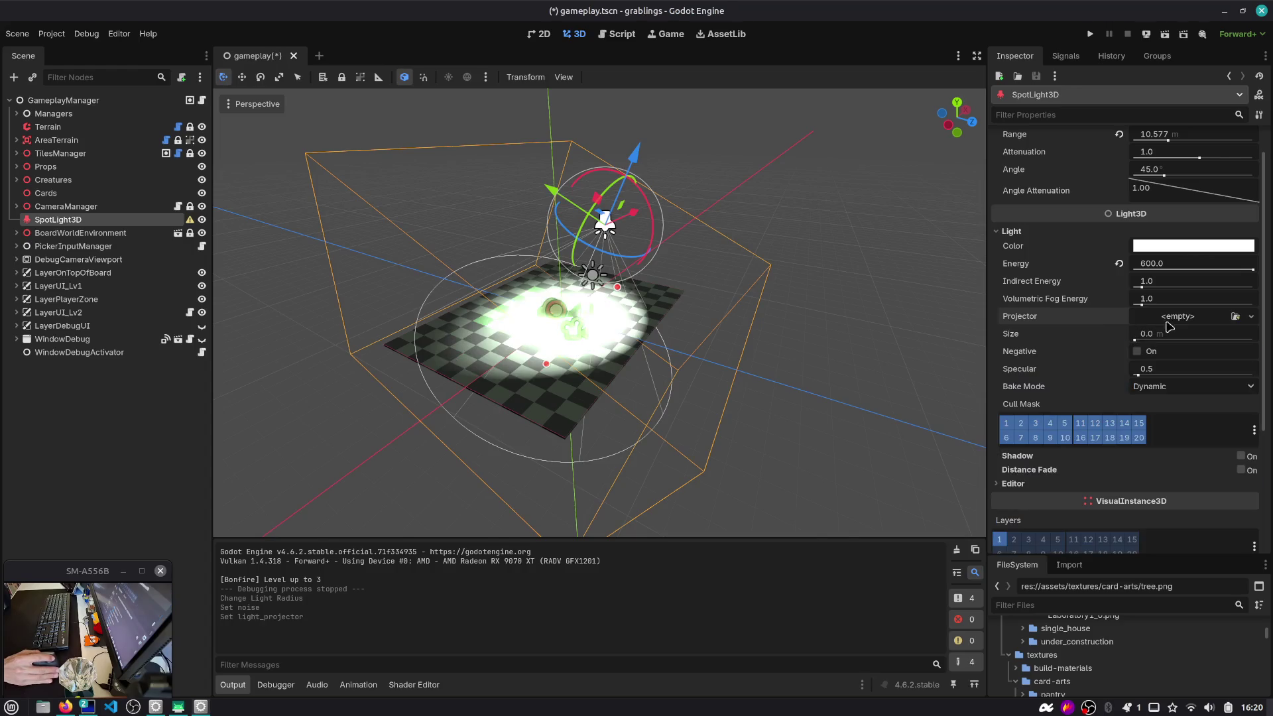
{"action": "key", "text": "ctrl+z"}
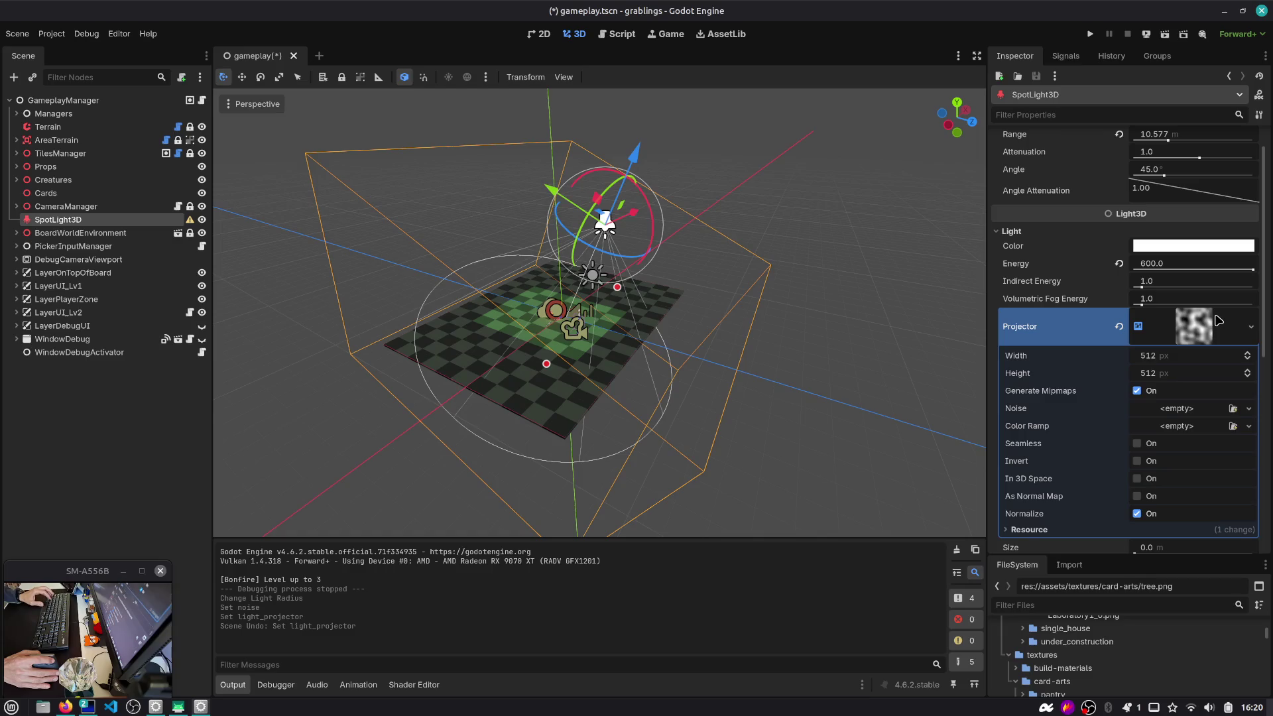
{"action": "left_click", "coordinate": [1202, 321]}
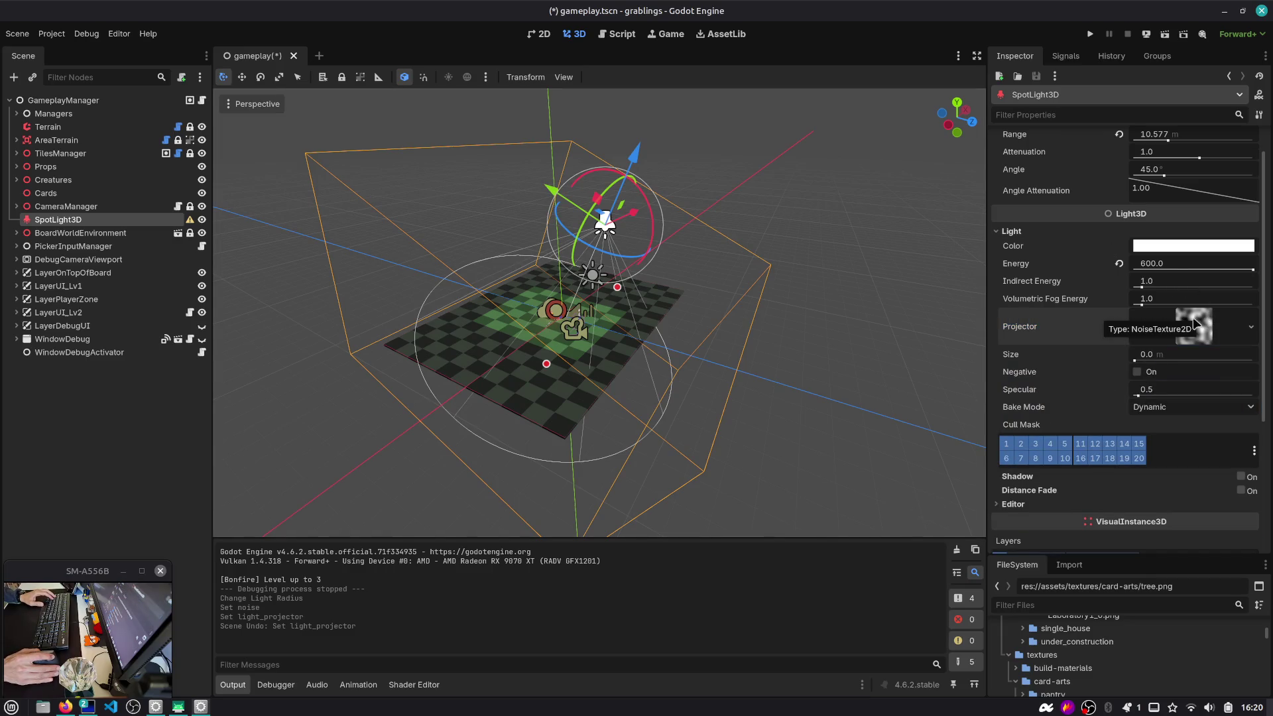
Turn on shadows for the spotlight, inspect the board, and save gameplay.tscn.
{"action": "left_click", "coordinate": [1241, 477]}
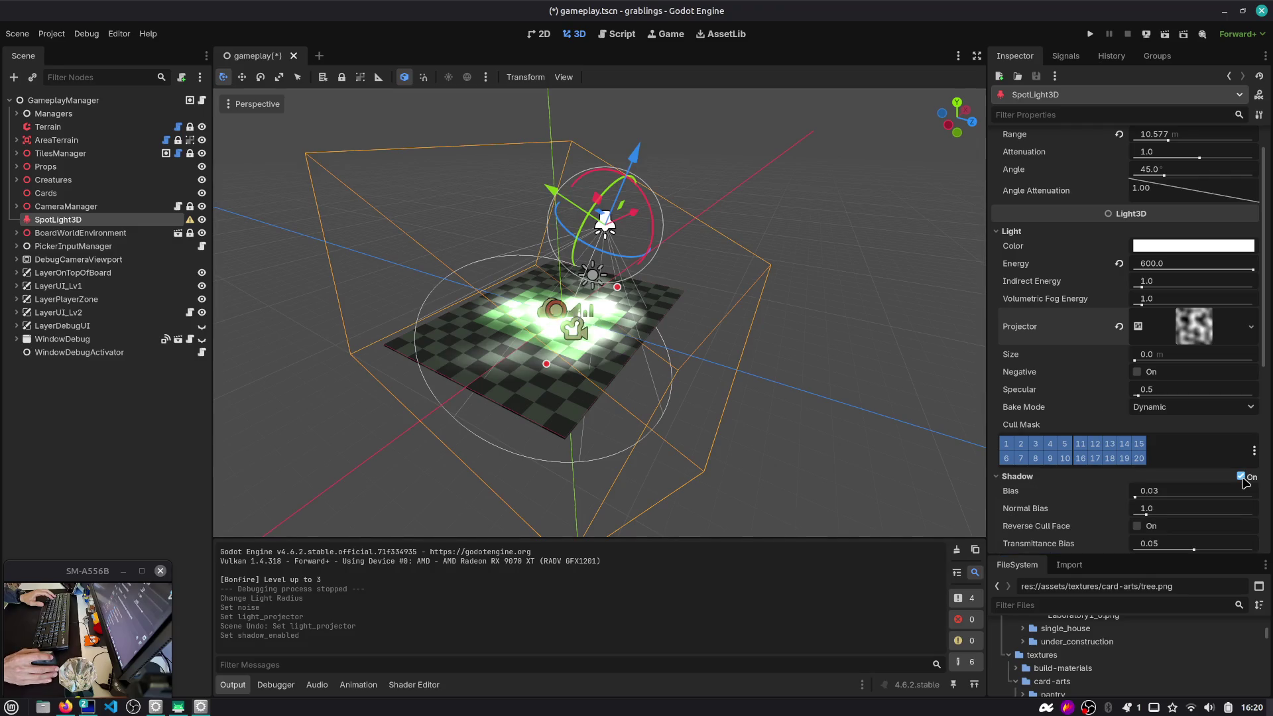
{"action": "left_click", "coordinate": [1057, 478]}
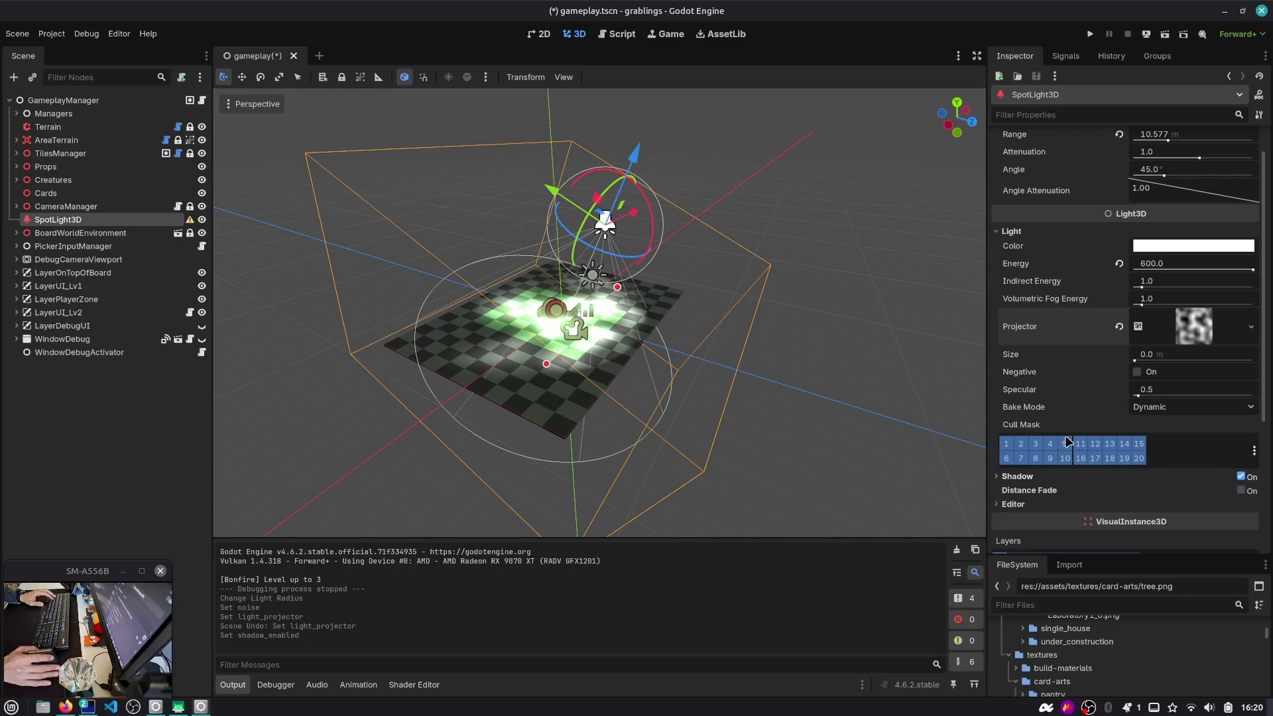
{"action": "mouse_move", "coordinate": [800, 358]}
{"action": "left_mouse_down"}
{"action": "mouse_move", "coordinate": [676, 346]}
{"action": "mouse_move", "coordinate": [710, 349]}
{"action": "left_mouse_up"}
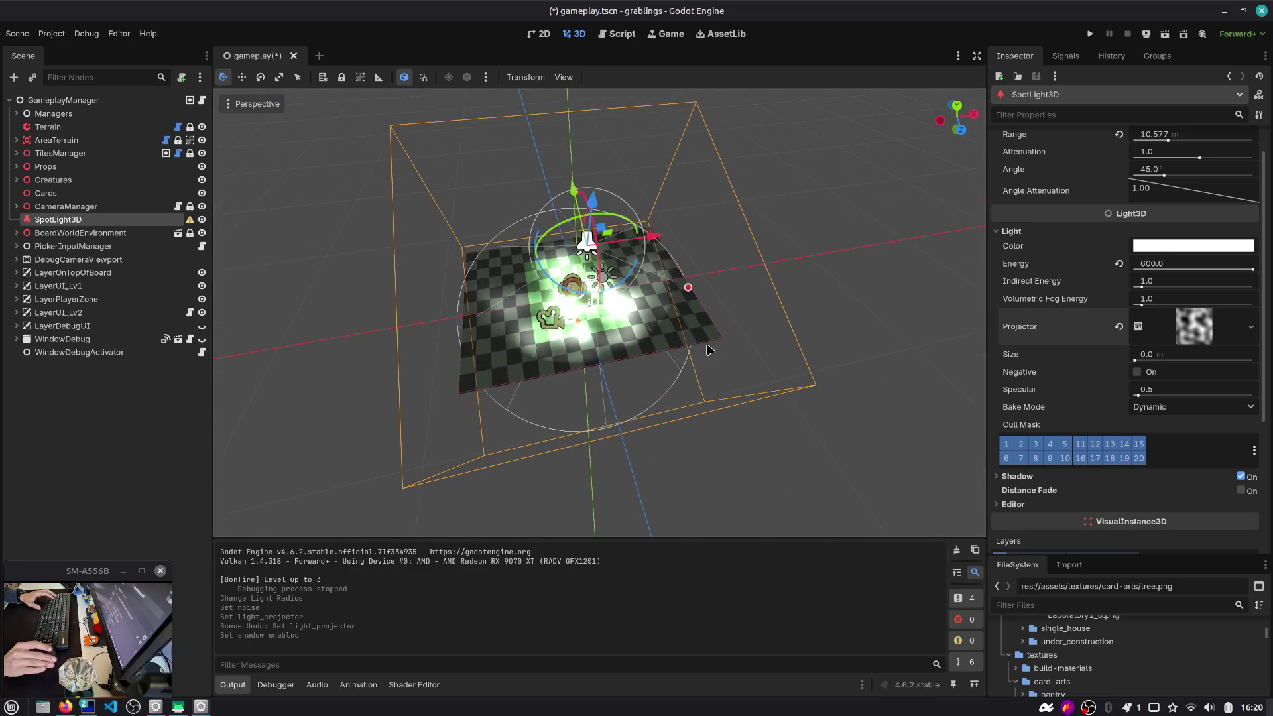
{"action": "scroll", "coordinate": [709, 349], "scroll_direction": "up", "scroll_amount": 5}
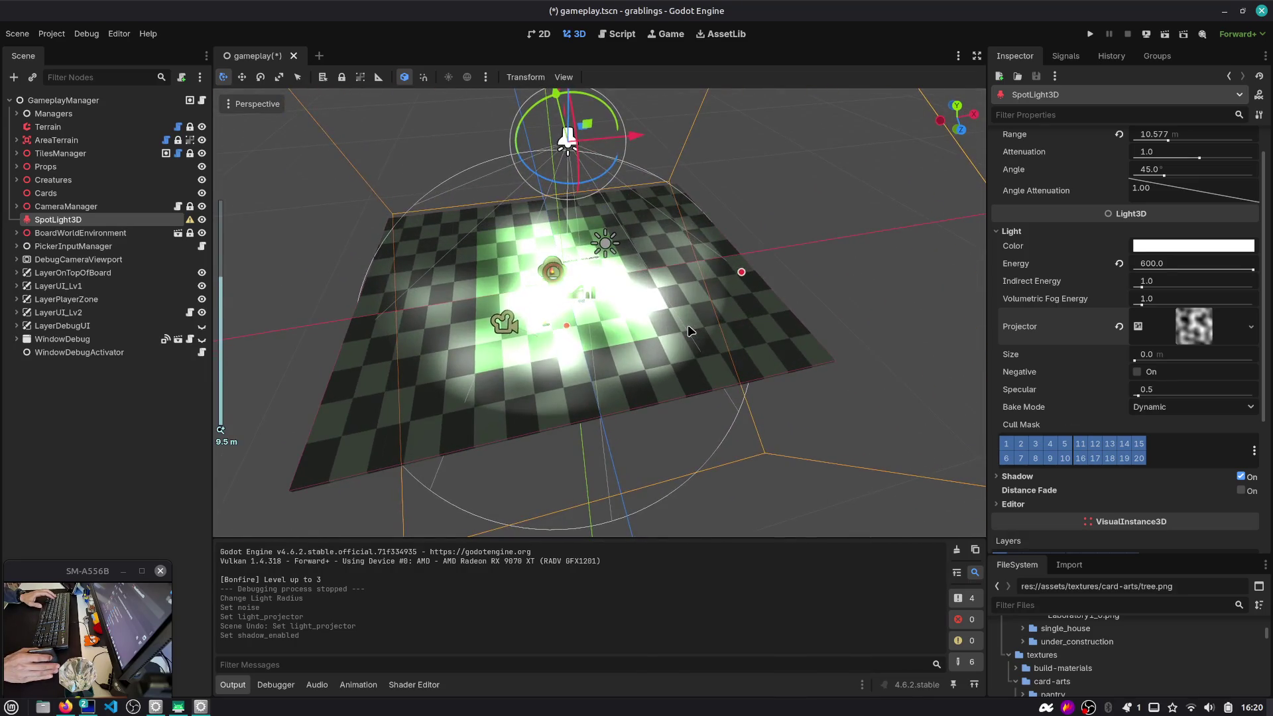
{"action": "scroll", "coordinate": [683, 288], "scroll_direction": "down", "scroll_amount": 1}
{"action": "left_click_drag", "start_coordinate": [682, 289], "coordinate": [685, 302]}
{"action": "key", "text": "ctrl+s"}
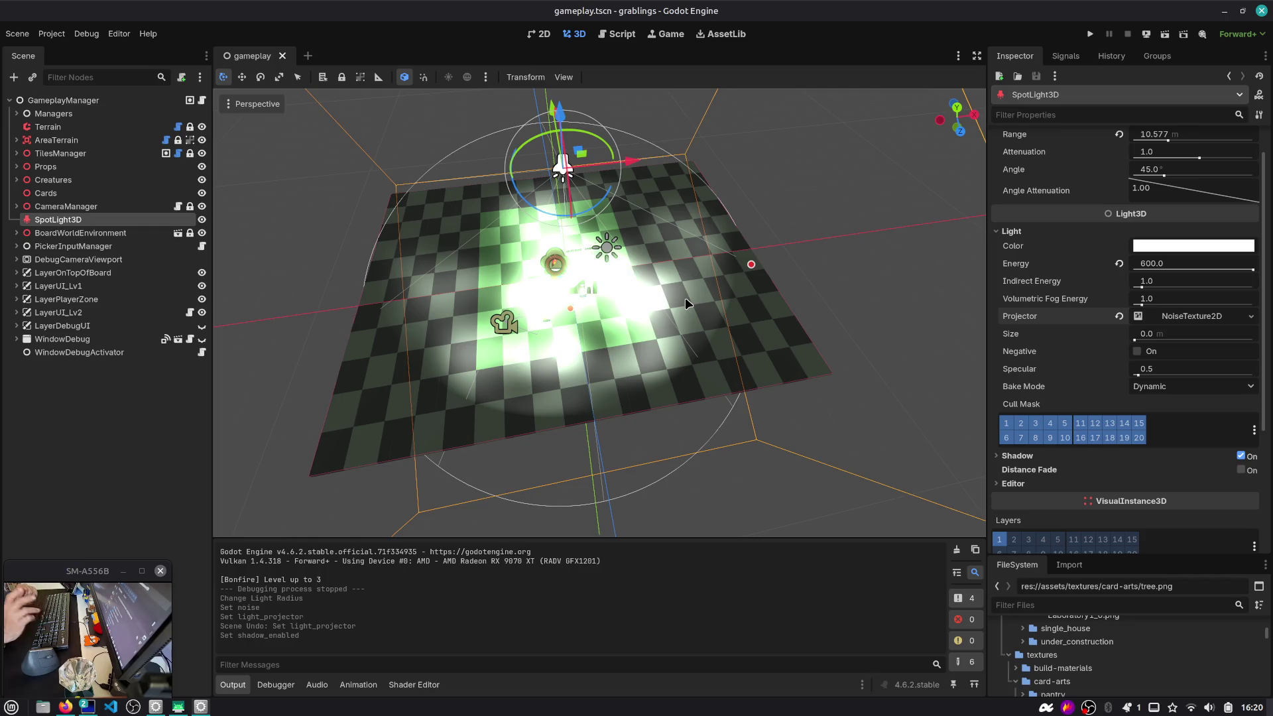
{"action": "left_click_drag", "start_coordinate": [738, 283], "coordinate": [894, 312]}
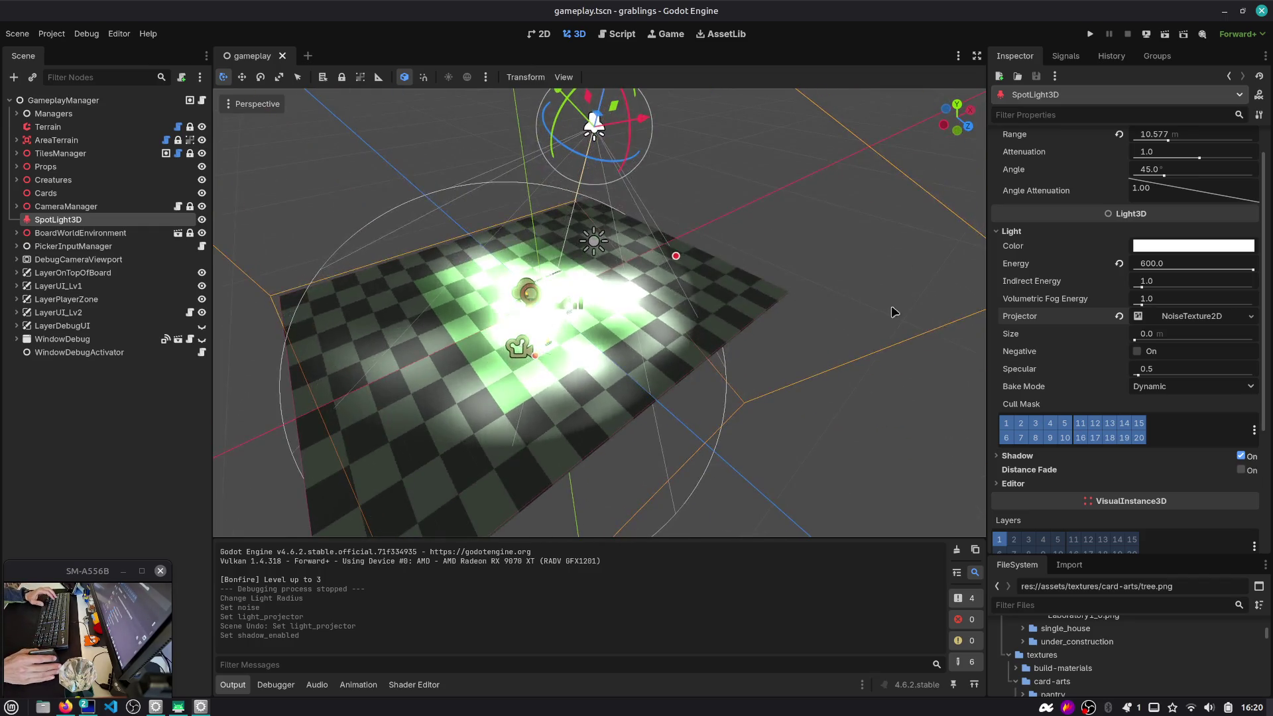
Lower the spotlight's Energy from 600 through 100 and 50 down to 10.
{"action": "left_click", "coordinate": [1179, 316]}
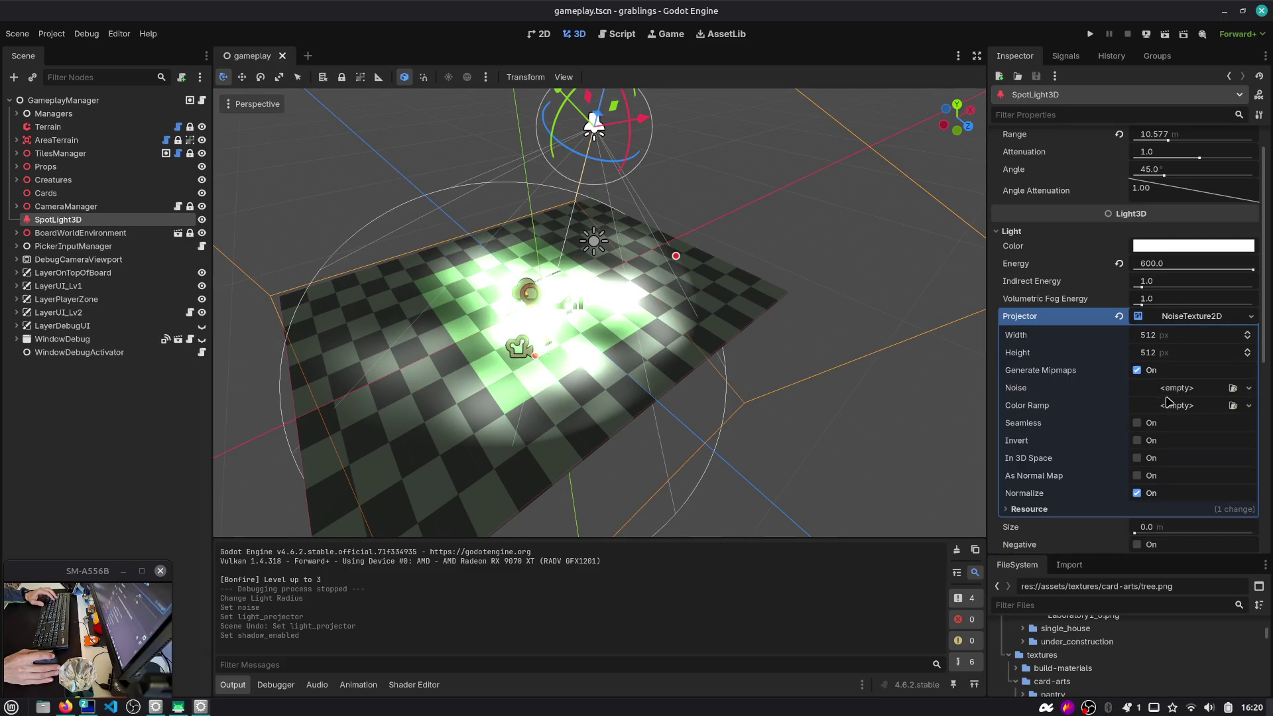
{"action": "left_click", "coordinate": [1157, 264]}
{"action": "type", "text": "100"}
{"action": "key", "text": "Return"}
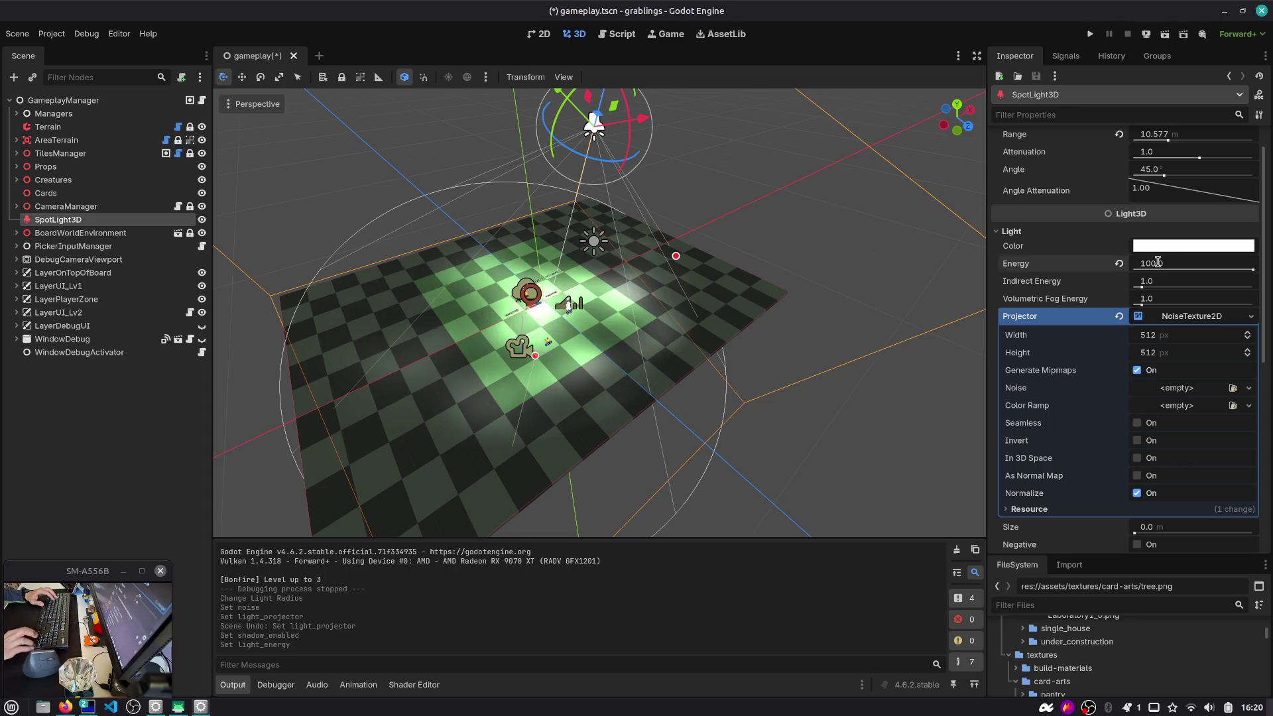
{"action": "left_click", "coordinate": [1157, 263]}
{"action": "type", "text": "50"}
{"action": "key", "text": "Return"}
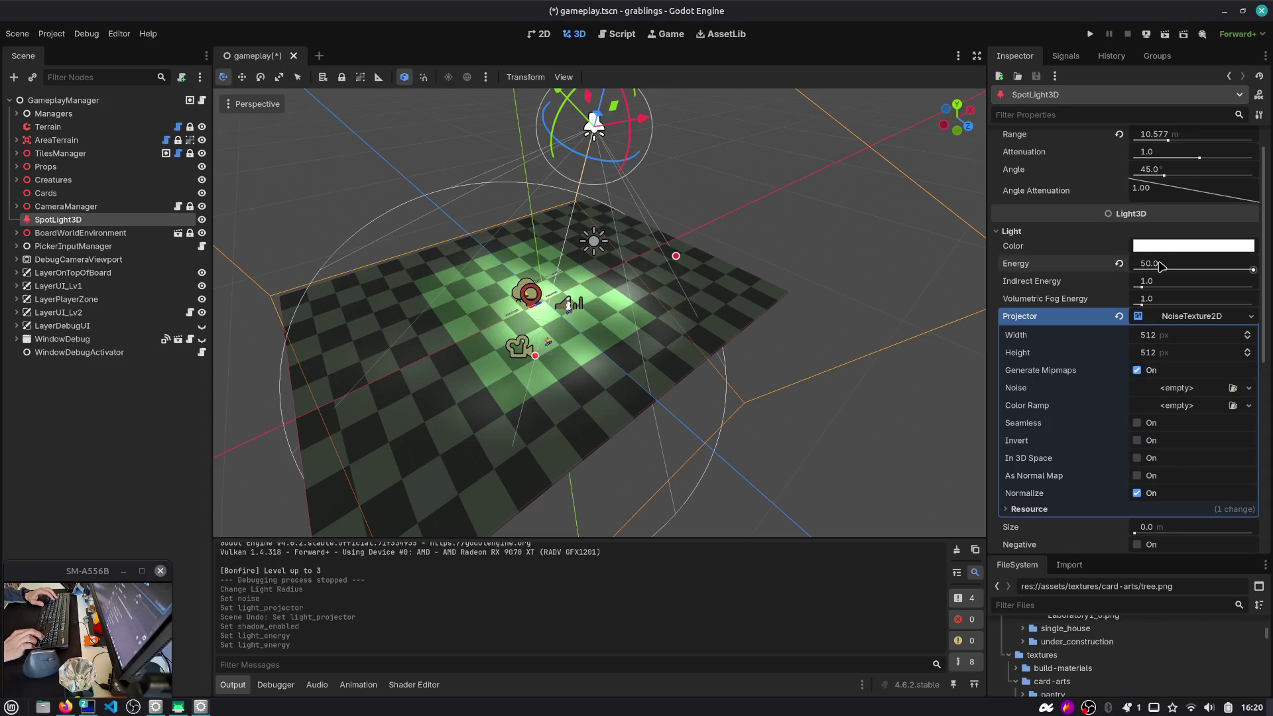
{"action": "left_click", "coordinate": [1165, 263]}
{"action": "type", "text": "1"}
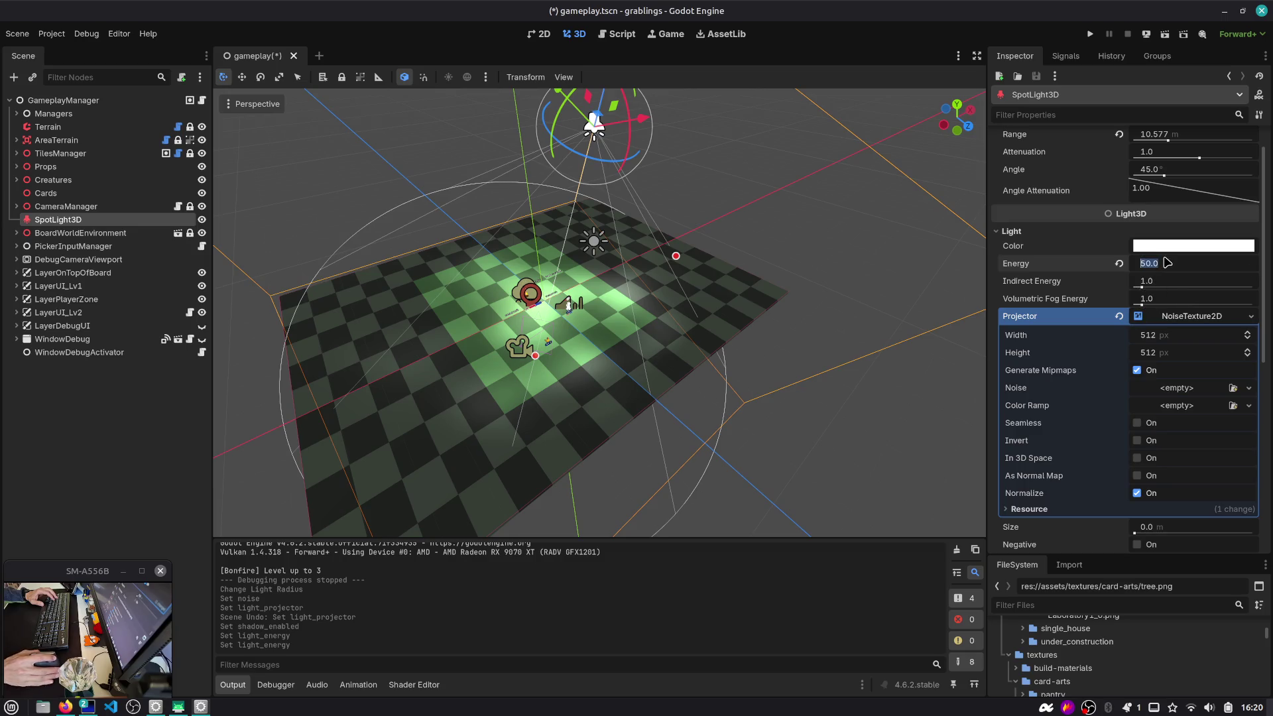
{"action": "type", "text": "0"}
{"action": "key", "text": "Return"}
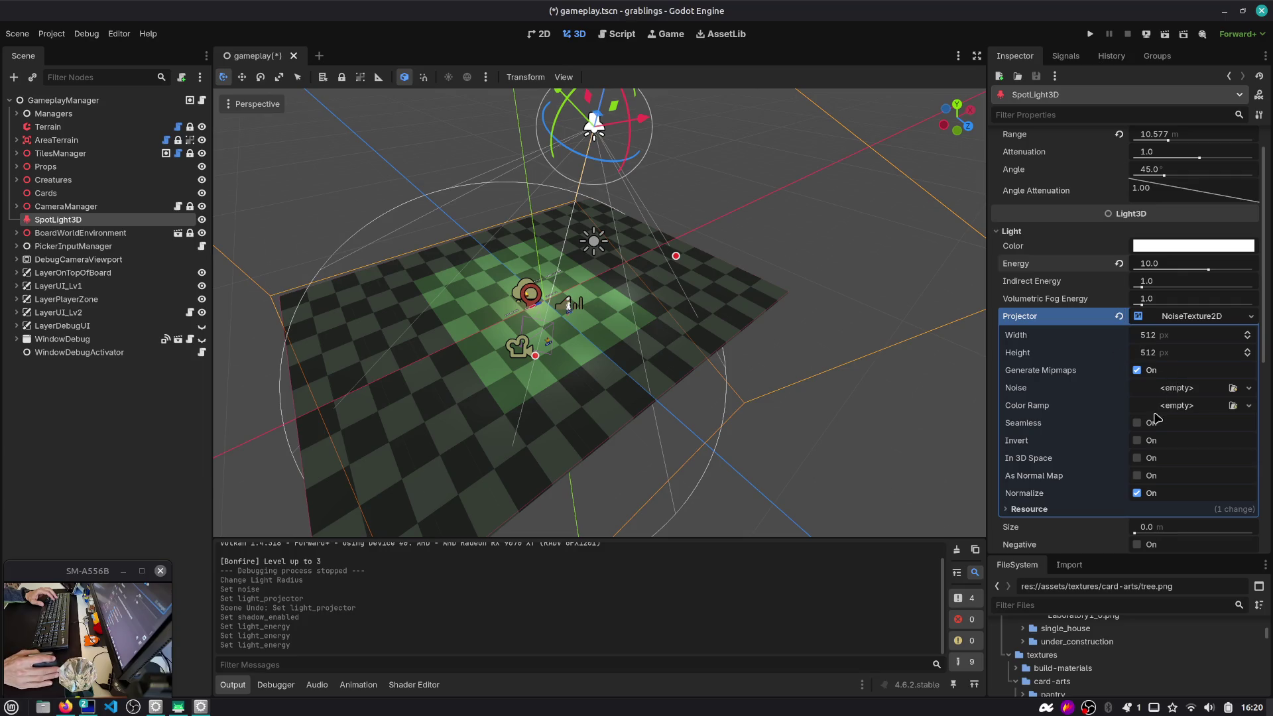
Reopen the projector texture's settings and its Noise choices.
{"action": "left_click", "coordinate": [1178, 318]}
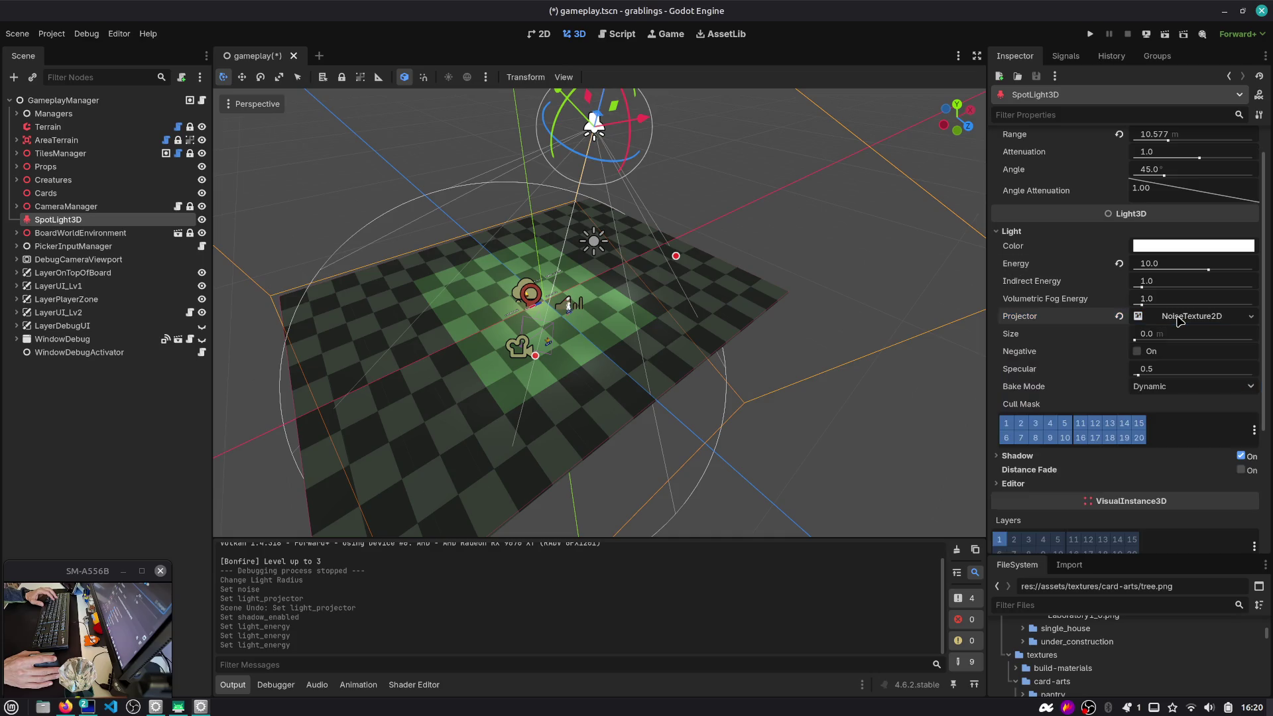
{"action": "left_click", "coordinate": [1179, 318]}
{"action": "left_click", "coordinate": [1169, 393]}
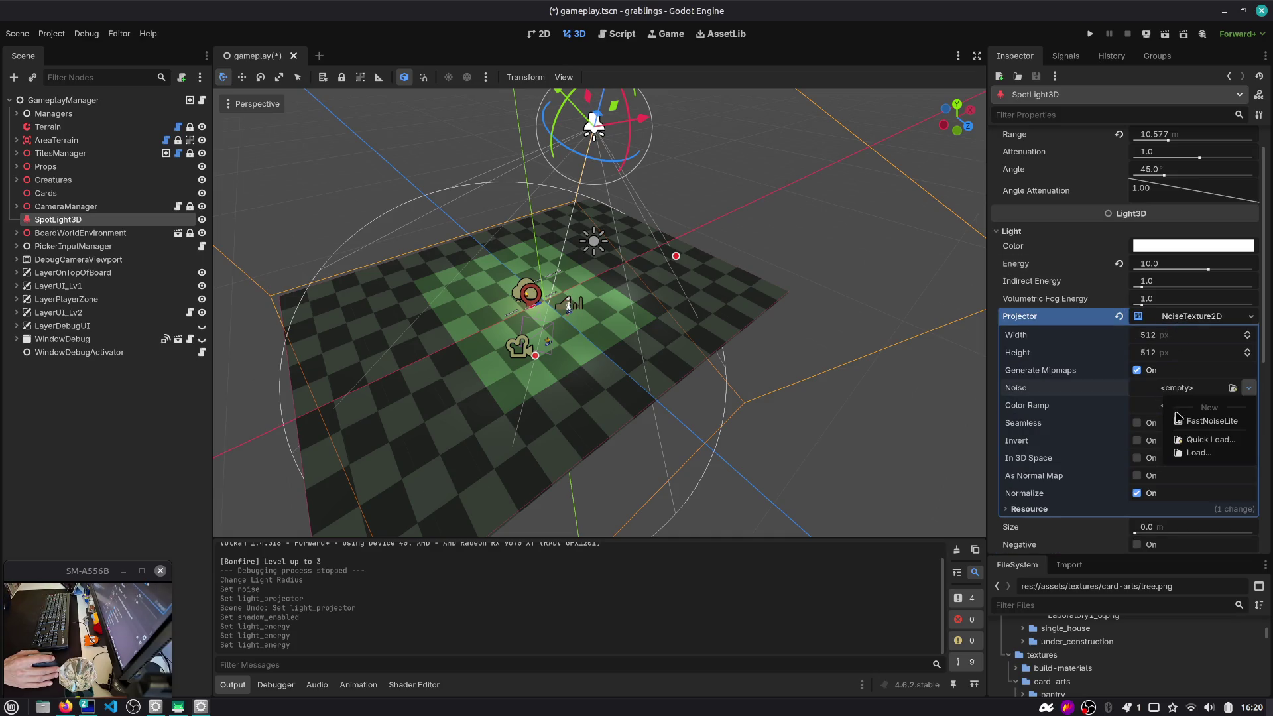
Assign a new FastNoiseLite to the projector texture and set its type to Perlin.
{"action": "left_click", "coordinate": [1177, 404]}
{"action": "scroll", "coordinate": [1169, 464], "scroll_direction": "down", "scroll_amount": 5}
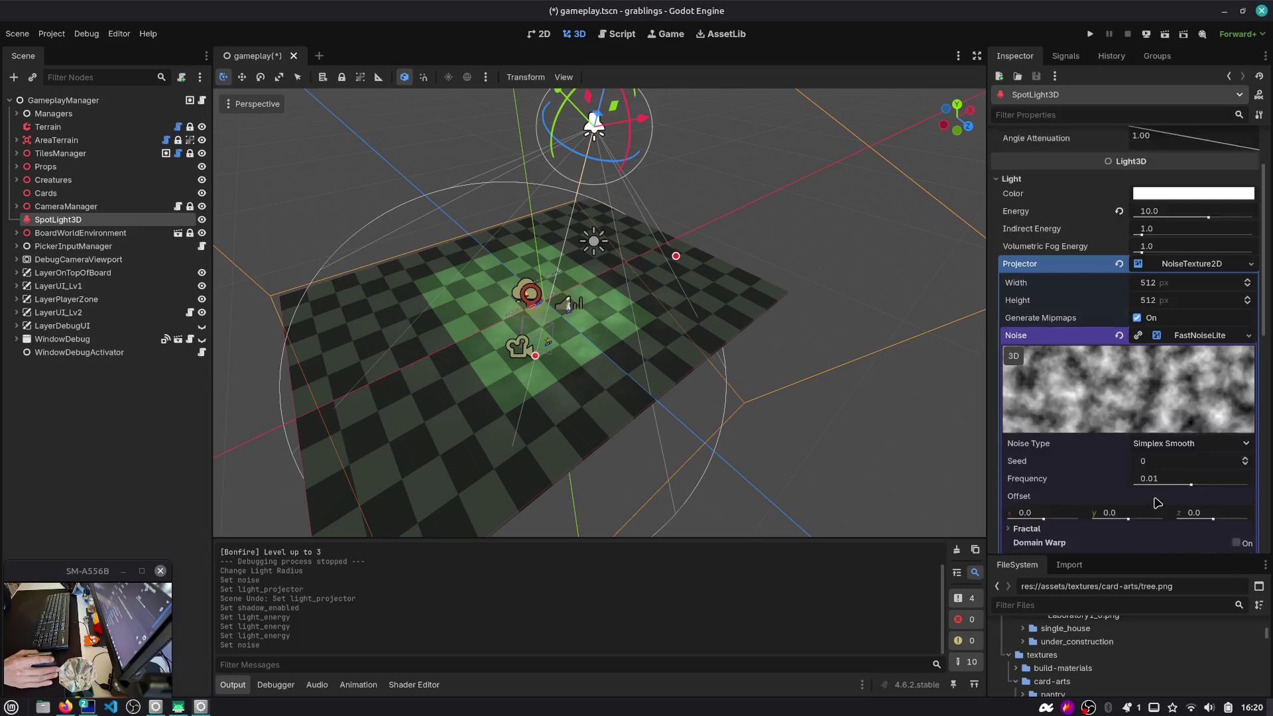
{"action": "left_click", "coordinate": [1192, 288]}
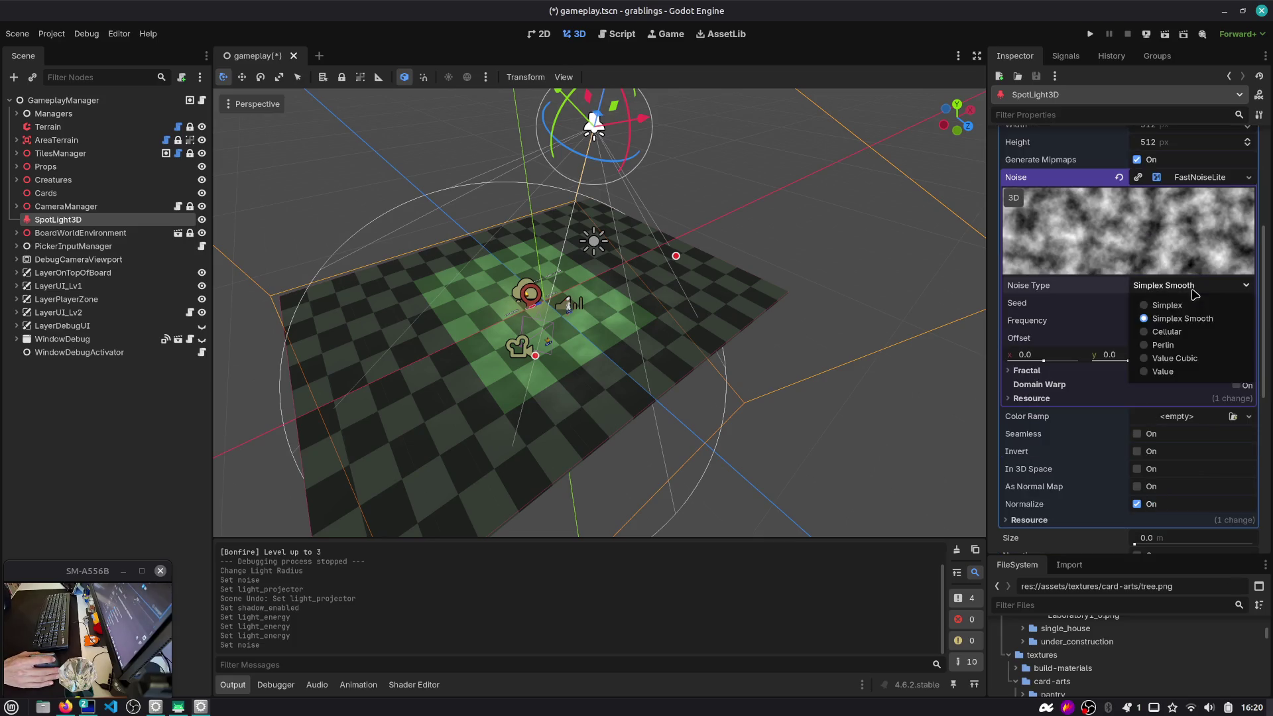
{"action": "left_click", "coordinate": [1172, 346]}
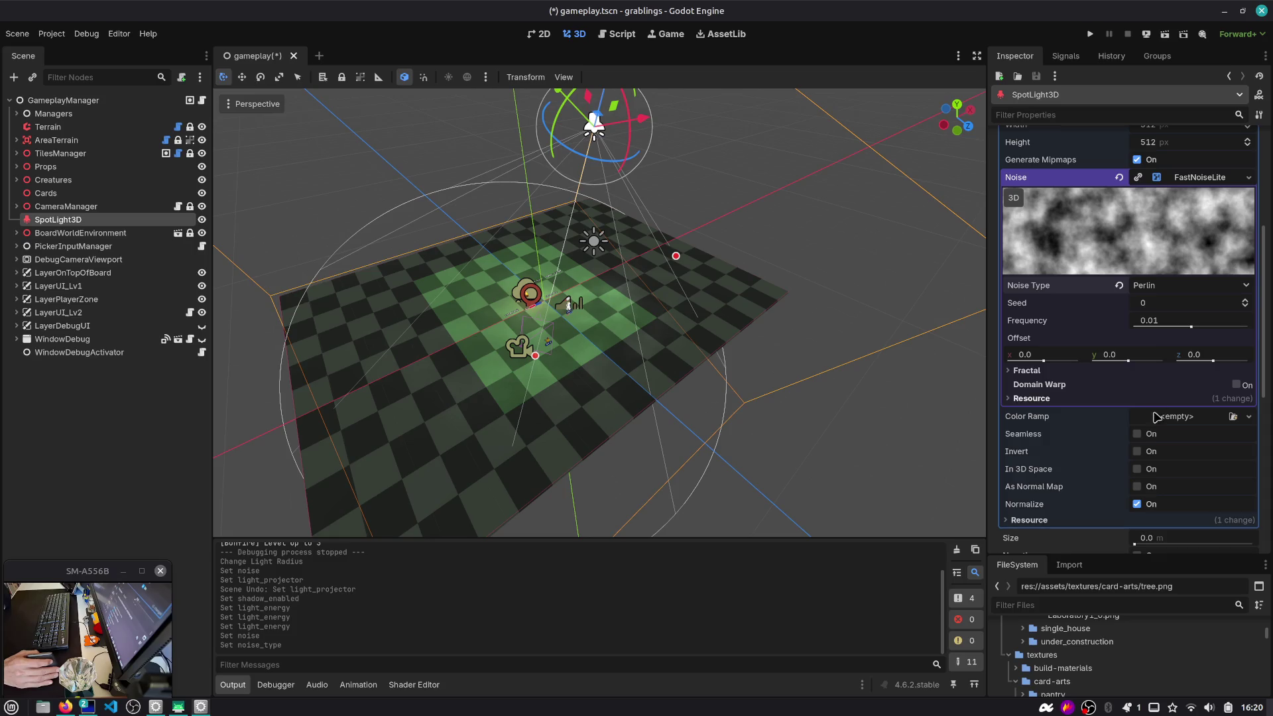
Set fractal octaves to 3, lacunarity to 1.0, gain back to 0.5, Domain Warp left off.
{"action": "left_click", "coordinate": [1027, 370]}
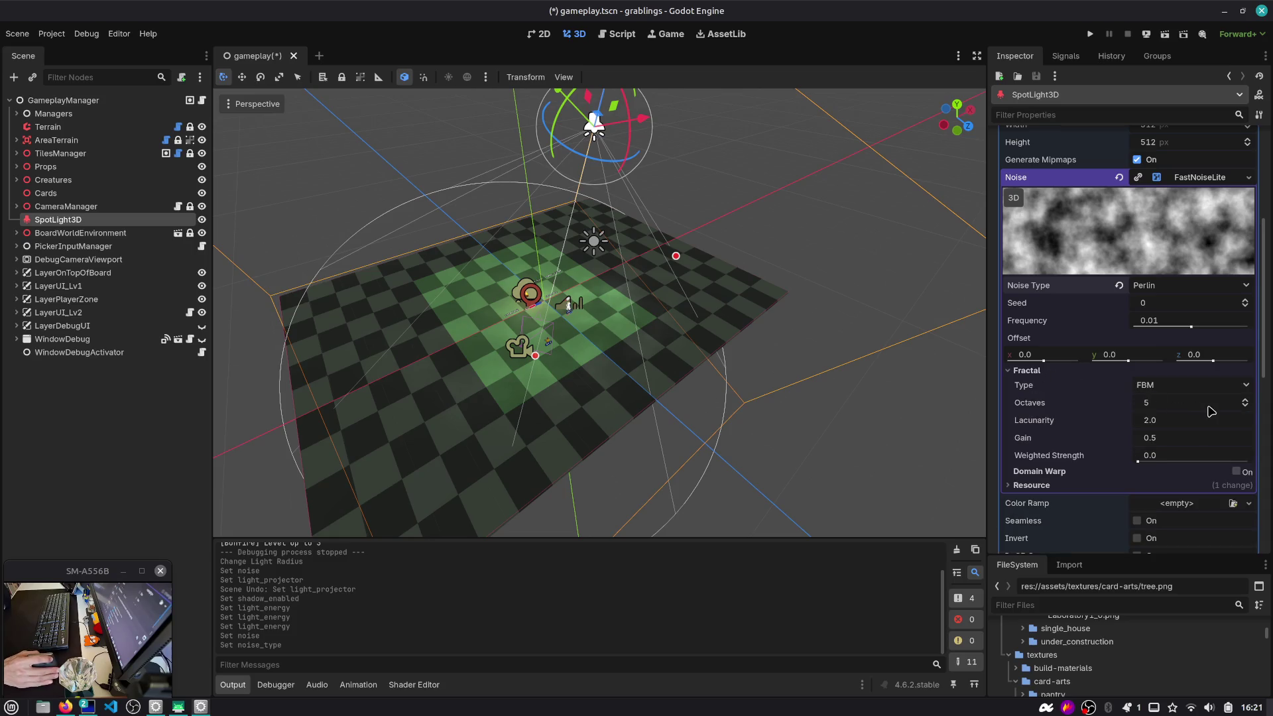
{"action": "double_click", "coordinate": [1246, 407]}
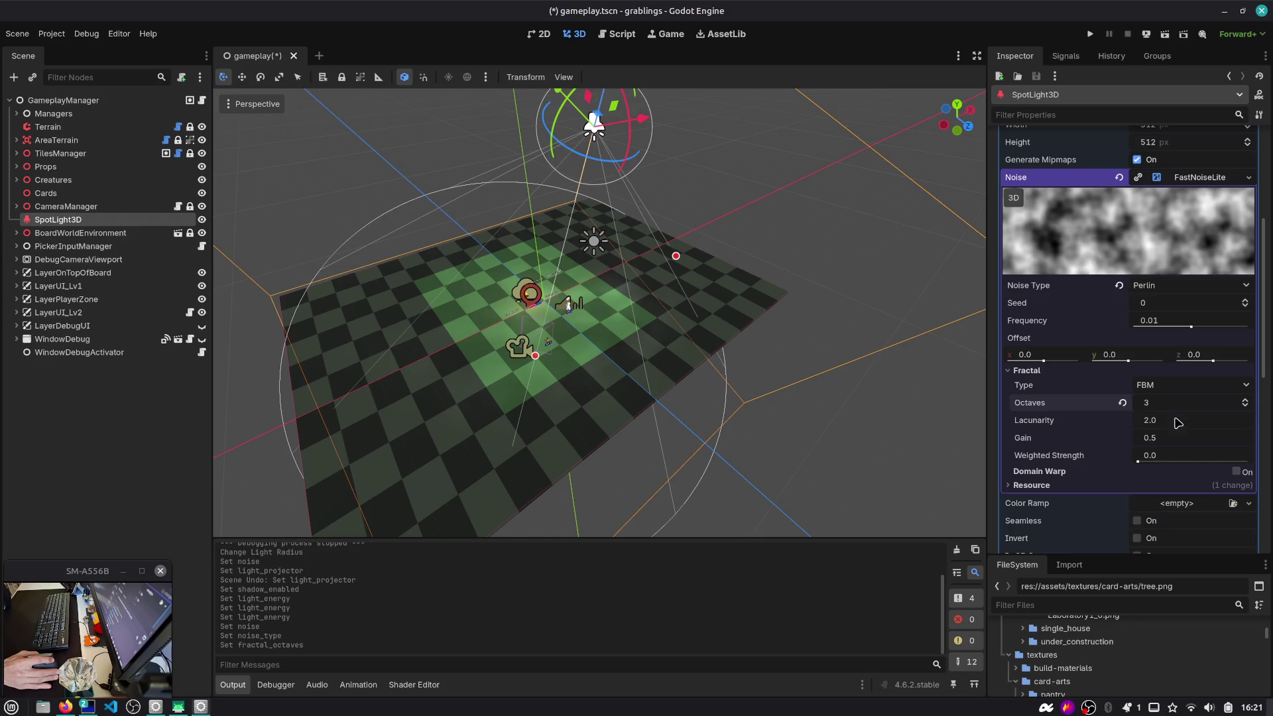
{"action": "mouse_move", "coordinate": [1153, 419]}
{"action": "left_mouse_down"}
{"action": "mouse_move", "coordinate": [1128, 419]}
{"action": "mouse_move", "coordinate": [1147, 437]}
{"action": "mouse_move", "coordinate": [1127, 438]}
{"action": "mouse_move", "coordinate": [1224, 463]}
{"action": "mouse_move", "coordinate": [1099, 470]}
{"action": "left_mouse_up"}
{"action": "left_click", "coordinate": [1121, 438]}
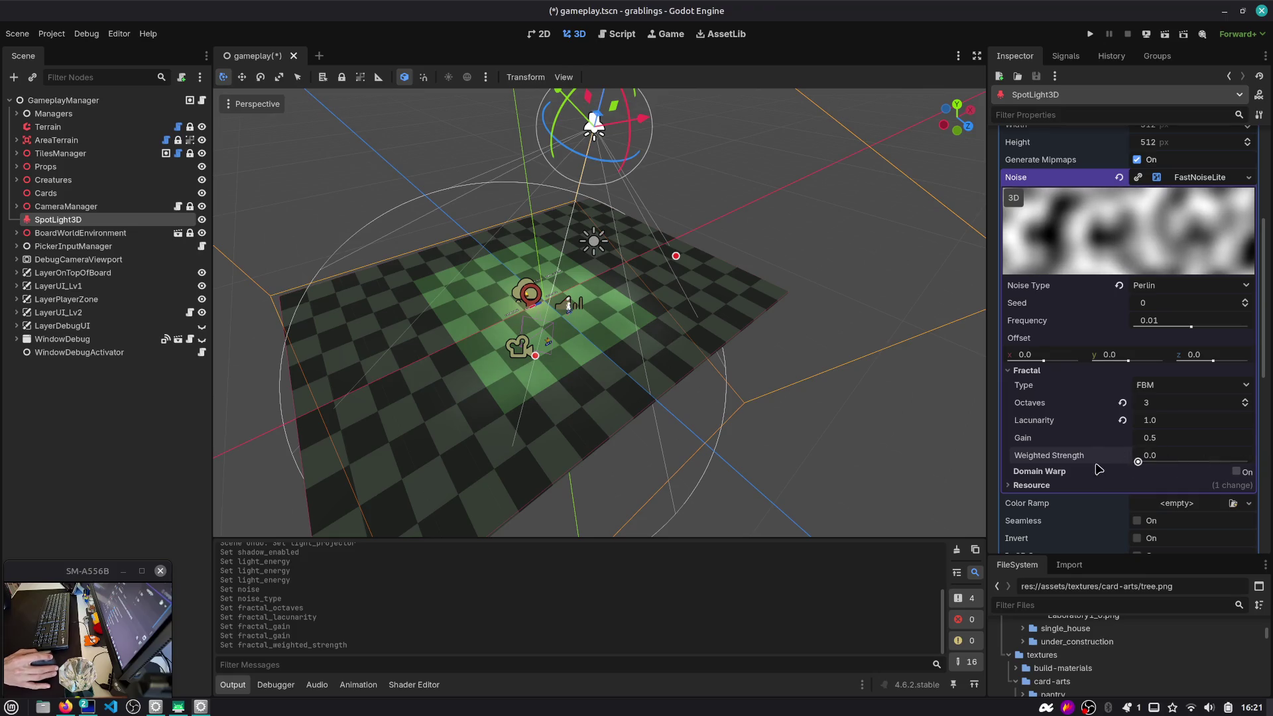
{"action": "left_click", "coordinate": [1235, 472]}
{"action": "left_click", "coordinate": [1236, 472]}
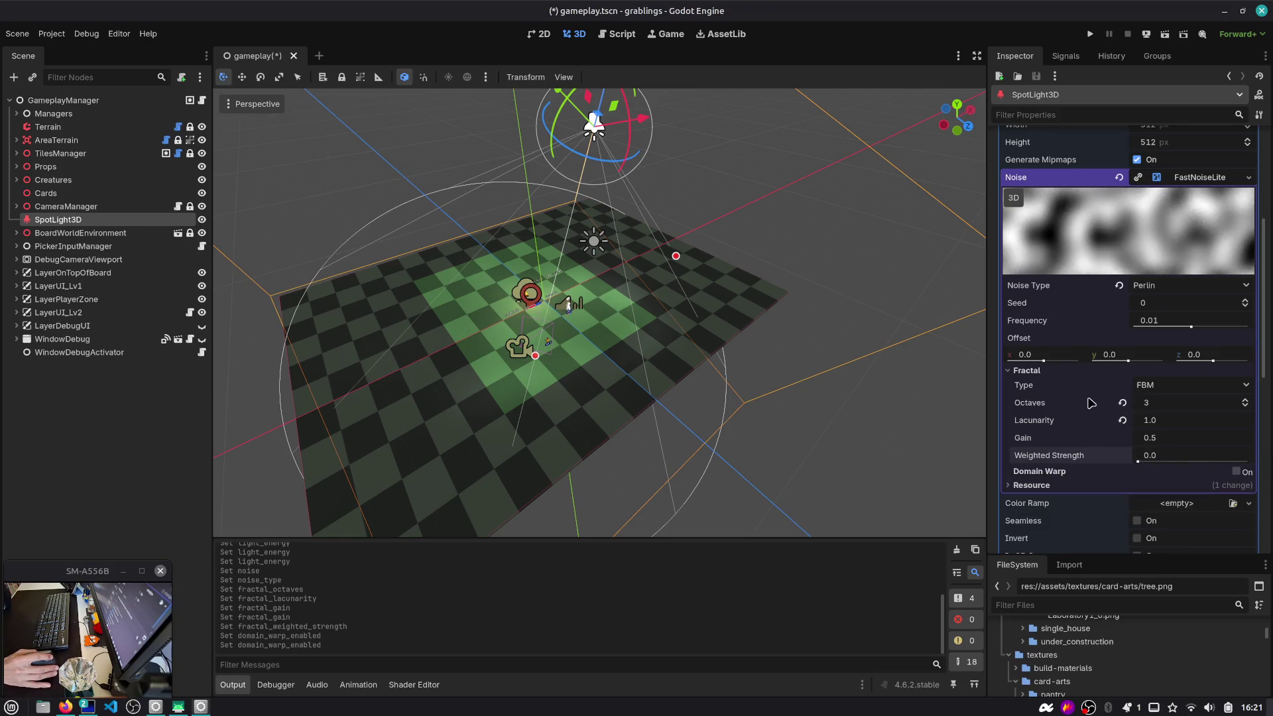
{"action": "left_click", "coordinate": [1026, 371]}
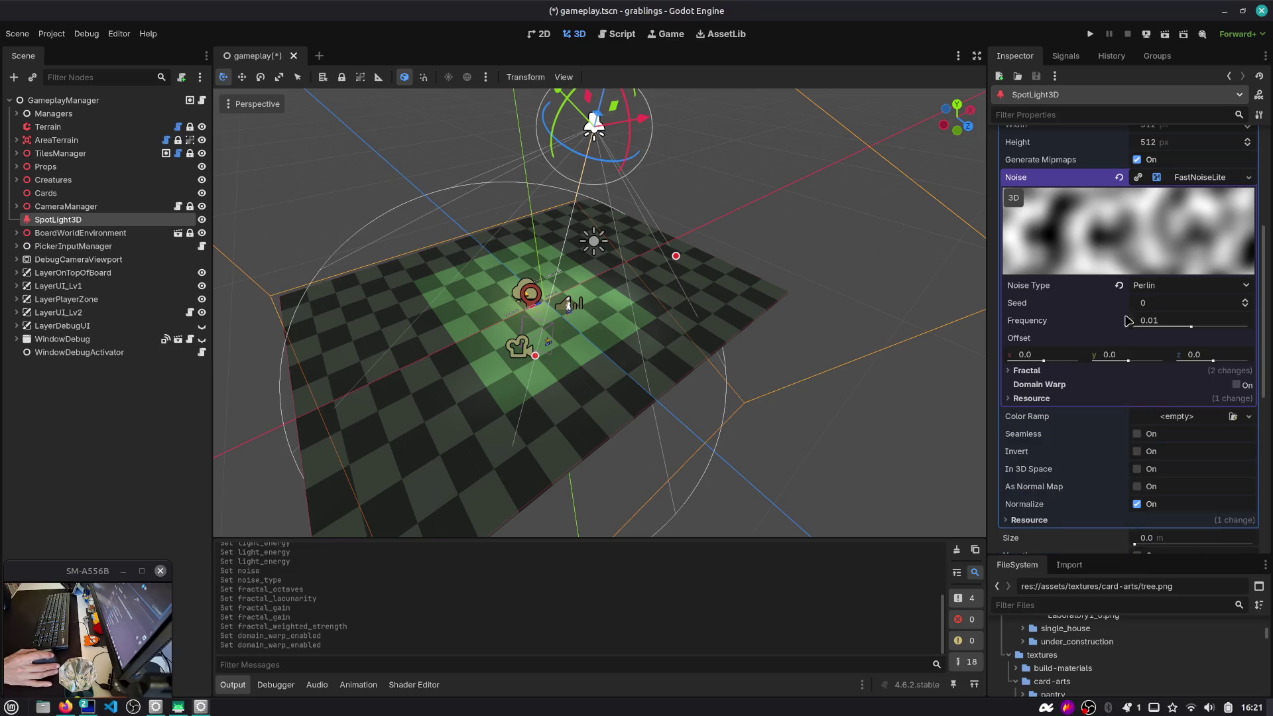
{"action": "scroll", "coordinate": [1145, 331], "scroll_direction": "up", "scroll_amount": 2}
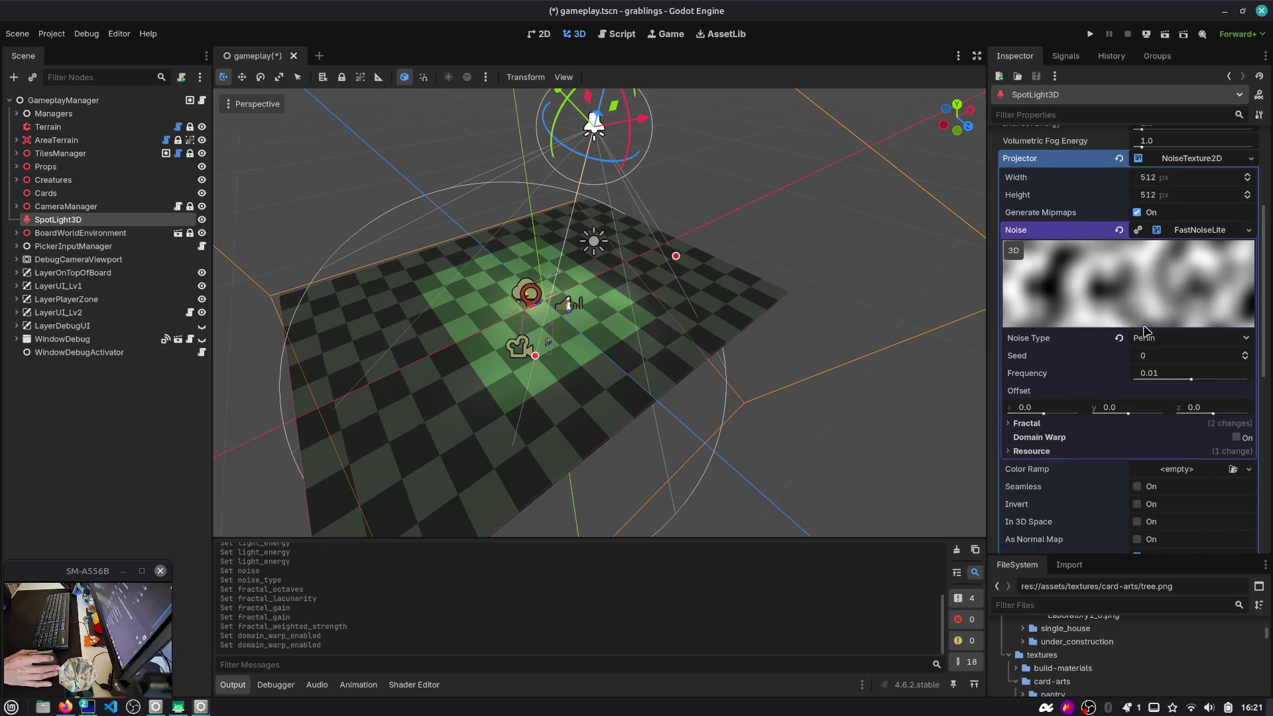
{"action": "left_click", "coordinate": [1191, 231]}
Set the spotlight energy to 50 and save gameplay.tscn.
{"action": "scroll", "coordinate": [1186, 213], "scroll_direction": "up", "scroll_amount": 4}
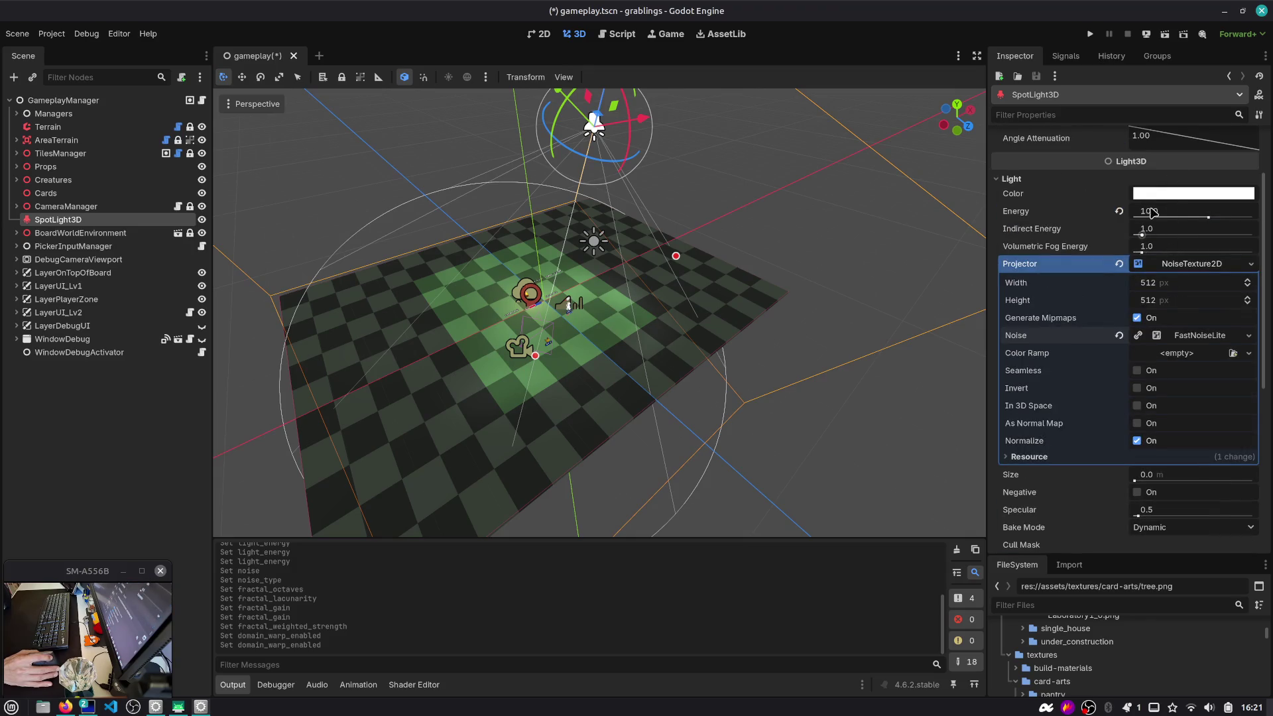
{"action": "left_click", "coordinate": [1149, 210]}
{"action": "type", "text": "5"}
{"action": "key", "text": "Return"}
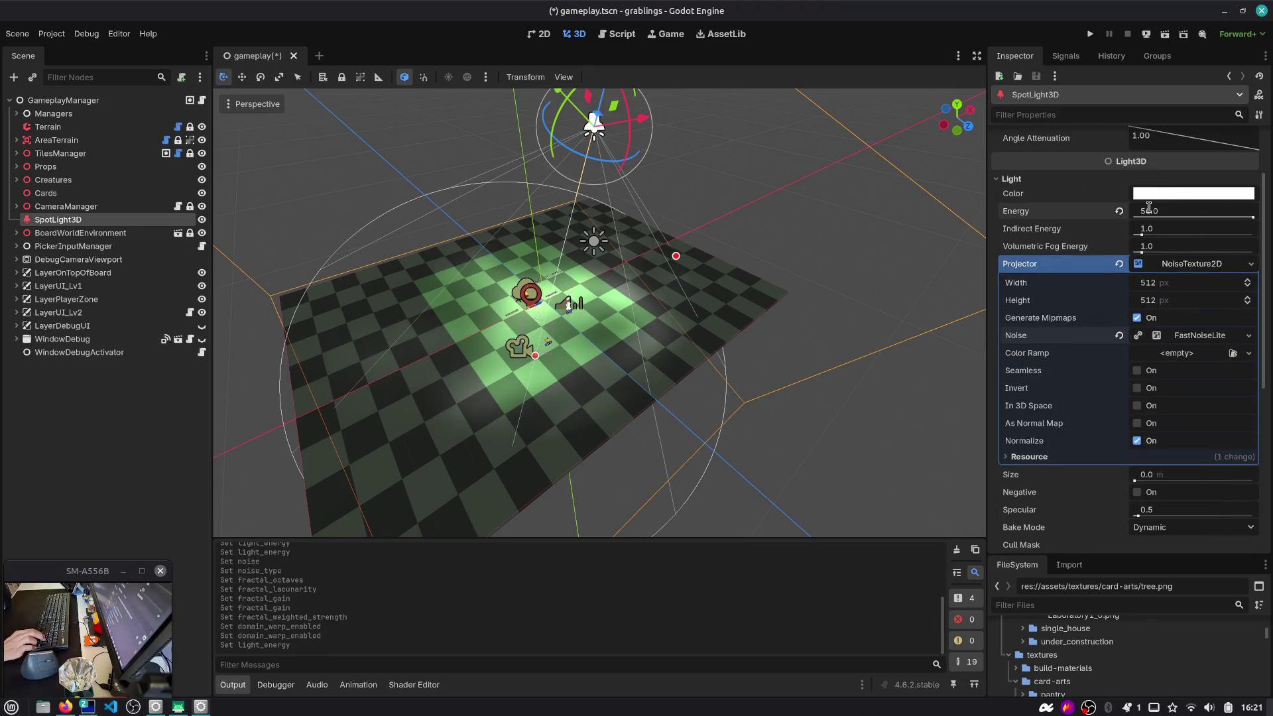
{"action": "type", "text": "0"}
{"action": "key", "text": "Return"}
{"action": "key", "text": "ctrl+s"}
{"action": "key", "text": "f"}
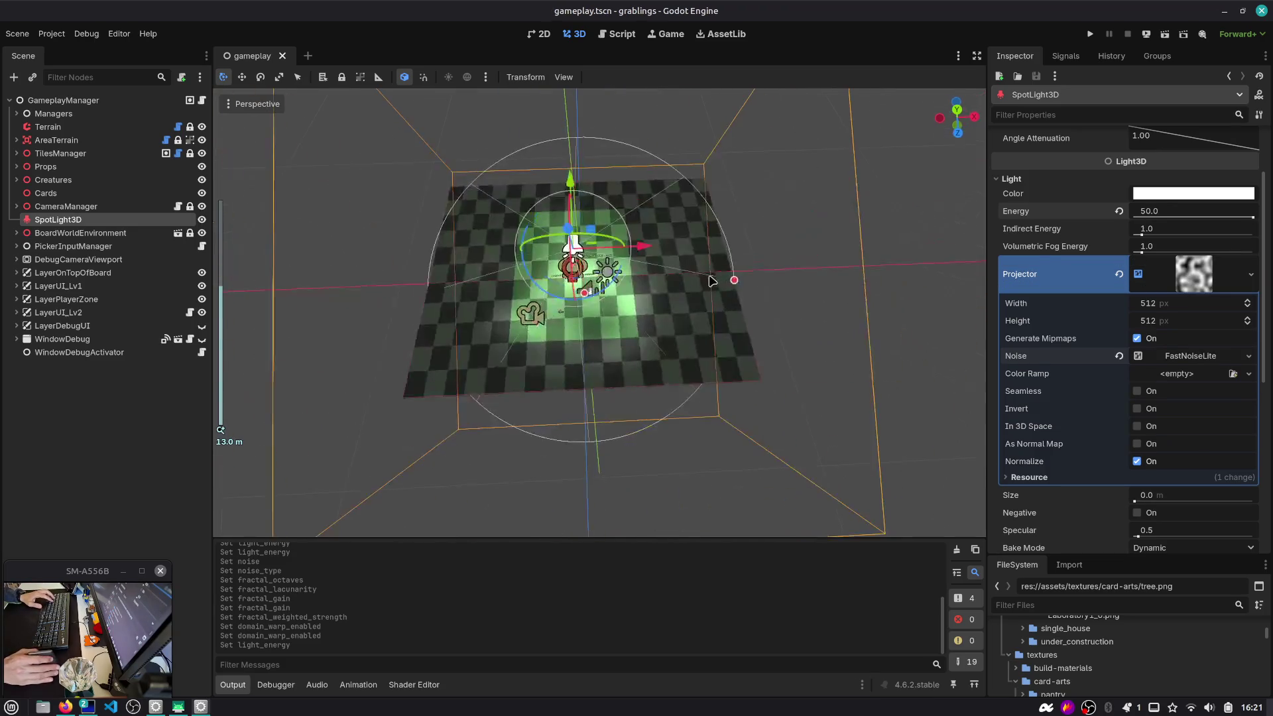
Run the project, lower spotlight energy to 10, play the Laboratory and Wood cards, then stop.
{"action": "mouse_move", "coordinate": [735, 281]}
{"action": "left_mouse_down"}
{"action": "mouse_move", "coordinate": [909, 252]}
{"action": "mouse_move", "coordinate": [773, 285]}
{"action": "mouse_move", "coordinate": [783, 285]}
{"action": "mouse_move", "coordinate": [643, 286]}
{"action": "mouse_move", "coordinate": [698, 297]}
{"action": "mouse_move", "coordinate": [750, 278]}
{"action": "mouse_move", "coordinate": [722, 289]}
{"action": "left_mouse_up"}
{"action": "left_click", "coordinate": [1090, 34]}
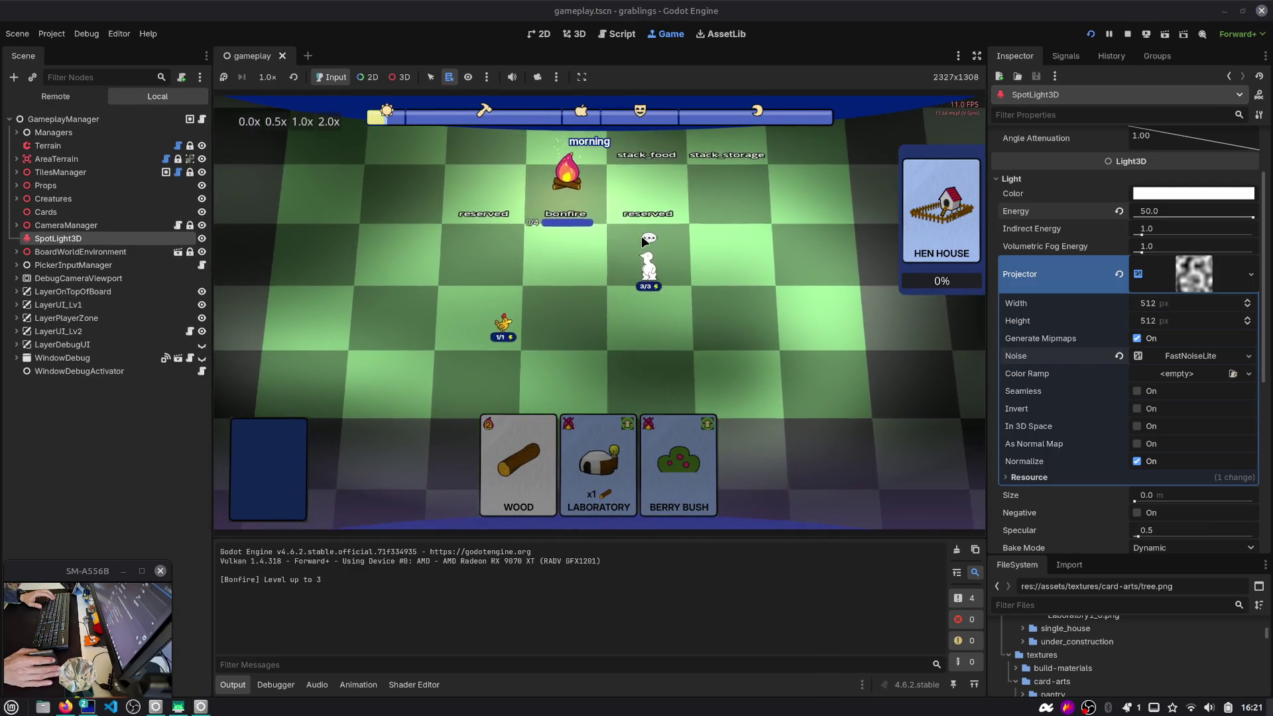
{"action": "left_click", "coordinate": [1174, 215]}
{"action": "type", "text": "10"}
{"action": "key", "text": "Return"}
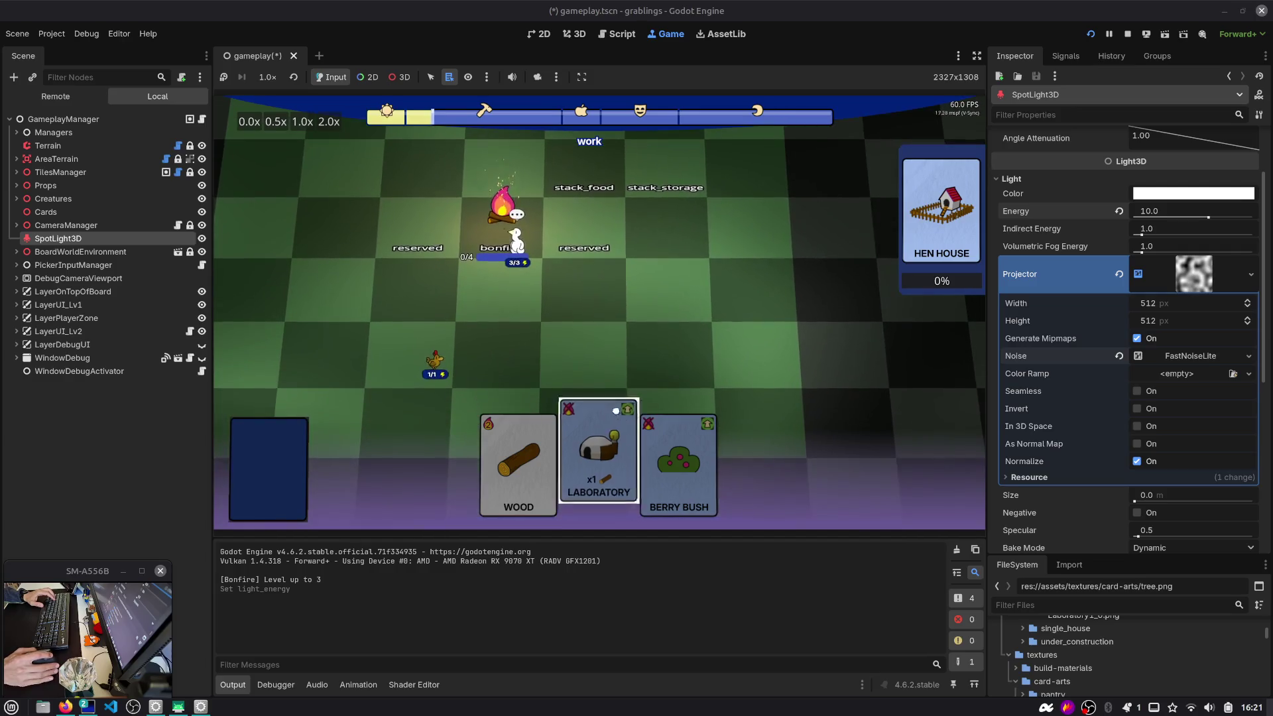
{"action": "left_click_drag", "start_coordinate": [599, 465], "coordinate": [672, 338]}
{"action": "left_click_drag", "start_coordinate": [559, 464], "coordinate": [699, 324]}
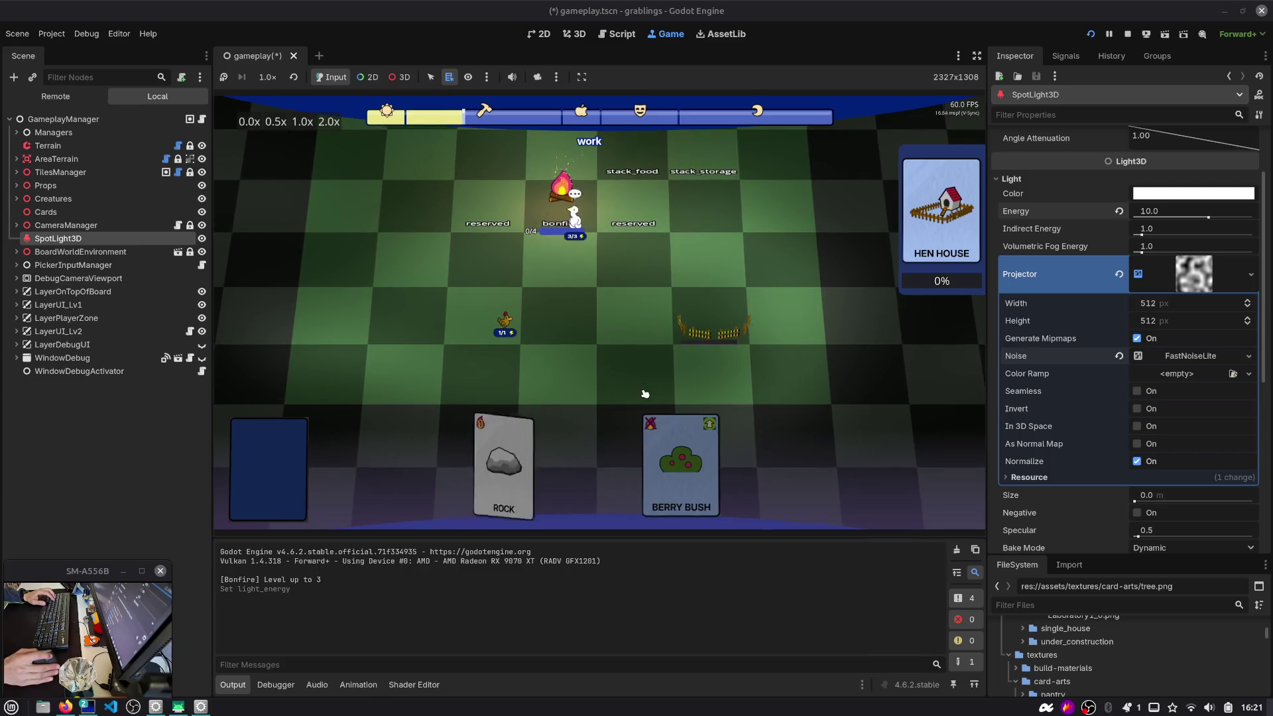
{"action": "left_click", "coordinate": [1127, 34]}
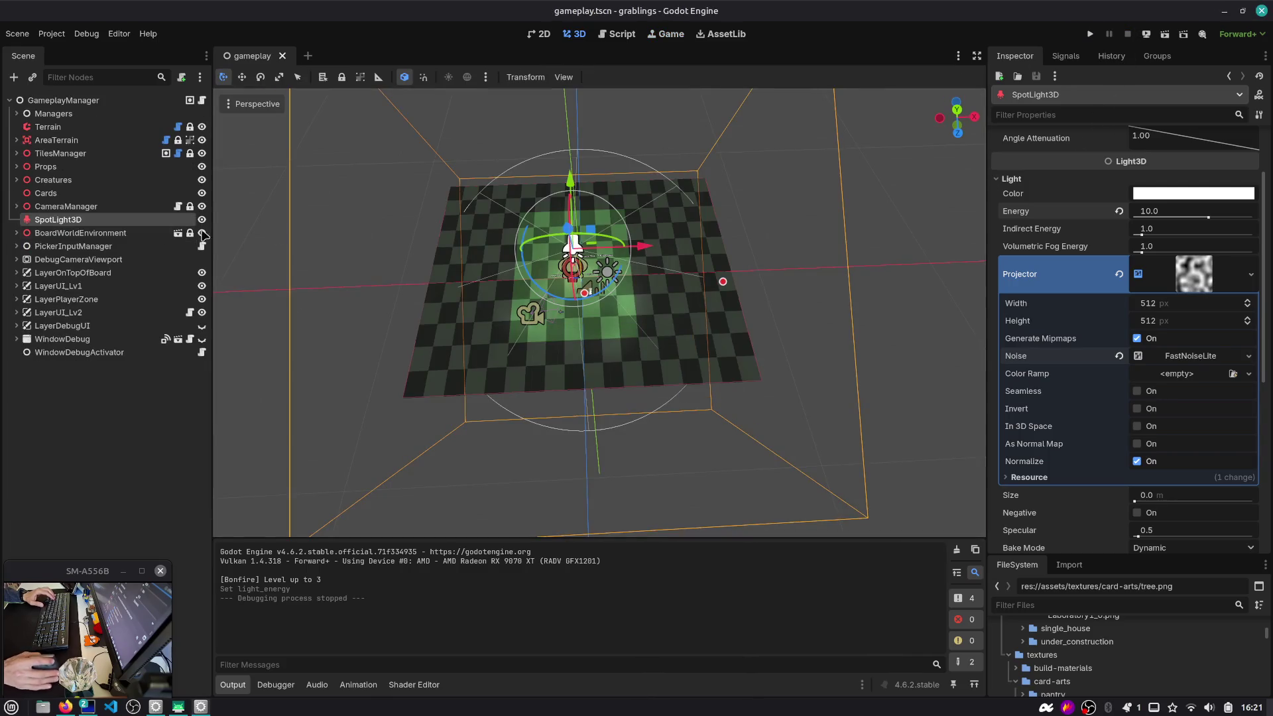
Open the preview_3d.tscn scene through Quick Open.
{"action": "left_click", "coordinate": [392, 199]}
{"action": "key", "text": "ctrl+shift+o"}
{"action": "type", "text": "preview"}
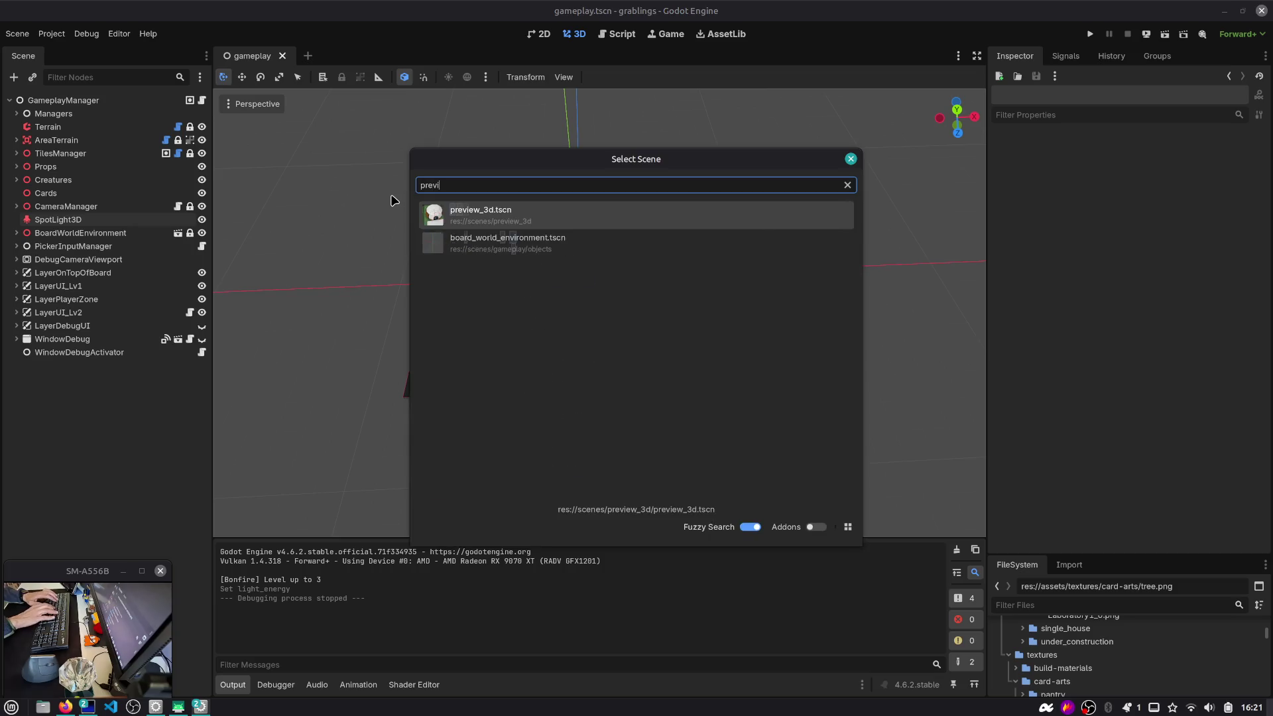
{"action": "key", "text": "Return"}
Paste the SpotLight3D under the Preview3D root and run the current scene.
{"action": "scroll", "coordinate": [388, 197], "scroll_direction": "down", "scroll_amount": 5}
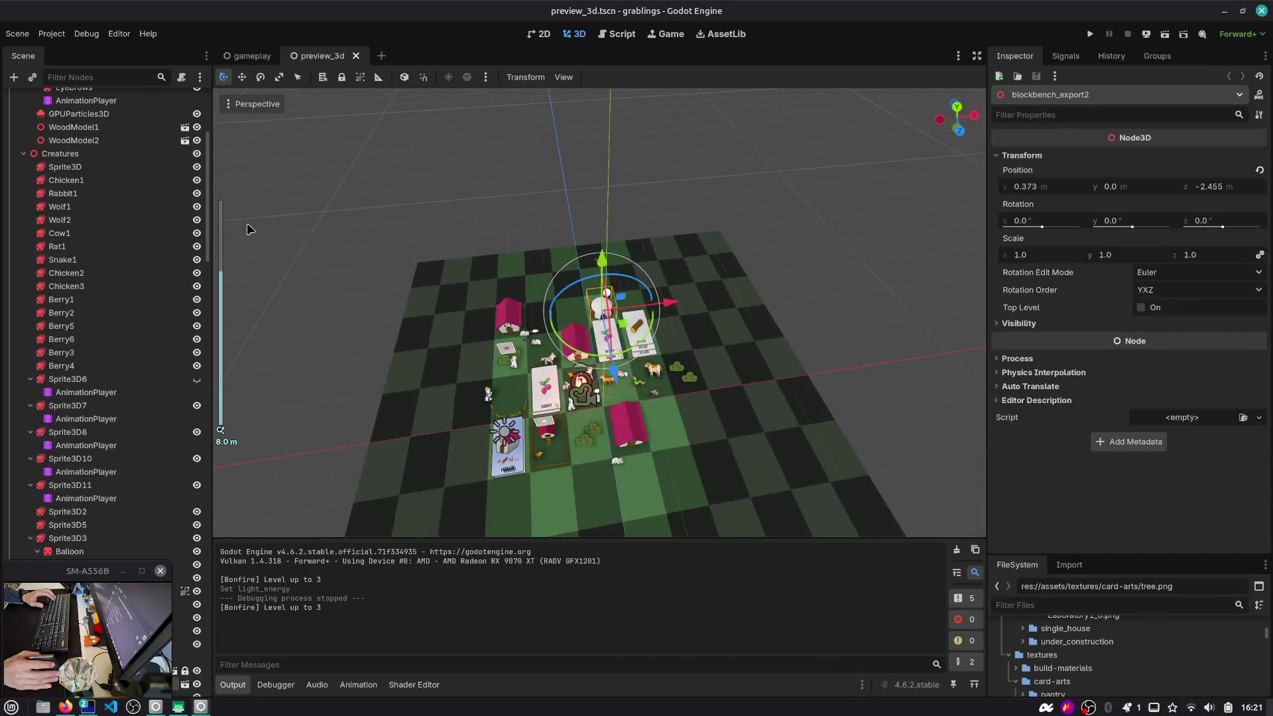
{"action": "left_click", "coordinate": [16, 113]}
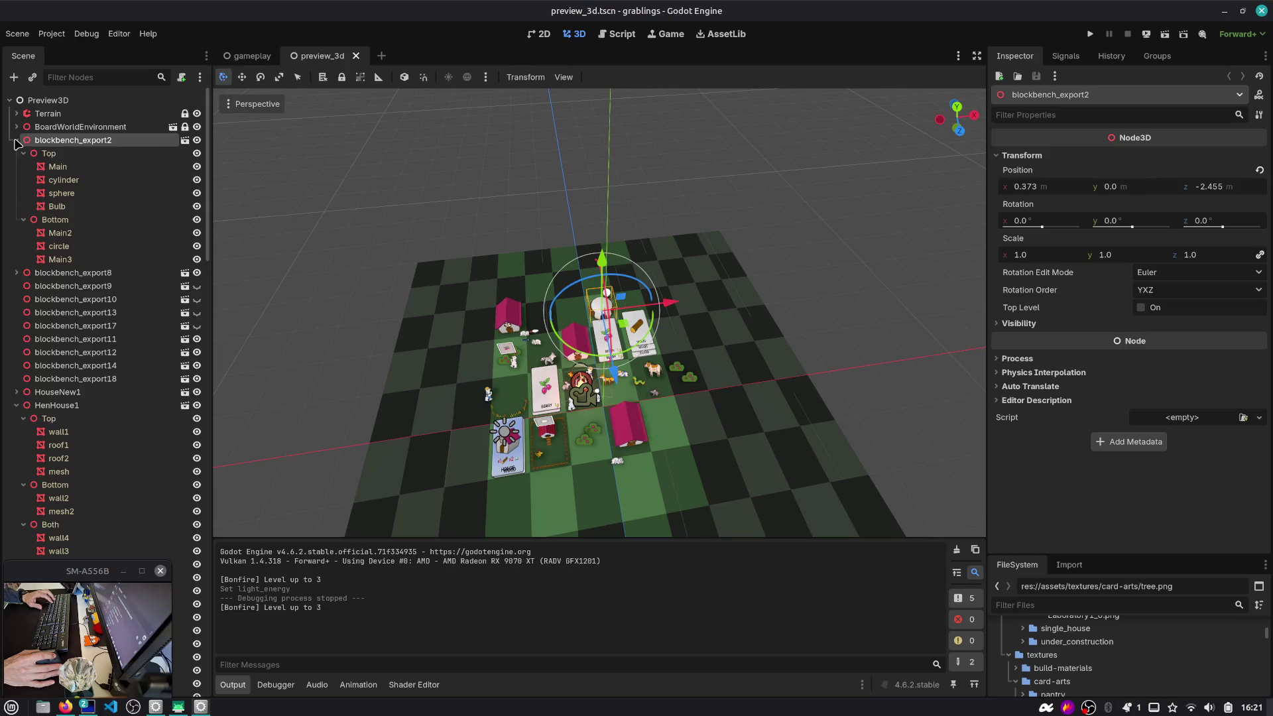
{"action": "left_click", "coordinate": [17, 366]}
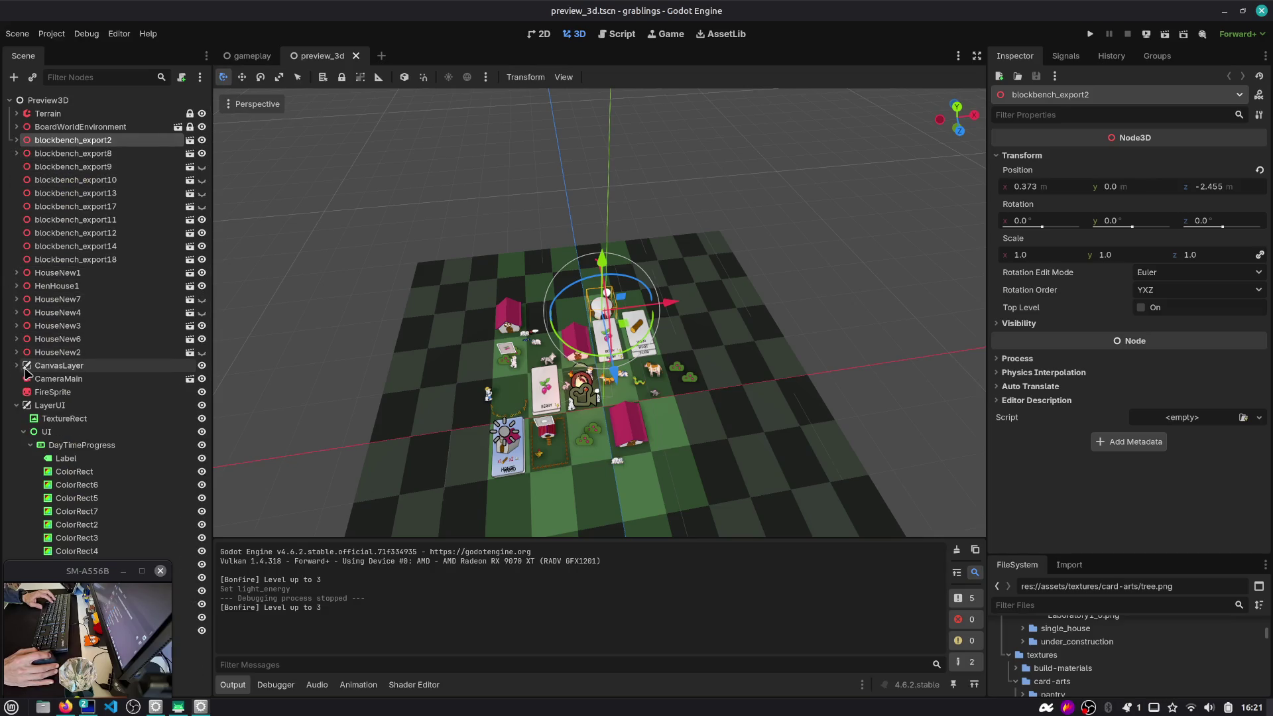
{"action": "left_click", "coordinate": [73, 451]}
{"action": "left_click", "coordinate": [48, 100]}
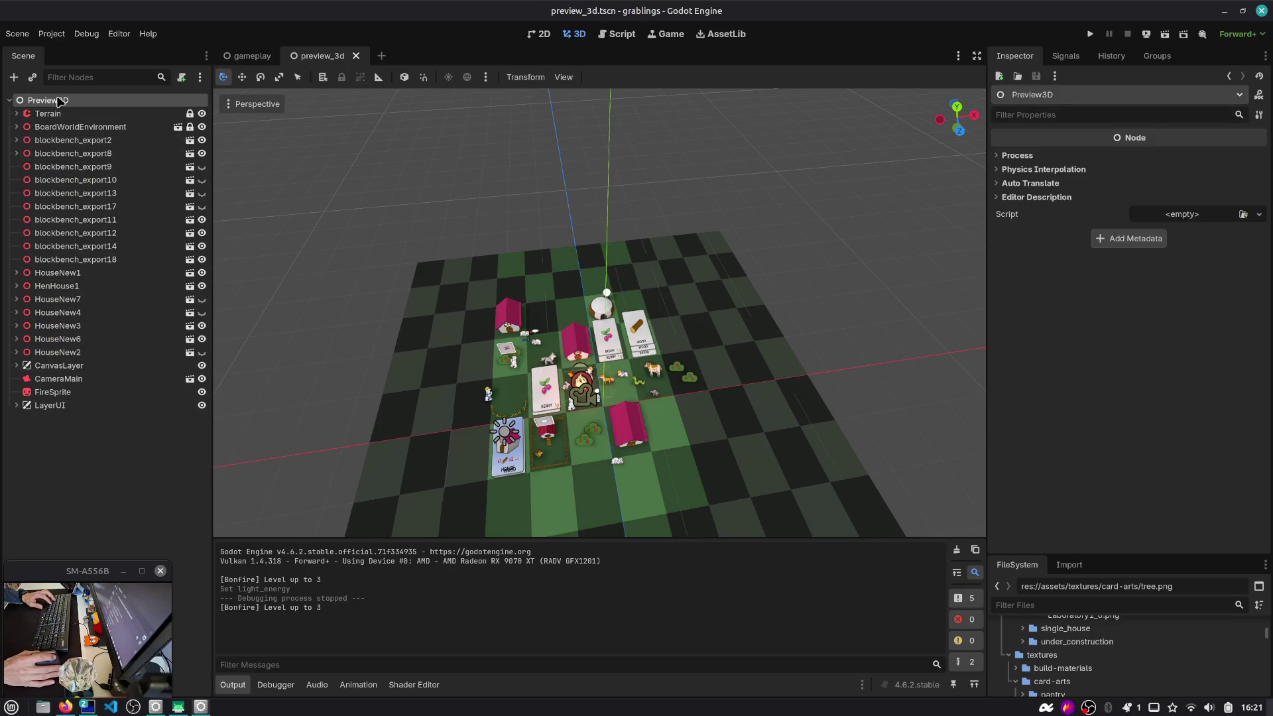
{"action": "key", "text": "ctrl+v"}
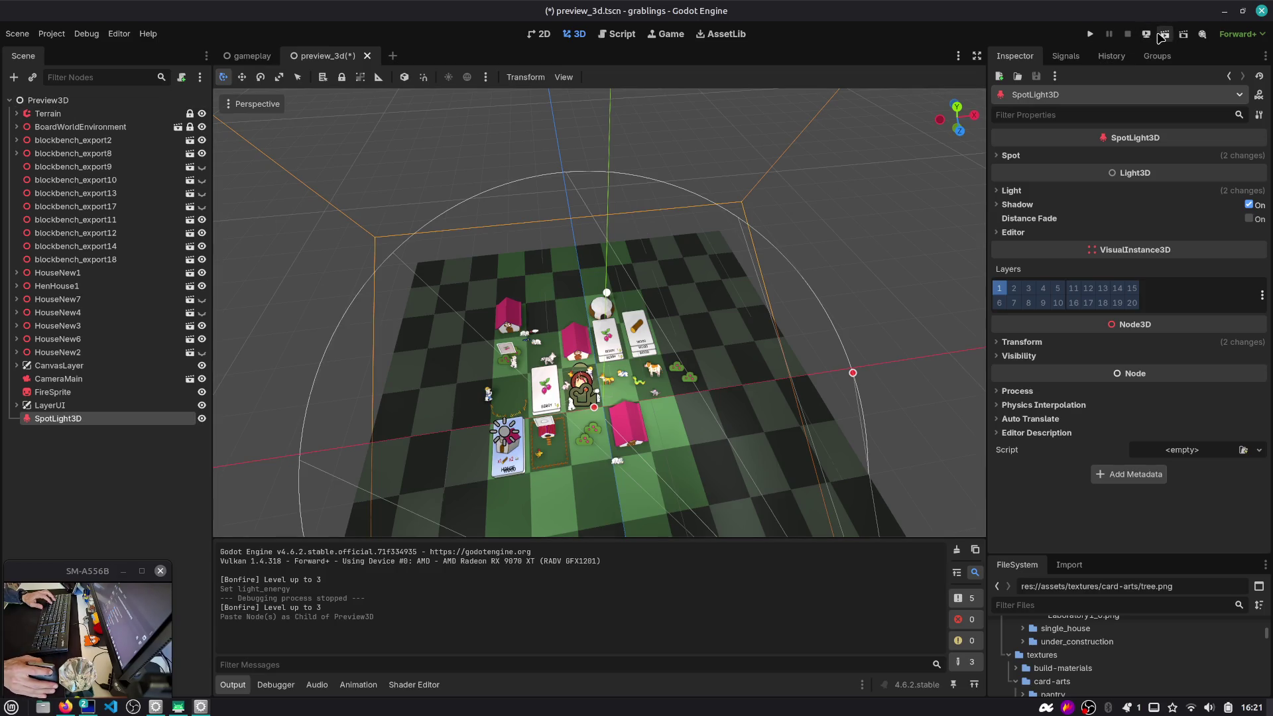
{"action": "left_click", "coordinate": [1163, 34]}
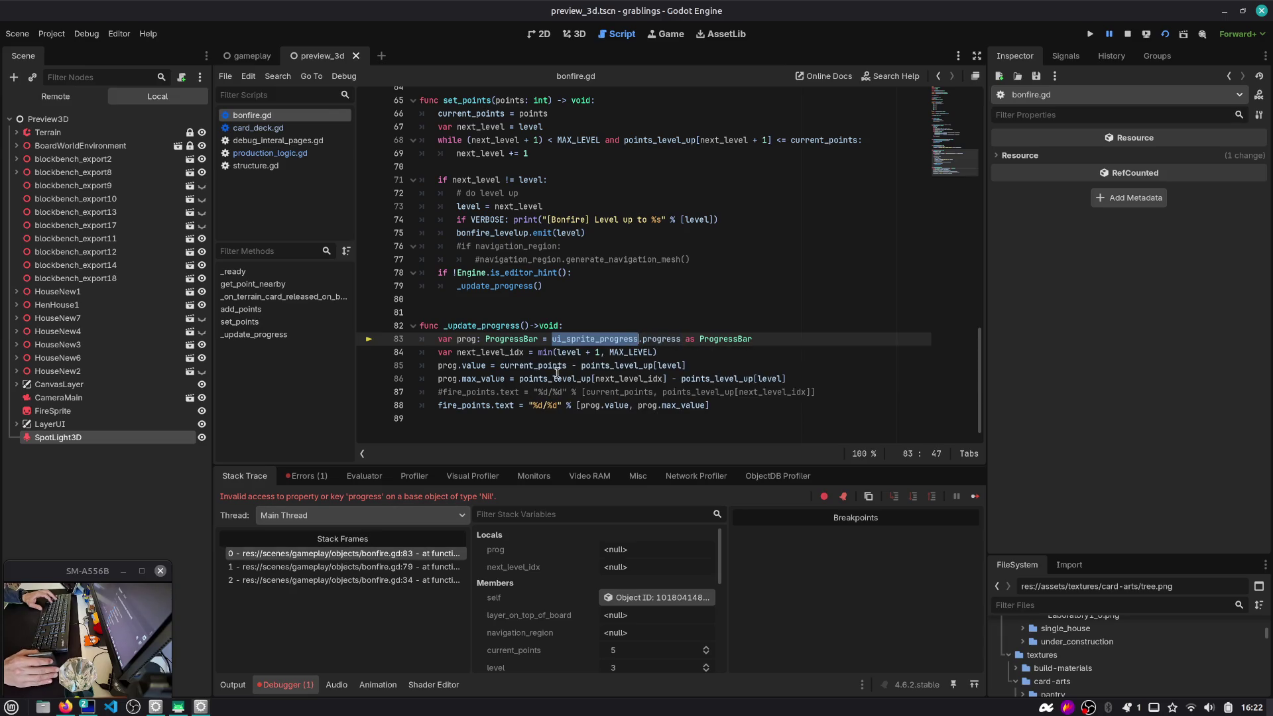
Insert an 'if ui_sprite_progress:' line above the progress-bar update in bonfire.gd.
{"action": "mouse_move", "coordinate": [608, 340]}
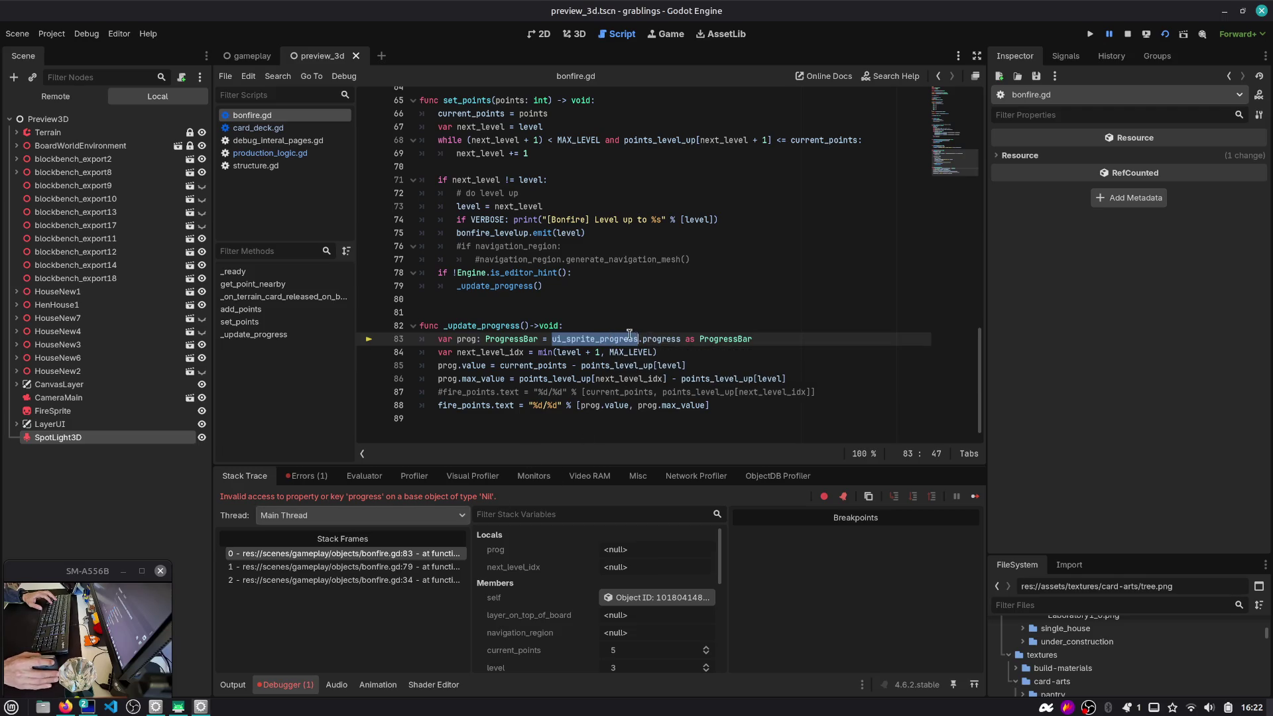
{"action": "left_click", "coordinate": [608, 325]}
{"action": "key", "text": "Return"}
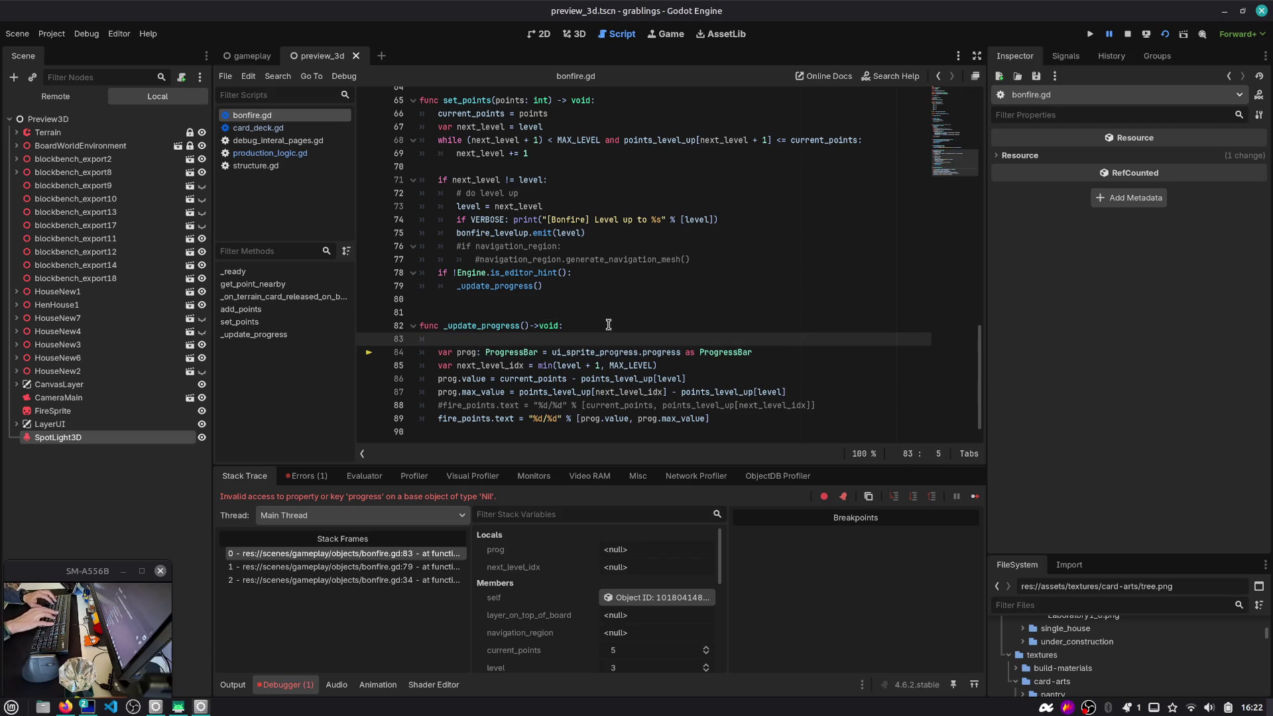
{"action": "type", "text": "ifui"}
{"action": "key", "text": "Return"}
{"action": "type", "text": ":"}
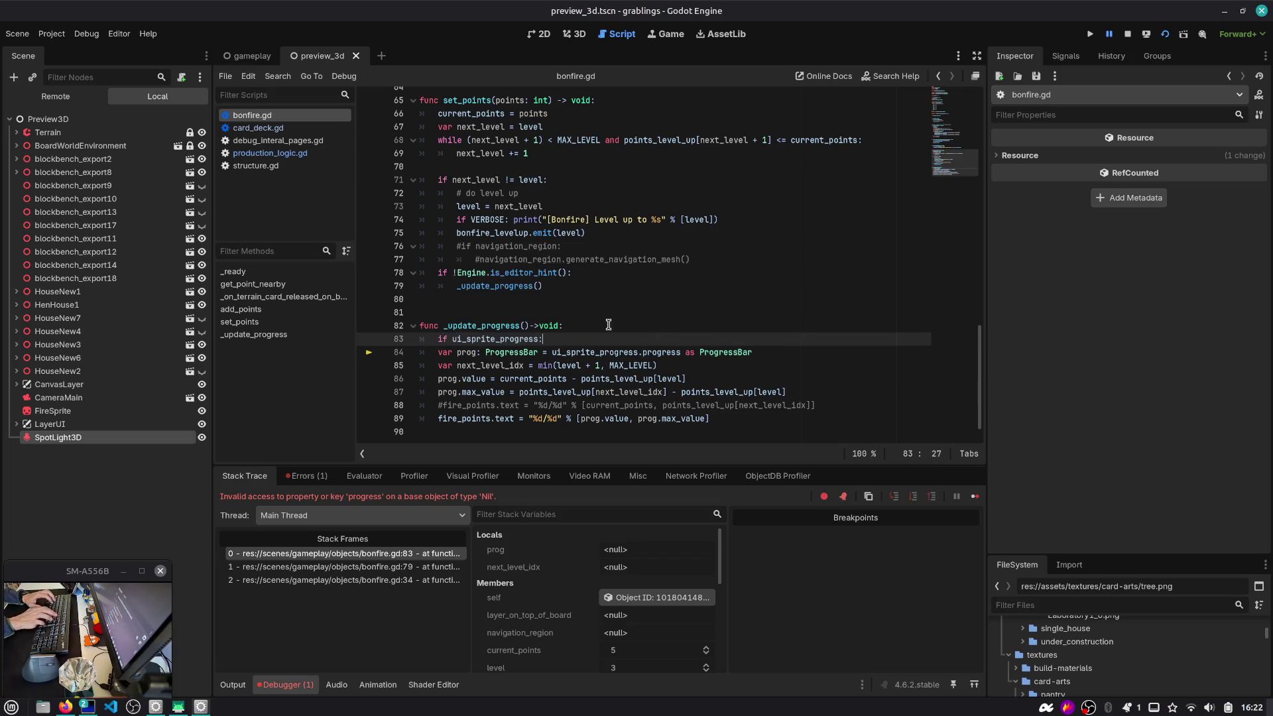
{"action": "key", "text": "Down"}
{"action": "key", "text": "Home"}
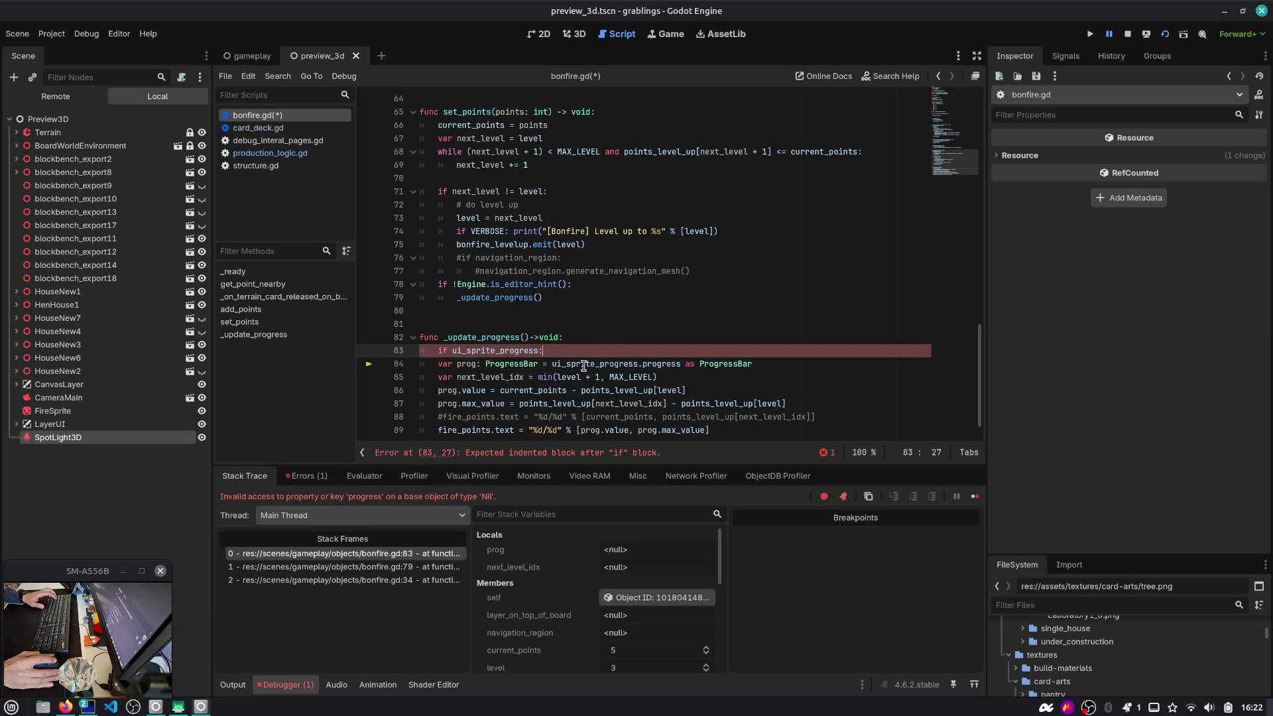
Indent lines 84–89 under that check, save bonfire.gd, and rerun the scene.
{"action": "double_click", "coordinate": [472, 365]}
{"action": "mouse_move", "coordinate": [438, 364]}
{"action": "left_mouse_down"}
{"action": "mouse_move", "coordinate": [529, 421]}
{"action": "mouse_move", "coordinate": [580, 430]}
{"action": "left_mouse_up"}
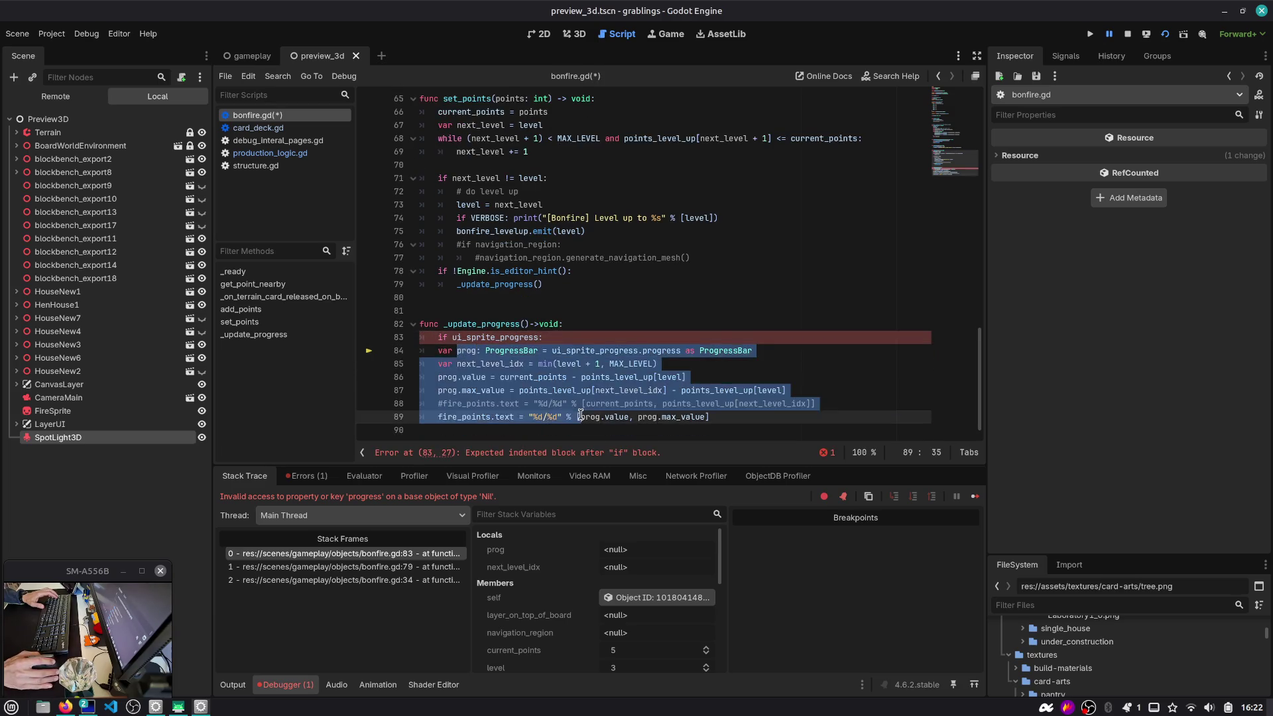
{"action": "key", "text": "Tab"}
{"action": "key", "text": "ctrl+s"}
{"action": "left_click", "coordinate": [1164, 33]}
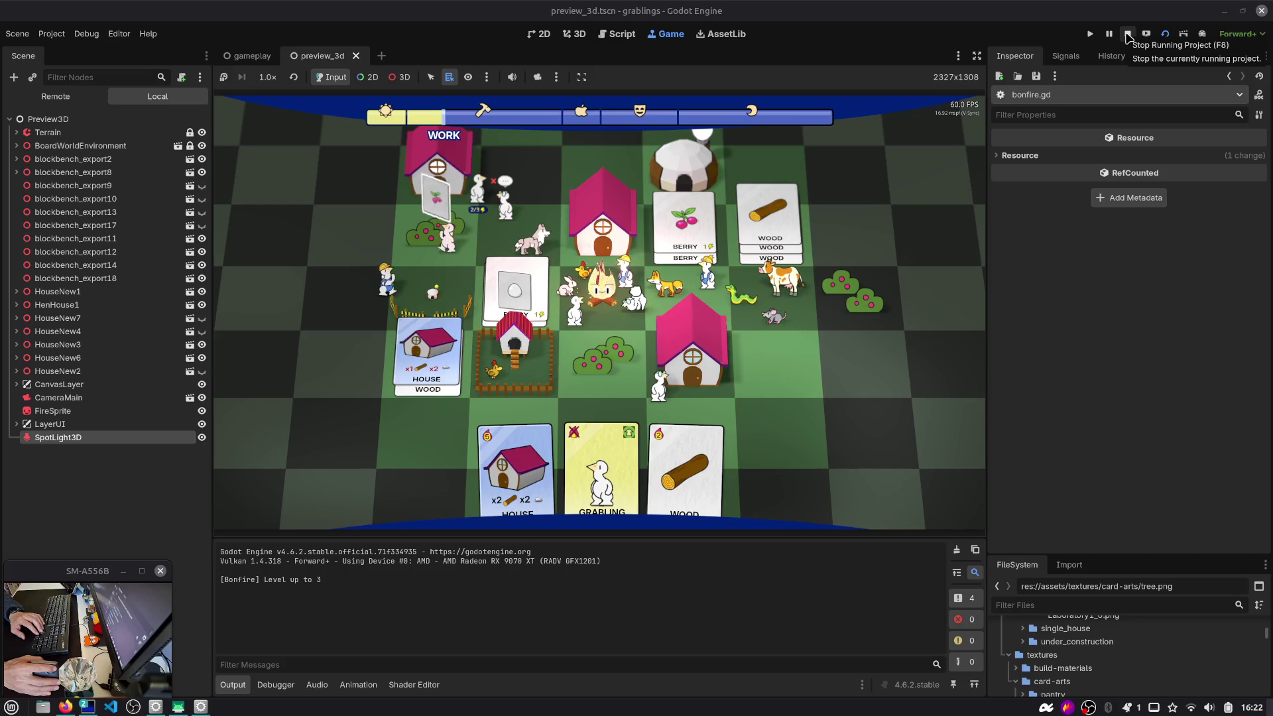
Stop the running preview_3d test, returning to the bonfire.gd script.
{"action": "left_click", "coordinate": [1127, 34]}
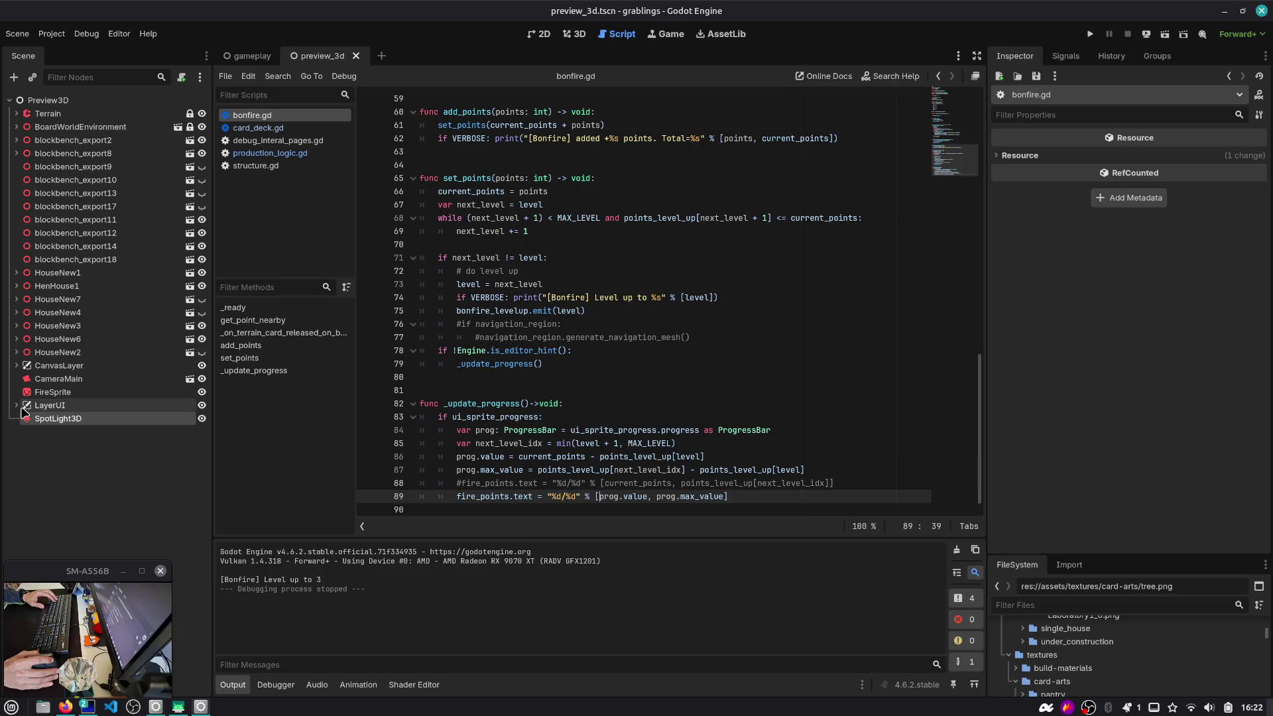
Cut SpotLight3D from preview_3d, paste it into gameplay.tscn, and reparent it under Sun.
{"action": "left_click", "coordinate": [66, 421]}
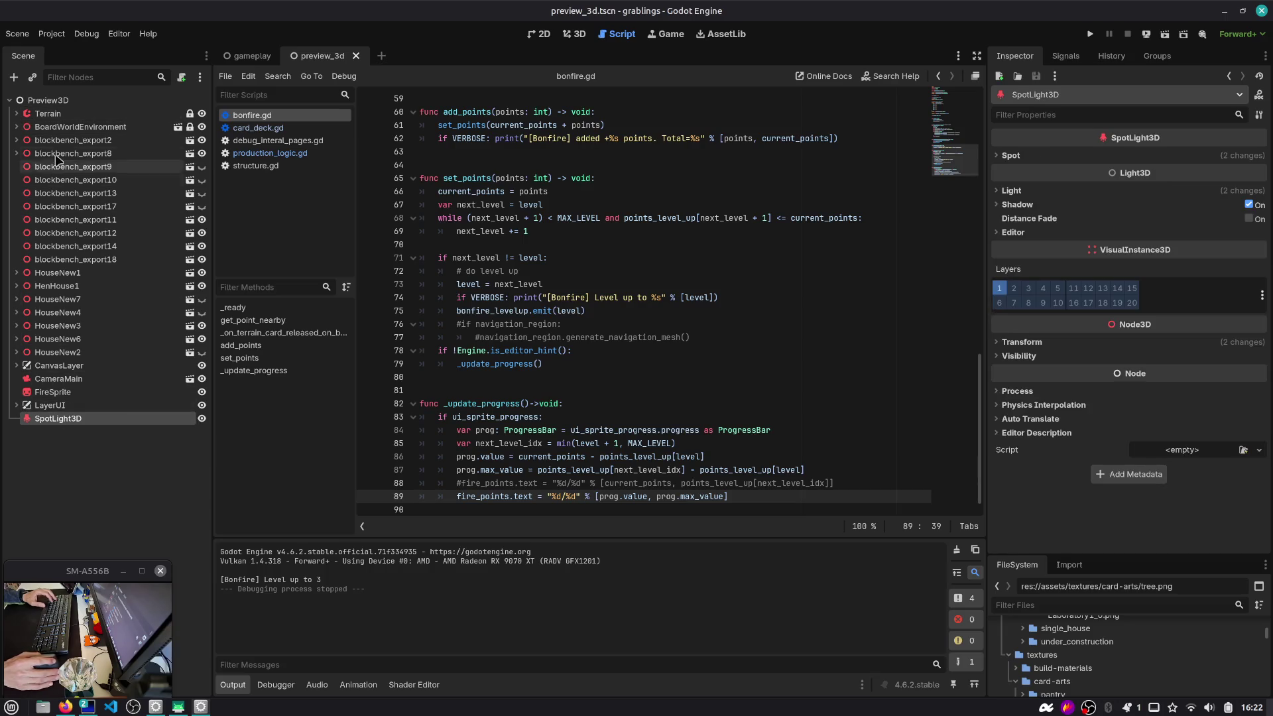
{"action": "key", "text": "ctrl+x"}
{"action": "key", "text": "ctrl+Tab"}
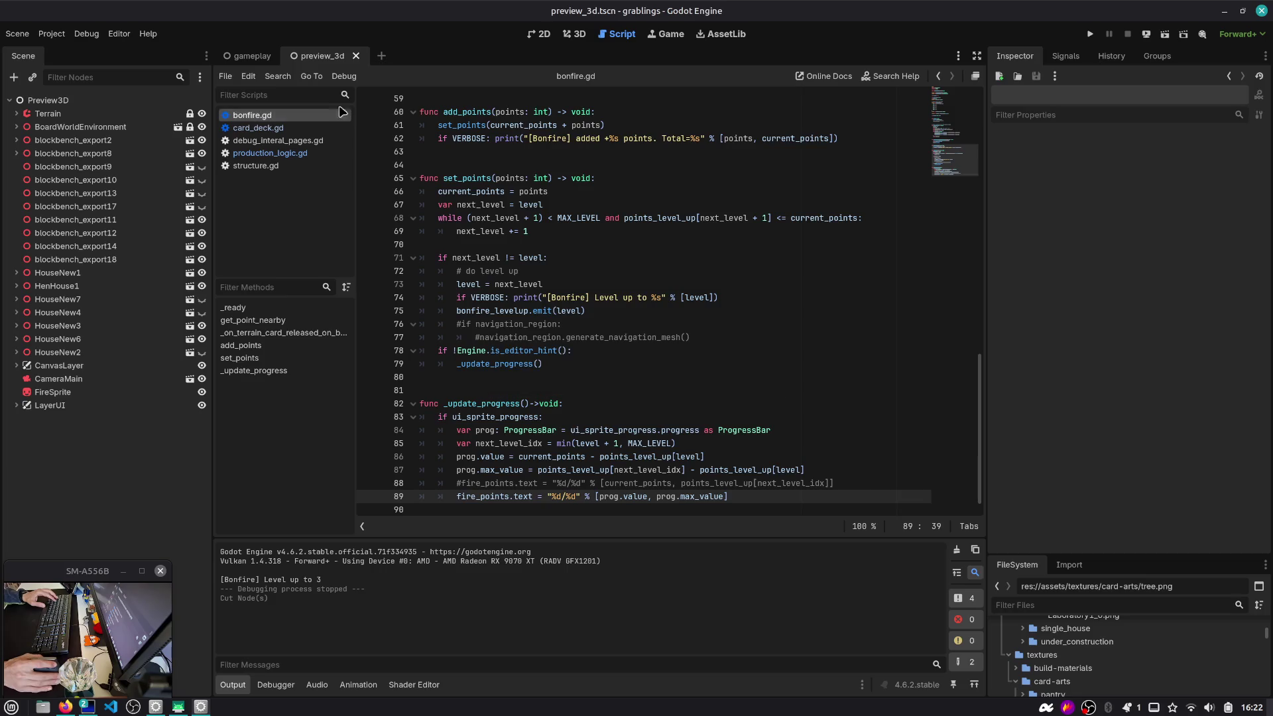
{"action": "key", "text": "ctrl+v"}
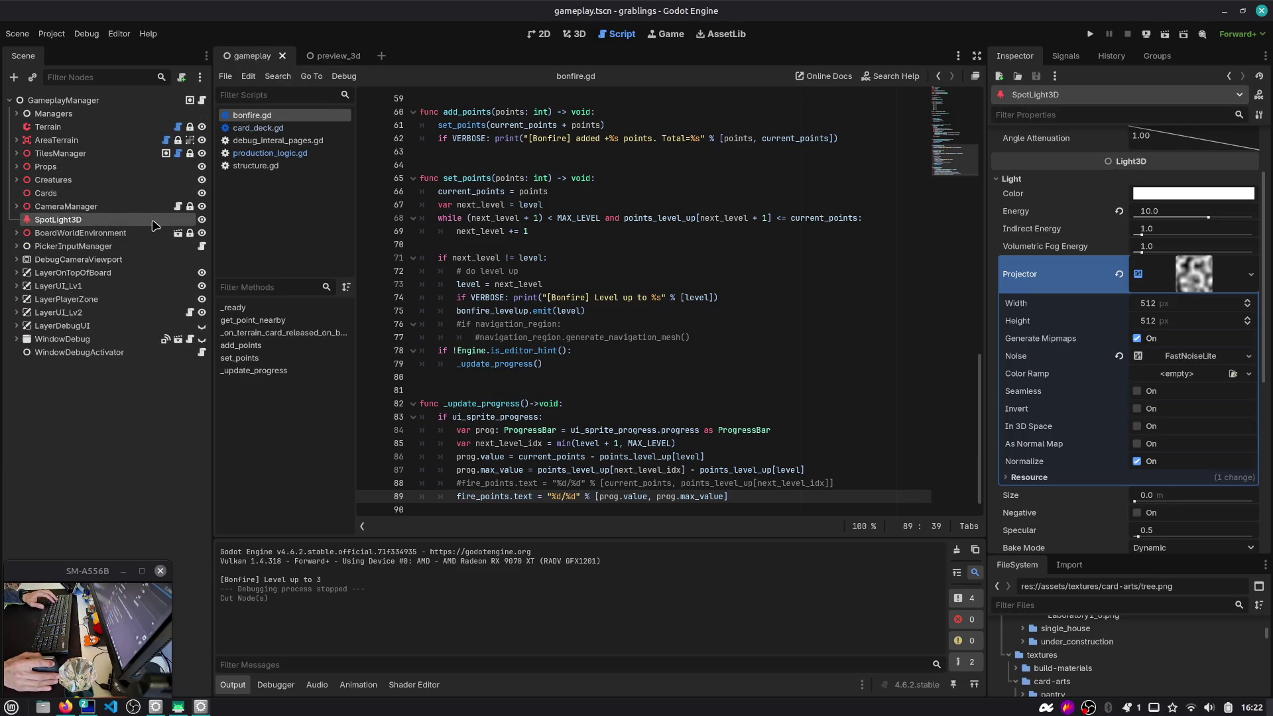
{"action": "left_click", "coordinate": [16, 233]}
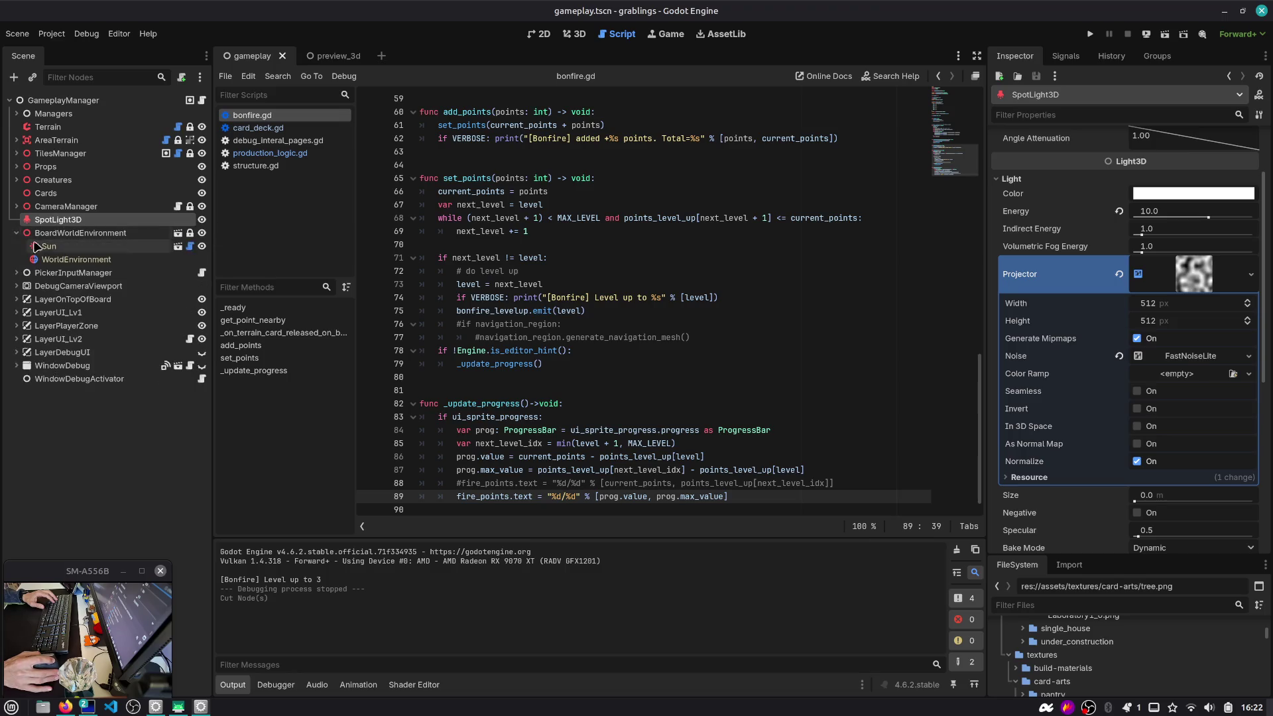
{"action": "left_click_drag", "start_coordinate": [67, 247], "coordinate": [68, 248]}
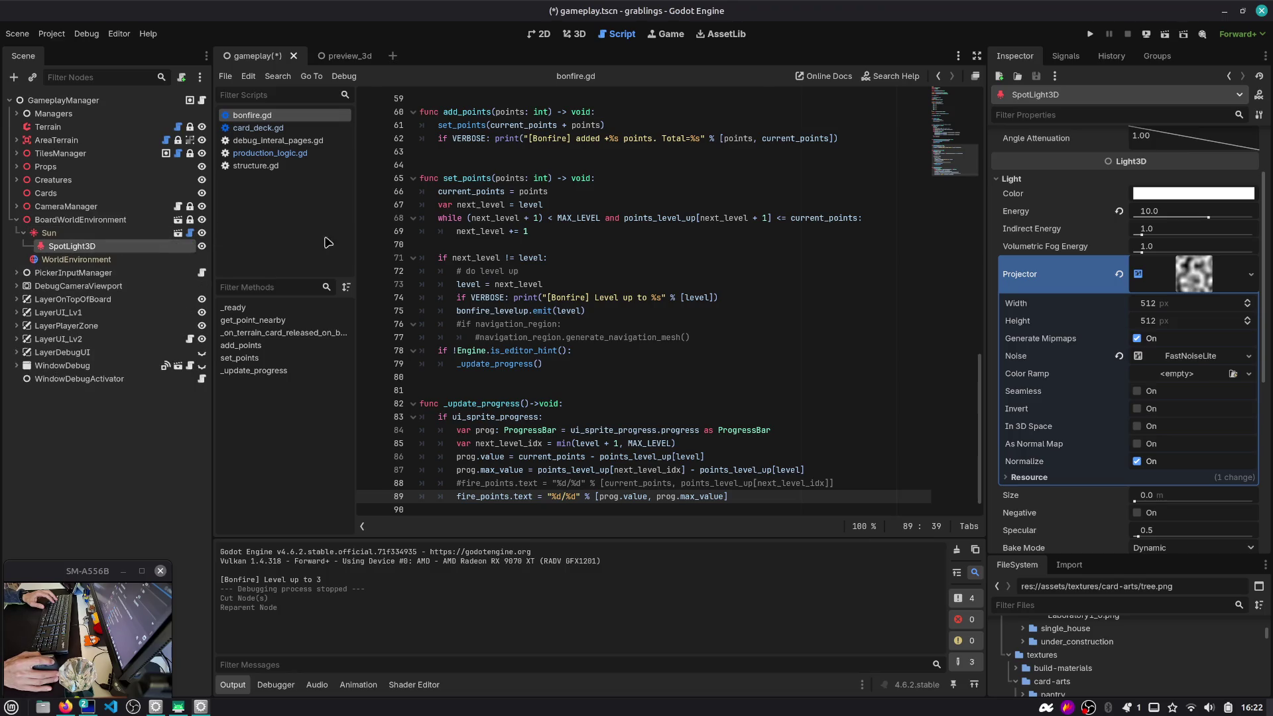
{"action": "left_click", "coordinate": [576, 34]}
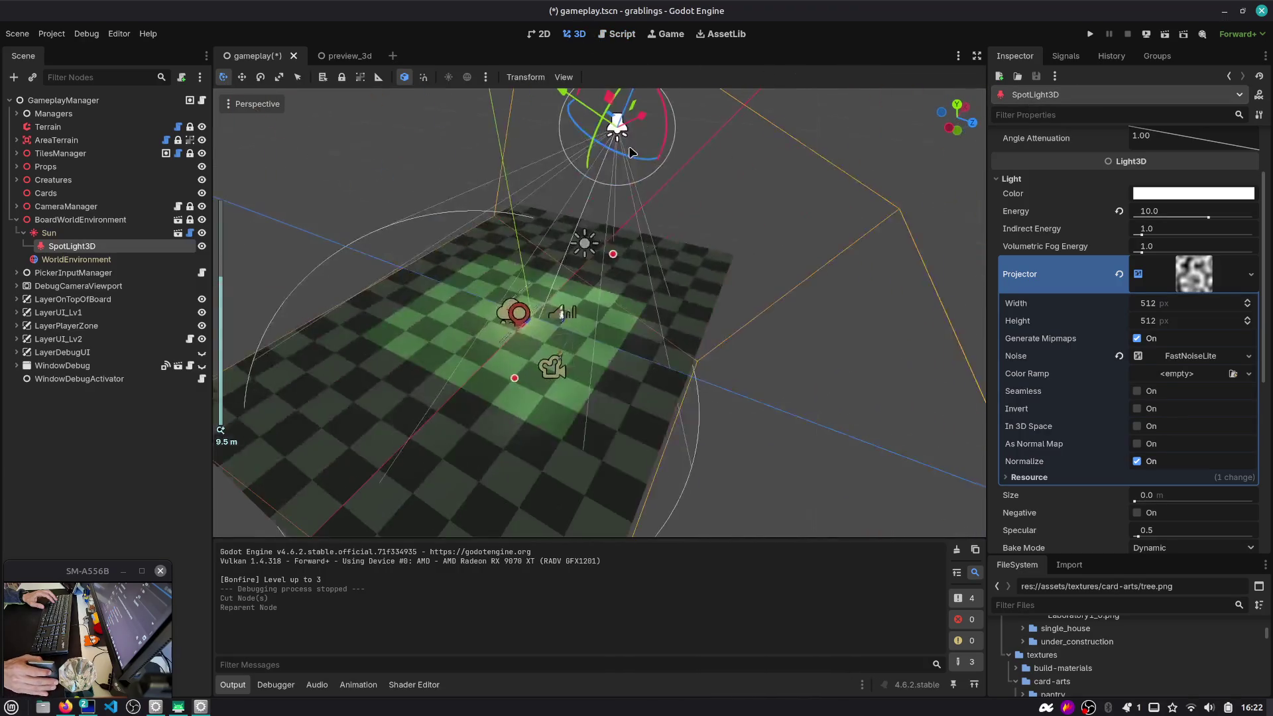
Rotate the Sun to Phi -1.65 after checking SpotLight3D's placement, then run gameplay.
{"action": "left_click", "coordinate": [49, 234]}
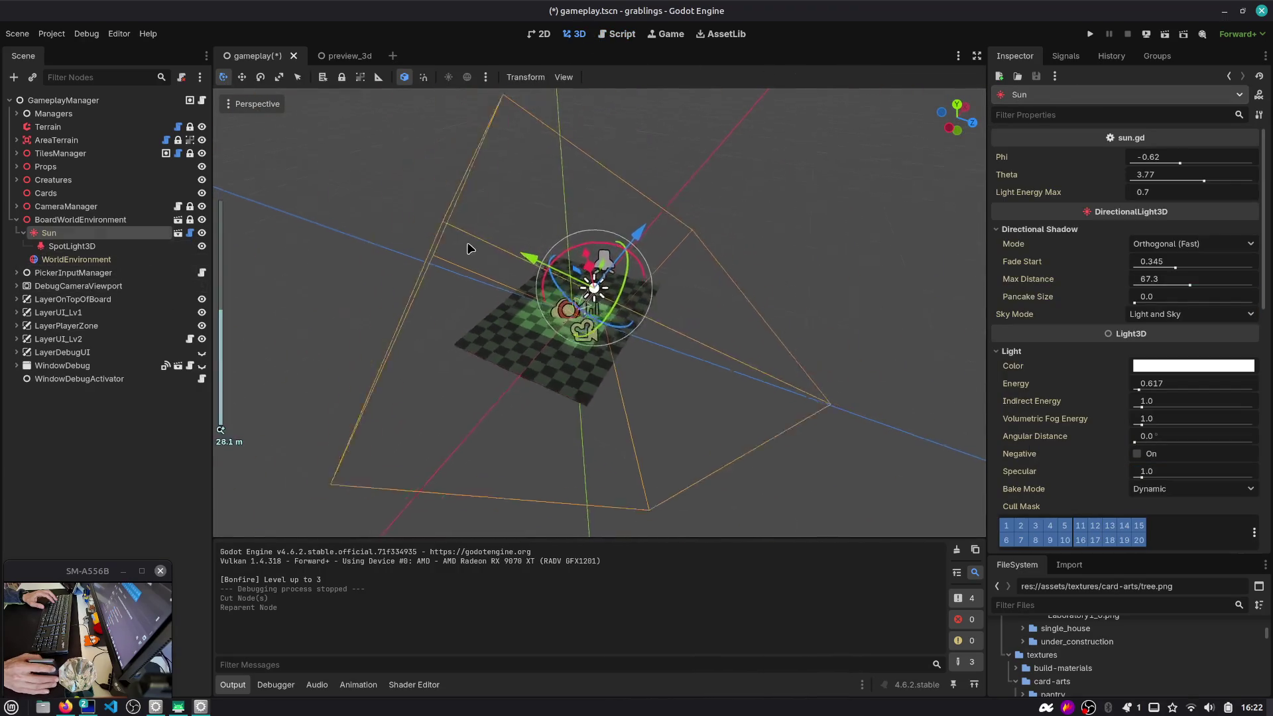
{"action": "mouse_move", "coordinate": [469, 242]}
{"action": "left_mouse_down"}
{"action": "mouse_move", "coordinate": [526, 250]}
{"action": "mouse_move", "coordinate": [614, 229]}
{"action": "mouse_move", "coordinate": [636, 199]}
{"action": "left_mouse_up"}
{"action": "left_click", "coordinate": [104, 251]}
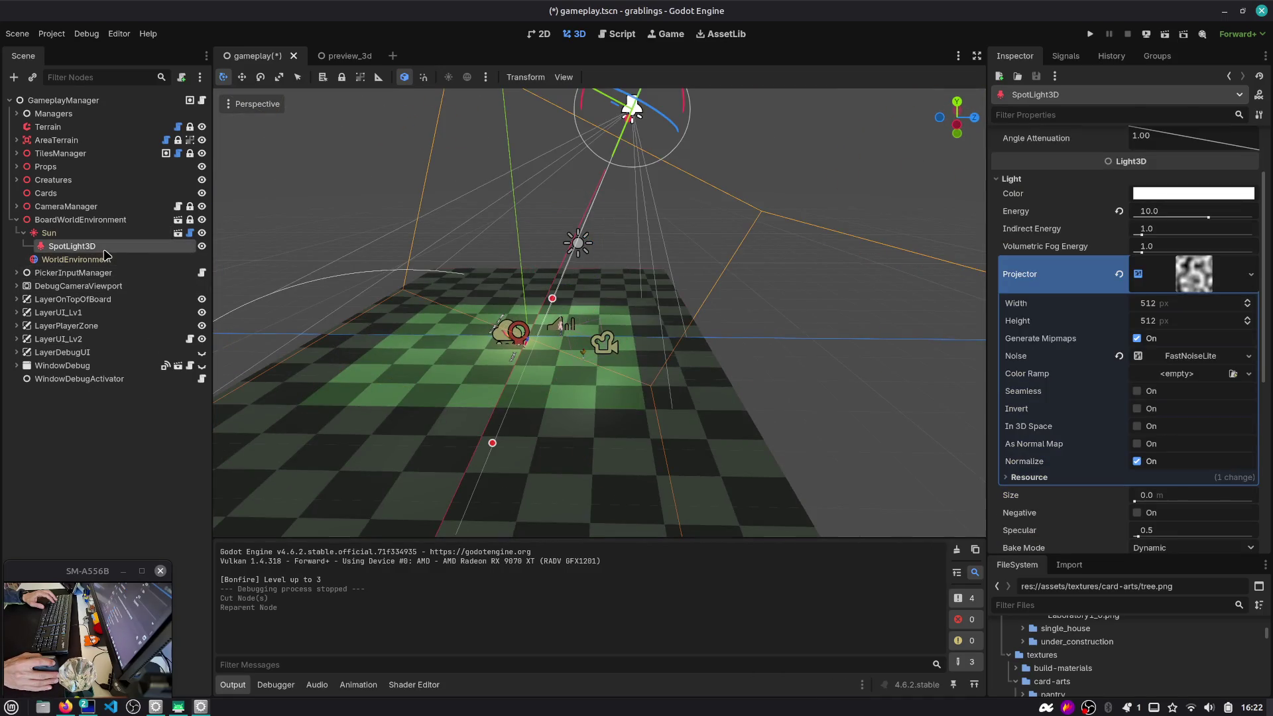
{"action": "left_click", "coordinate": [121, 233]}
{"action": "mouse_move", "coordinate": [1179, 159]}
{"action": "left_mouse_down"}
{"action": "mouse_move", "coordinate": [1219, 171]}
{"action": "mouse_move", "coordinate": [1147, 166]}
{"action": "mouse_move", "coordinate": [1166, 184]}
{"action": "mouse_move", "coordinate": [1198, 186]}
{"action": "mouse_move", "coordinate": [1163, 193]}
{"action": "left_mouse_up"}
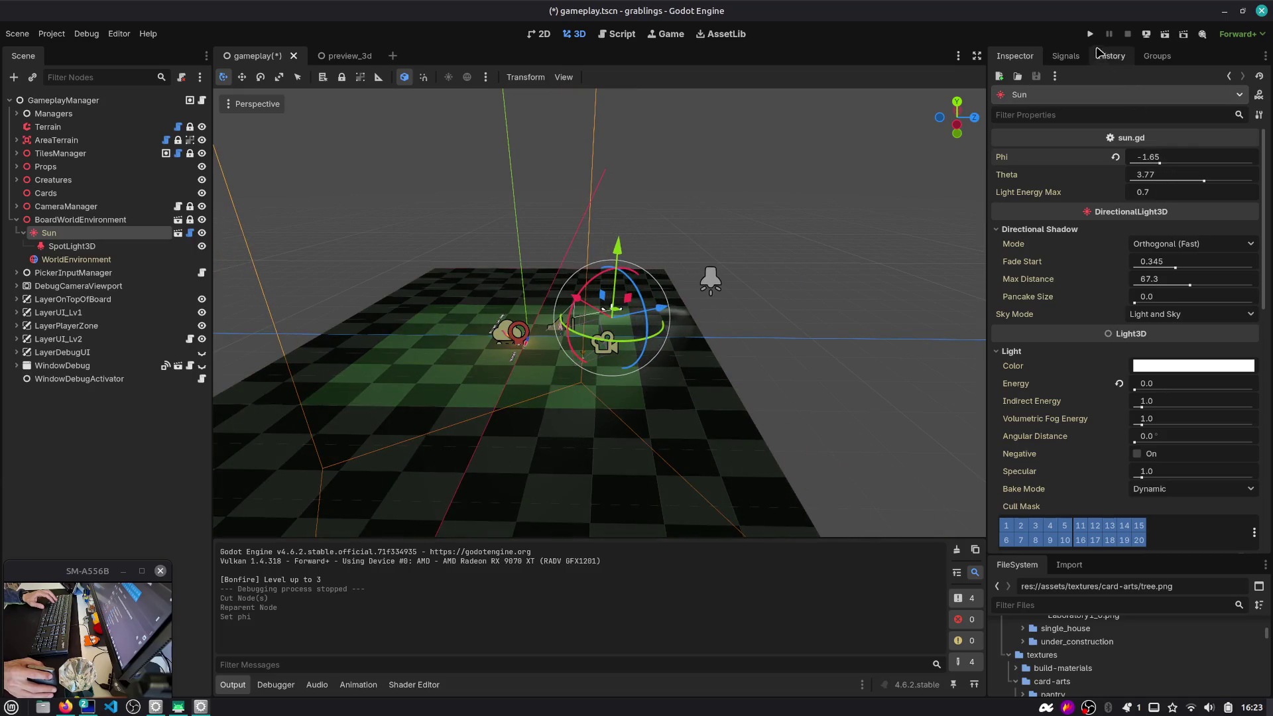
{"action": "left_click", "coordinate": [1090, 34]}
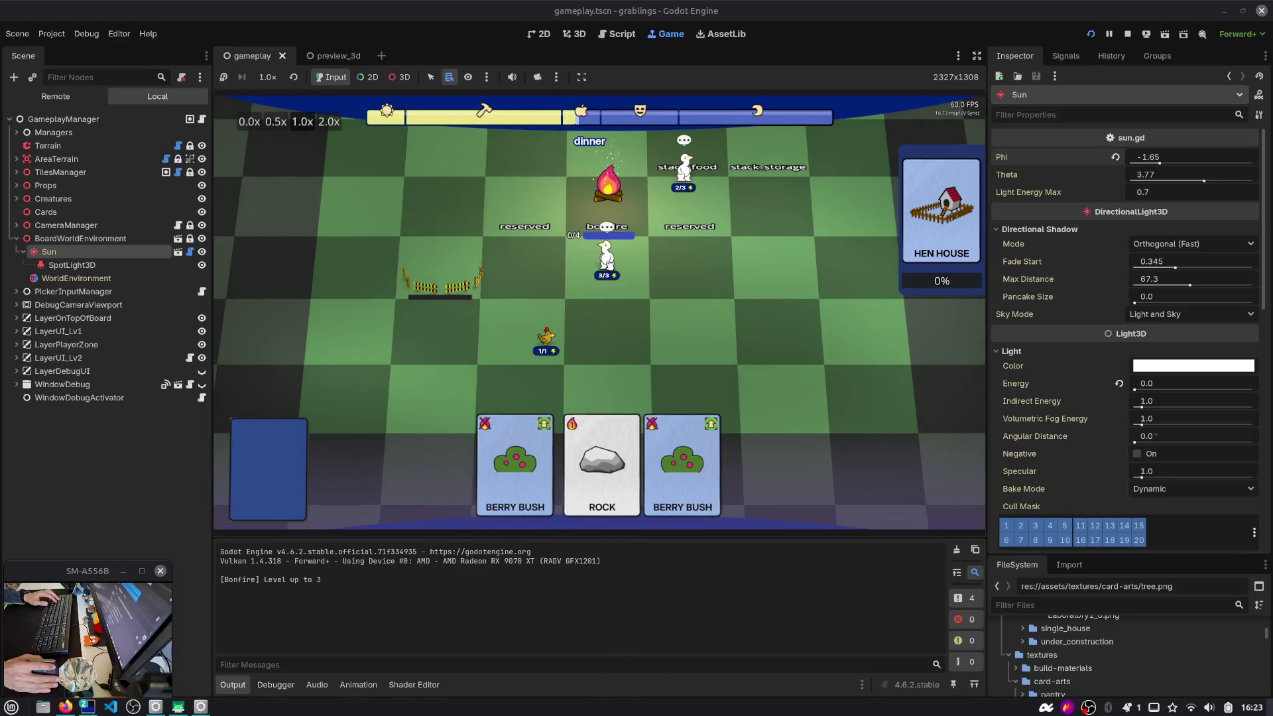
Open the debug gameplay window, step back to the work time slot, and enable speedup.
{"action": "key", "text": "F12"}
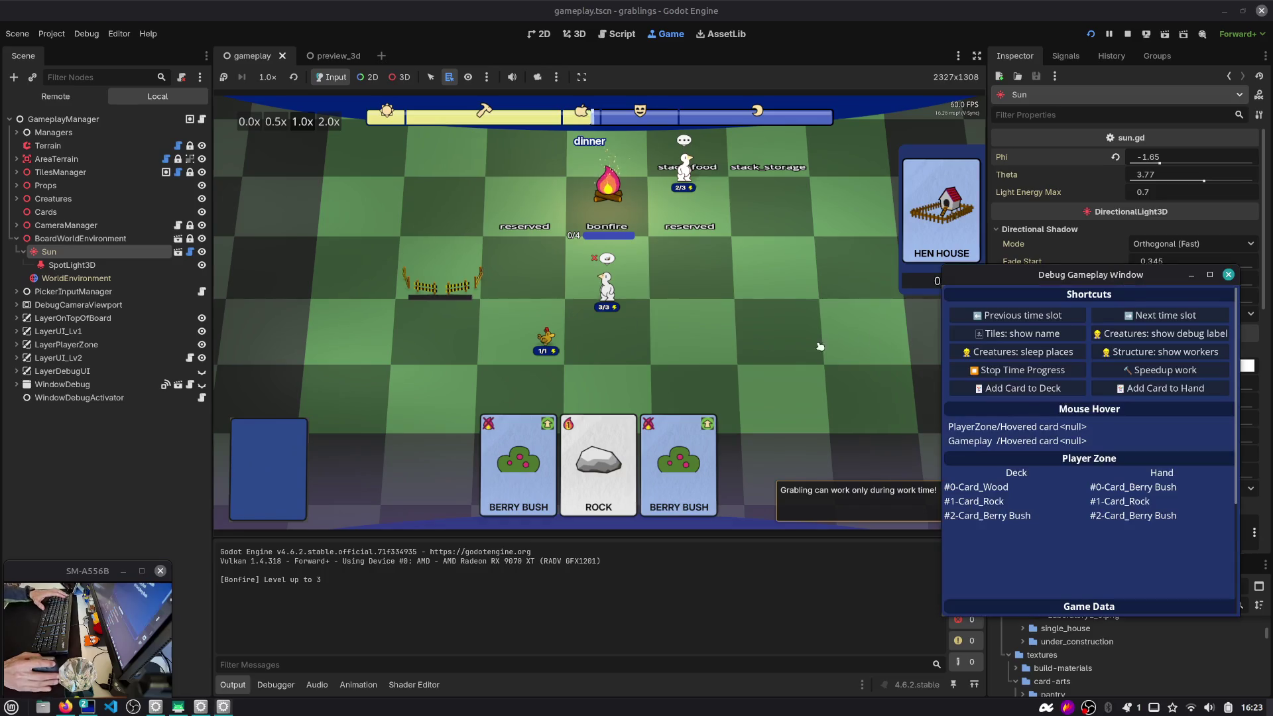
{"action": "left_click", "coordinate": [1069, 316]}
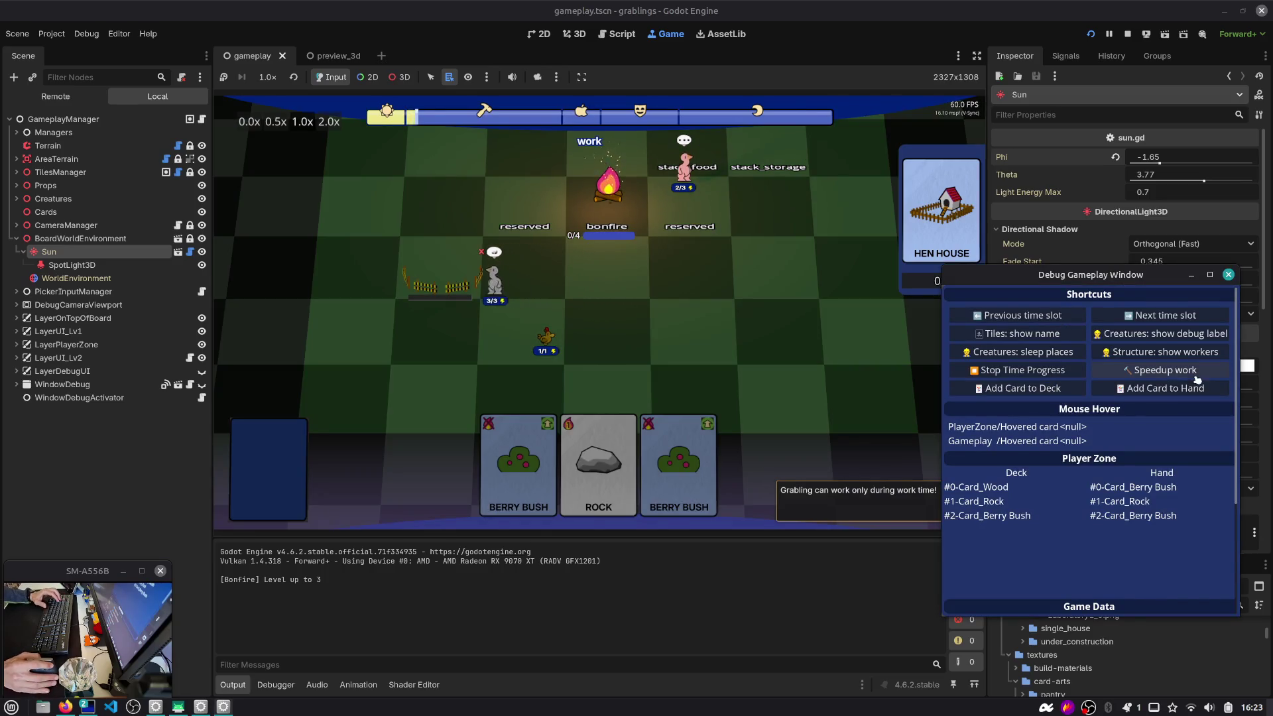
{"action": "left_click", "coordinate": [1152, 371]}
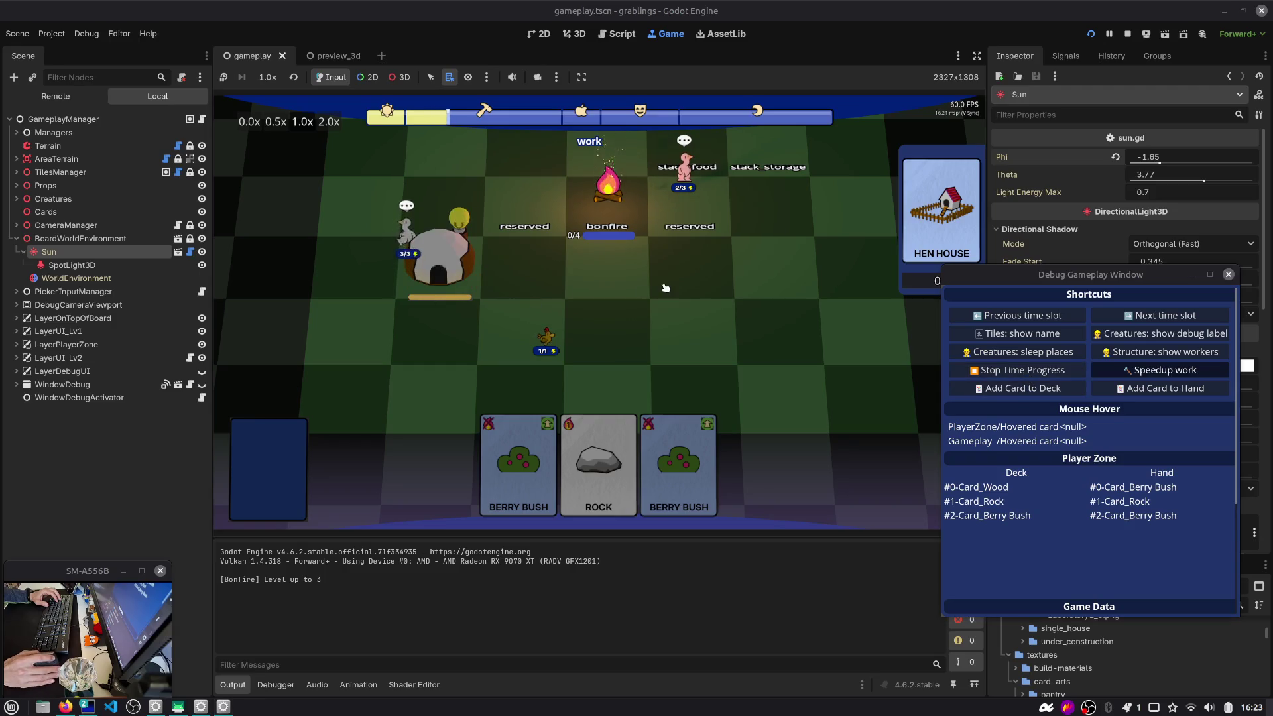
Plant three Berry Bushes, place the Rock, and store the Wood and Rock cards.
{"action": "left_click_drag", "start_coordinate": [519, 464], "coordinate": [769, 292]}
{"action": "mouse_move", "coordinate": [659, 418]}
{"action": "left_mouse_down"}
{"action": "mouse_move", "coordinate": [729, 312]}
{"action": "mouse_move", "coordinate": [683, 334]}
{"action": "left_mouse_up"}
{"action": "left_click_drag", "start_coordinate": [597, 465], "coordinate": [783, 220]}
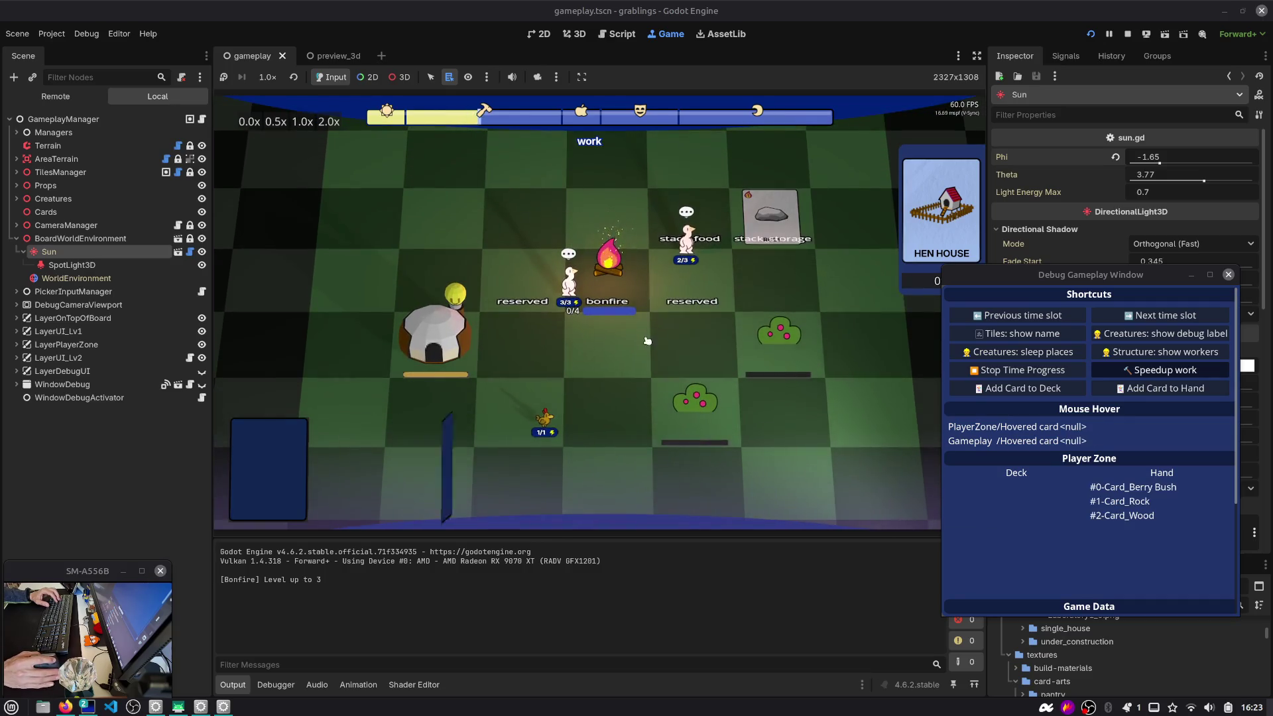
{"action": "left_click_drag", "start_coordinate": [679, 456], "coordinate": [769, 192]}
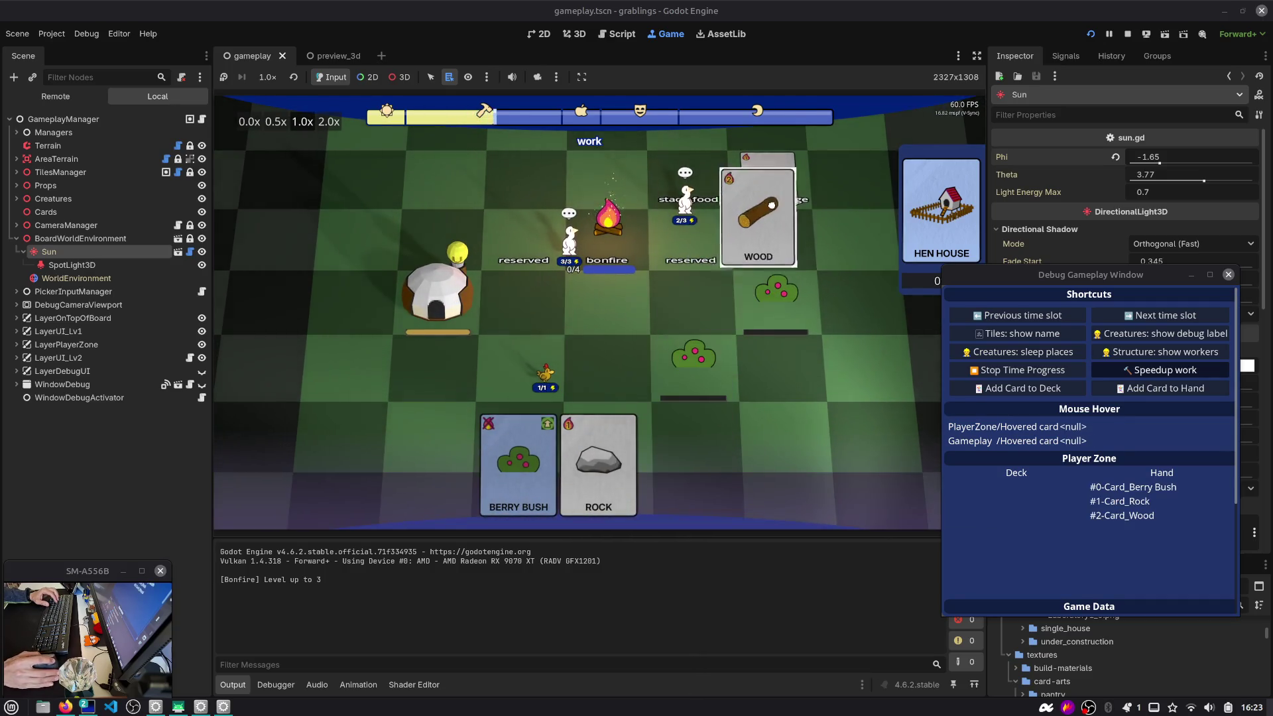
{"action": "left_click_drag", "start_coordinate": [639, 464], "coordinate": [783, 189]}
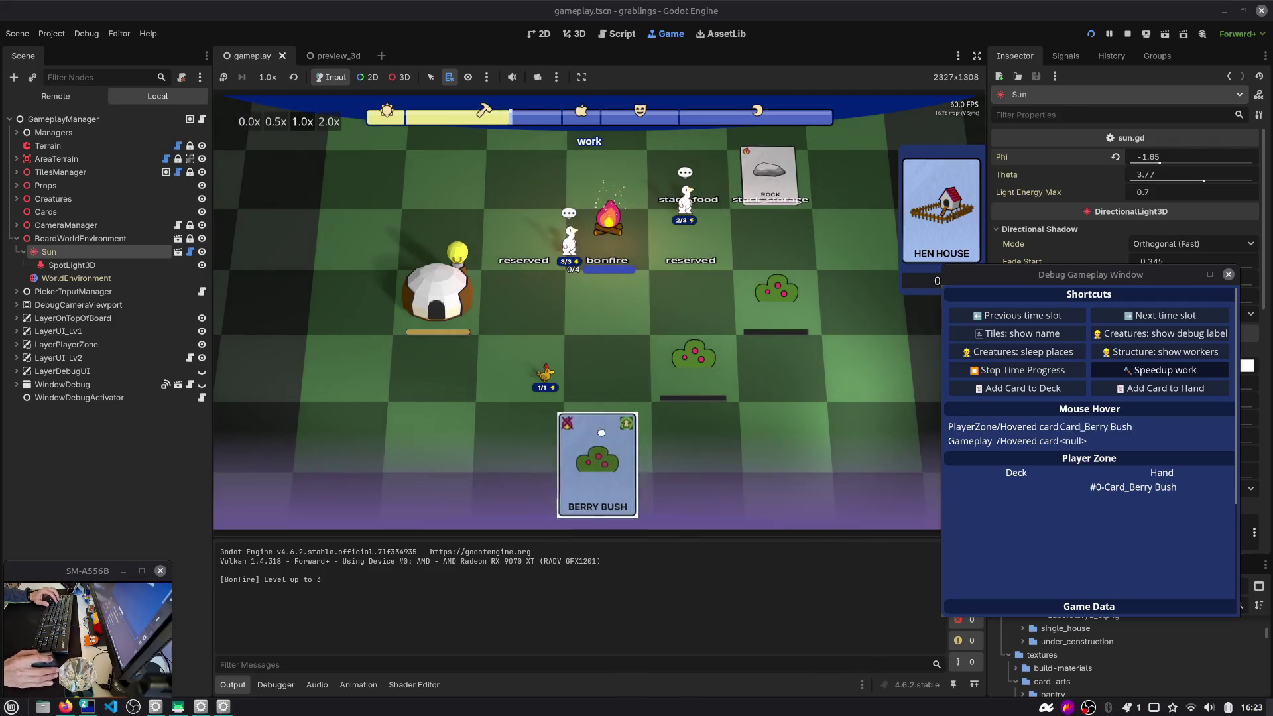
{"action": "left_click_drag", "start_coordinate": [559, 464], "coordinate": [440, 202]}
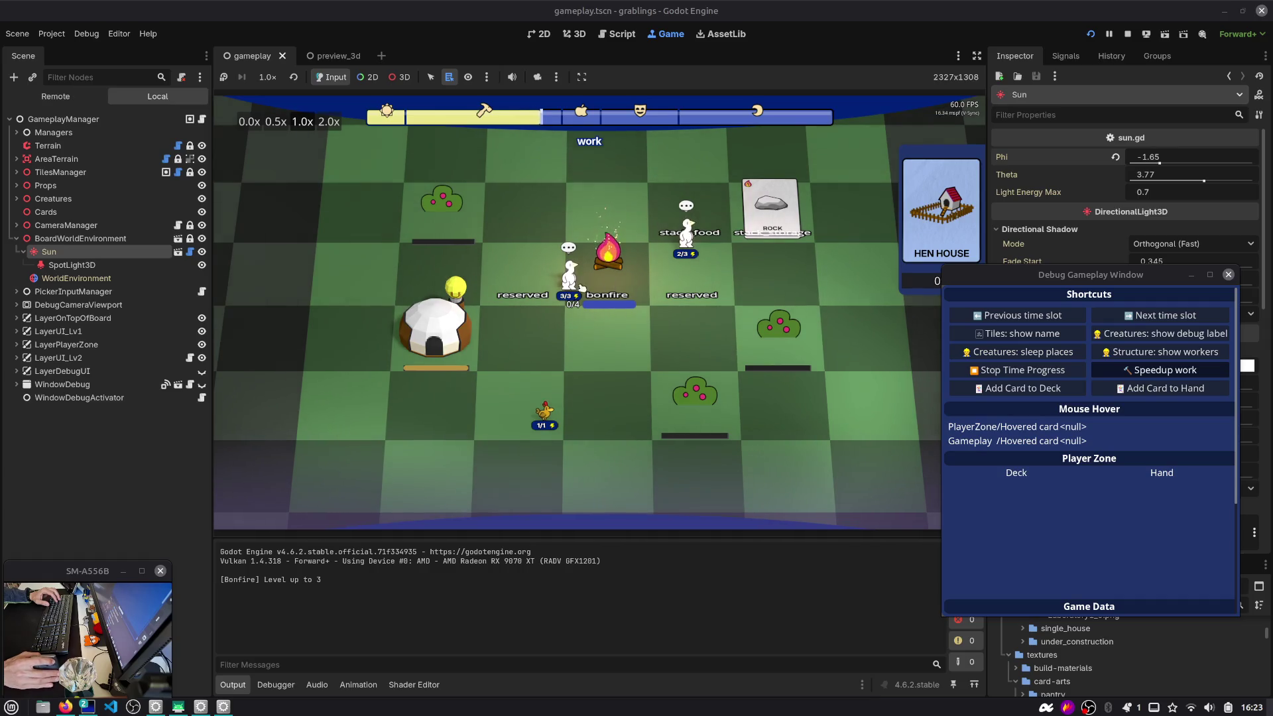
Send the grabling to the house, rewind the work slot, and toggle game time.
{"action": "left_click_drag", "start_coordinate": [581, 289], "coordinate": [473, 378]}
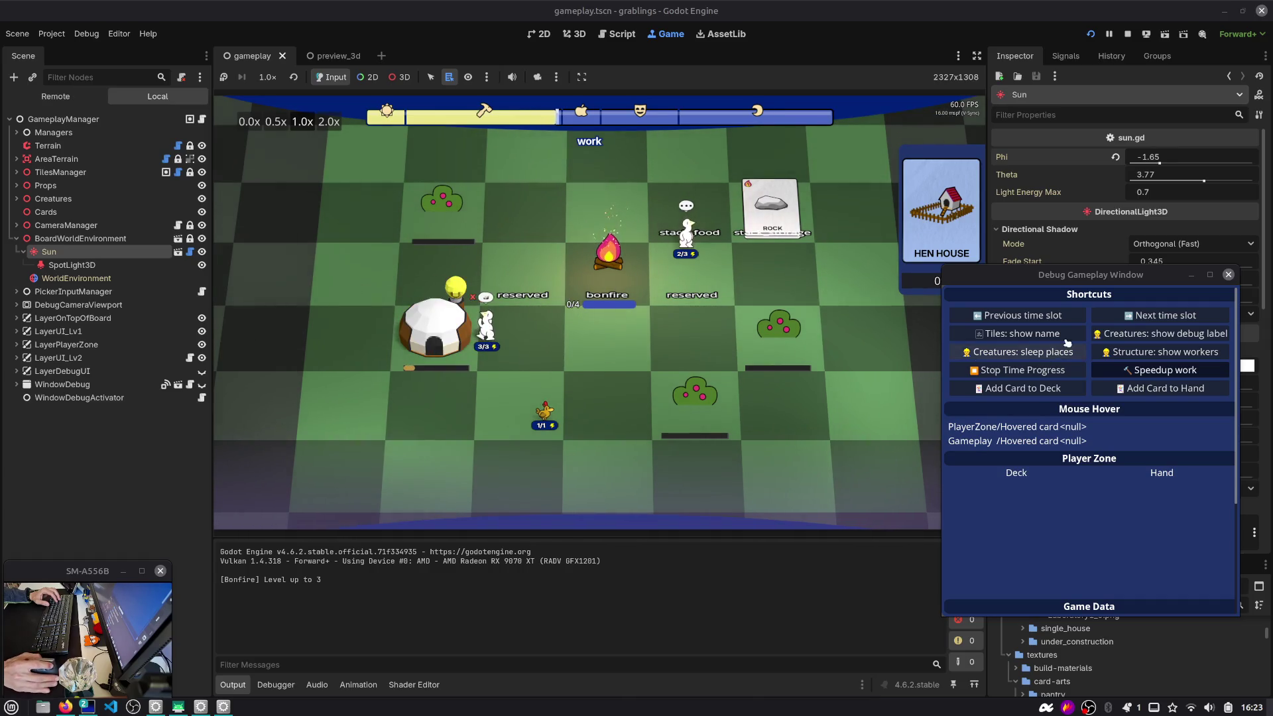
{"action": "left_click", "coordinate": [1049, 318]}
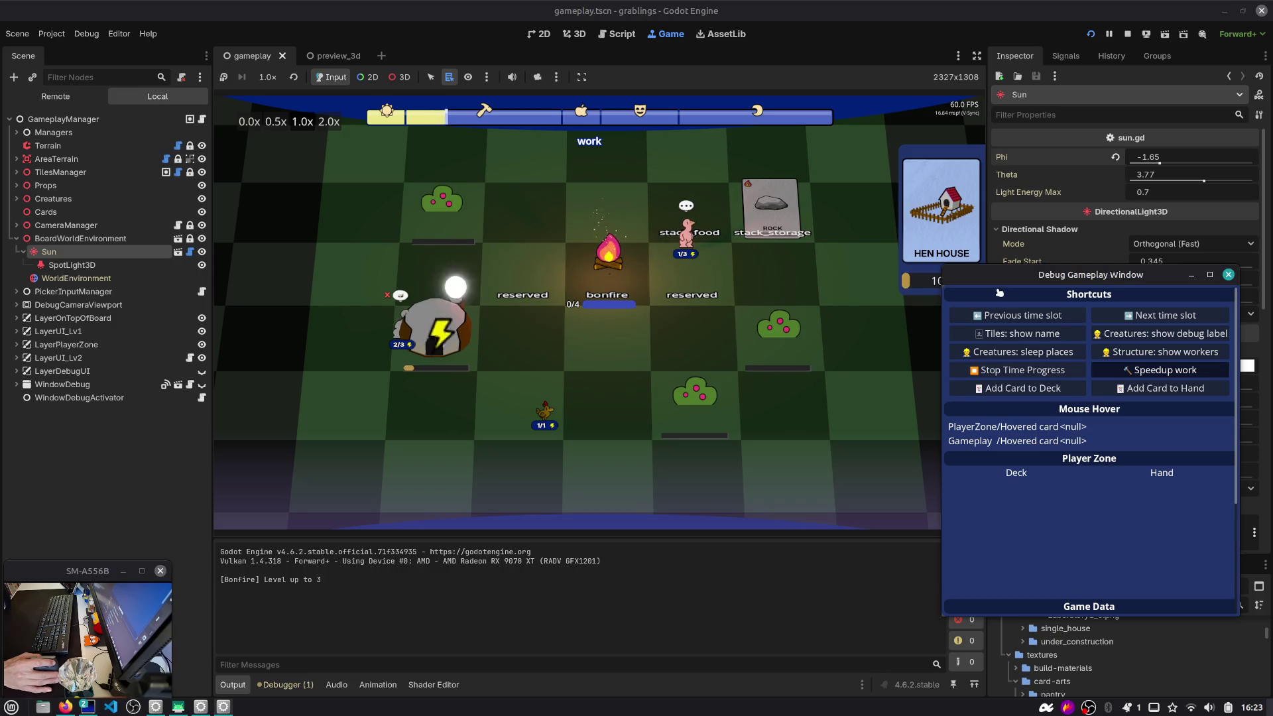
{"action": "left_click_drag", "start_coordinate": [1002, 276], "coordinate": [1012, 336]}
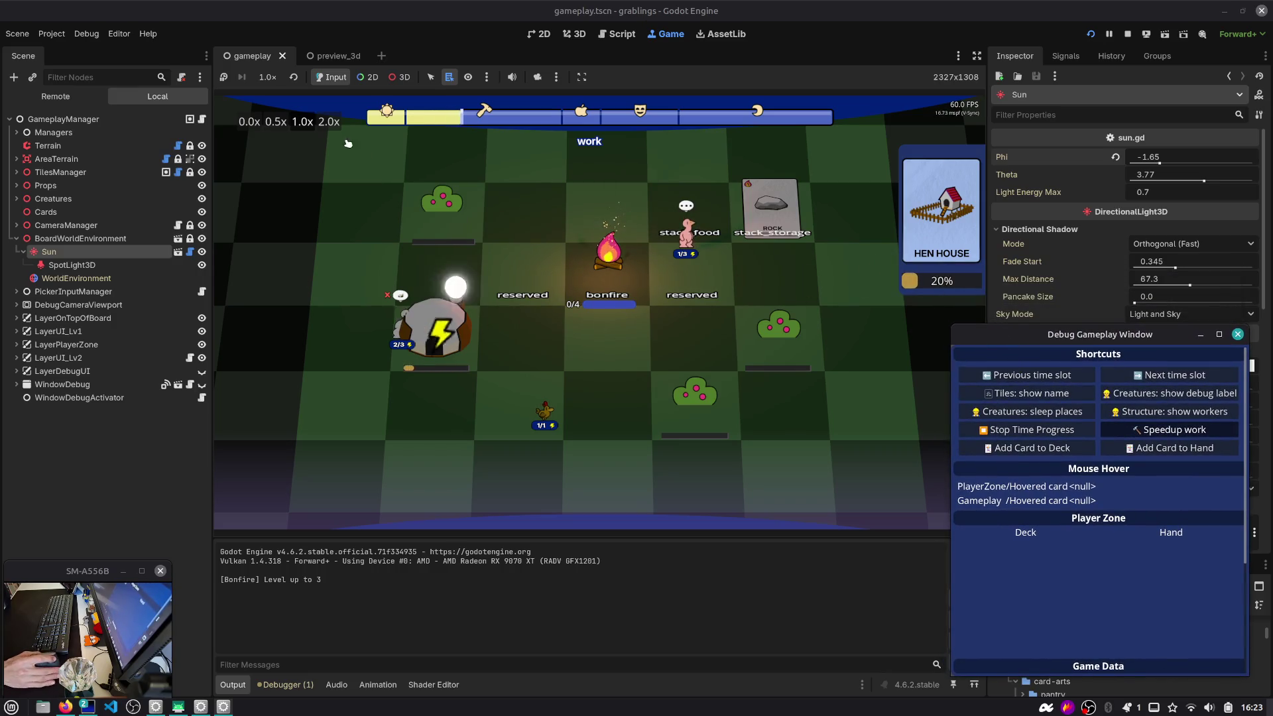
{"action": "left_click", "coordinate": [1031, 430]}
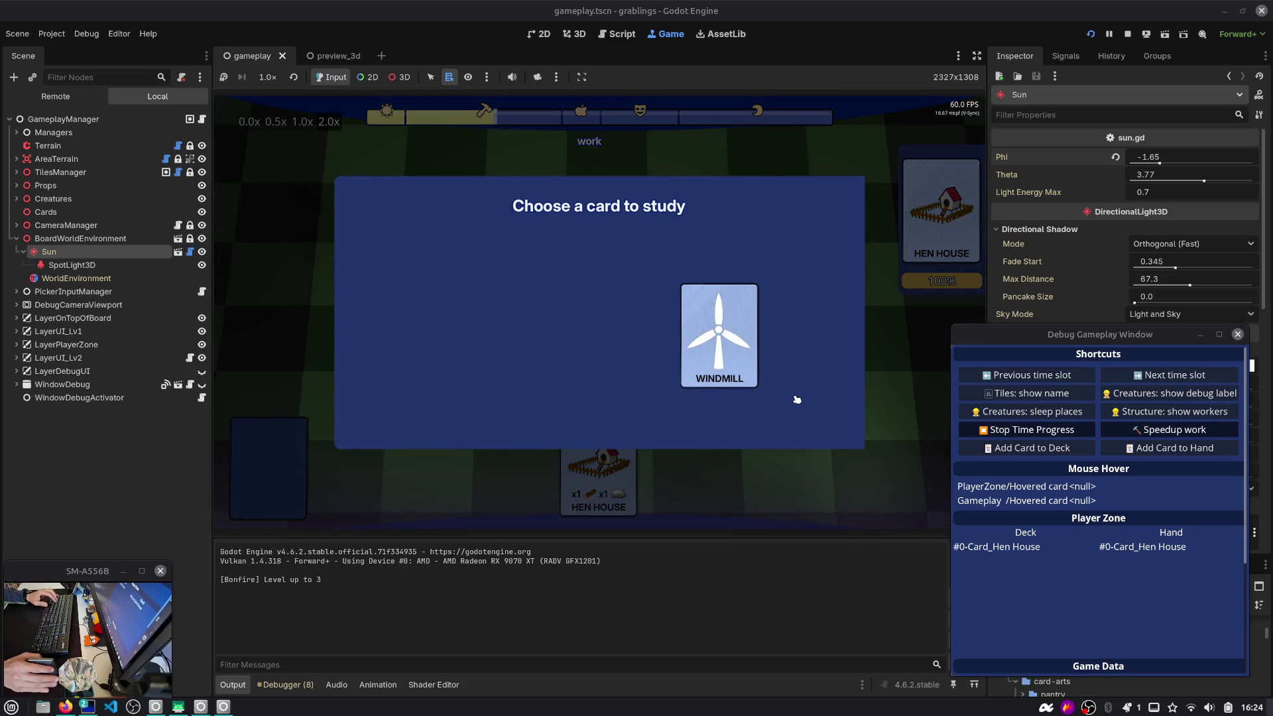
Place the Hen House card on the board and pick Tree as the card to study.
{"action": "mouse_move", "coordinate": [598, 465]}
{"action": "left_mouse_down"}
{"action": "mouse_move", "coordinate": [375, 271]}
{"action": "mouse_move", "coordinate": [360, 225]}
{"action": "left_mouse_up"}
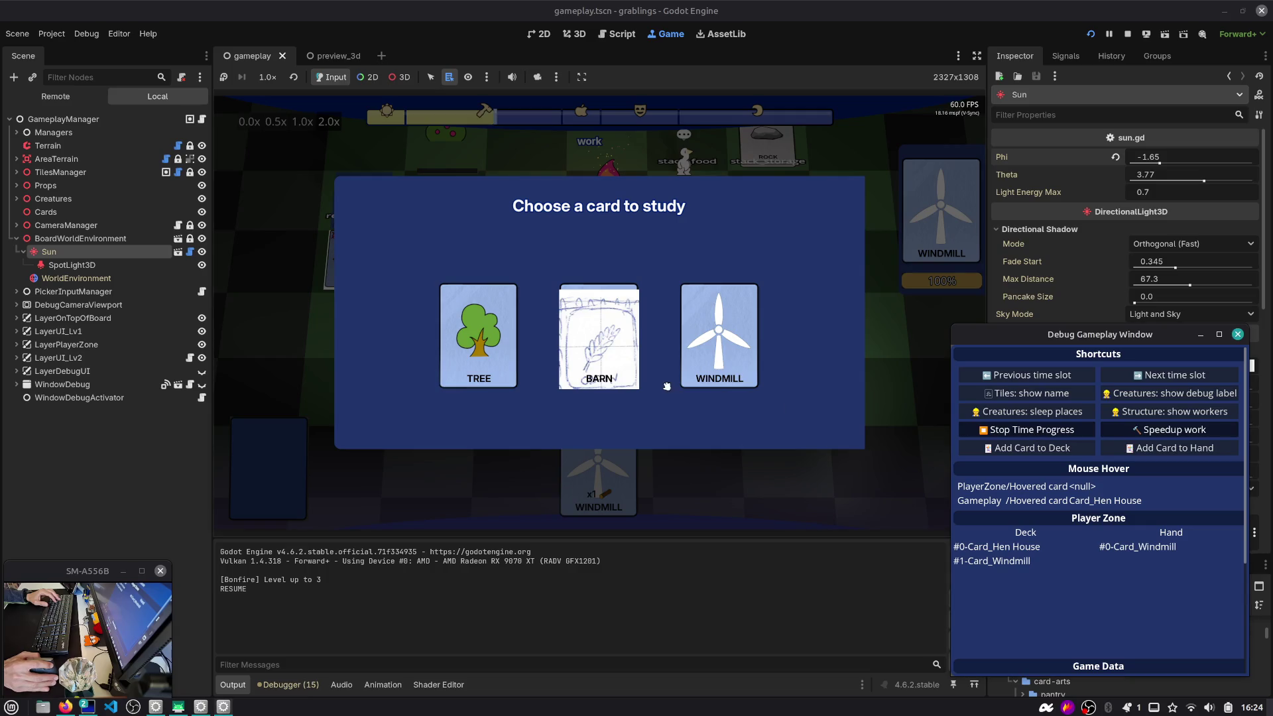
{"action": "left_click", "coordinate": [491, 342]}
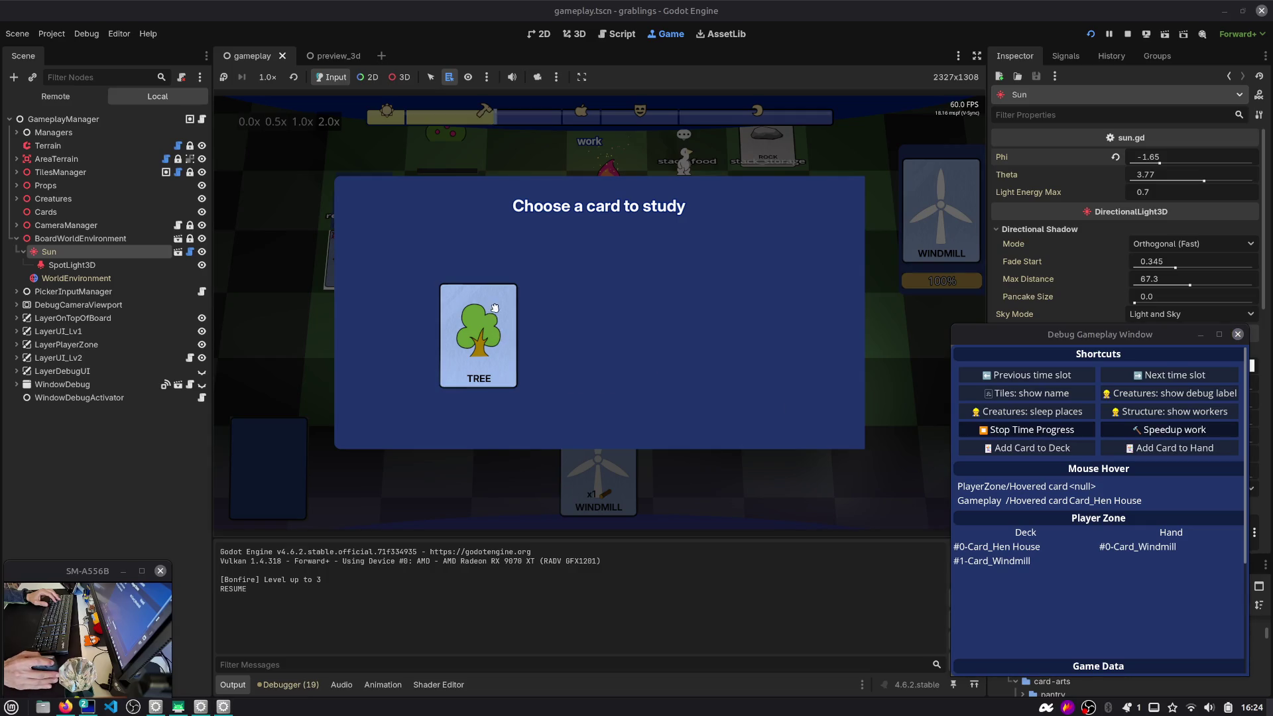
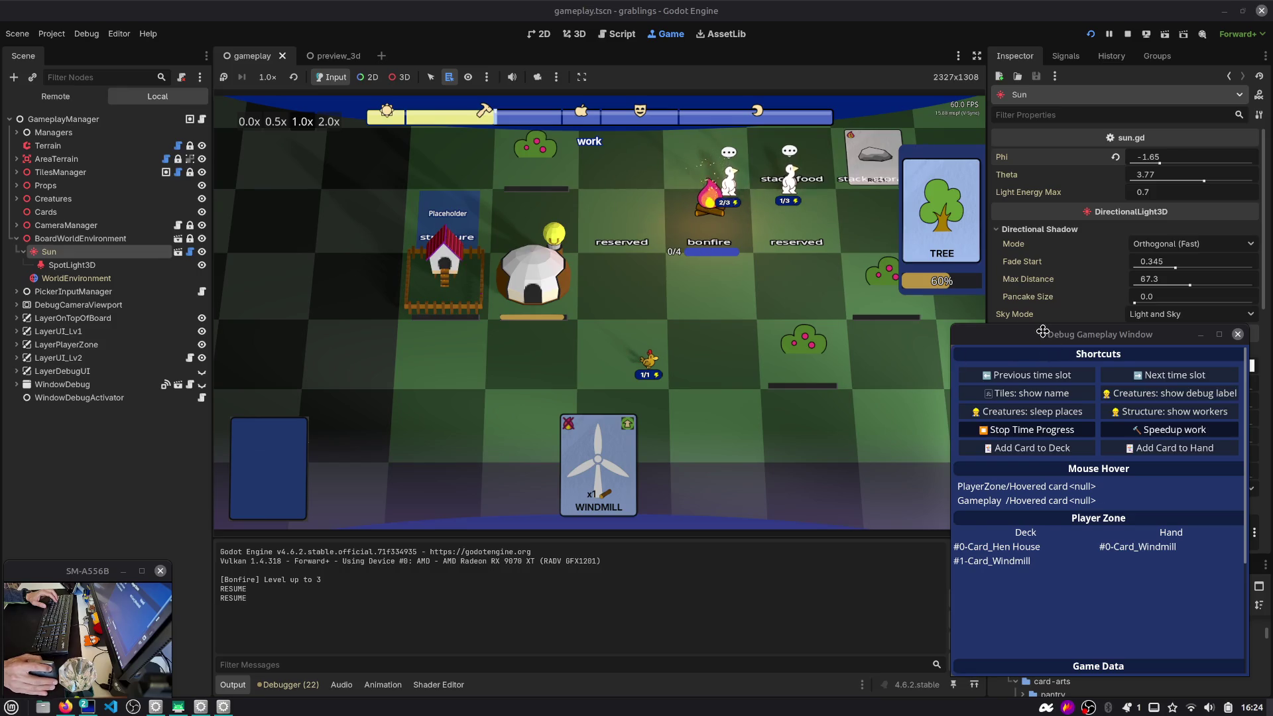
Select SpotLight3D and expand its projector noise settings in the Inspector.
{"action": "left_click_drag", "start_coordinate": [1042, 332], "coordinate": [611, 357]}
{"action": "scroll", "coordinate": [1081, 348], "scroll_direction": "down", "scroll_amount": 5}
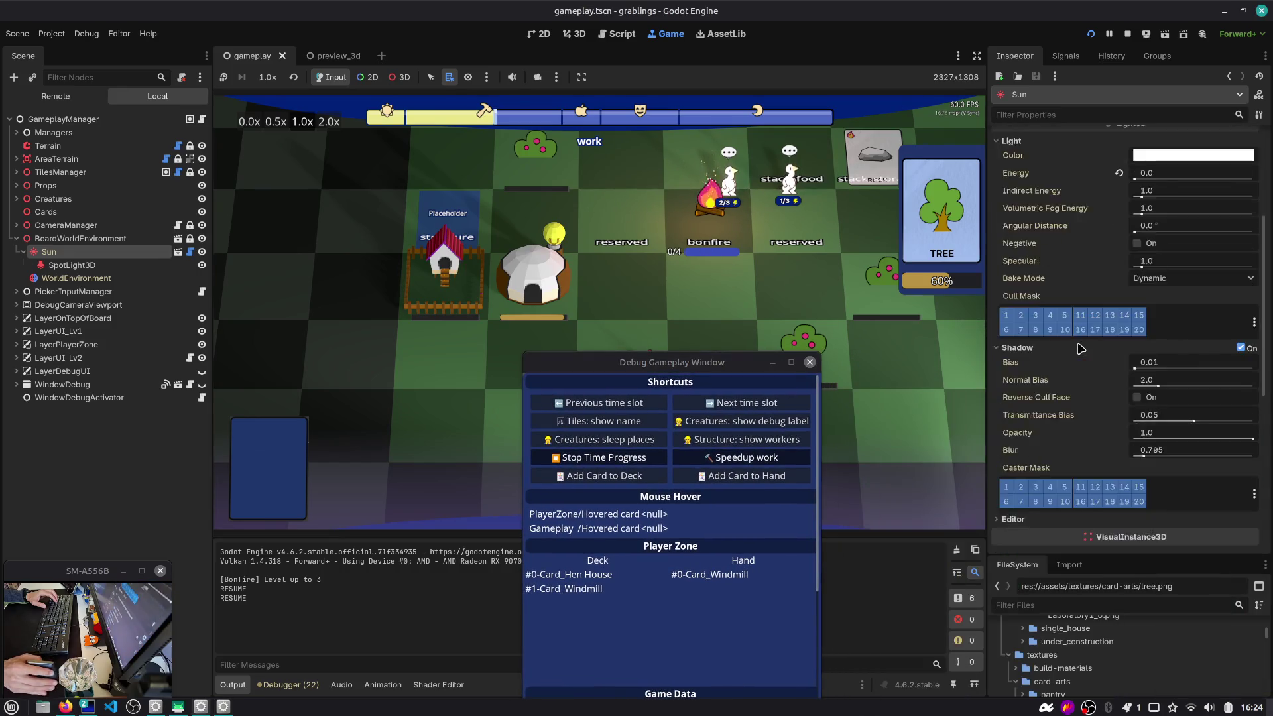
{"action": "scroll", "coordinate": [1081, 348], "scroll_direction": "up", "scroll_amount": 5}
{"action": "left_click", "coordinate": [159, 265]}
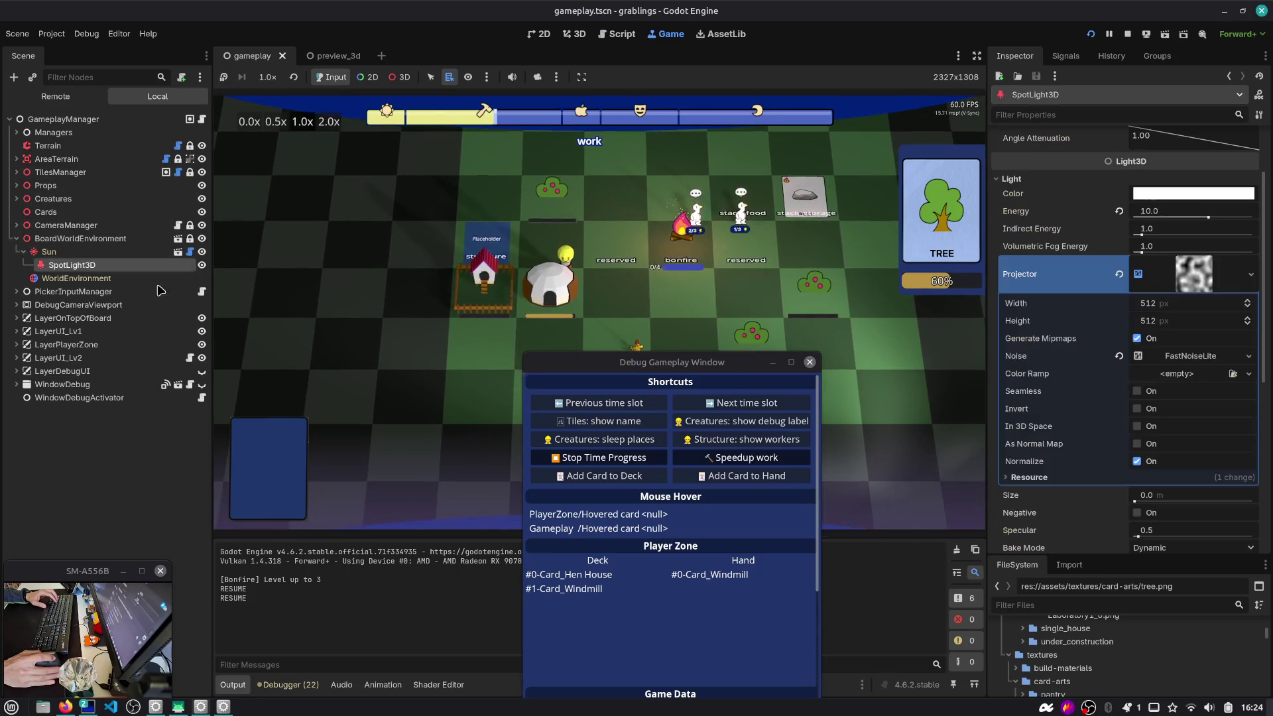
{"action": "left_click", "coordinate": [1176, 359]}
{"action": "scroll", "coordinate": [1162, 393], "scroll_direction": "down", "scroll_amount": 3}
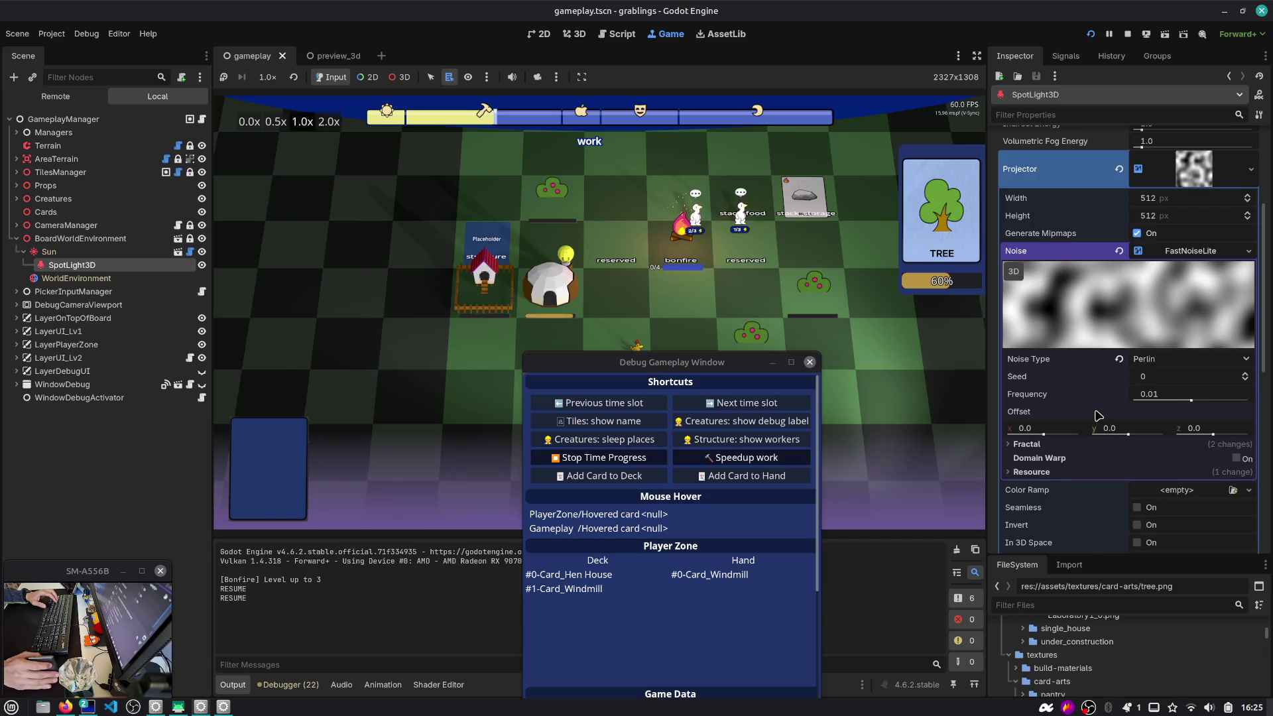
{"action": "scroll", "coordinate": [1097, 415], "scroll_direction": "down", "scroll_amount": 3}
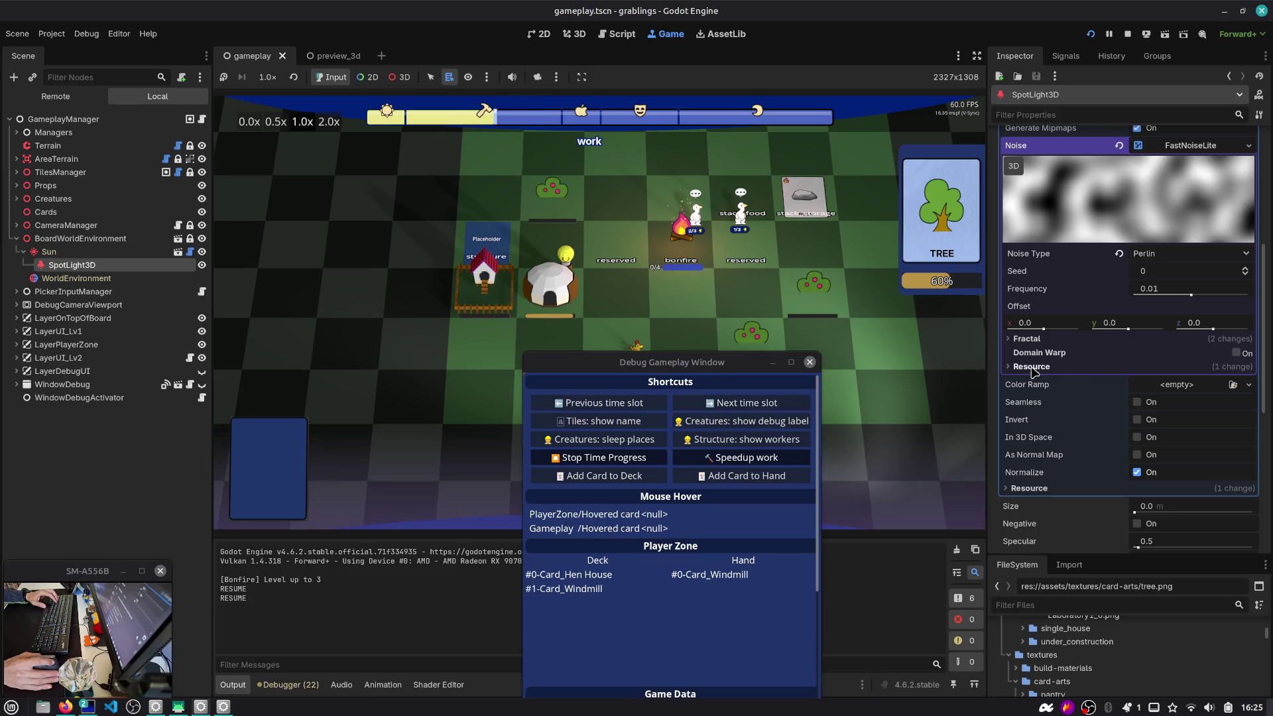
{"action": "left_click", "coordinate": [1042, 340]}
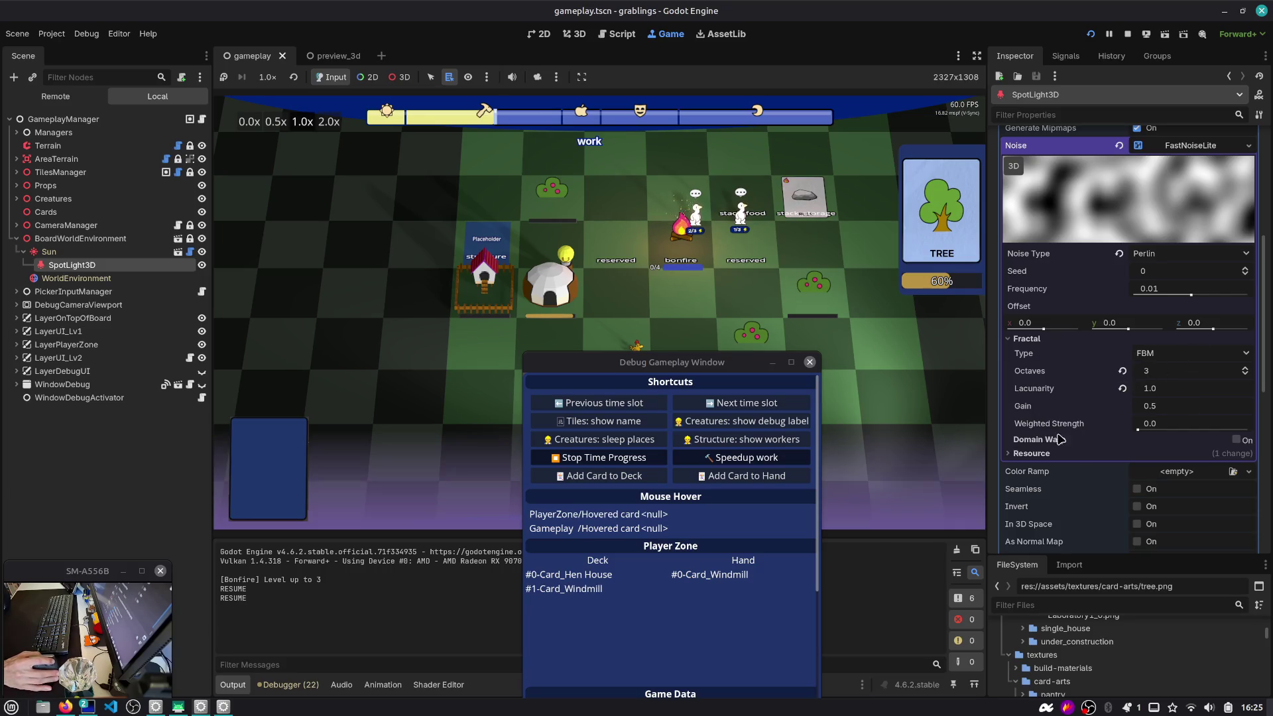
{"action": "left_click", "coordinate": [1035, 339]}
Raise the noise offset x to about 708.92 and begin attaching a script to the light.
{"action": "left_click_drag", "start_coordinate": [1044, 331], "coordinate": [1058, 336]}
{"action": "left_click_drag", "start_coordinate": [1059, 337], "coordinate": [1069, 339]}
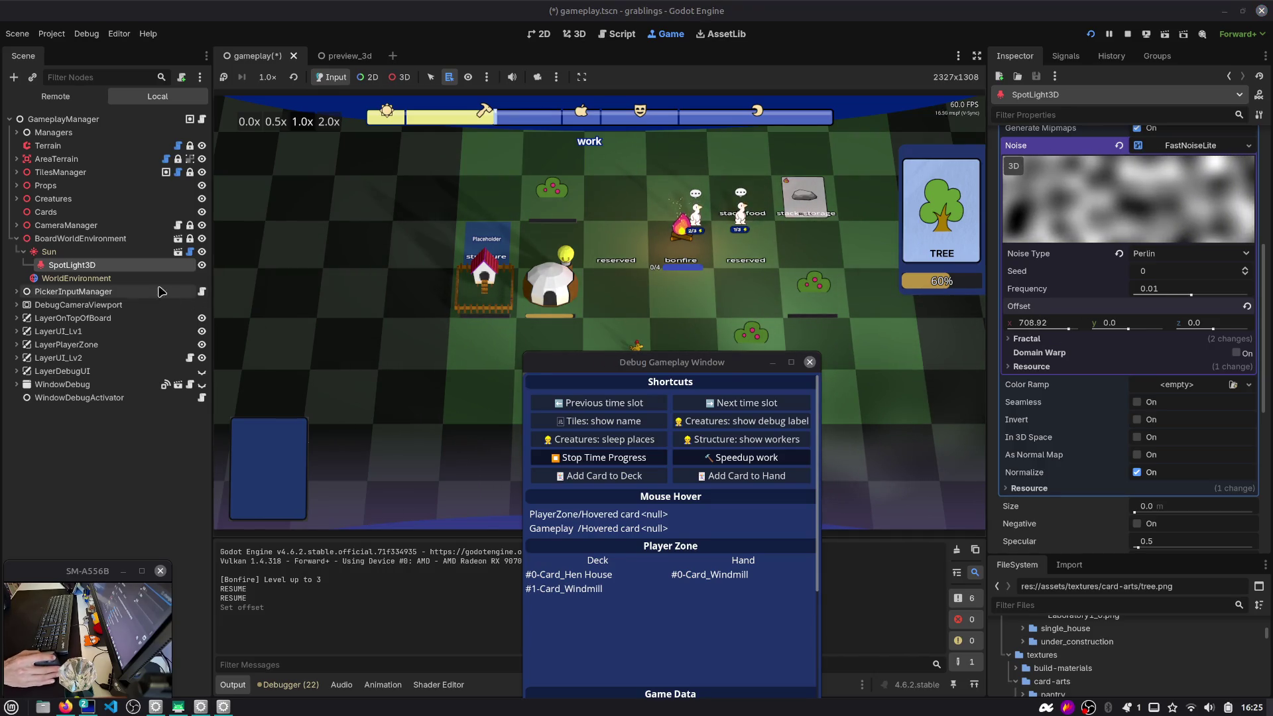
{"action": "left_click", "coordinate": [181, 77]}
{"action": "left_click_drag", "start_coordinate": [700, 372], "coordinate": [1127, 366]}
Create a new script for SpotLight3D named spot_light_cloud_fake.gd.
{"action": "double_click", "coordinate": [694, 344]}
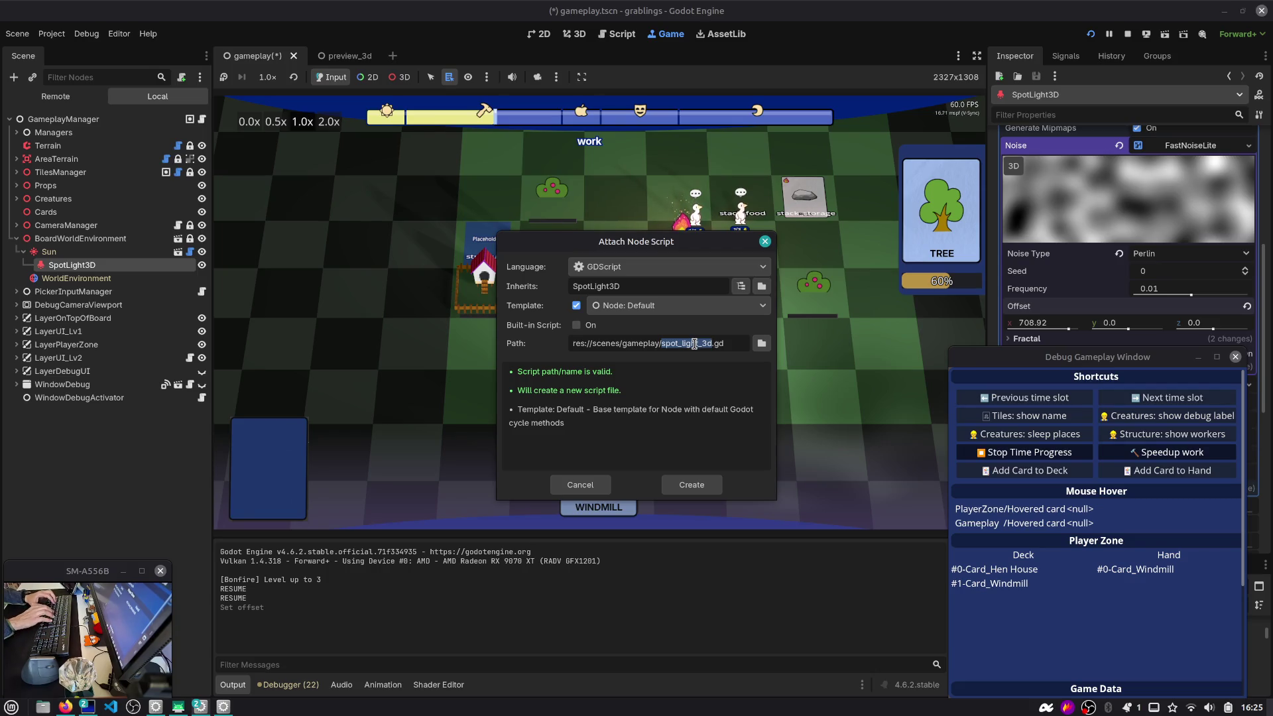
{"action": "type", "text": "spot_light-"}
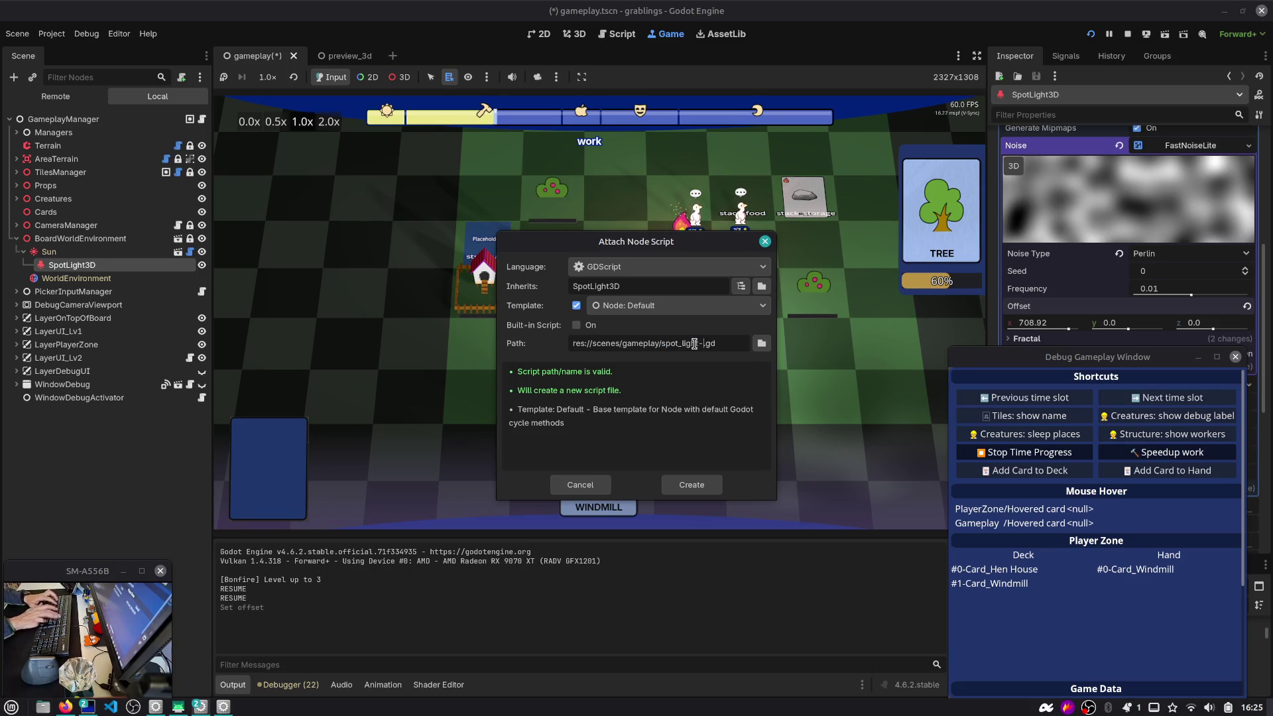
{"action": "double_click", "coordinate": [694, 344]}
{"action": "type", "text": "spot_light_cloud_fake"}
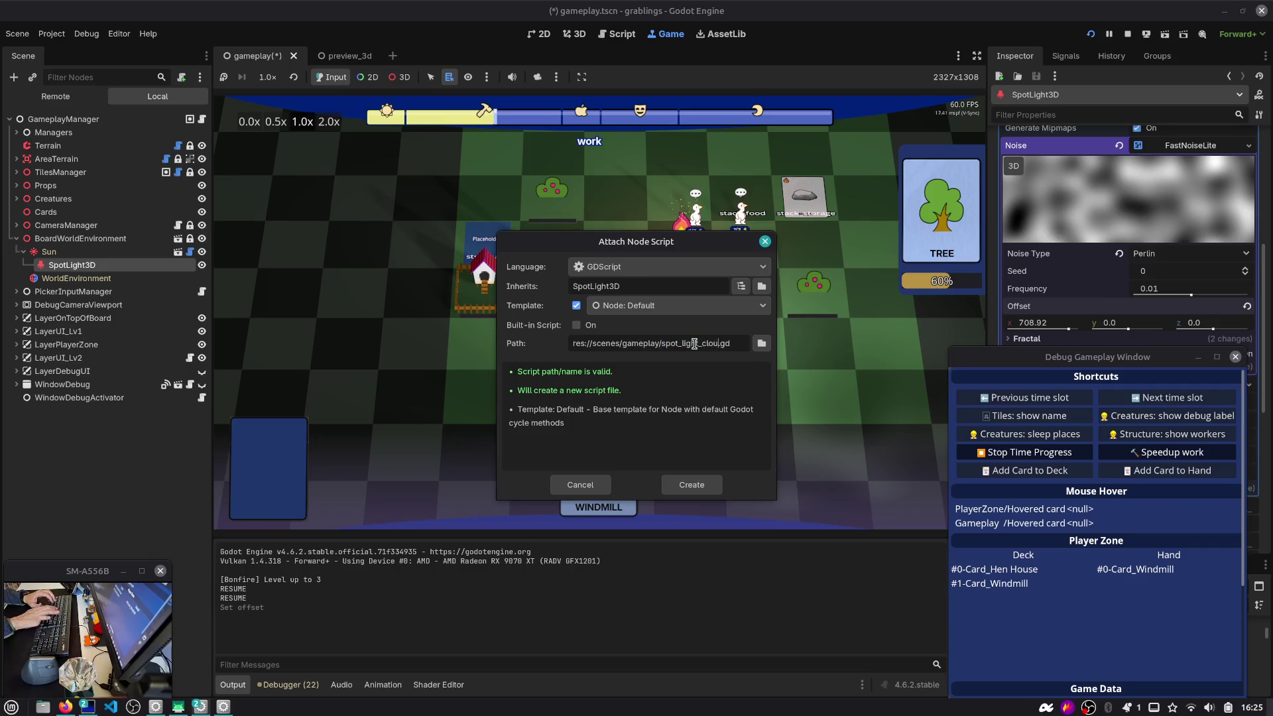
{"action": "left_click", "coordinate": [688, 487]}
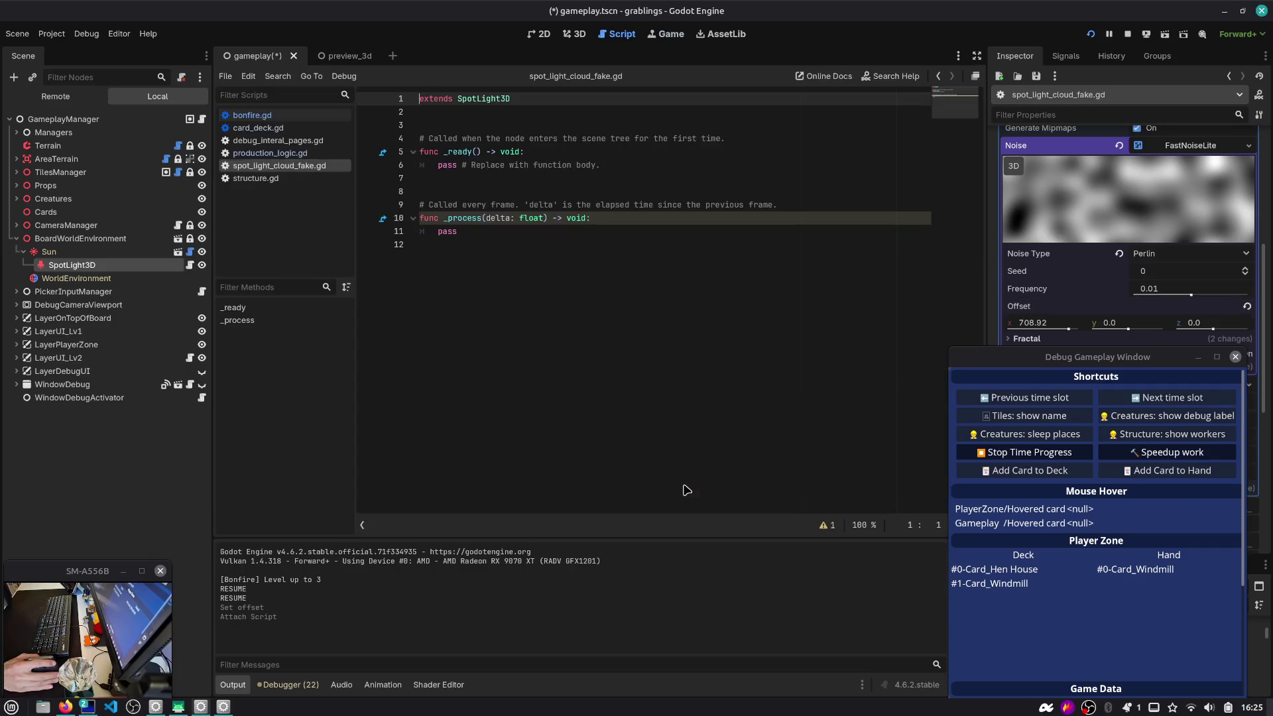
Delete the template _ready function block from the new script.
{"action": "left_click", "coordinate": [559, 245]}
{"action": "key", "text": "Up"}
{"action": "key", "text": "Up"}
{"action": "key", "text": "Up"}
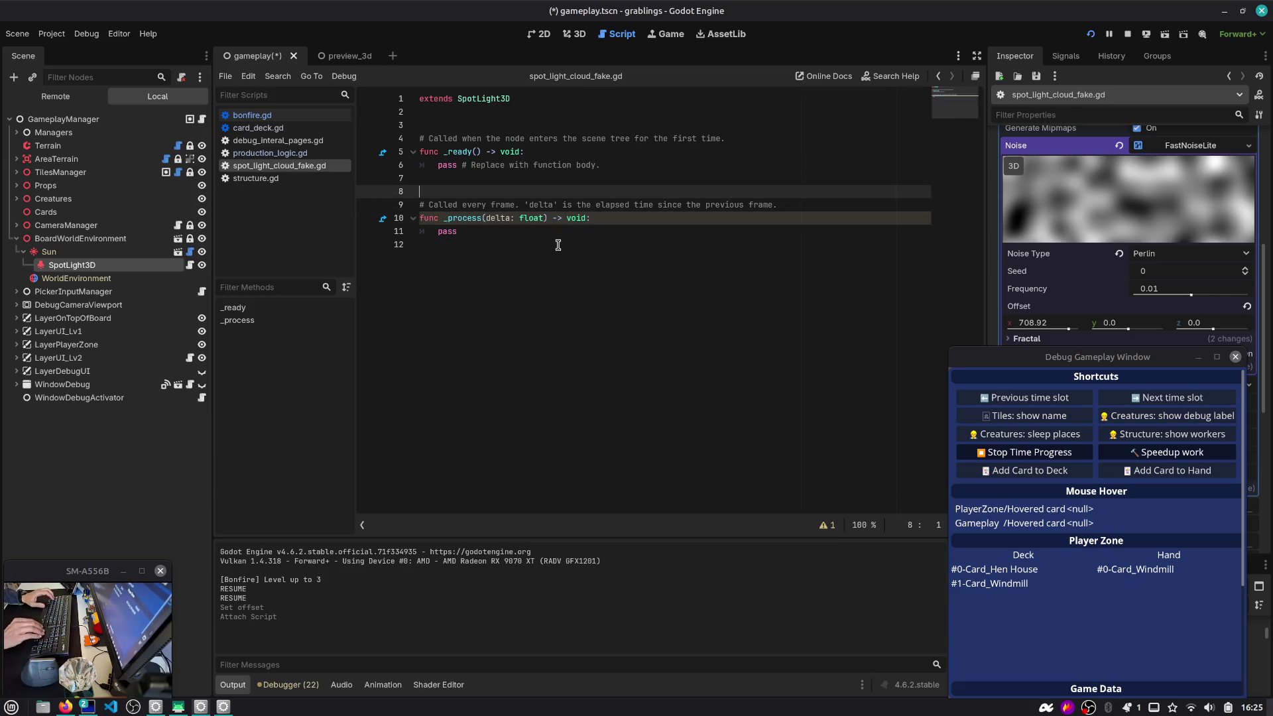
{"action": "key", "text": "shift+Up"}
{"action": "key", "text": "shift+Up"}
{"action": "key", "text": "shift+Up"}
{"action": "key", "text": "BackSpace"}
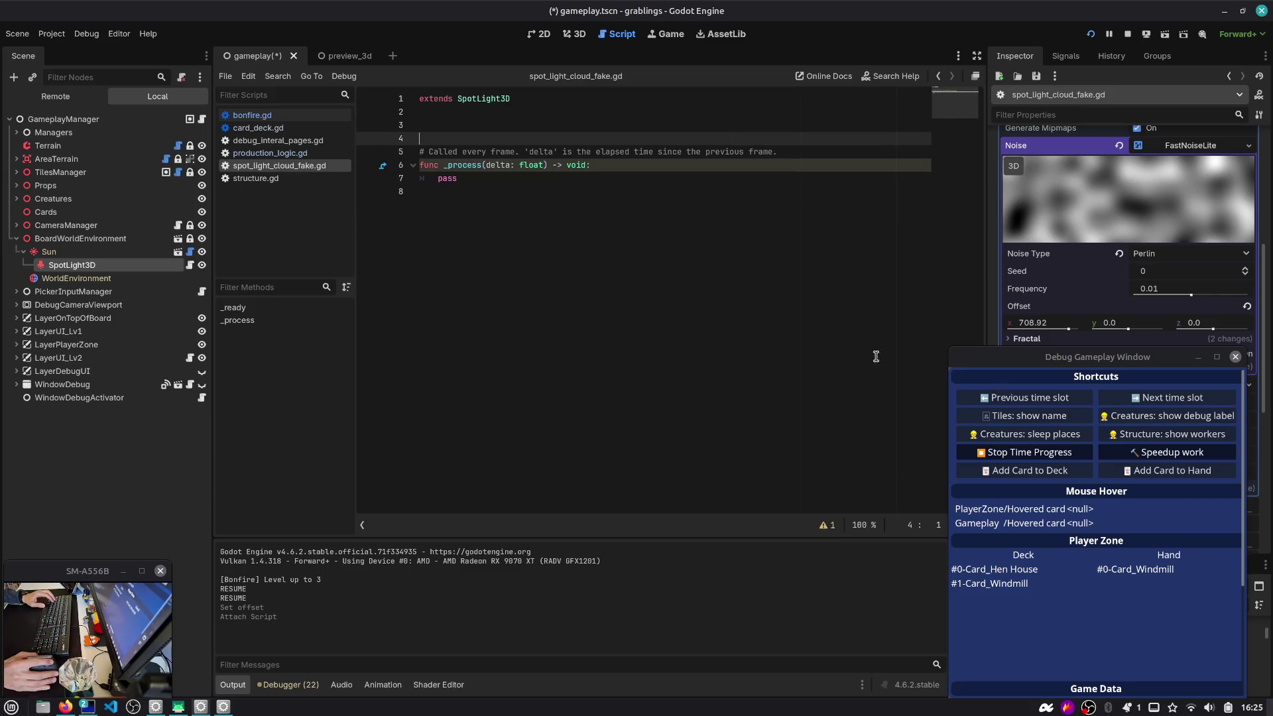
Reopen the SpotLight3D script with the caret on the pass line in _process.
{"action": "key", "text": "ctrl+F4"}
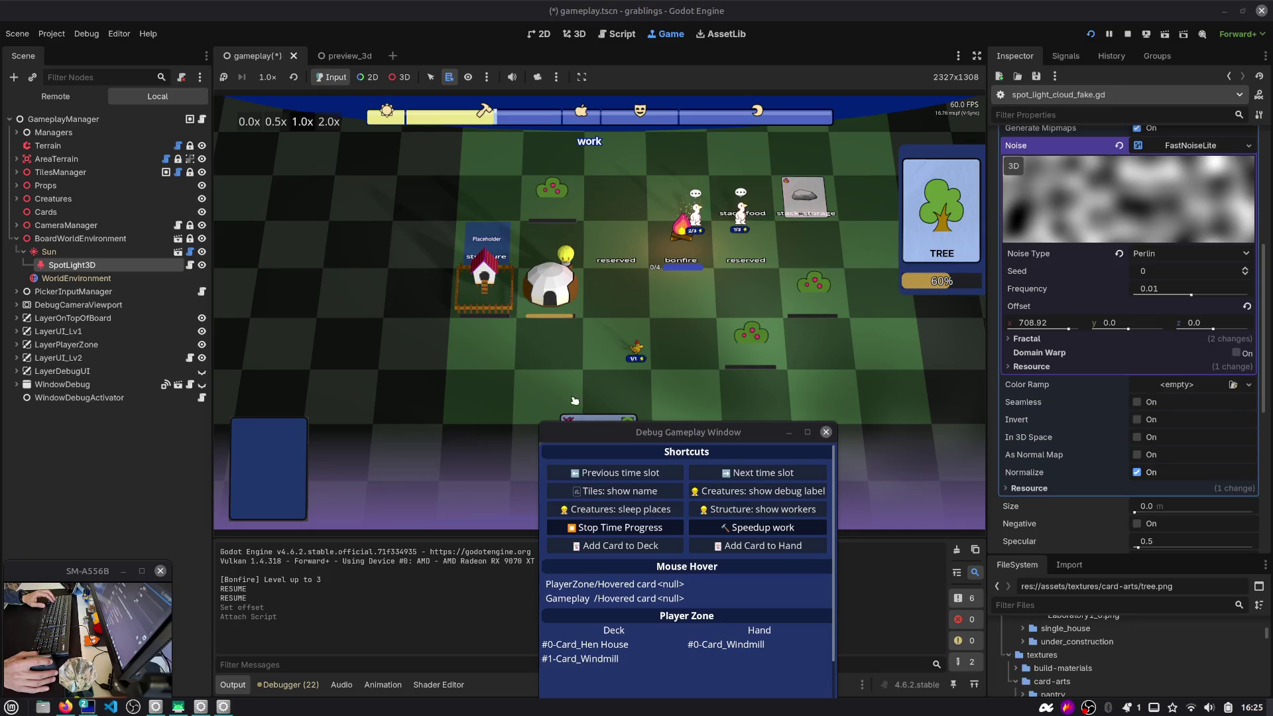
{"action": "left_click", "coordinate": [190, 265]}
{"action": "left_click", "coordinate": [482, 178]}
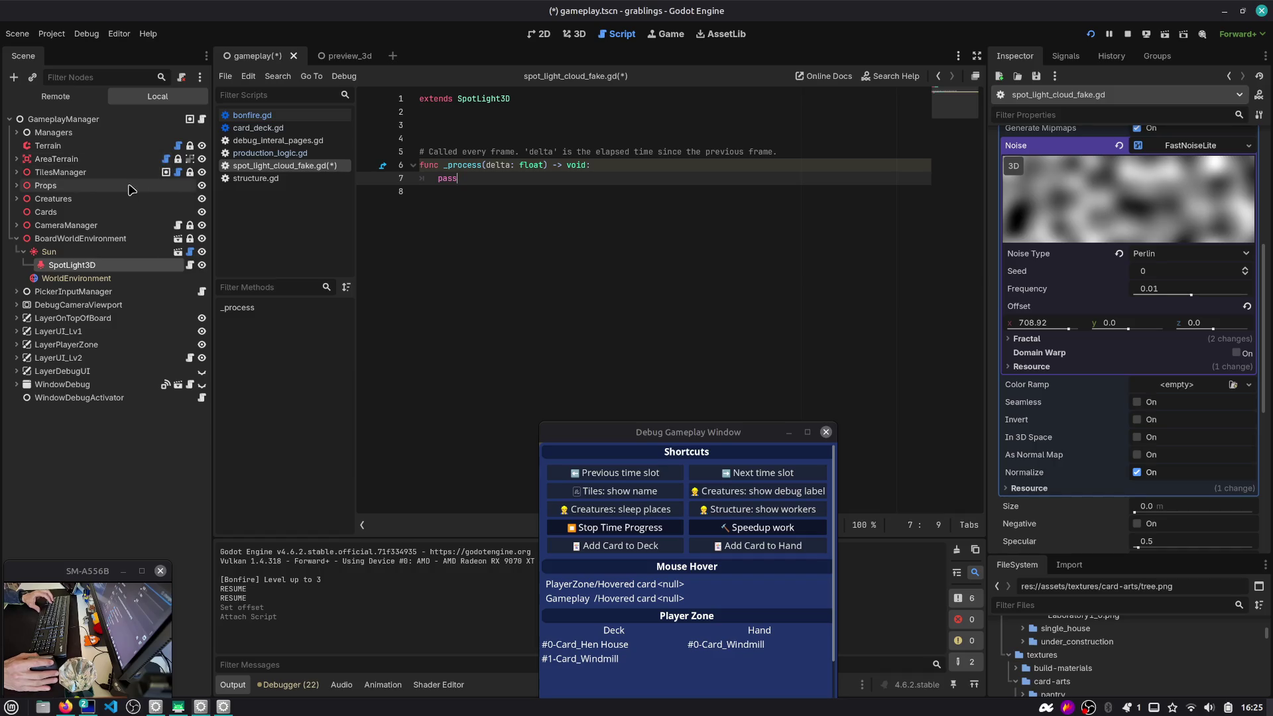
{"action": "left_click", "coordinate": [16, 132]}
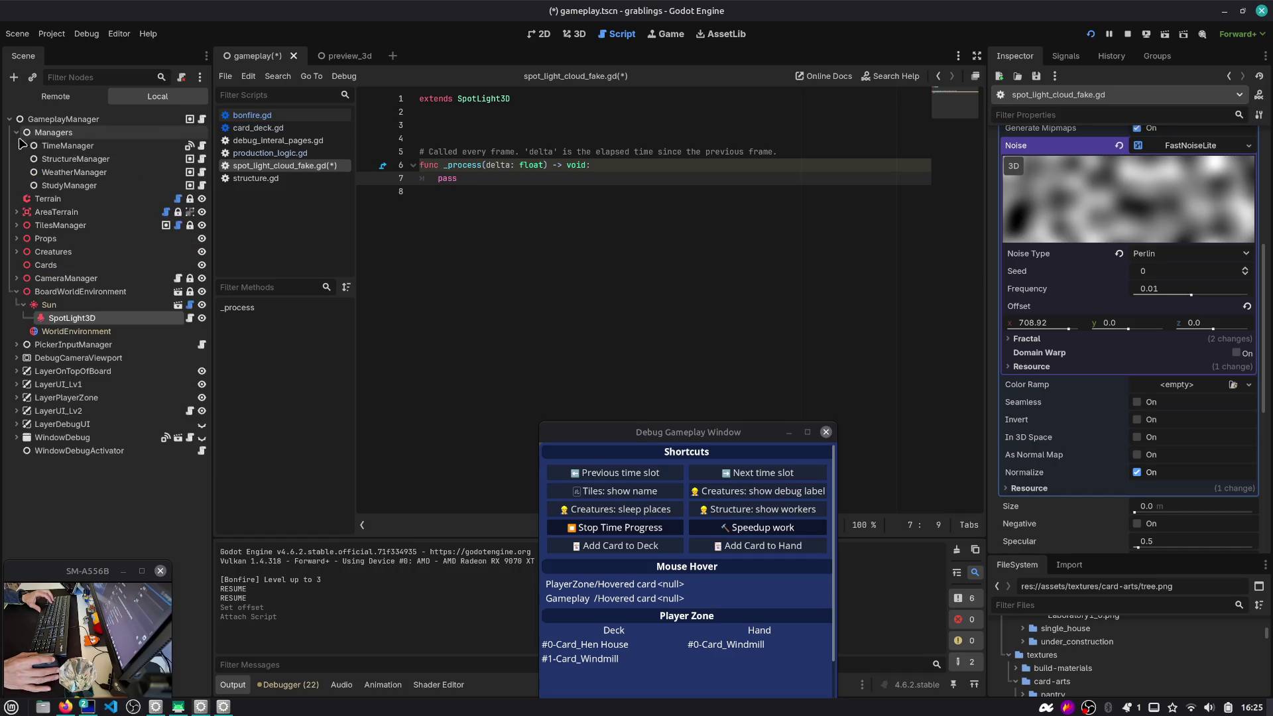
{"action": "left_click", "coordinate": [201, 145]}
{"action": "scroll", "coordinate": [503, 185], "scroll_direction": "down", "scroll_amount": 6}
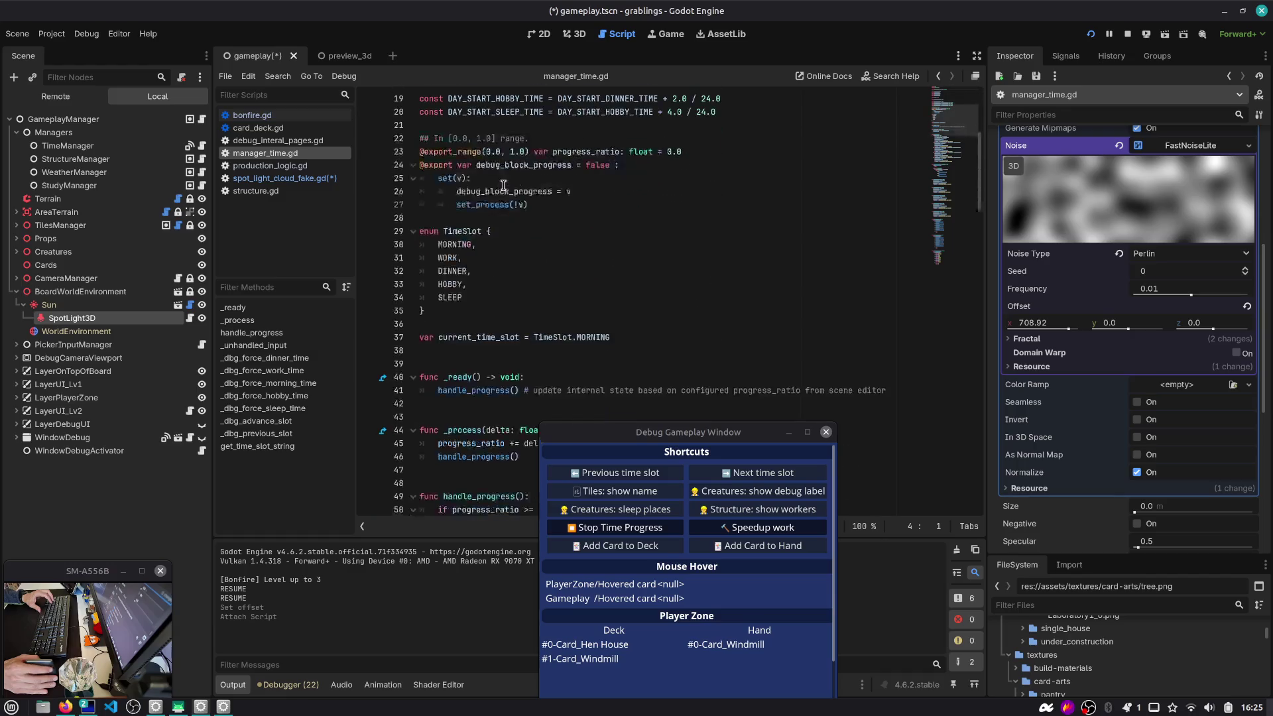
{"action": "scroll", "coordinate": [503, 186], "scroll_direction": "down", "scroll_amount": 3}
{"action": "scroll", "coordinate": [503, 185], "scroll_direction": "up", "scroll_amount": 6}
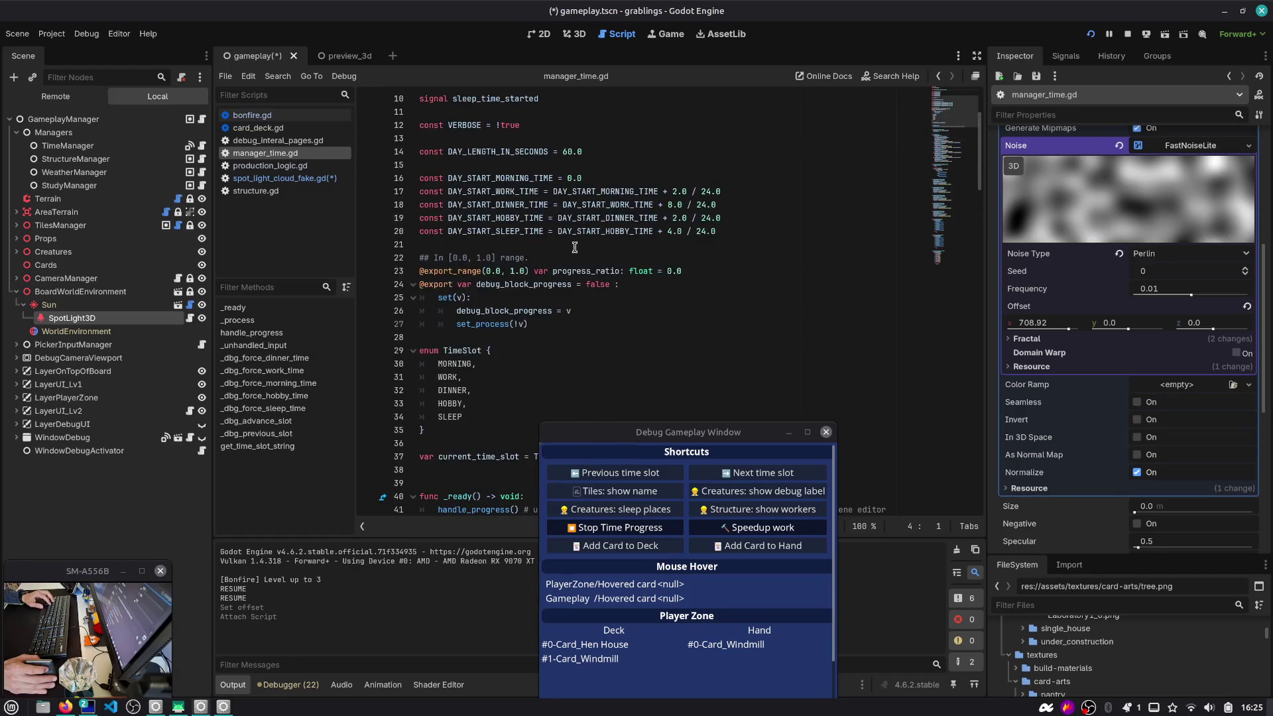
{"action": "left_click", "coordinate": [559, 271]}
{"action": "double_click", "coordinate": [539, 284]}
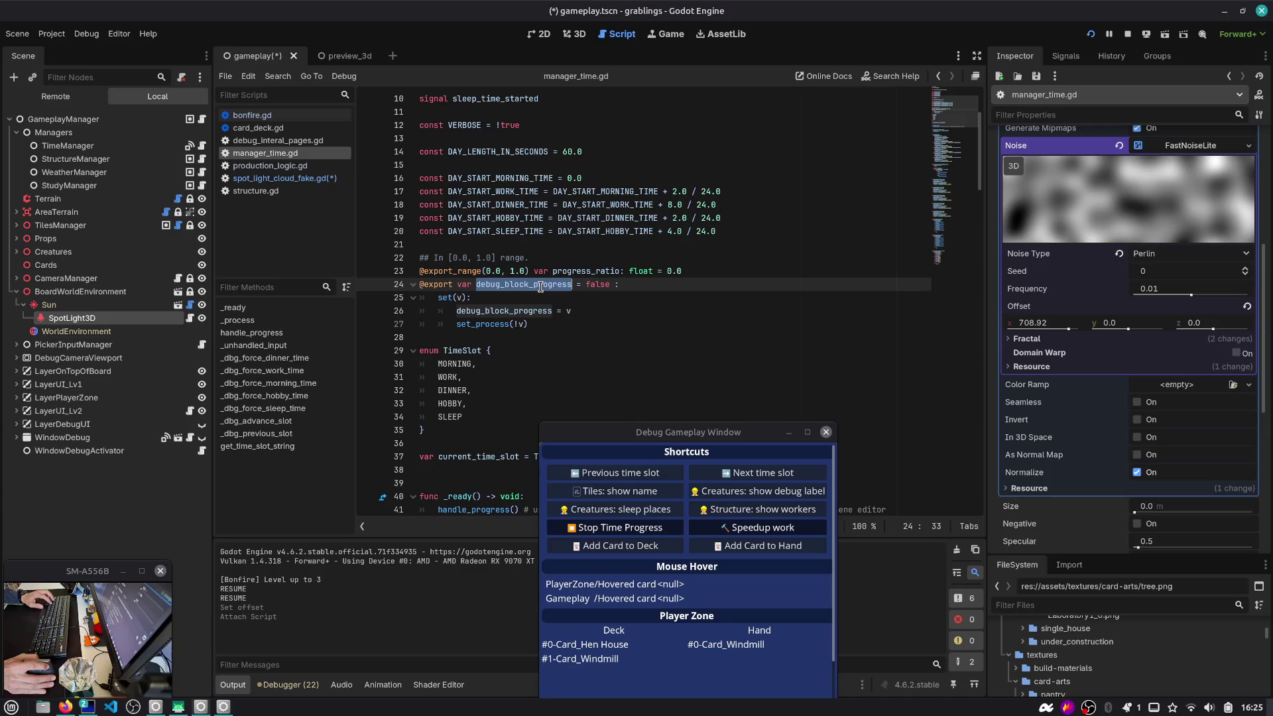
{"action": "double_click", "coordinate": [495, 323]}
{"action": "key", "text": "ctrl+f"}
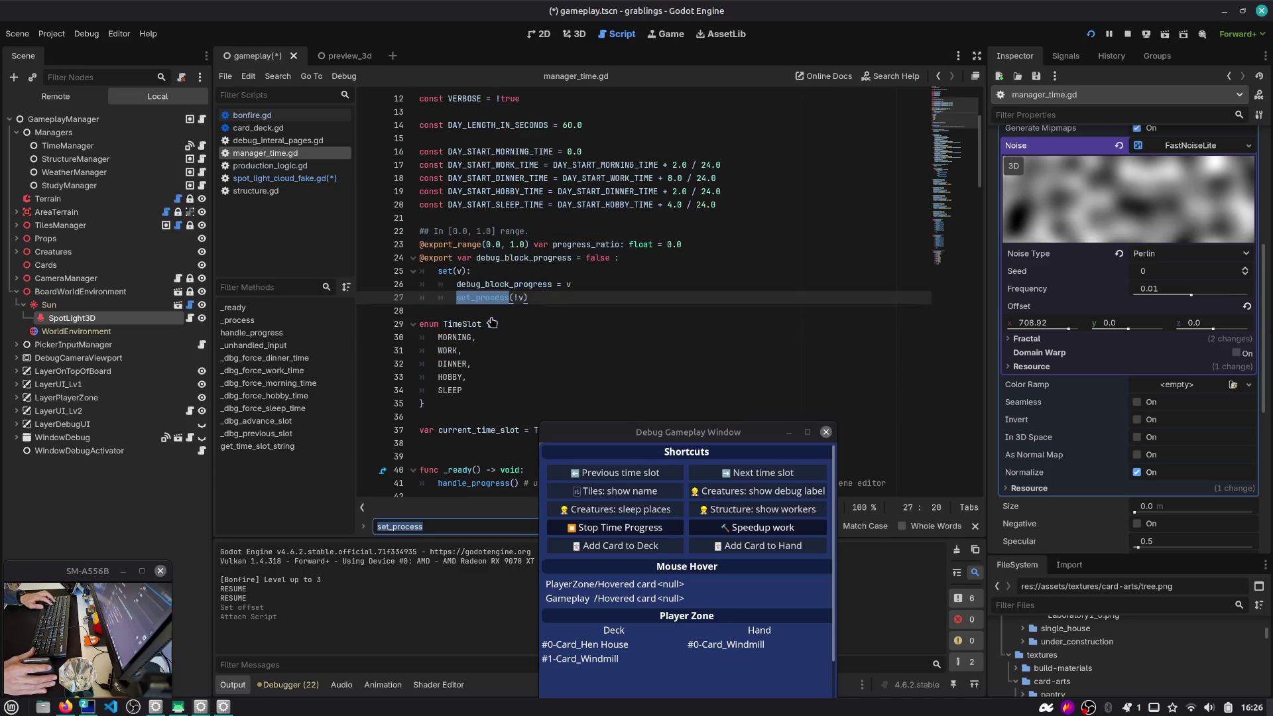
{"action": "scroll", "coordinate": [492, 323], "scroll_direction": "down", "scroll_amount": 7}
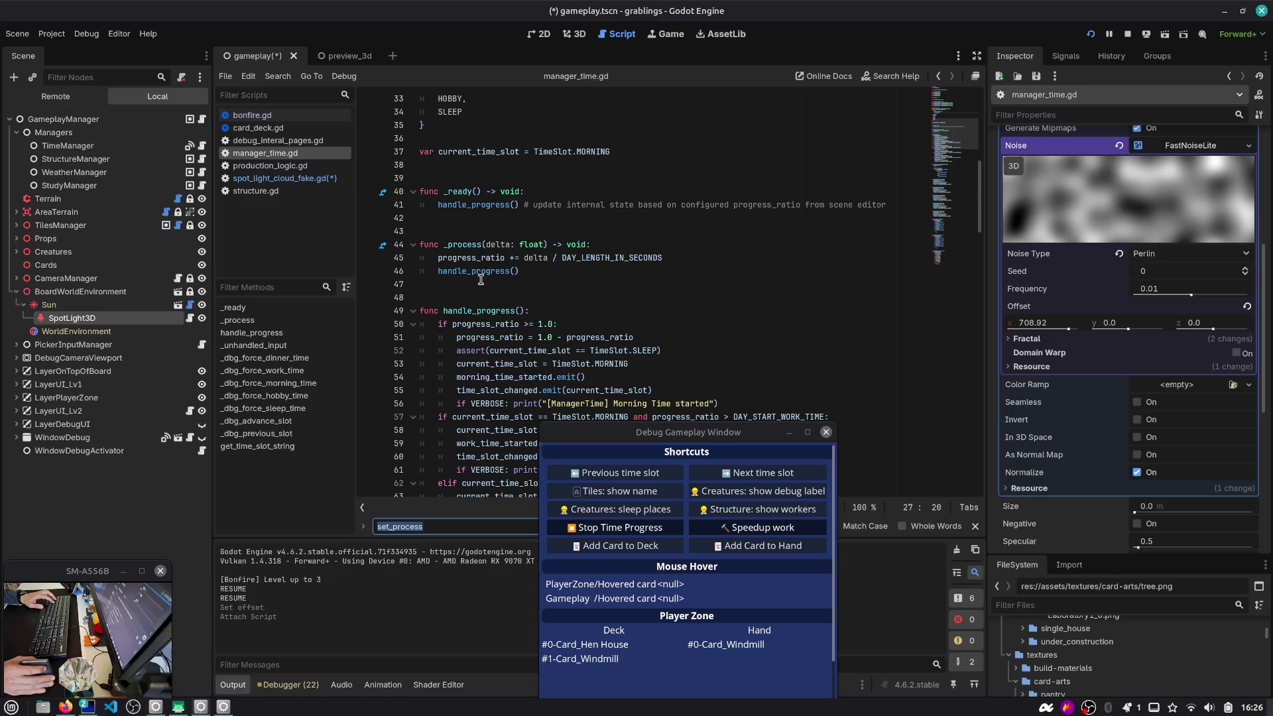
{"action": "double_click", "coordinate": [472, 258]}
{"action": "scroll", "coordinate": [472, 260], "scroll_direction": "up", "scroll_amount": 7}
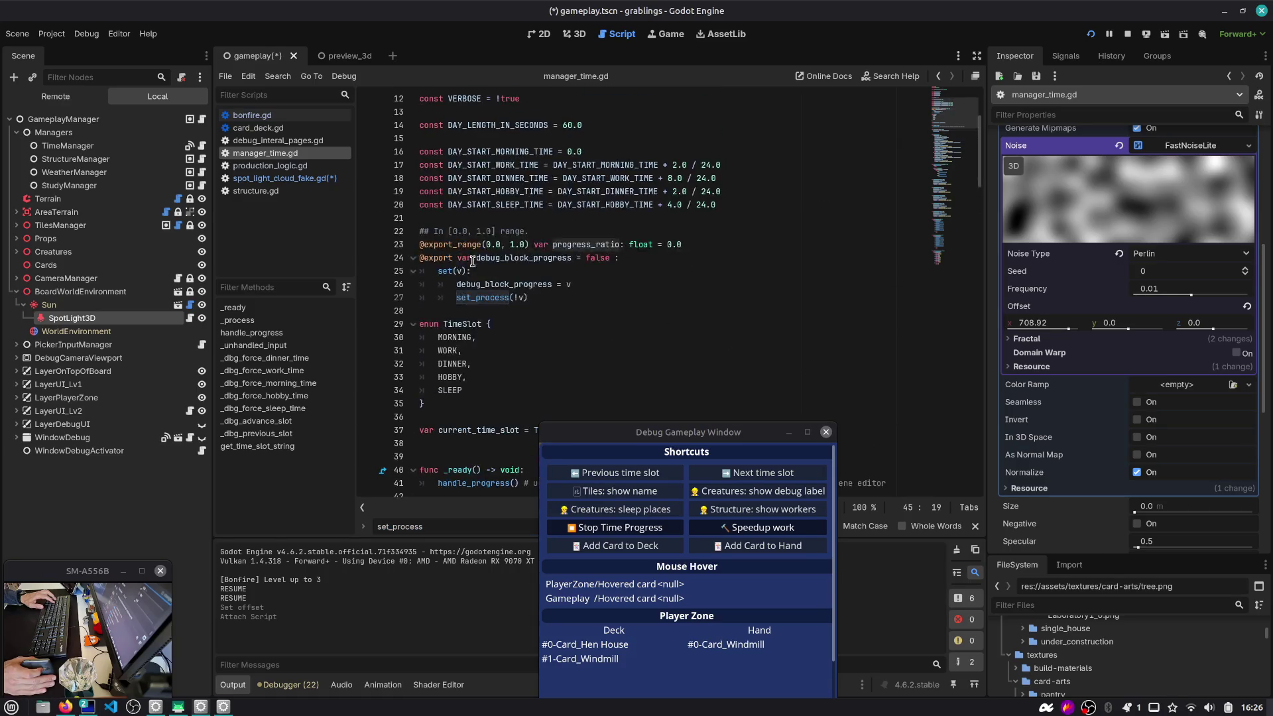
{"action": "scroll", "coordinate": [473, 261], "scroll_direction": "down", "scroll_amount": 4}
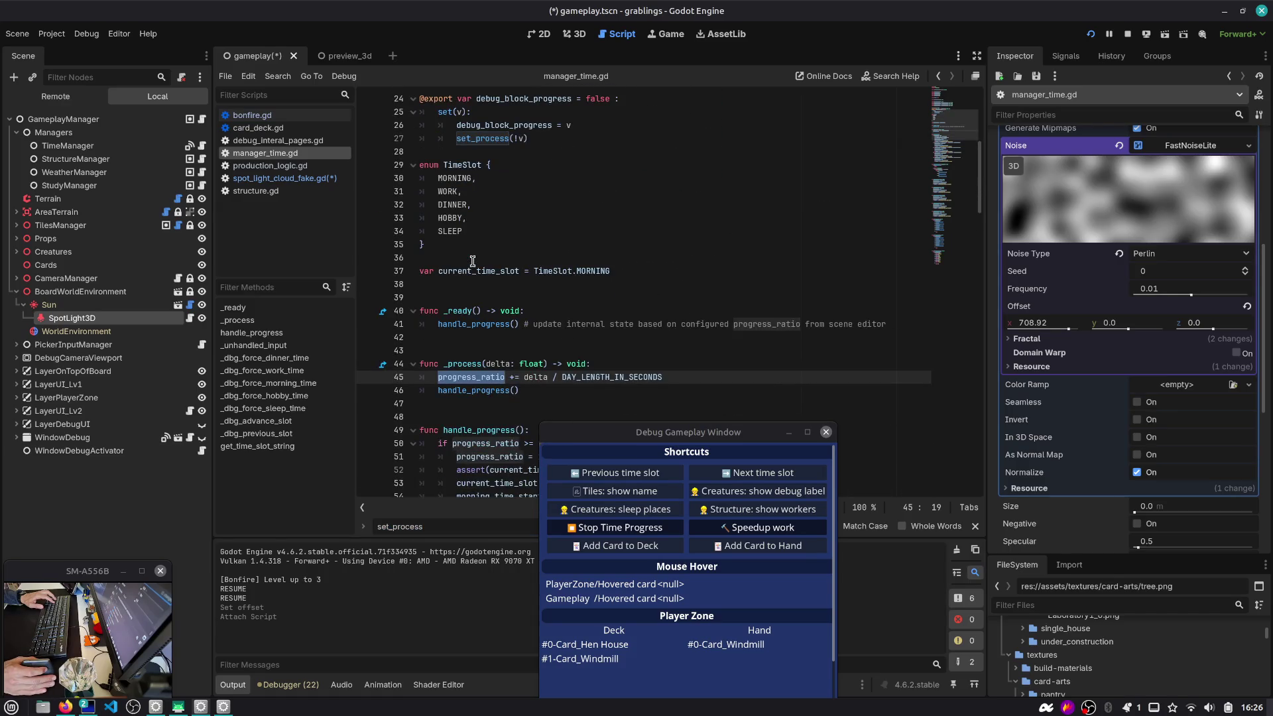
{"action": "scroll", "coordinate": [531, 298], "scroll_direction": "up", "scroll_amount": 5}
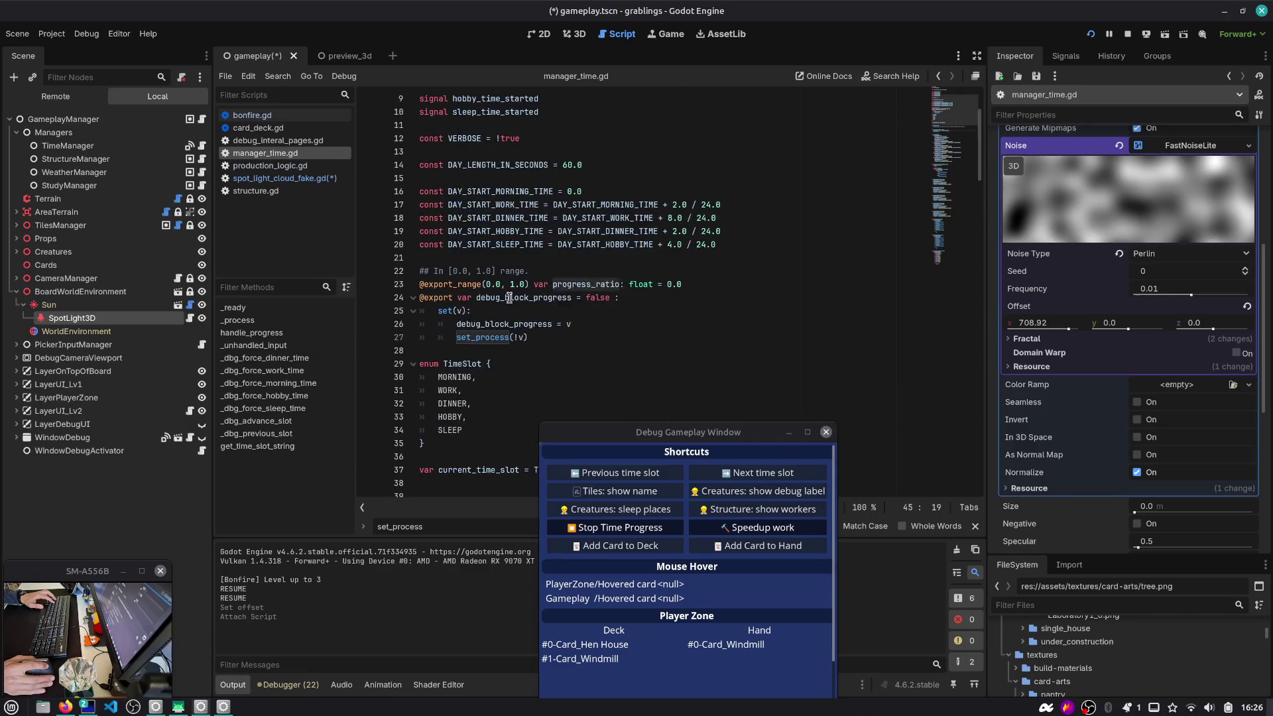
{"action": "double_click", "coordinate": [543, 297]}
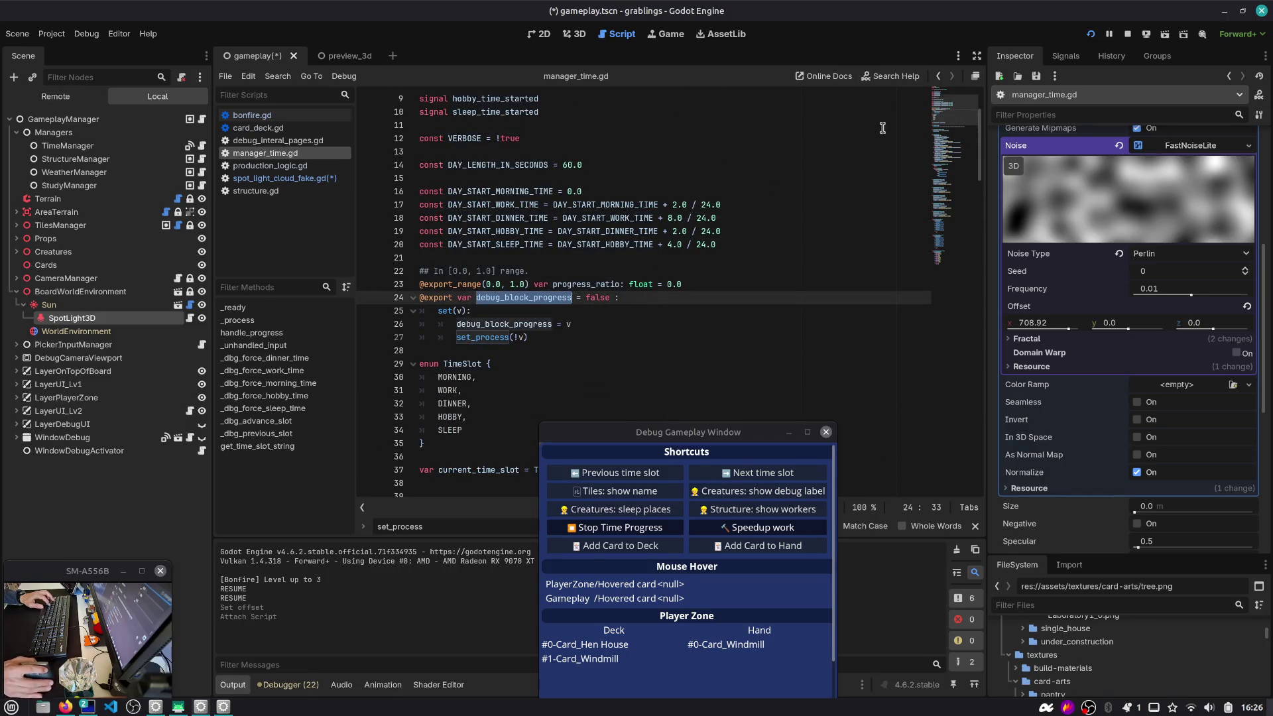
{"action": "double_click", "coordinate": [525, 325]}
{"action": "scroll", "coordinate": [502, 310], "scroll_direction": "down", "scroll_amount": 5}
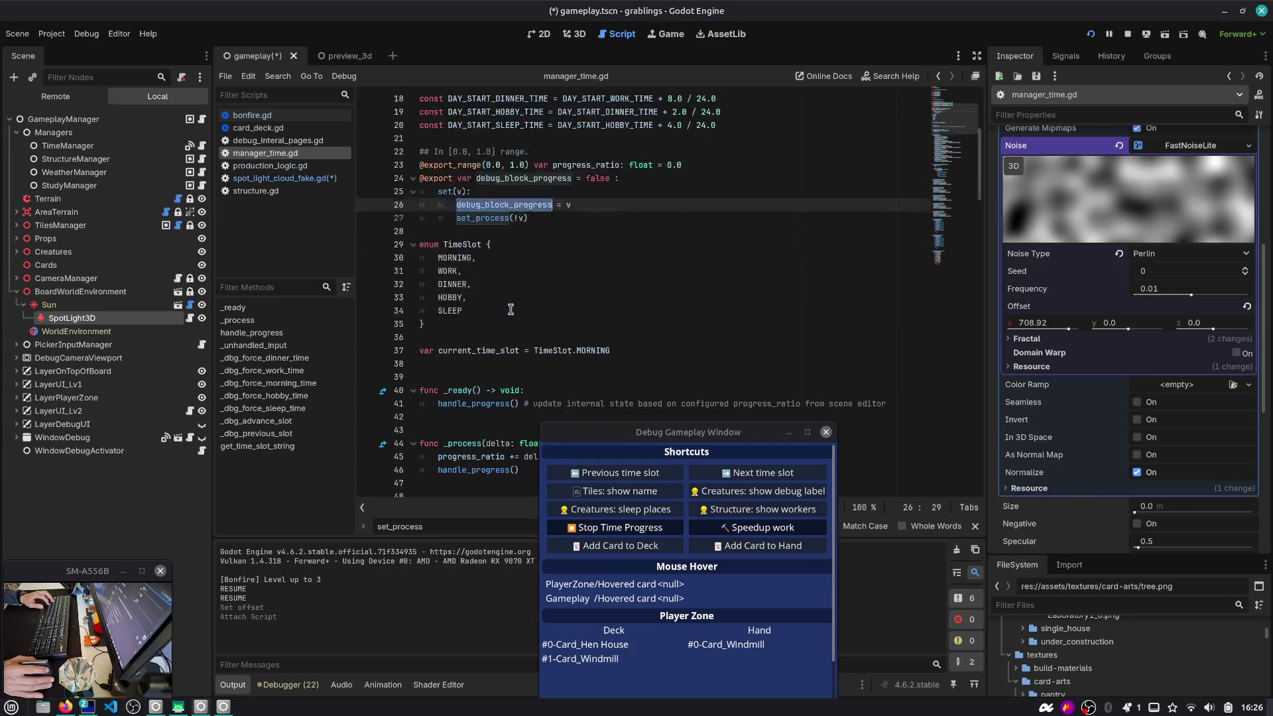
{"action": "left_click", "coordinate": [939, 77]}
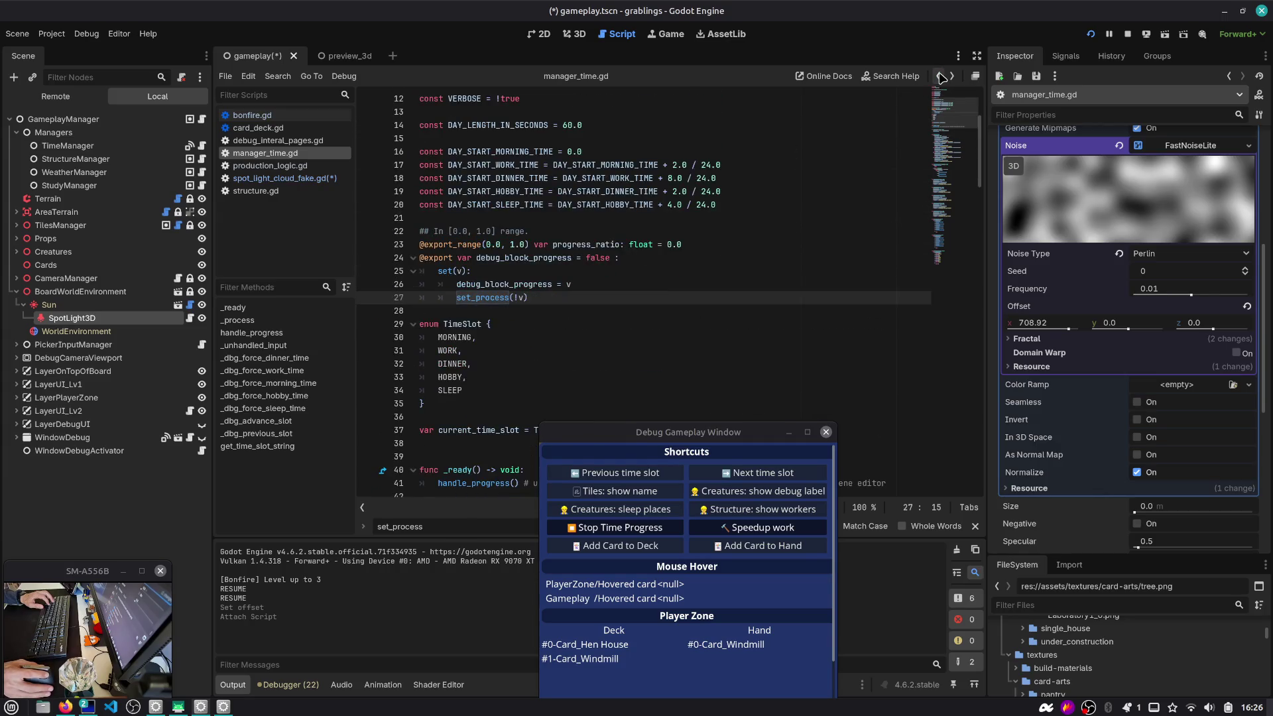
{"action": "left_click", "coordinate": [939, 76]}
{"action": "left_click", "coordinate": [190, 318]}
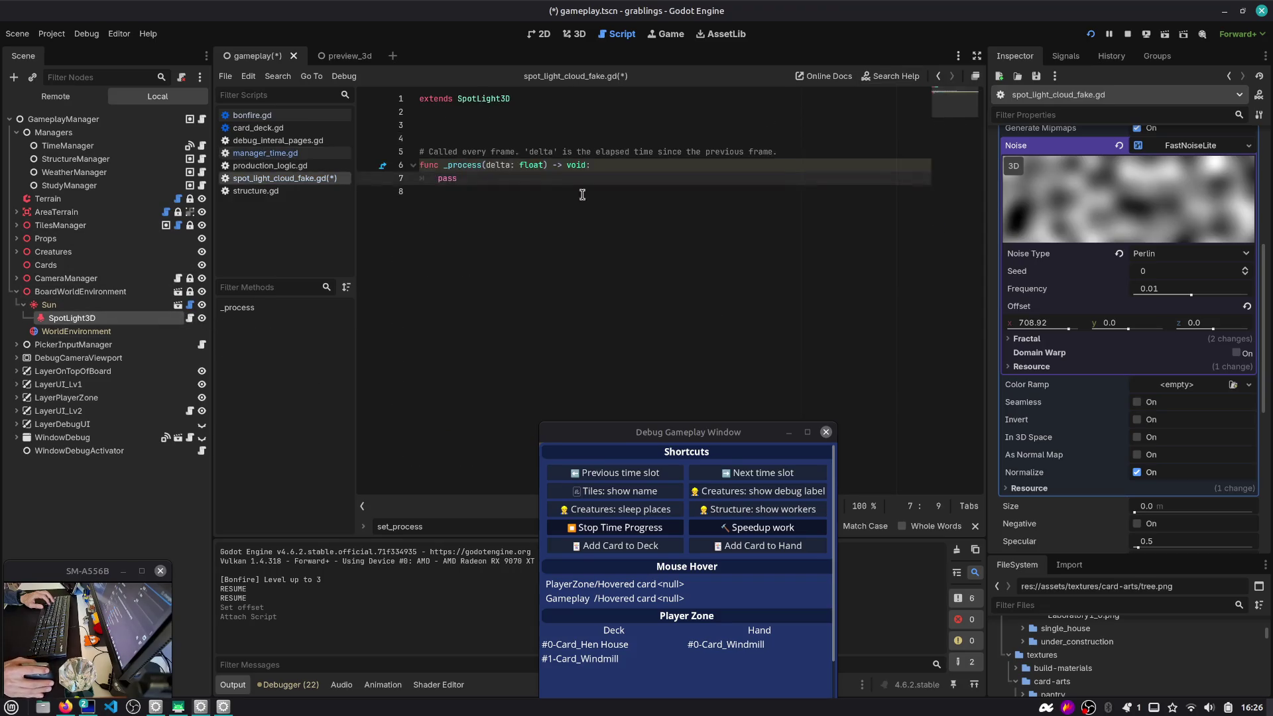
Try replacing pass with exported FastNoiseLite and NoiseTexture2D variables, then undo both.
{"action": "left_click_drag", "start_coordinate": [438, 178], "coordinate": [602, 186]}
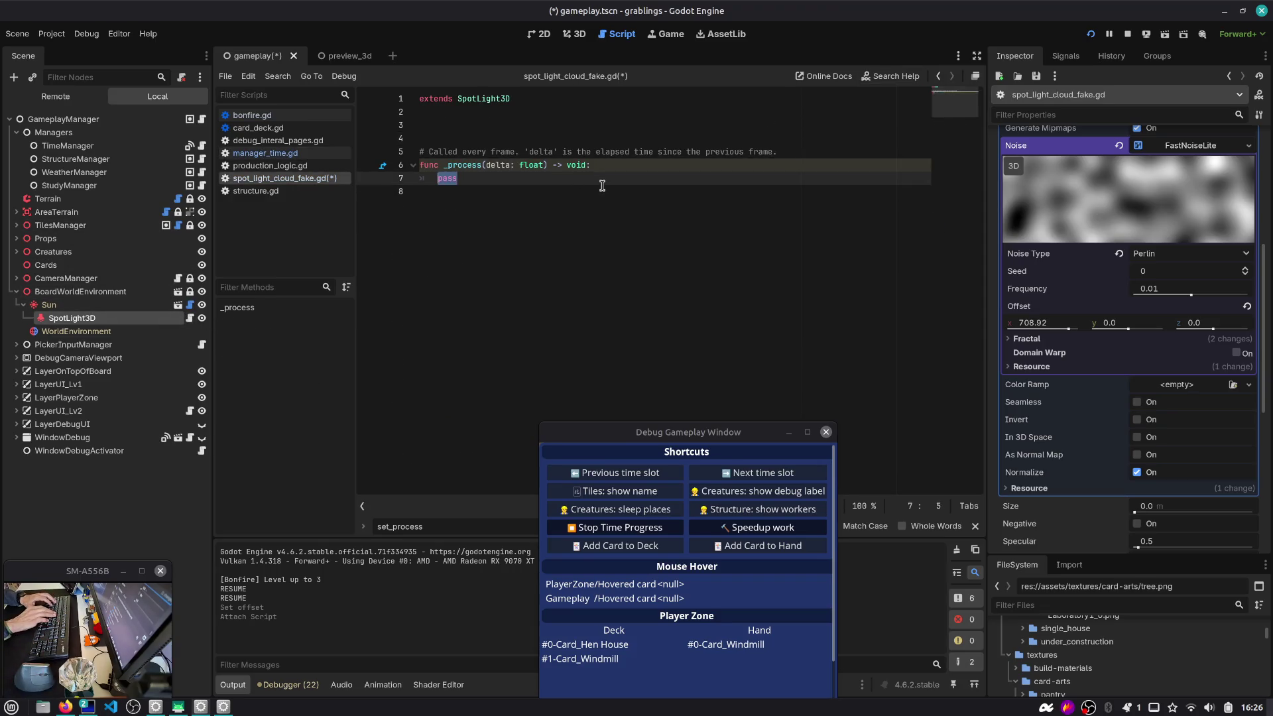
{"action": "scroll", "coordinate": [1105, 269], "scroll_direction": "up", "scroll_amount": 3}
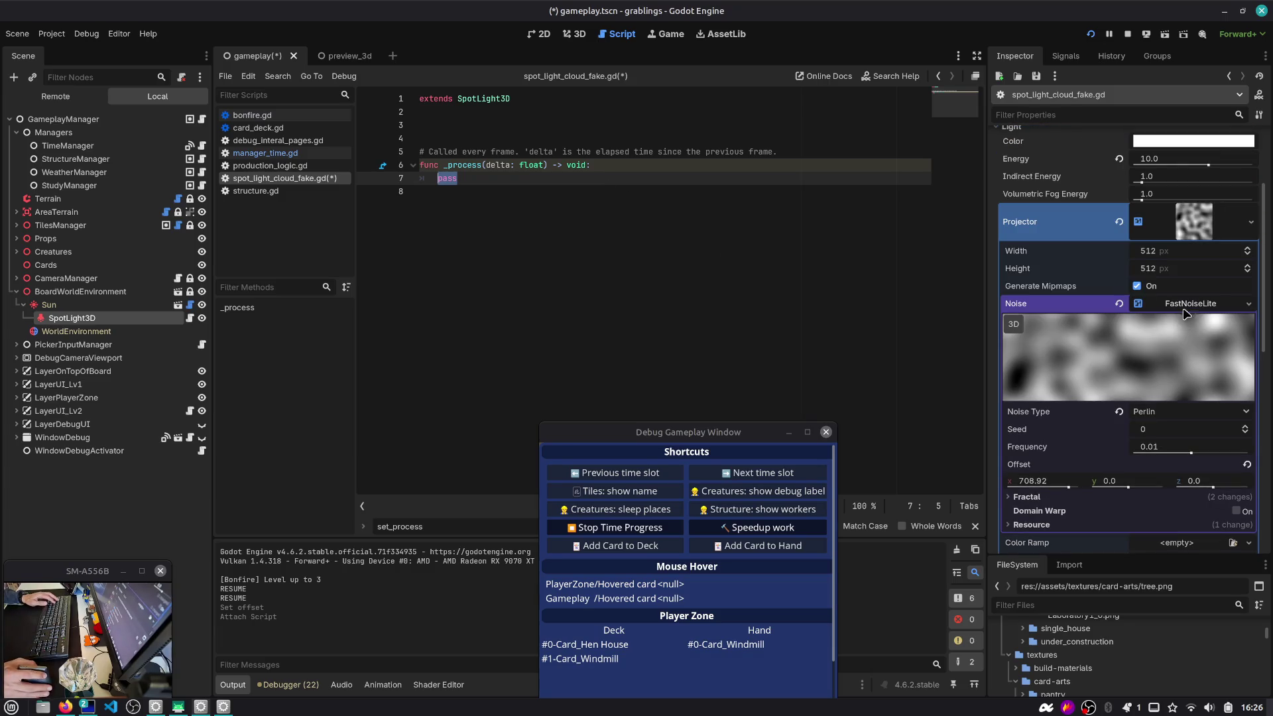
{"action": "mouse_move", "coordinate": [1186, 314]}
{"action": "left_mouse_down"}
{"action": "mouse_move", "coordinate": [650, 255]}
{"action": "mouse_move", "coordinate": [540, 175]}
{"action": "left_mouse_up"}
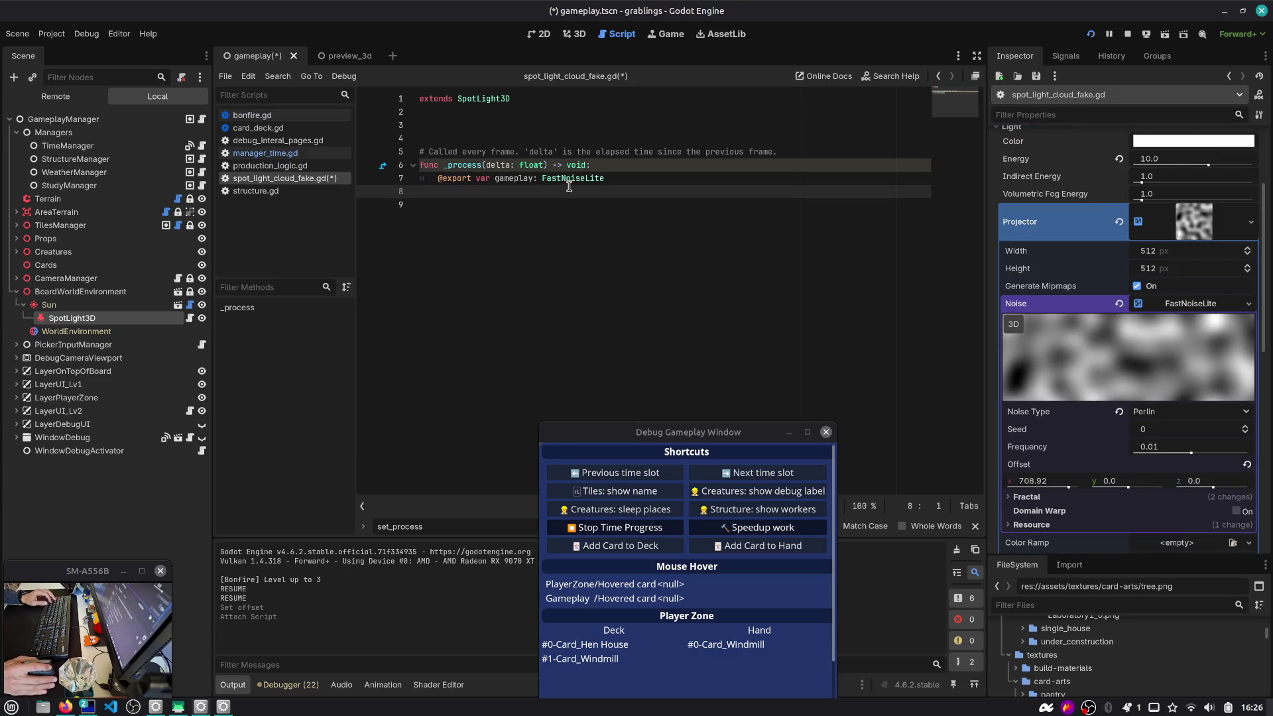
{"action": "key", "text": "ctrl+z"}
{"action": "scroll", "coordinate": [1157, 303], "scroll_direction": "up", "scroll_amount": 2}
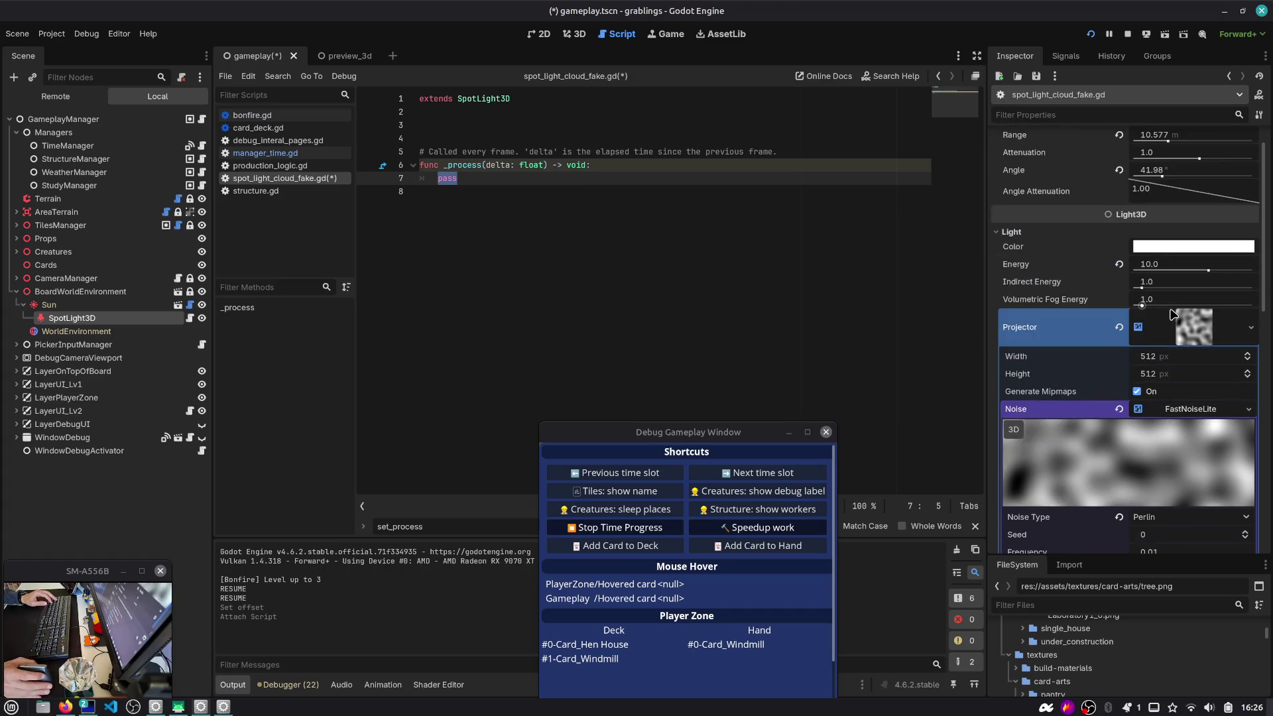
{"action": "left_click_drag", "start_coordinate": [1193, 329], "coordinate": [475, 124]}
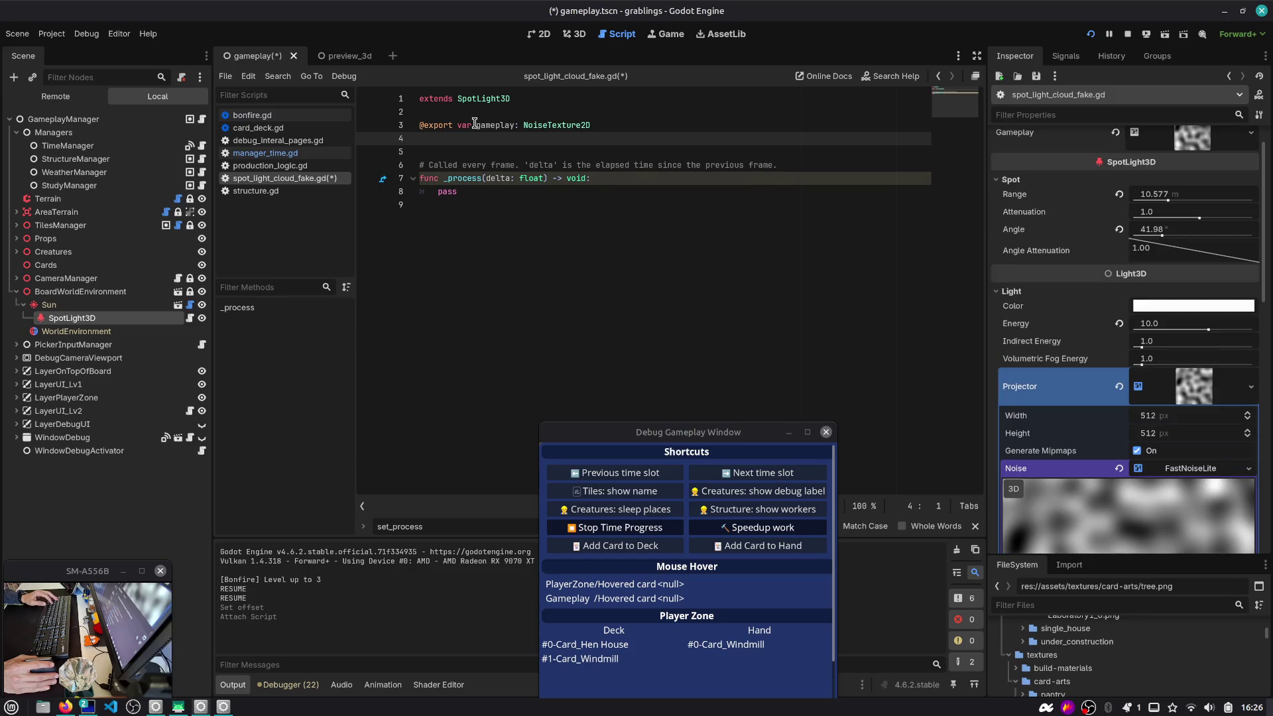
{"action": "key", "text": "ctrl+z"}
Declare proj_texture in _process as light_projector cast to NoiseTexture2D.
{"action": "type", "text": "var proj_textu"}
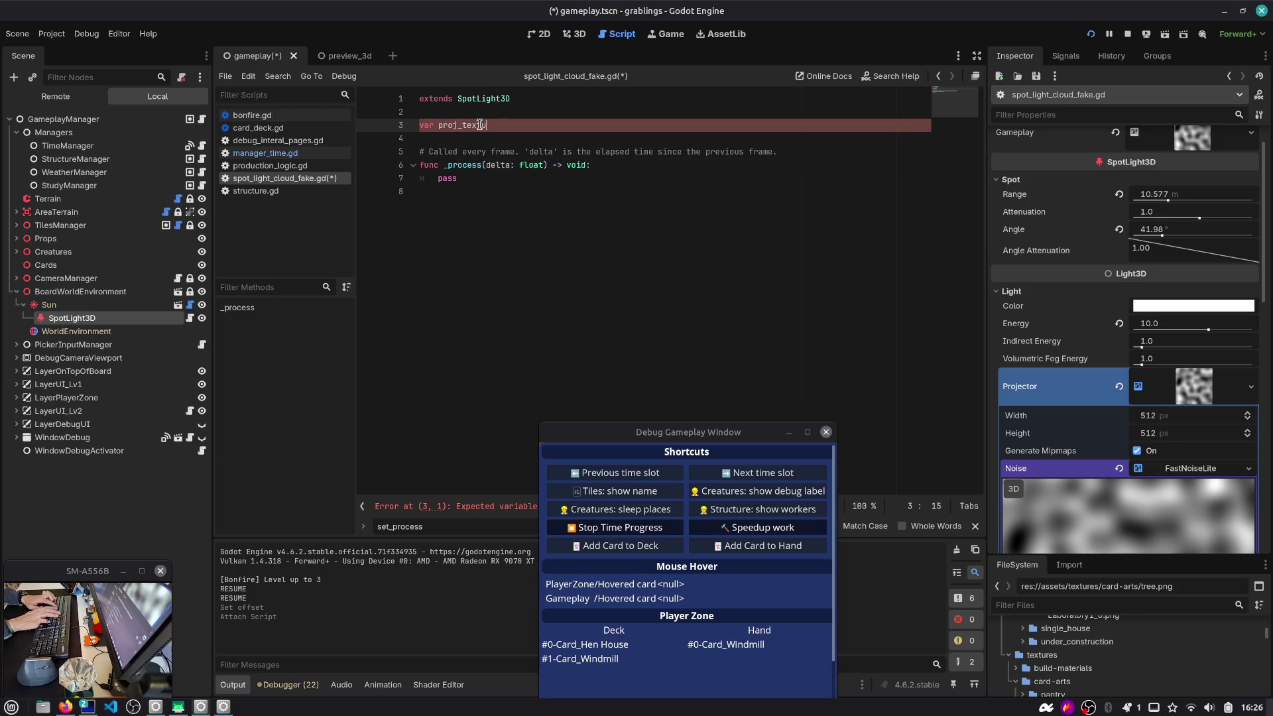
{"action": "type", "text": "re"}
{"action": "key", "text": "alt+Down"}
{"action": "key", "text": "alt+Down"}
{"action": "key", "text": "alt+Down"}
{"action": "key", "text": "Return"}
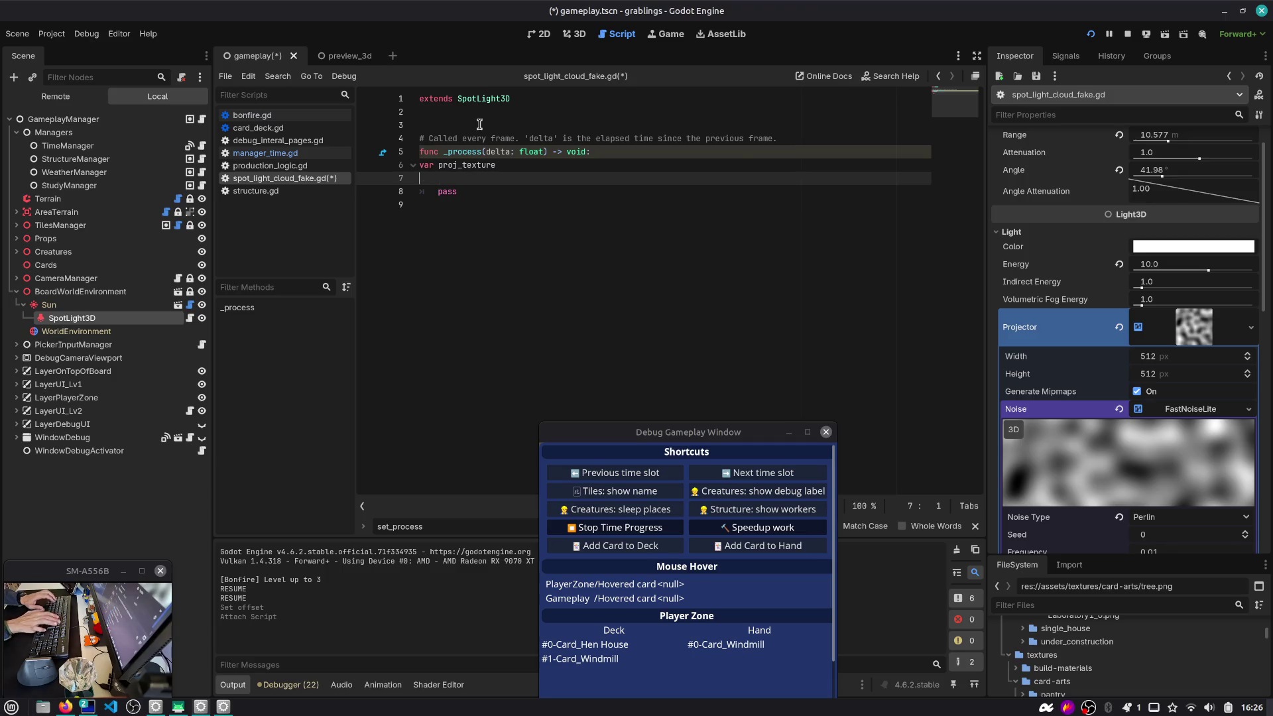
{"action": "key", "text": "Up"}
{"action": "key", "text": "Tab"}
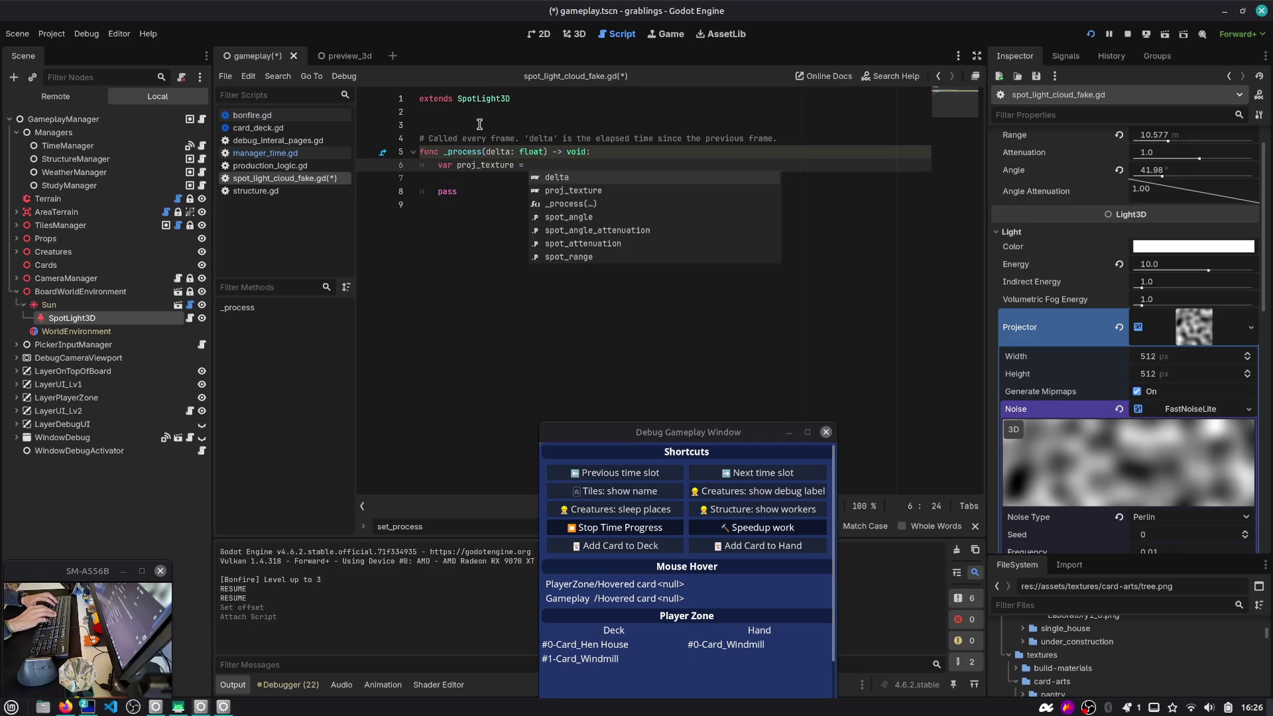
{"action": "type", "text": "light_p"}
{"action": "key", "text": "Return"}
{"action": "key", "text": "Return"}
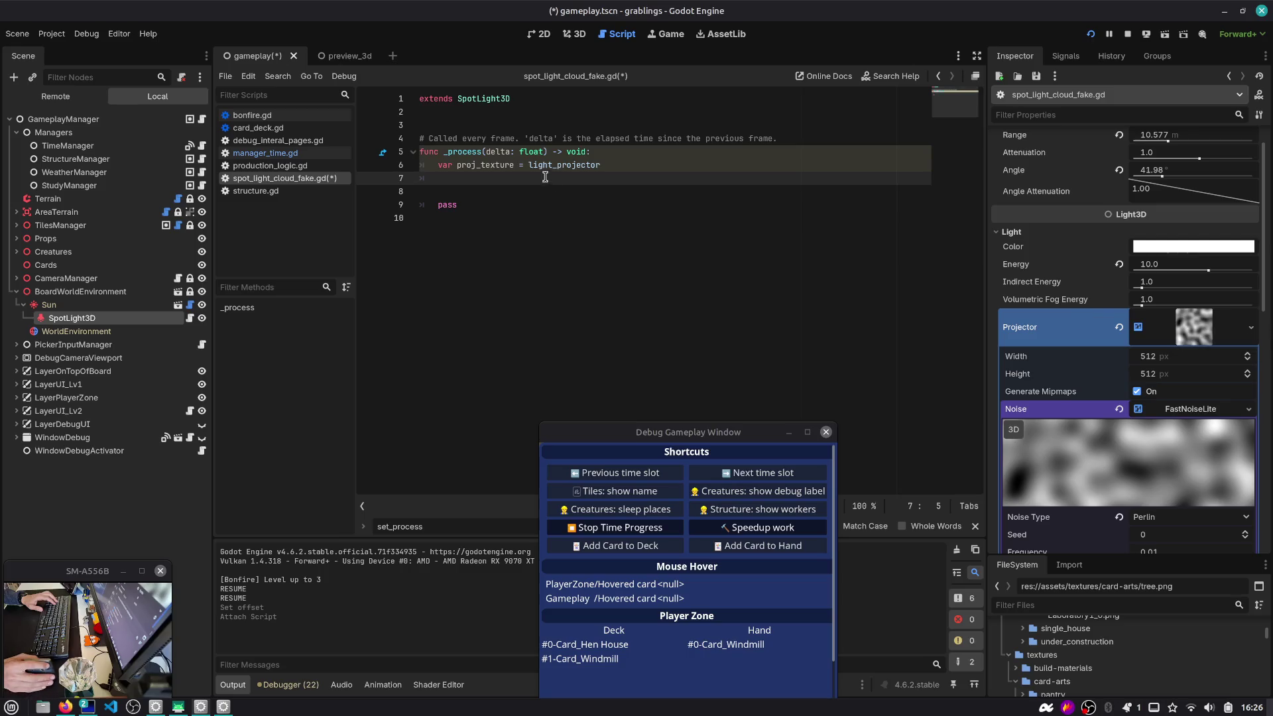
{"action": "left_click", "coordinate": [659, 166]}
{"action": "type", "text": "as N"}
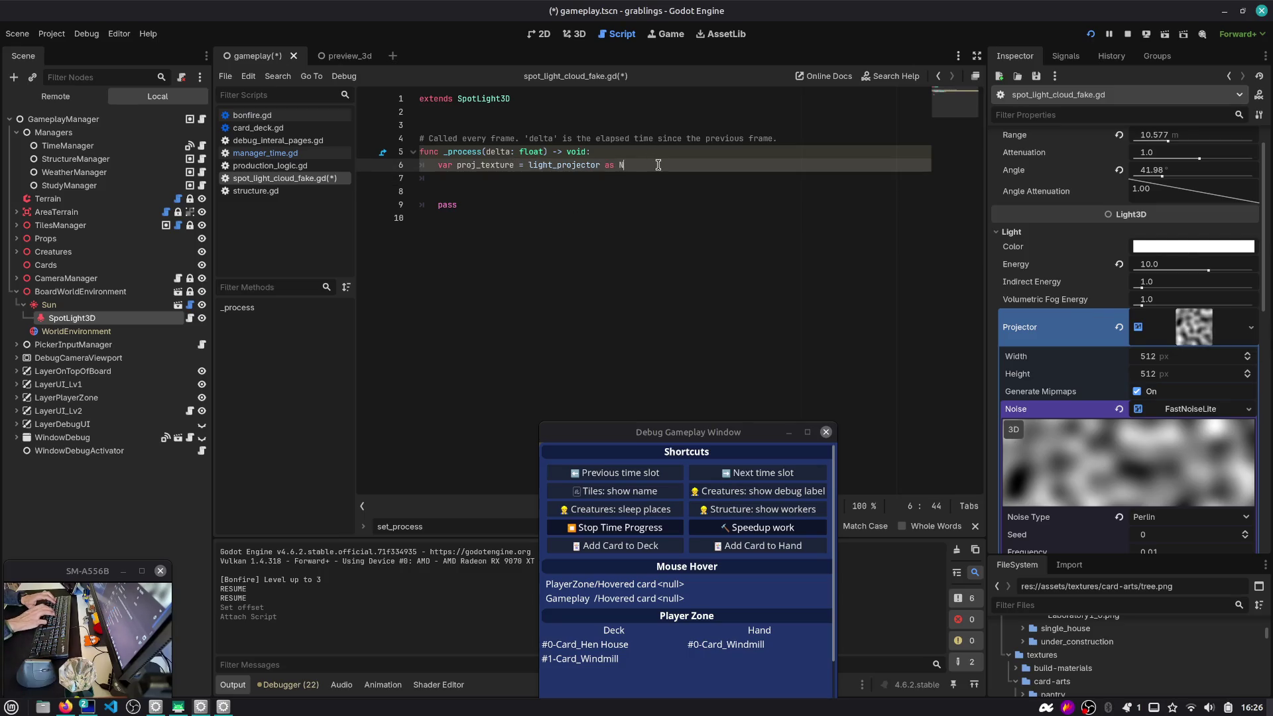
{"action": "type", "text": "oiseTe"}
{"action": "key", "text": "Return"}
Add a noise variable cast as FastNoiseLite and the line noise.offset.x += delta.
{"action": "key", "text": "Return"}
{"action": "type", "text": "proj"}
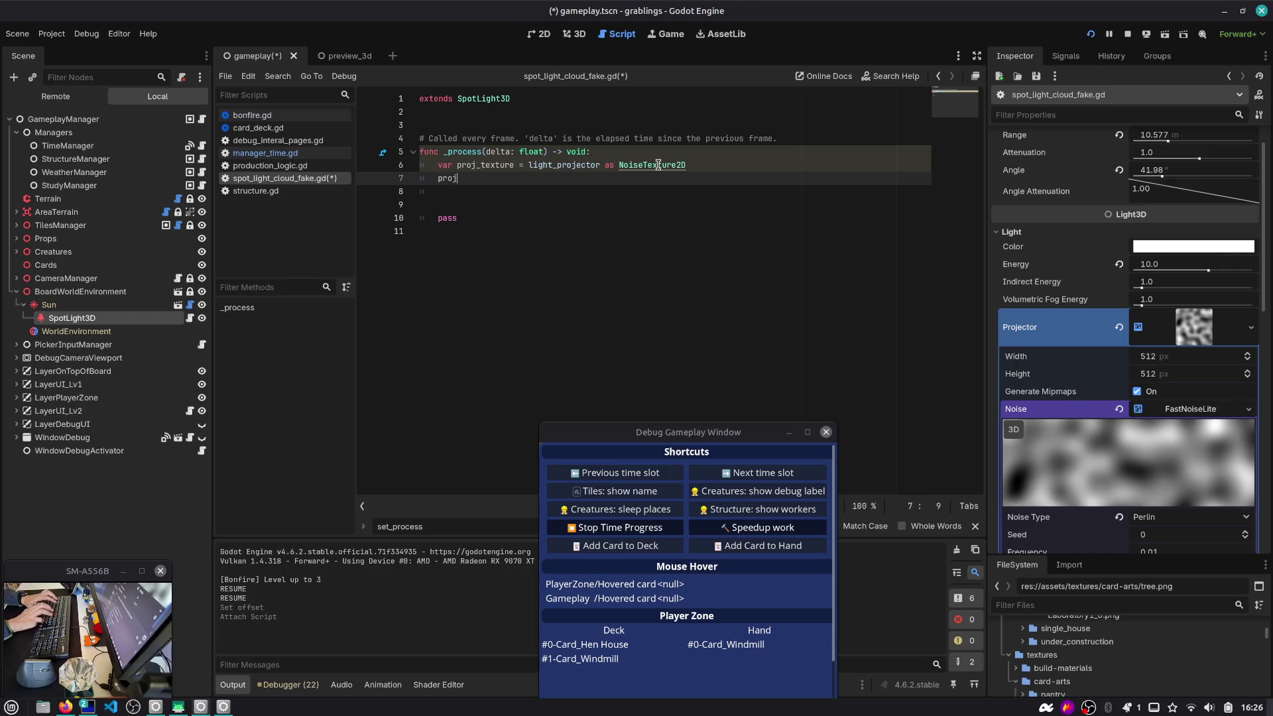
{"action": "key", "text": "Return"}
{"action": "type", "text": "noise = proj_texture.noise"}
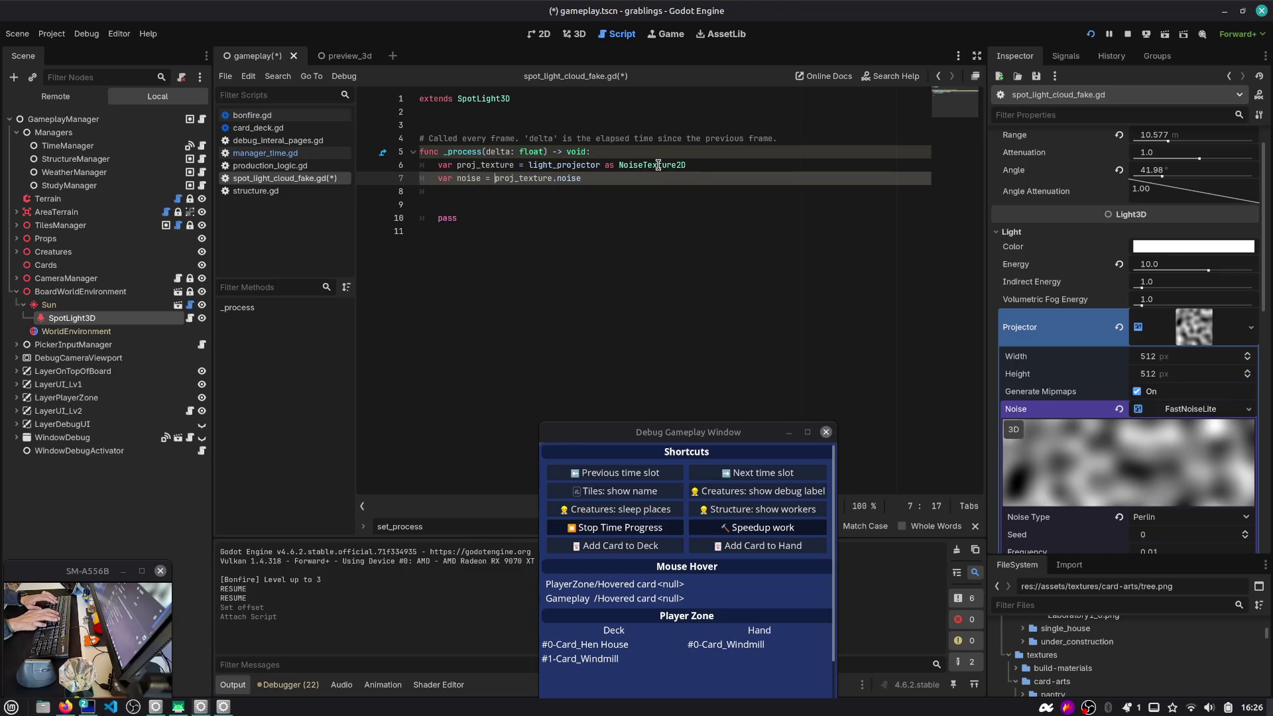
{"action": "key", "text": "End"}
{"action": "type", "text": "as FastN"}
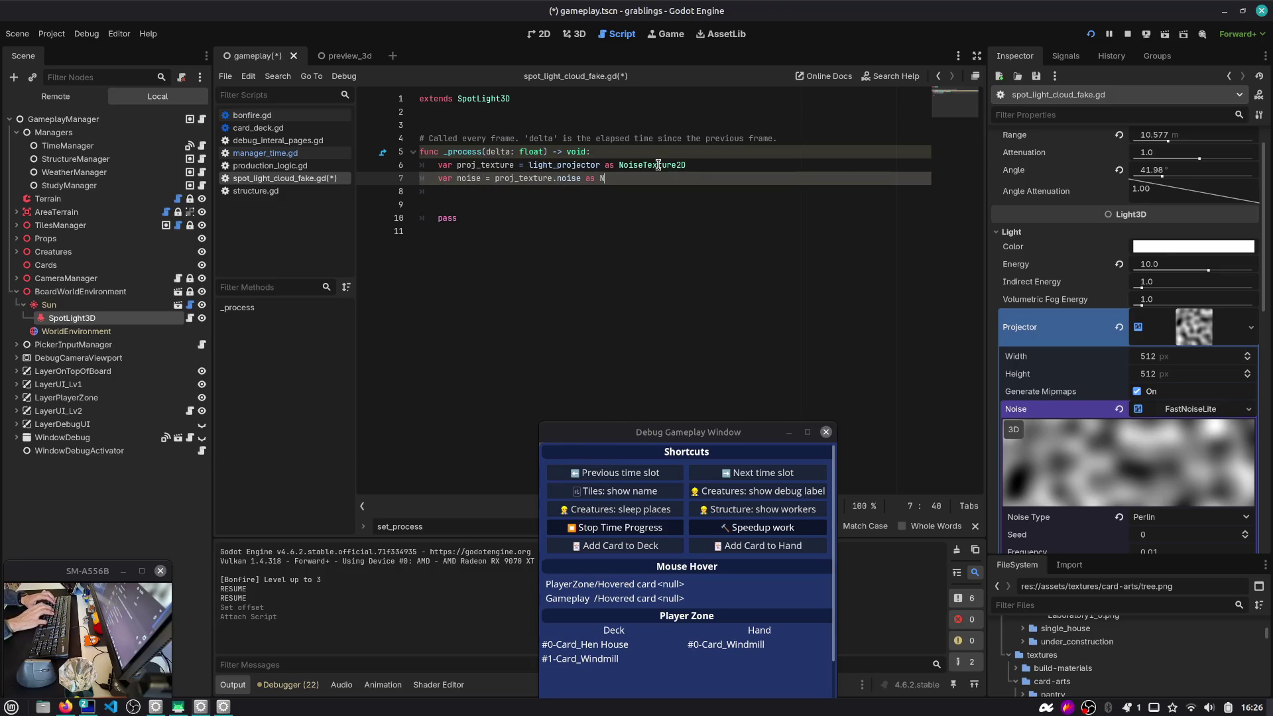
{"action": "type", "text": "oise"}
{"action": "key", "text": "Return"}
{"action": "key", "text": "Return"}
{"action": "type", "text": "noise."}
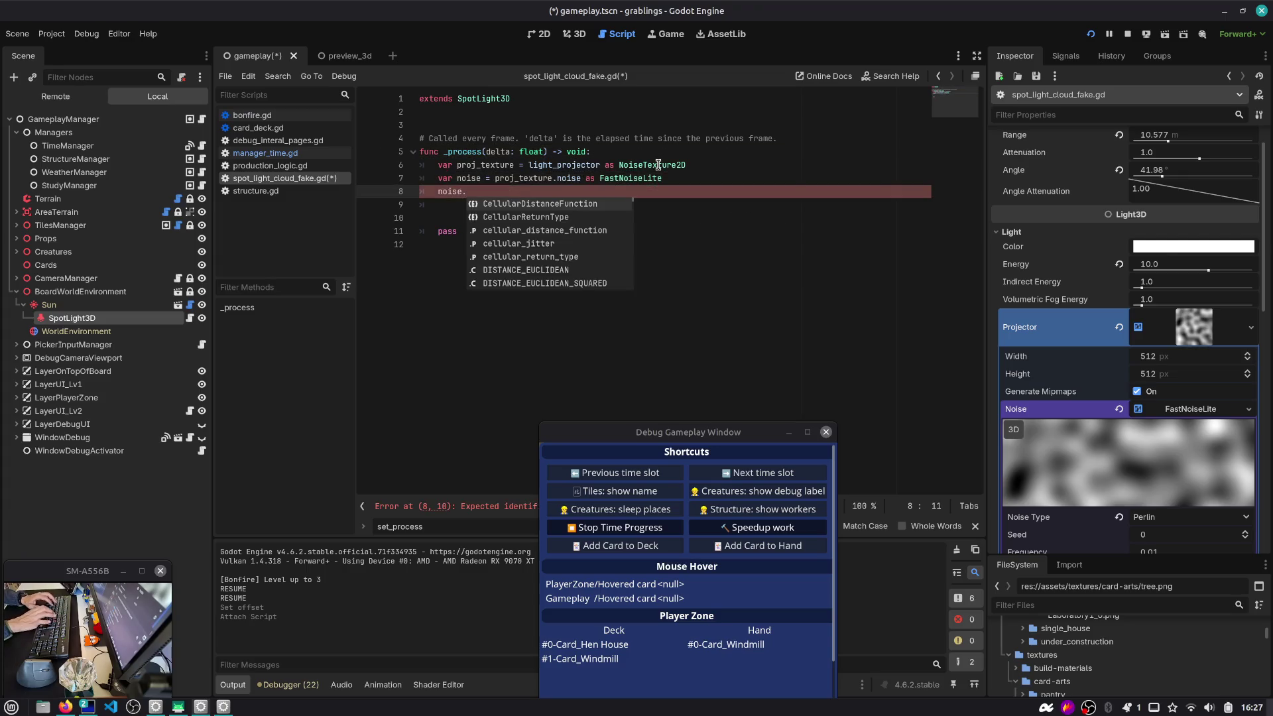
{"action": "type", "text": "offset.x += d"}
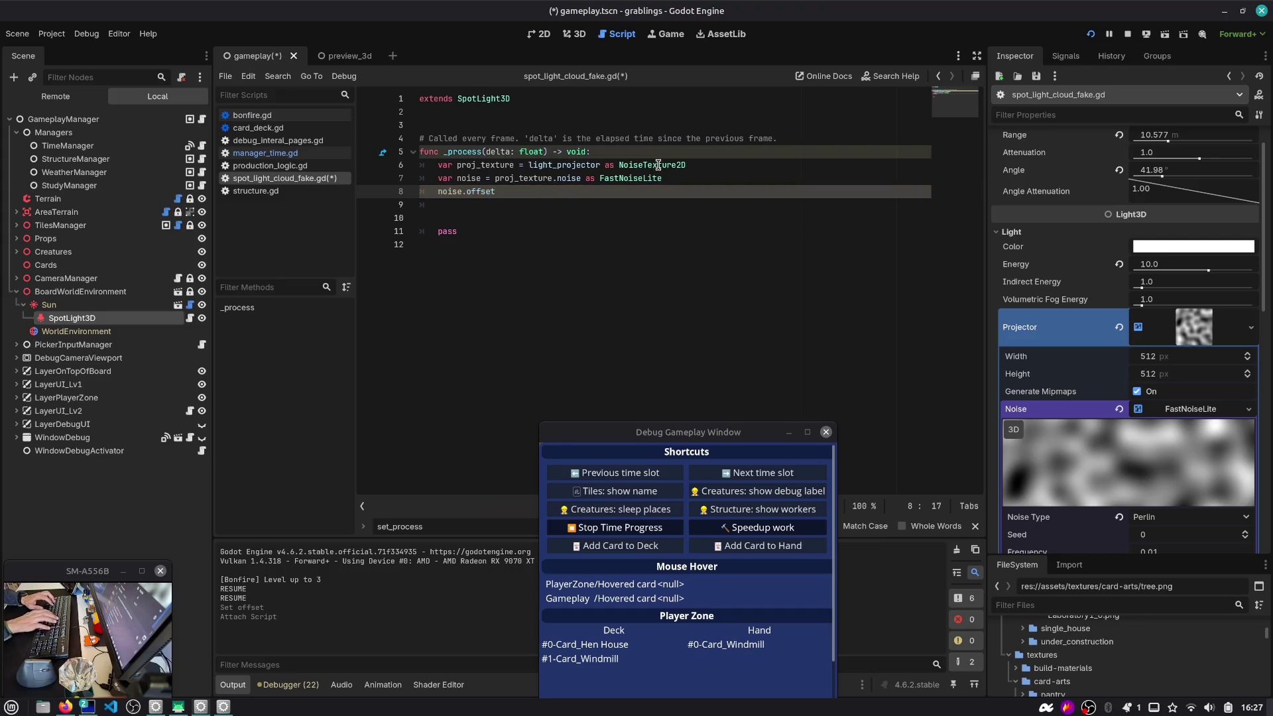
{"action": "type", "text": "elta"}
{"action": "key", "text": "Down"}
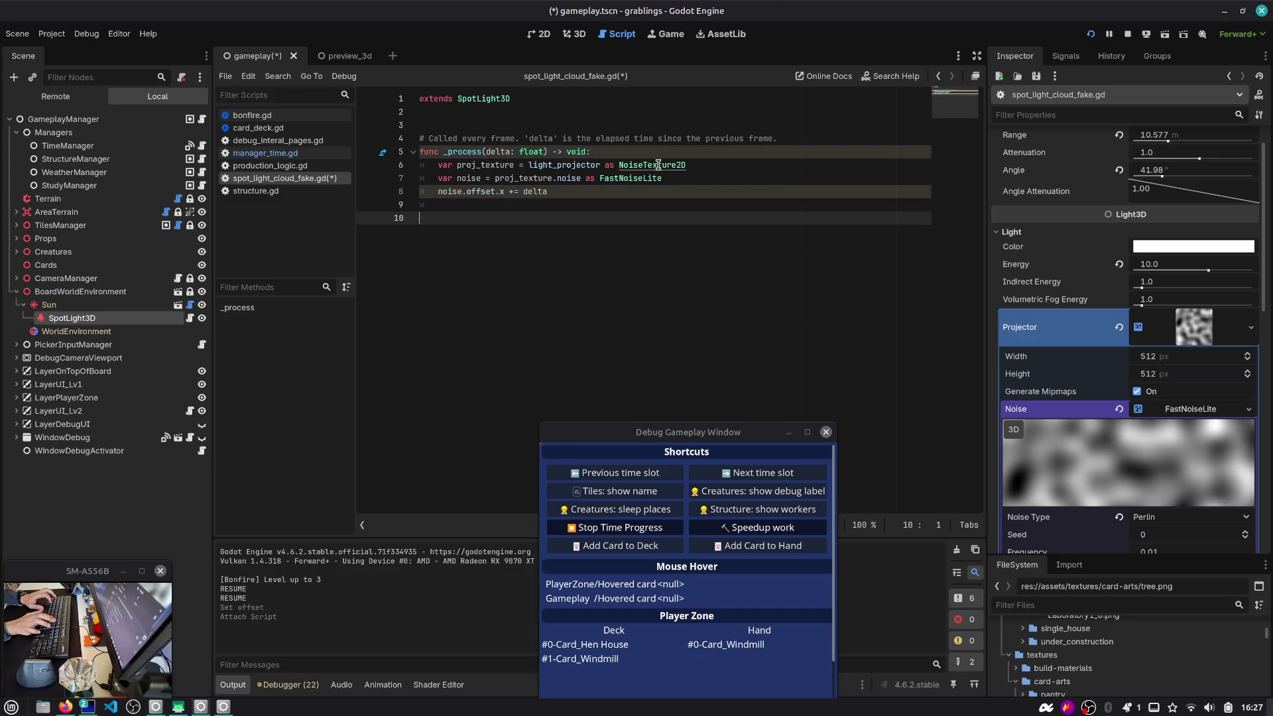
Remove the leftover pass and template comment lines, save, and run the game.
{"action": "key", "text": "shift+ctrl+End"}
{"action": "key", "text": "Delete"}
{"action": "key", "text": "ctrl+s"}
{"action": "key", "text": "Up"}
{"action": "key", "text": "Up"}
{"action": "key", "text": "Up"}
{"action": "key", "text": "End"}
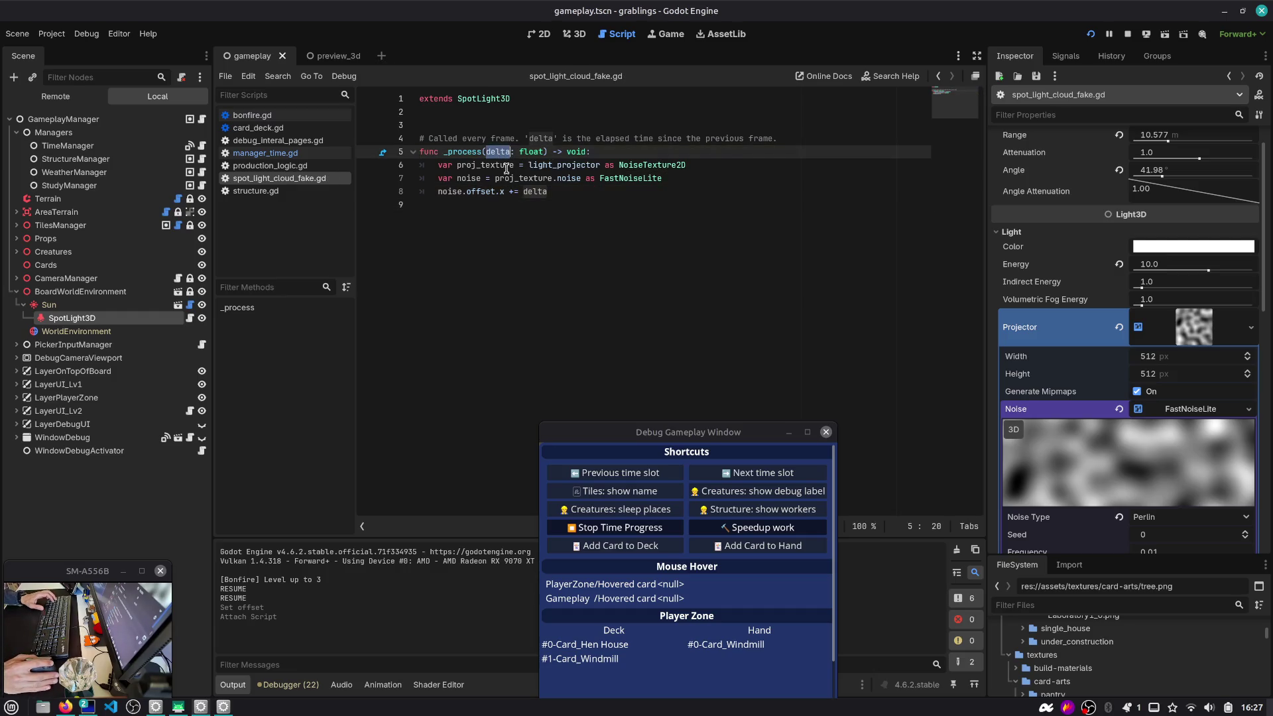
{"action": "key", "text": "Up"}
{"action": "key", "text": "ctrl+shift+k"}
{"action": "left_click", "coordinate": [1090, 34]}
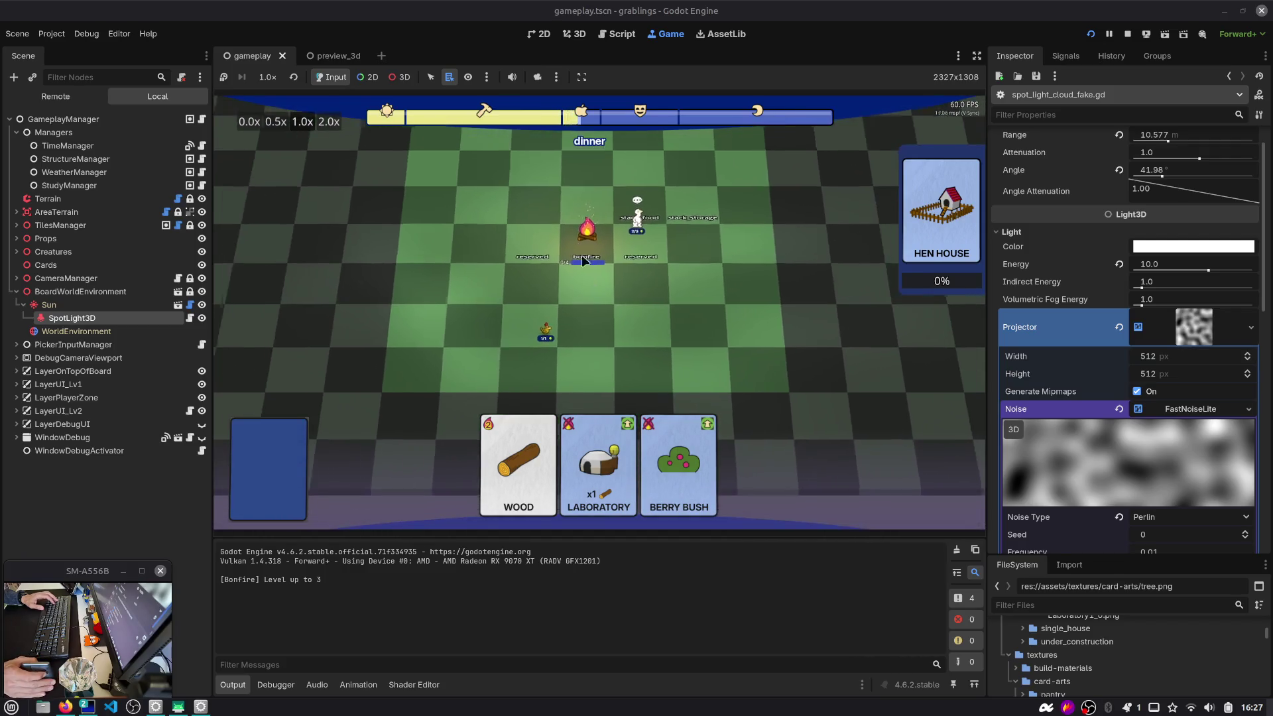
Change the offset line to noise.offset.x += delta * 4 and compare it in the running game.
{"action": "left_click", "coordinate": [617, 34]}
{"action": "left_click", "coordinate": [550, 176]}
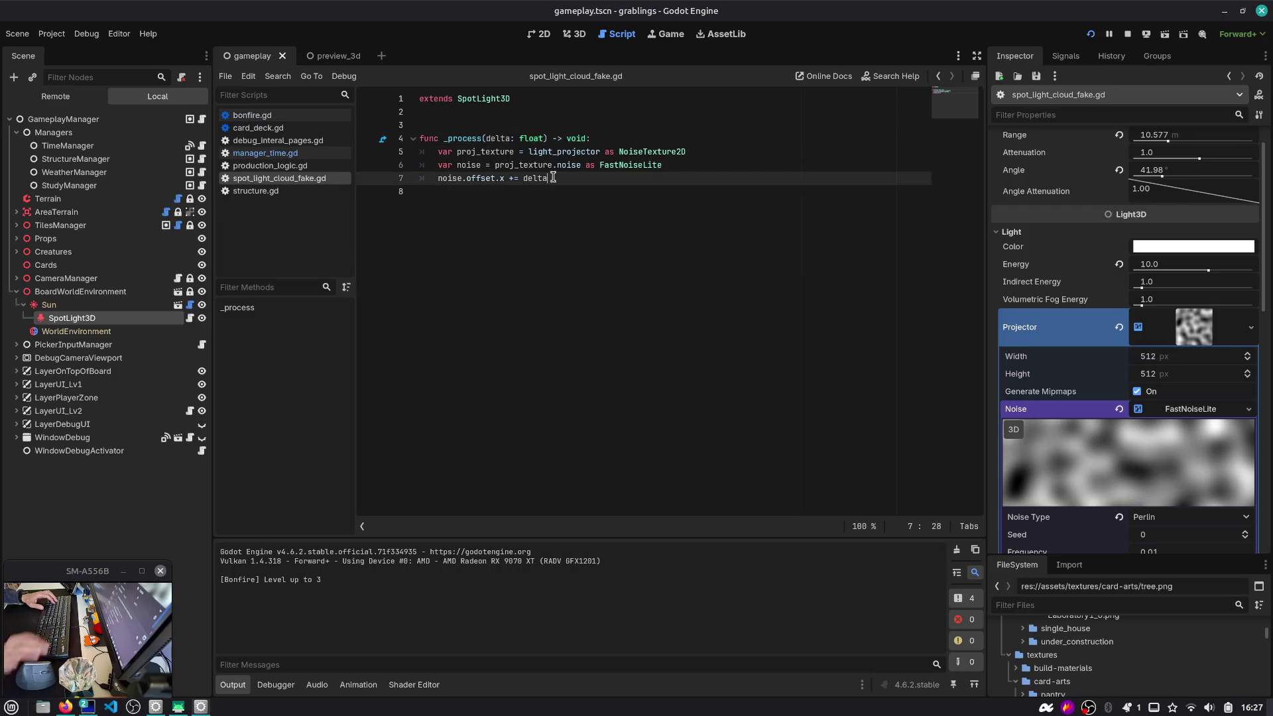
{"action": "type", "text": "* 4."}
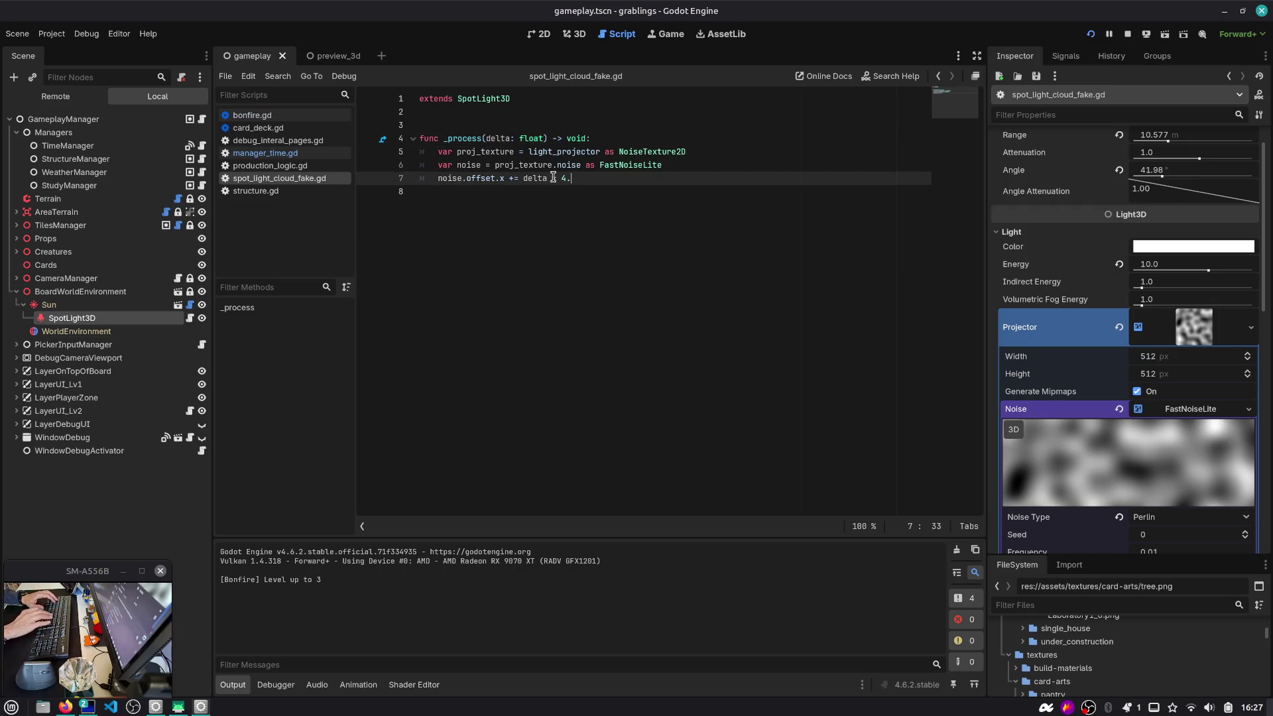
{"action": "left_click", "coordinate": [659, 37]}
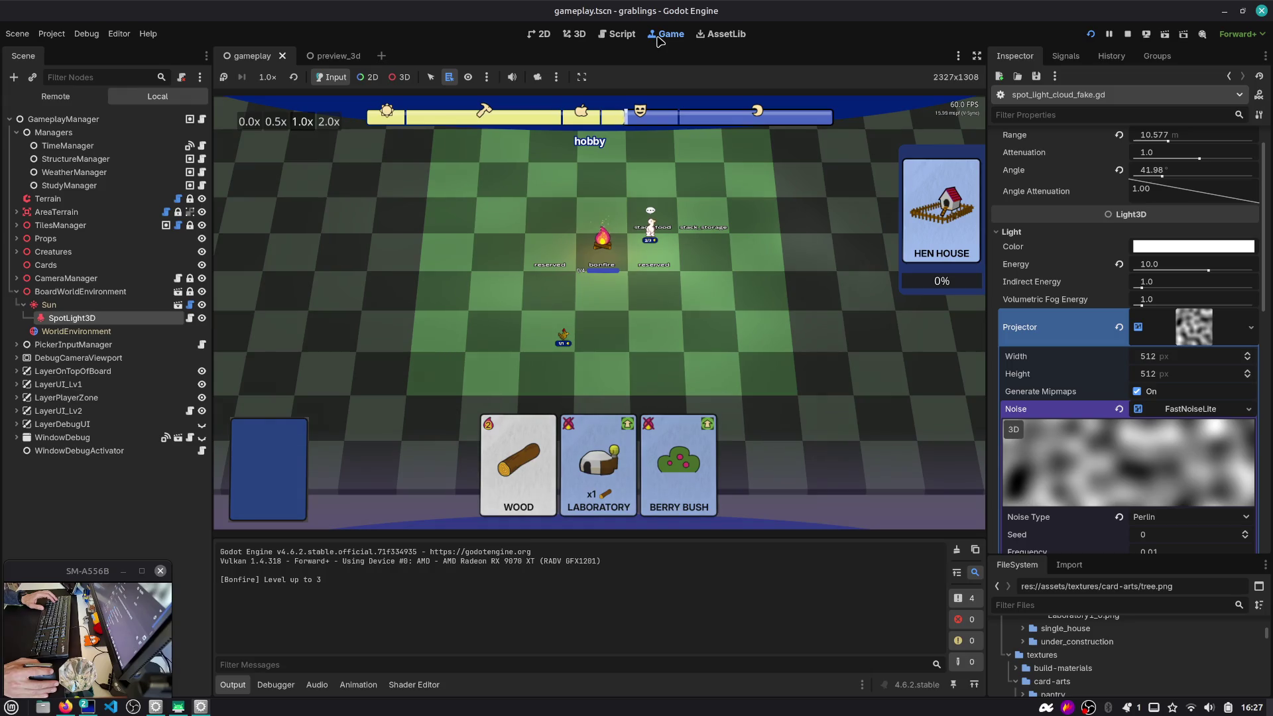
{"action": "left_click", "coordinate": [621, 37]}
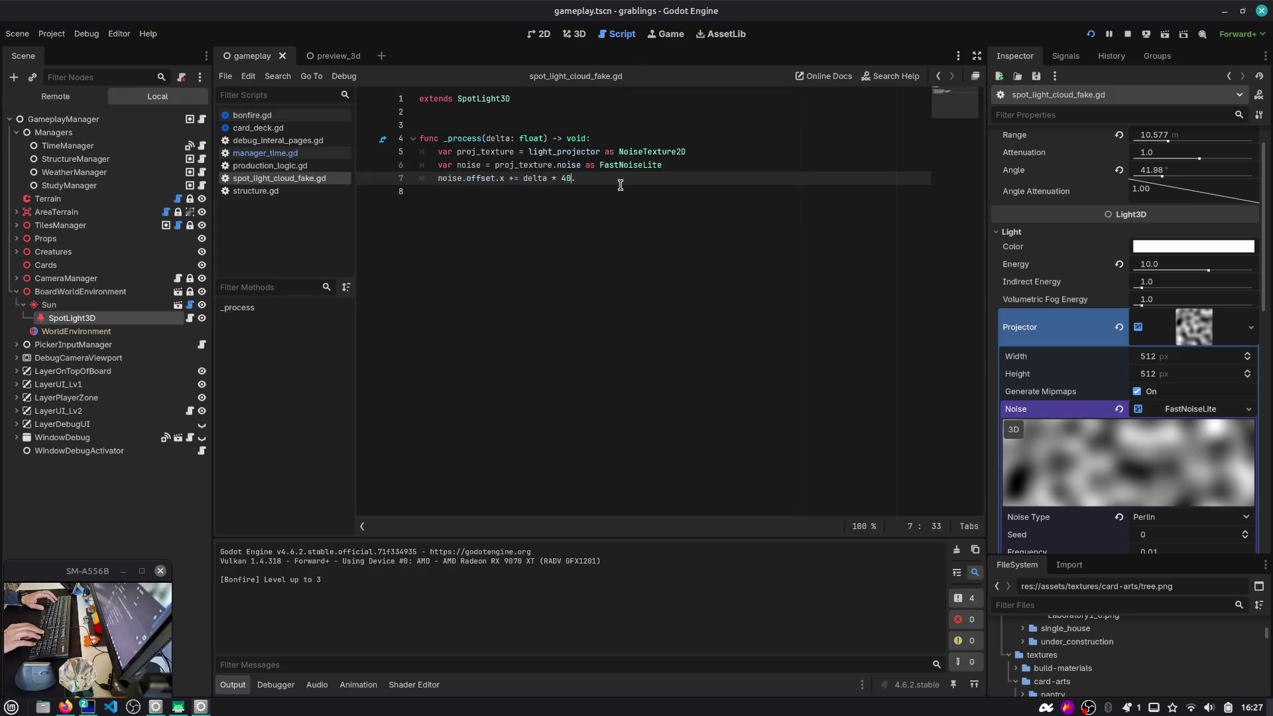
{"action": "left_click", "coordinate": [663, 36]}
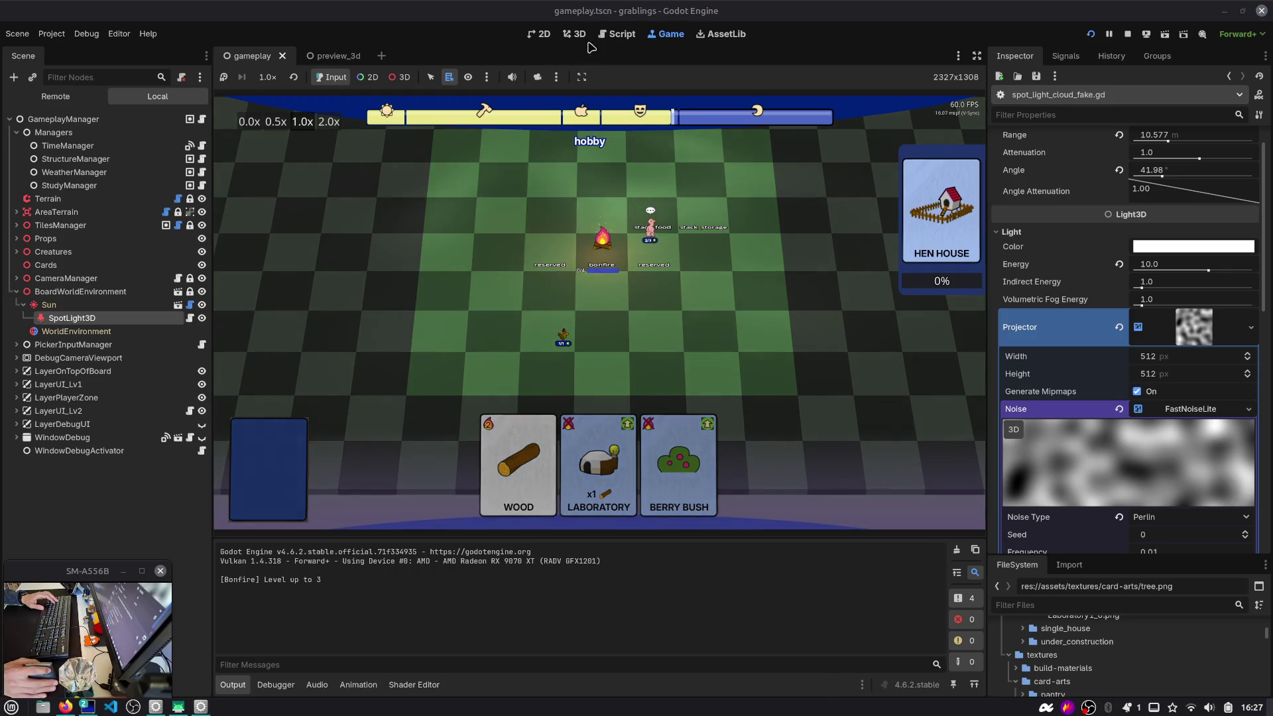
Change the multiplier to 80, save, and watch the faster clouds in the game.
{"action": "left_click", "coordinate": [612, 38]}
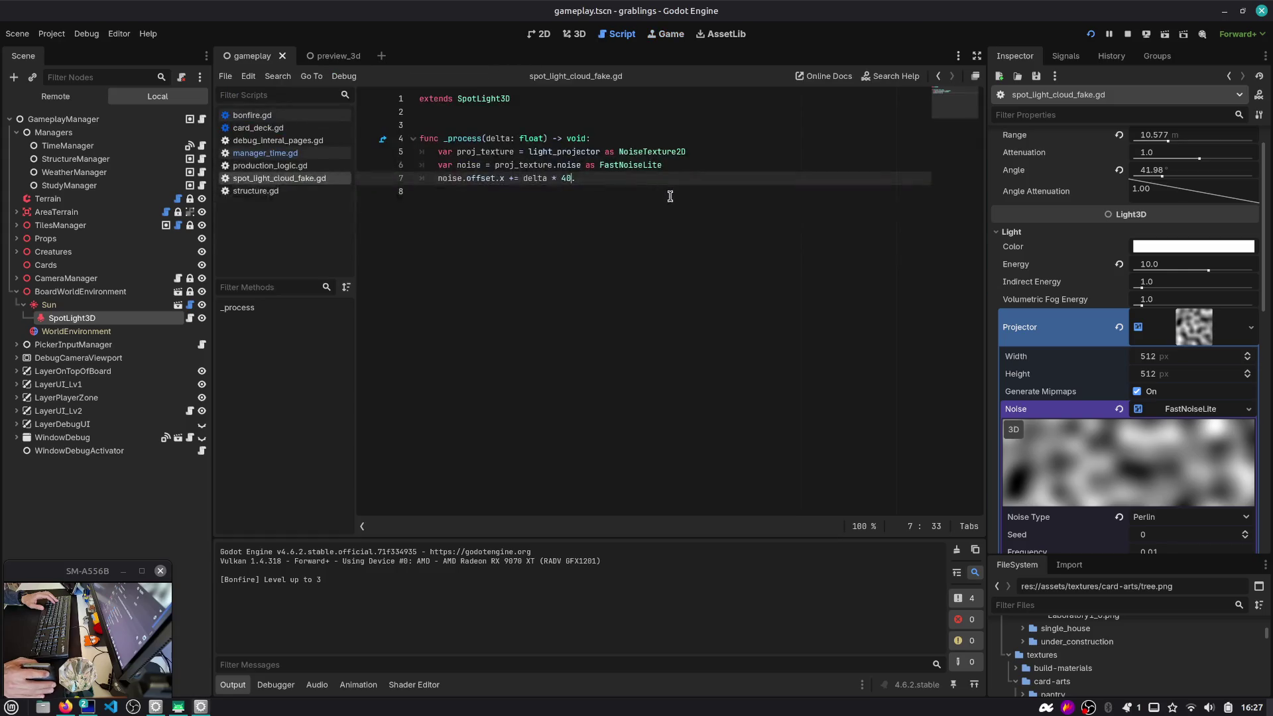
{"action": "key", "text": "BackSpace"}
{"action": "type", "text": "80"}
{"action": "key", "text": "ctrl+s"}
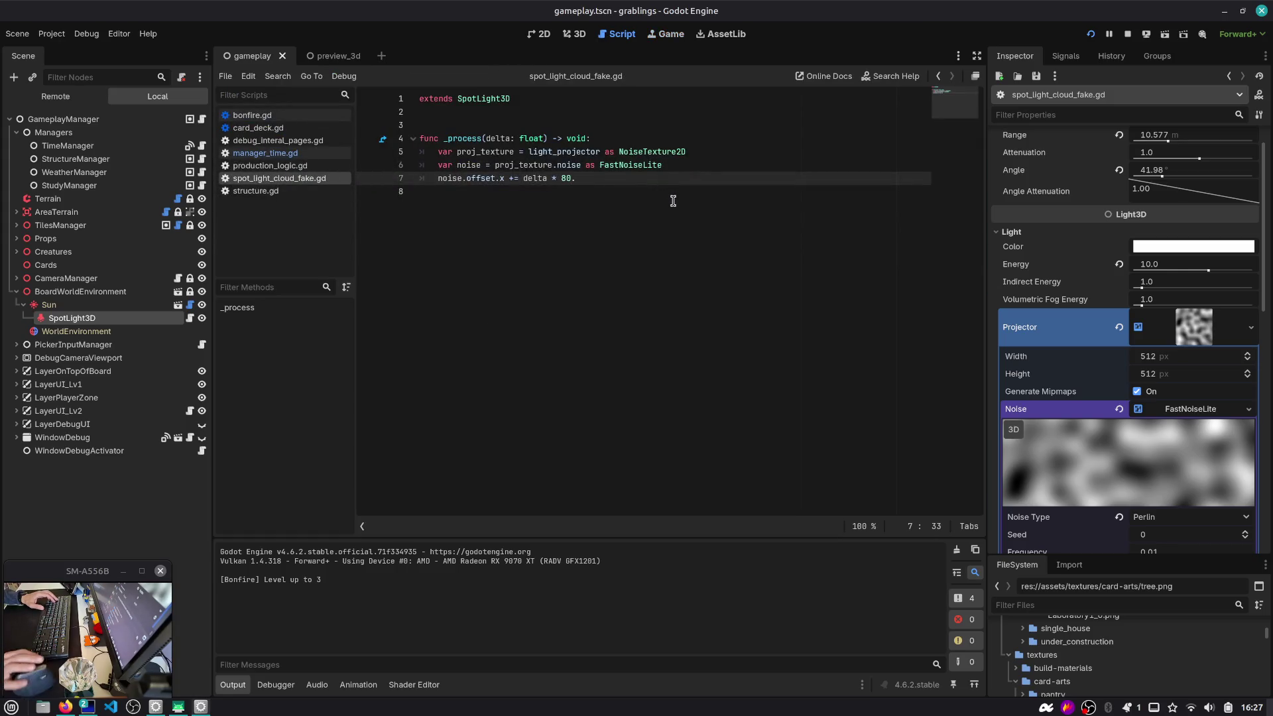
{"action": "left_click", "coordinate": [669, 34]}
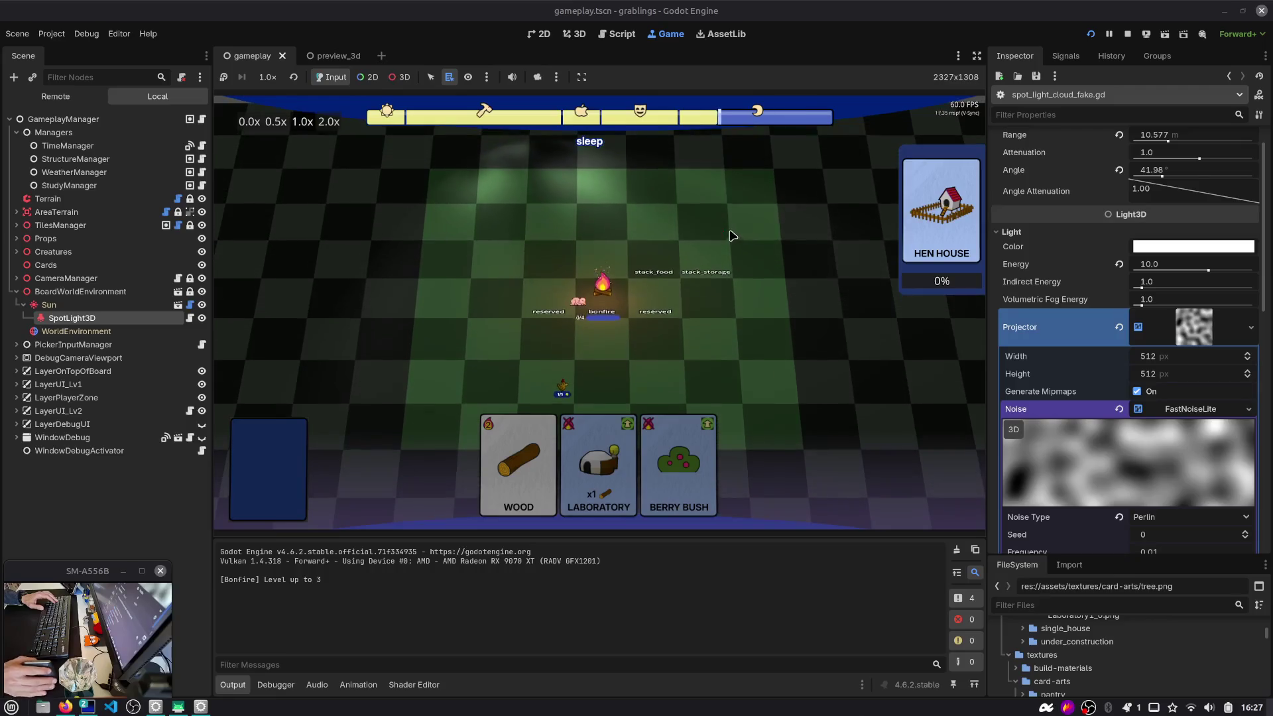
{"action": "left_click_drag", "start_coordinate": [684, 292], "coordinate": [509, 247]}
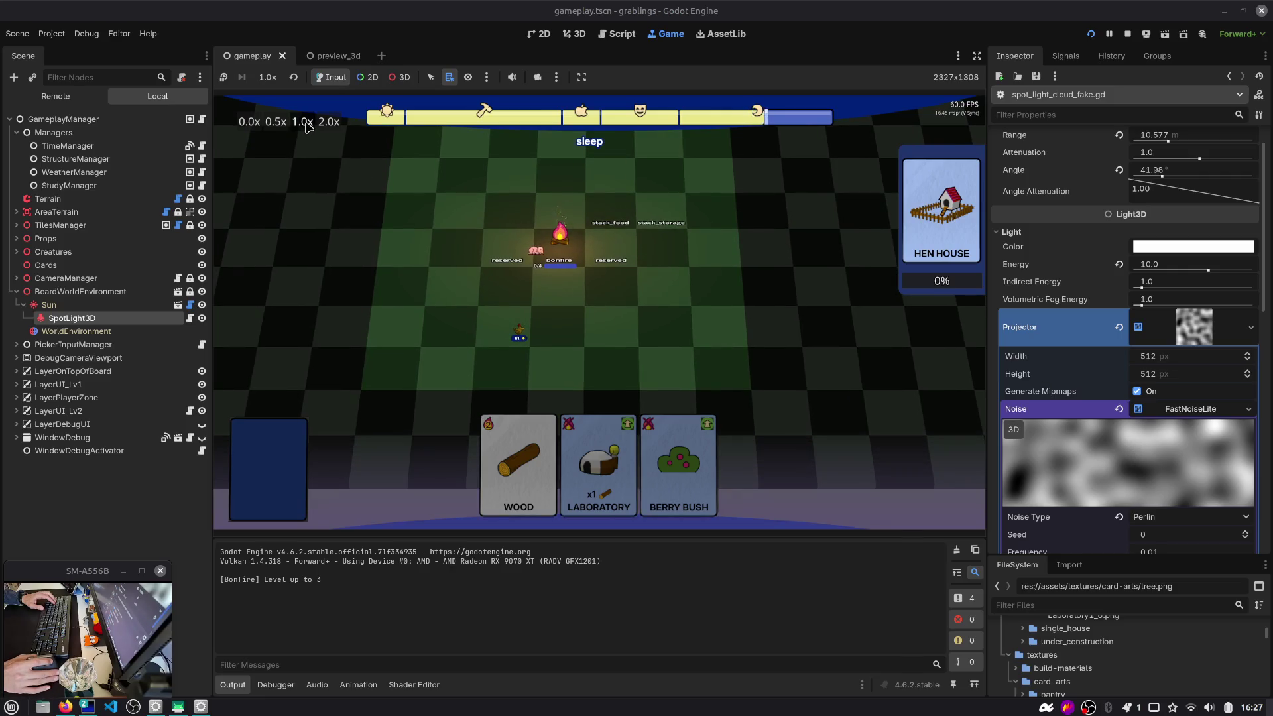
Try 2.0x and 1.0x speed, pause at 0.0x, stop time progress, and enable distraction-free mode.
{"action": "left_click", "coordinate": [330, 124]}
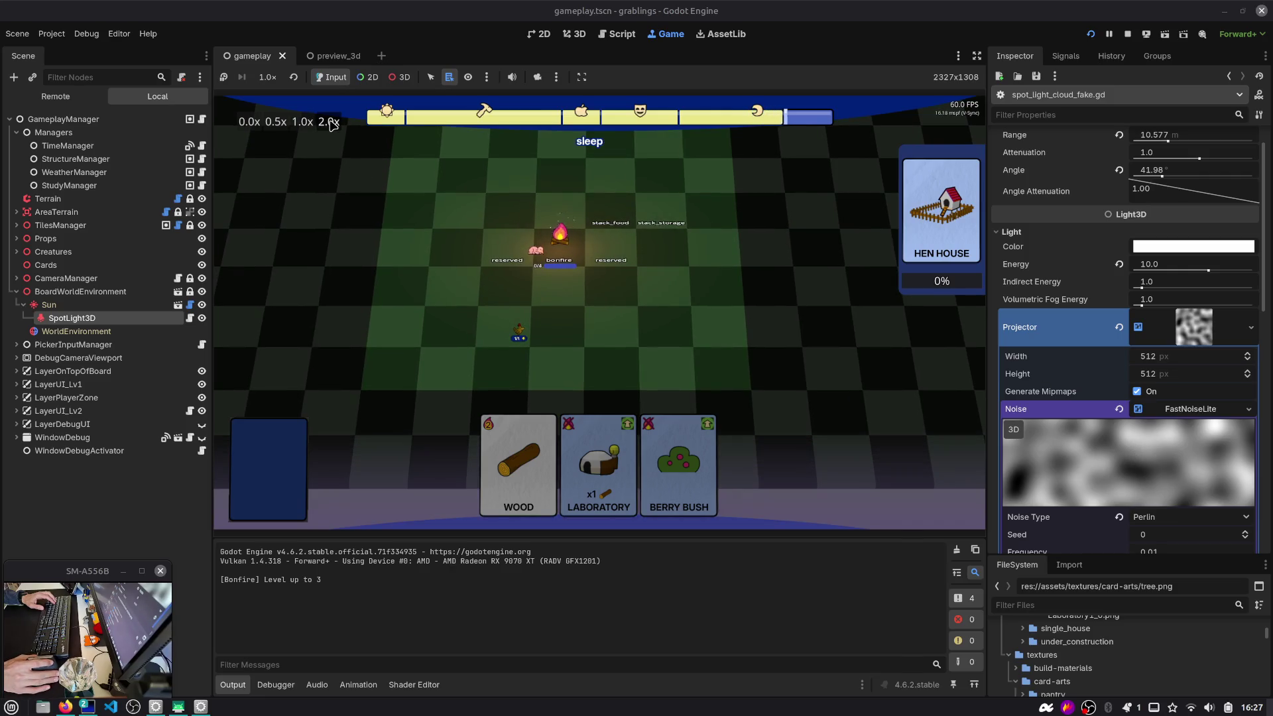
{"action": "left_click", "coordinate": [309, 124]}
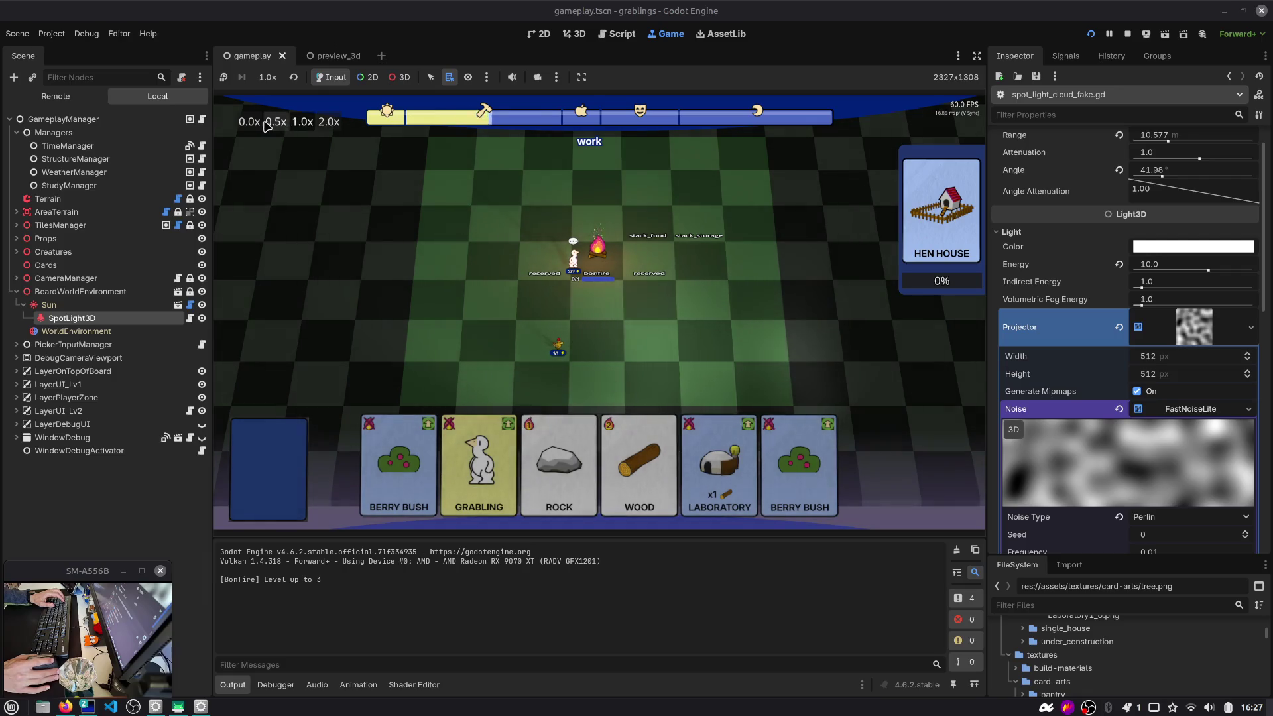
{"action": "left_click", "coordinate": [249, 126]}
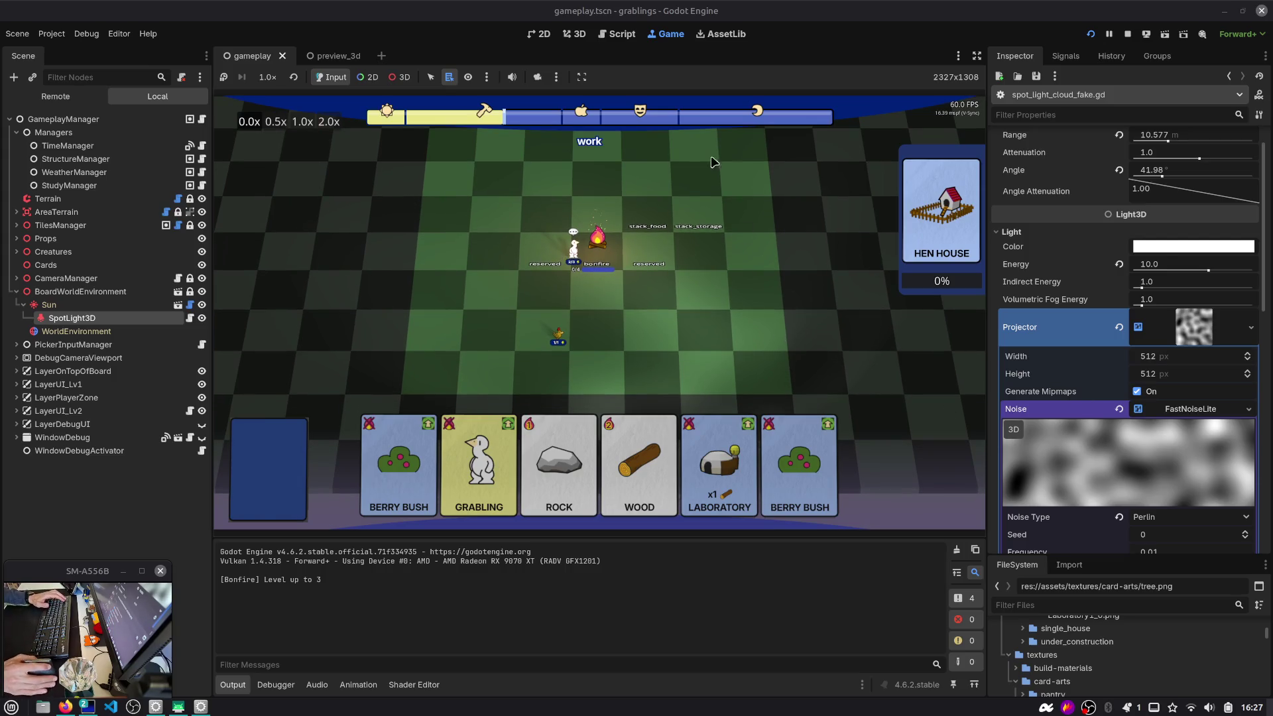
{"action": "key", "text": "F1"}
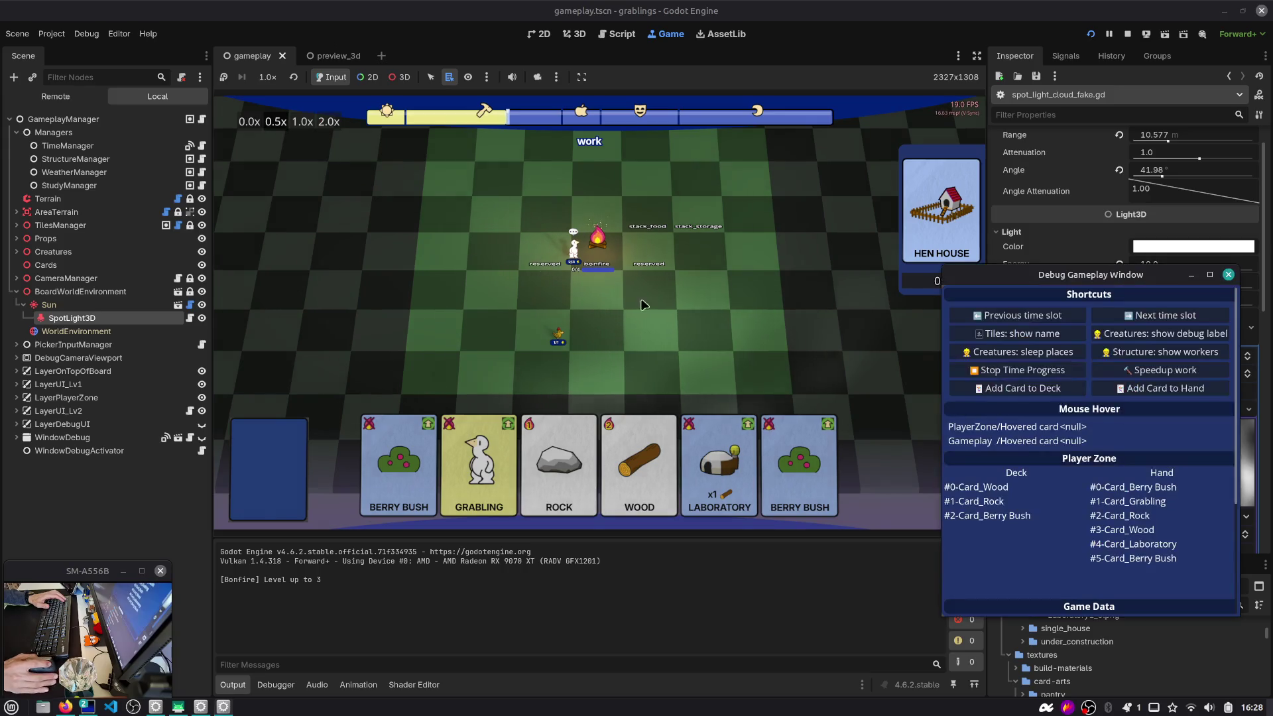
{"action": "left_click", "coordinate": [1036, 369]}
{"action": "key", "text": "F1"}
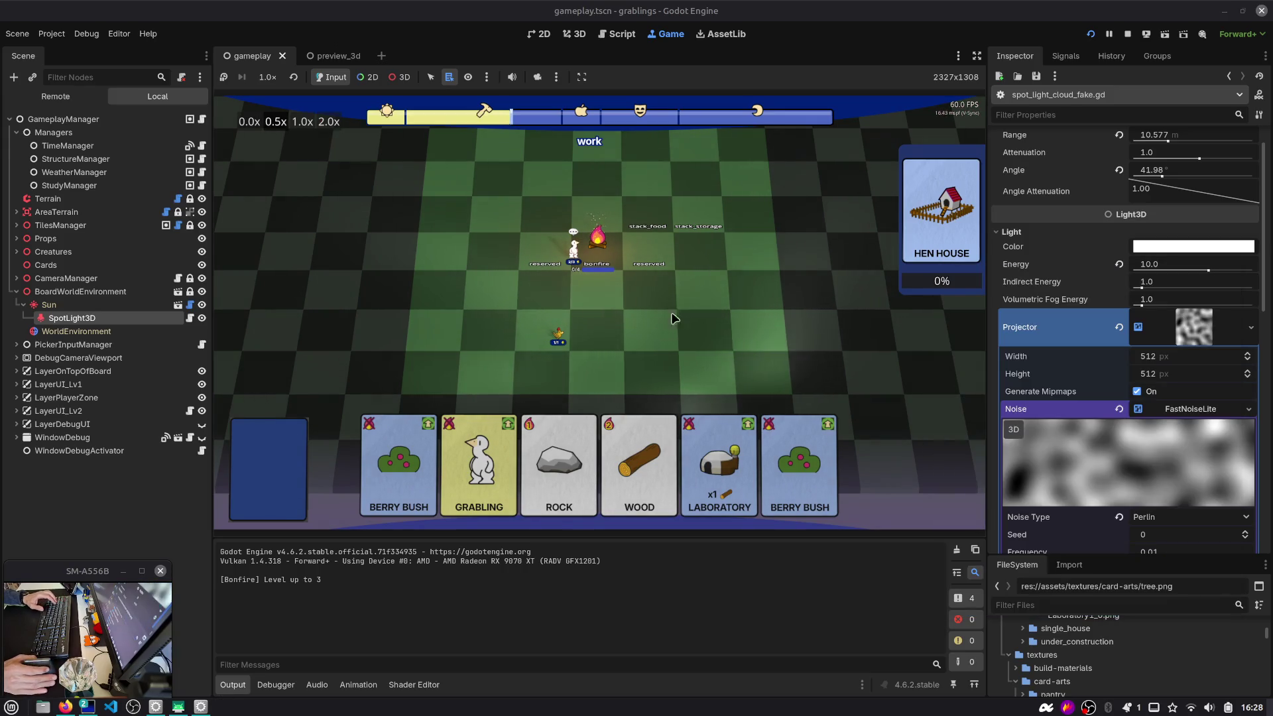
{"action": "key", "text": "ctrl+shift+F11"}
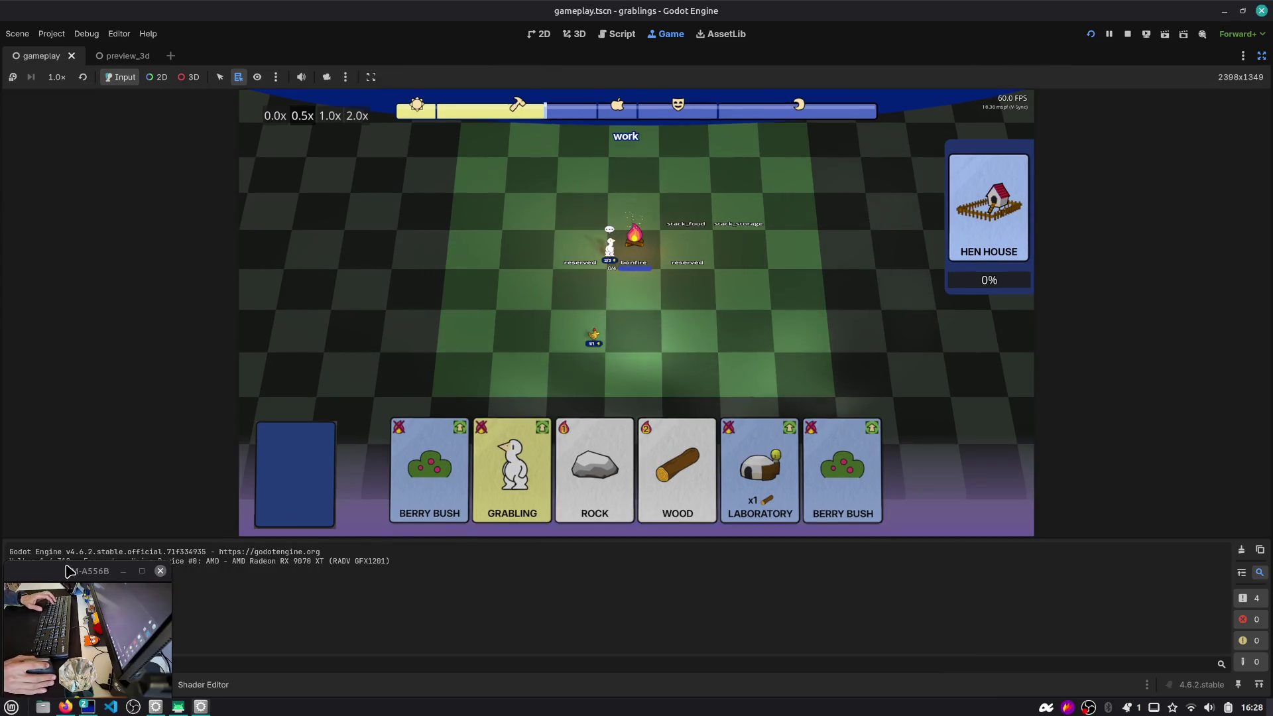
Refocus the editor, dismiss the stray file dialog, and hide the Output panel with Ctrl+J.
{"action": "mouse_move", "coordinate": [79, 571]}
{"action": "left_mouse_down"}
{"action": "mouse_move", "coordinate": [302, 554]}
{"action": "mouse_move", "coordinate": [60, 560]}
{"action": "left_mouse_up"}
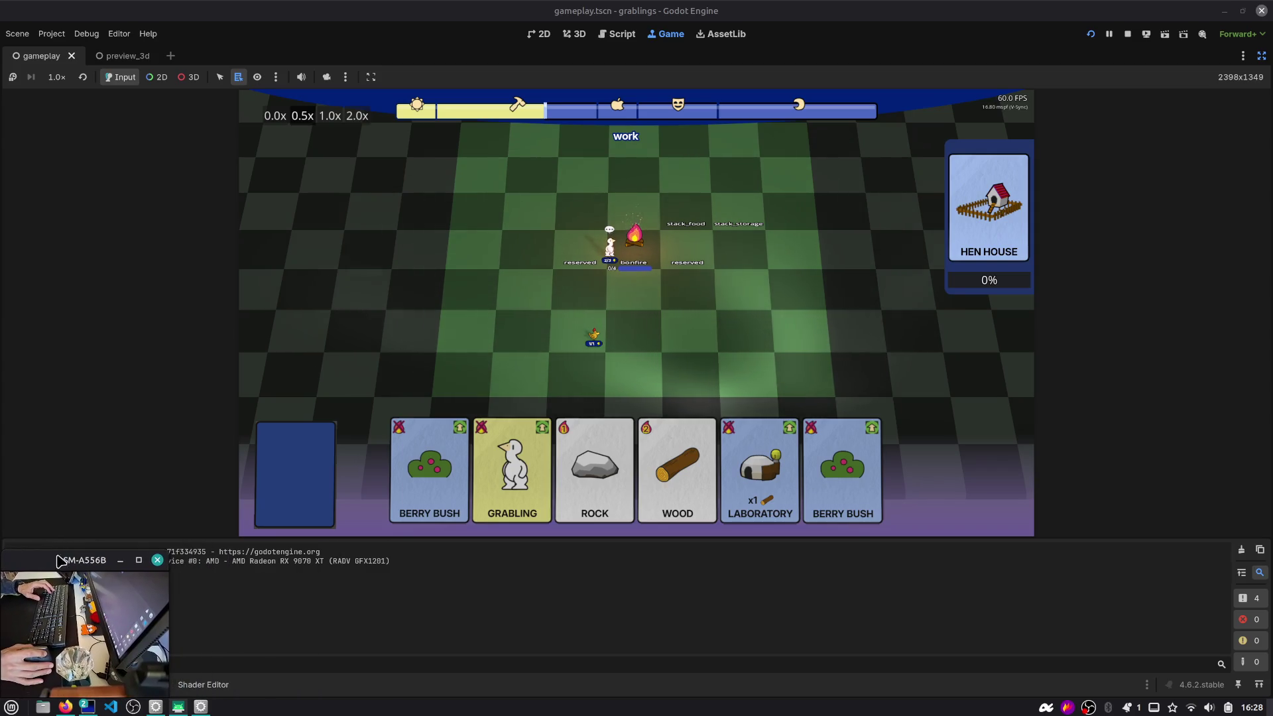
{"action": "left_click", "coordinate": [318, 582]}
{"action": "key", "text": "ctrl+o"}
{"action": "key", "text": "Escape"}
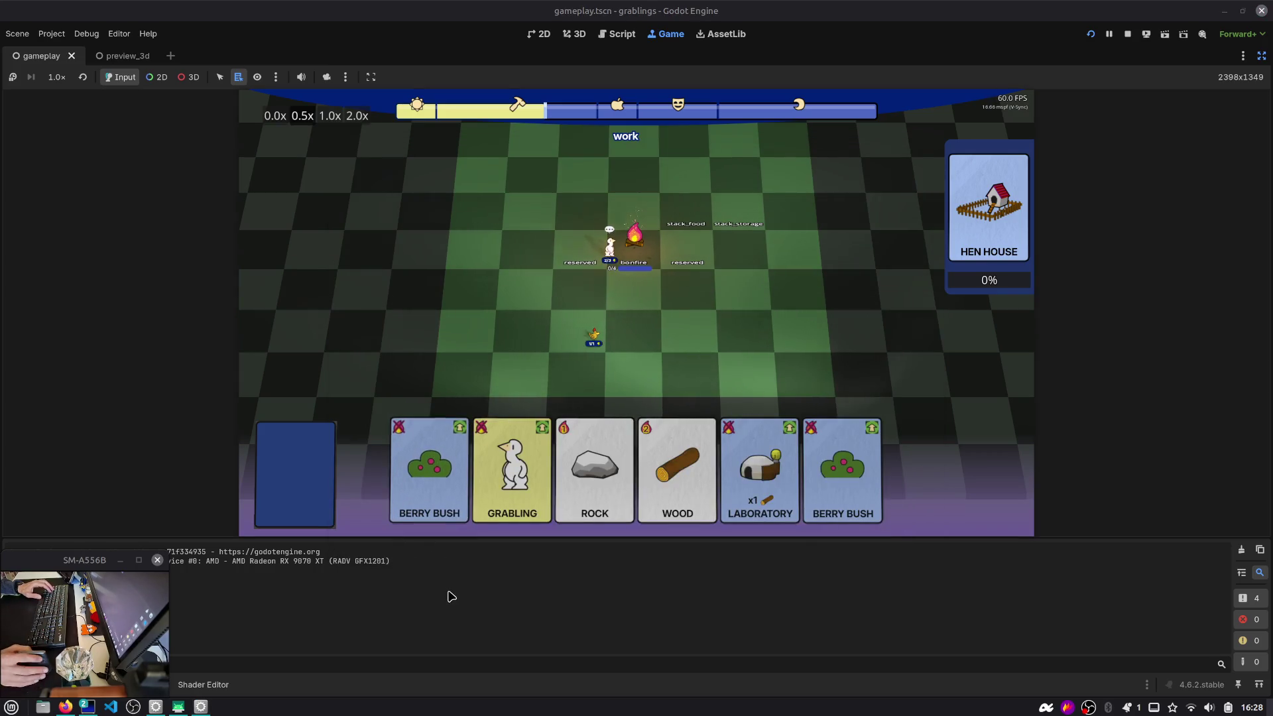
{"action": "key", "text": "ctrl+j"}
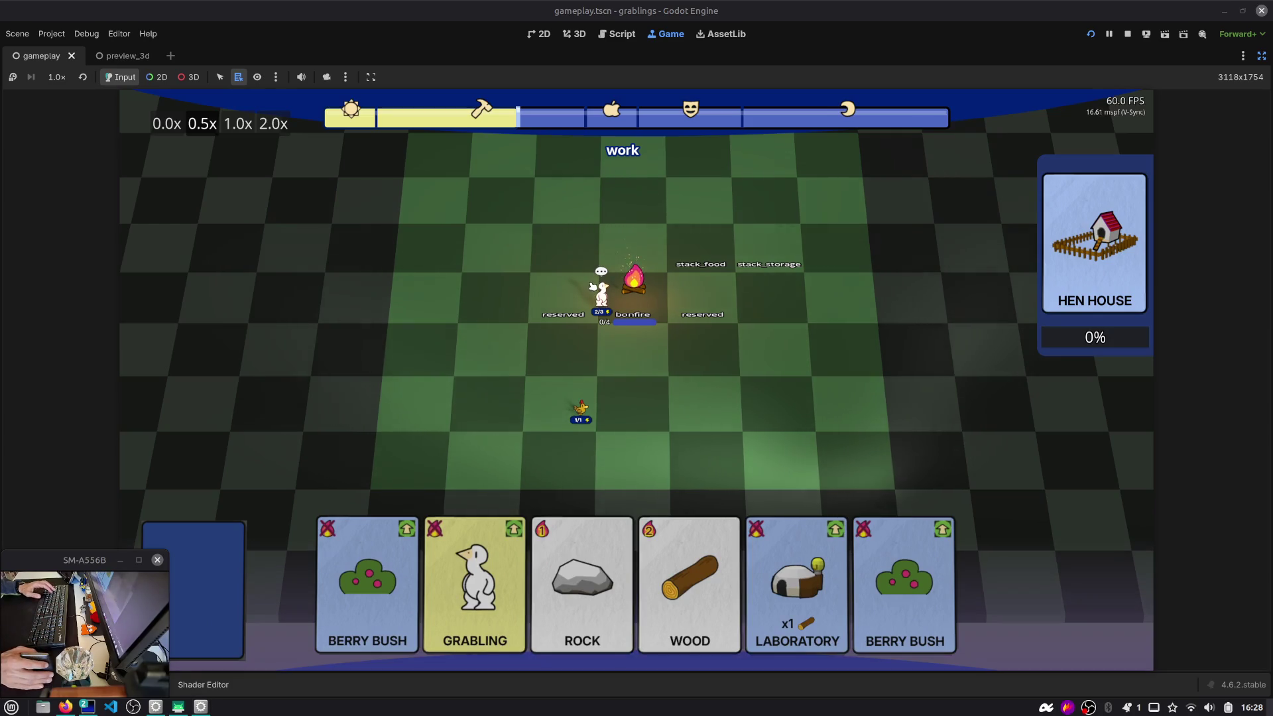
Zoom the game camera in and out, then switch to the chat workspace.
{"action": "scroll", "coordinate": [594, 287], "scroll_direction": "down", "scroll_amount": 3}
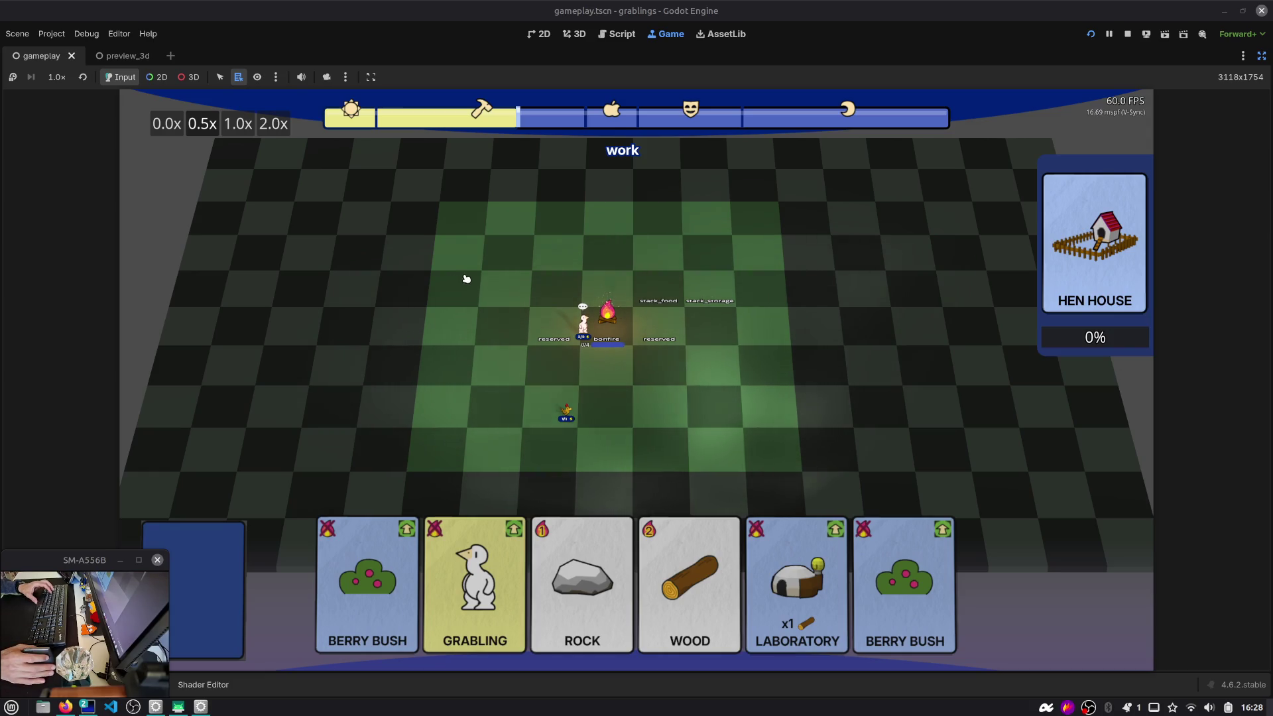
{"action": "scroll", "coordinate": [605, 428], "scroll_direction": "down", "scroll_amount": 3}
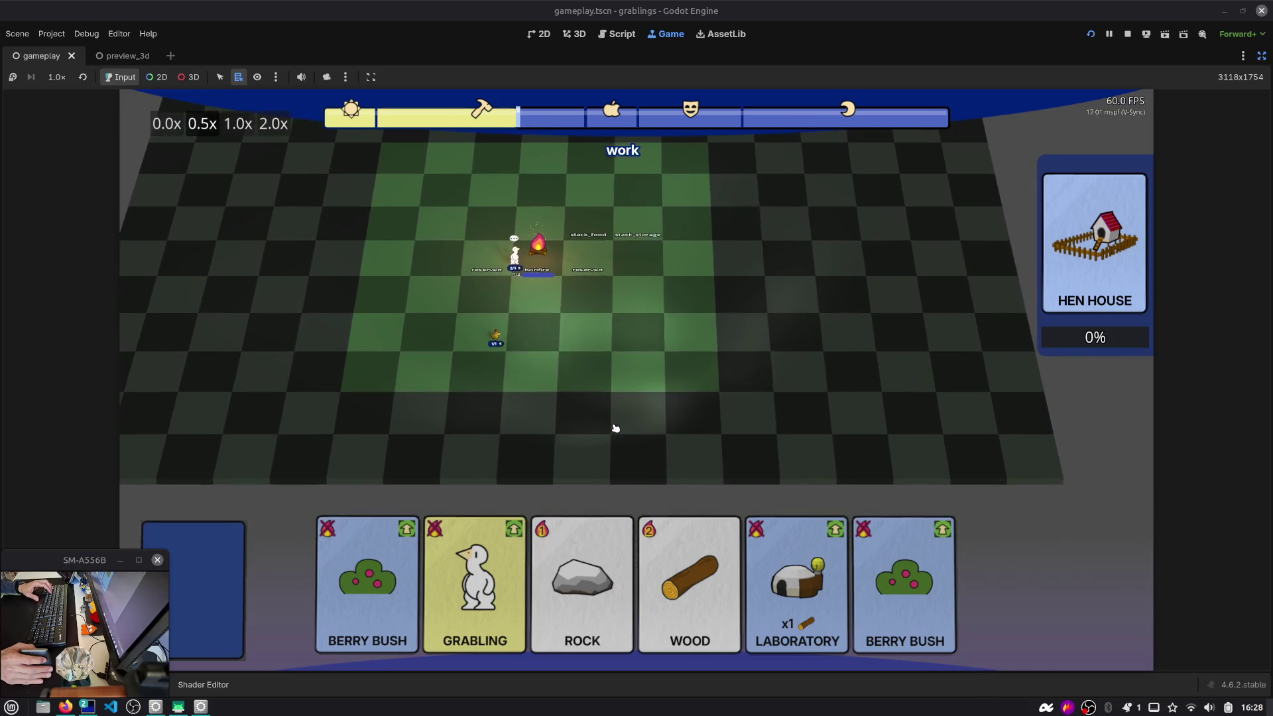
{"action": "scroll", "coordinate": [669, 424], "scroll_direction": "up", "scroll_amount": 3}
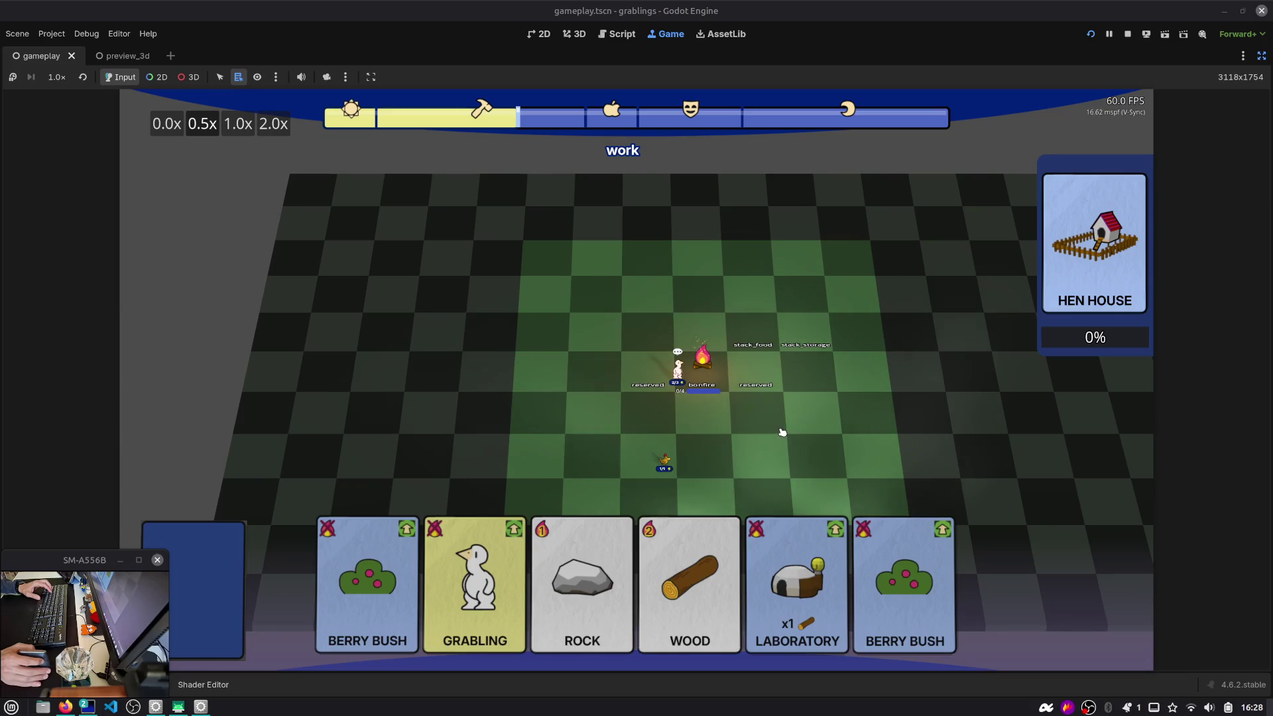
{"action": "scroll", "coordinate": [769, 421], "scroll_direction": "up", "scroll_amount": 3}
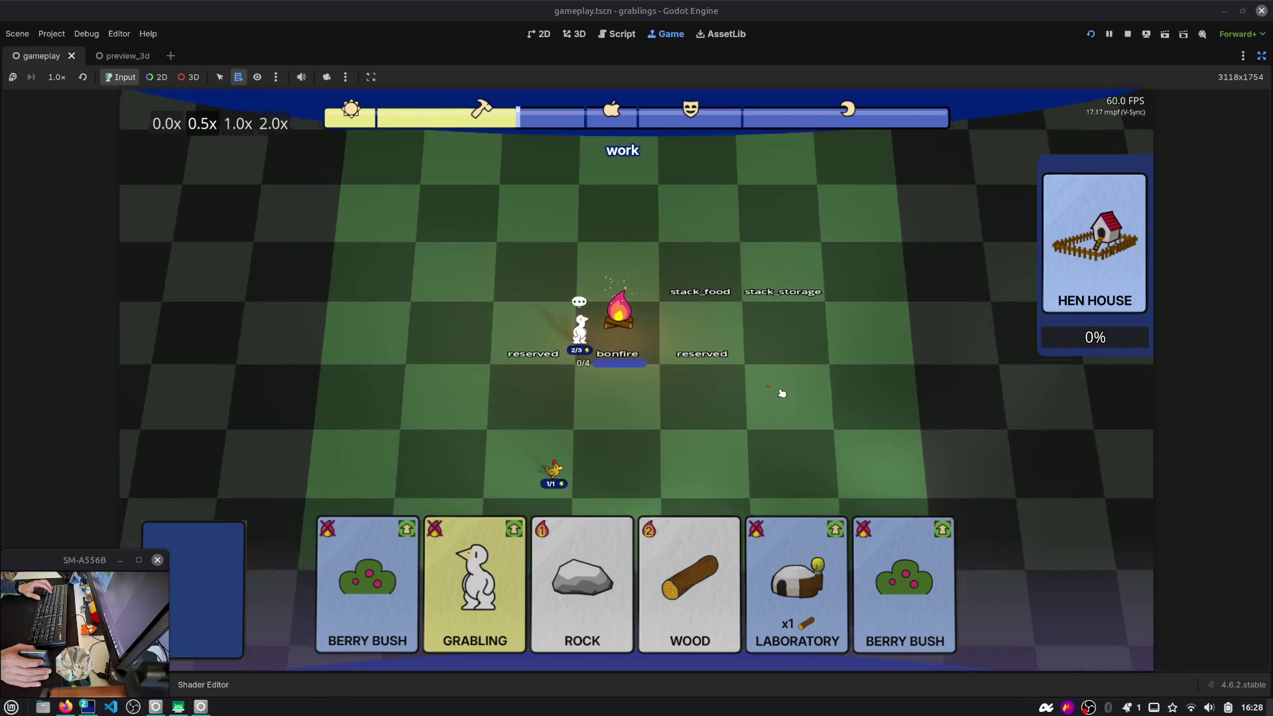
{"action": "scroll", "coordinate": [783, 393], "scroll_direction": "down", "scroll_amount": 2}
{"action": "scroll", "coordinate": [497, 292], "scroll_direction": "up", "scroll_amount": 3}
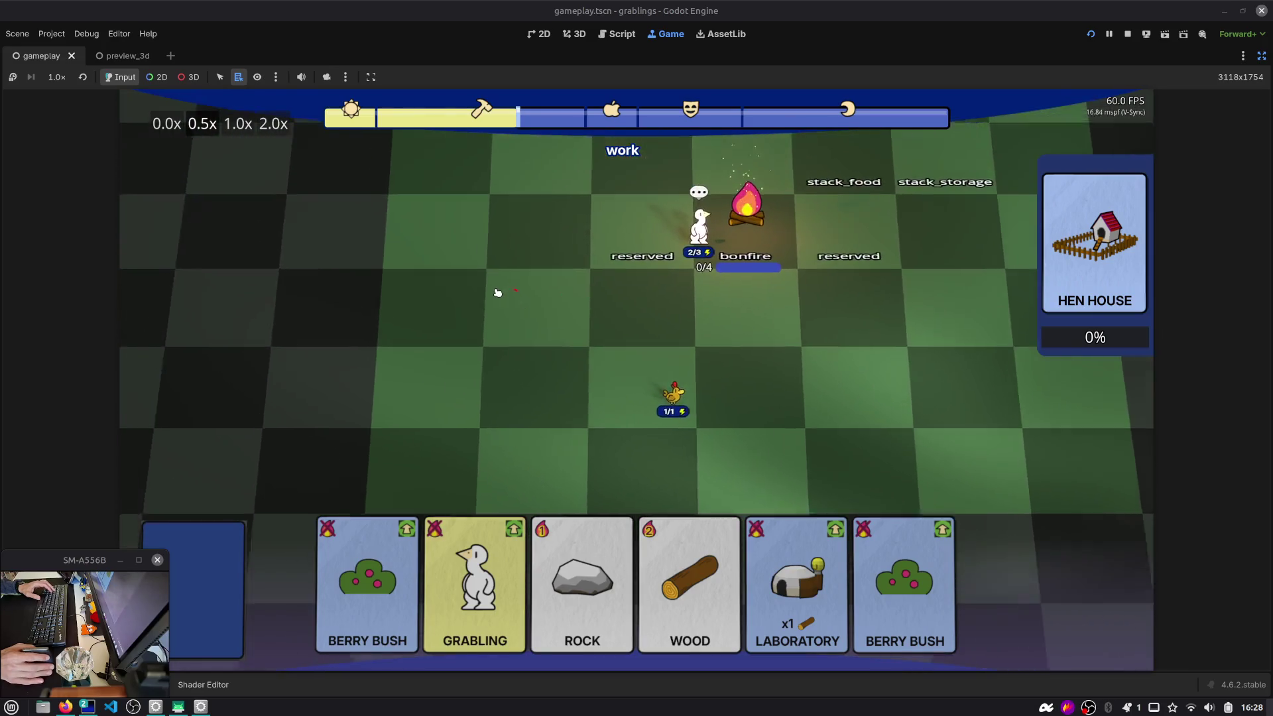
{"action": "scroll", "coordinate": [497, 293], "scroll_direction": "down", "scroll_amount": 2}
{"action": "scroll", "coordinate": [534, 287], "scroll_direction": "up", "scroll_amount": 2}
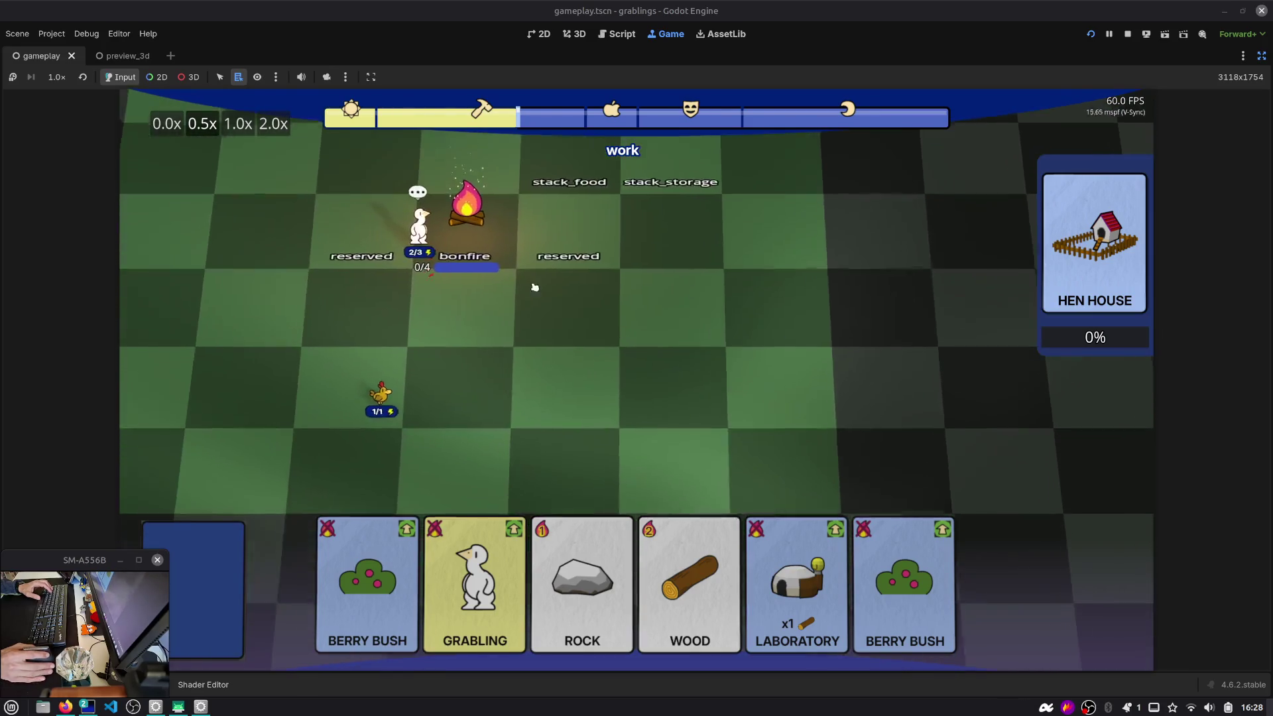
{"action": "scroll", "coordinate": [535, 287], "scroll_direction": "down", "scroll_amount": 2}
{"action": "scroll", "coordinate": [640, 468], "scroll_direction": "up", "scroll_amount": 2}
{"action": "scroll", "coordinate": [739, 396], "scroll_direction": "down", "scroll_amount": 3}
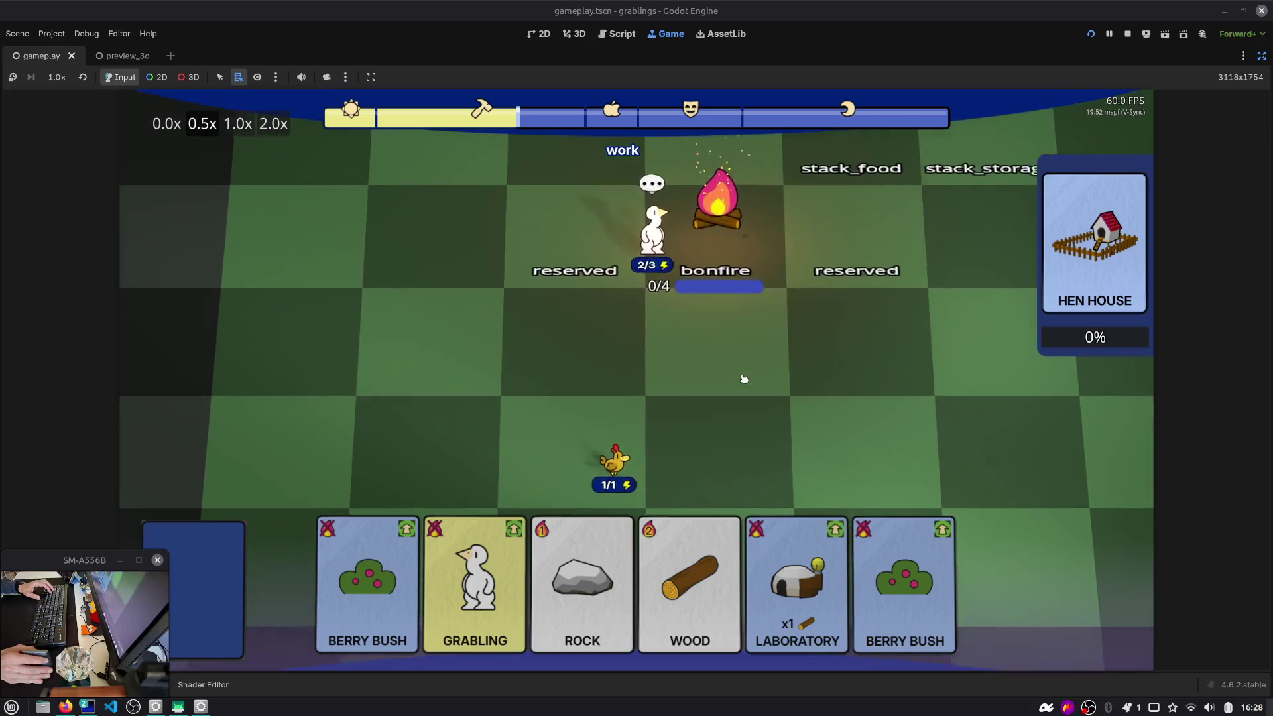
{"action": "key", "text": "ctrl+alt+Right"}
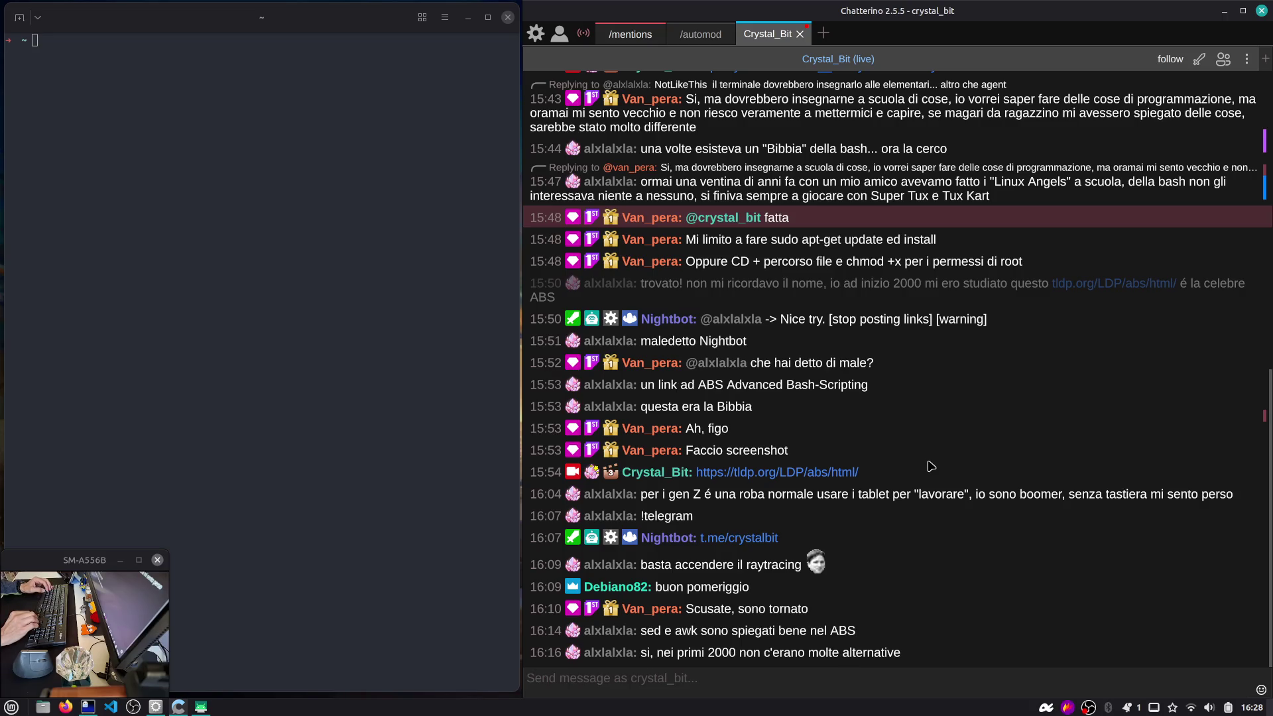
Switch from the Chatterino workspace back to the Godot workspace.
{"action": "key", "text": "ctrl+alt"}
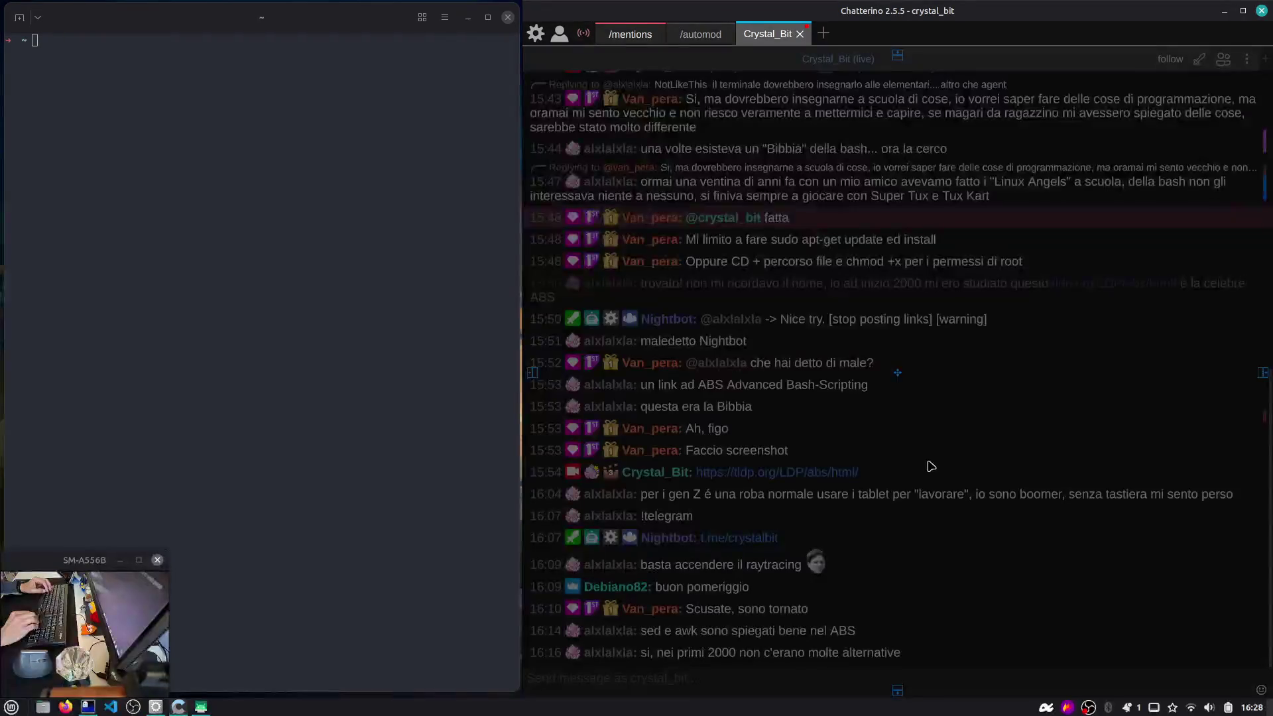
{"action": "key", "text": "ctrl+alt+Right"}
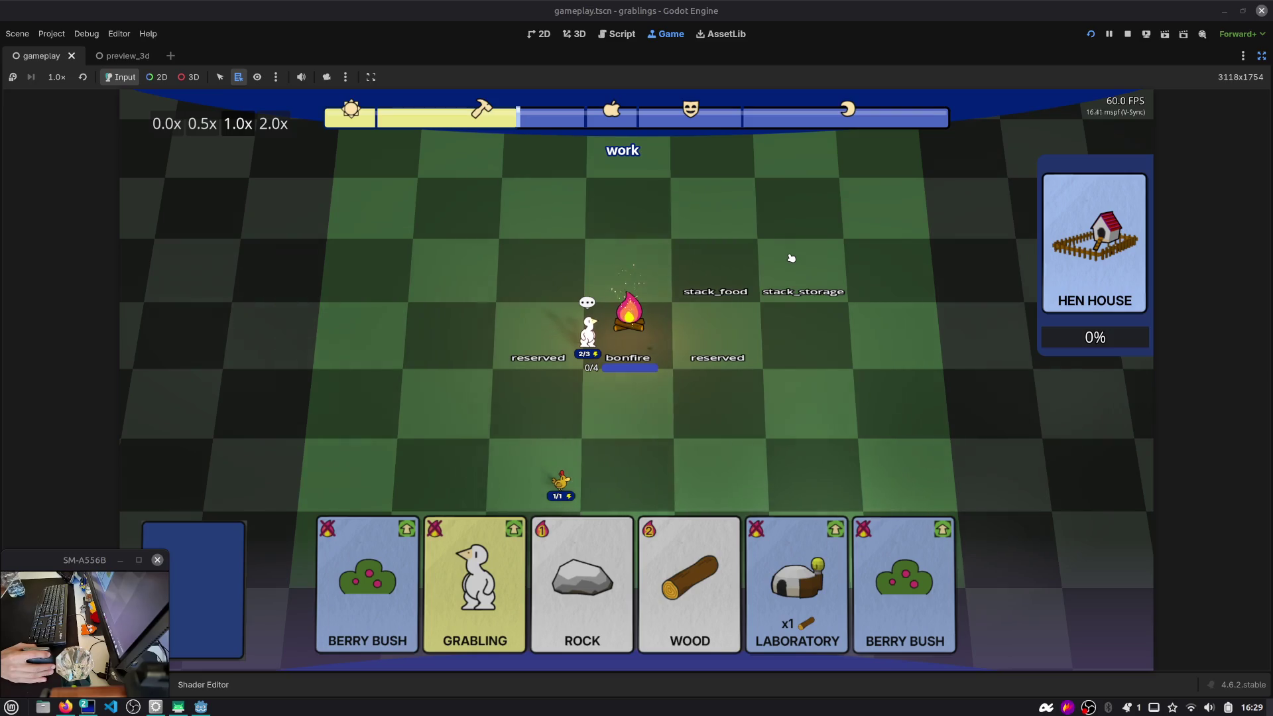
Open and close the Debug Gameplay Window, then zoom the game camera as the day runs.
{"action": "key", "text": "F12"}
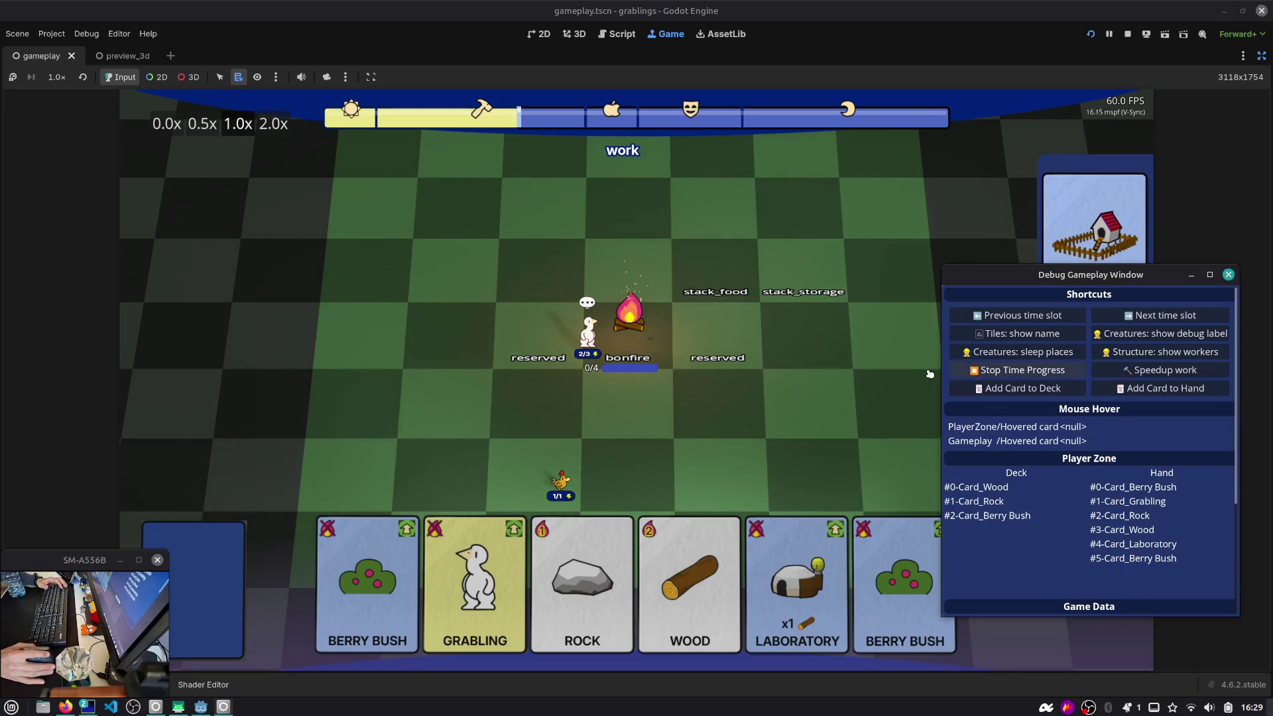
{"action": "left_click", "coordinate": [859, 364]}
{"action": "scroll", "coordinate": [860, 364], "scroll_direction": "down", "scroll_amount": 3}
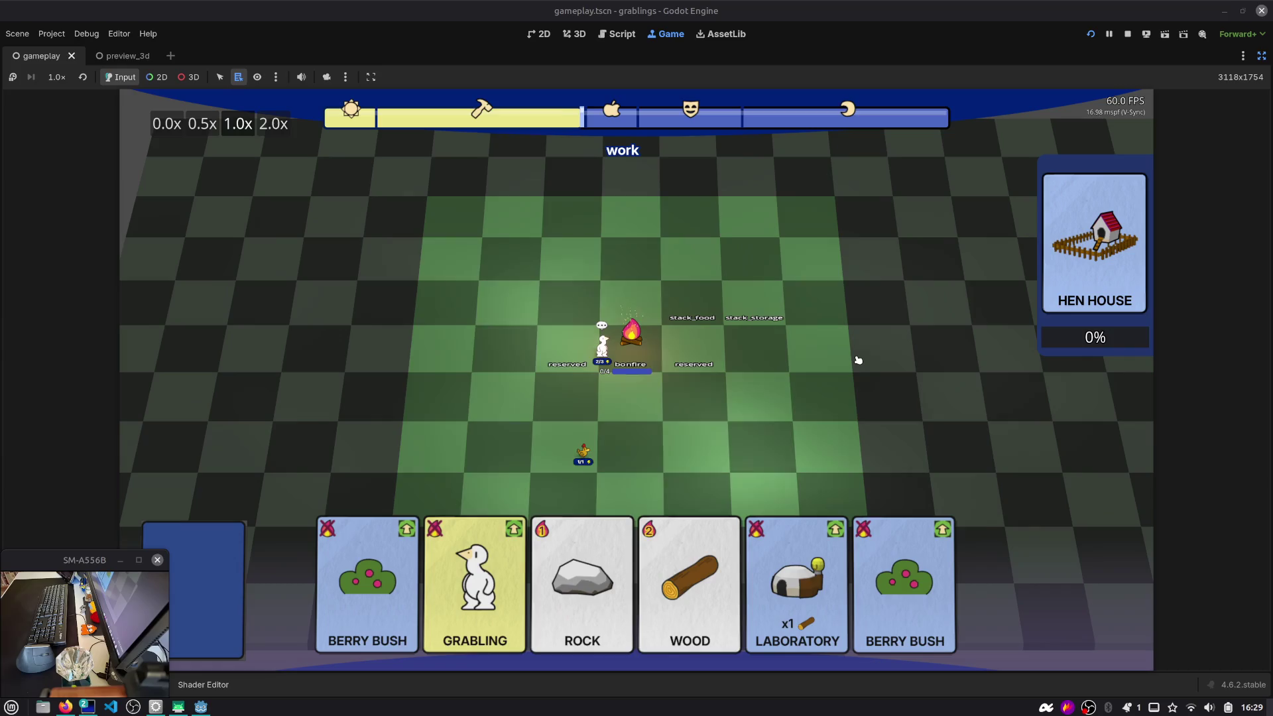
{"action": "scroll", "coordinate": [858, 360], "scroll_direction": "up", "scroll_amount": 1}
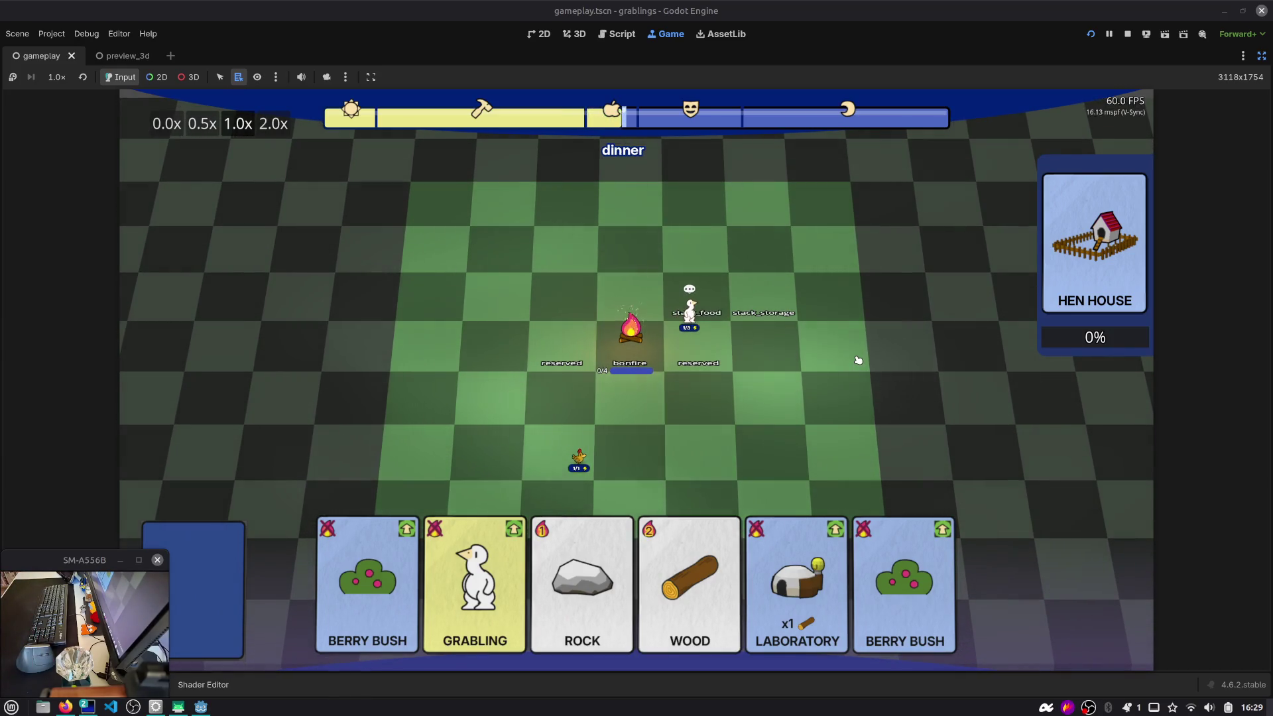
{"action": "scroll", "coordinate": [858, 360], "scroll_direction": "down", "scroll_amount": 2}
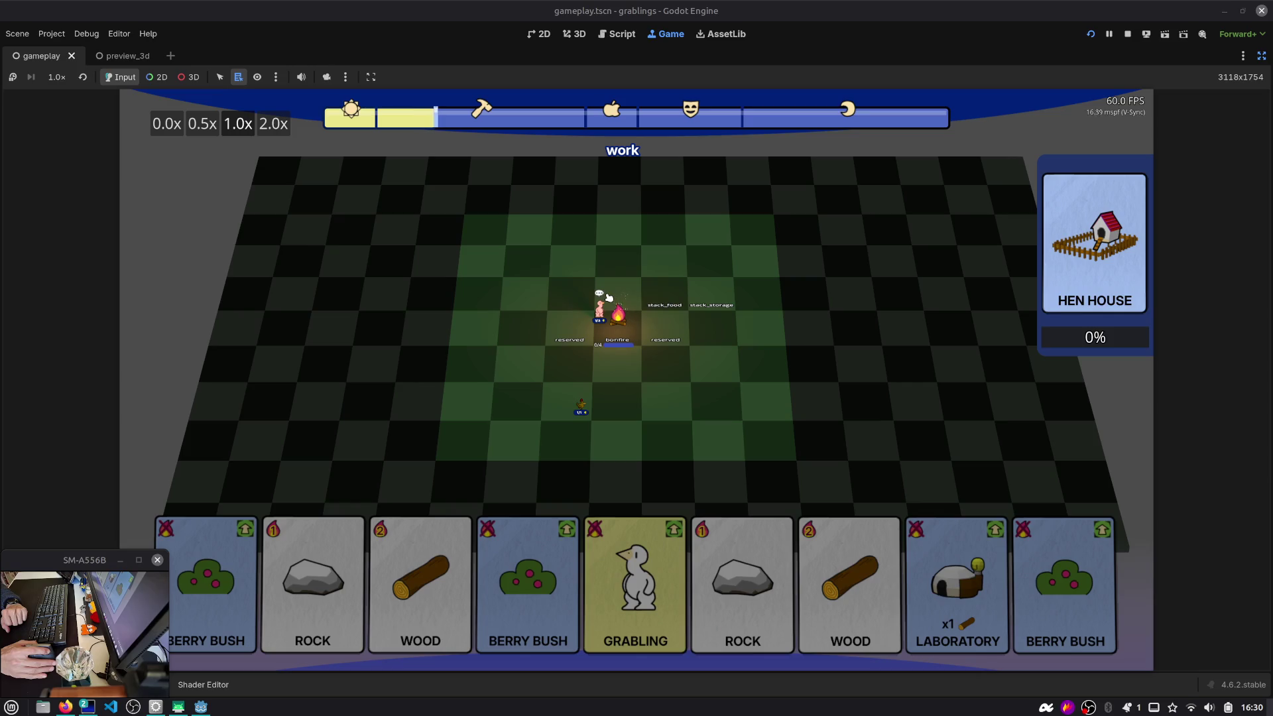
Cancel the editor exit, restore the side docks, and stop the running game.
{"action": "left_click", "coordinate": [1261, 11]}
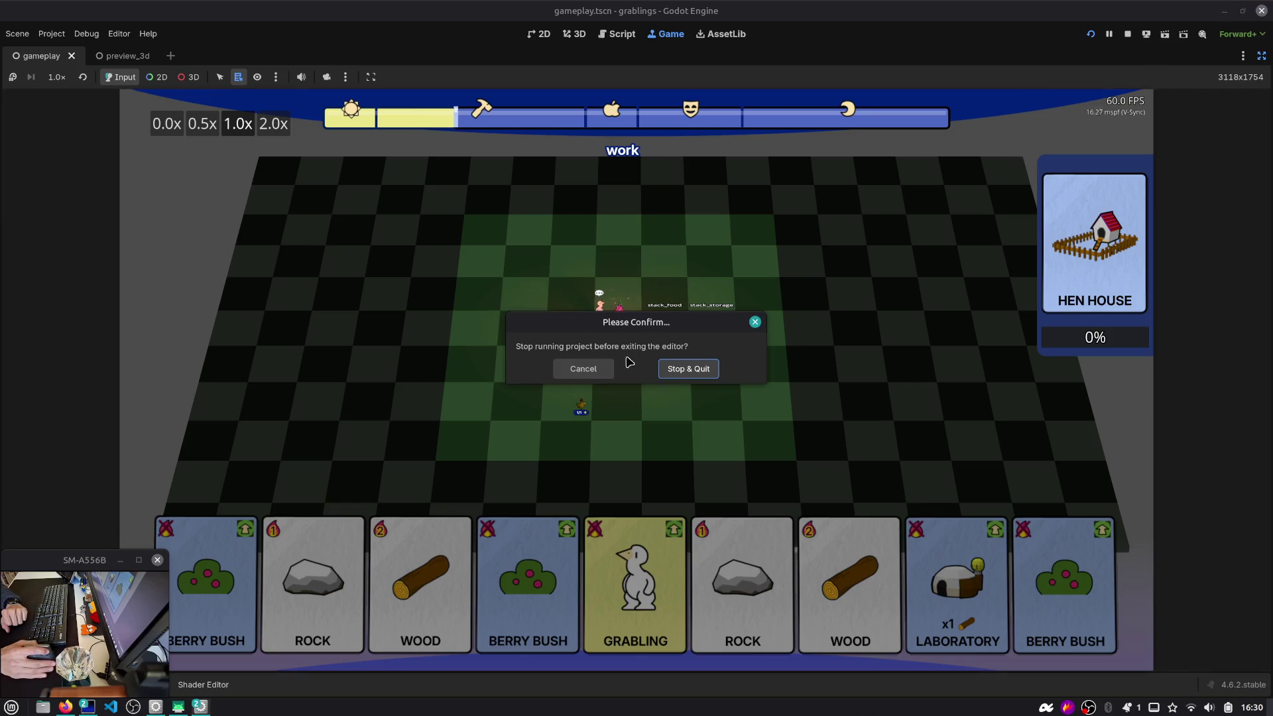
{"action": "left_click", "coordinate": [584, 369]}
{"action": "key", "text": "ctrl+shift+F11"}
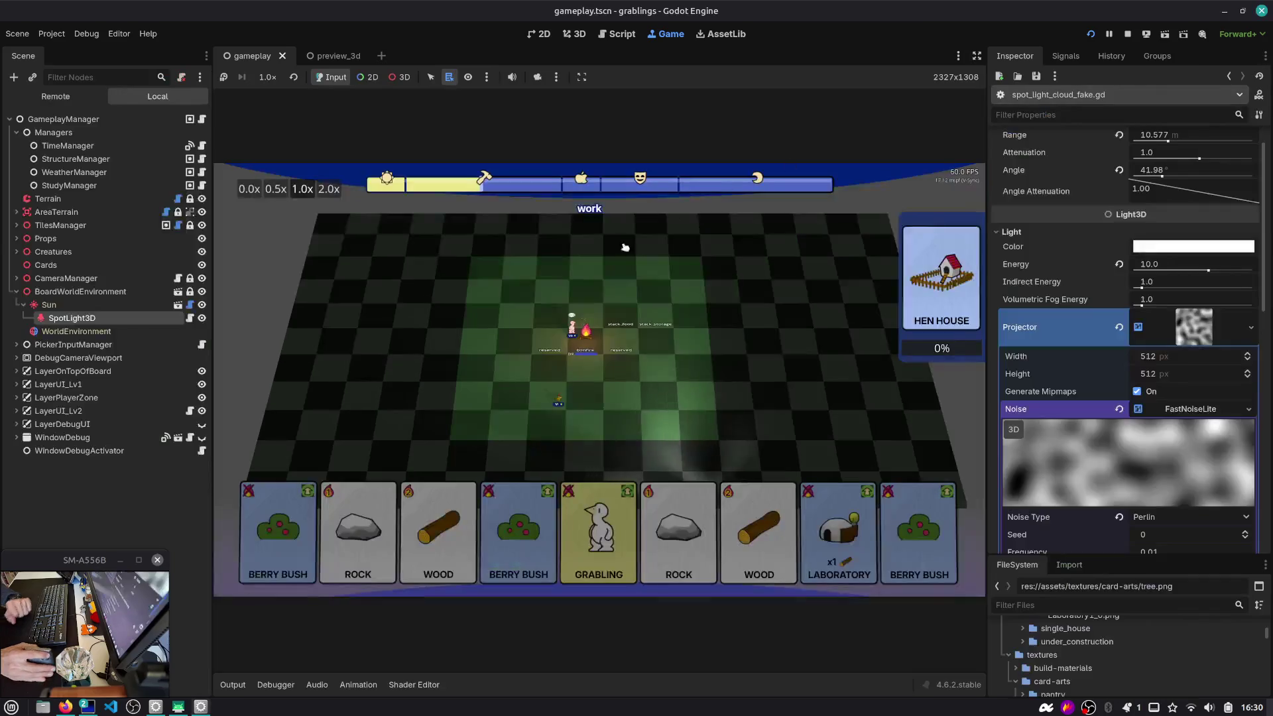
{"action": "left_click", "coordinate": [1127, 34]}
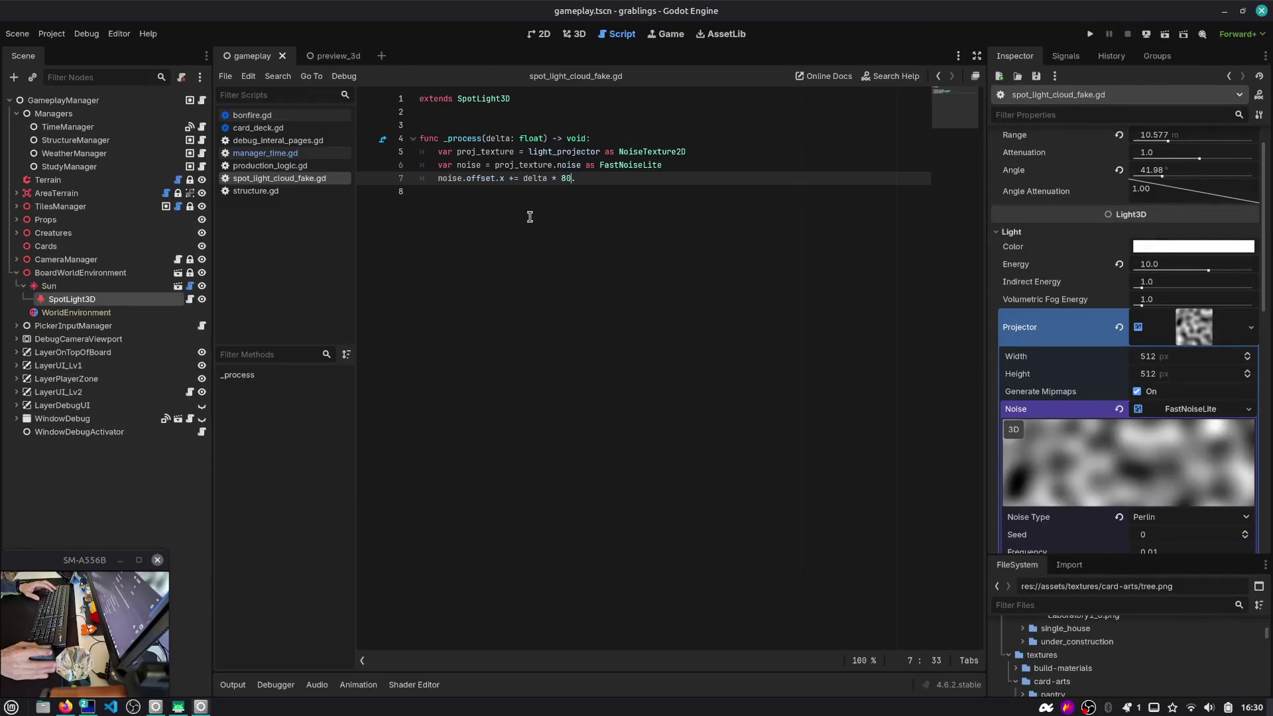
Close bonfire.gd, structure.gd and the other open scripts, then show the 3D scene view.
{"action": "left_click", "coordinate": [539, 228]}
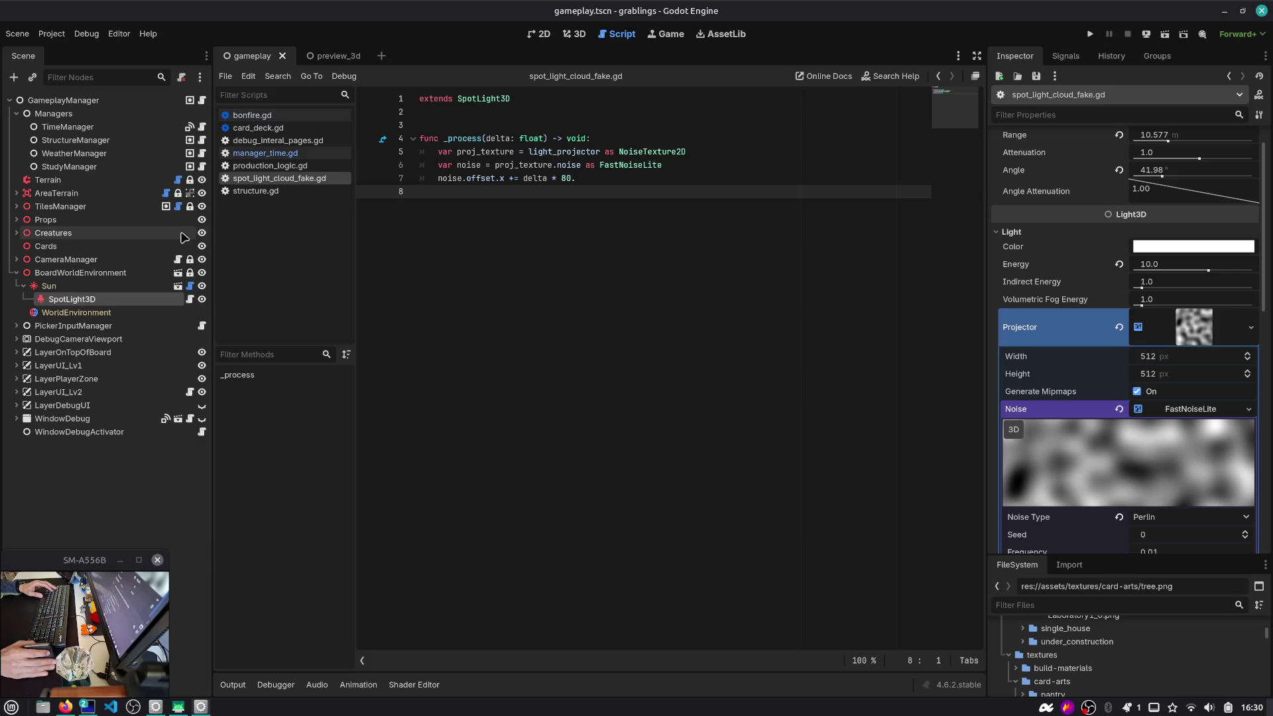
{"action": "middle_click", "coordinate": [274, 191]}
{"action": "middle_click", "coordinate": [283, 117]}
{"action": "middle_click", "coordinate": [283, 117]}
{"action": "middle_click", "coordinate": [283, 117]}
{"action": "middle_click", "coordinate": [283, 117]}
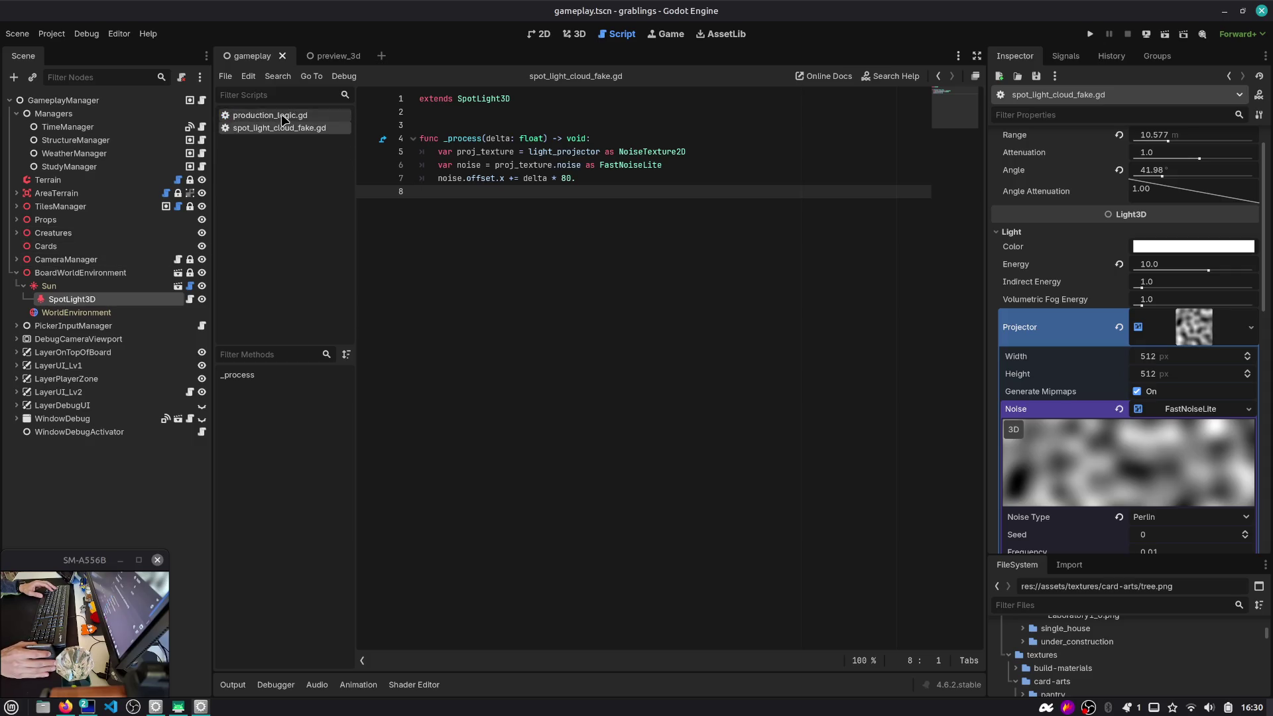
{"action": "middle_click", "coordinate": [283, 117]}
{"action": "middle_click", "coordinate": [283, 117]}
{"action": "left_click", "coordinate": [166, 100]}
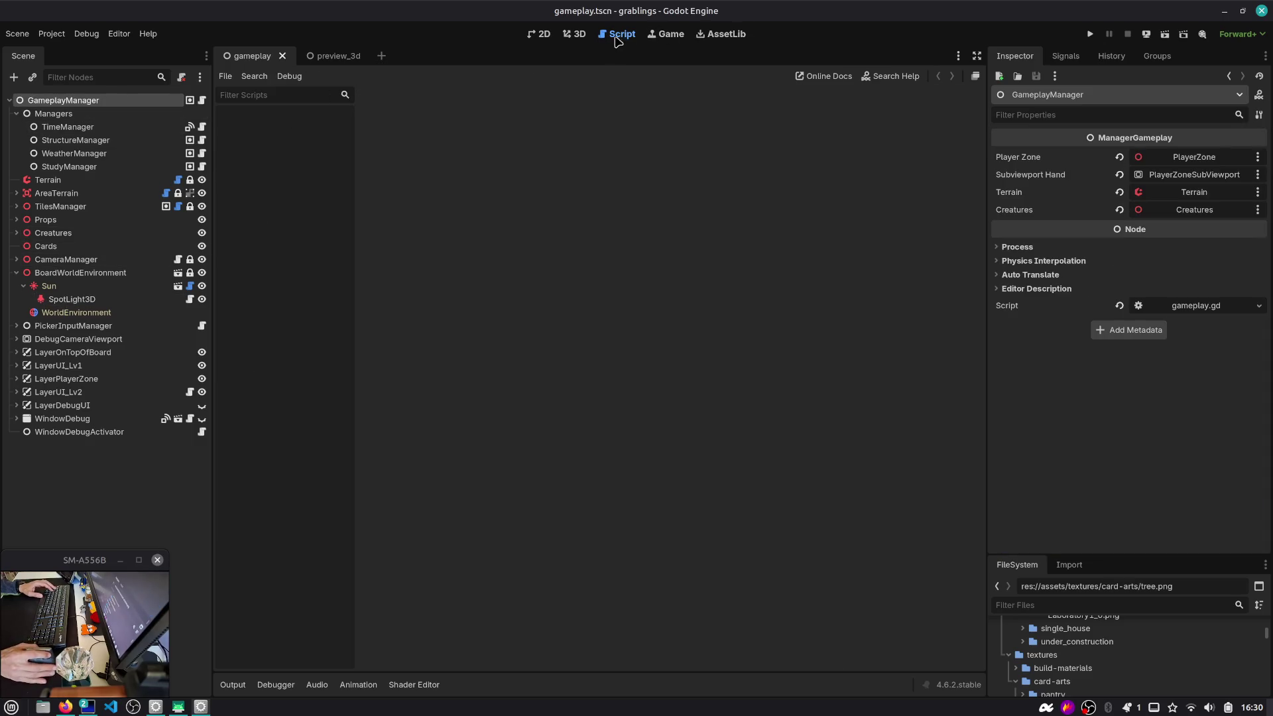
{"action": "left_click", "coordinate": [574, 34]}
{"action": "scroll", "coordinate": [571, 291], "scroll_direction": "down", "scroll_amount": 4}
{"action": "scroll", "coordinate": [572, 291], "scroll_direction": "up", "scroll_amount": 4}
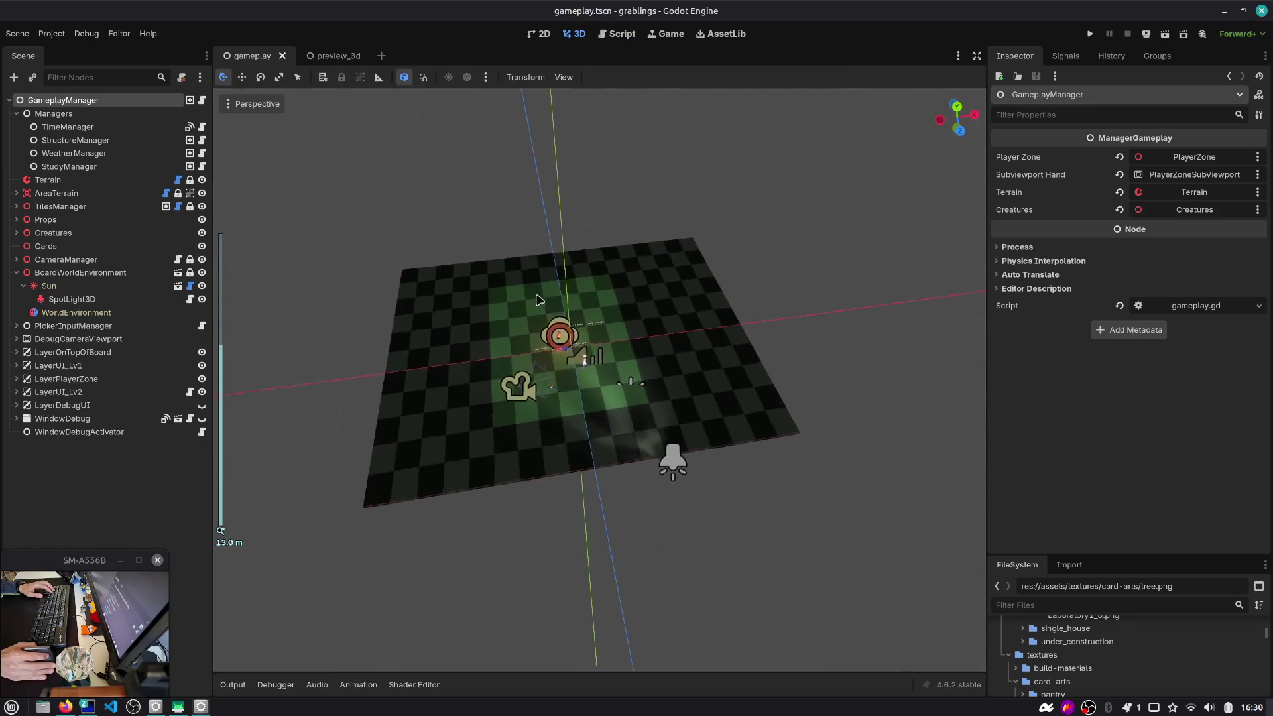
Run the project again and carry the WOOD card toward the bonfire.
{"action": "key", "text": "alt+Tab"}
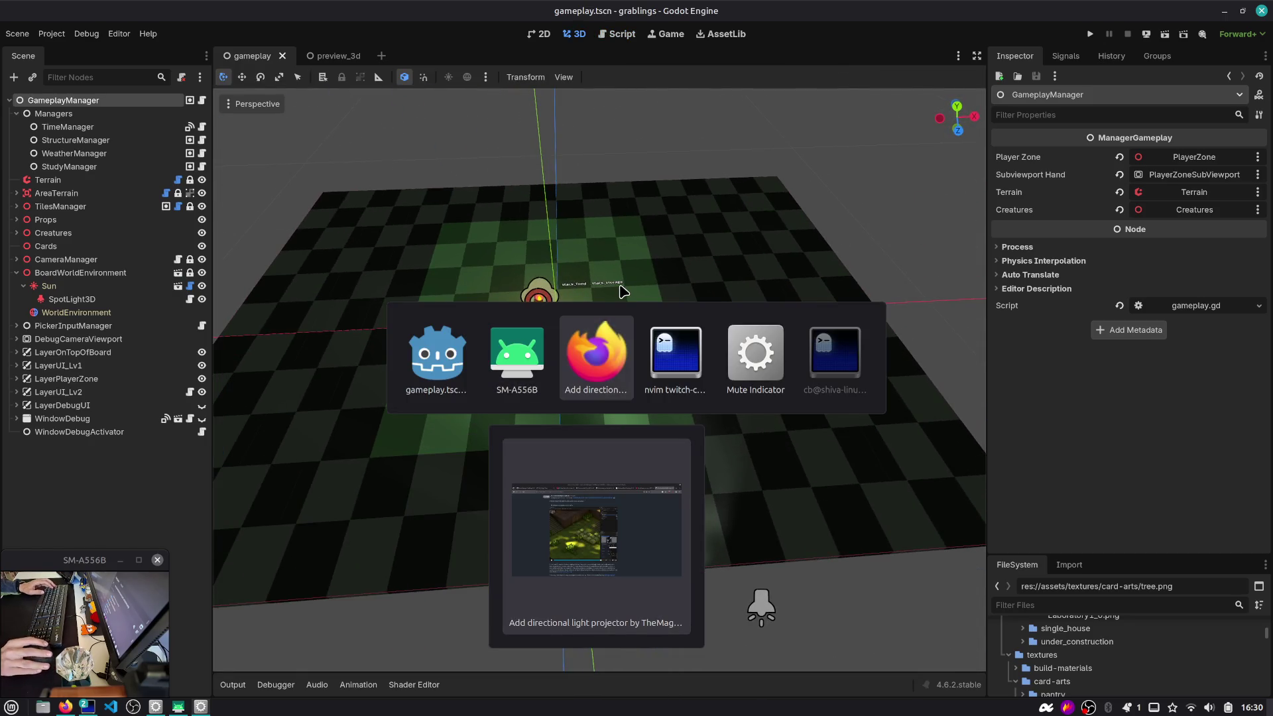
{"action": "key", "text": "Escape"}
{"action": "left_click", "coordinate": [1093, 34]}
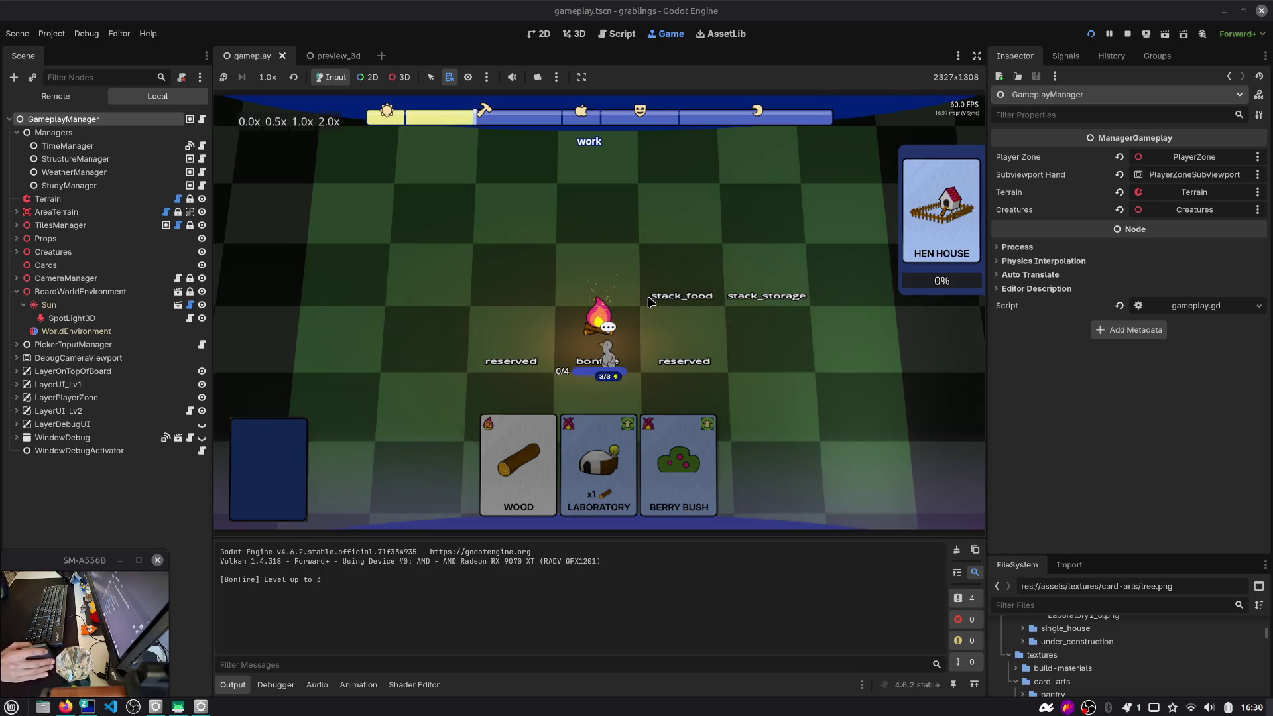
{"action": "mouse_move", "coordinate": [524, 474]}
{"action": "left_mouse_down"}
{"action": "mouse_move", "coordinate": [551, 321]}
{"action": "mouse_move", "coordinate": [511, 444]}
{"action": "left_mouse_up"}
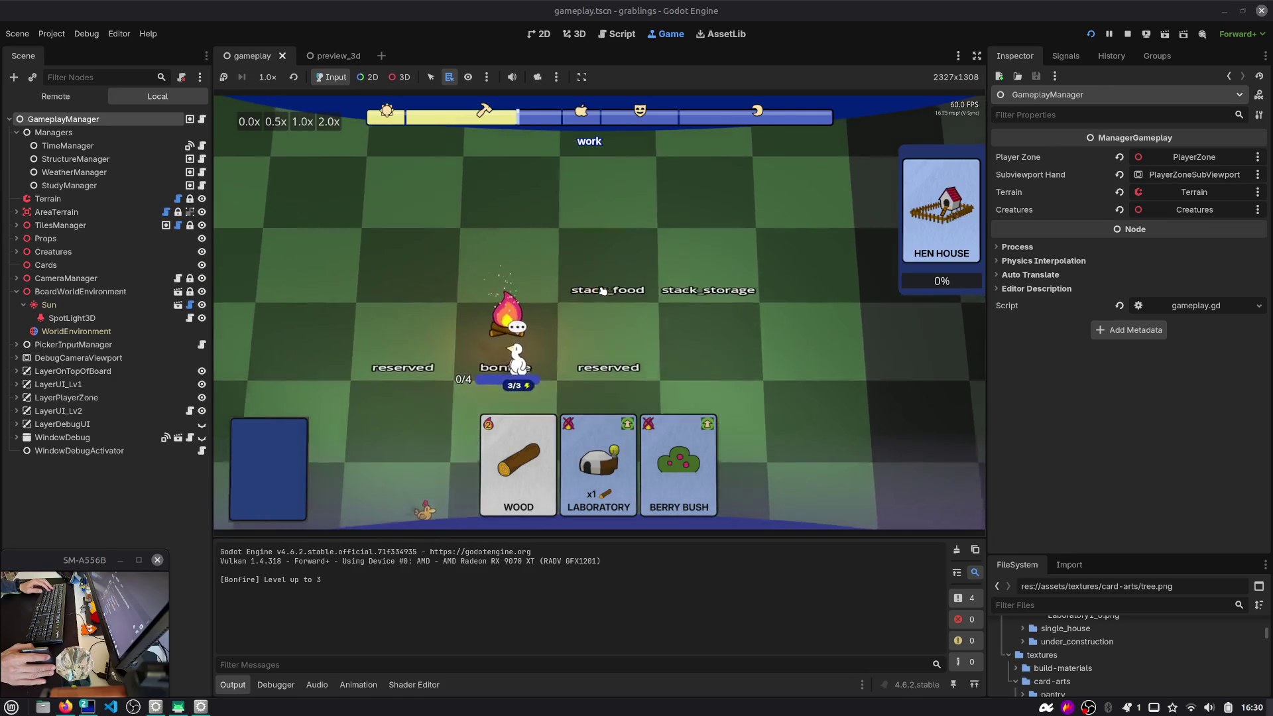
{"action": "scroll", "coordinate": [602, 290], "scroll_direction": "down", "scroll_amount": 3}
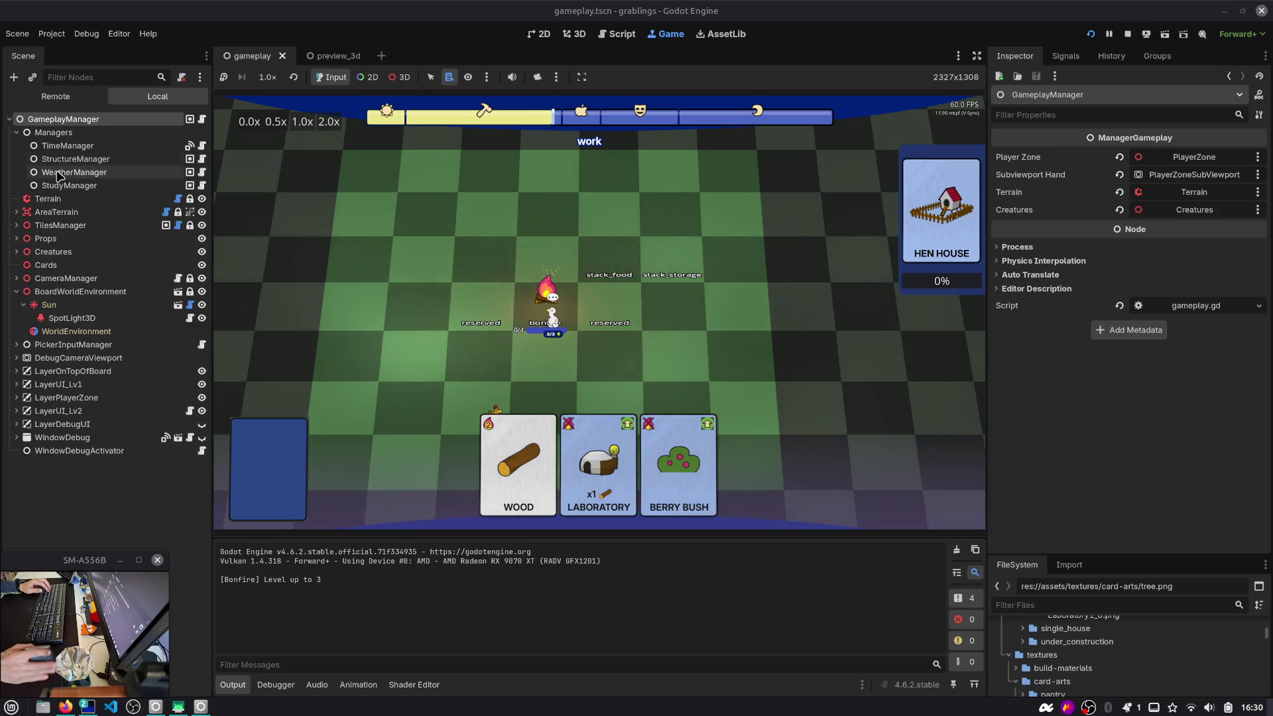
Collapse the Managers and BoardWorldEnvironment nodes, clear the selection, and stop the game.
{"action": "left_click", "coordinate": [17, 132]}
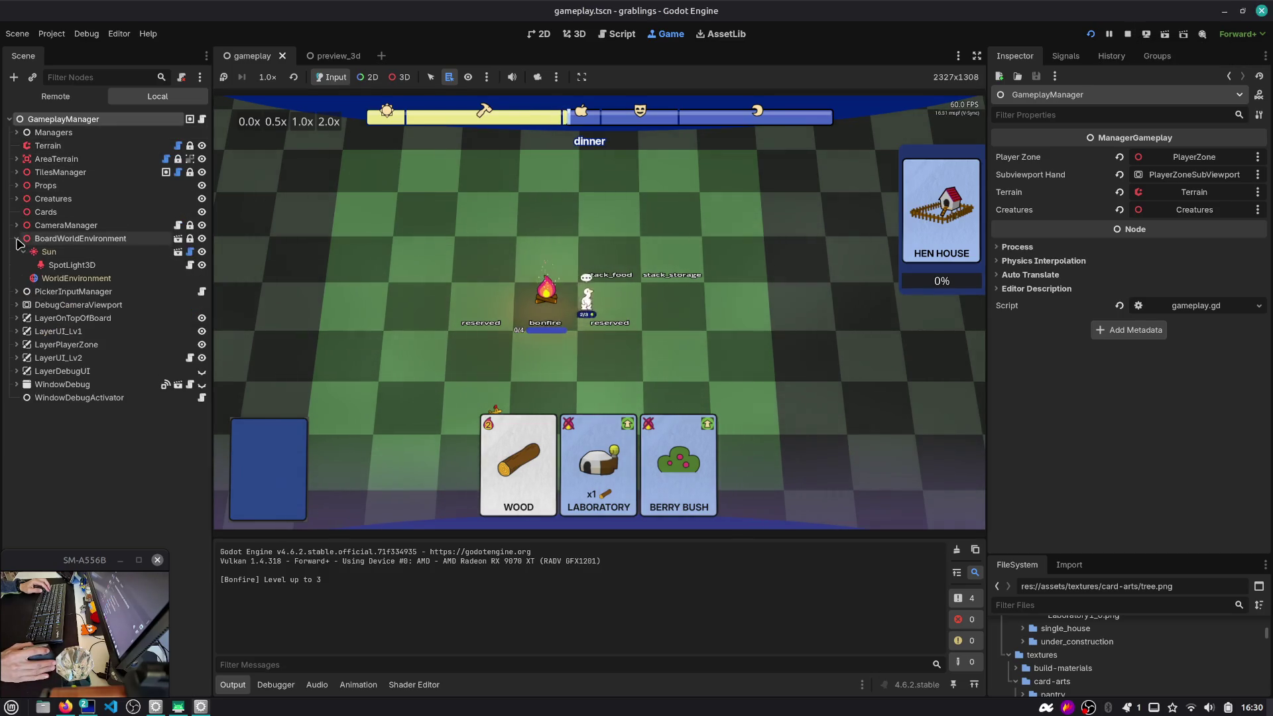
{"action": "left_click", "coordinate": [16, 238]}
{"action": "left_click", "coordinate": [166, 373]}
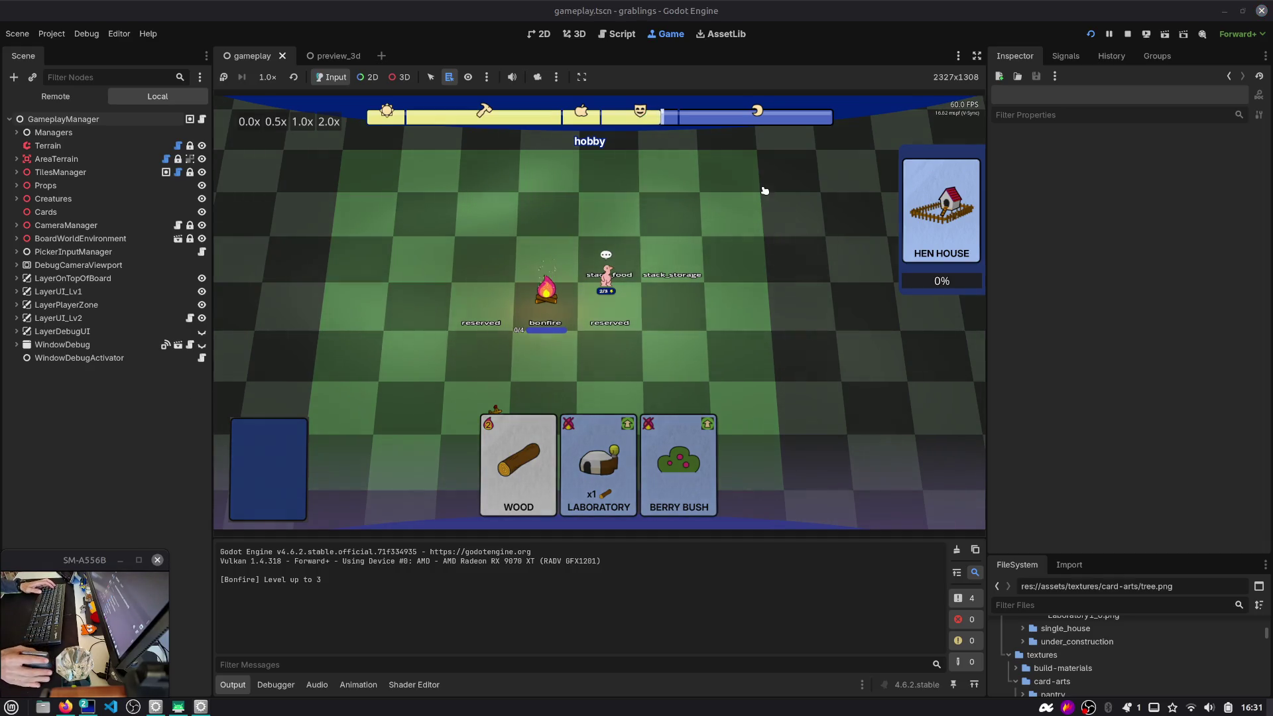
{"action": "left_click", "coordinate": [1127, 34]}
{"action": "key", "text": "alt+Tab"}
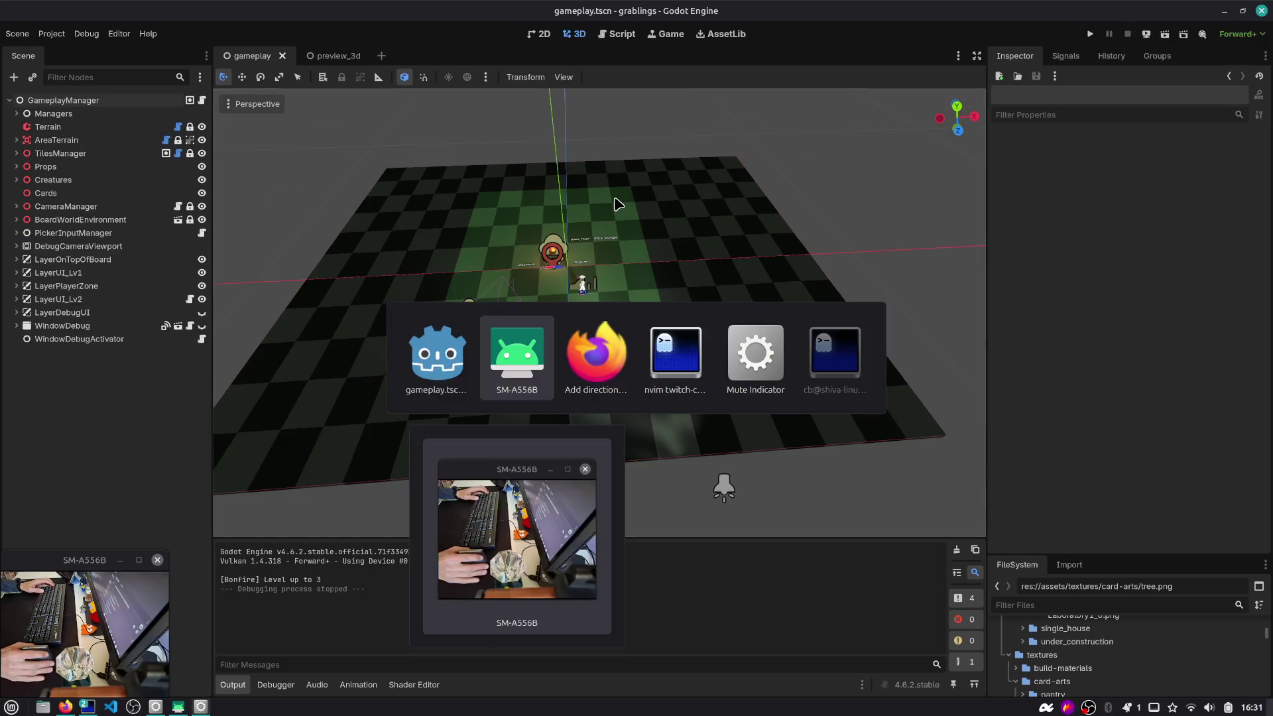
Minimize Firefox and Godot, then quit nvim with :q and close the terminal.
{"action": "key", "text": "Tab"}
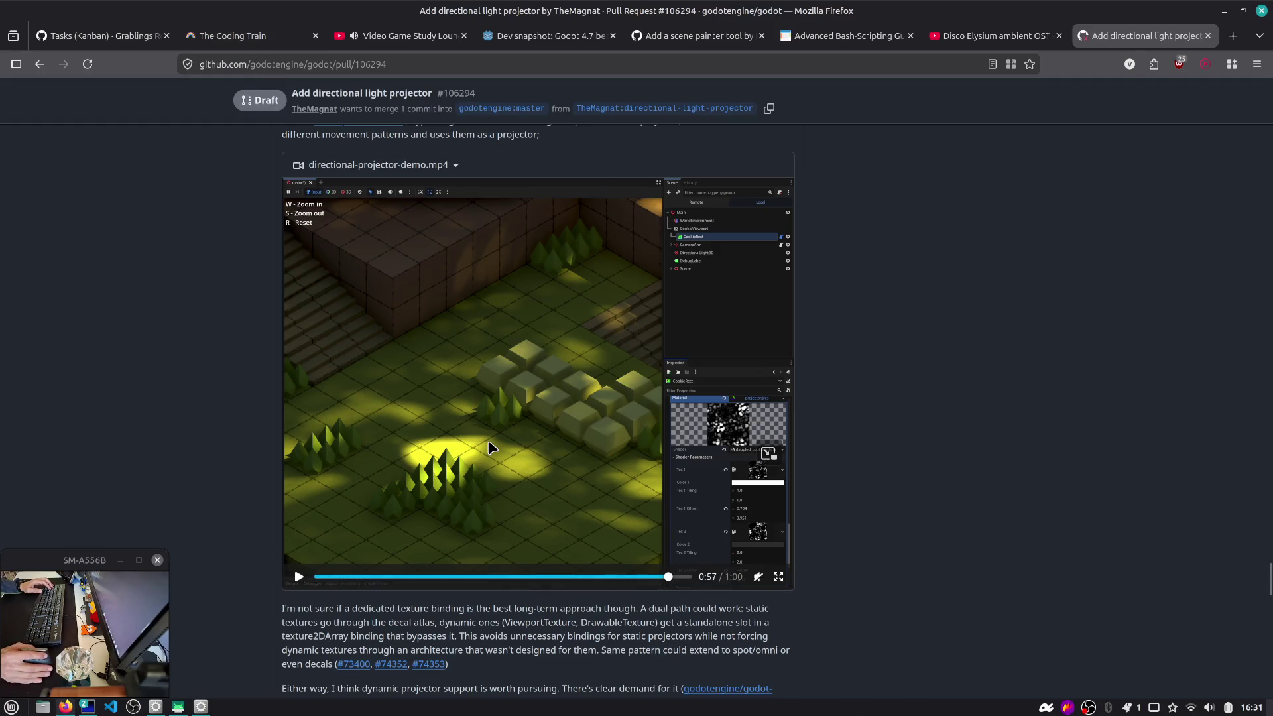
{"action": "left_click", "coordinate": [1223, 11]}
{"action": "left_click", "coordinate": [1224, 11]}
{"action": "left_click", "coordinate": [370, 211]}
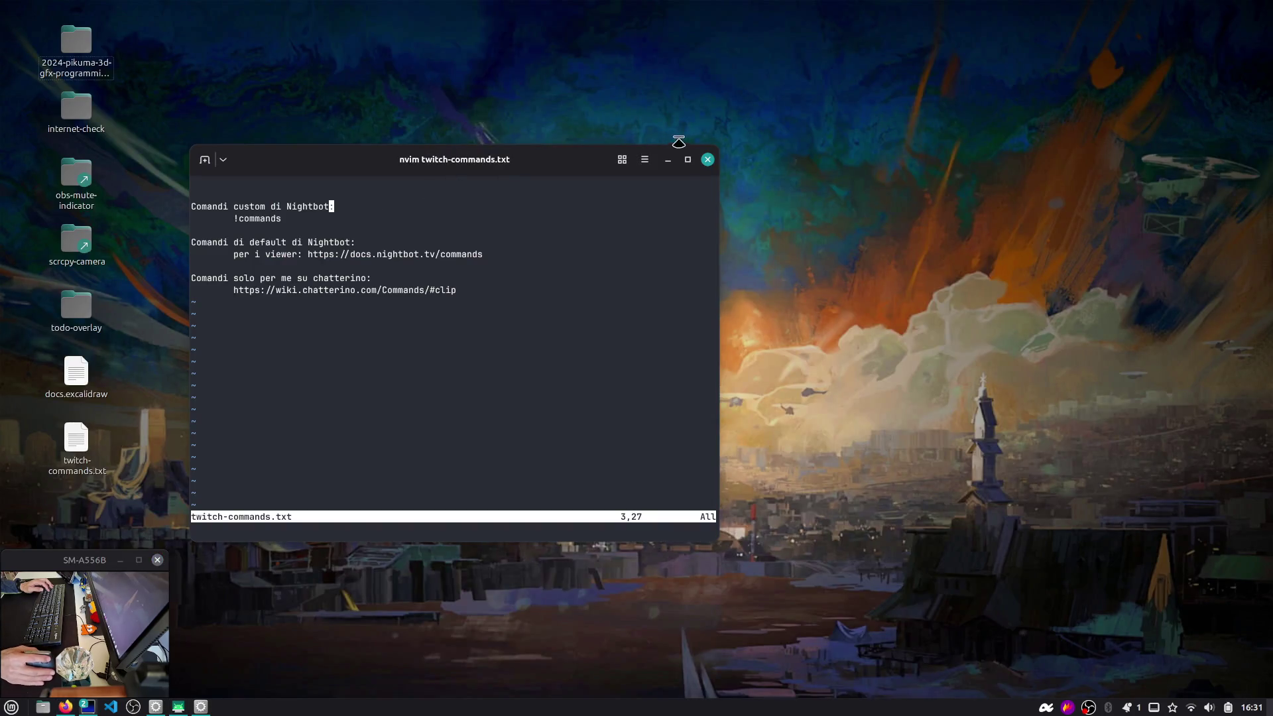
{"action": "type", "text": ":q"}
{"action": "key", "text": "Return"}
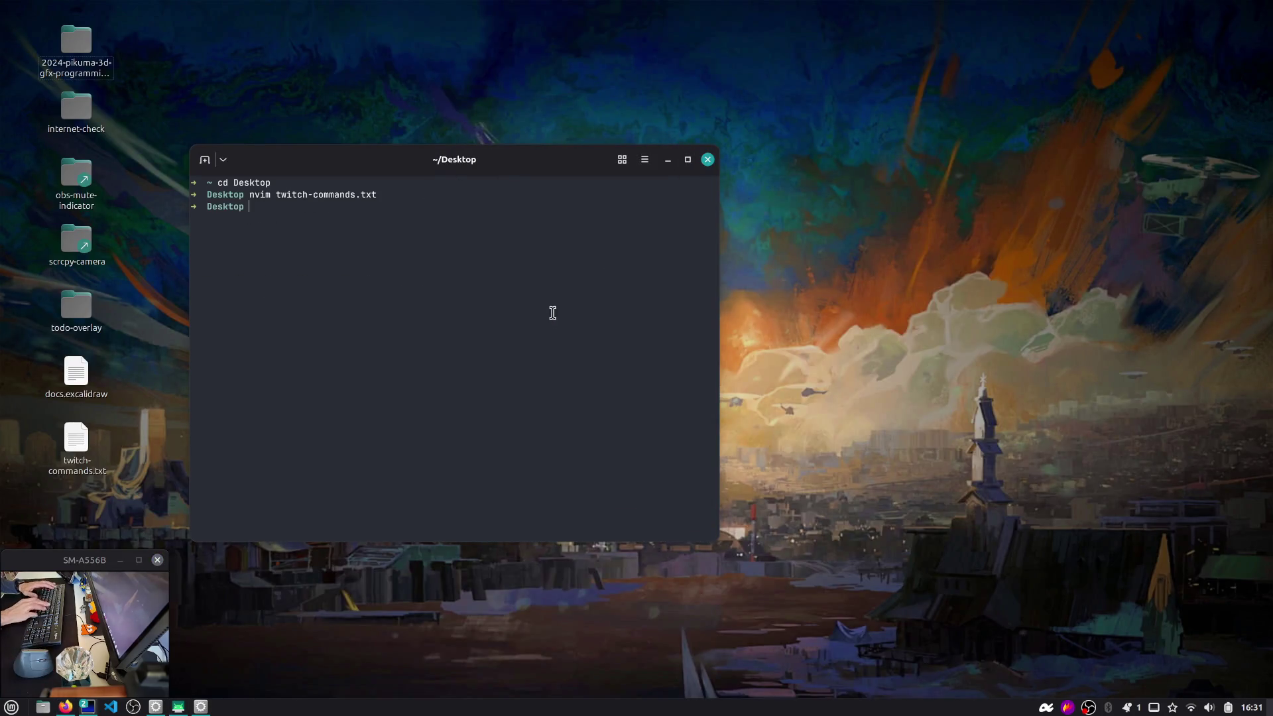
{"action": "key", "text": "ctrl+d"}
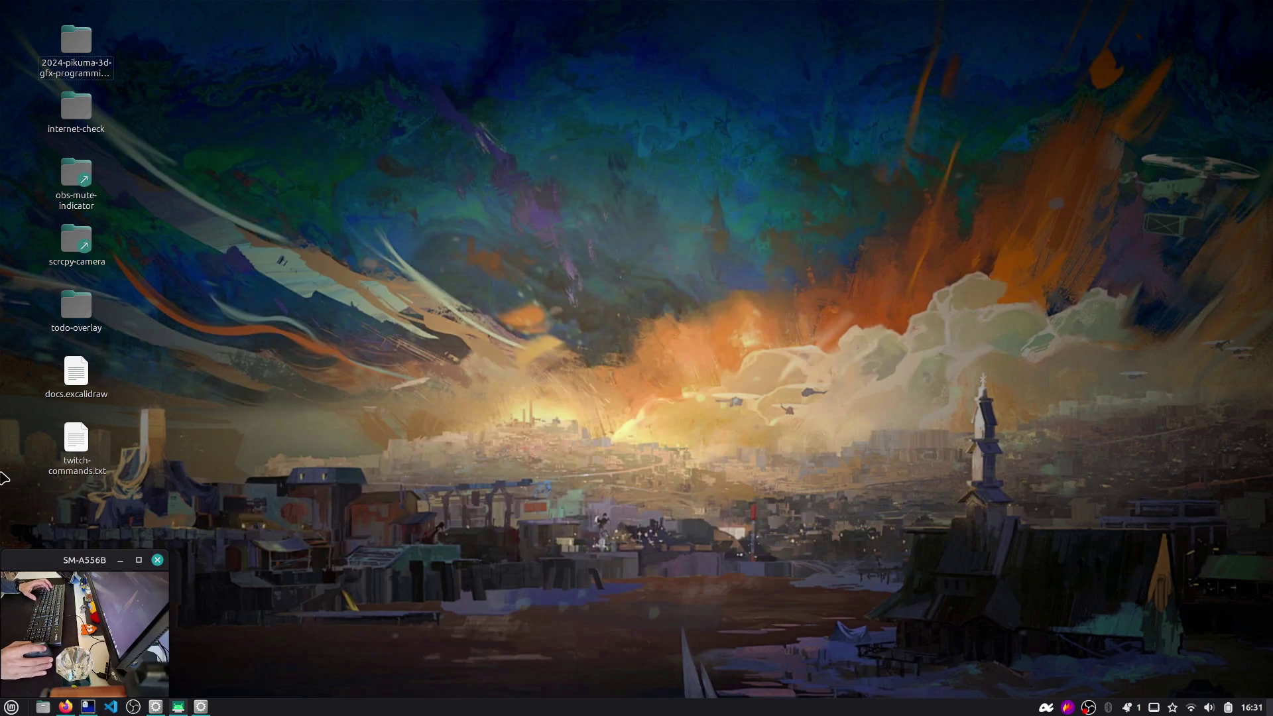
Launch todo-overlay.x86_64, place the TODO note bottom-left, clear its placeholder and return to Godot.
{"action": "double_click", "coordinate": [89, 313]}
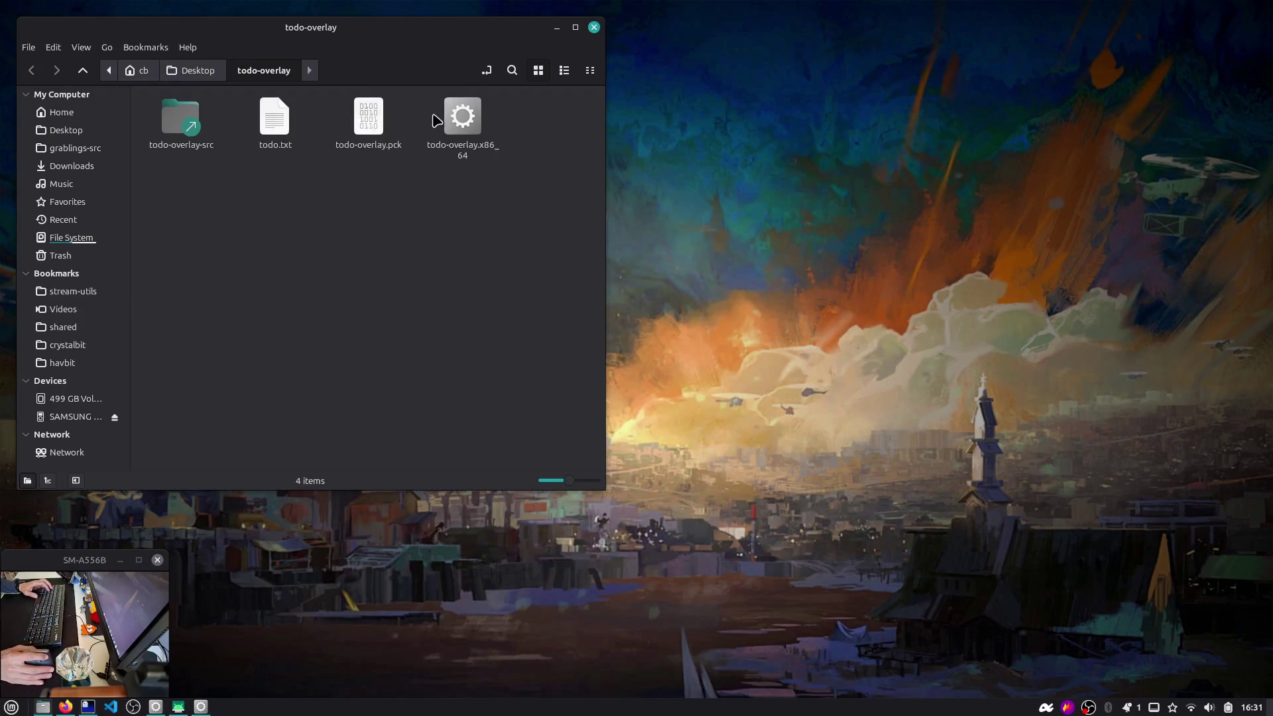
{"action": "double_click", "coordinate": [454, 111]}
{"action": "mouse_move", "coordinate": [683, 336]}
{"action": "left_mouse_down"}
{"action": "mouse_move", "coordinate": [193, 389]}
{"action": "mouse_move", "coordinate": [103, 448]}
{"action": "left_mouse_up"}
{"action": "left_click", "coordinate": [556, 27]}
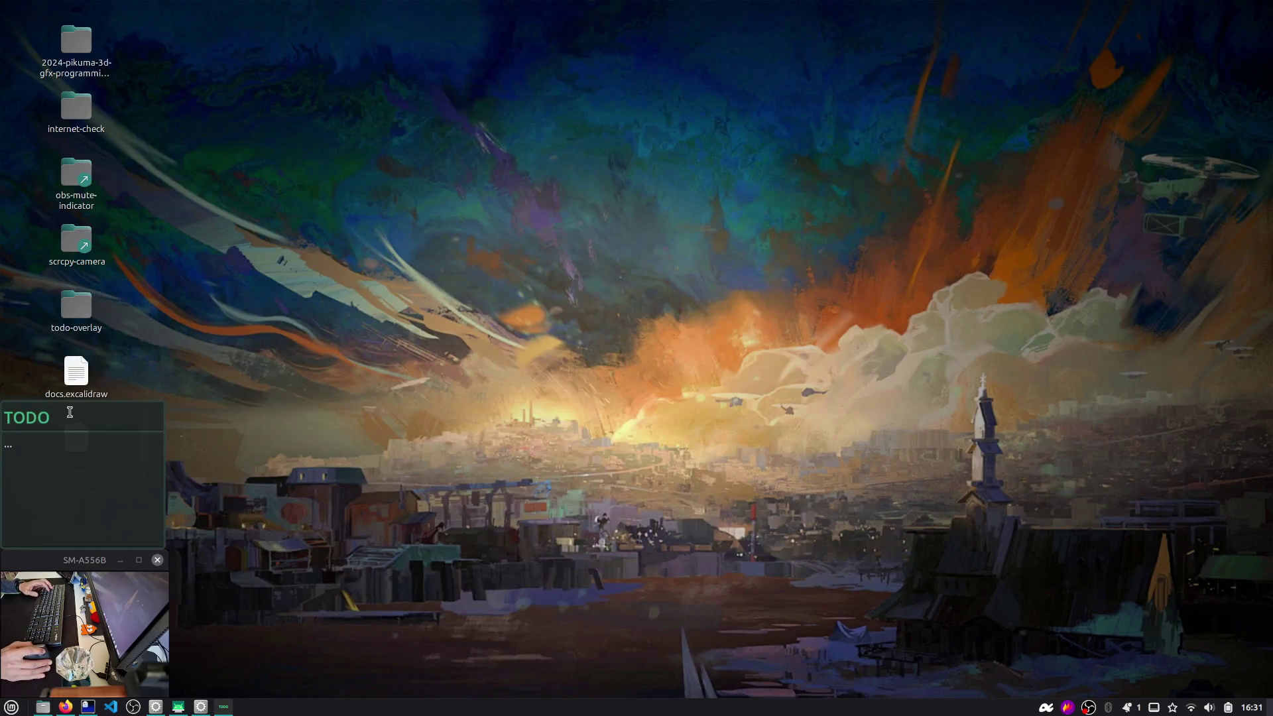
{"action": "key", "text": "BackSpace"}
{"action": "key", "text": "BackSpace"}
{"action": "key", "text": "BackSpace"}
{"action": "type", "text": "-"}
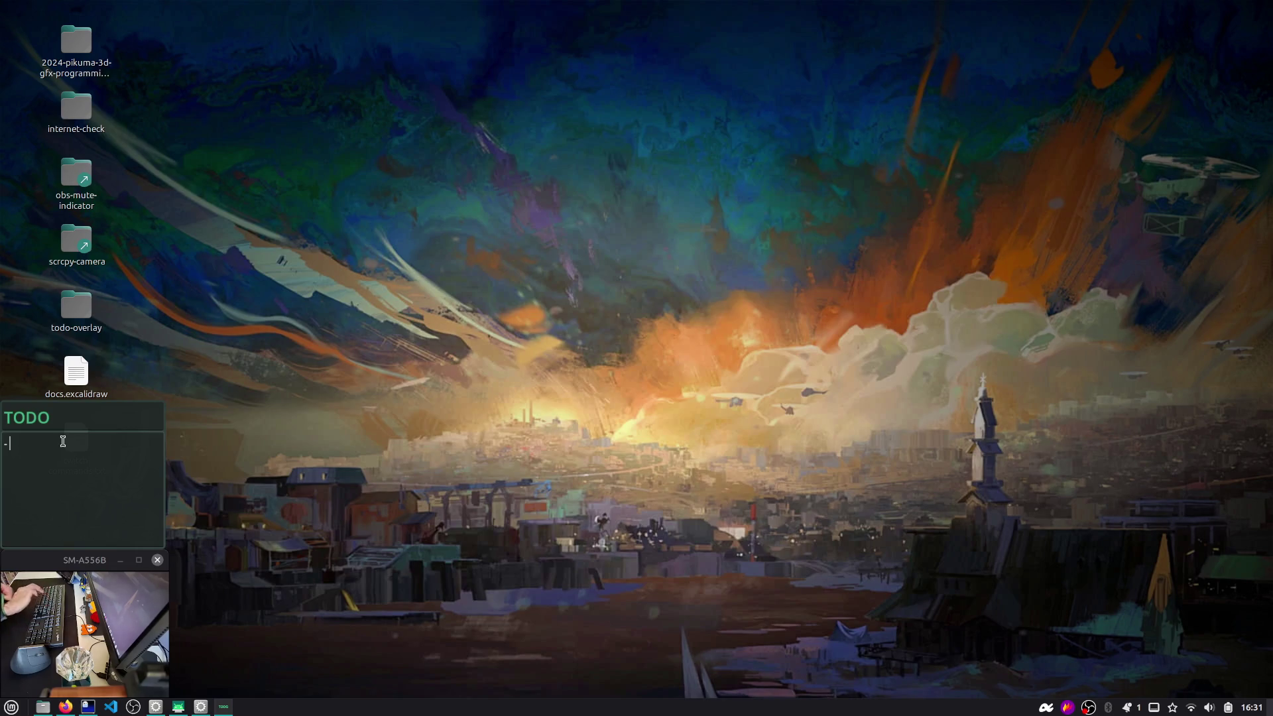
{"action": "key", "text": "alt+Tab"}
{"action": "key", "text": "alt+Tab"}
{"action": "key", "text": "alt+Tab"}
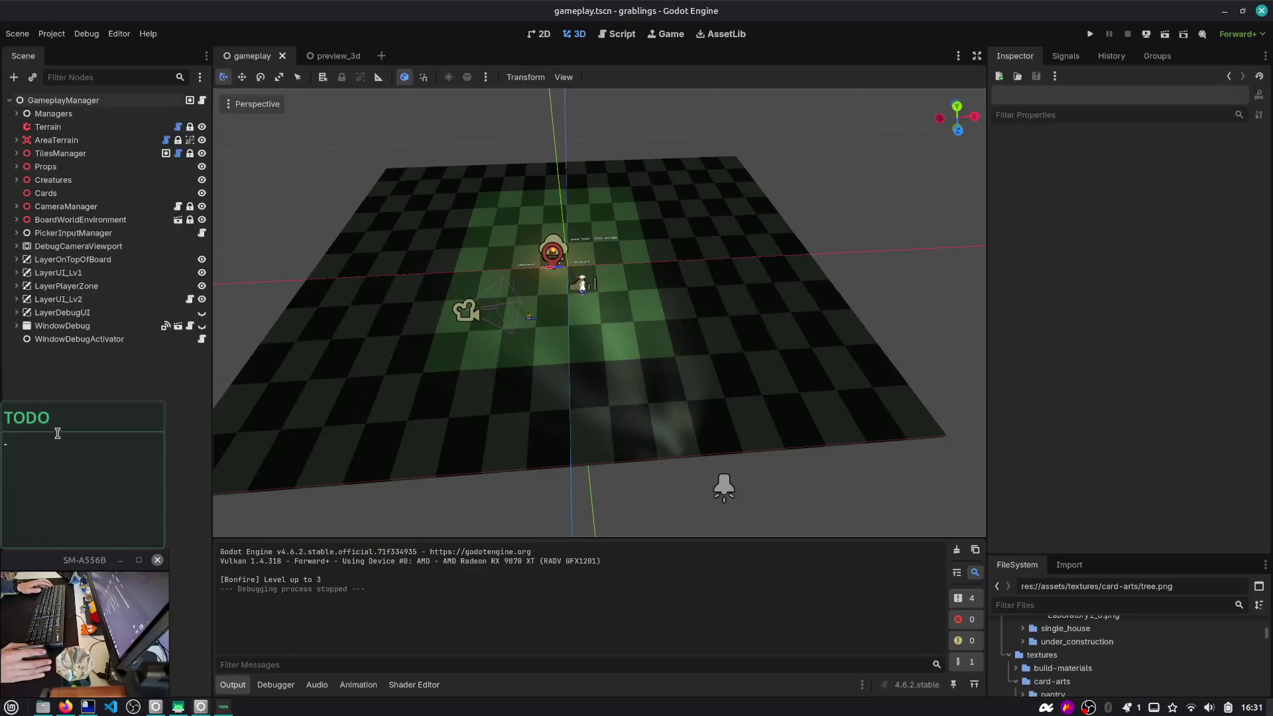
Run the game with F5 and drag the Wood and Laboratory cards toward the bonfire.
{"action": "key", "text": "F5"}
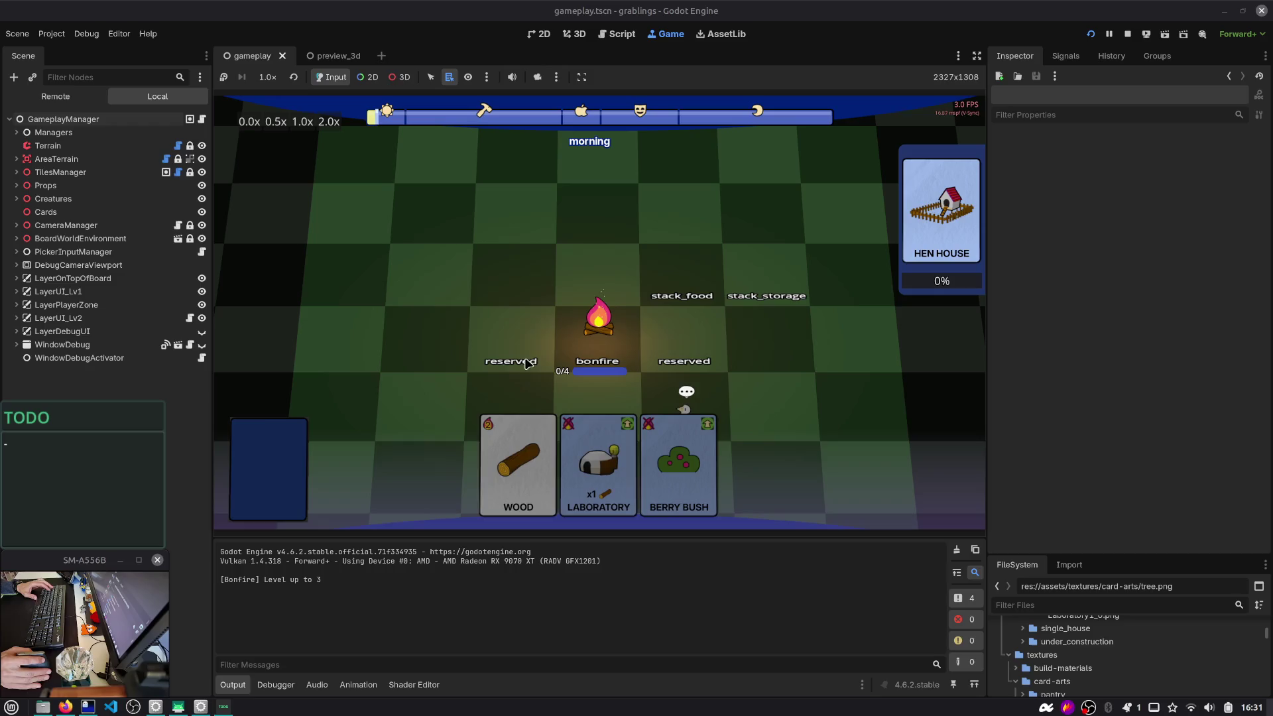
{"action": "mouse_move", "coordinate": [544, 466]}
{"action": "left_mouse_down"}
{"action": "mouse_move", "coordinate": [550, 329]}
{"action": "mouse_move", "coordinate": [507, 461]}
{"action": "mouse_move", "coordinate": [533, 448]}
{"action": "mouse_move", "coordinate": [540, 334]}
{"action": "mouse_move", "coordinate": [506, 375]}
{"action": "mouse_move", "coordinate": [511, 398]}
{"action": "left_mouse_up"}
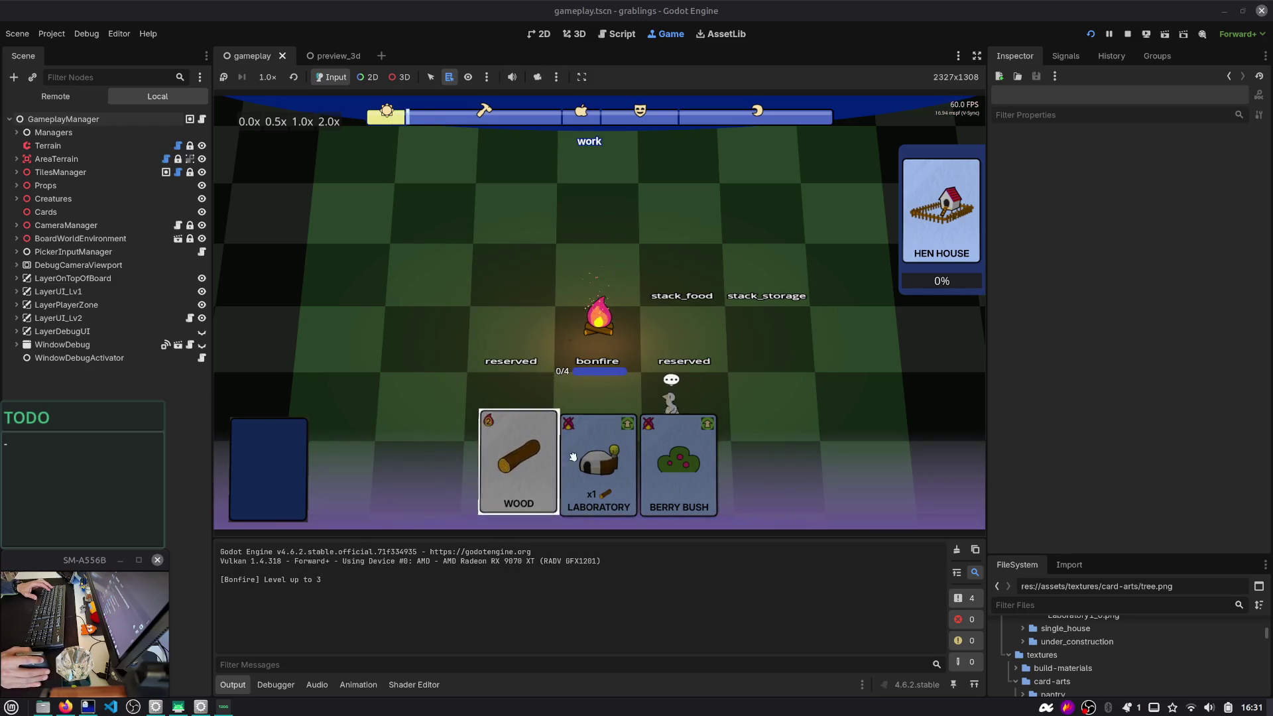
{"action": "mouse_move", "coordinate": [597, 464]}
{"action": "left_mouse_down"}
{"action": "mouse_move", "coordinate": [635, 251]}
{"action": "mouse_move", "coordinate": [616, 332]}
{"action": "left_mouse_up"}
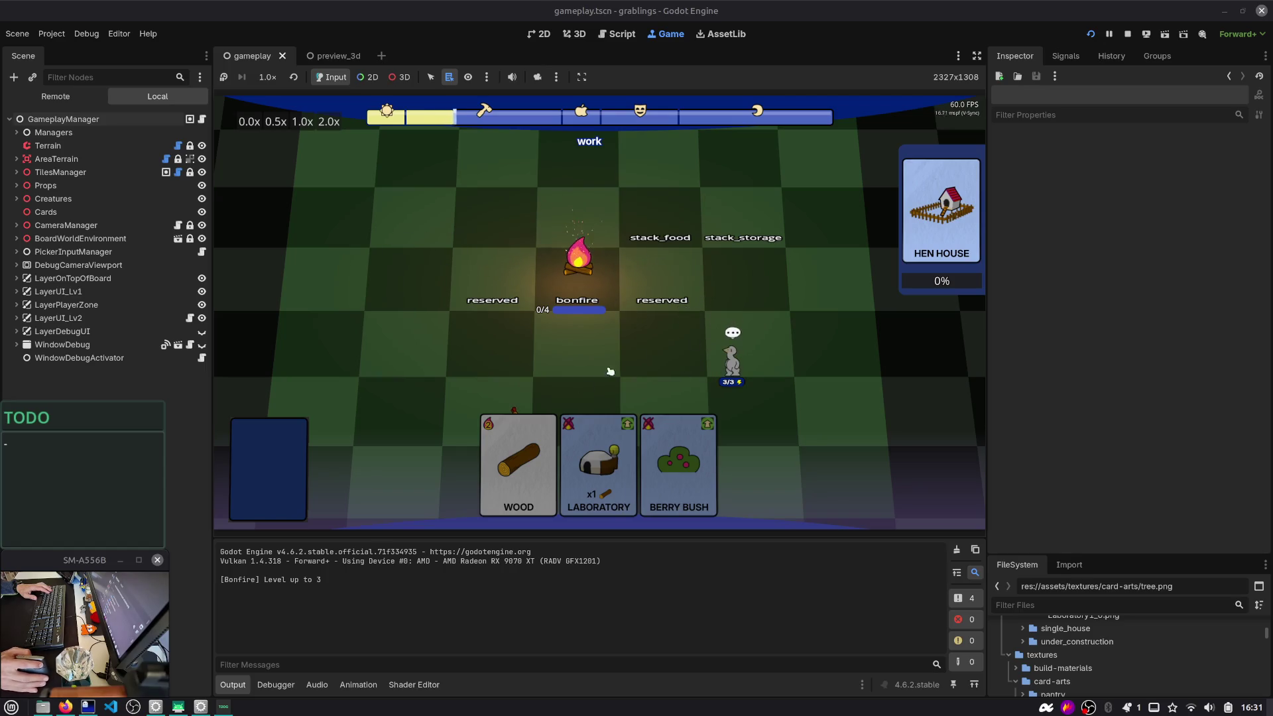
{"action": "mouse_move", "coordinate": [520, 458]}
{"action": "left_mouse_down"}
{"action": "mouse_move", "coordinate": [733, 276]}
{"action": "mouse_move", "coordinate": [523, 441]}
{"action": "left_mouse_up"}
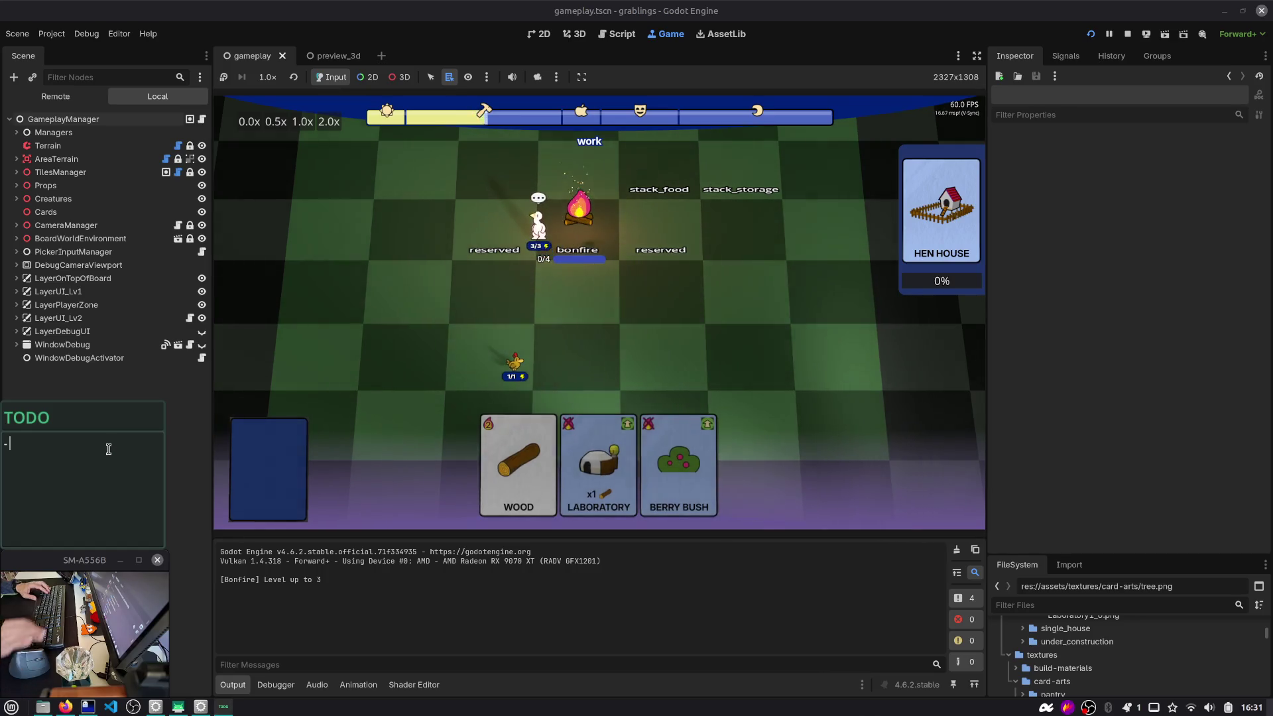
List 'drag carte', 'drag grabling (creature)' and 'layout carte hand' in the TODO note.
{"action": "type", "text": "drag"}
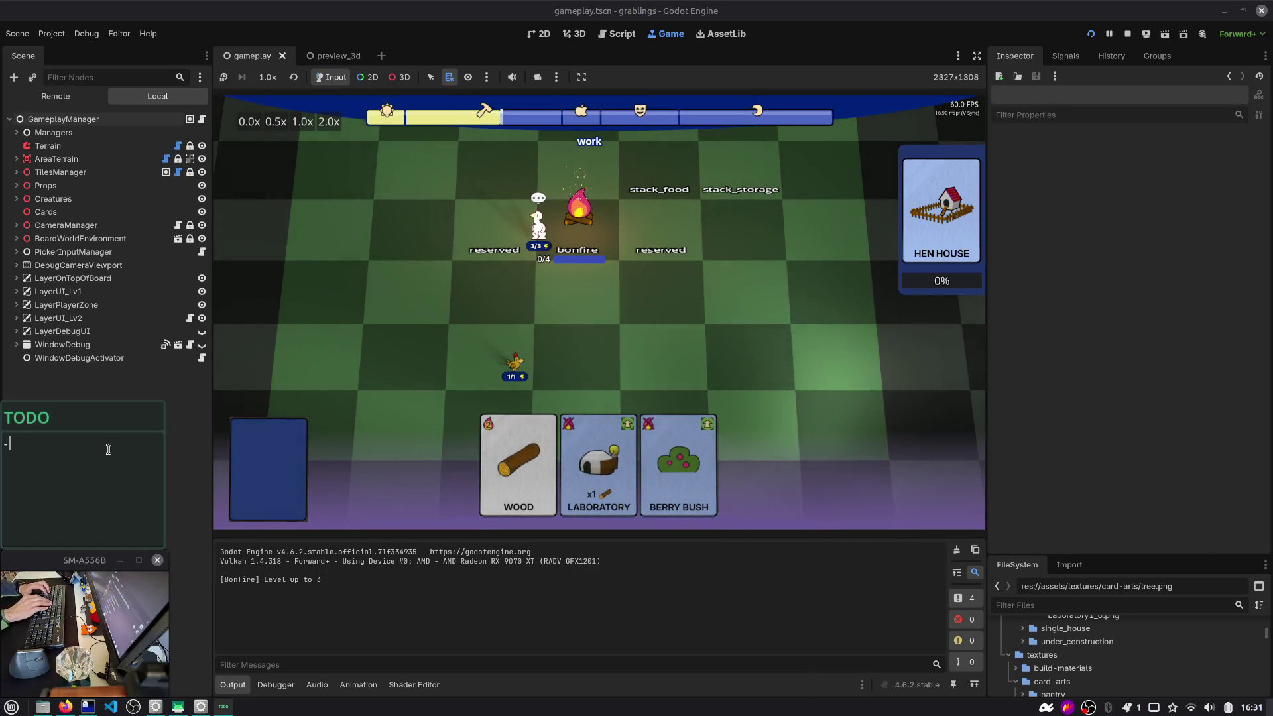
{"action": "type", "text": " carte"}
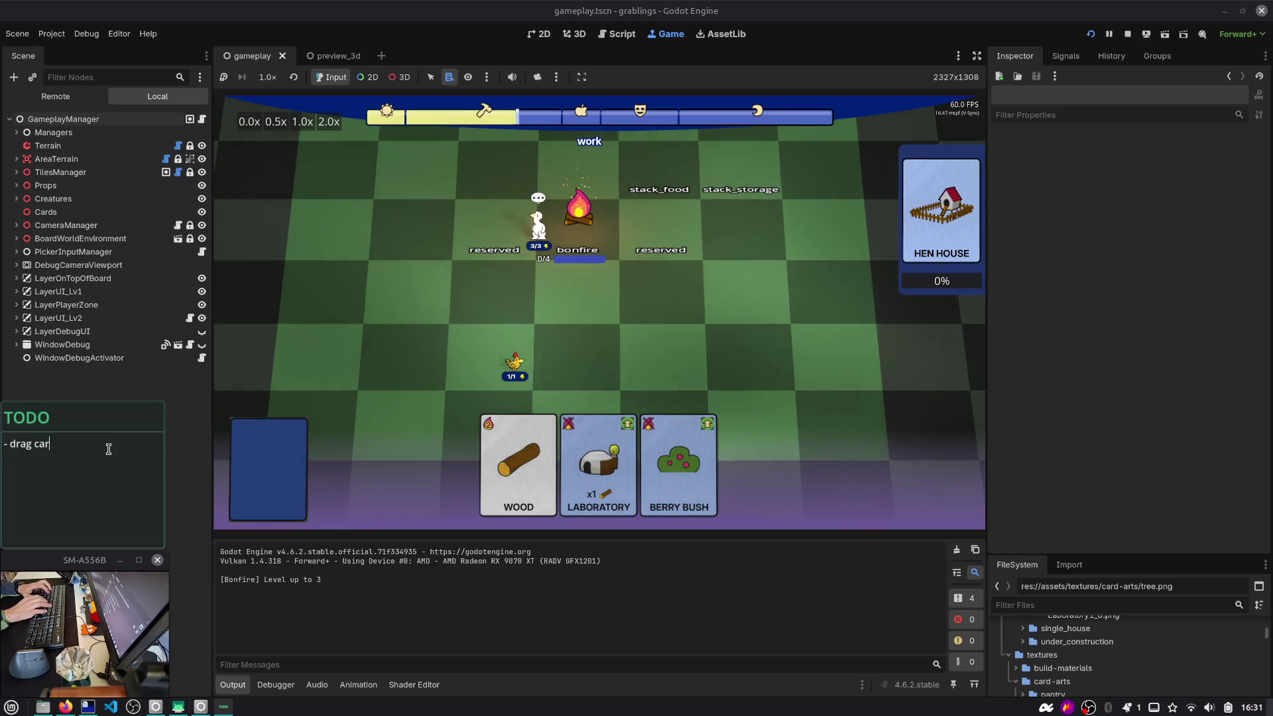
{"action": "key", "text": "Return"}
{"action": "type", "text": "- drag grabling"}
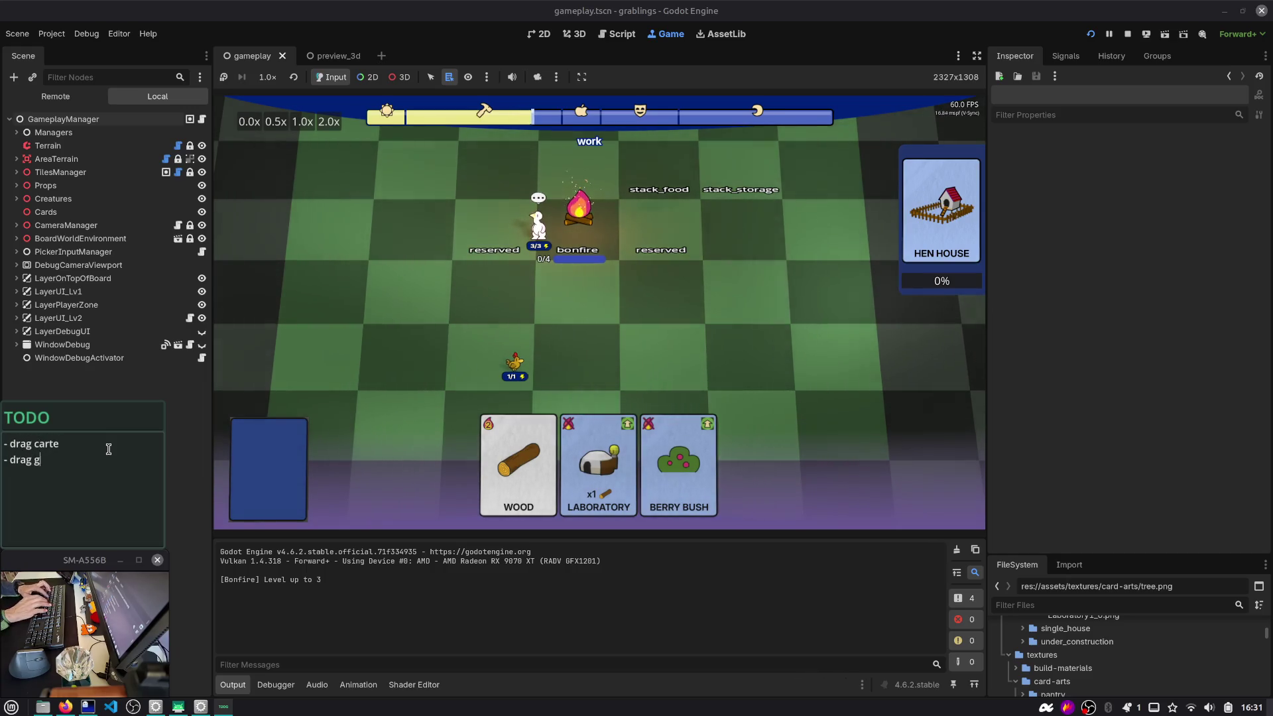
{"action": "key", "text": "Return"}
{"action": "type", "text": "-"}
{"action": "type", "text": "- "}
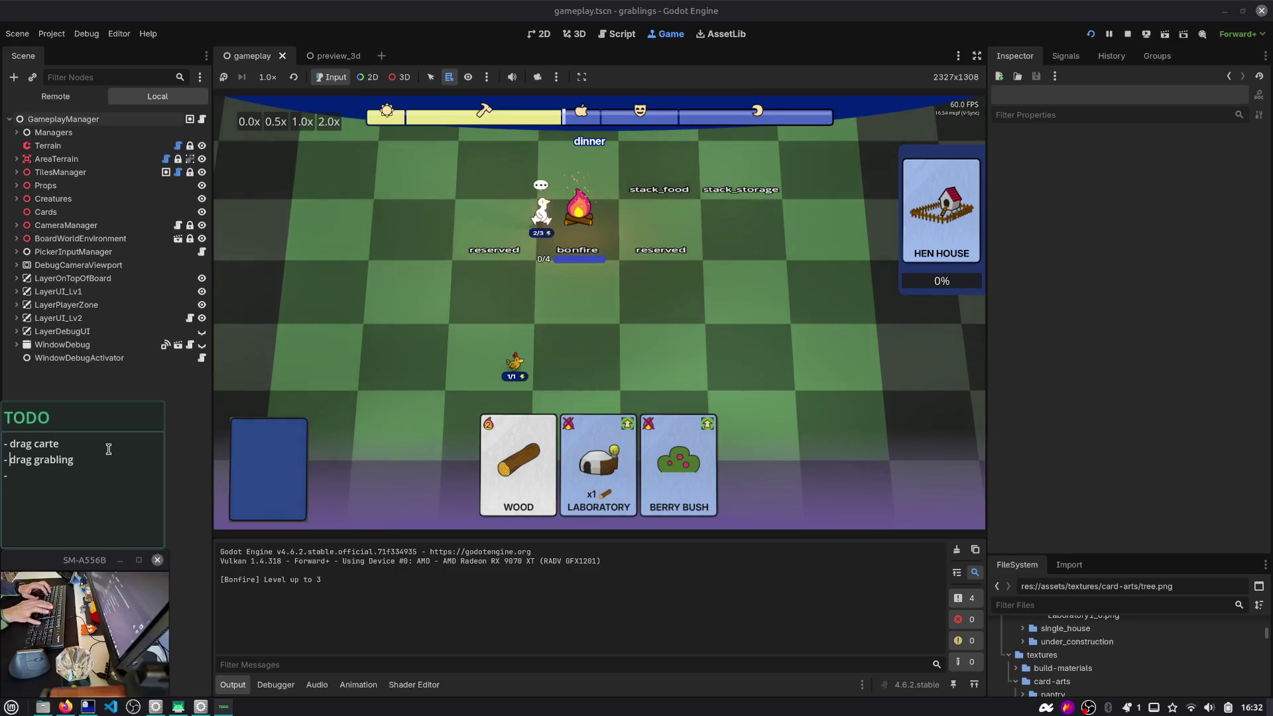
{"action": "type", "text": "reature)"}
{"action": "key", "text": "Down"}
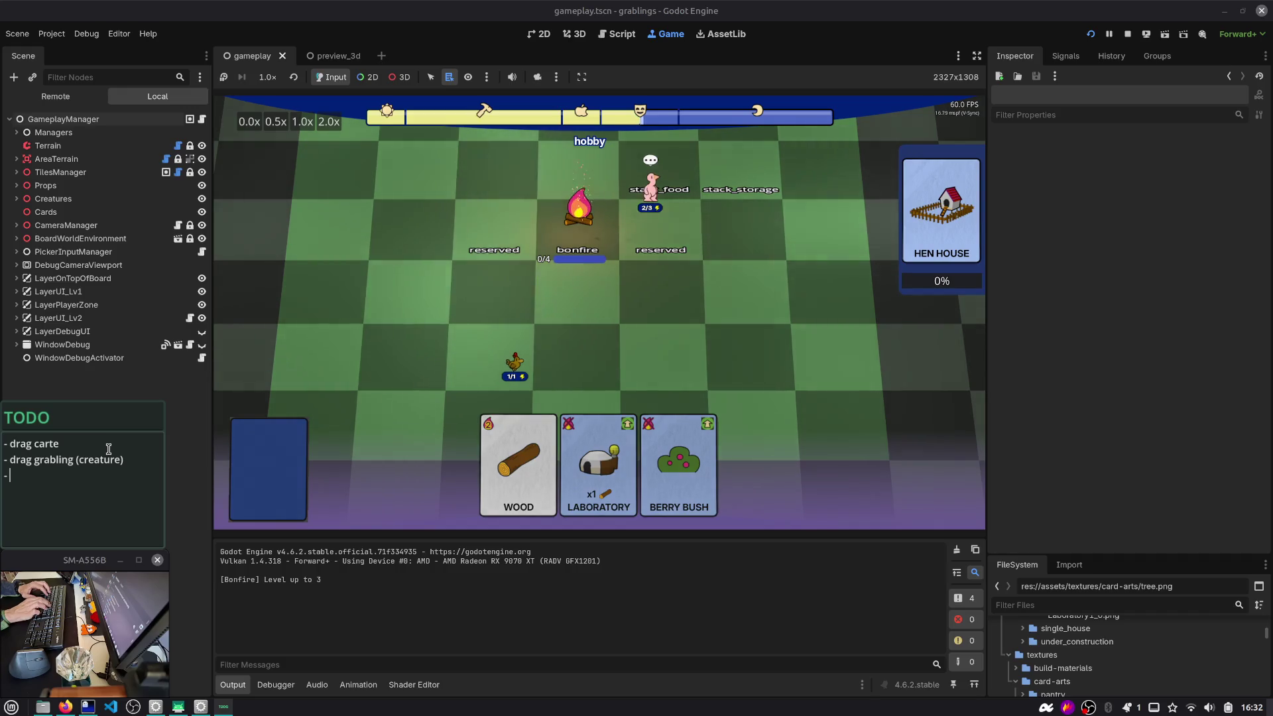
{"action": "type", "text": "posizionamento"}
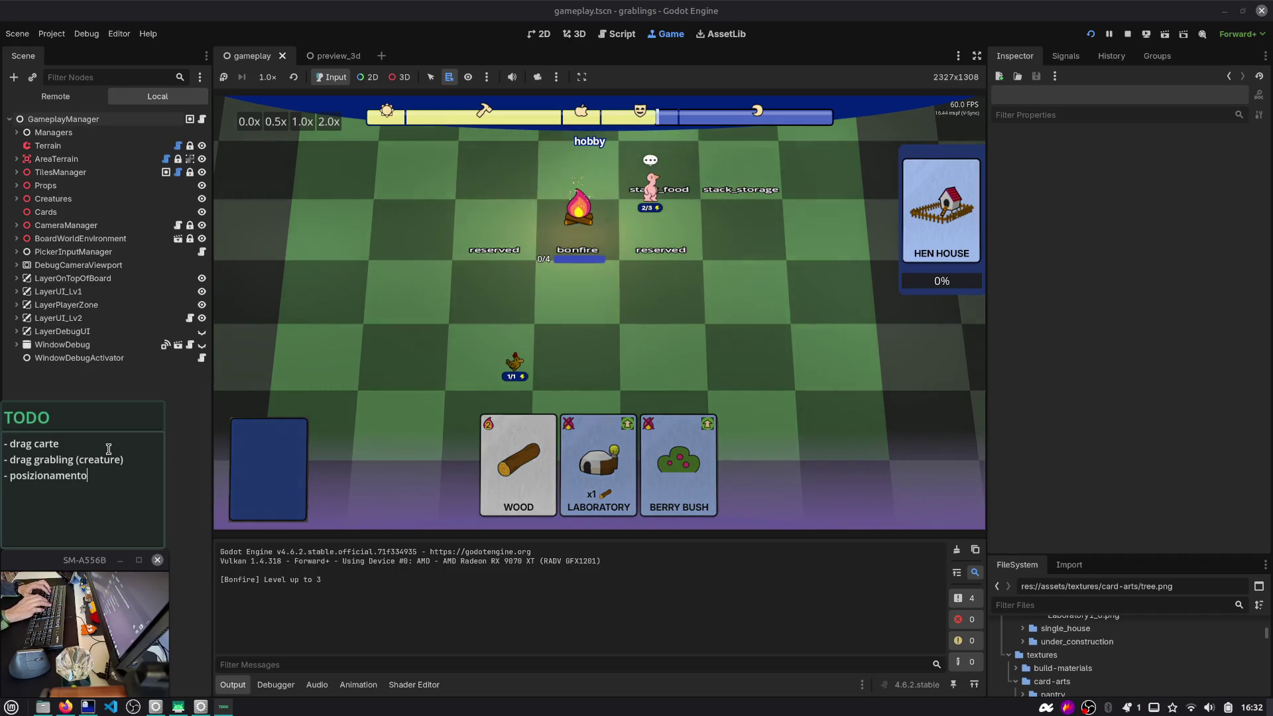
{"action": "key", "text": "ctrl+shift+Left"}
{"action": "type", "text": "layout d"}
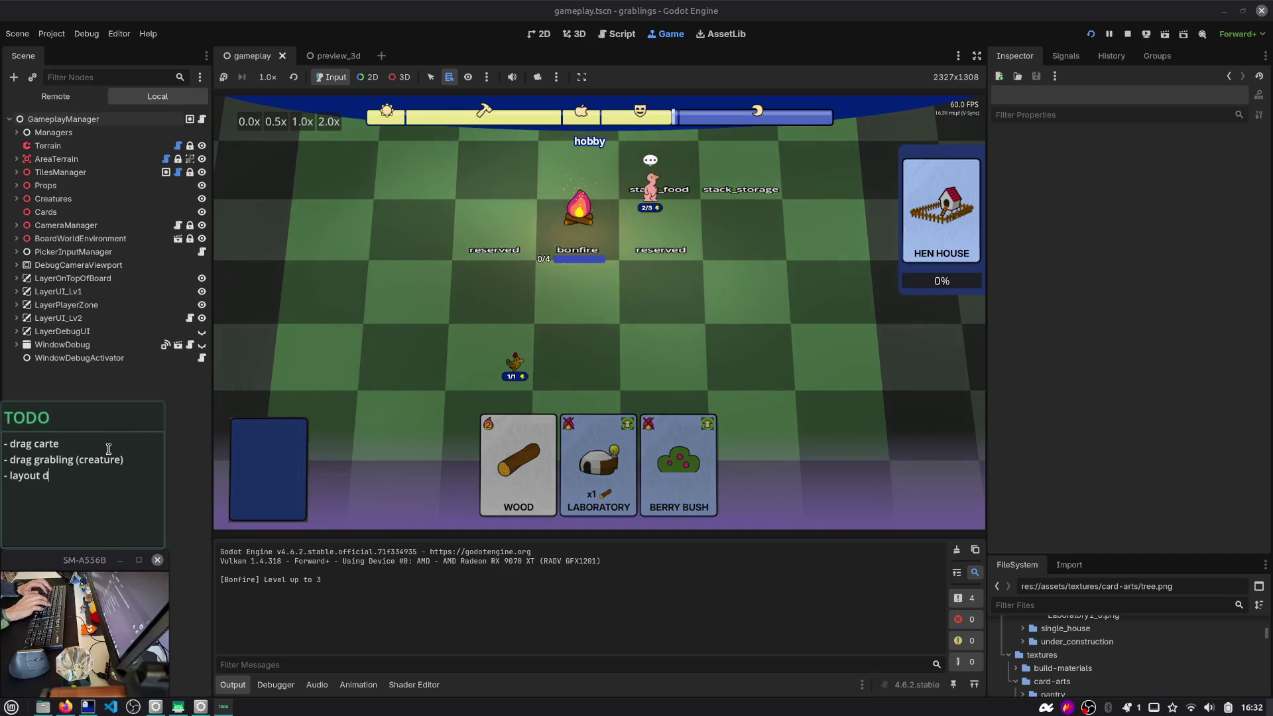
{"action": "type", "text": "carte h"}
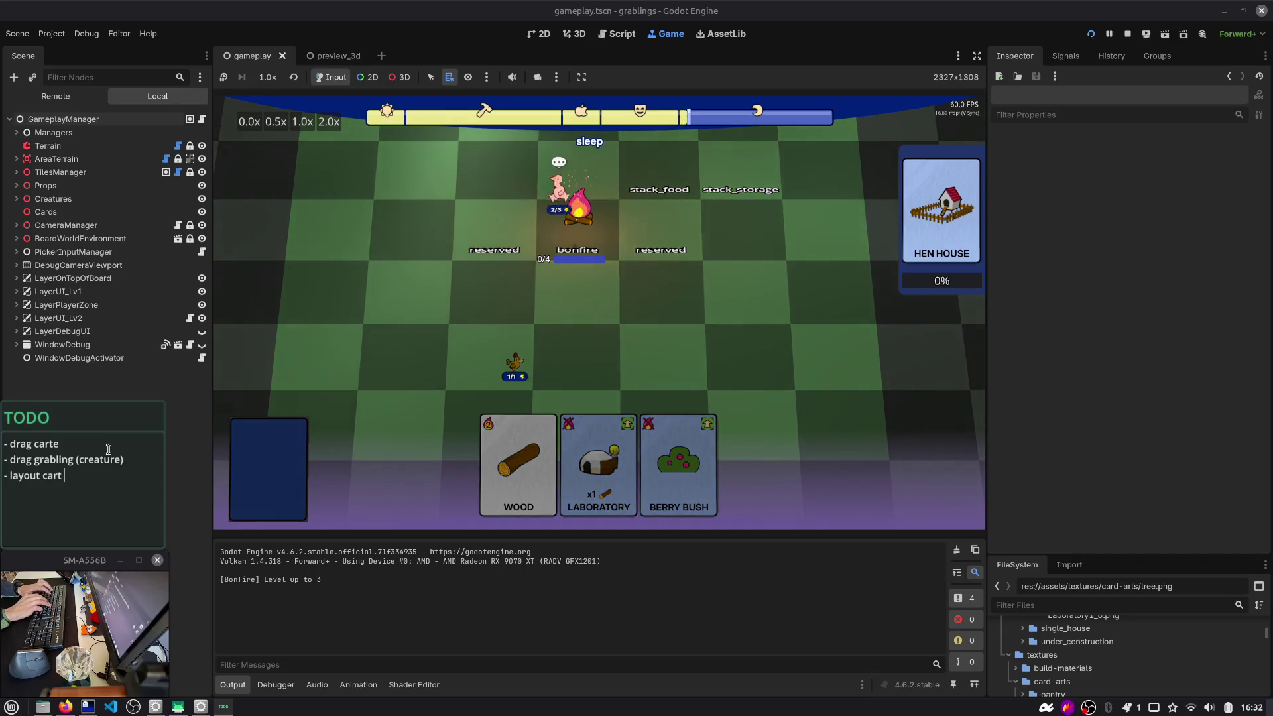
{"action": "type", "text": "and"}
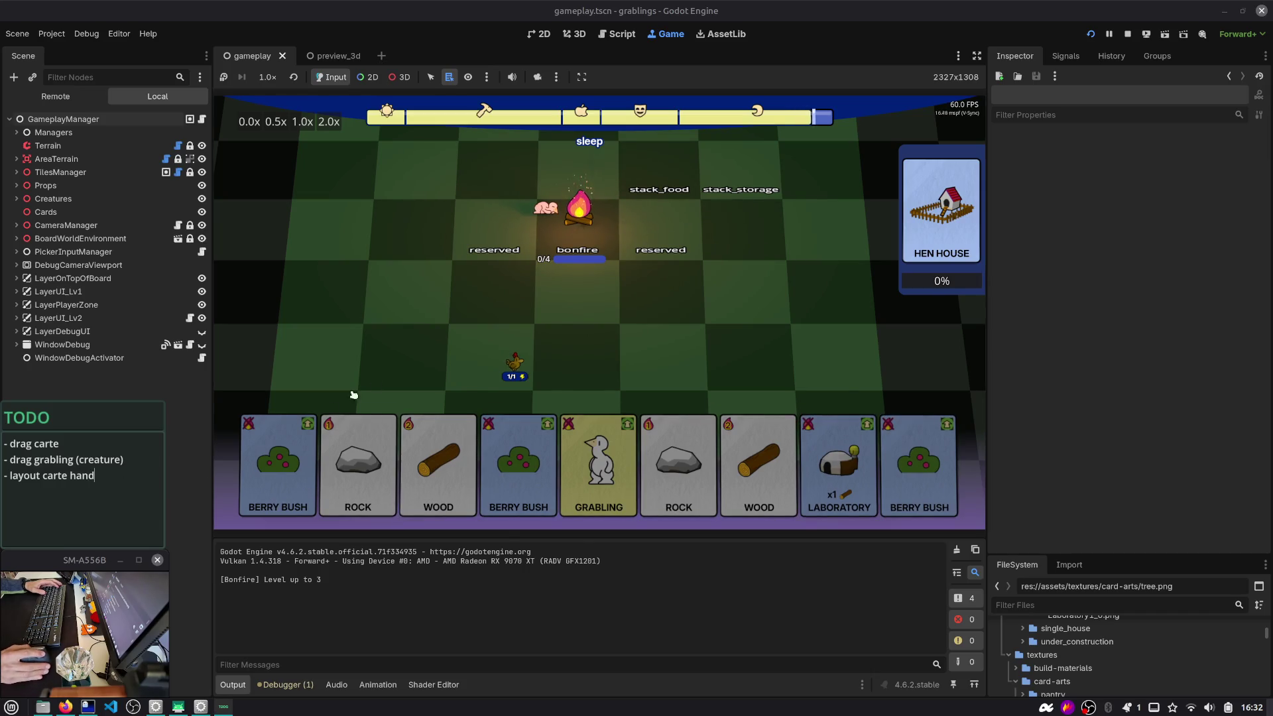
{"action": "key", "text": "alt+Tab"}
{"action": "key", "text": "alt+Tab"}
{"action": "key", "text": "alt+Tab"}
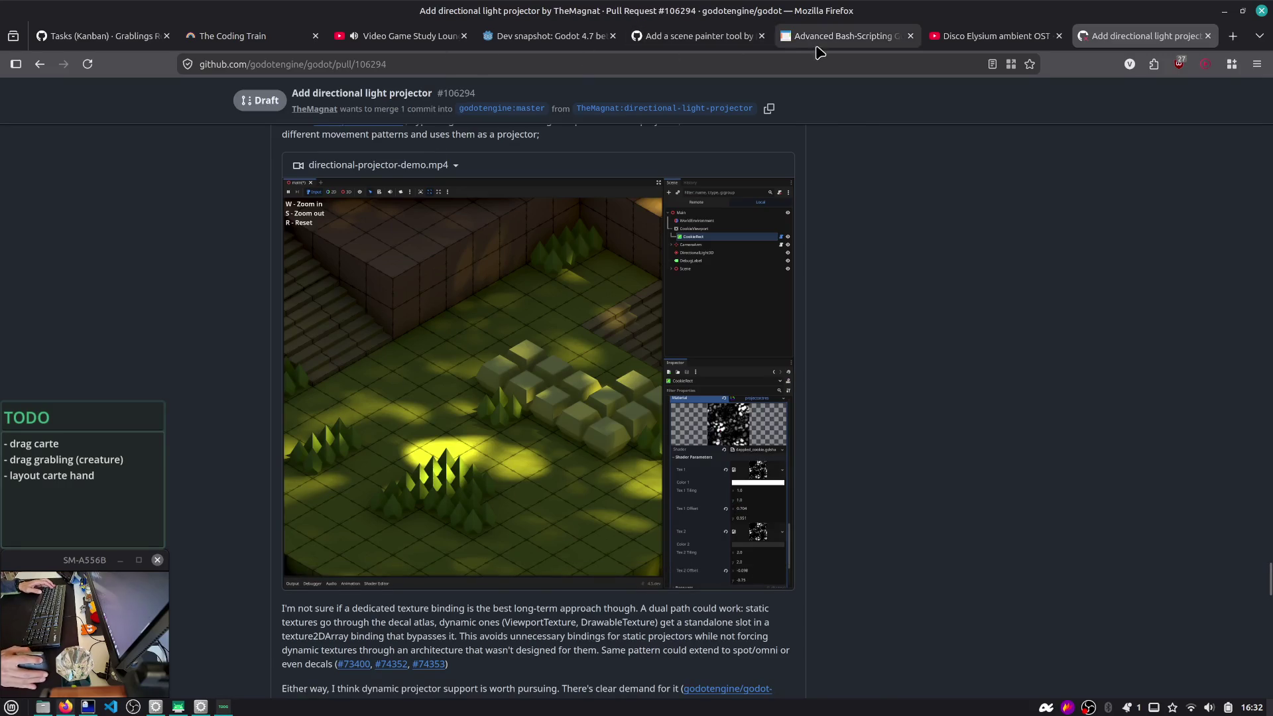
Open the Grablings Roadmap Kanban board and scroll through its task columns.
{"action": "left_click", "coordinate": [722, 40]}
{"action": "left_click", "coordinate": [124, 38]}
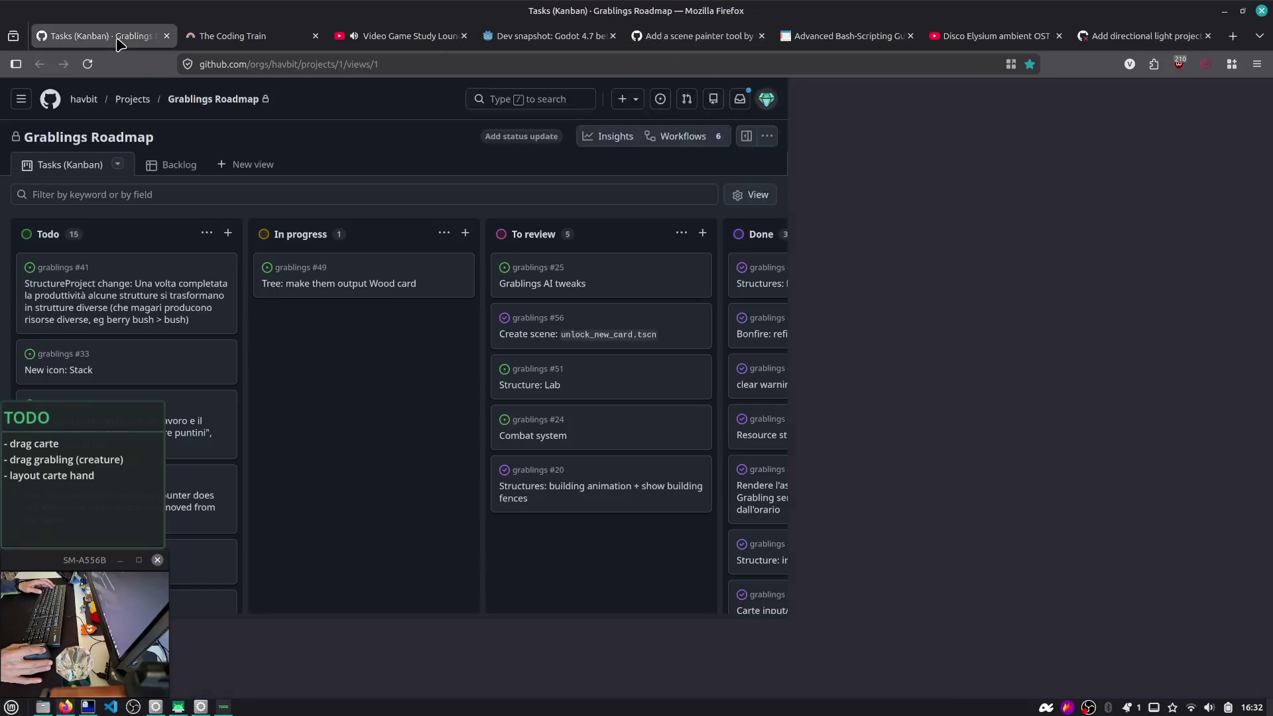
{"action": "scroll", "coordinate": [157, 337], "scroll_direction": "down", "scroll_amount": 3}
{"action": "scroll", "coordinate": [157, 337], "scroll_direction": "up", "scroll_amount": 2}
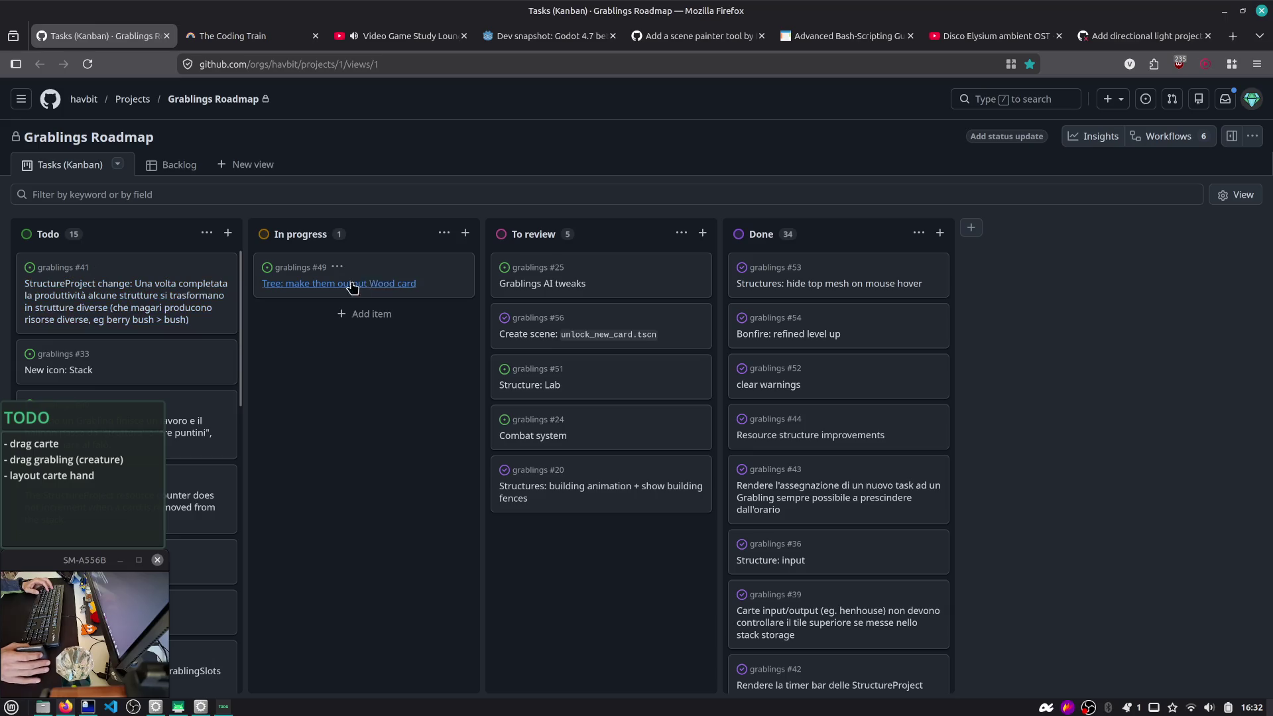
Open issue #33 'New icon: Stack separately' in a new tab, read it, then close it.
{"action": "middle_click", "coordinate": [78, 372]}
{"action": "left_click", "coordinate": [232, 36]}
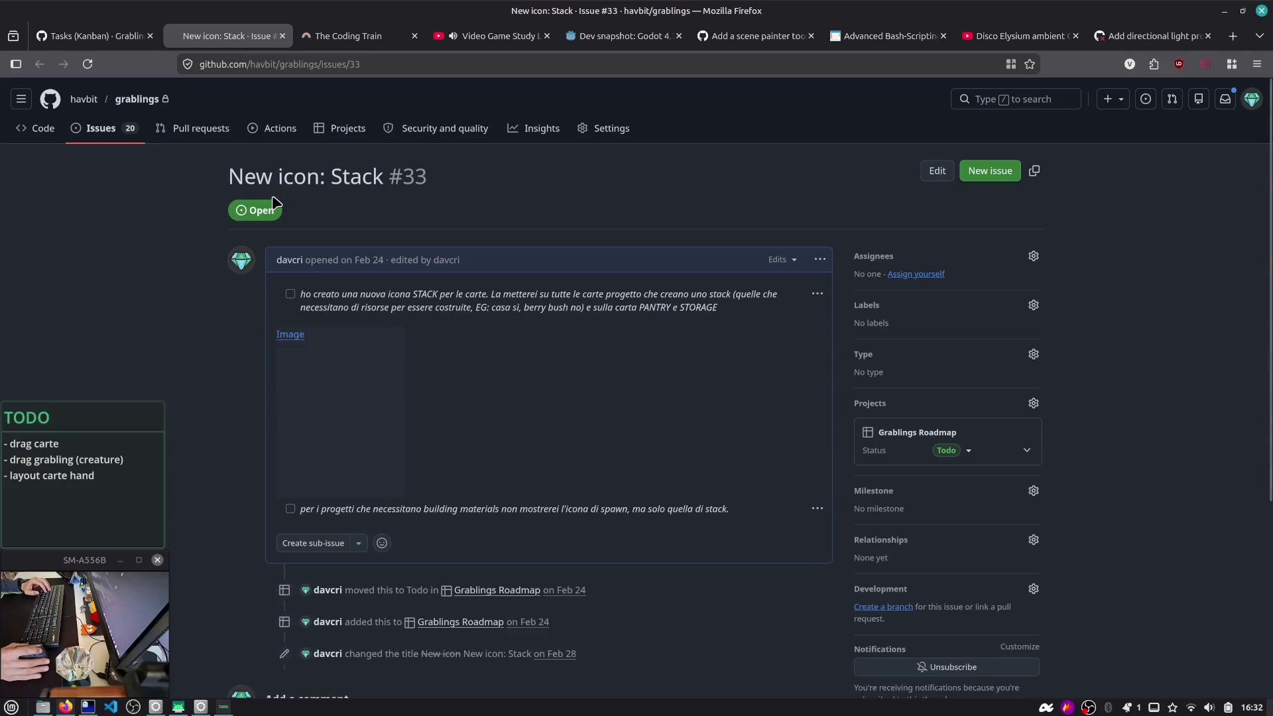
{"action": "scroll", "coordinate": [258, 247], "scroll_direction": "down", "scroll_amount": 2}
{"action": "scroll", "coordinate": [228, 267], "scroll_direction": "up", "scroll_amount": 2}
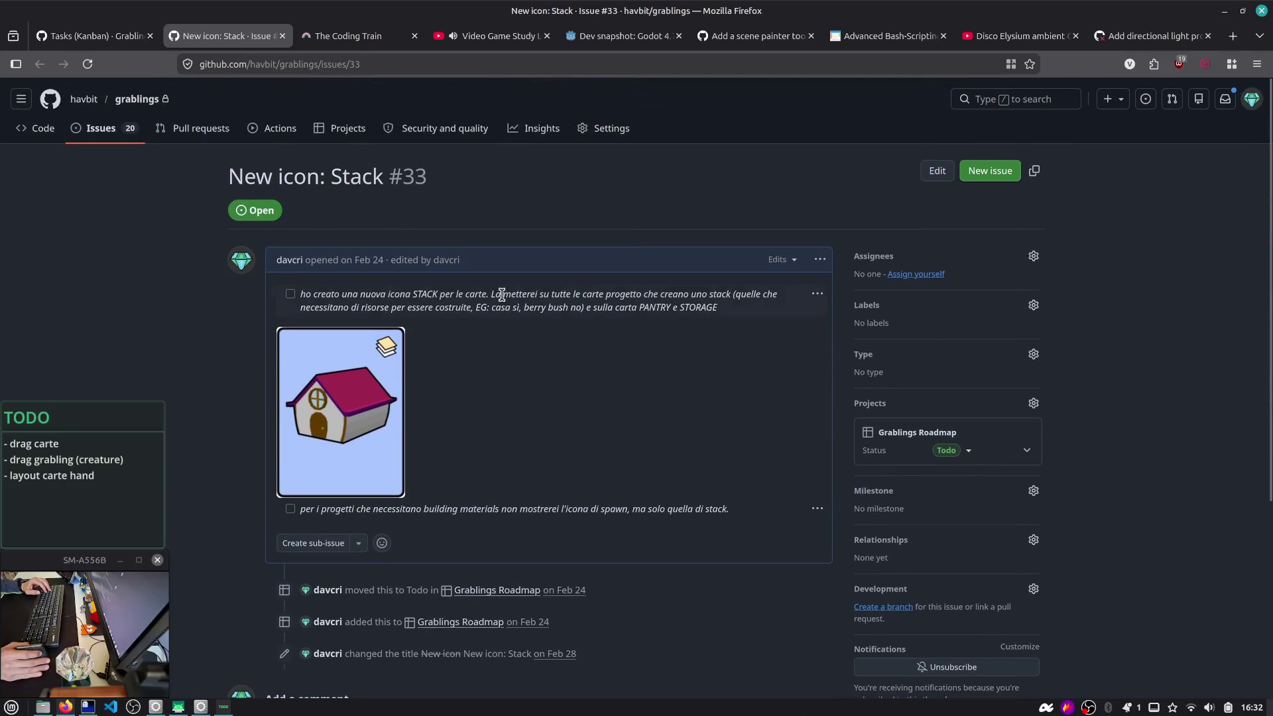
{"action": "left_click_drag", "start_coordinate": [300, 301], "coordinate": [726, 310]}
{"action": "left_click", "coordinate": [726, 310]}
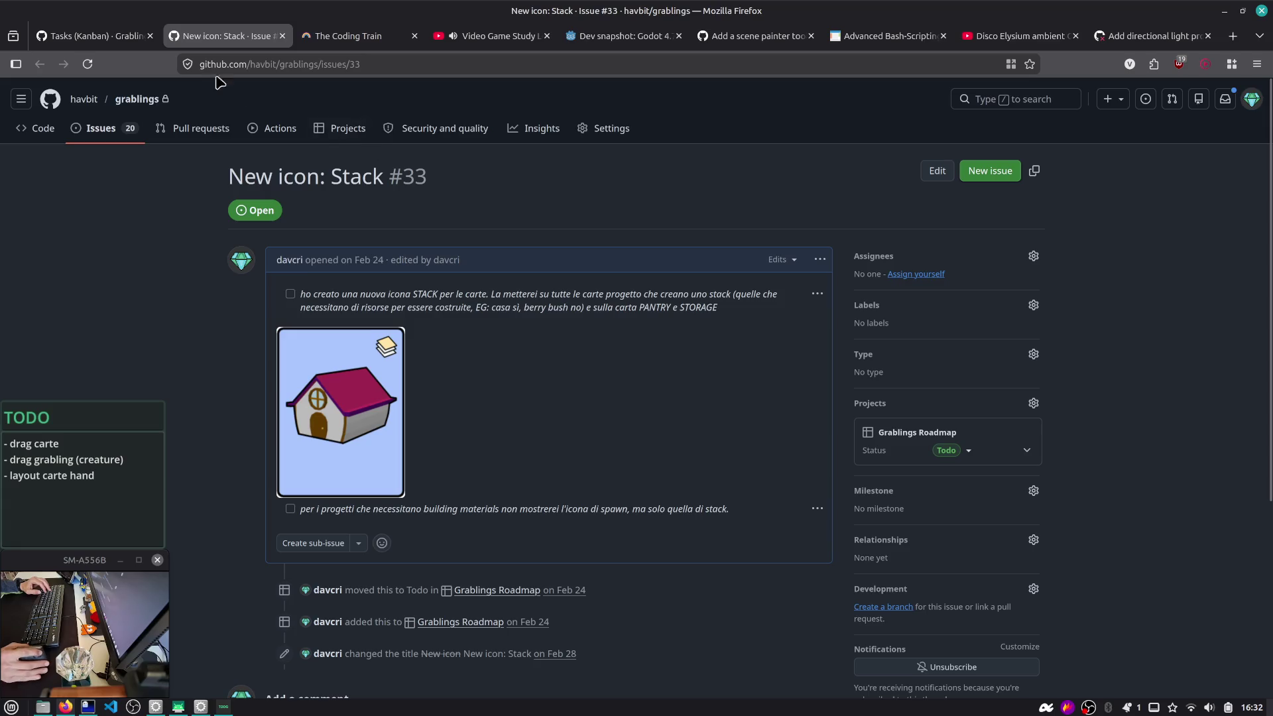
{"action": "middle_click", "coordinate": [187, 41]}
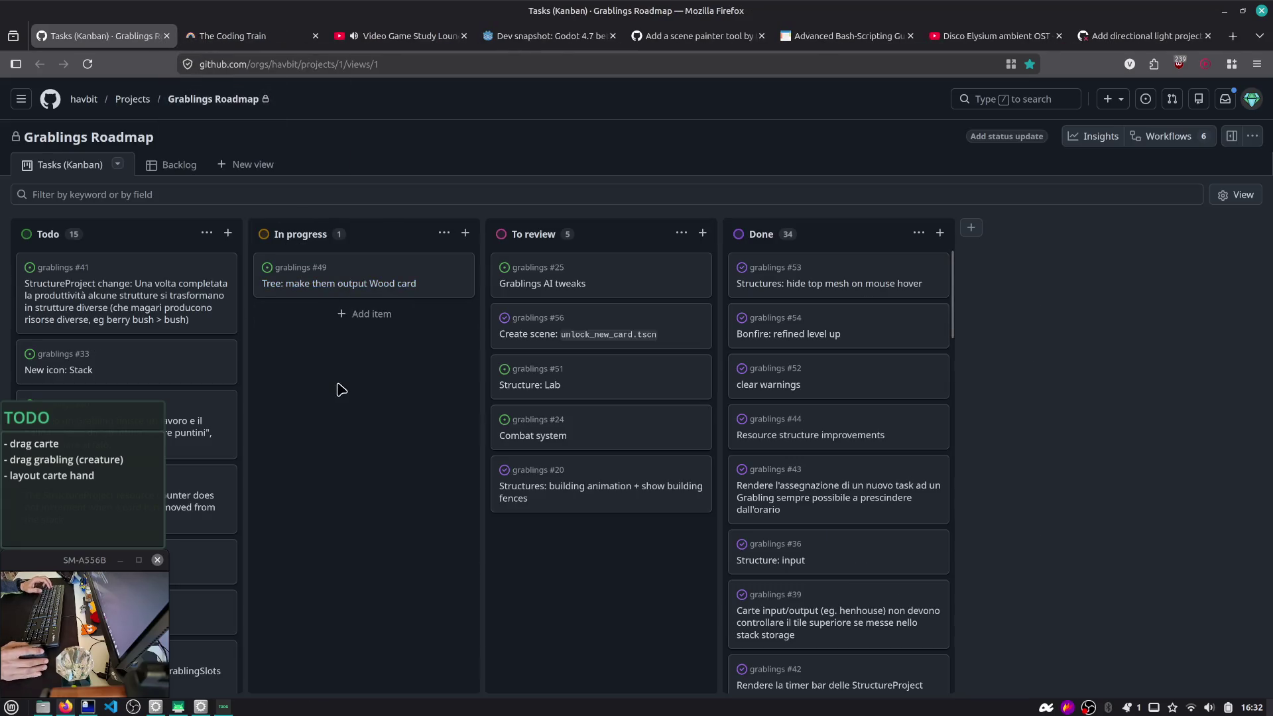
{"action": "key", "text": "alt+Tab"}
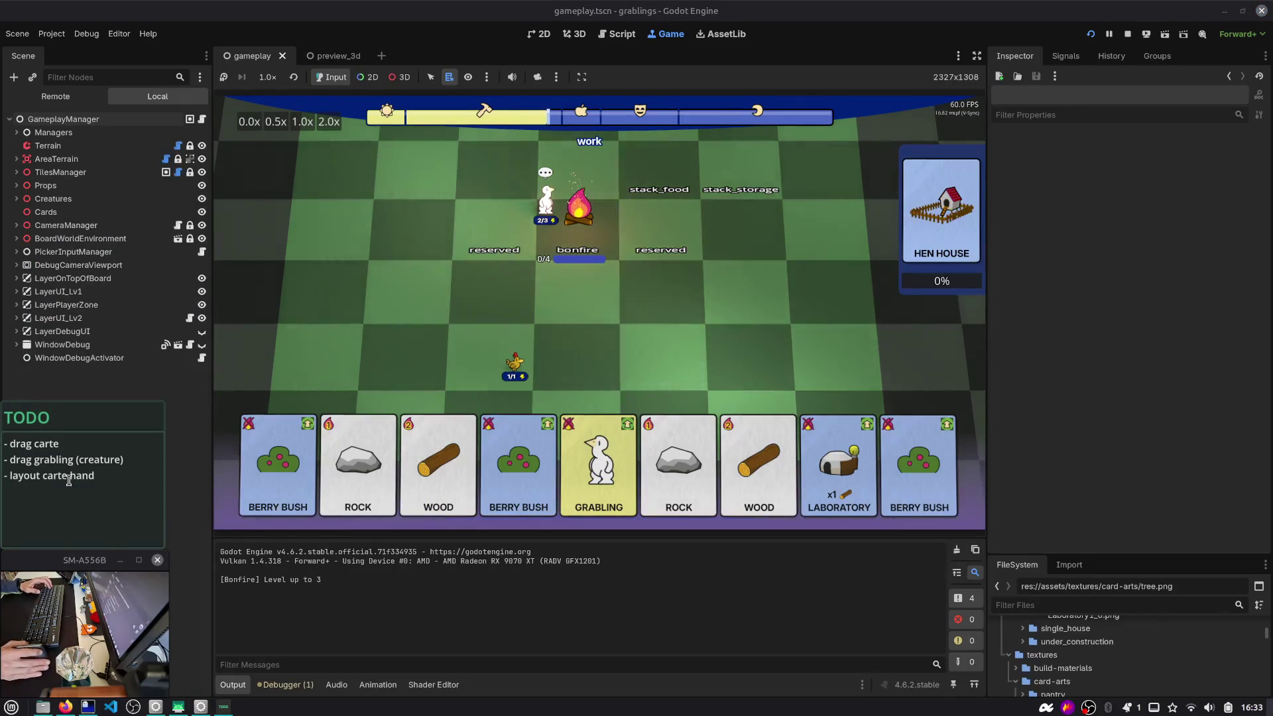
{"action": "key", "text": "alt+Tab"}
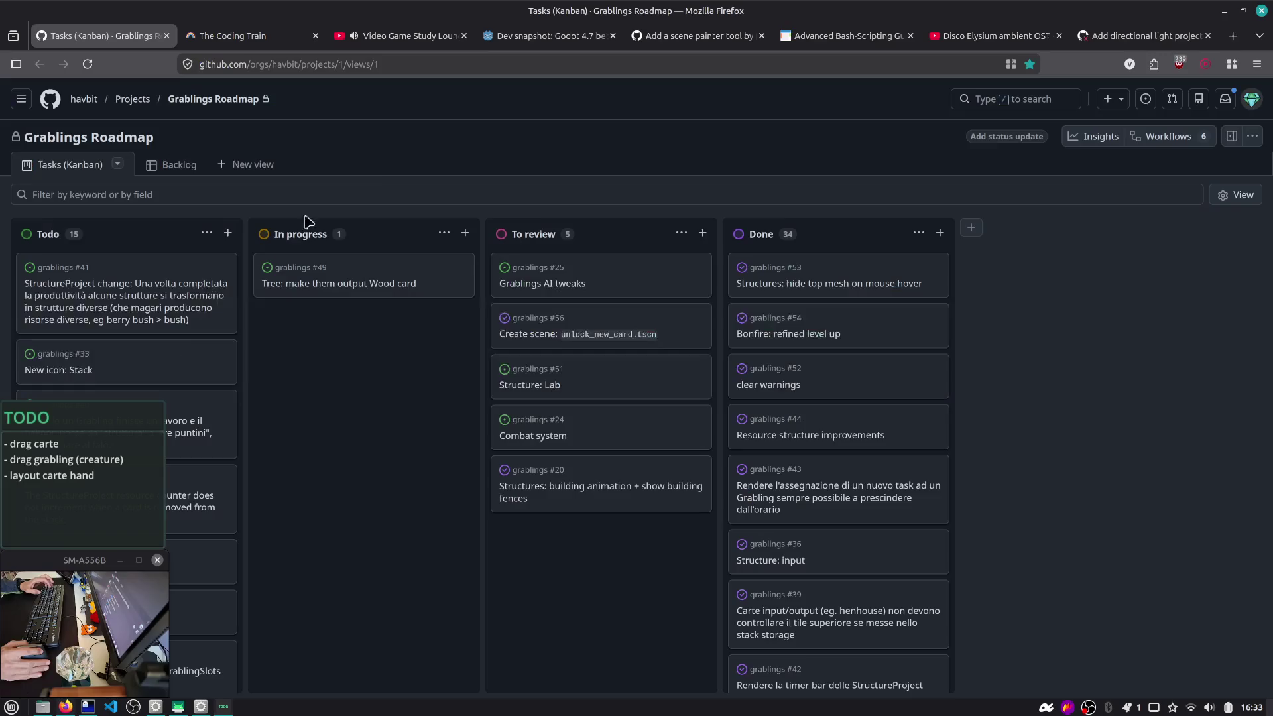
Search the web for bsky, open bsky.app and dismiss its welcome popup.
{"action": "key", "text": "ctrl+t"}
{"action": "type", "text": "bsky"}
{"action": "key", "text": "Return"}
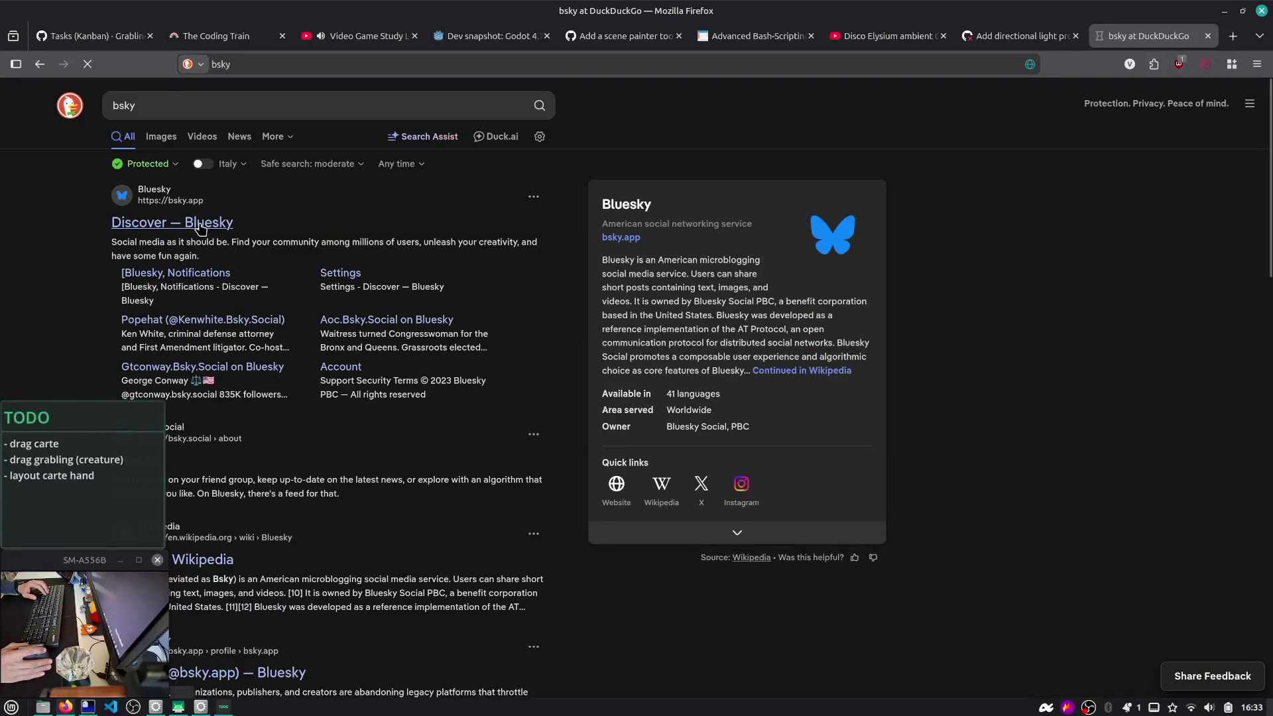
{"action": "left_click", "coordinate": [200, 227]}
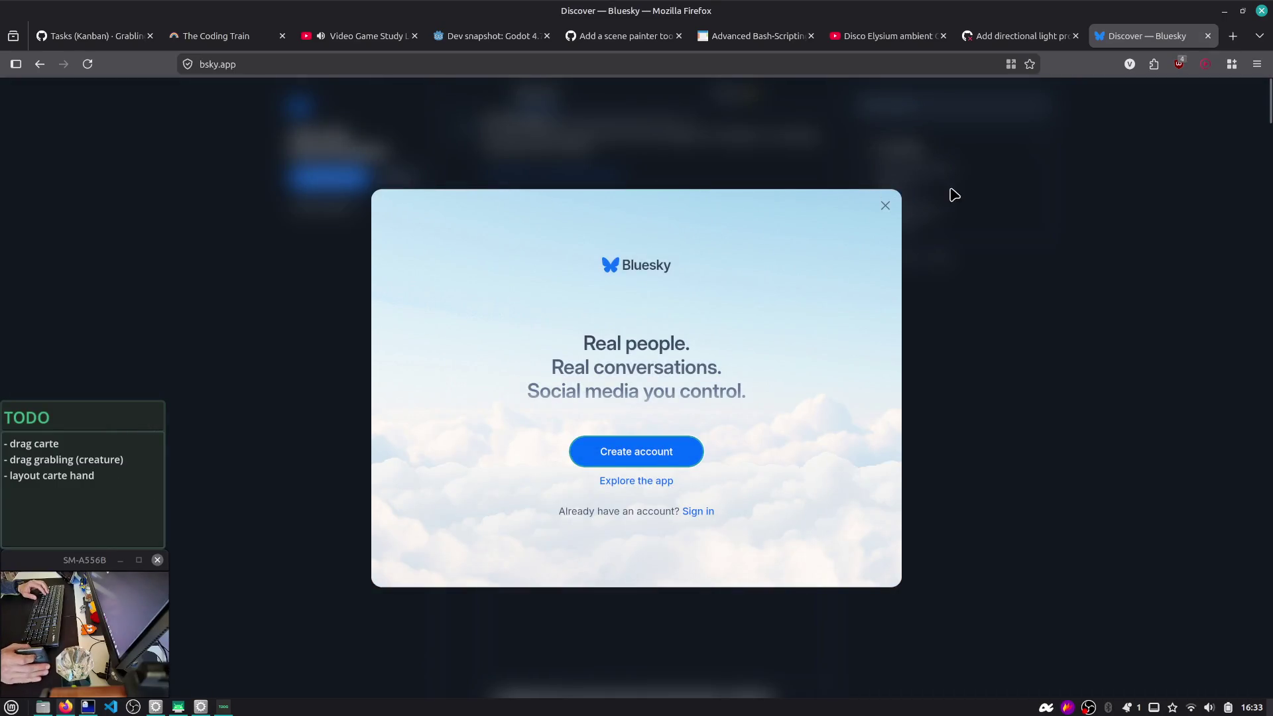
{"action": "left_click", "coordinate": [885, 206]}
Search Bluesky for kenney, open the matching profile and open the solitaire post.
{"action": "left_click", "coordinate": [935, 110]}
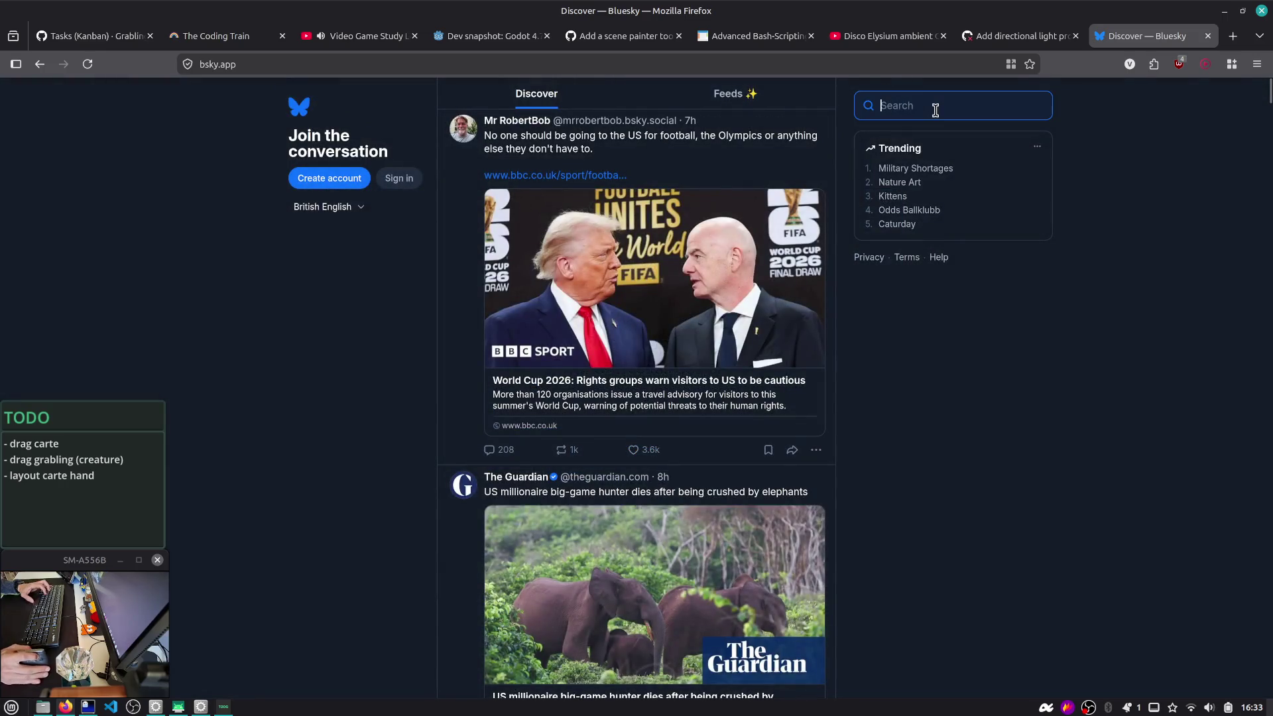
{"action": "type", "text": "kenney"}
{"action": "key", "text": "Return"}
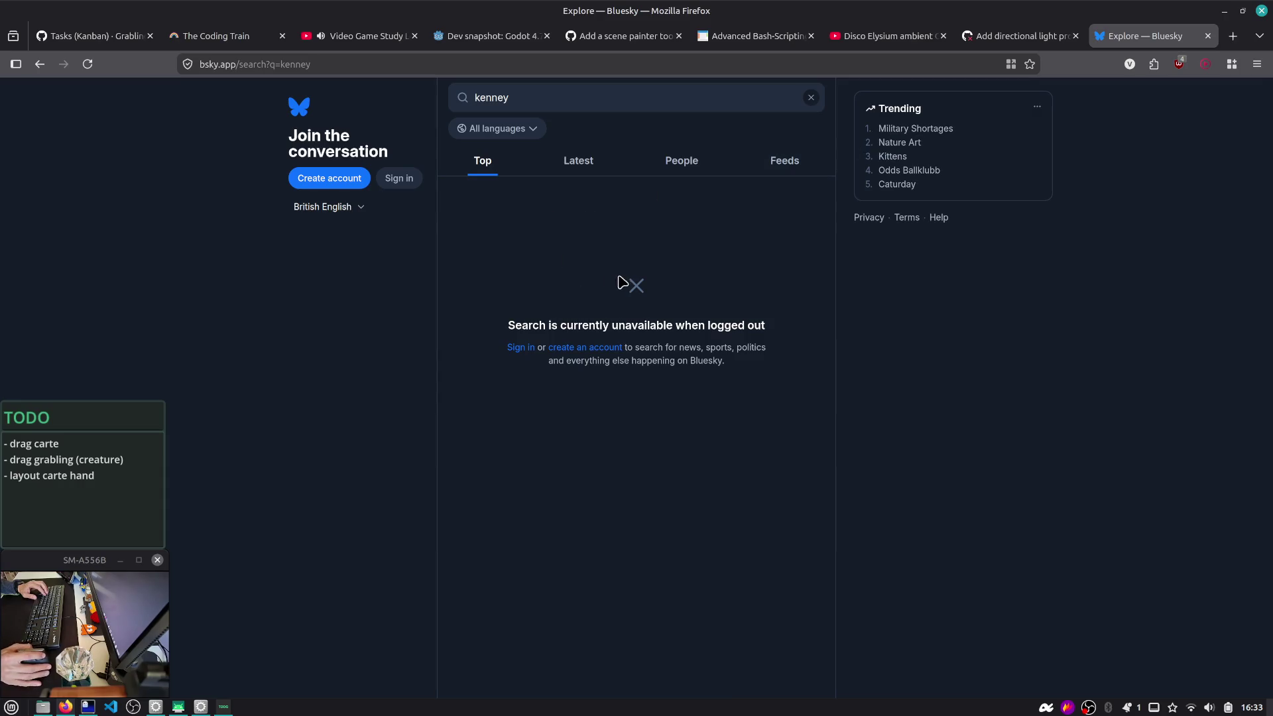
{"action": "left_click", "coordinate": [580, 101]}
{"action": "left_click", "coordinate": [527, 177]}
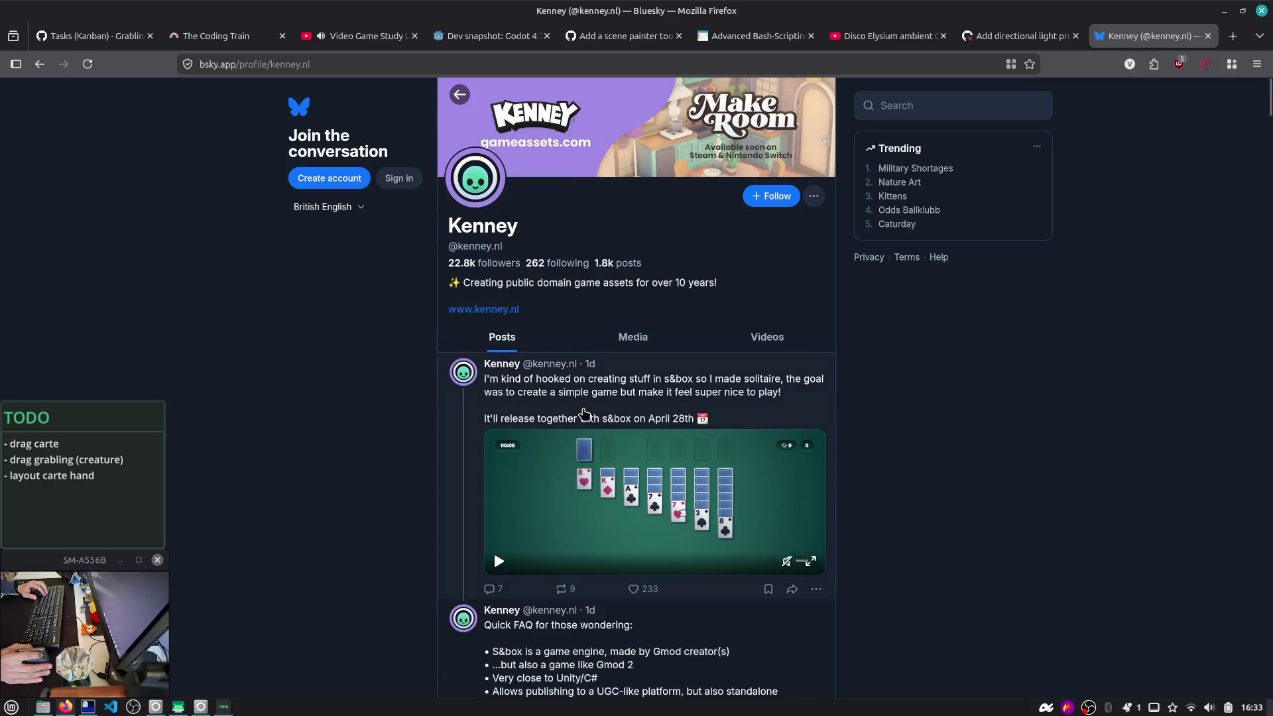
{"action": "scroll", "coordinate": [585, 414], "scroll_direction": "down", "scroll_amount": 2}
{"action": "left_click", "coordinate": [690, 301]}
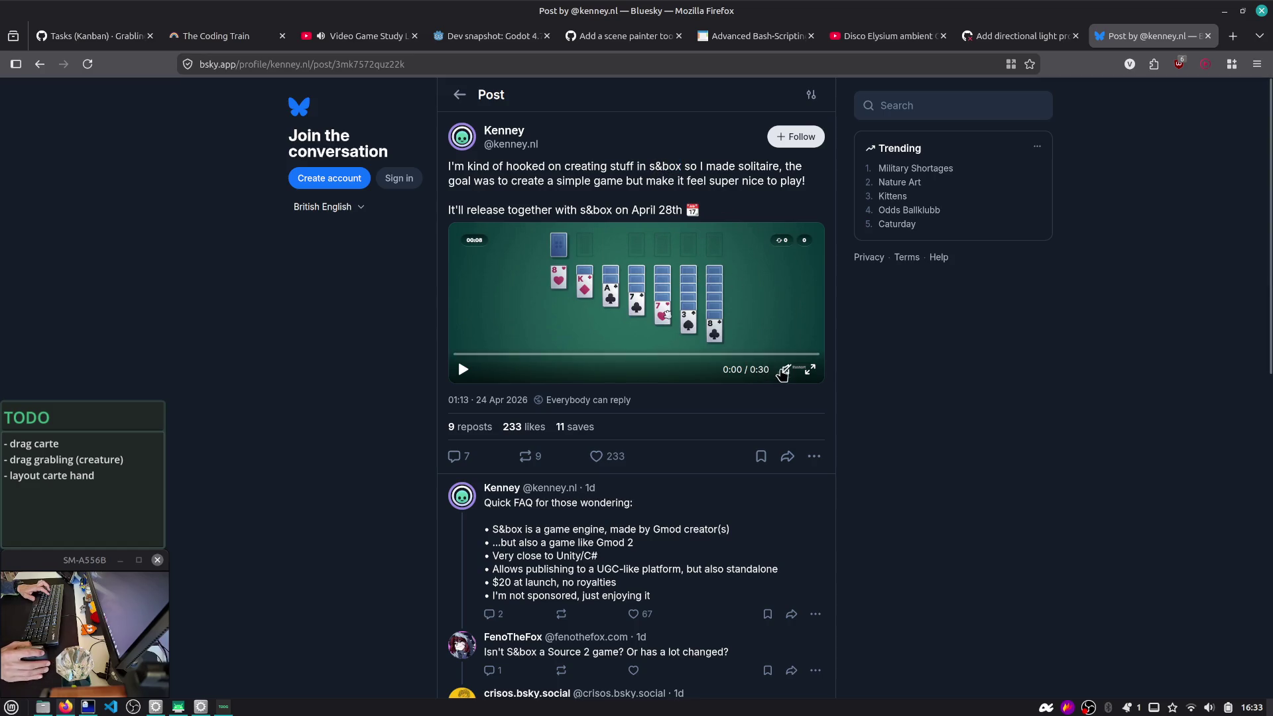
{"action": "key", "text": "ctrl+t"}
Search for s&box and open the official sbox.game website.
{"action": "type", "text": "s&box"}
{"action": "key", "text": "Return"}
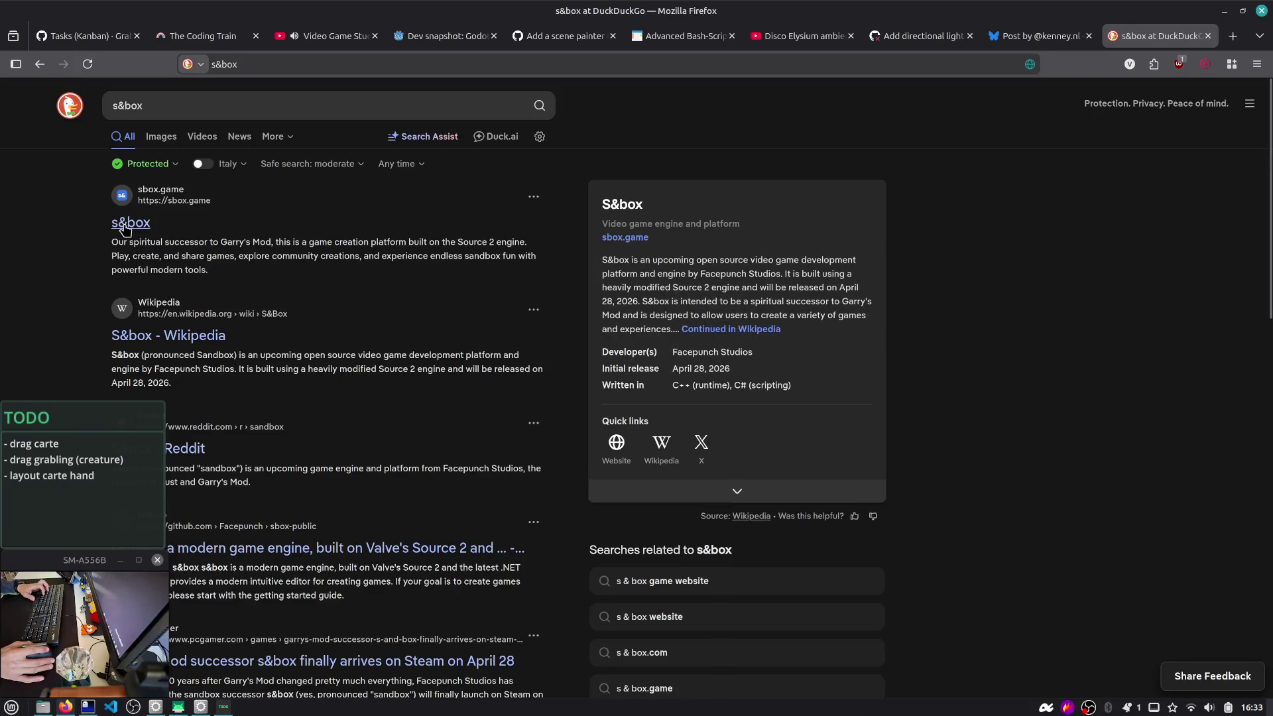
{"action": "left_click", "coordinate": [124, 225]}
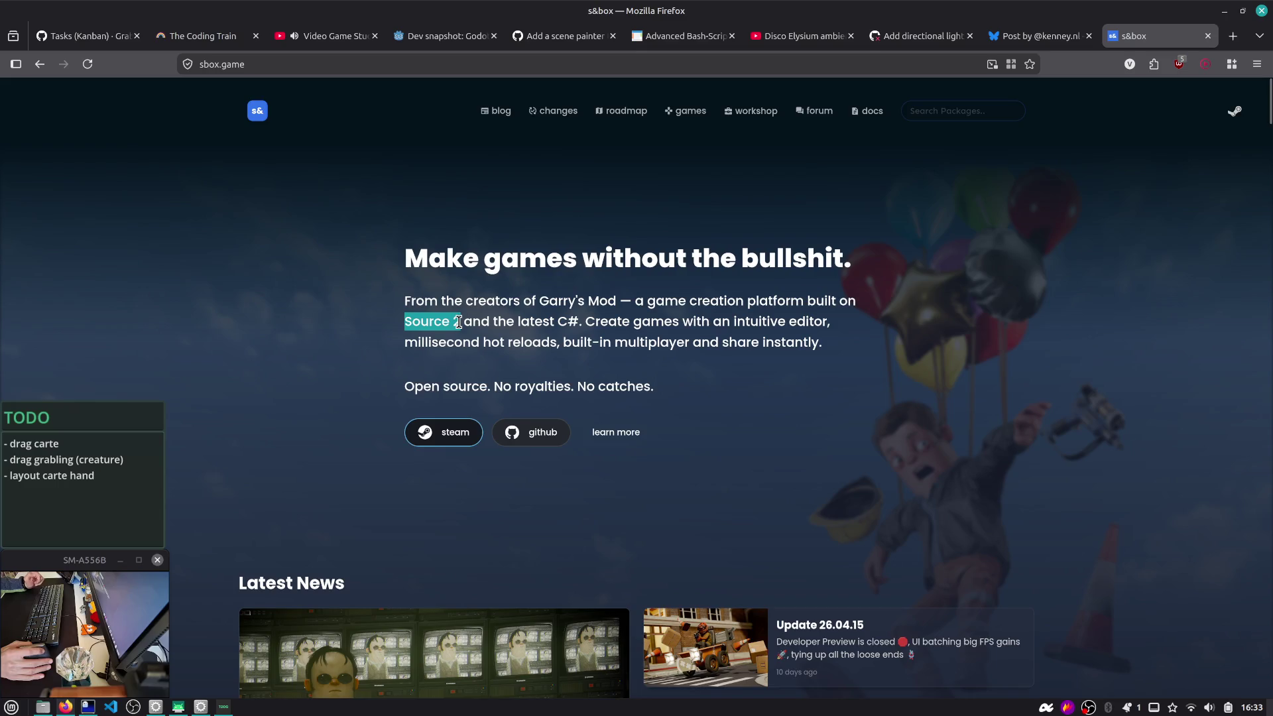
Scroll through the sbox.game feature sections, return to the top, then go back to the Bluesky post.
{"action": "scroll", "coordinate": [459, 322], "scroll_direction": "down", "scroll_amount": 5}
{"action": "scroll", "coordinate": [459, 322], "scroll_direction": "down", "scroll_amount": 5}
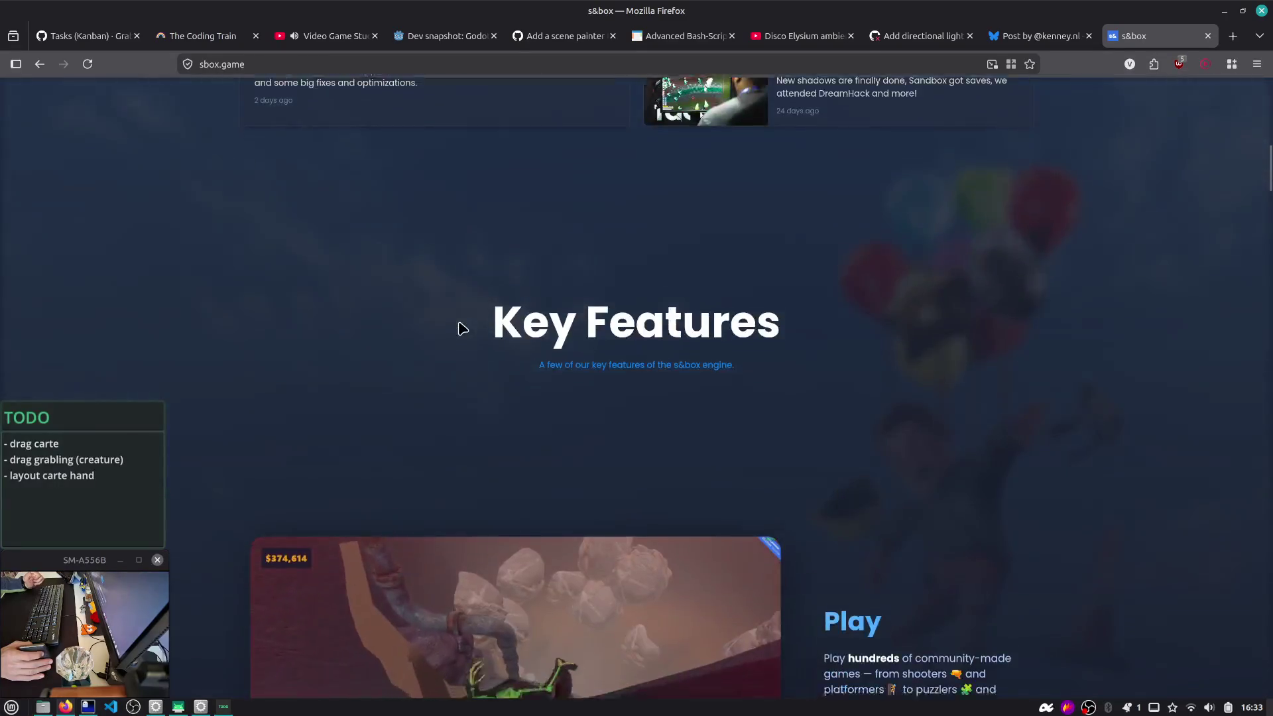
{"action": "scroll", "coordinate": [463, 328], "scroll_direction": "down", "scroll_amount": 4}
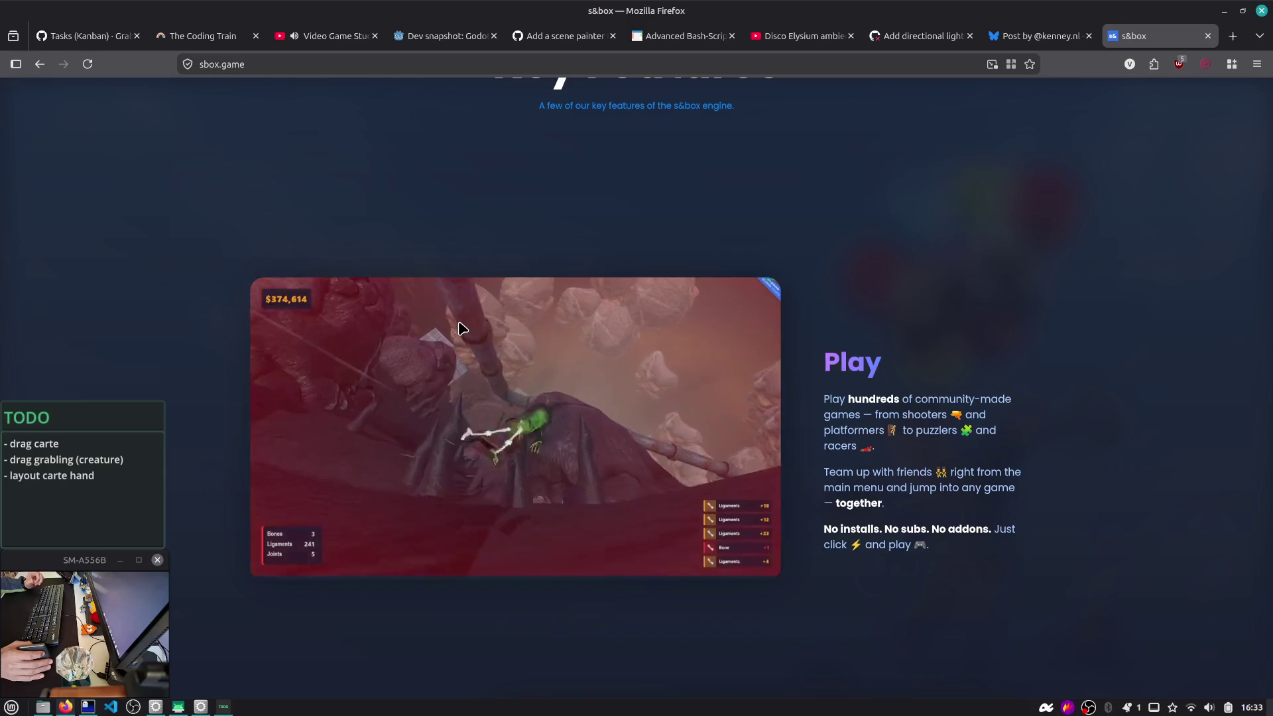
{"action": "scroll", "coordinate": [462, 328], "scroll_direction": "down", "scroll_amount": 7}
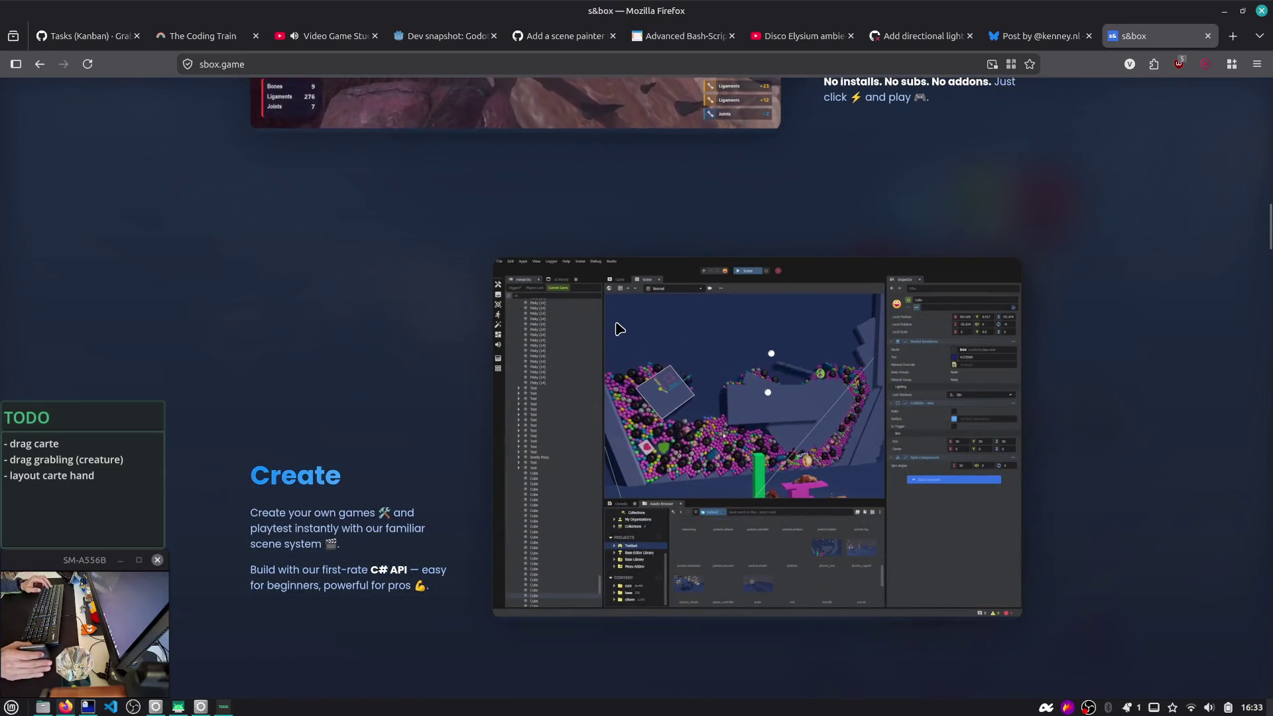
{"action": "scroll", "coordinate": [620, 329], "scroll_direction": "down", "scroll_amount": 1}
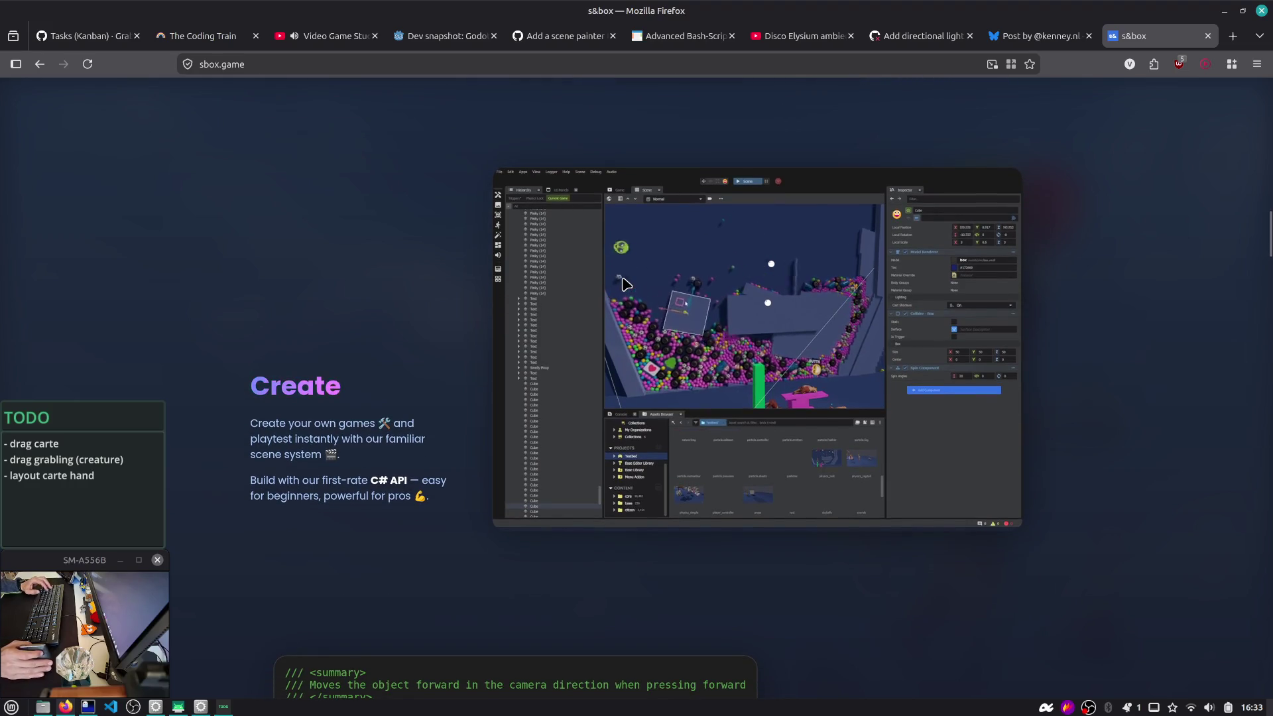
{"action": "scroll", "coordinate": [877, 295], "scroll_direction": "down", "scroll_amount": 7}
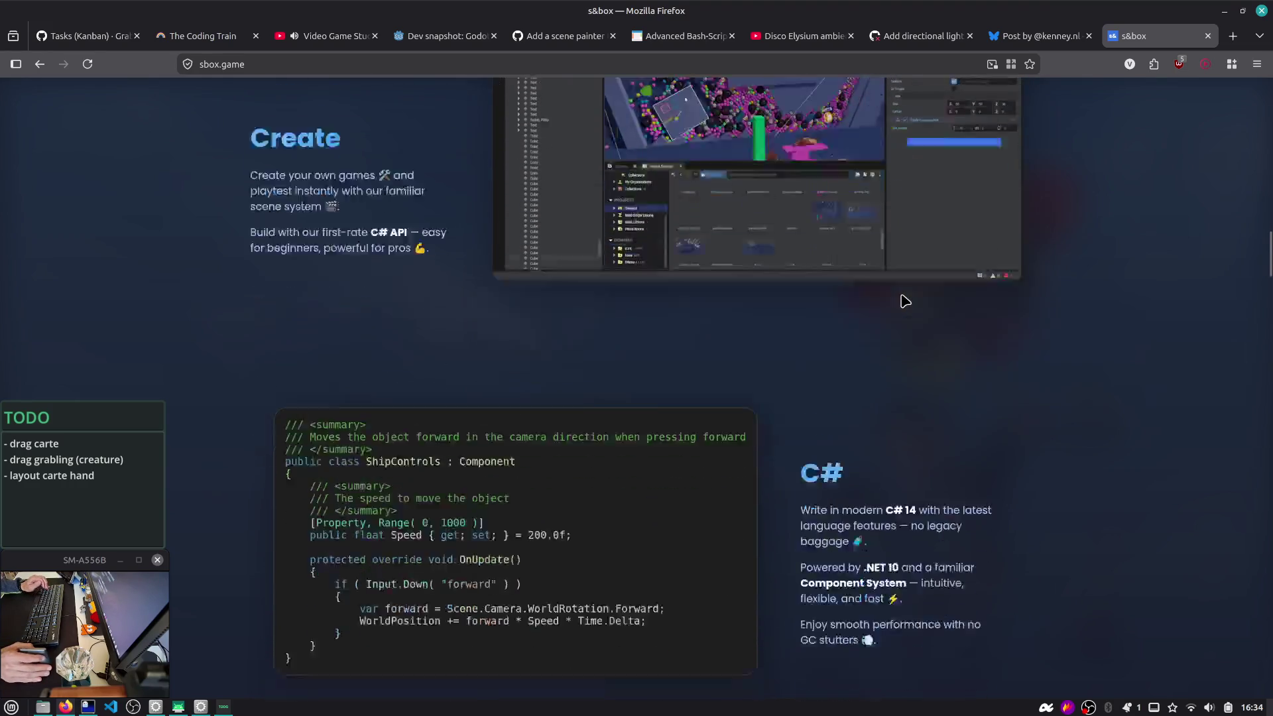
{"action": "scroll", "coordinate": [905, 301], "scroll_direction": "down", "scroll_amount": 15}
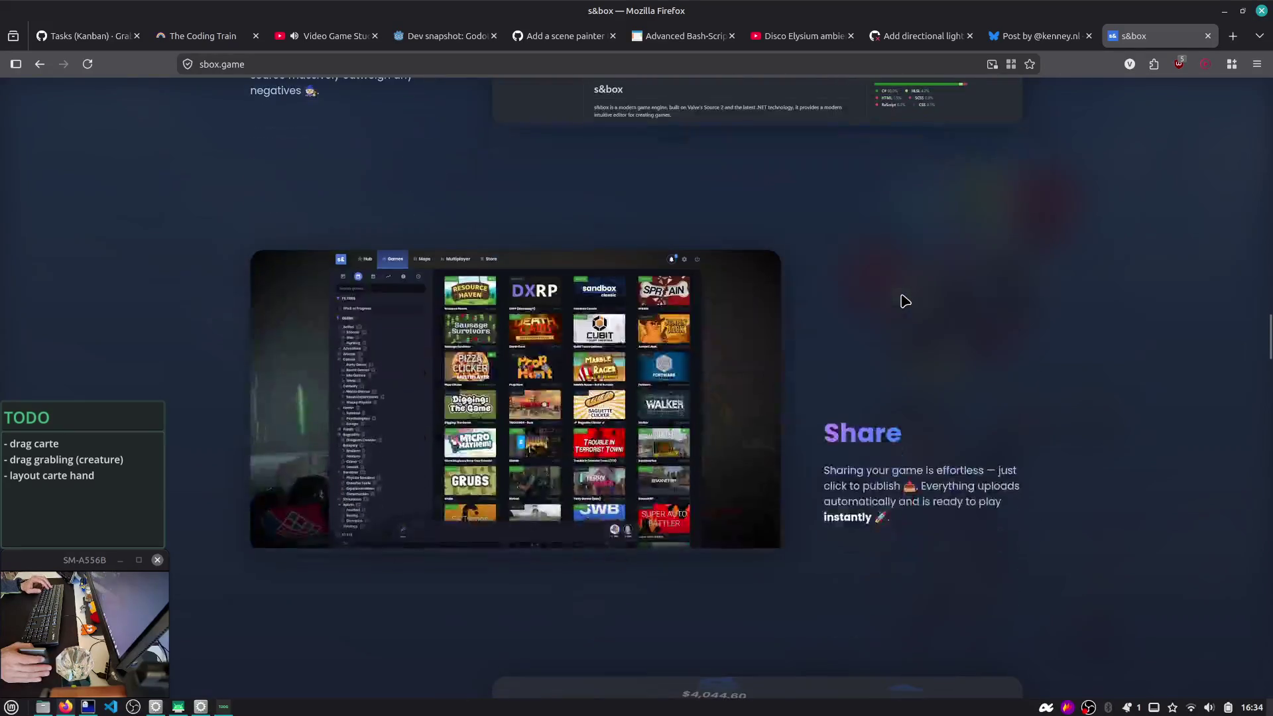
{"action": "scroll", "coordinate": [905, 301], "scroll_direction": "down", "scroll_amount": 10}
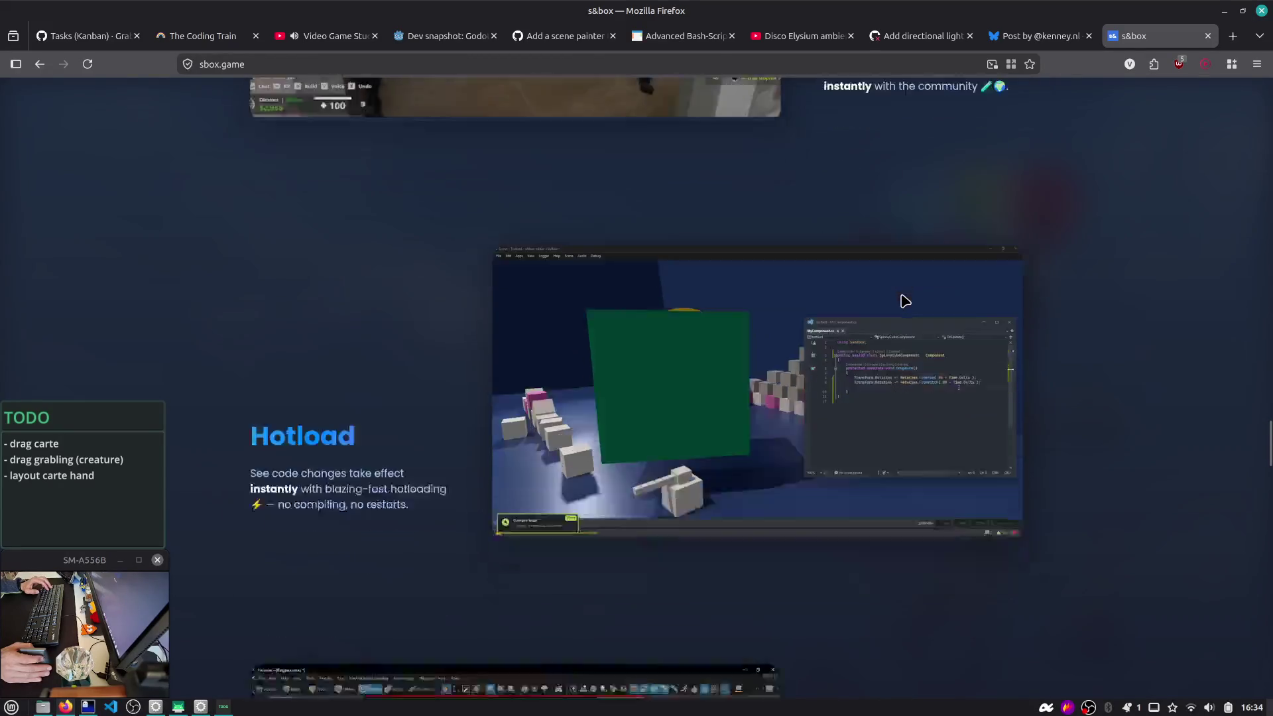
{"action": "scroll", "coordinate": [905, 301], "scroll_direction": "down", "scroll_amount": 8}
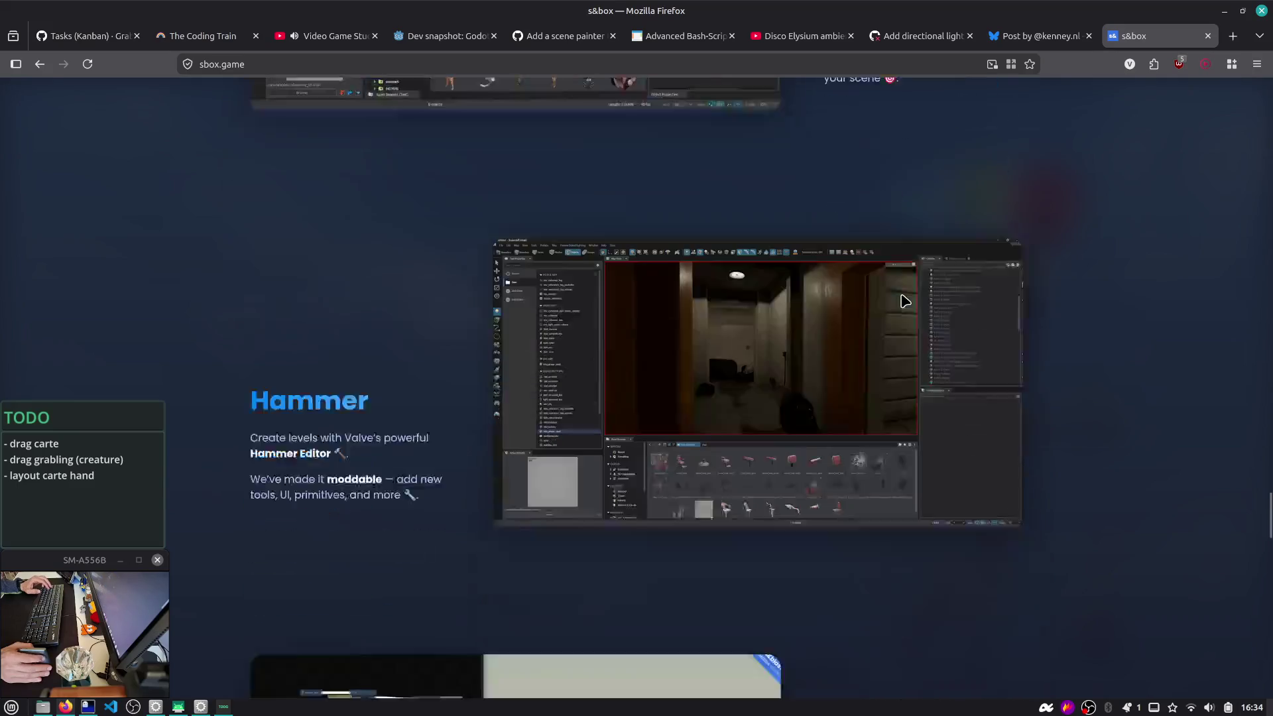
{"action": "scroll", "coordinate": [905, 301], "scroll_direction": "down", "scroll_amount": 1, "text": "ctrl"}
{"action": "scroll", "coordinate": [903, 298], "scroll_direction": "down", "scroll_amount": 8}
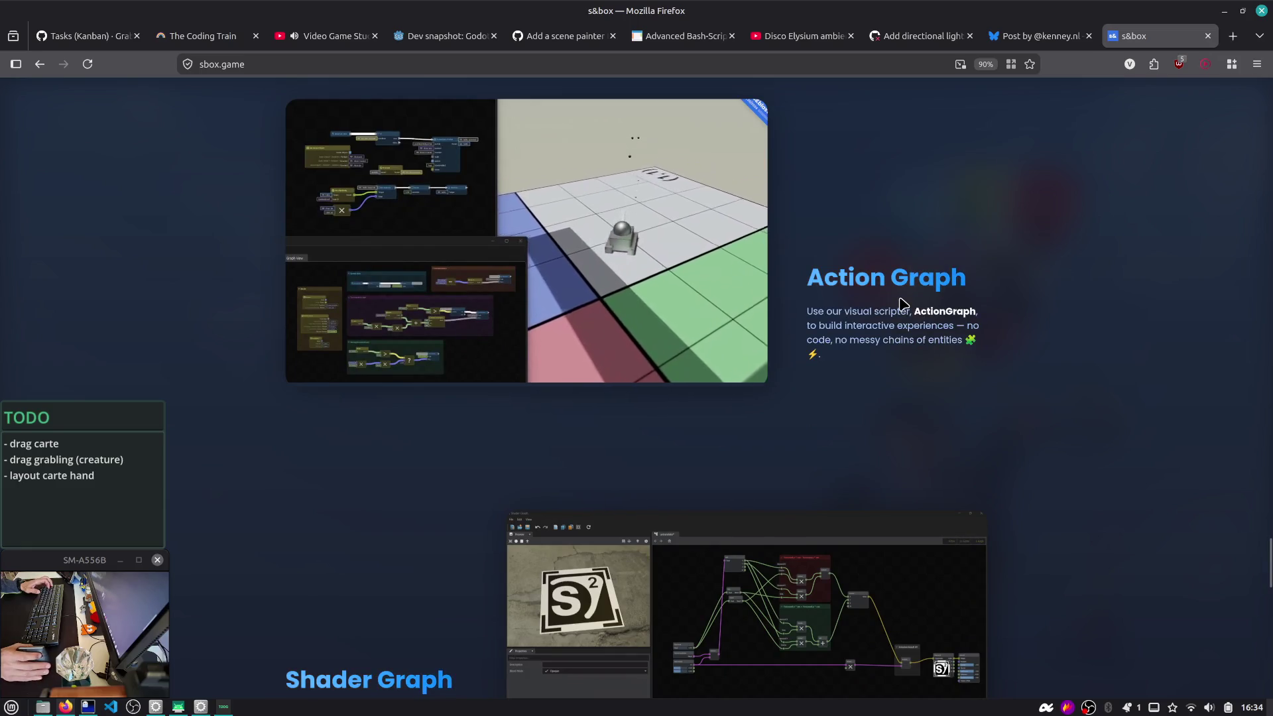
{"action": "scroll", "coordinate": [903, 298], "scroll_direction": "down", "scroll_amount": 3}
{"action": "scroll", "coordinate": [903, 299], "scroll_direction": "down", "scroll_amount": 9}
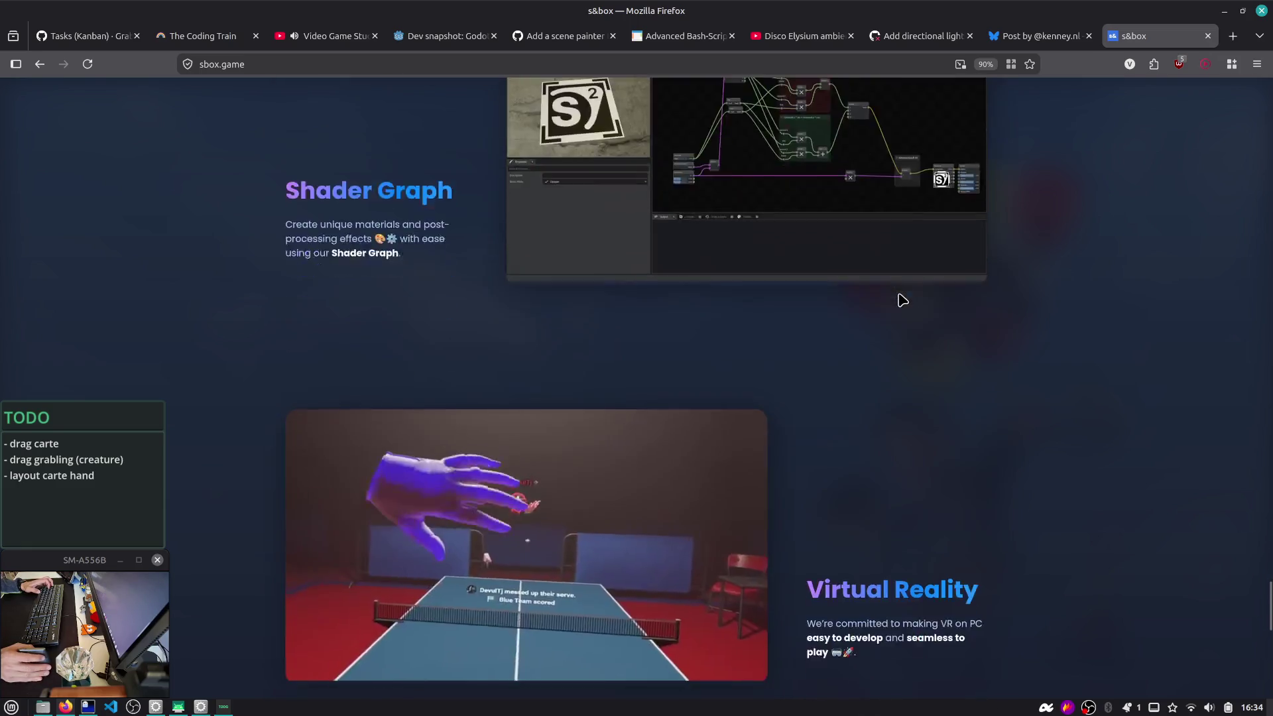
{"action": "scroll", "coordinate": [903, 300], "scroll_direction": "down", "scroll_amount": 2}
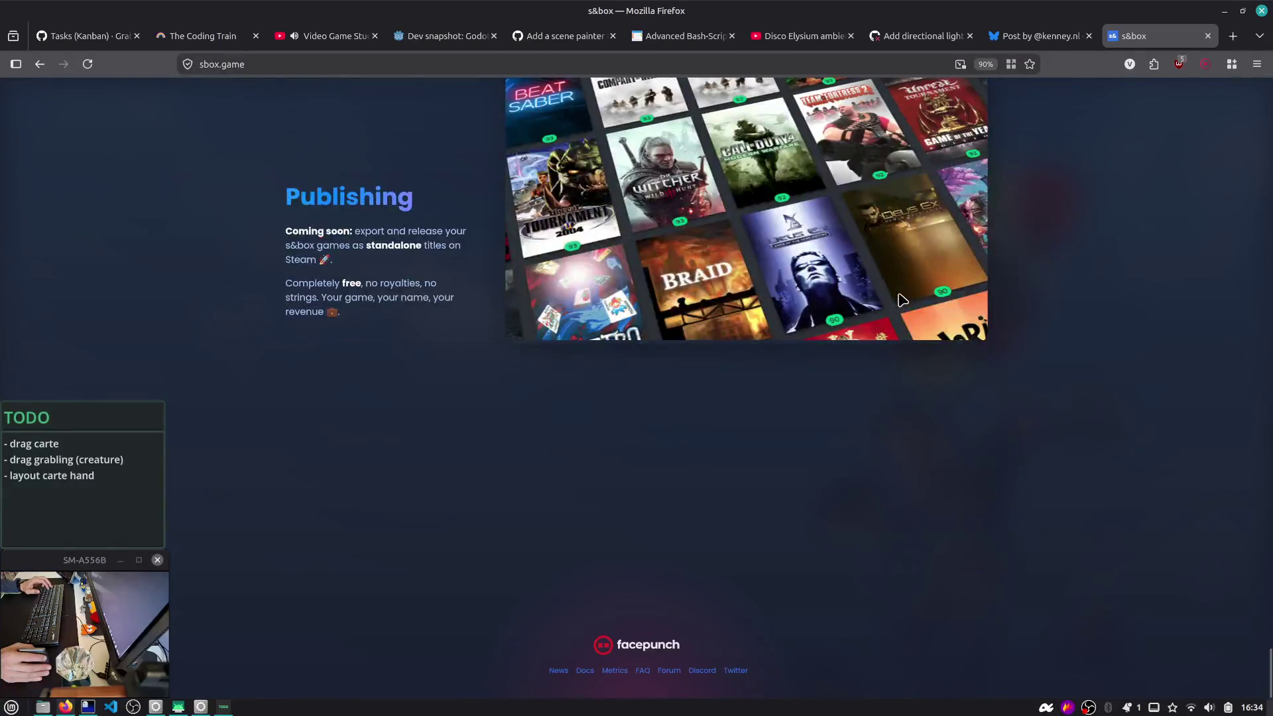
{"action": "scroll", "coordinate": [901, 297], "scroll_direction": "up", "scroll_amount": 6}
{"action": "key", "text": "Home"}
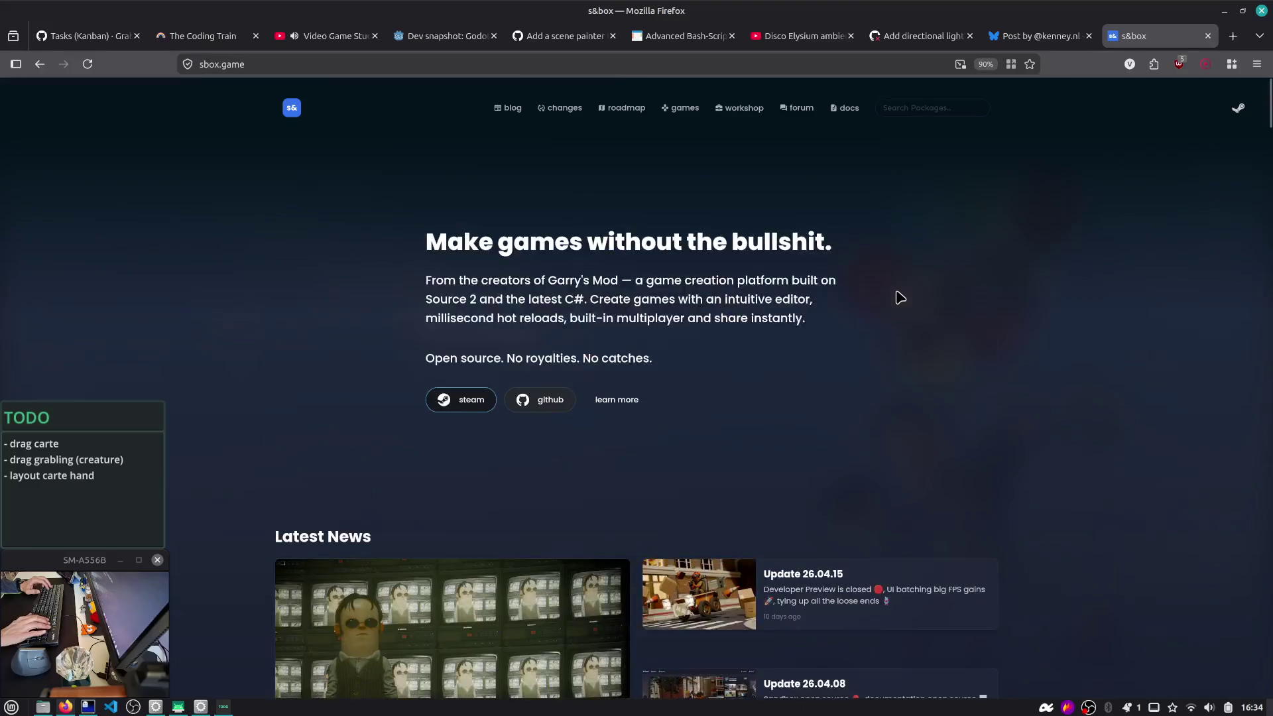
{"action": "key", "text": "ctrl+Page_Up"}
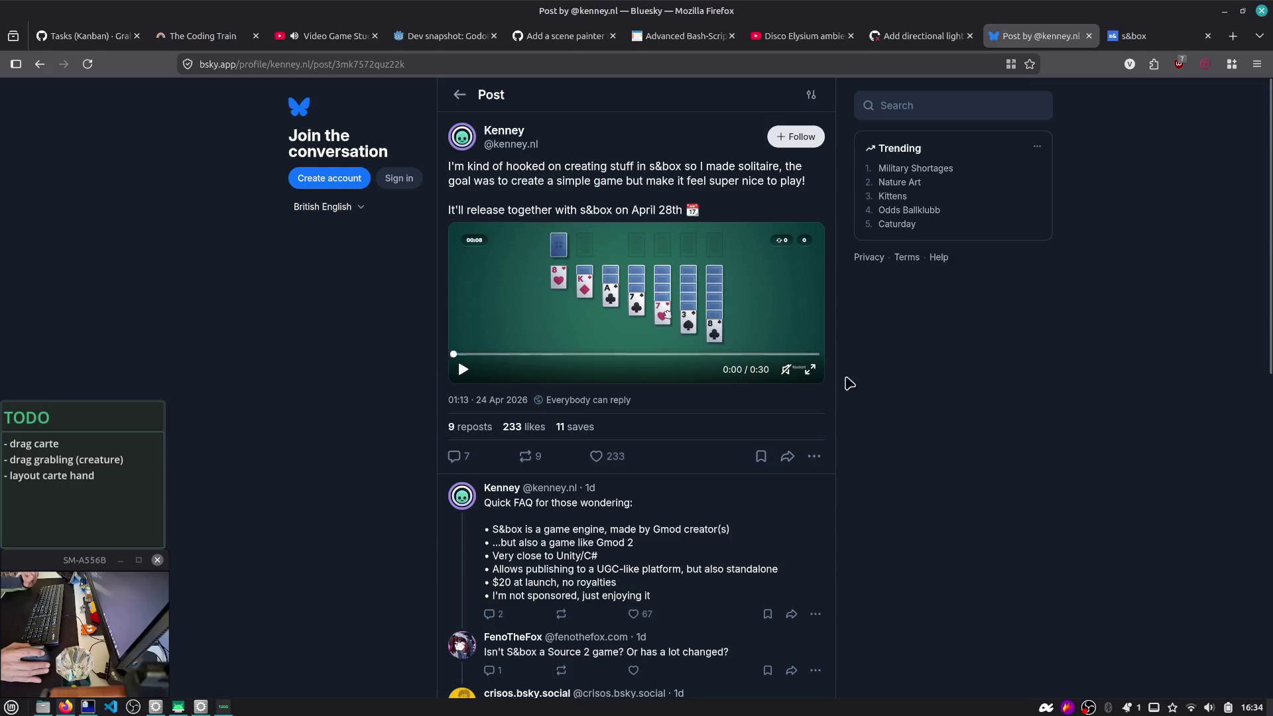
Watch the solitaire video full screen, pausing and resuming it, then exit fullscreen at its end.
{"action": "left_click", "coordinate": [808, 370]}
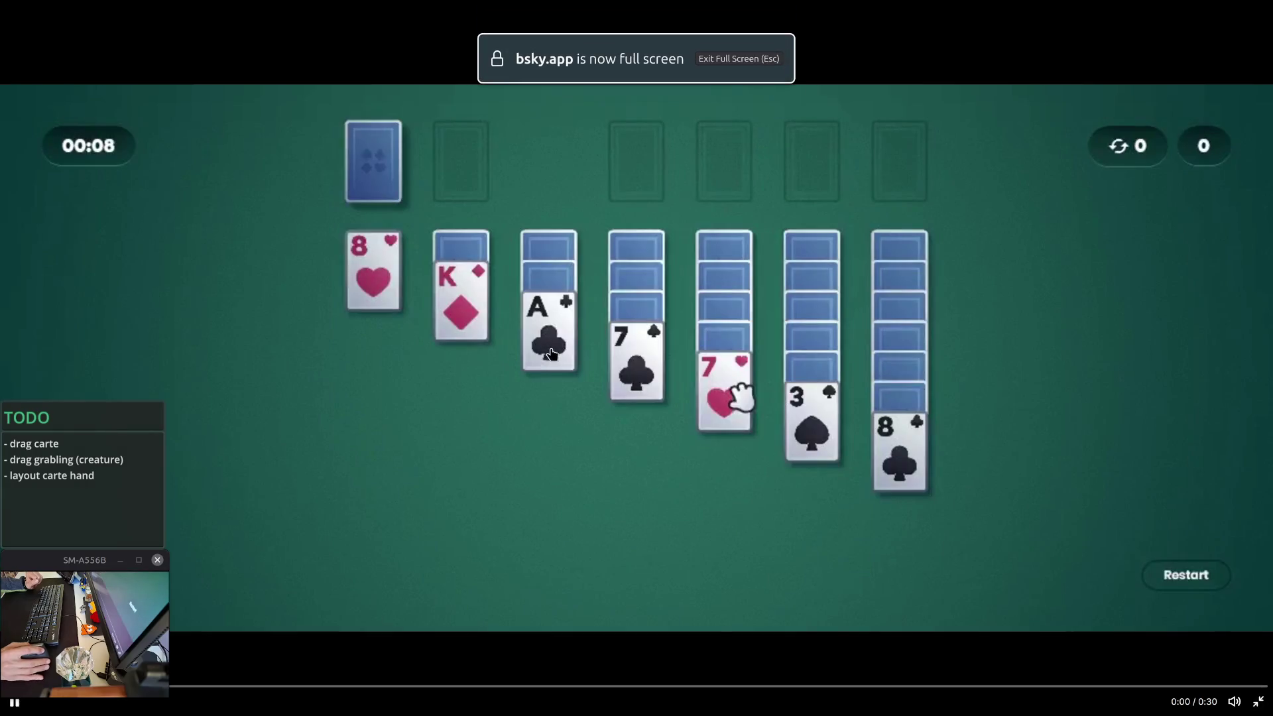
{"action": "left_click", "coordinate": [550, 409]}
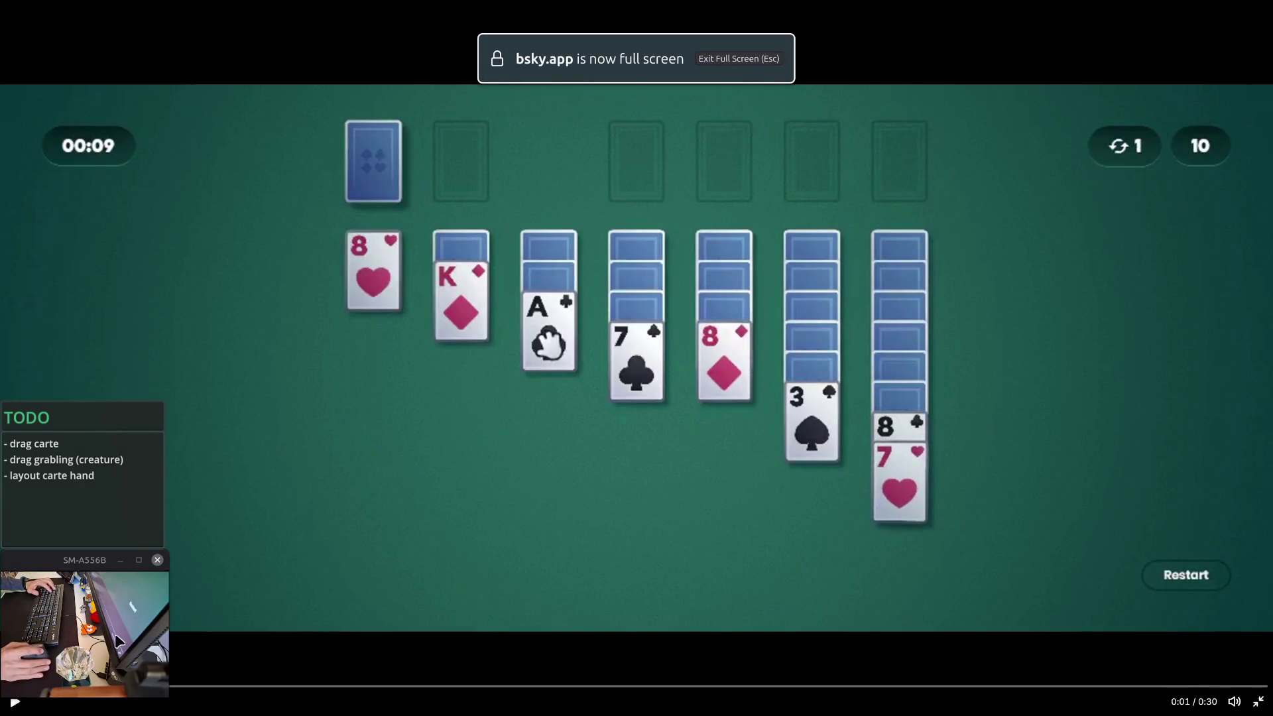
{"action": "left_click_drag", "start_coordinate": [72, 563], "coordinate": [72, 535]}
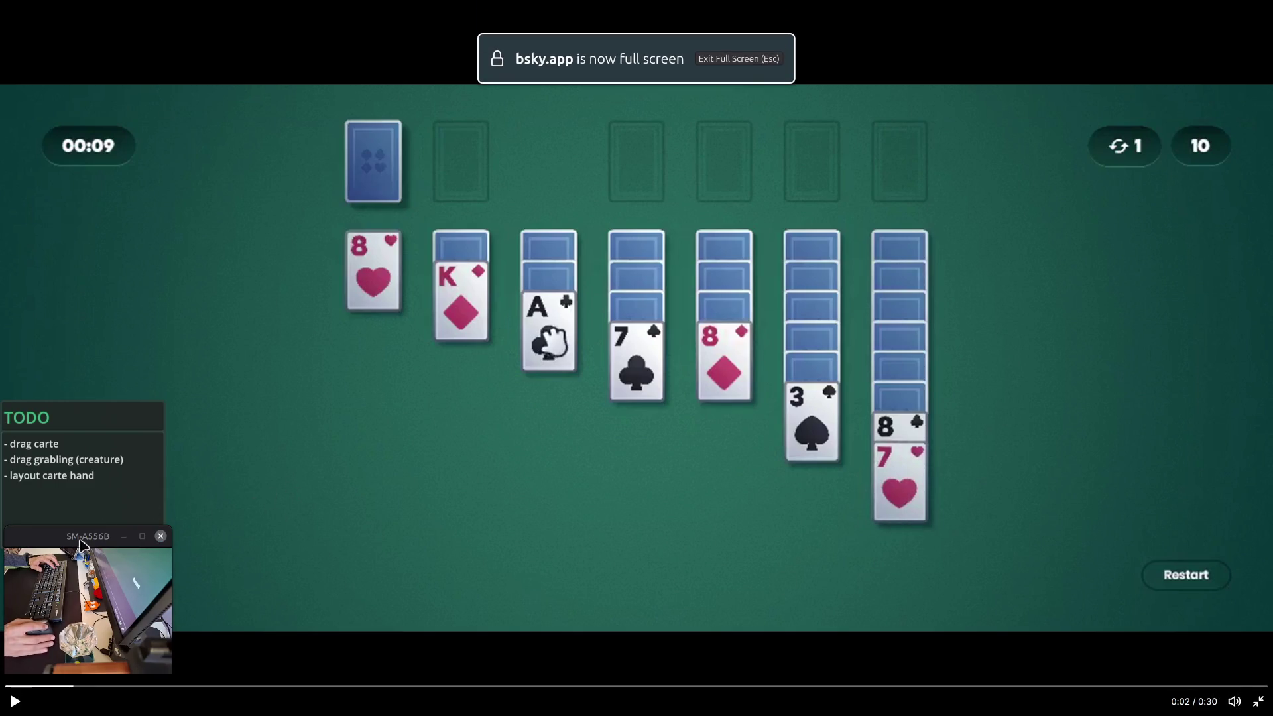
{"action": "left_click_drag", "start_coordinate": [81, 545], "coordinate": [76, 549]}
{"action": "left_click", "coordinate": [332, 468]}
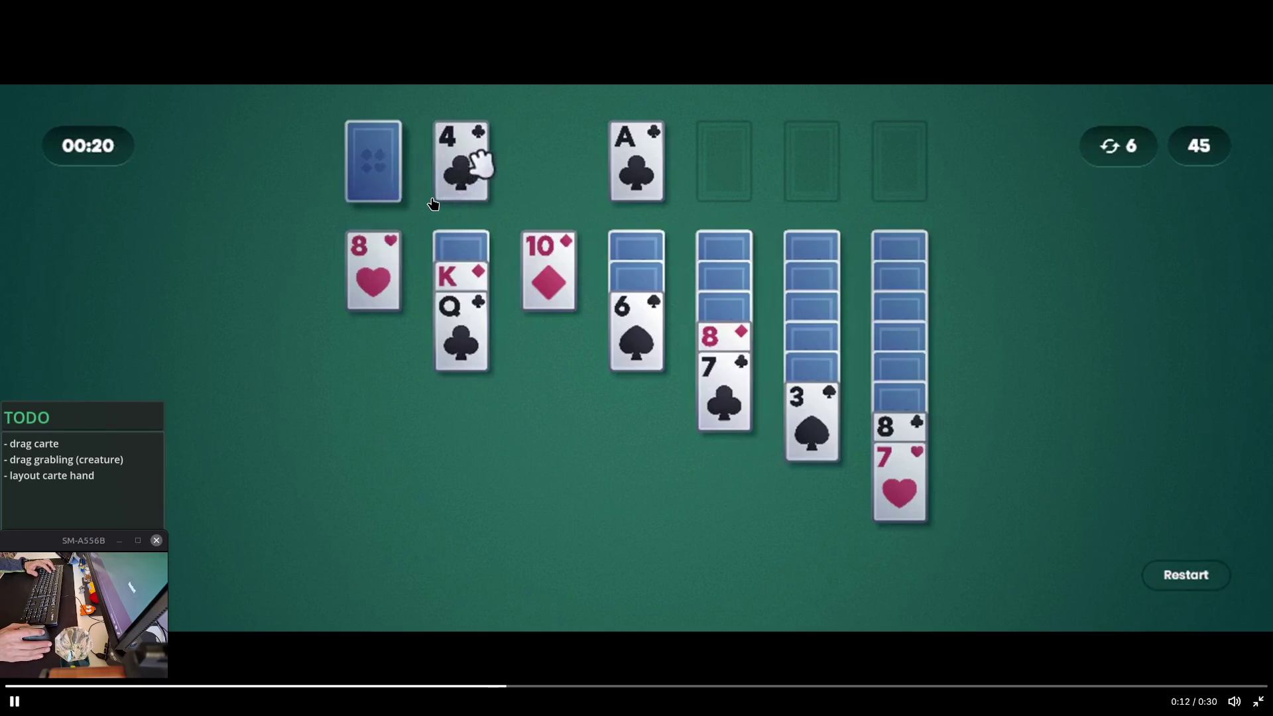
{"action": "key", "text": "space"}
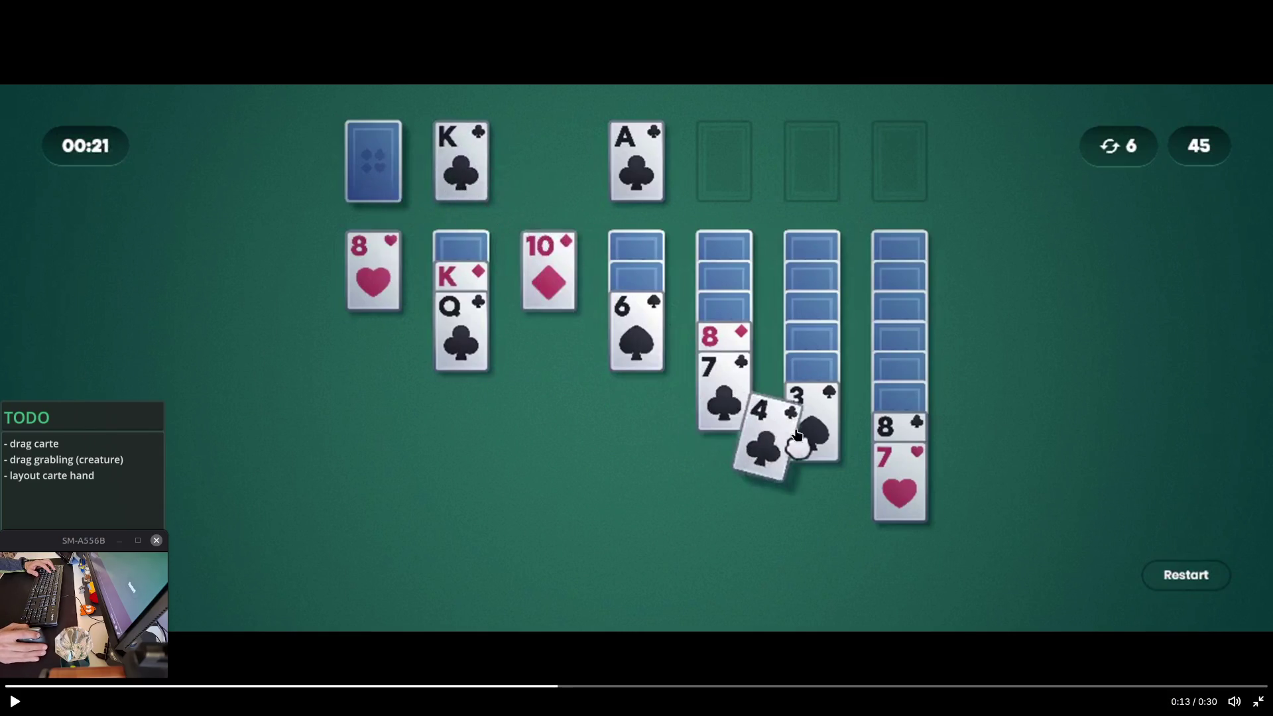
{"action": "key", "text": "space"}
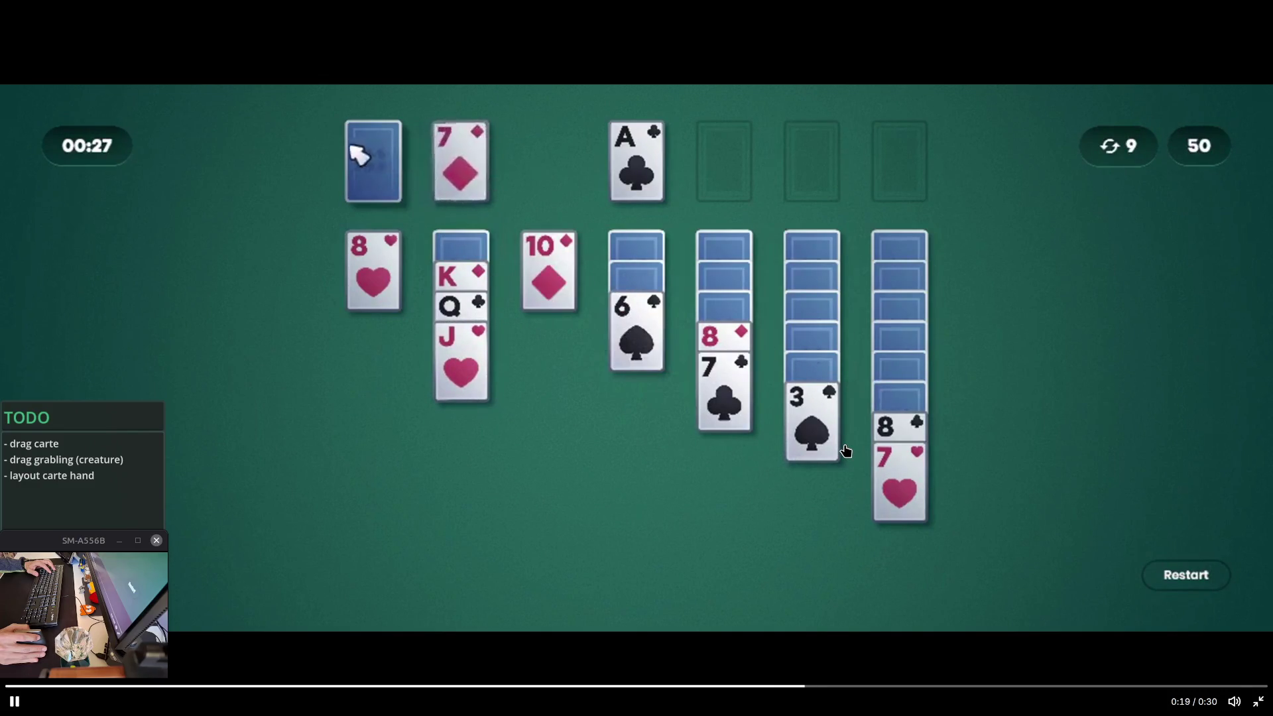
{"action": "key", "text": "space"}
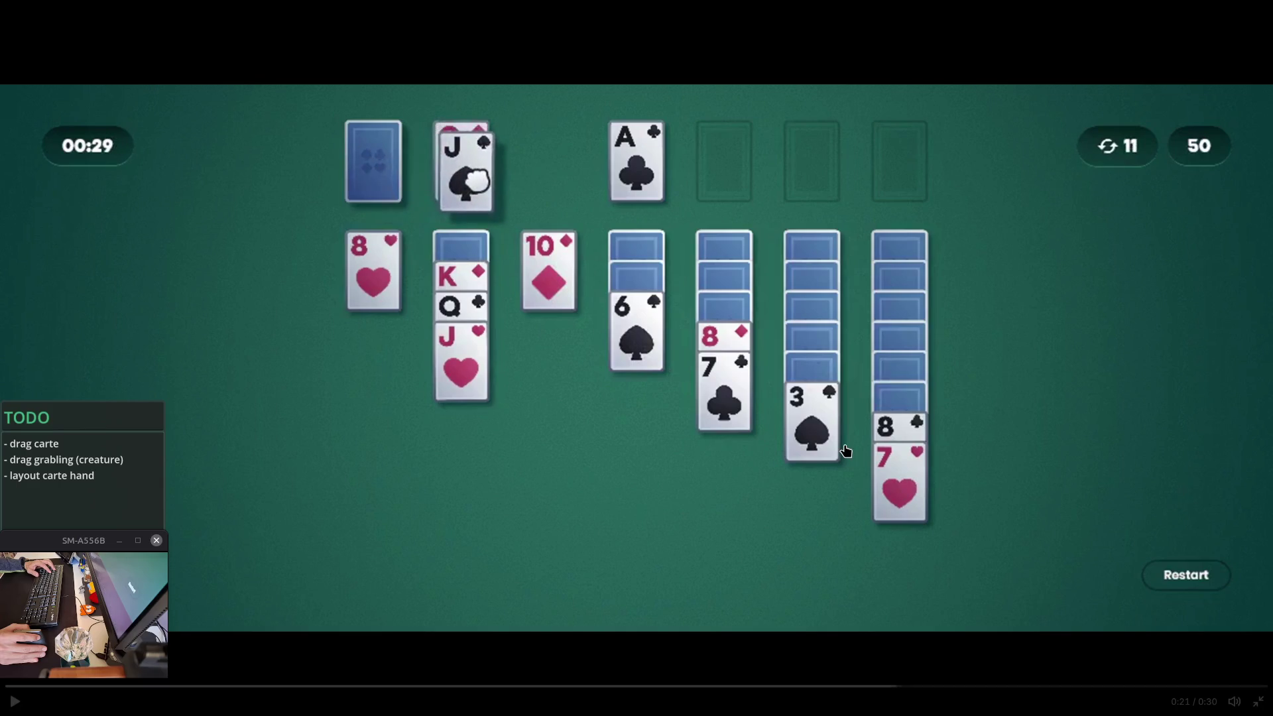
{"action": "key", "text": "space"}
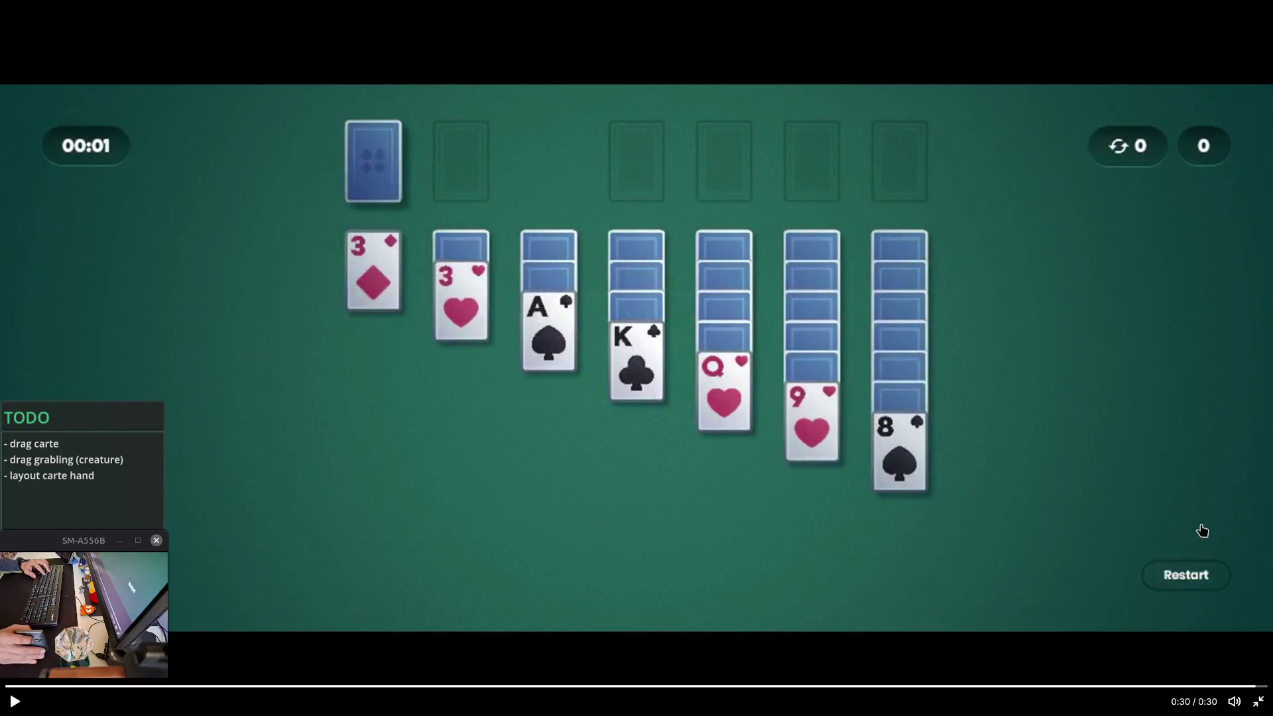
{"action": "key", "text": "Escape"}
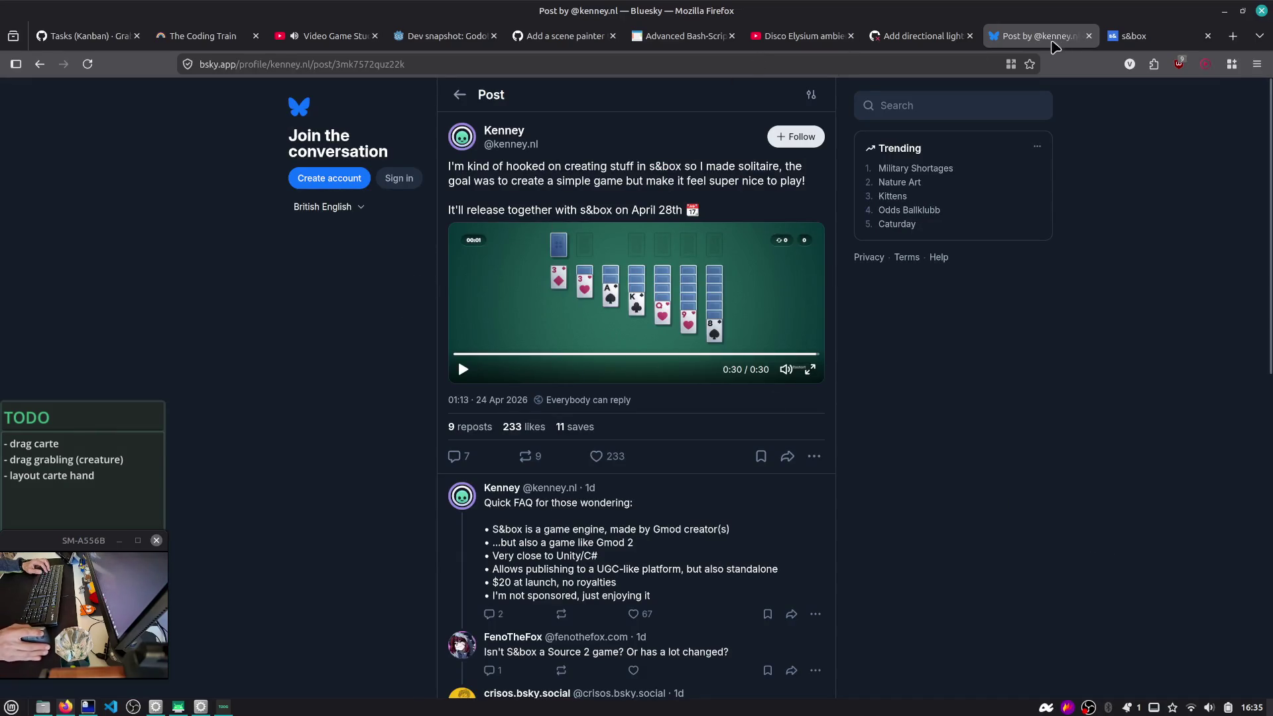
Close the s&box tab and switch back to the running Godot game.
{"action": "mouse_move", "coordinate": [1132, 41]}
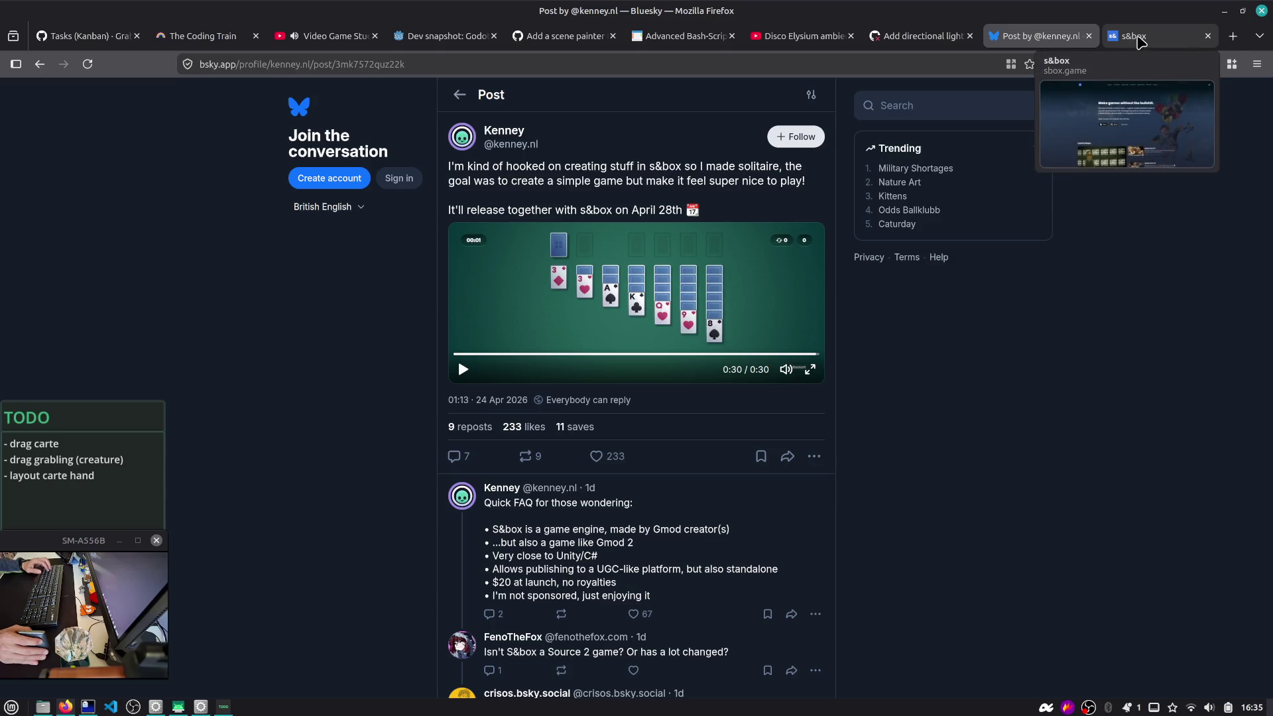
{"action": "middle_click", "coordinate": [1140, 41]}
{"action": "key", "text": "alt+Tab"}
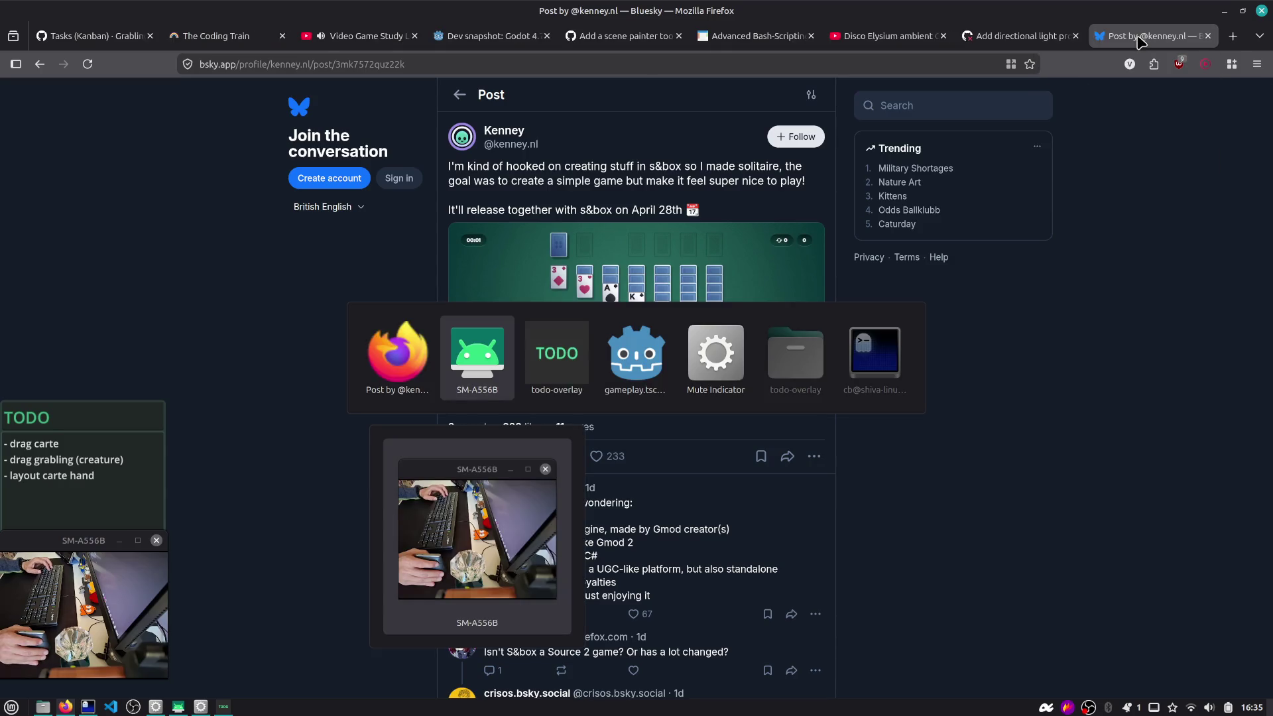
{"action": "key", "text": "alt+Tab"}
{"action": "key", "text": "alt+Tab"}
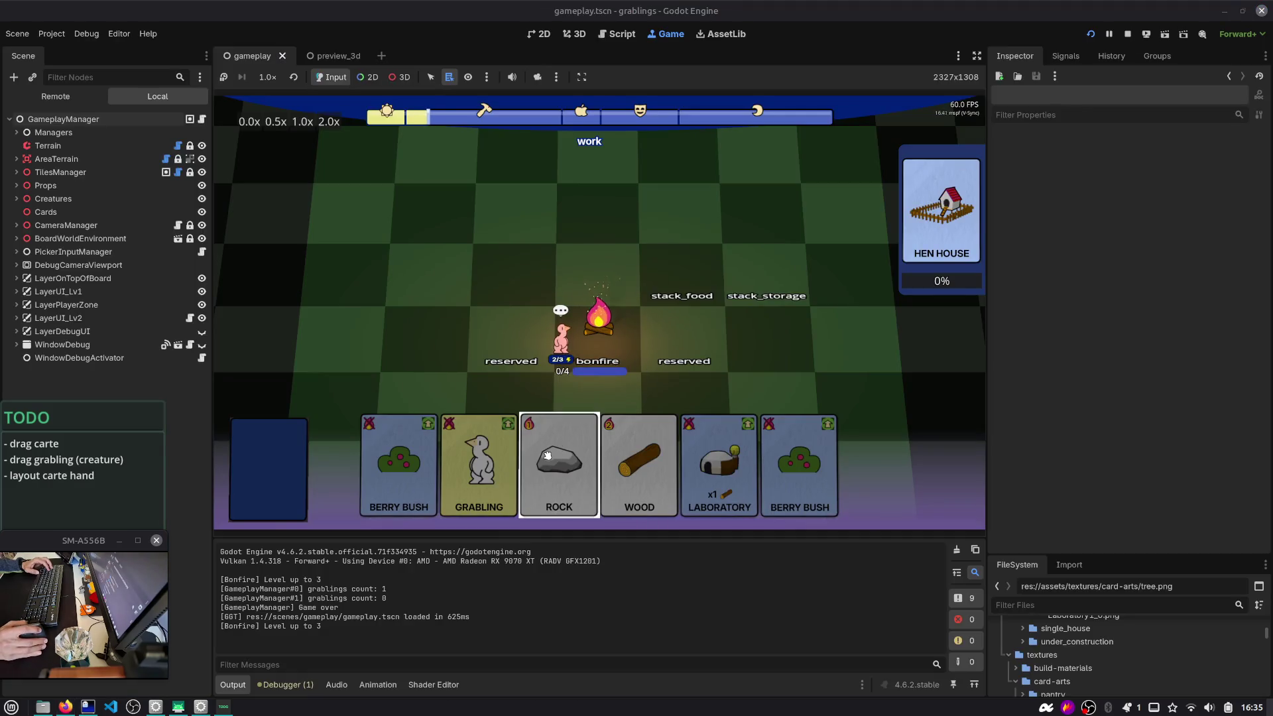
Drag the Rock and Wood cards from the hand toward the board and bonfire, then stop the game.
{"action": "mouse_move", "coordinate": [563, 465]}
{"action": "left_mouse_down"}
{"action": "mouse_move", "coordinate": [571, 393]}
{"action": "mouse_move", "coordinate": [697, 222]}
{"action": "mouse_move", "coordinate": [569, 431]}
{"action": "left_mouse_up"}
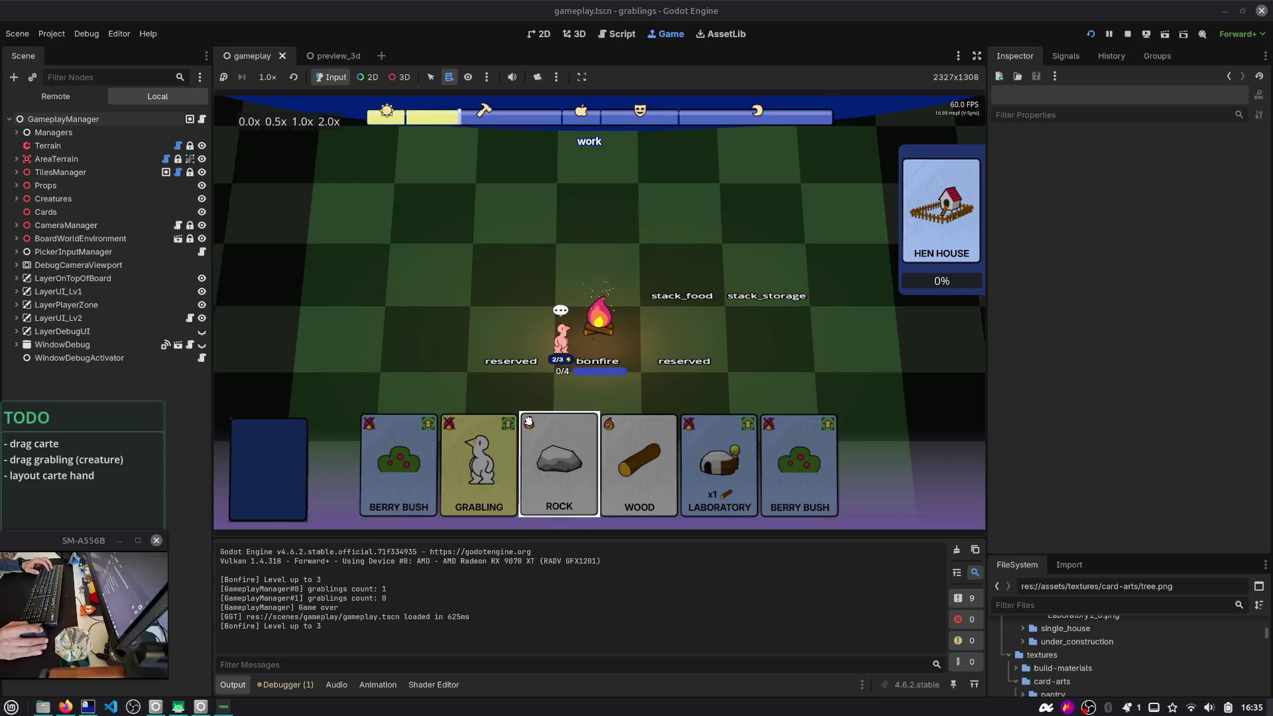
{"action": "left_click_drag", "start_coordinate": [528, 422], "coordinate": [525, 305]}
{"action": "mouse_move", "coordinate": [530, 336]}
{"action": "left_mouse_down"}
{"action": "mouse_move", "coordinate": [592, 260]}
{"action": "mouse_move", "coordinate": [705, 199]}
{"action": "mouse_move", "coordinate": [483, 369]}
{"action": "mouse_move", "coordinate": [583, 408]}
{"action": "mouse_move", "coordinate": [620, 437]}
{"action": "mouse_move", "coordinate": [523, 284]}
{"action": "mouse_move", "coordinate": [572, 216]}
{"action": "mouse_move", "coordinate": [748, 273]}
{"action": "mouse_move", "coordinate": [714, 220]}
{"action": "mouse_move", "coordinate": [654, 345]}
{"action": "left_mouse_up"}
{"action": "mouse_move", "coordinate": [639, 457]}
{"action": "left_mouse_down"}
{"action": "mouse_move", "coordinate": [778, 260]}
{"action": "mouse_move", "coordinate": [713, 269]}
{"action": "mouse_move", "coordinate": [690, 318]}
{"action": "left_mouse_up"}
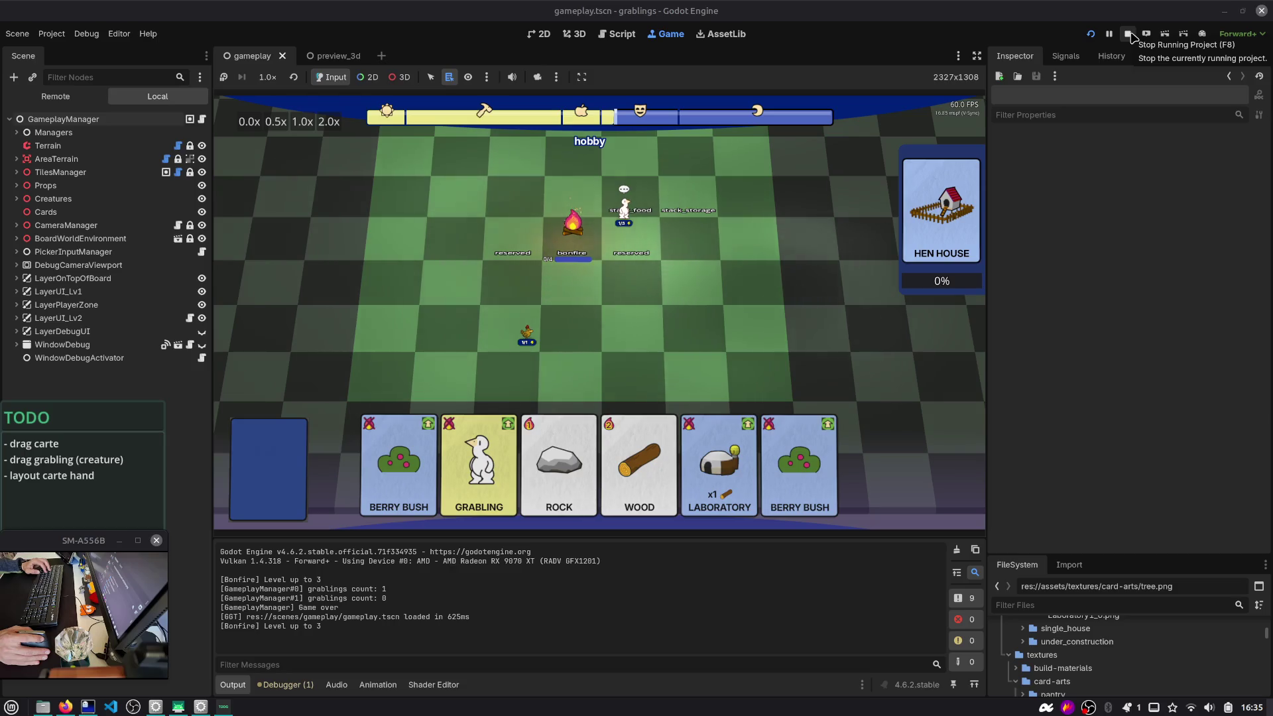
{"action": "left_click", "coordinate": [1130, 35]}
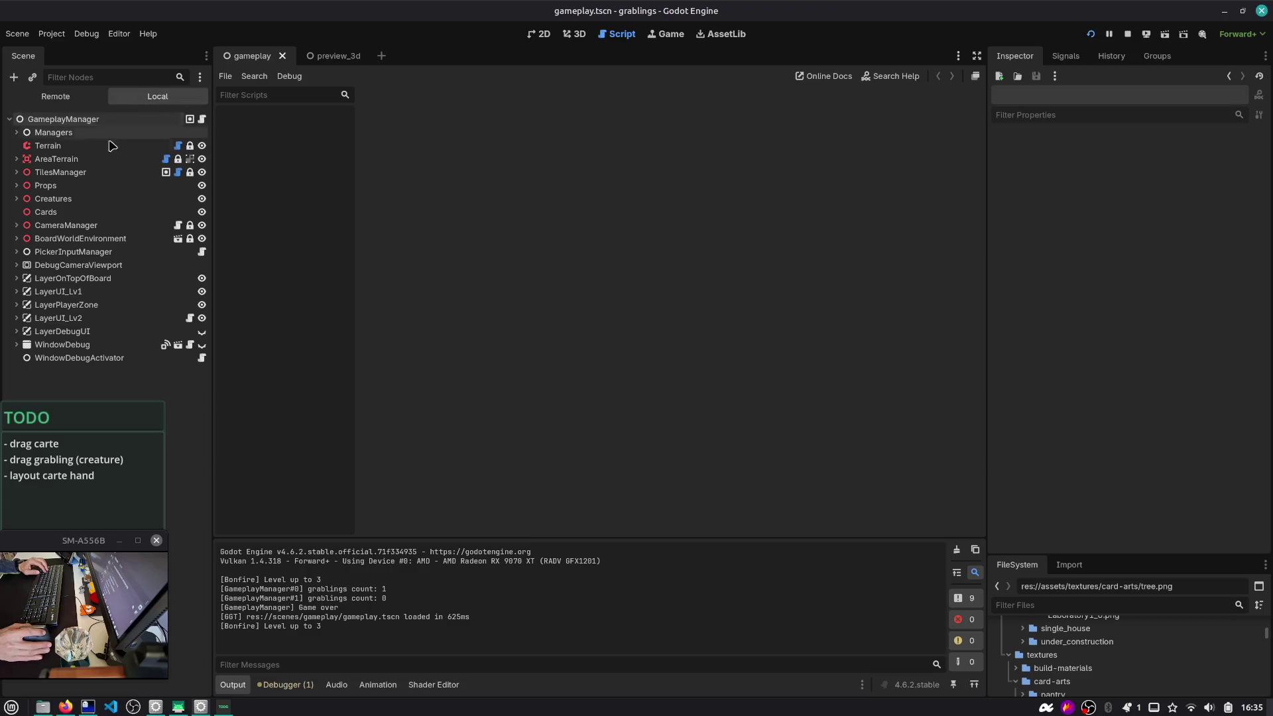
Filter the scene for 'picker' and open PickerCard's picker_card.gd, checking mouse_pos and card_hovered.
{"action": "left_click", "coordinate": [92, 76]}
{"action": "type", "text": "picker"}
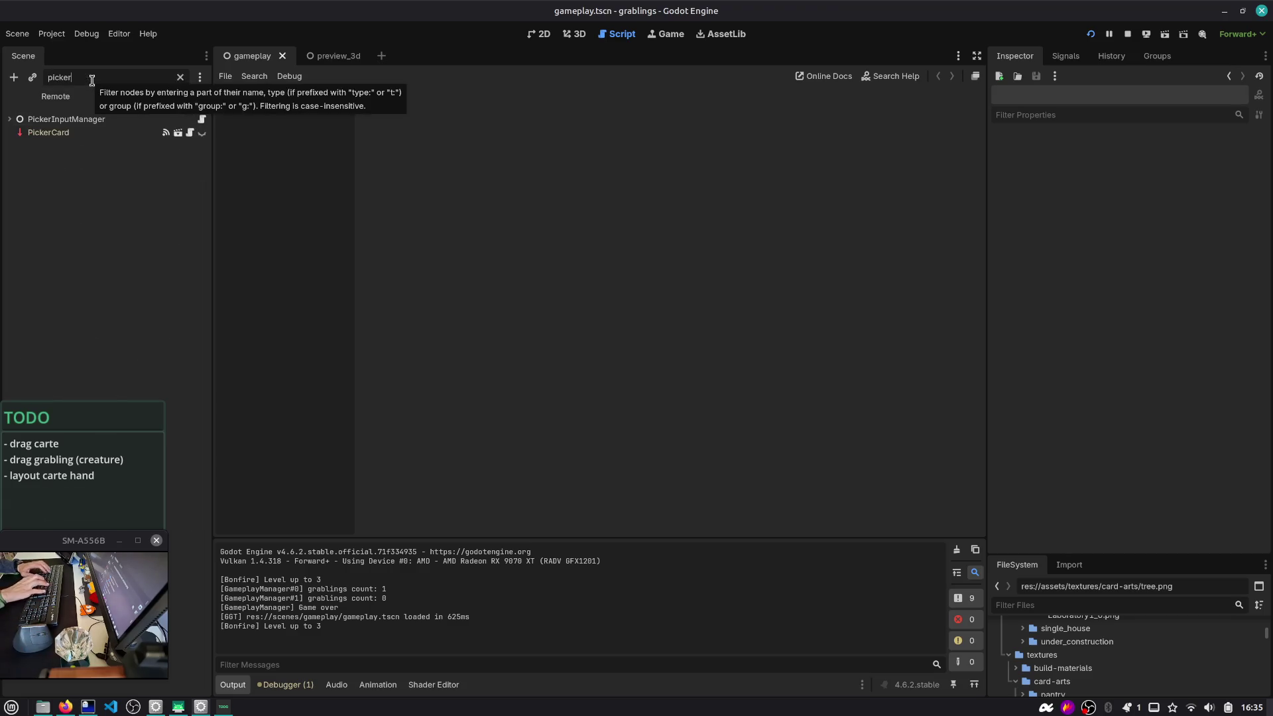
{"action": "left_click", "coordinate": [99, 132]}
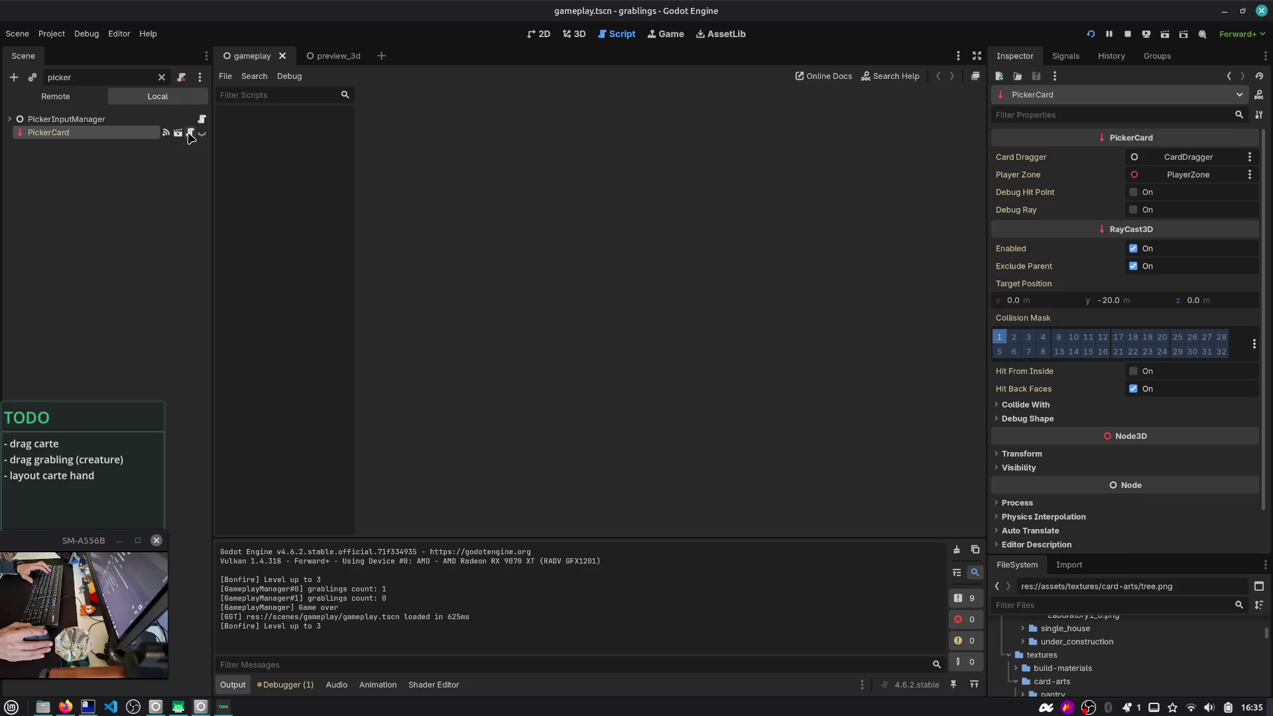
{"action": "left_click", "coordinate": [190, 133]}
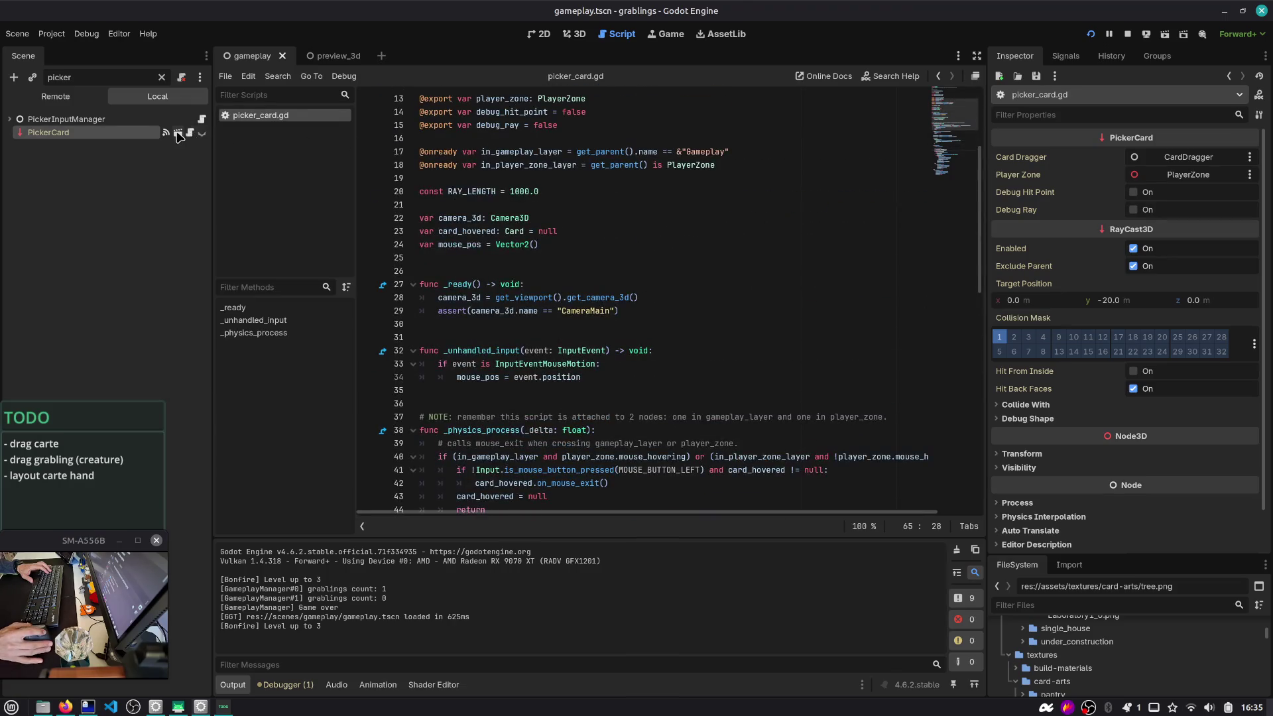
{"action": "left_click", "coordinate": [178, 133]}
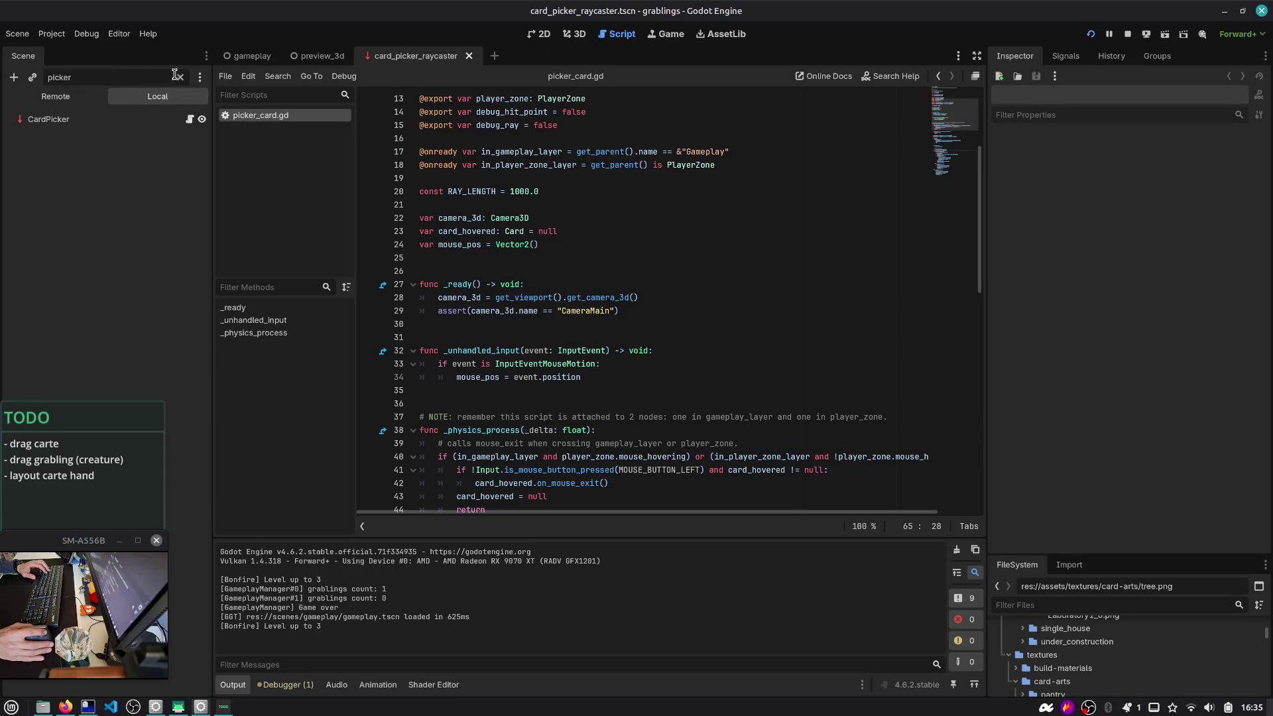
{"action": "left_click", "coordinate": [469, 56]}
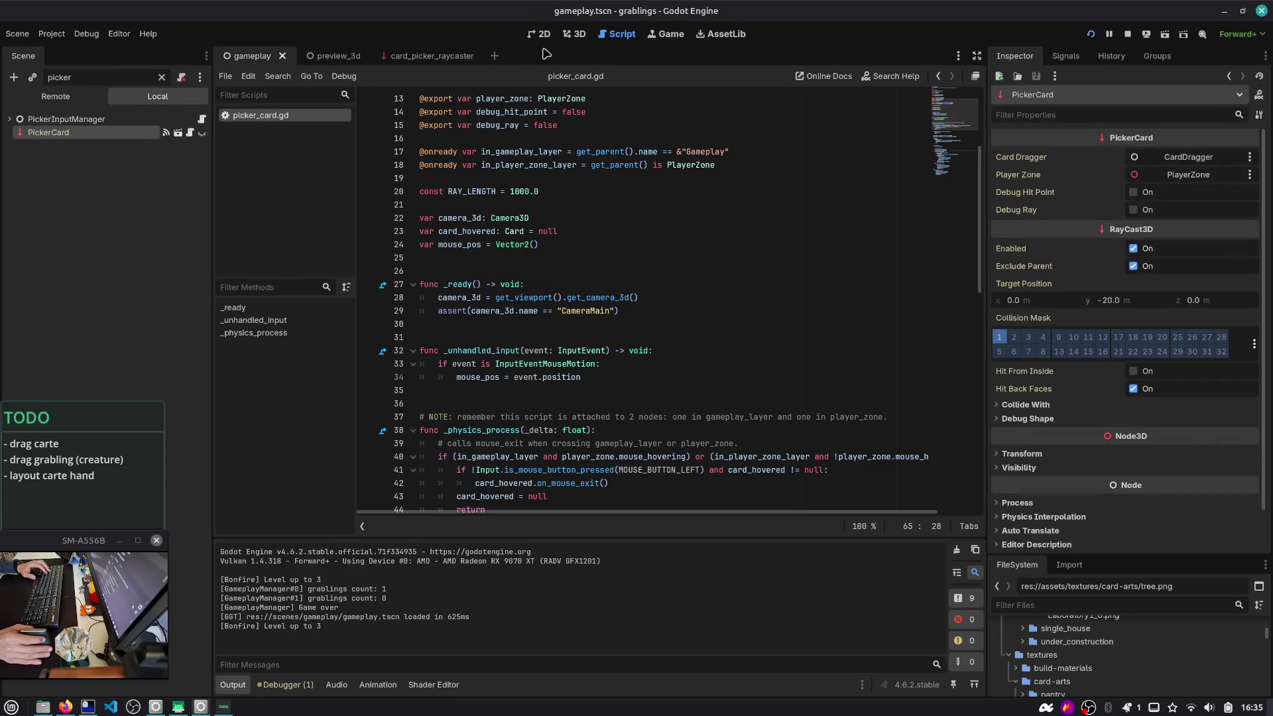
{"action": "left_click", "coordinate": [568, 37]}
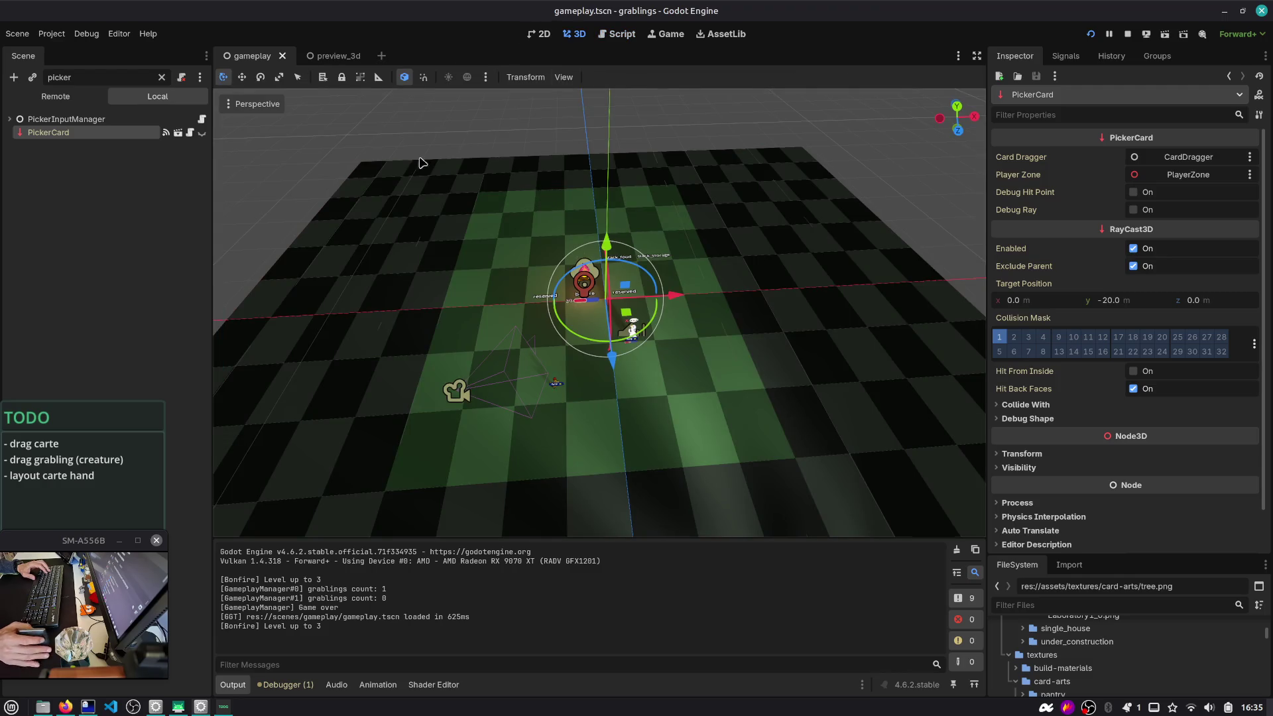
{"action": "left_click", "coordinate": [621, 33]}
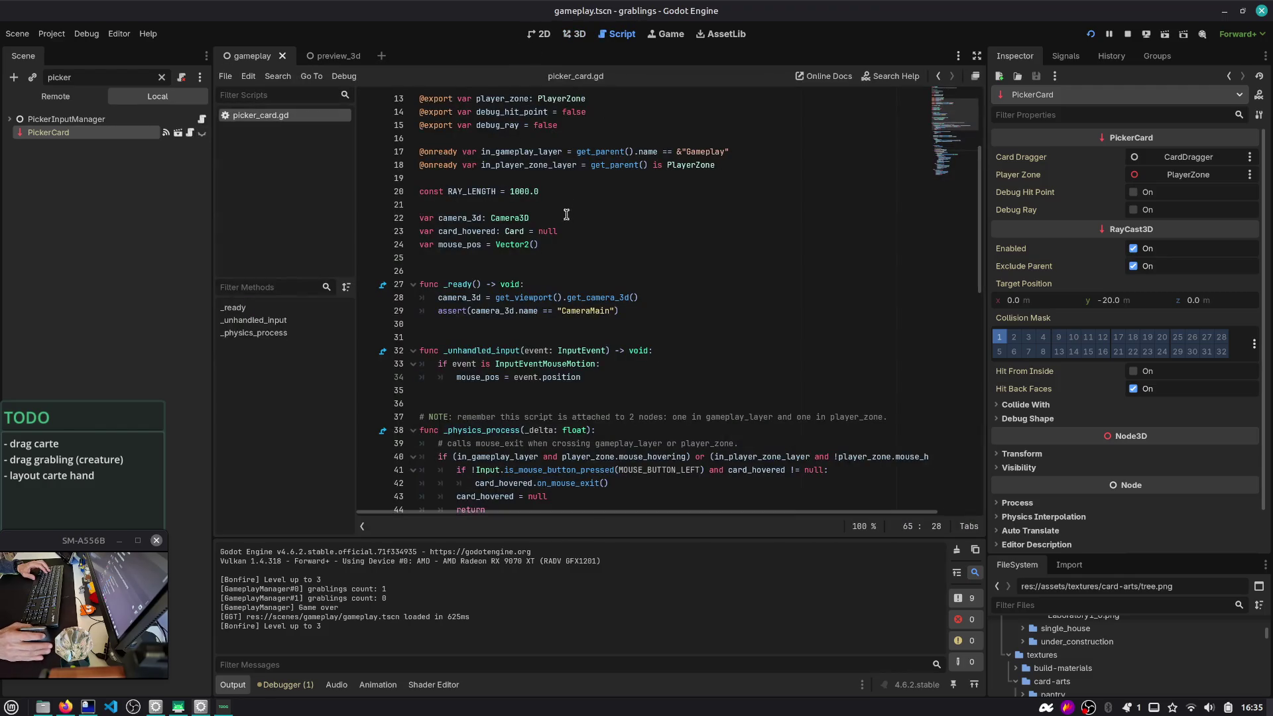
{"action": "double_click", "coordinate": [458, 243]}
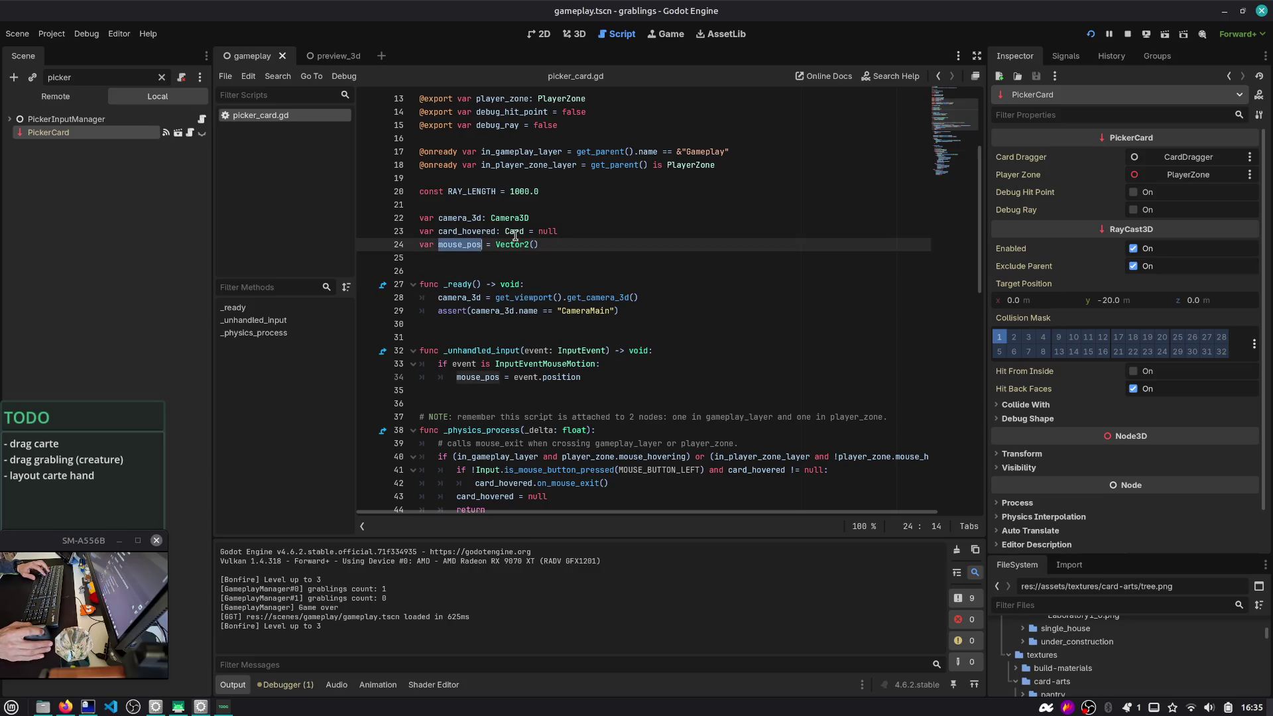
{"action": "double_click", "coordinate": [459, 232]}
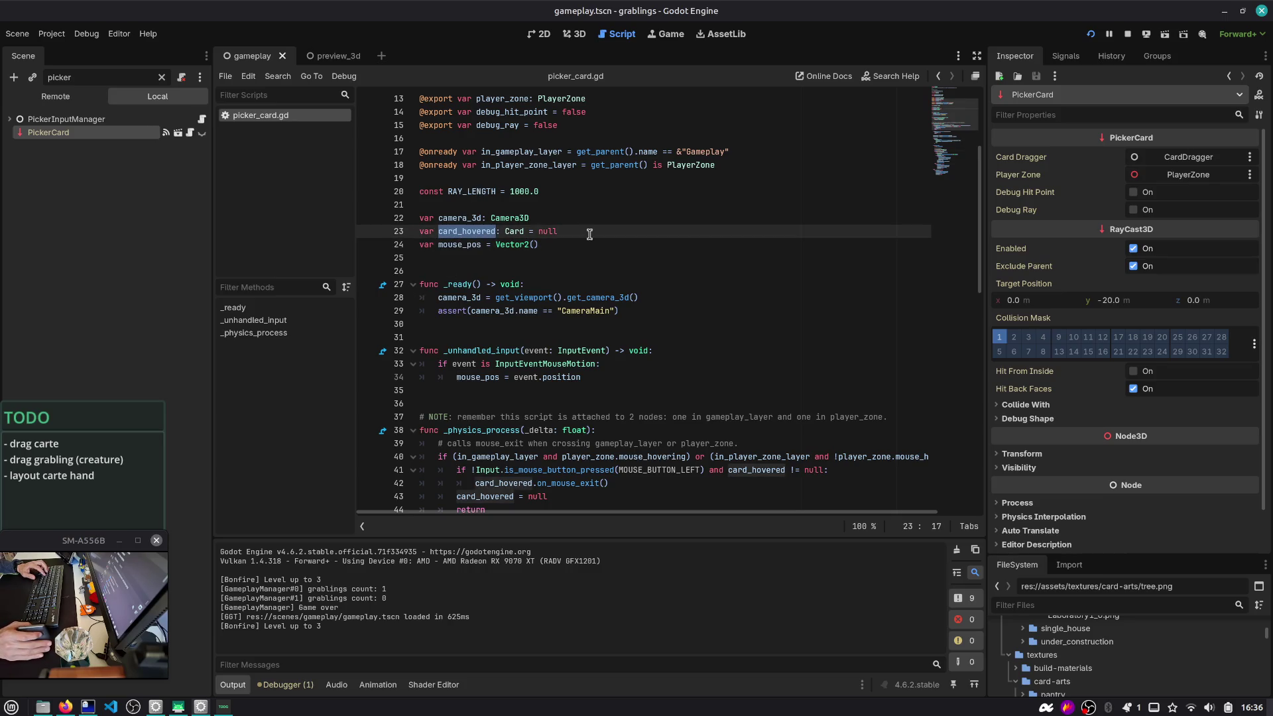
Add '- card outline' after the drag grabling item in the TODO note.
{"action": "left_click", "coordinate": [139, 487]}
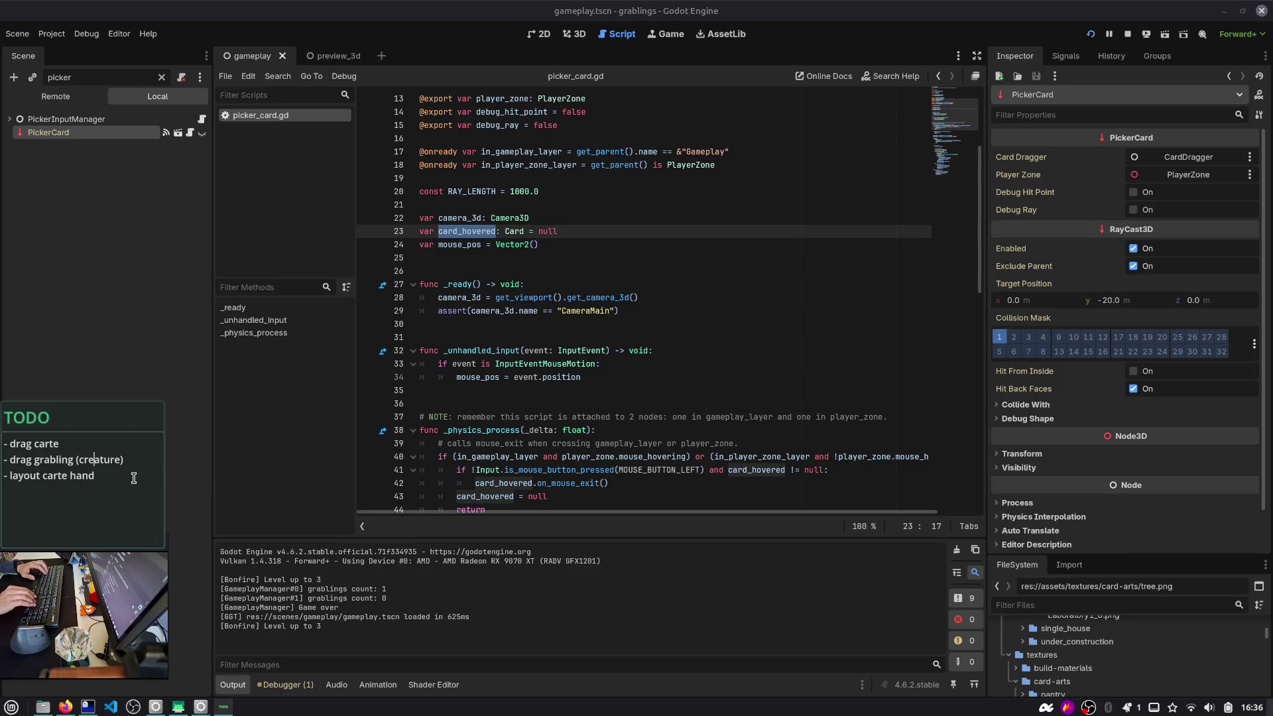
{"action": "key", "text": "Up"}
{"action": "key", "text": "End"}
{"action": "key", "text": "Return"}
{"action": "type", "text": "- card outline"}
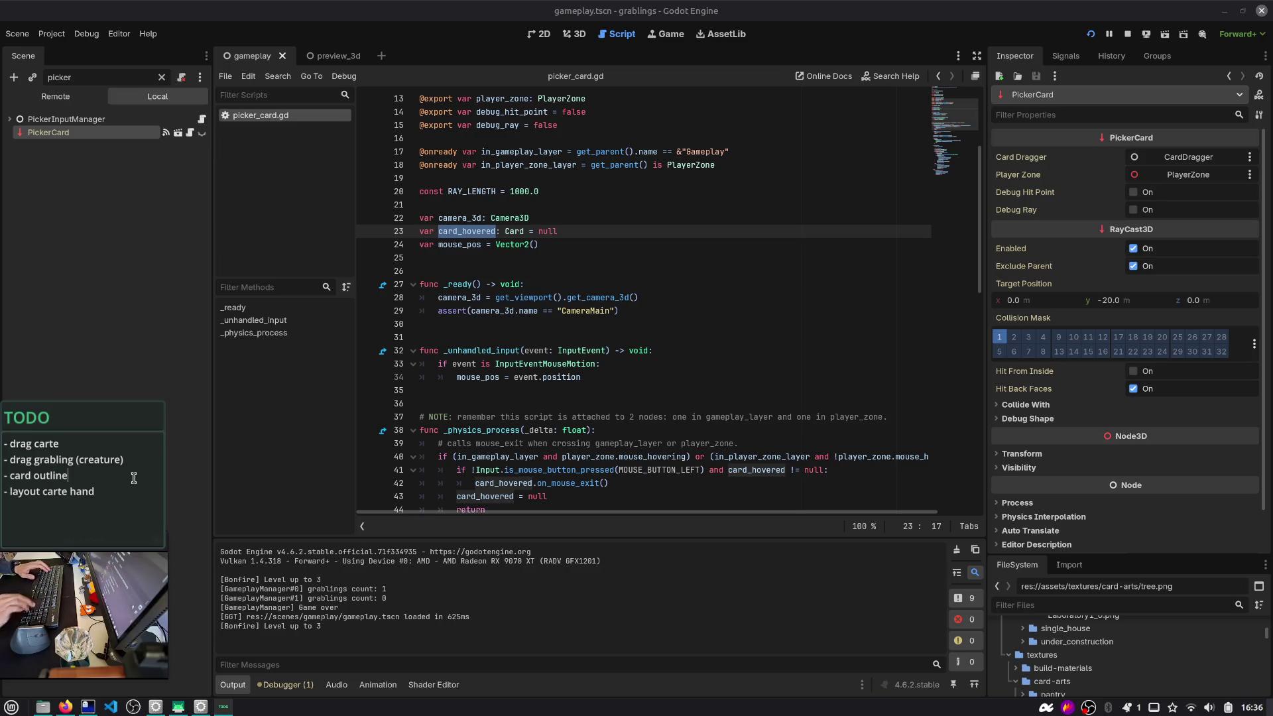
Review _physics_process, debug_ray, col and the card variable on line 70 in picker_card.gd.
{"action": "left_click", "coordinate": [539, 207]}
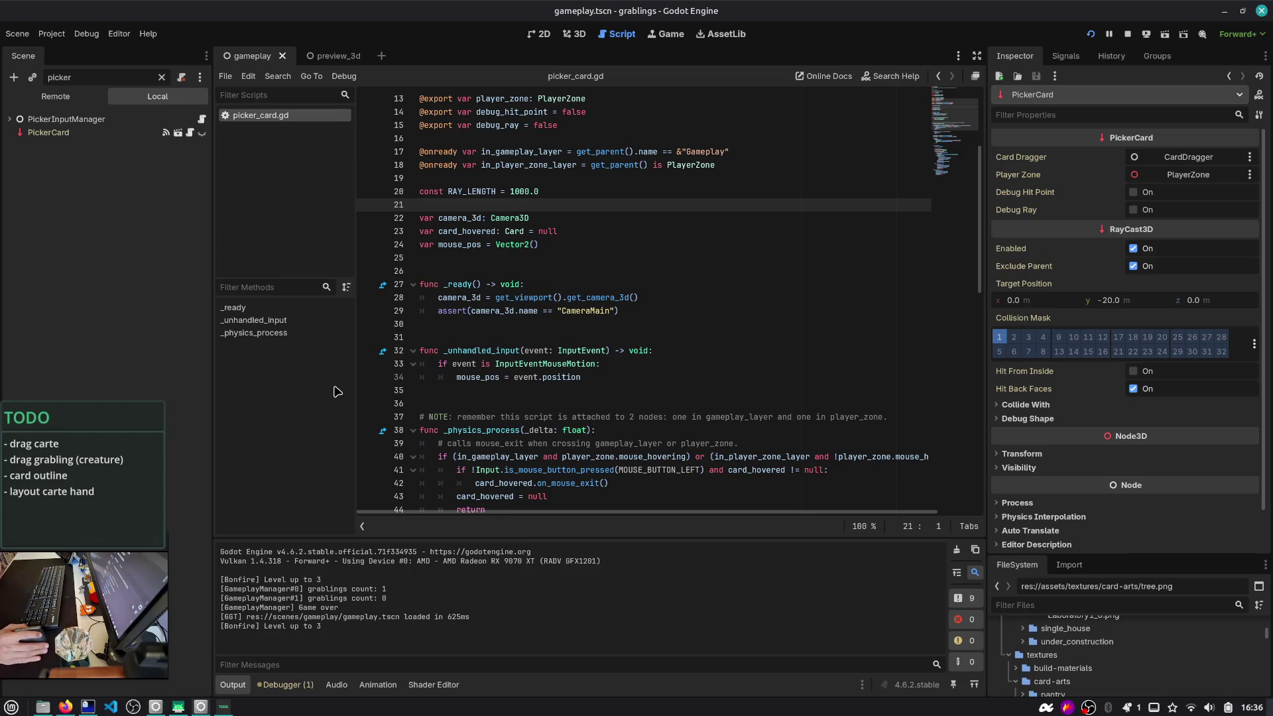
{"action": "scroll", "coordinate": [488, 331], "scroll_direction": "down", "scroll_amount": 6}
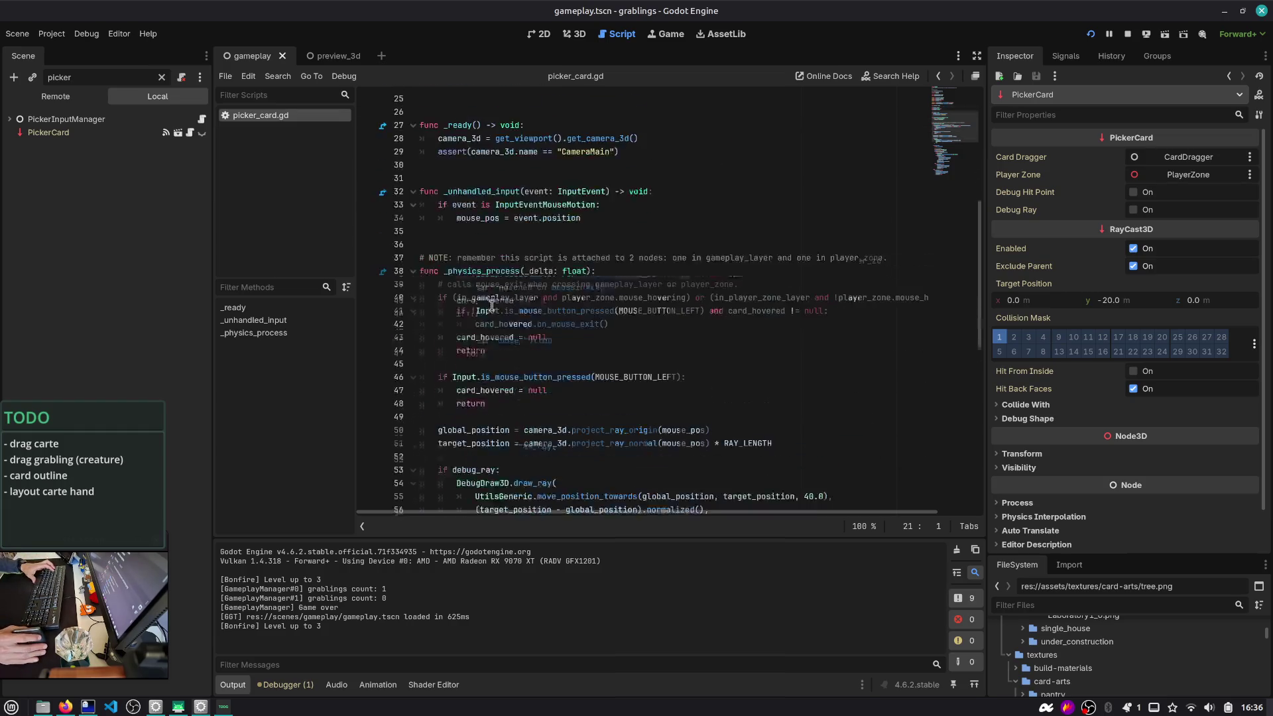
{"action": "double_click", "coordinate": [501, 195]}
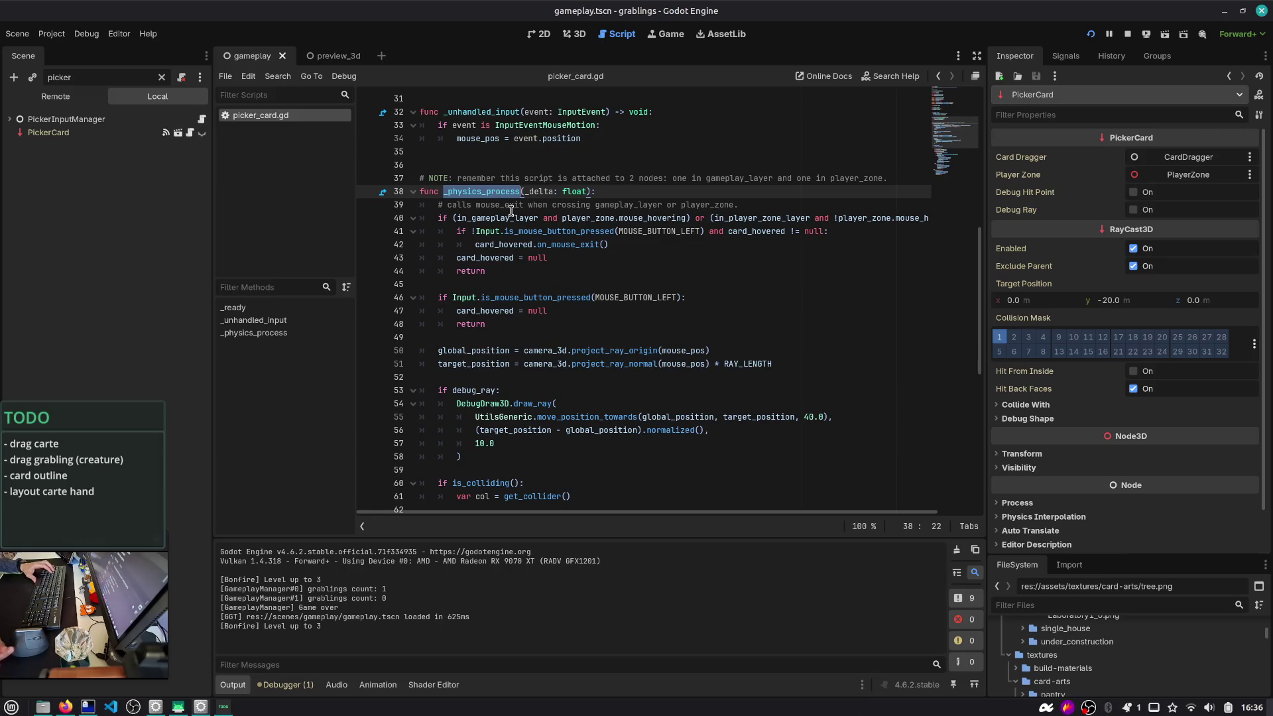
{"action": "scroll", "coordinate": [511, 211], "scroll_direction": "down", "scroll_amount": 3}
{"action": "double_click", "coordinate": [486, 271]}
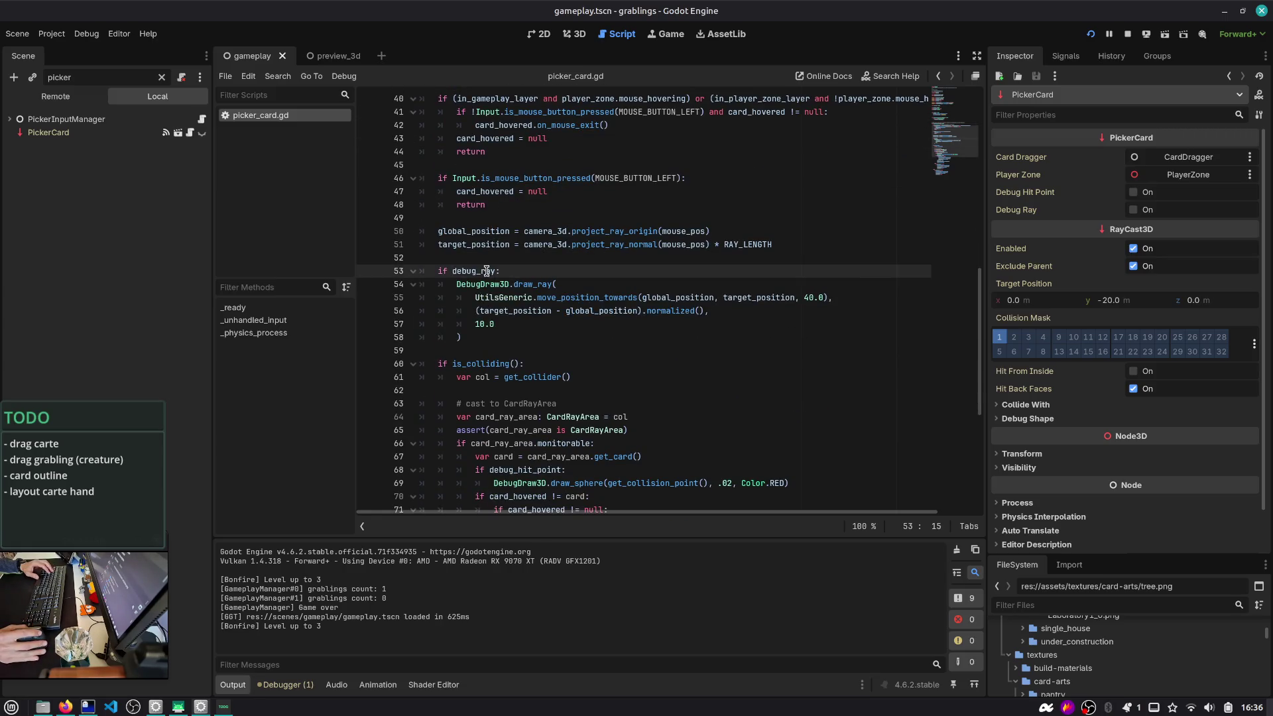
{"action": "scroll", "coordinate": [490, 269], "scroll_direction": "down", "scroll_amount": 3}
{"action": "double_click", "coordinate": [483, 259]}
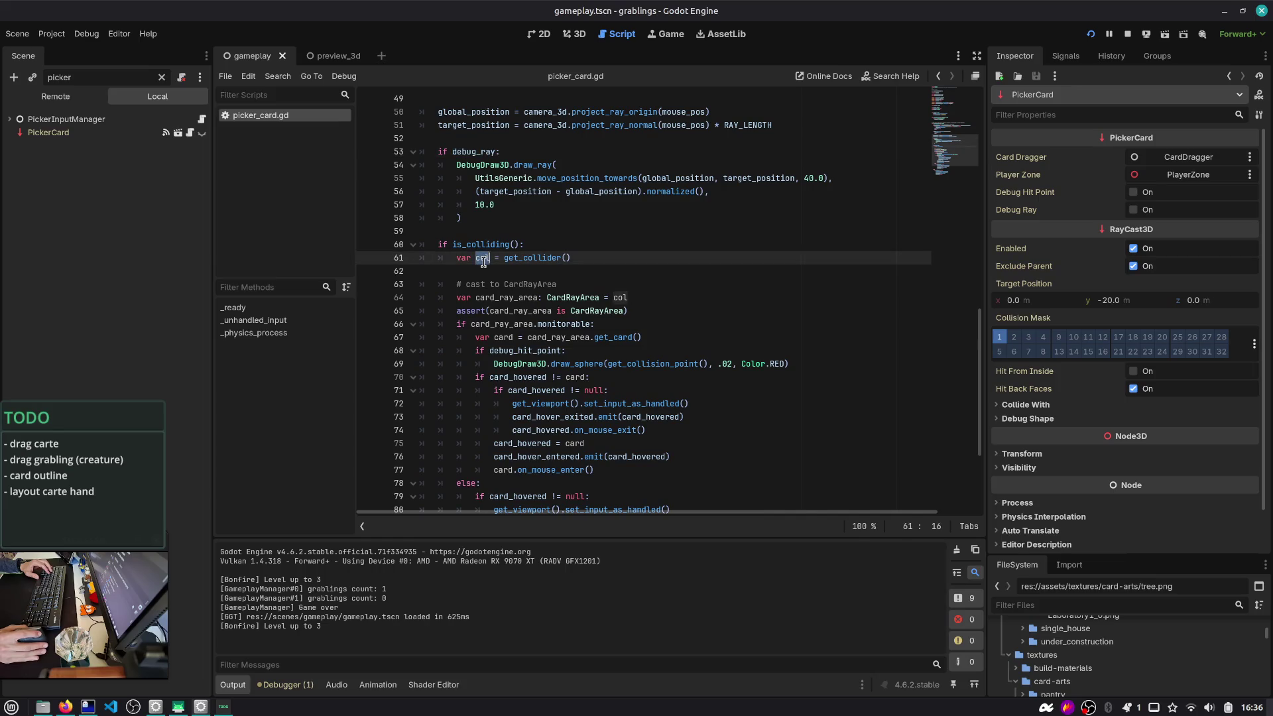
{"action": "scroll", "coordinate": [483, 261], "scroll_direction": "down", "scroll_amount": 2}
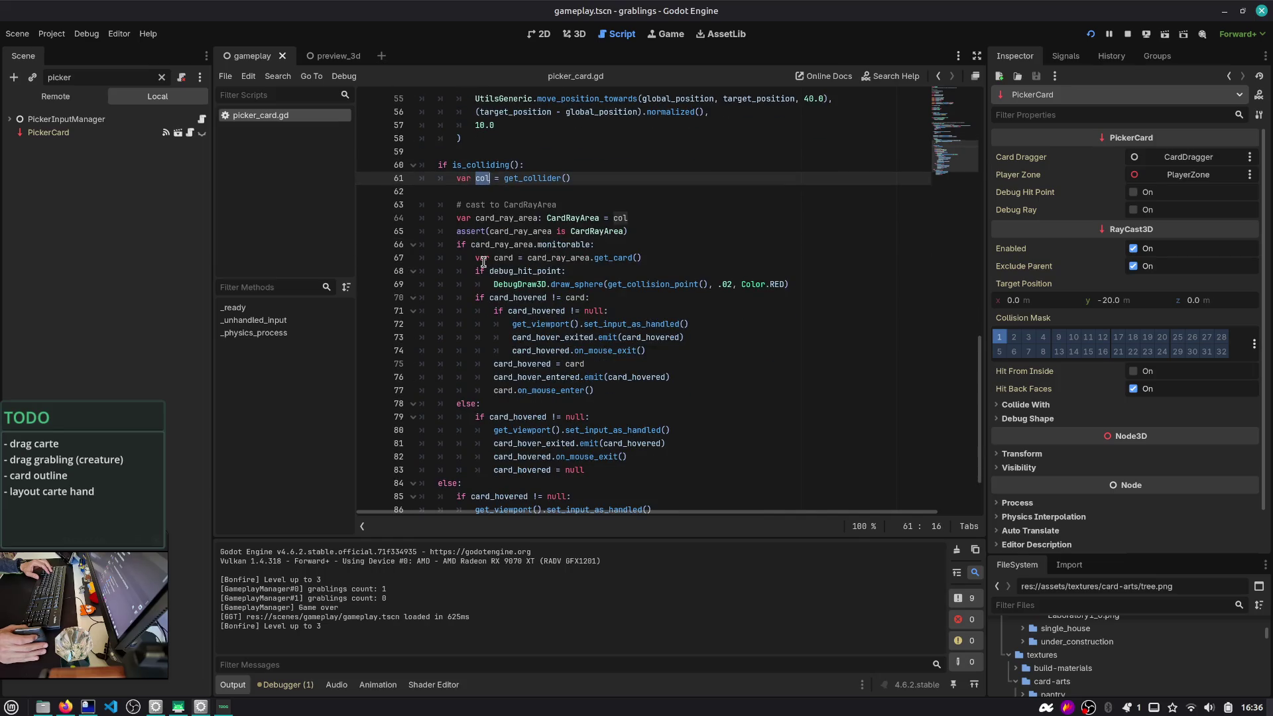
{"action": "scroll", "coordinate": [484, 261], "scroll_direction": "down", "scroll_amount": 2}
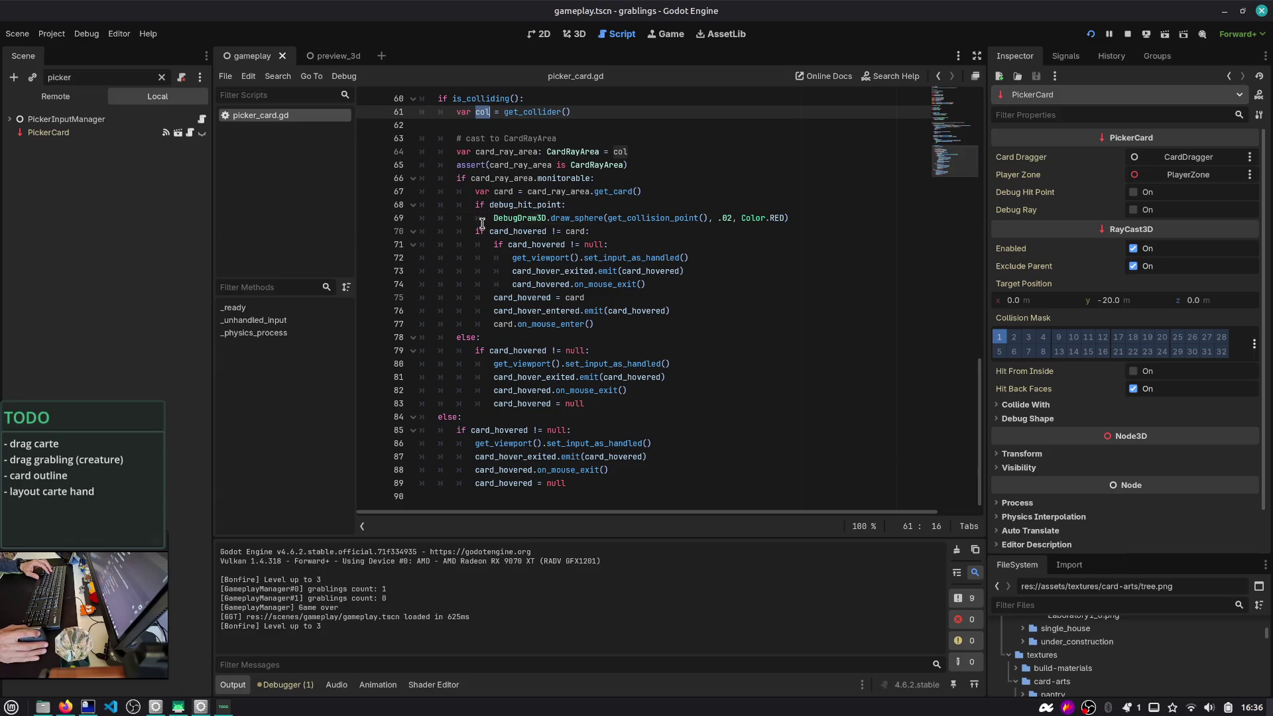
{"action": "left_click_drag", "start_coordinate": [482, 223], "coordinate": [530, 233]}
{"action": "left_click", "coordinate": [575, 238]}
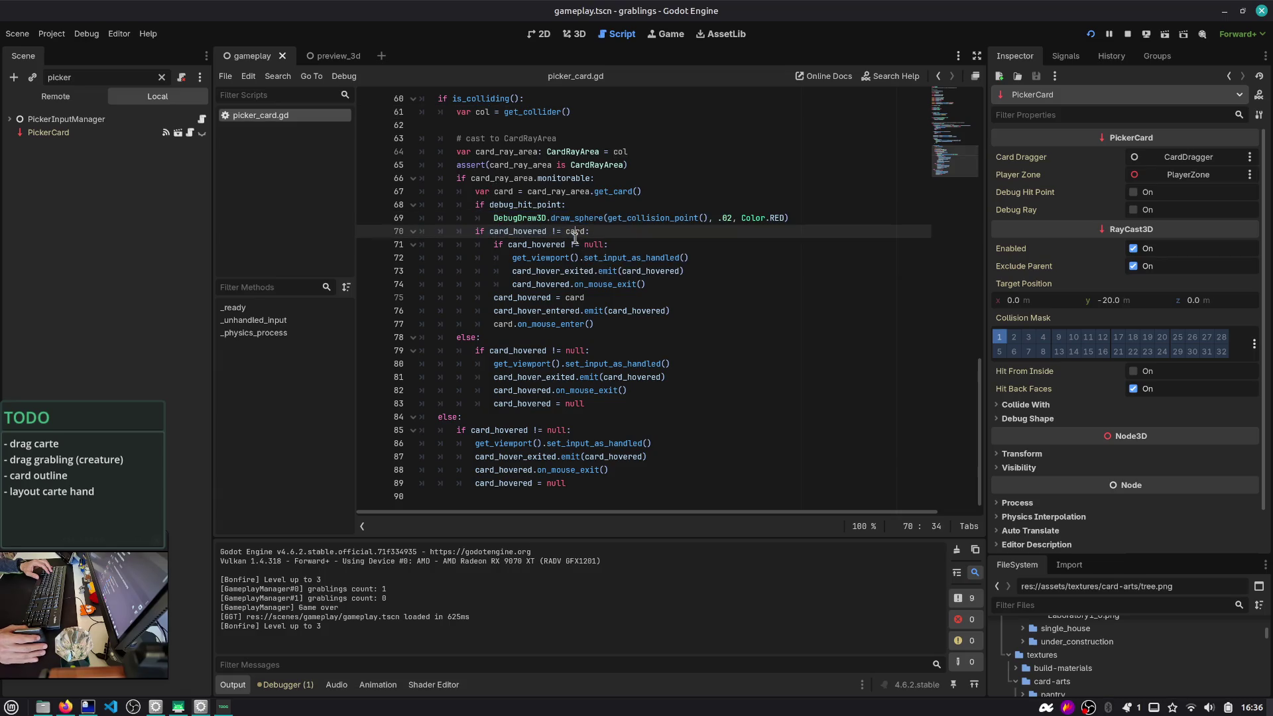
Scroll up and examine the on_mouse_enter and on_mouse_exit references in the doc comment.
{"action": "scroll", "coordinate": [513, 337], "scroll_direction": "up", "scroll_amount": 9}
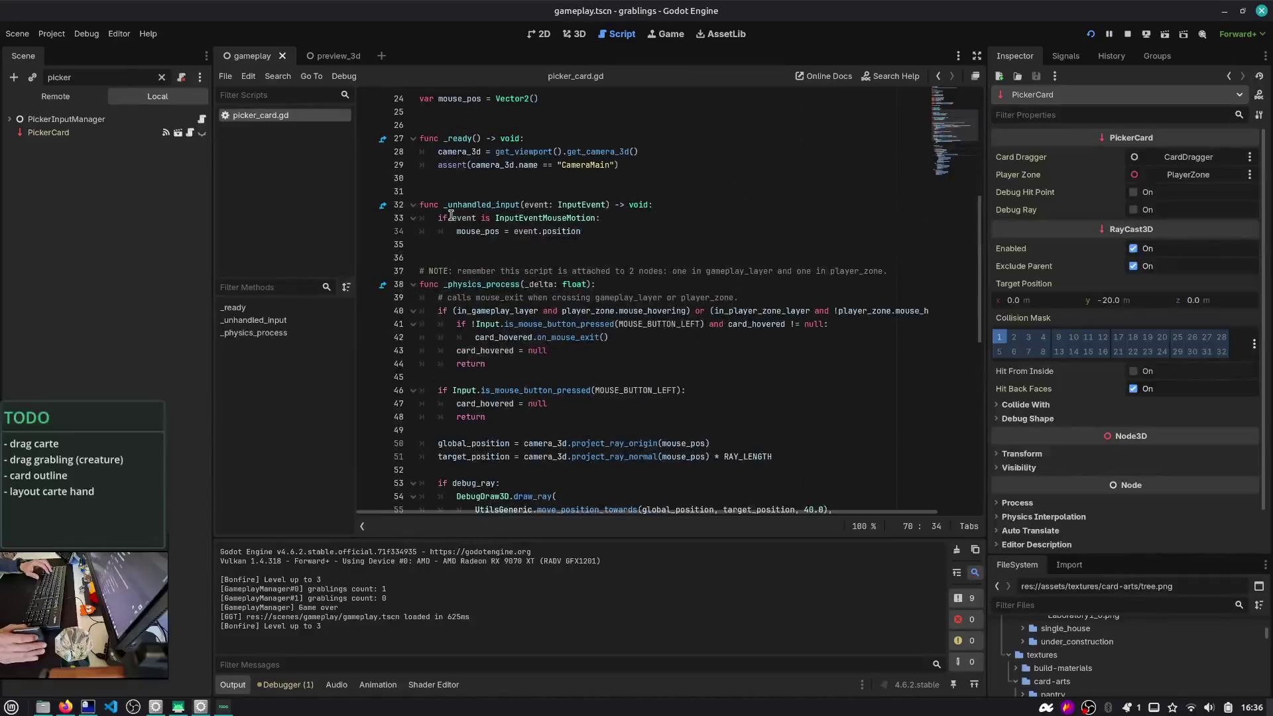
{"action": "scroll", "coordinate": [443, 189], "scroll_direction": "up", "scroll_amount": 6}
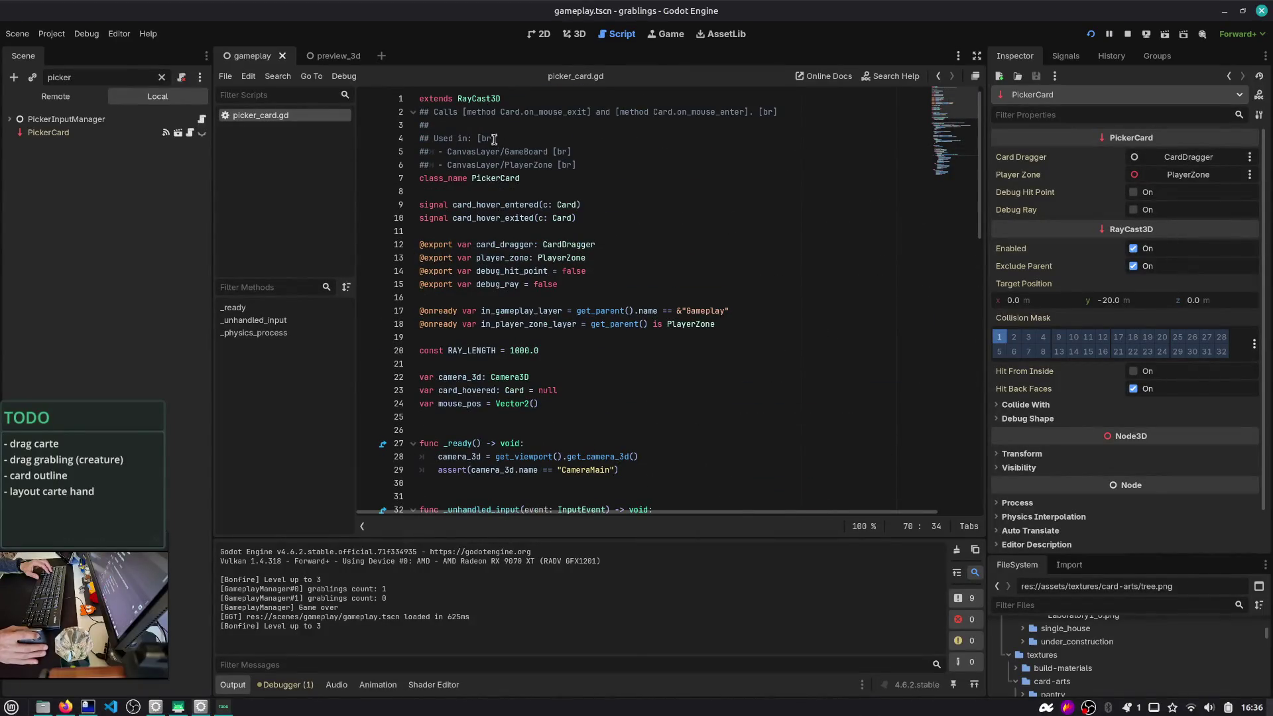
{"action": "double_click", "coordinate": [687, 113]}
{"action": "double_click", "coordinate": [563, 111]}
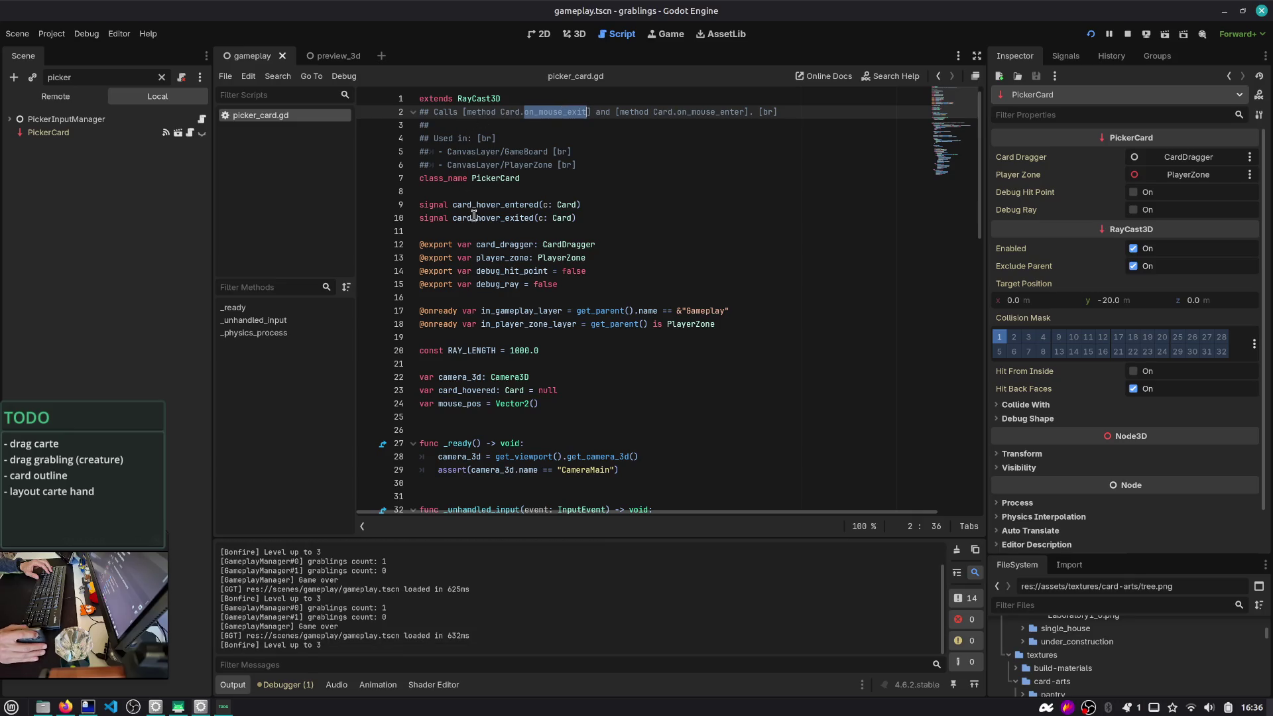
{"action": "left_click", "coordinate": [462, 114]}
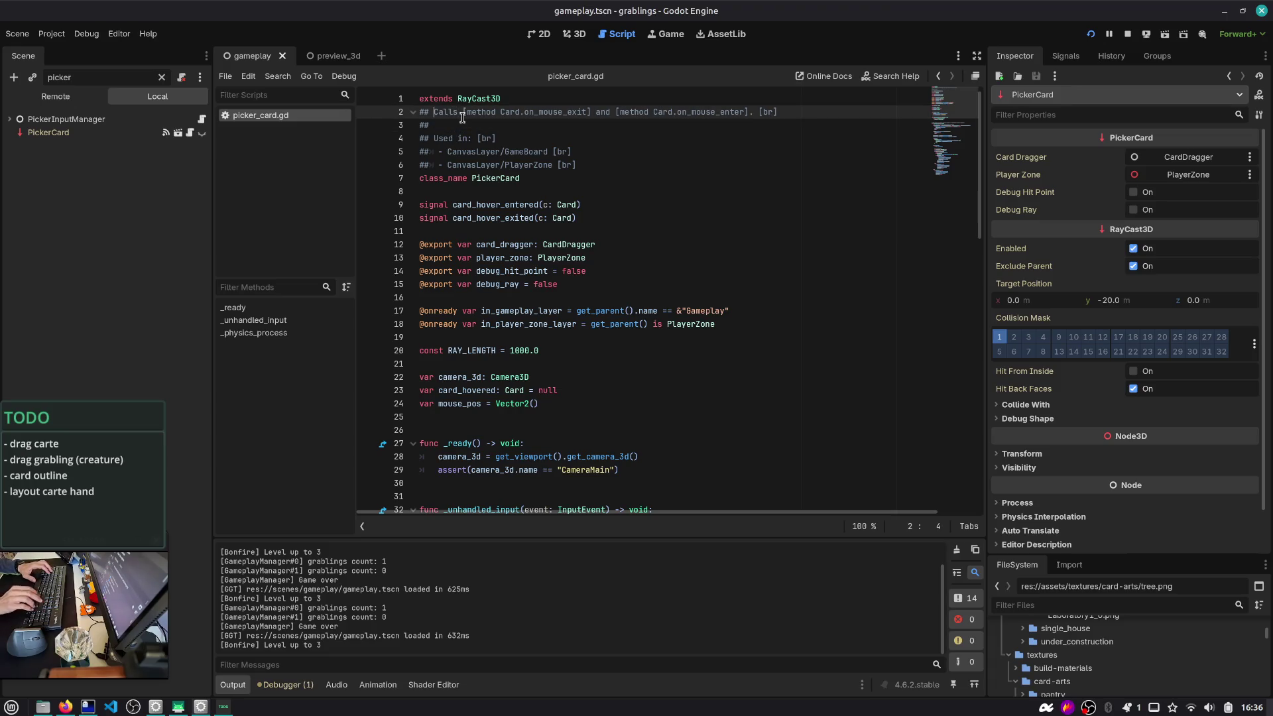
Add the summary 'Hands Cards hover.' with a new '##' line below it, then clear the Scene filter.
{"action": "type", "text": "Hands Cards hover."}
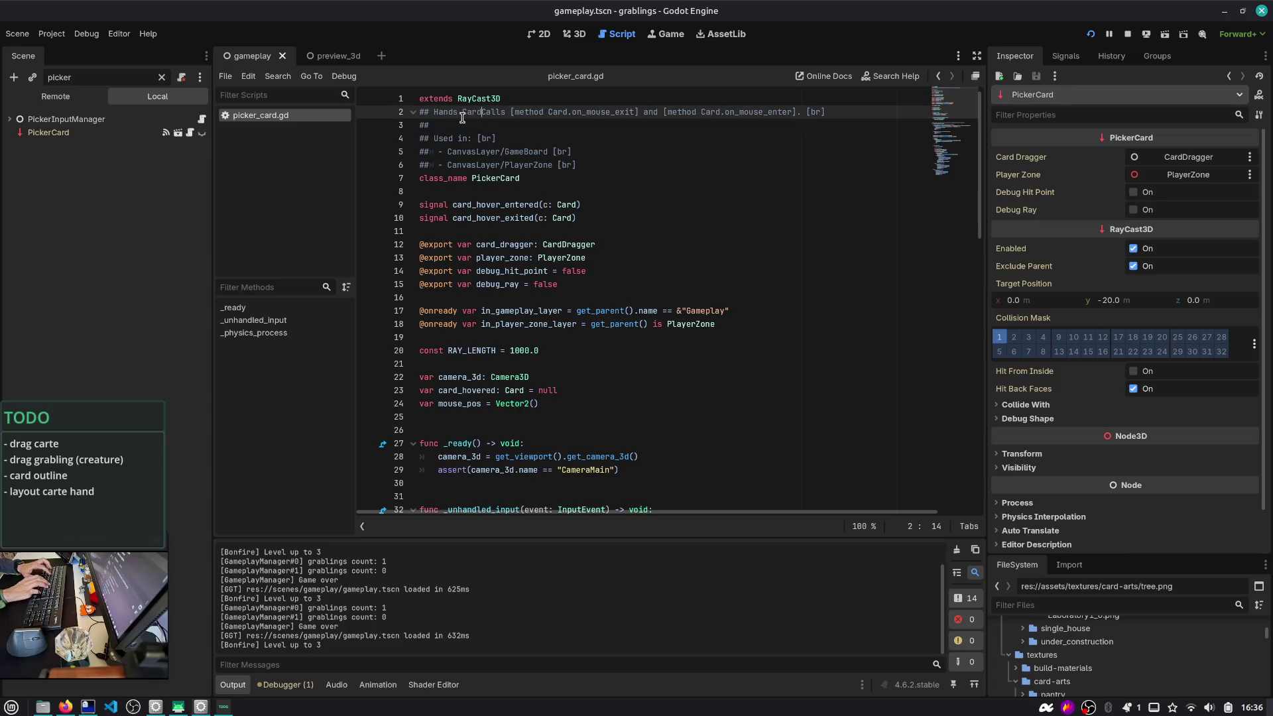
{"action": "key", "text": "Return"}
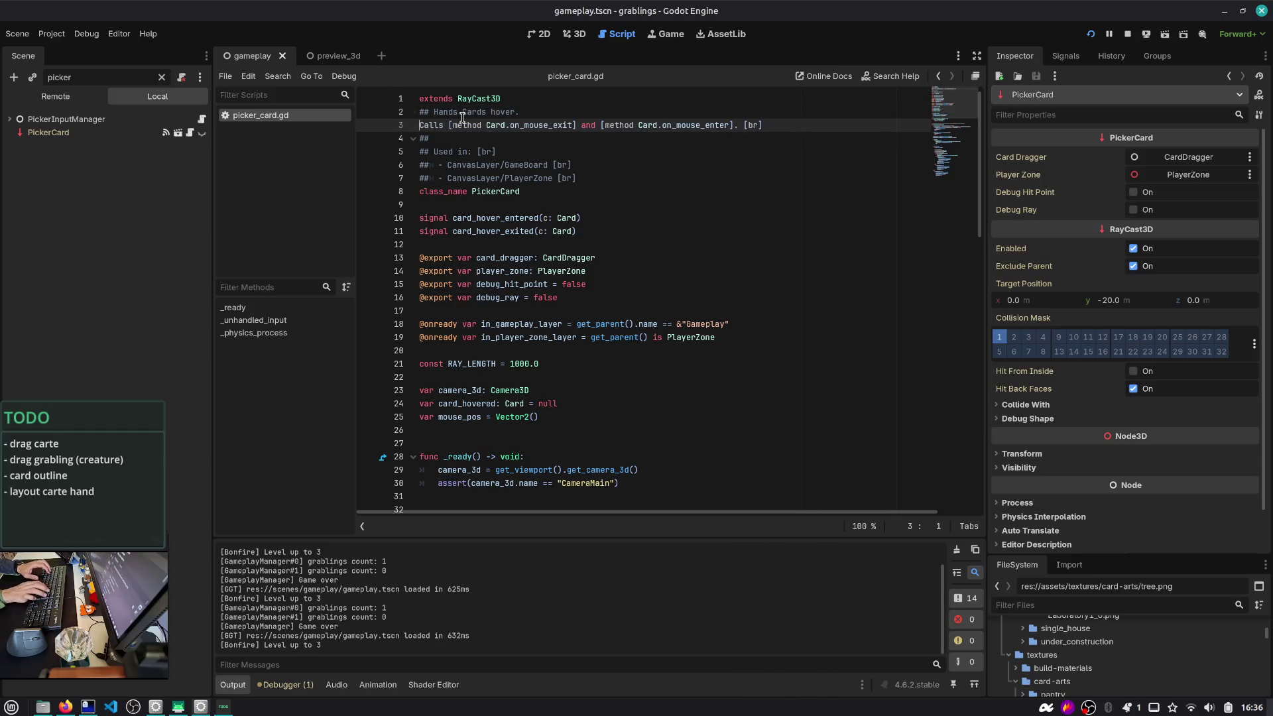
{"action": "type", "text": "##"}
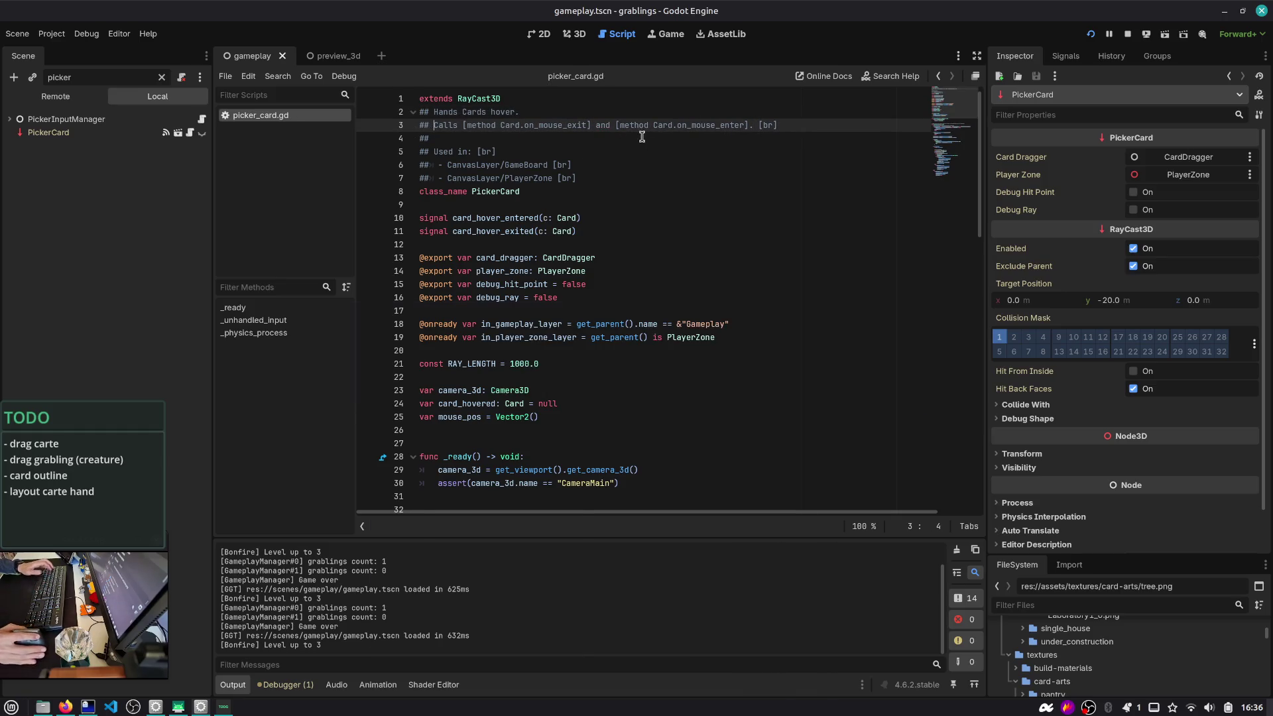
{"action": "key", "text": "alt+Tab"}
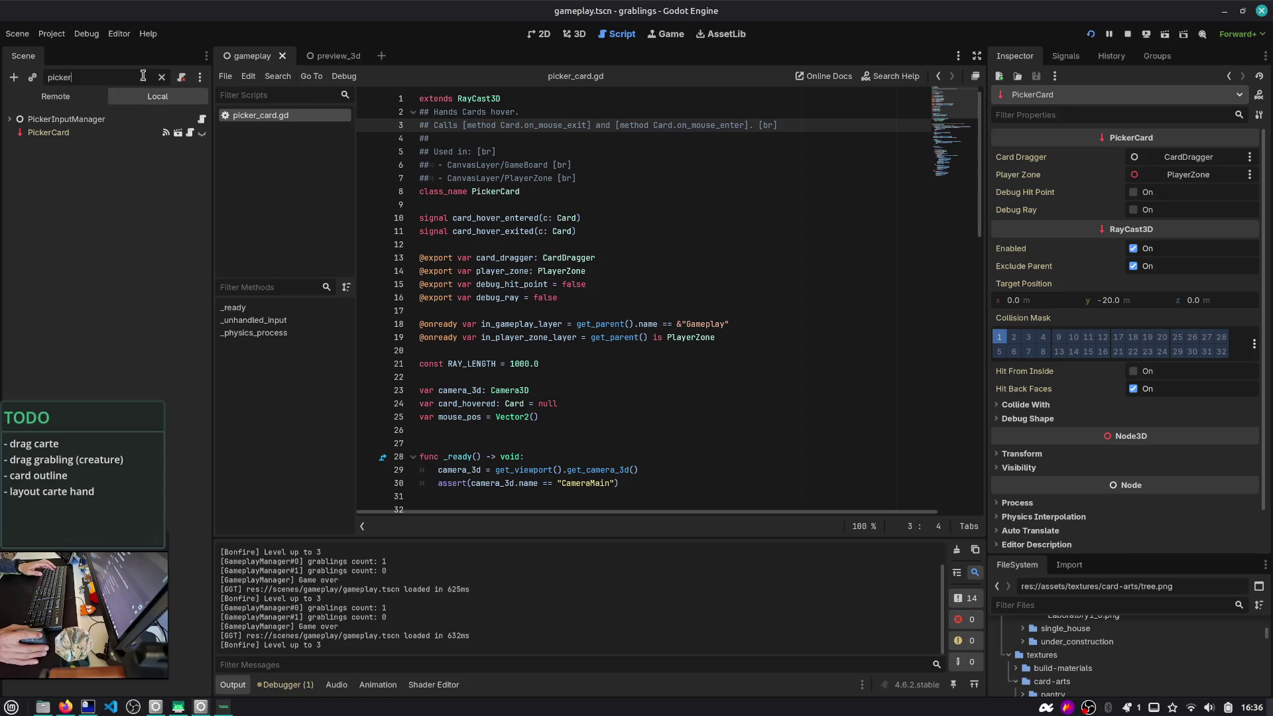
{"action": "key", "text": "BackSpace"}
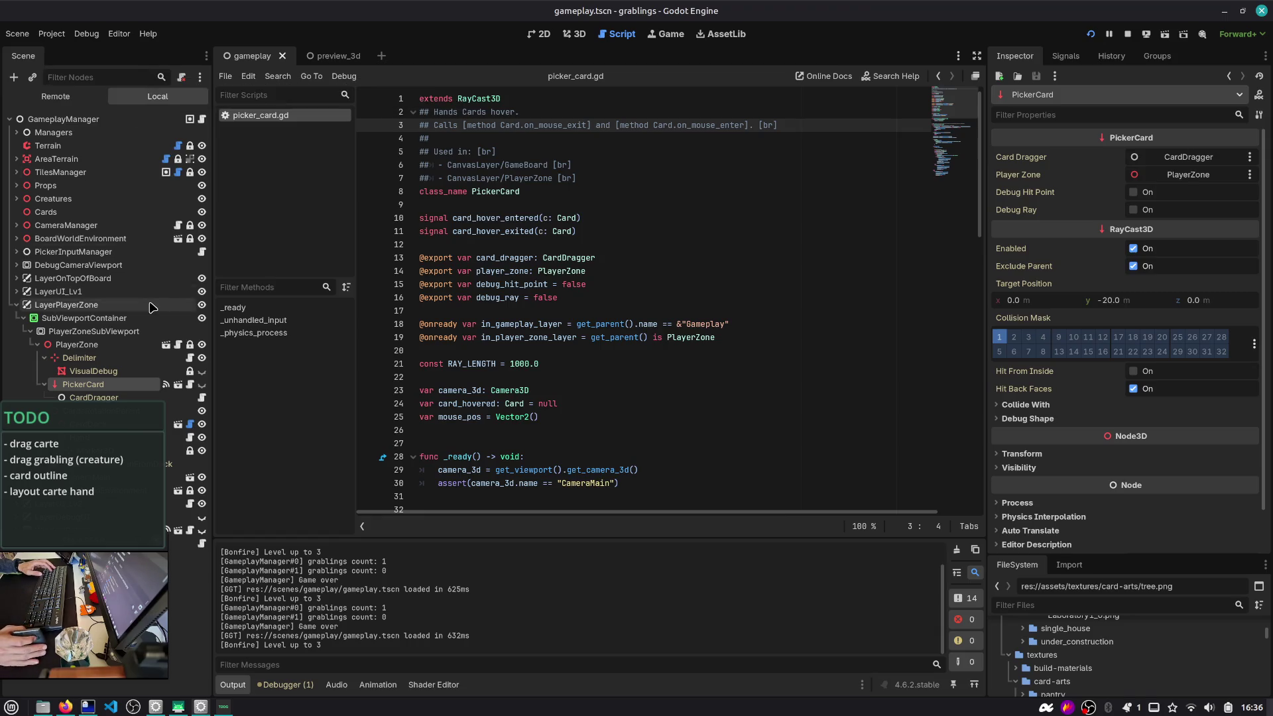
Quick-open card.gd with Ctrl+Alt+O and jump to its is_draggable function.
{"action": "left_click", "coordinate": [16, 305]}
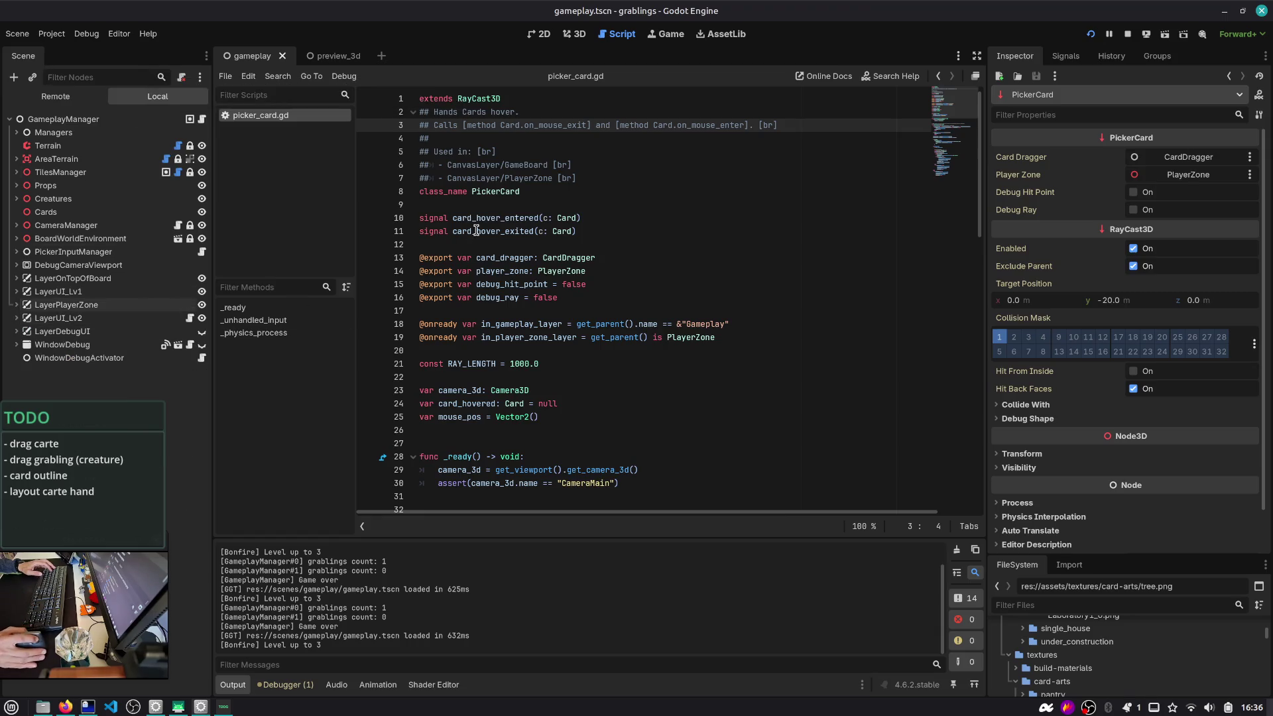
{"action": "double_click", "coordinate": [507, 231]}
{"action": "key", "text": "ctrl+alt+o"}
{"action": "type", "text": "c"}
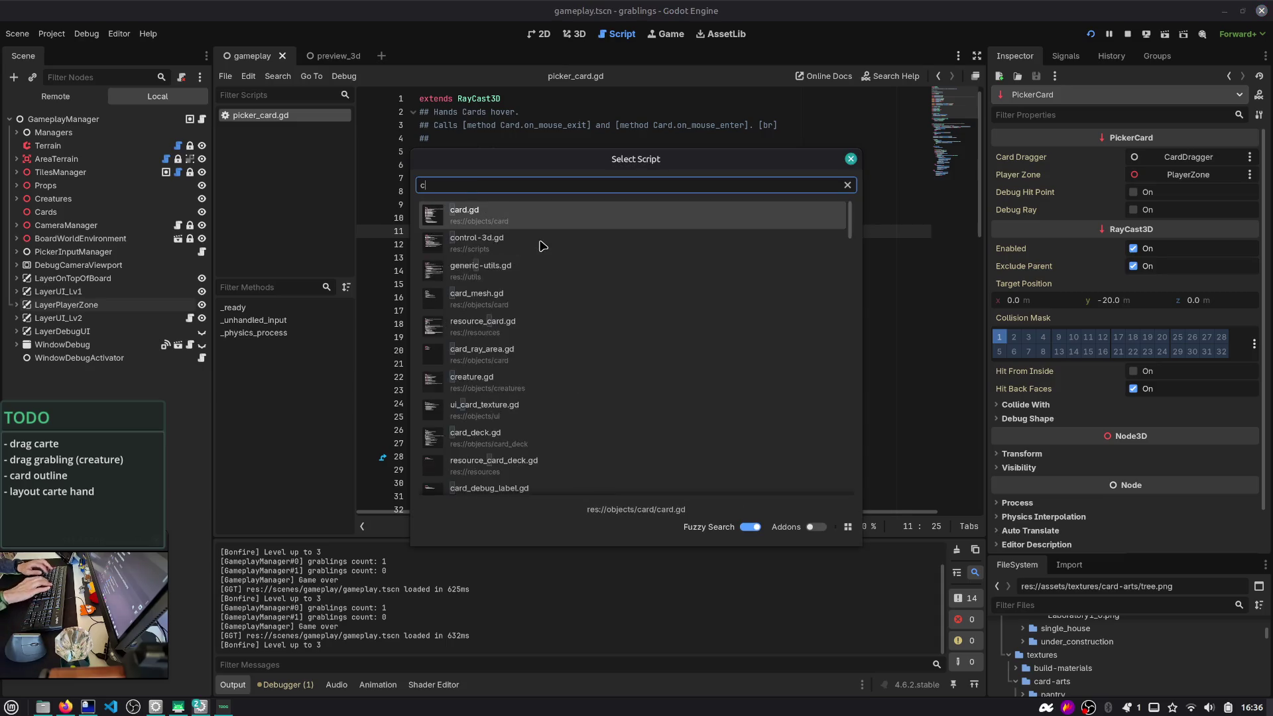
{"action": "key", "text": "Return"}
{"action": "scroll", "coordinate": [534, 244], "scroll_direction": "down", "scroll_amount": 2}
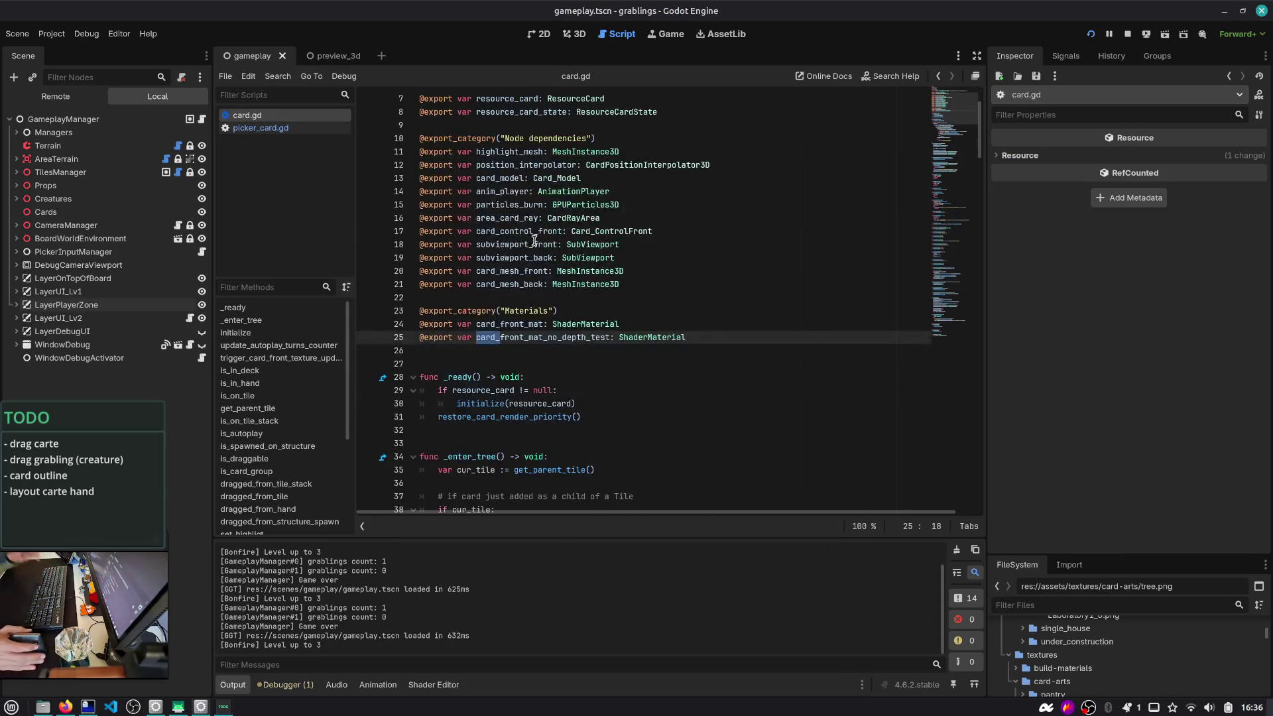
{"action": "scroll", "coordinate": [516, 285], "scroll_direction": "down", "scroll_amount": 3}
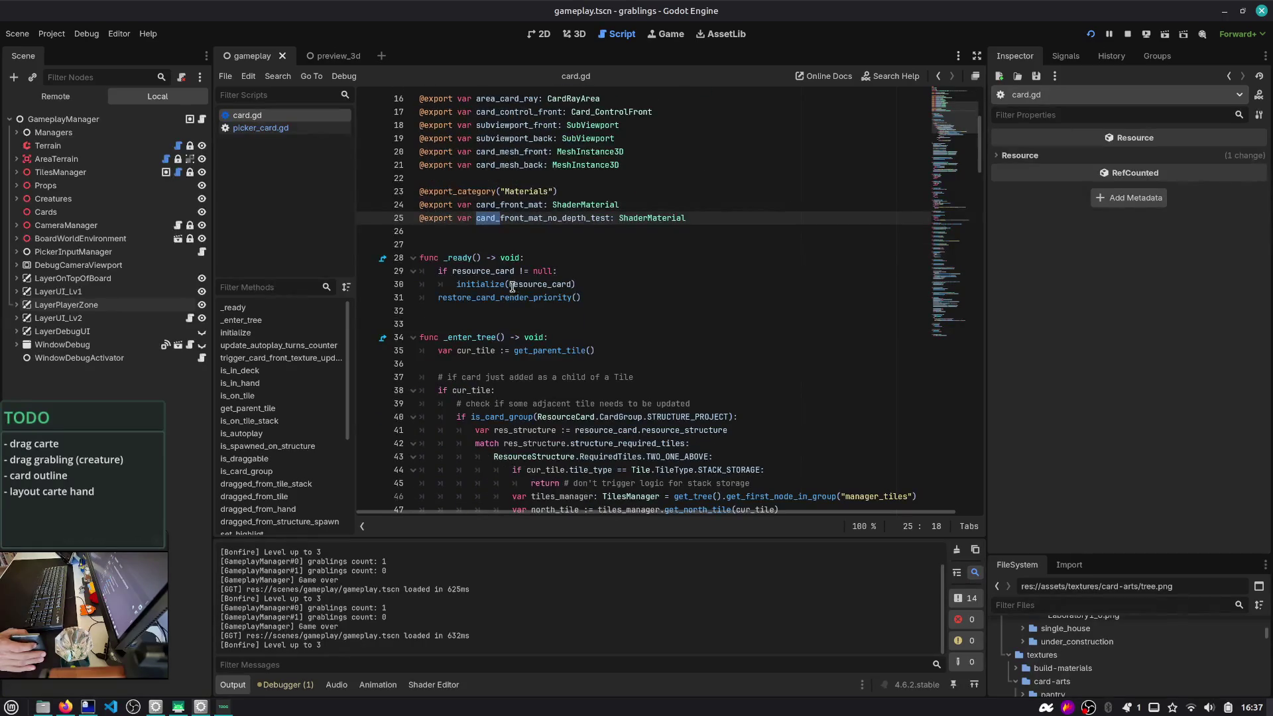
{"action": "scroll", "coordinate": [282, 397], "scroll_direction": "down", "scroll_amount": 3}
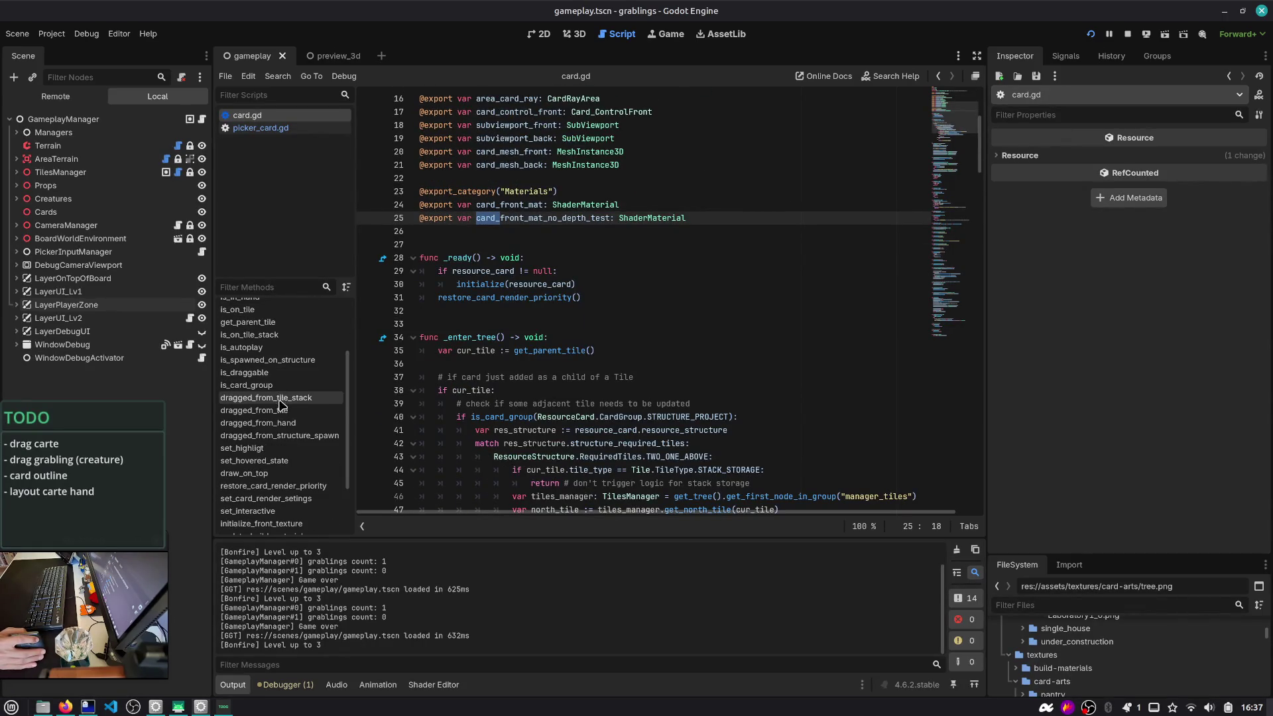
{"action": "left_click", "coordinate": [268, 375]}
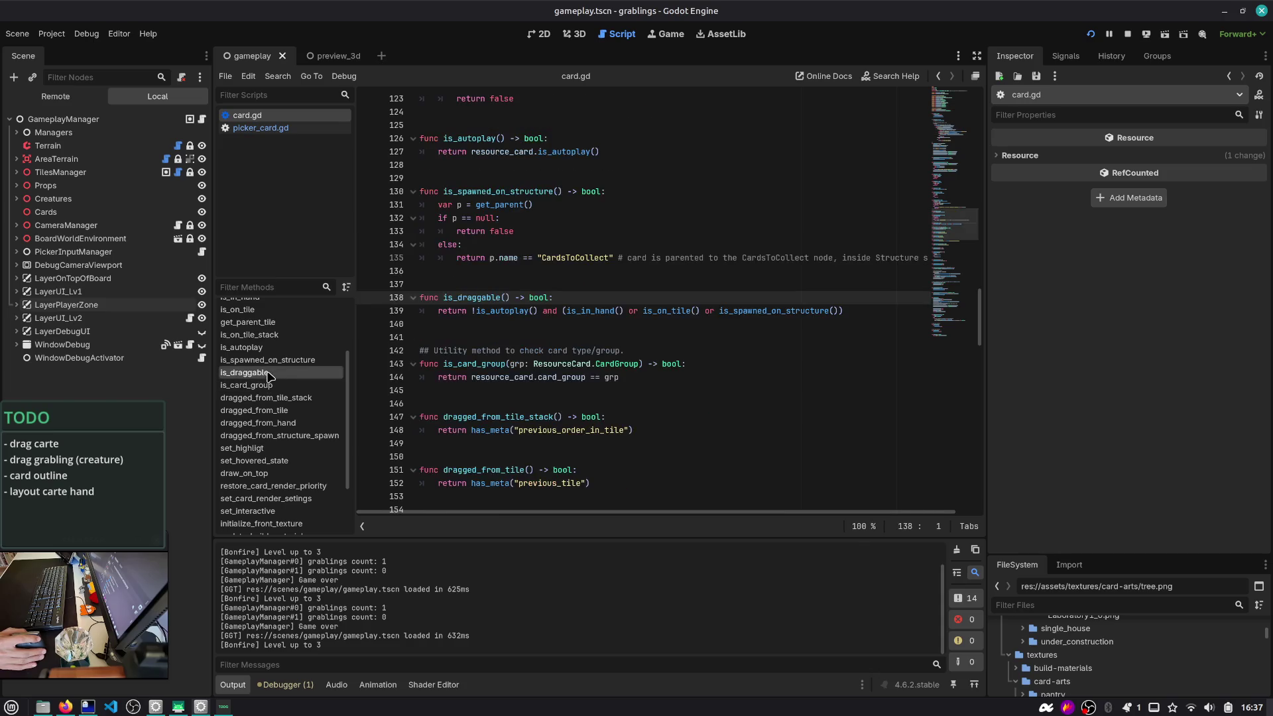
{"action": "double_click", "coordinate": [482, 297]}
Search all project files for is_draggable and open its match in card_dragger.gd.
{"action": "key", "text": "ctrl+shift+f"}
{"action": "key", "text": "Return"}
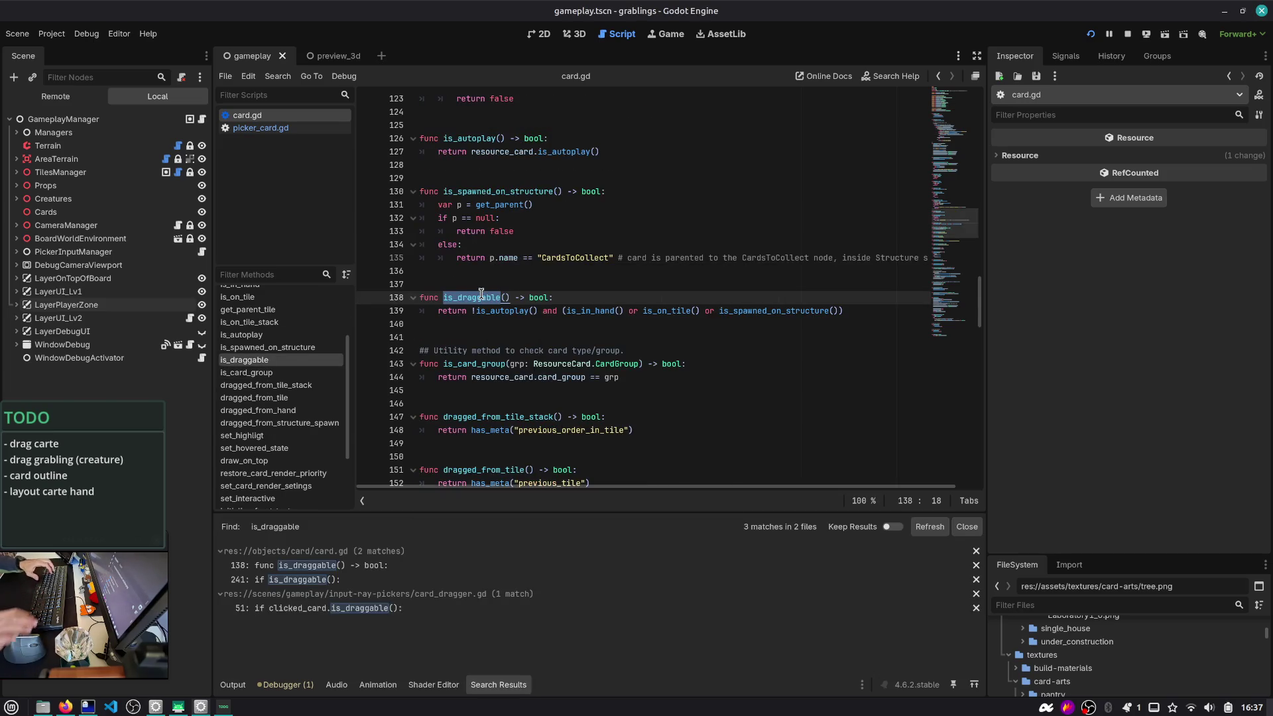
{"action": "left_click", "coordinate": [405, 608]}
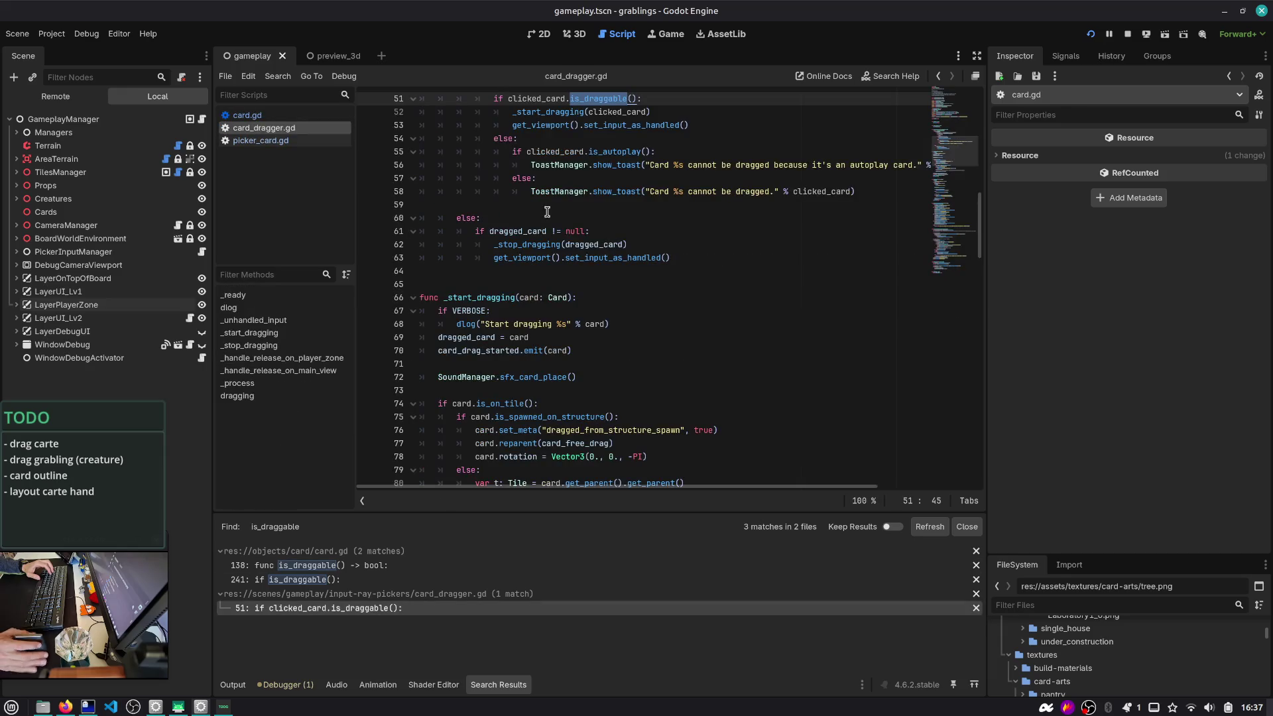
{"action": "scroll", "coordinate": [721, 145], "scroll_direction": "up", "scroll_amount": 10}
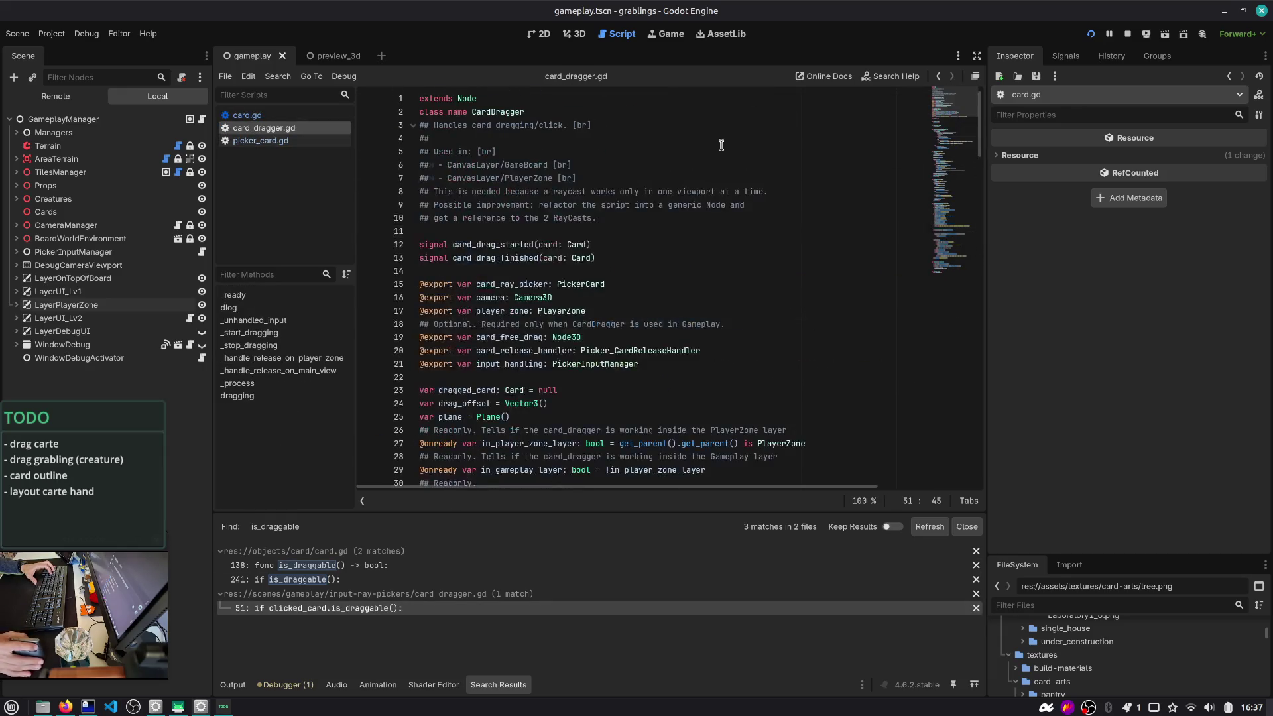
{"action": "left_click", "coordinate": [966, 527]}
Review the comment on lines 8–10, then search card_dragger.gd for the card_drag_started signal.
{"action": "left_click", "coordinate": [686, 350]}
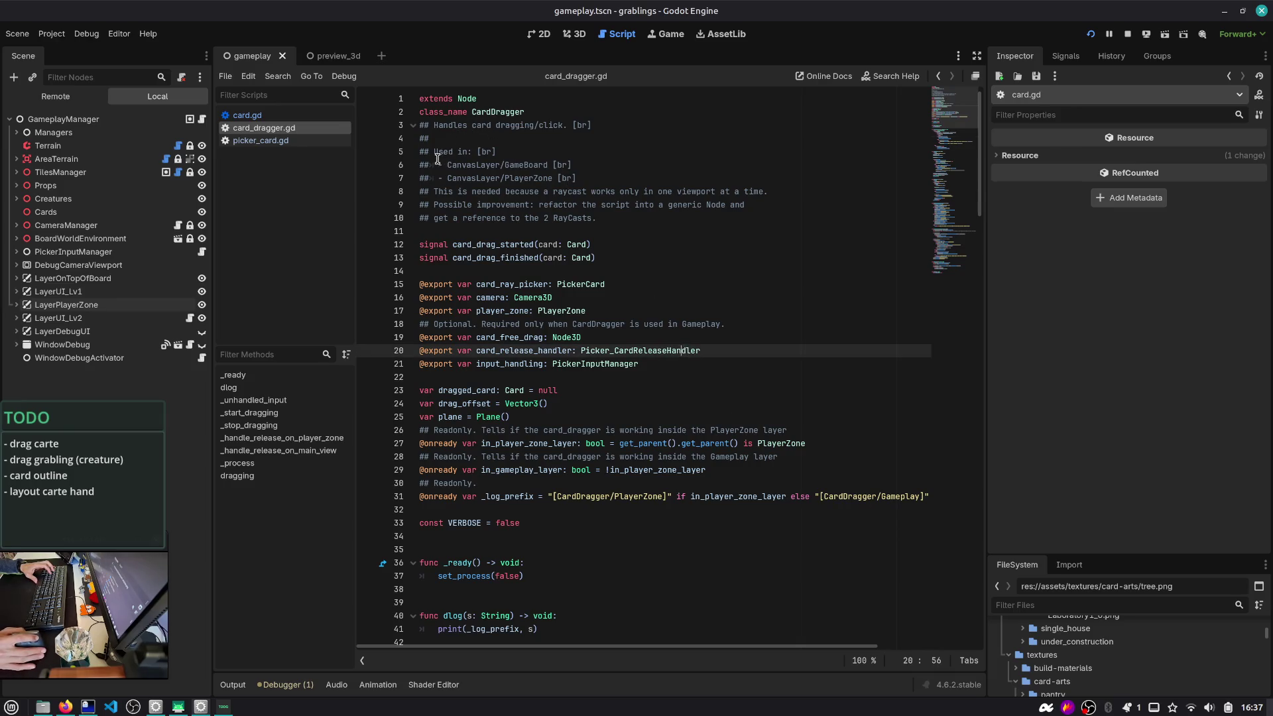
{"action": "mouse_move", "coordinate": [482, 191]}
{"action": "left_mouse_down"}
{"action": "mouse_move", "coordinate": [782, 204]}
{"action": "mouse_move", "coordinate": [735, 220]}
{"action": "left_mouse_up"}
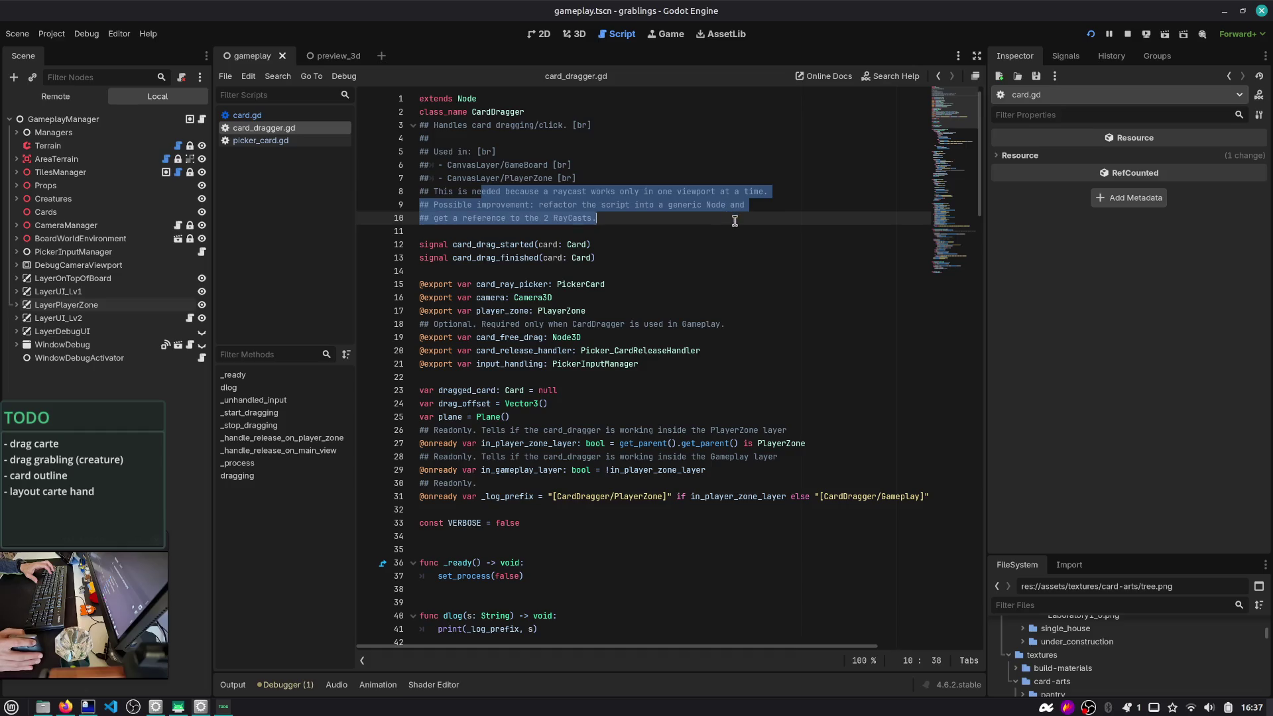
{"action": "double_click", "coordinate": [502, 244]}
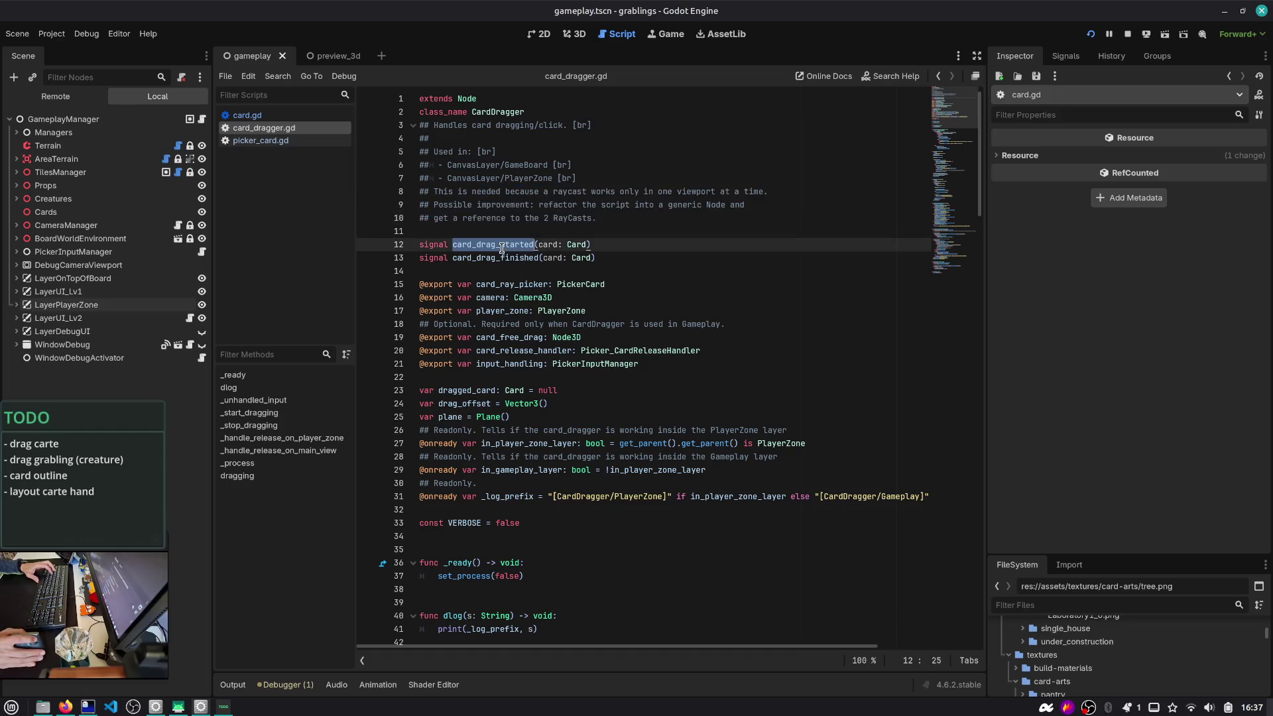
{"action": "key", "text": "ctrl+f"}
{"action": "key", "text": "Return"}
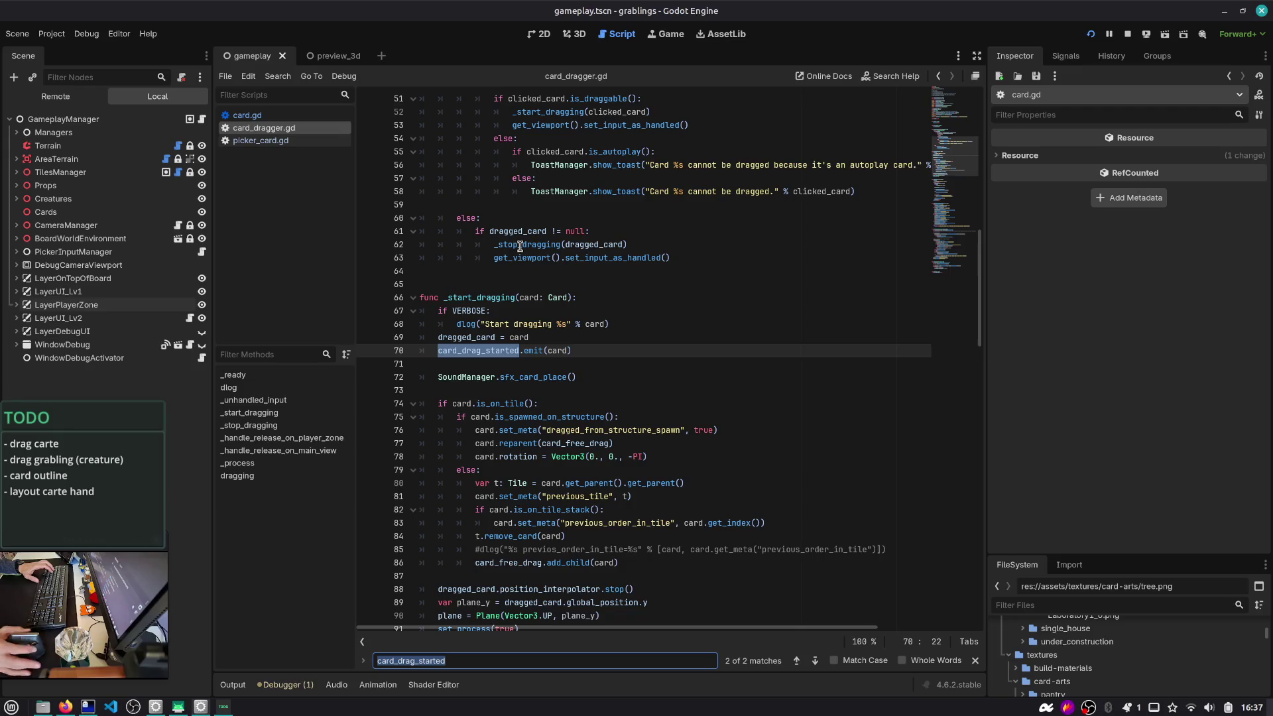
Read _start_dragging at line 70, where card_drag_started is emitted, down to the card rotation line.
{"action": "scroll", "coordinate": [520, 246], "scroll_direction": "down", "scroll_amount": 2}
{"action": "double_click", "coordinate": [482, 219]}
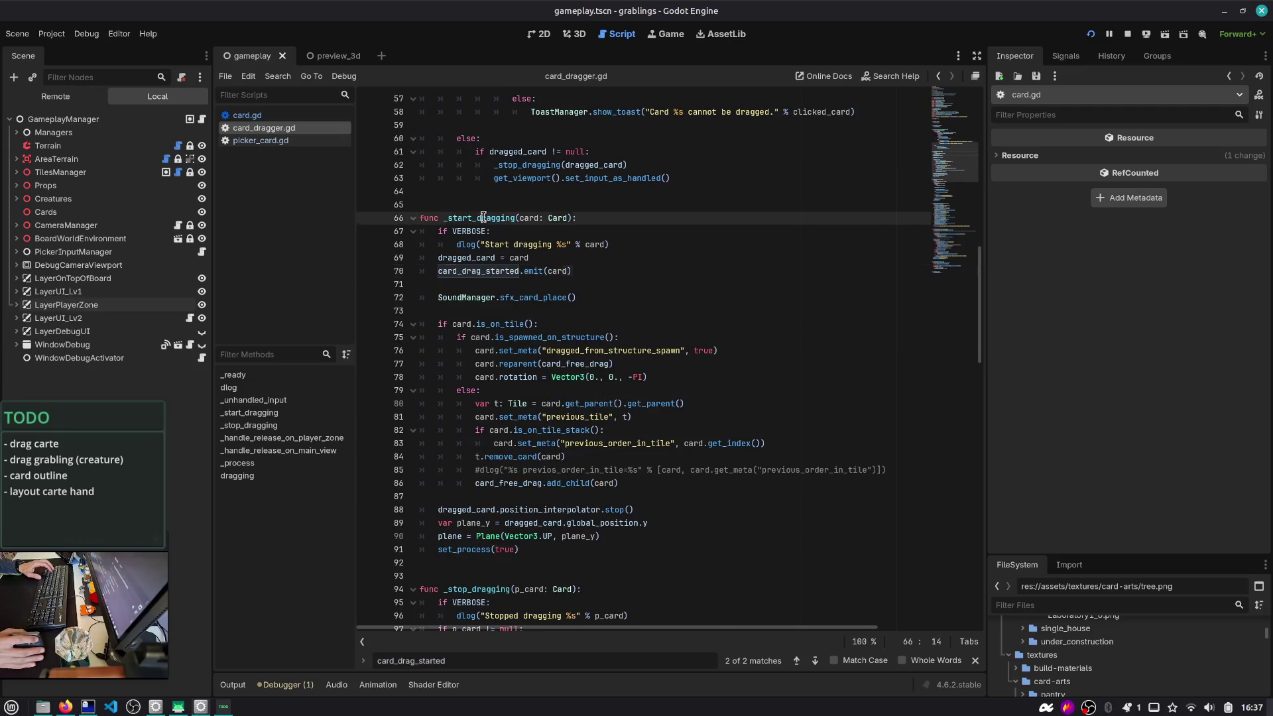
{"action": "double_click", "coordinate": [484, 271]}
{"action": "scroll", "coordinate": [506, 291], "scroll_direction": "down", "scroll_amount": 1}
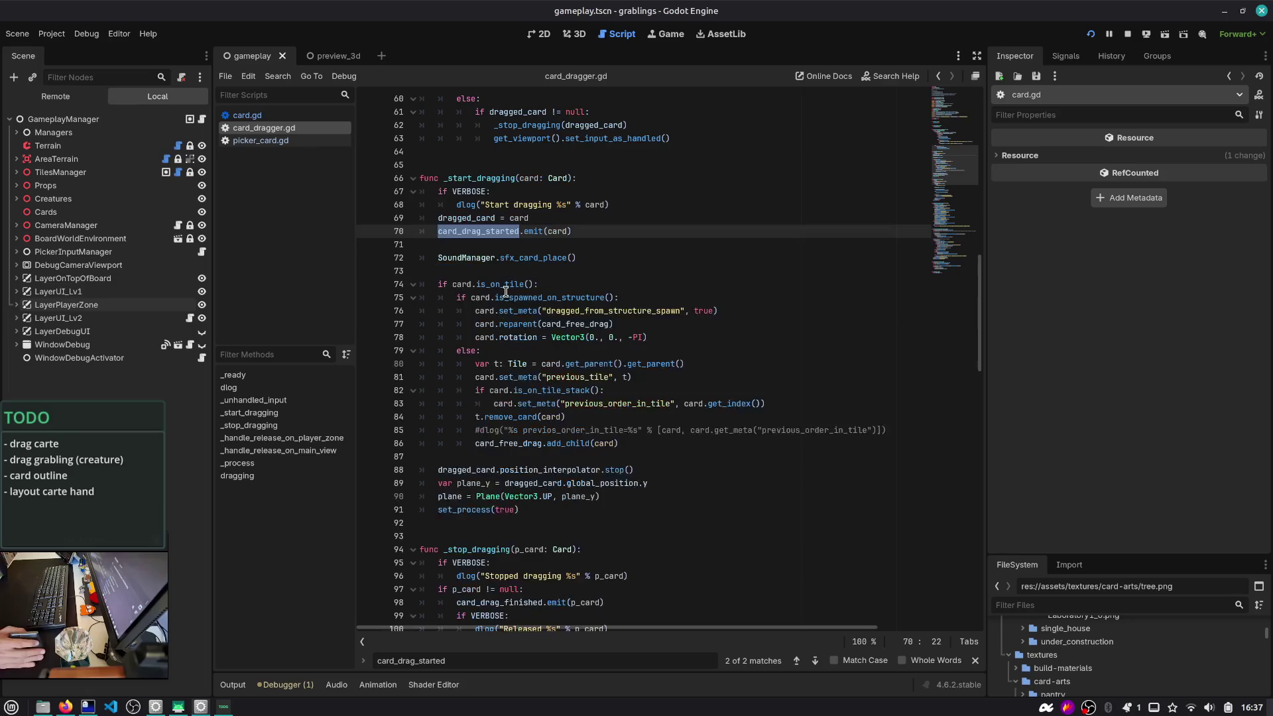
{"action": "scroll", "coordinate": [543, 263], "scroll_direction": "down", "scroll_amount": 1}
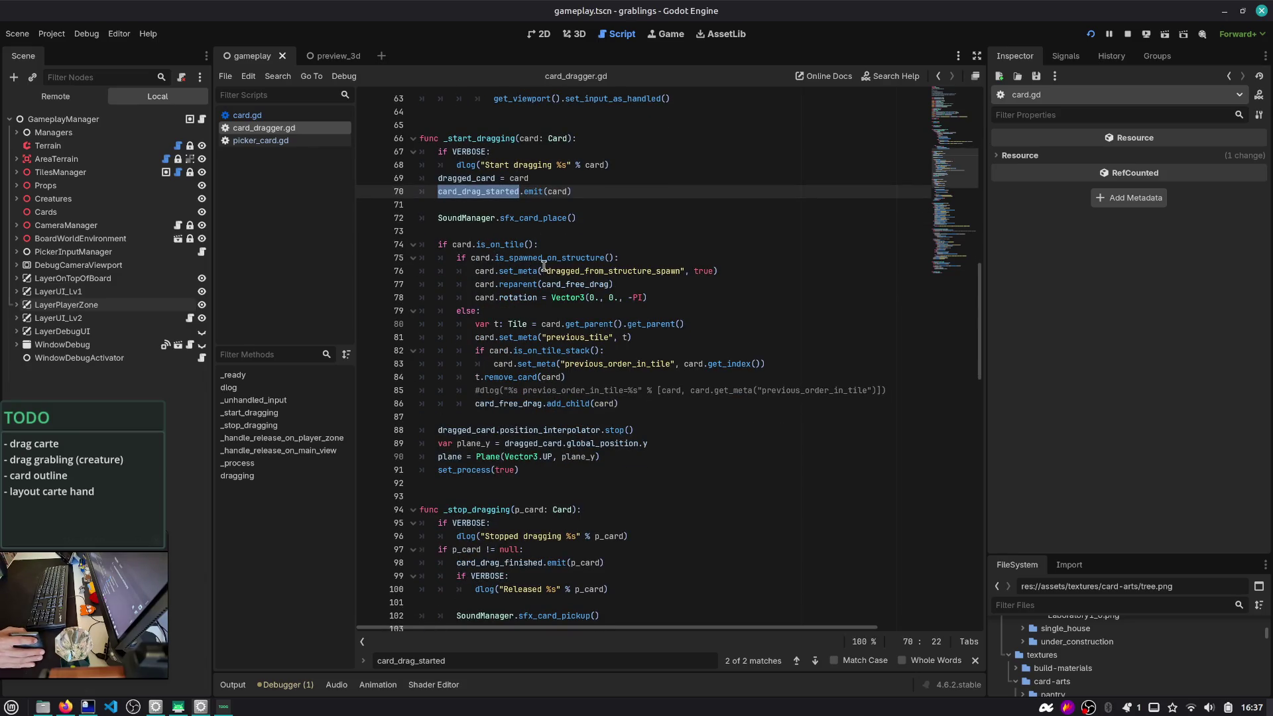
{"action": "scroll", "coordinate": [542, 284], "scroll_direction": "down", "scroll_amount": 1}
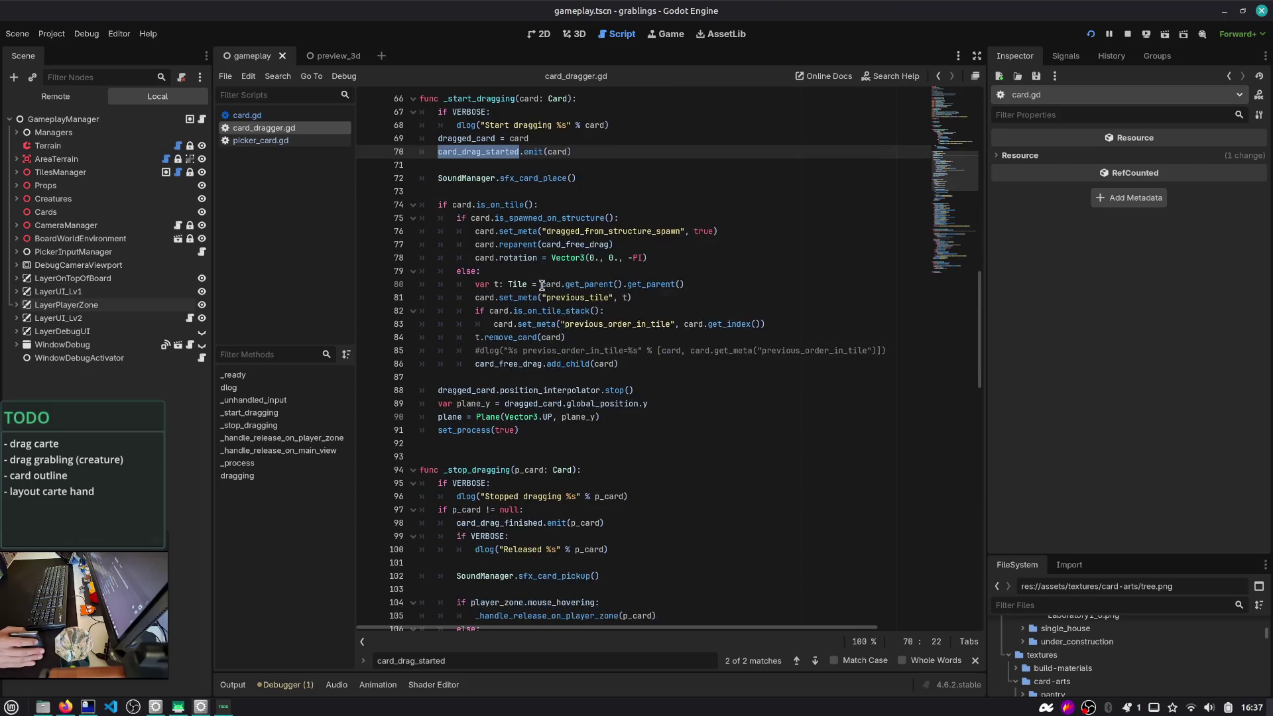
{"action": "left_click", "coordinate": [496, 259]}
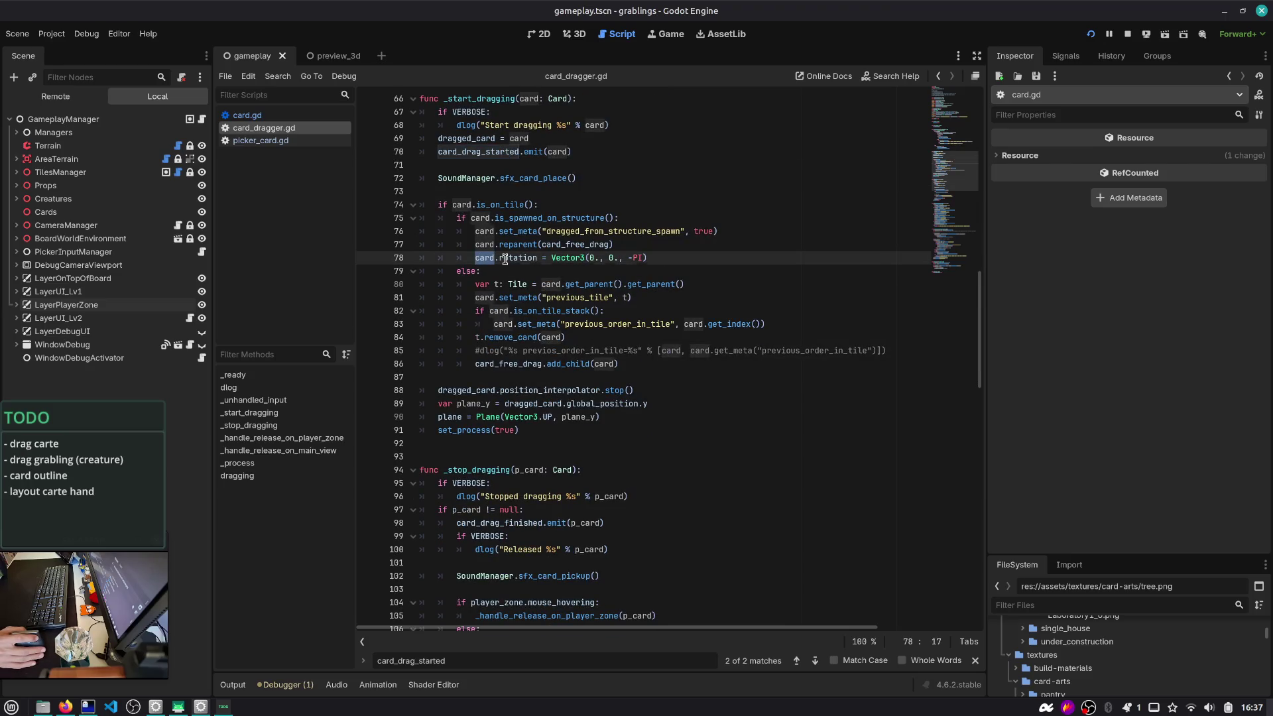
{"action": "mouse_move", "coordinate": [505, 259]}
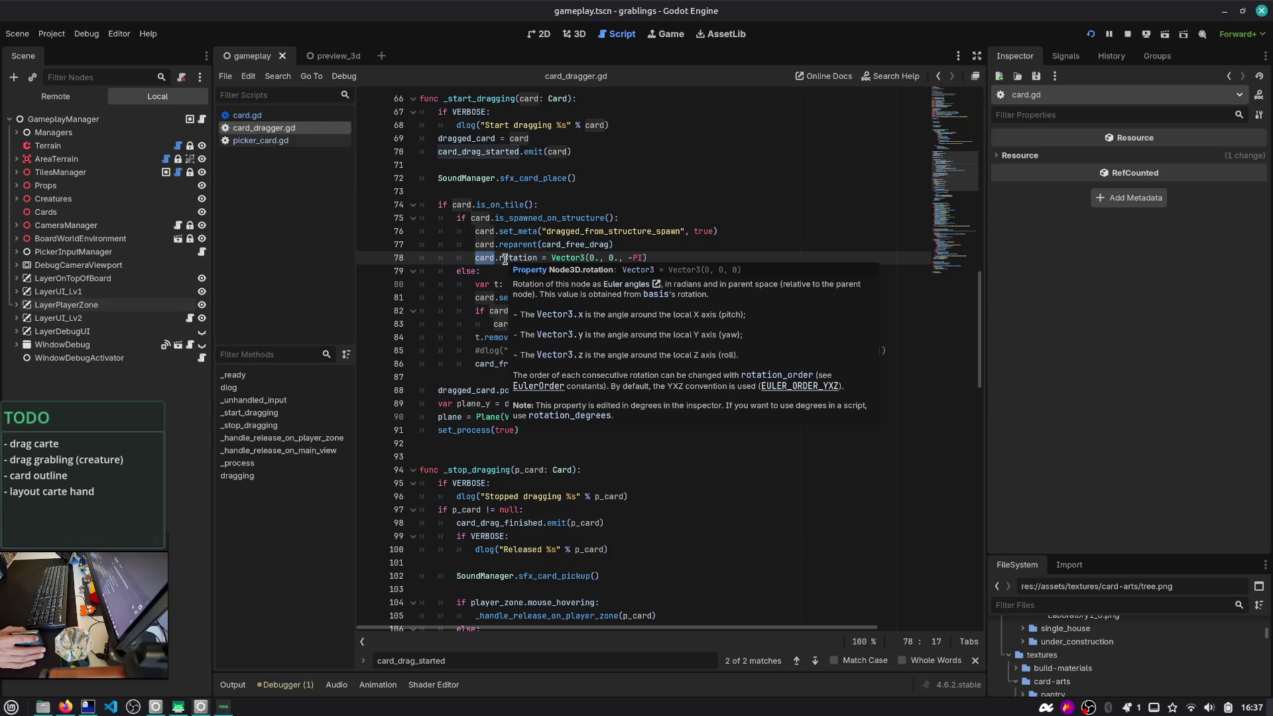
{"action": "left_click", "coordinate": [576, 34]}
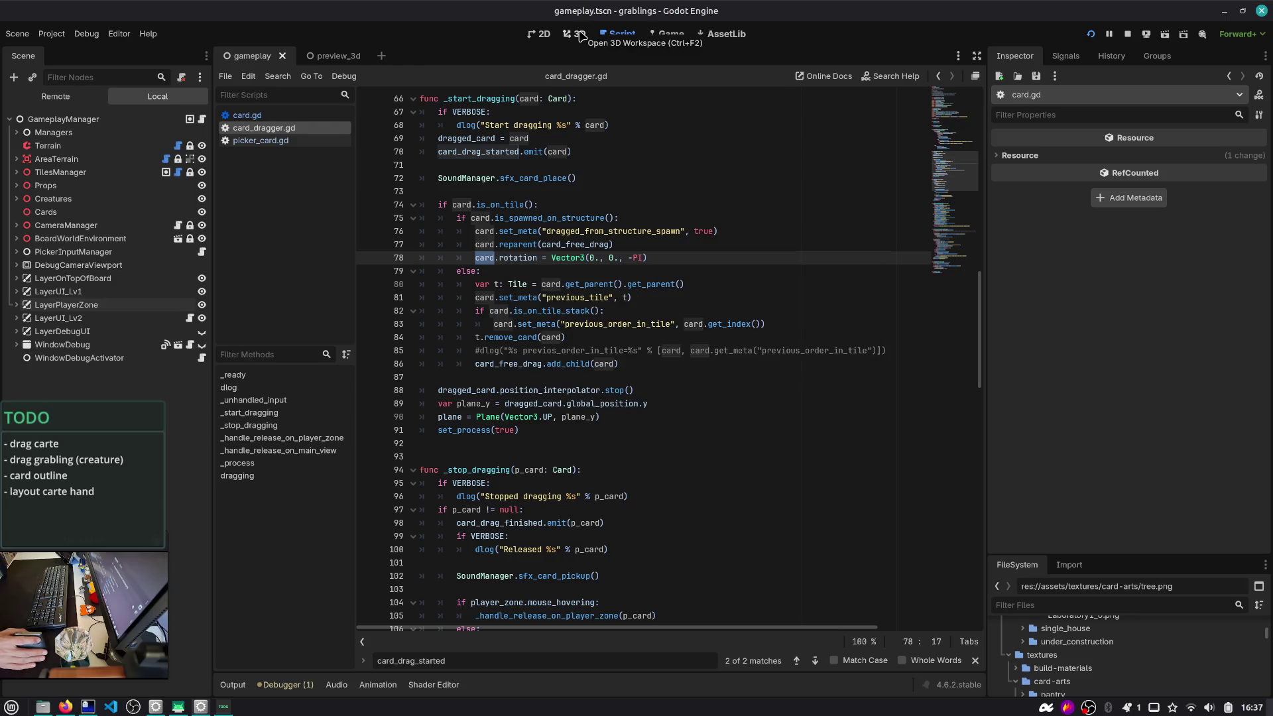